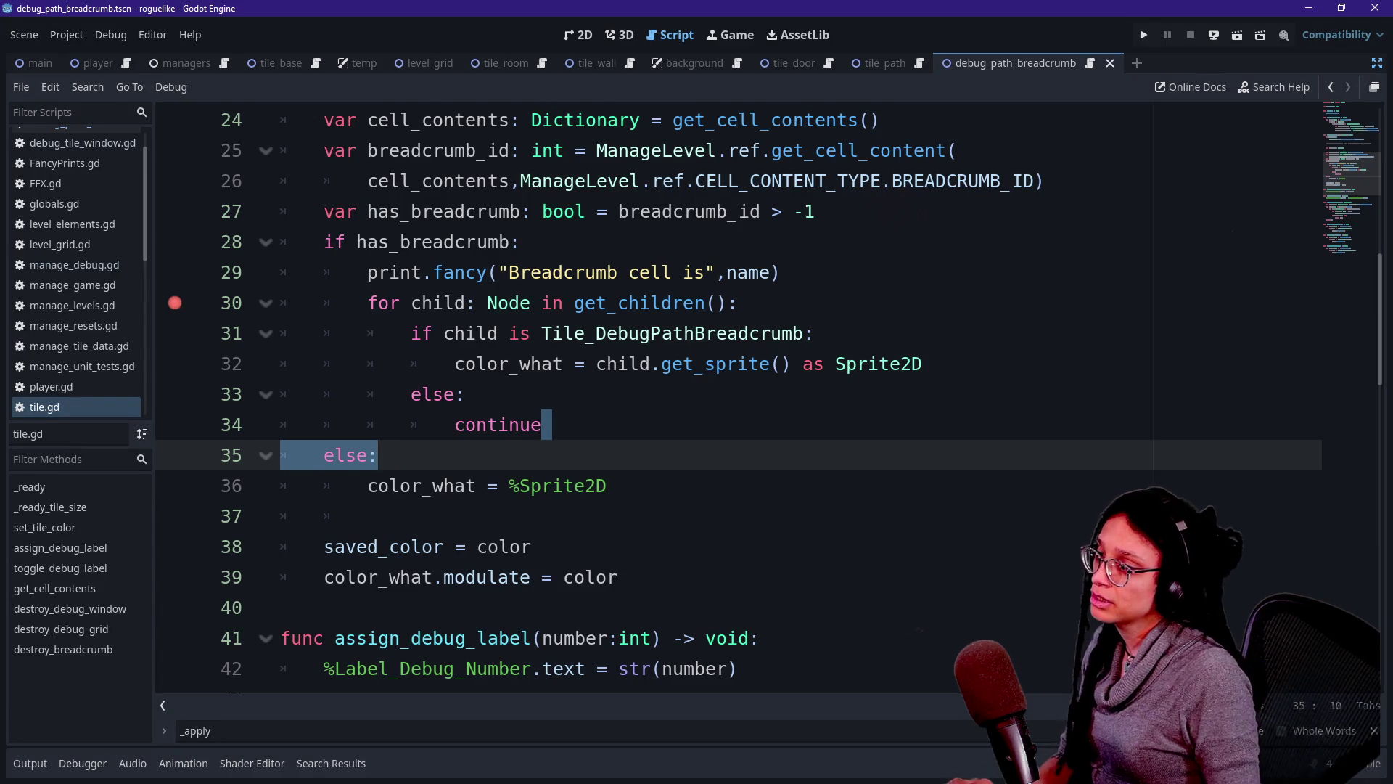
Inspect the _apply_path_debug_colors call in ManageLevel, then return to set_tile_color in tile.gd.
left_click(368, 516)
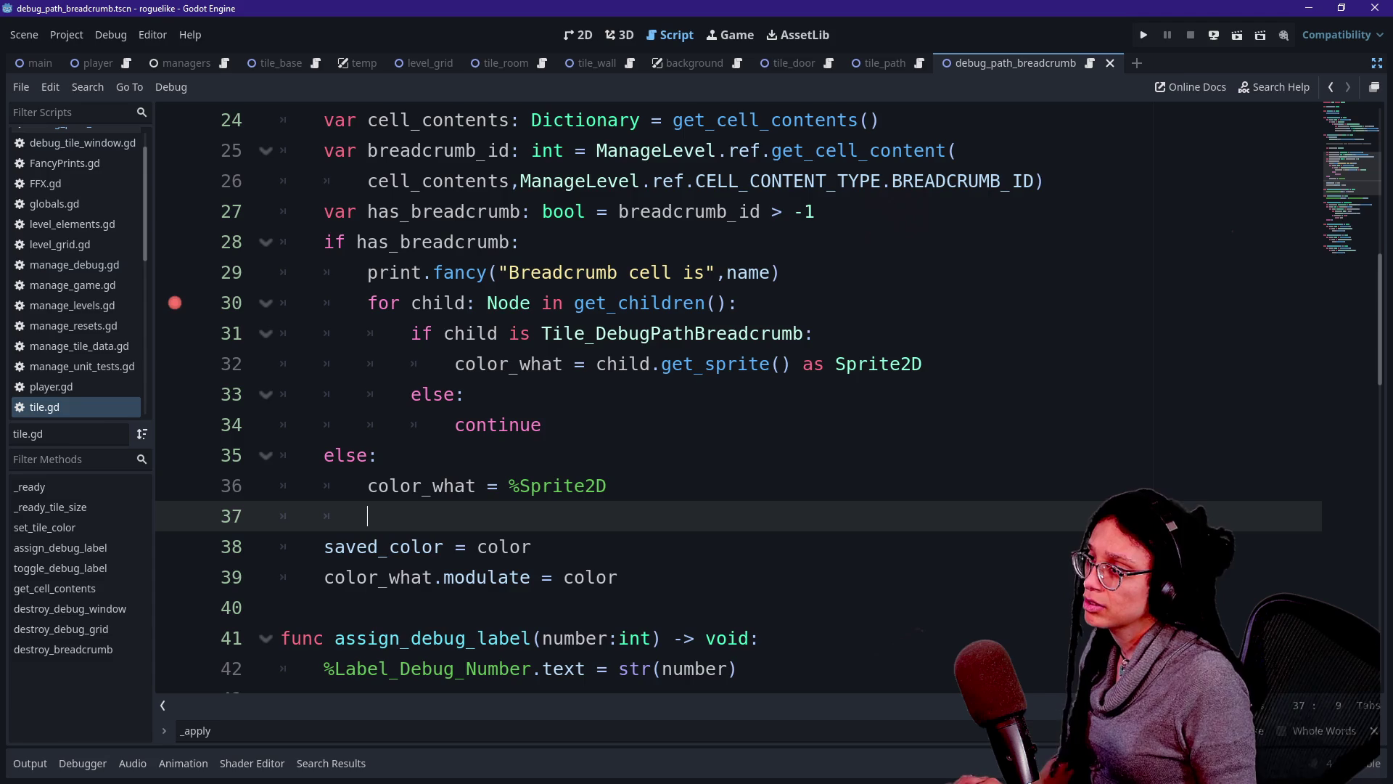
left_click(581, 181, "ctrl")
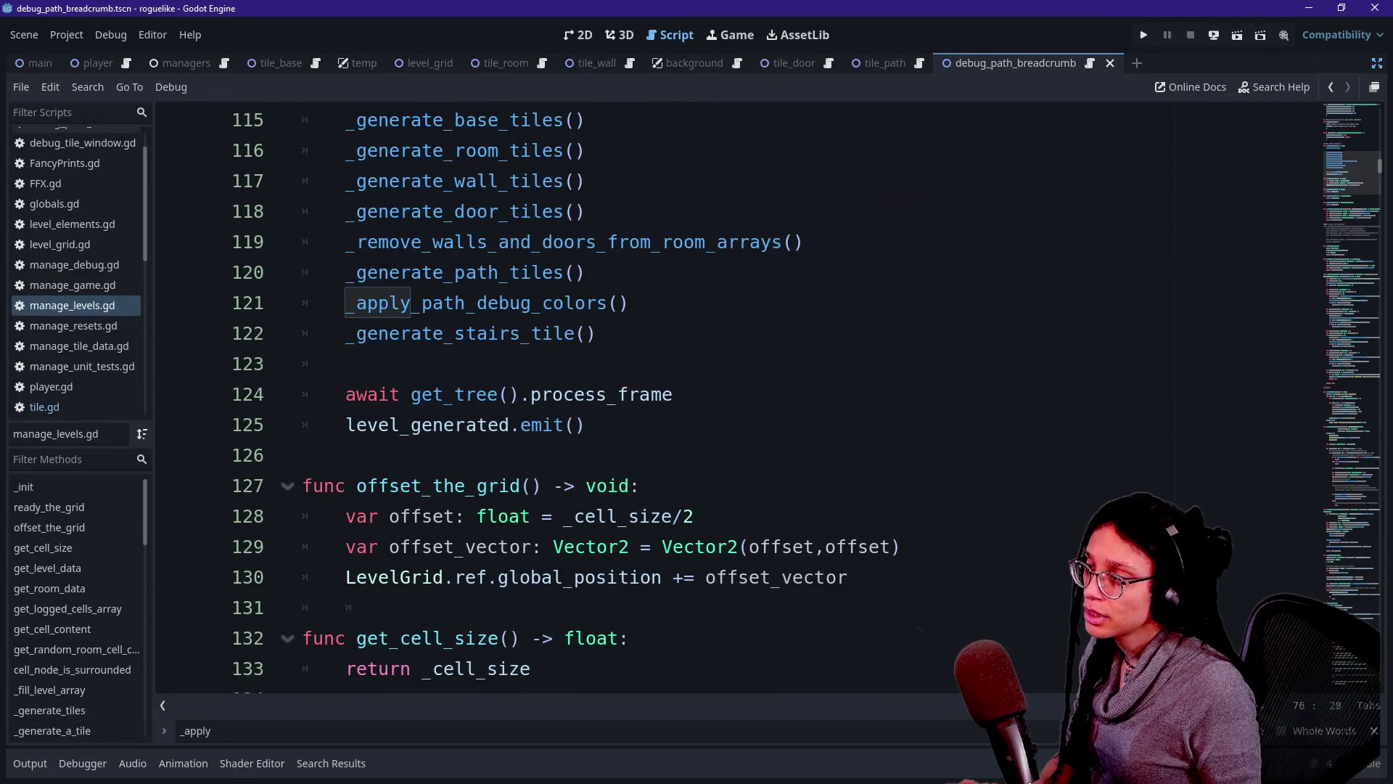
mouse_move(372, 305)
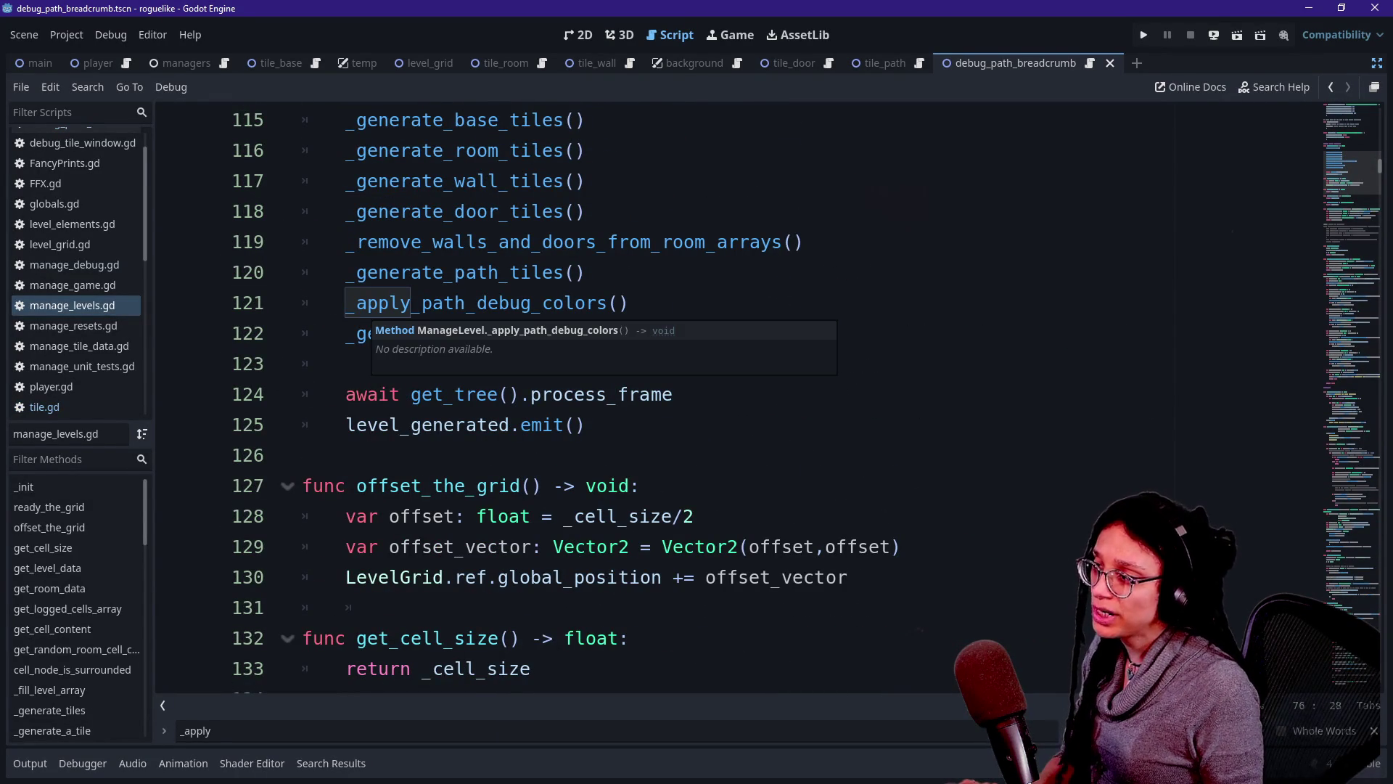
mouse_move(666, 243)
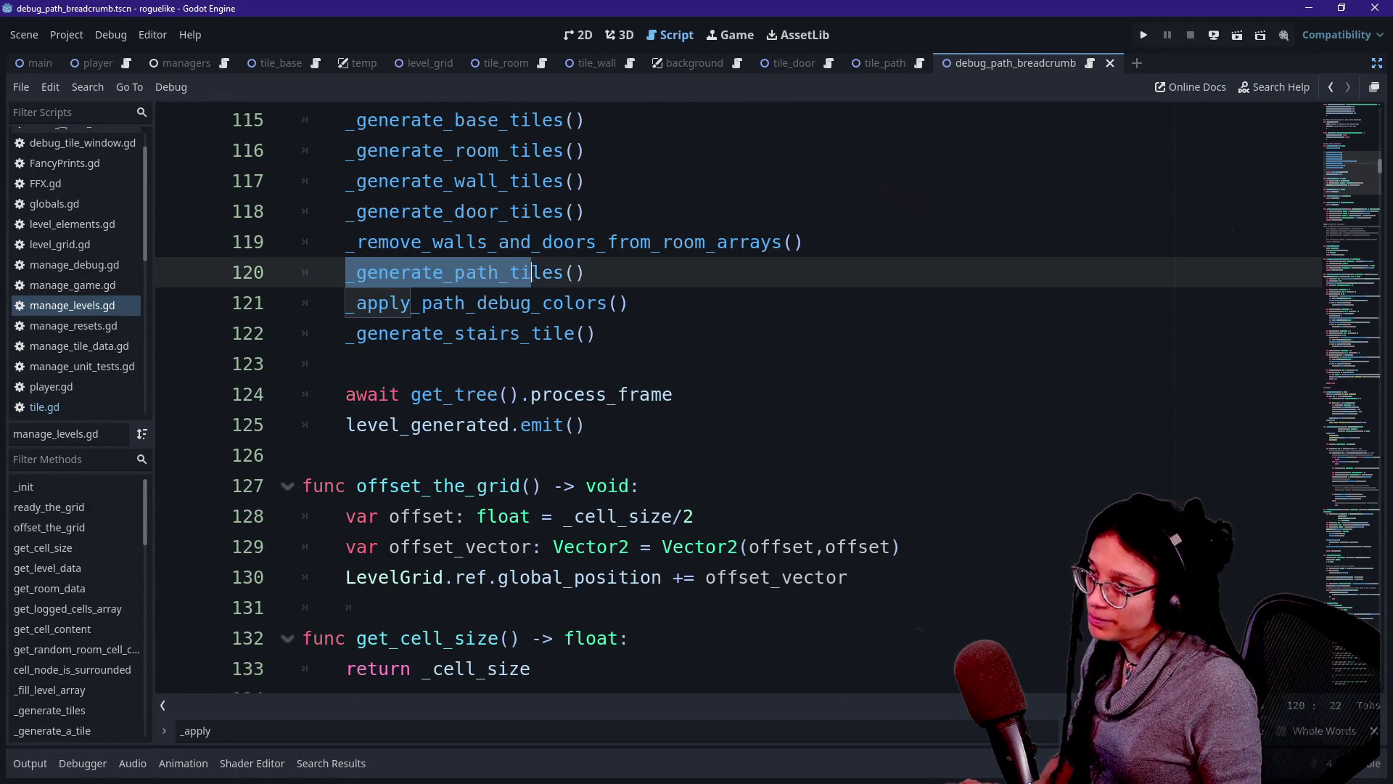
left_click(586, 302)
triple_click(587, 303)
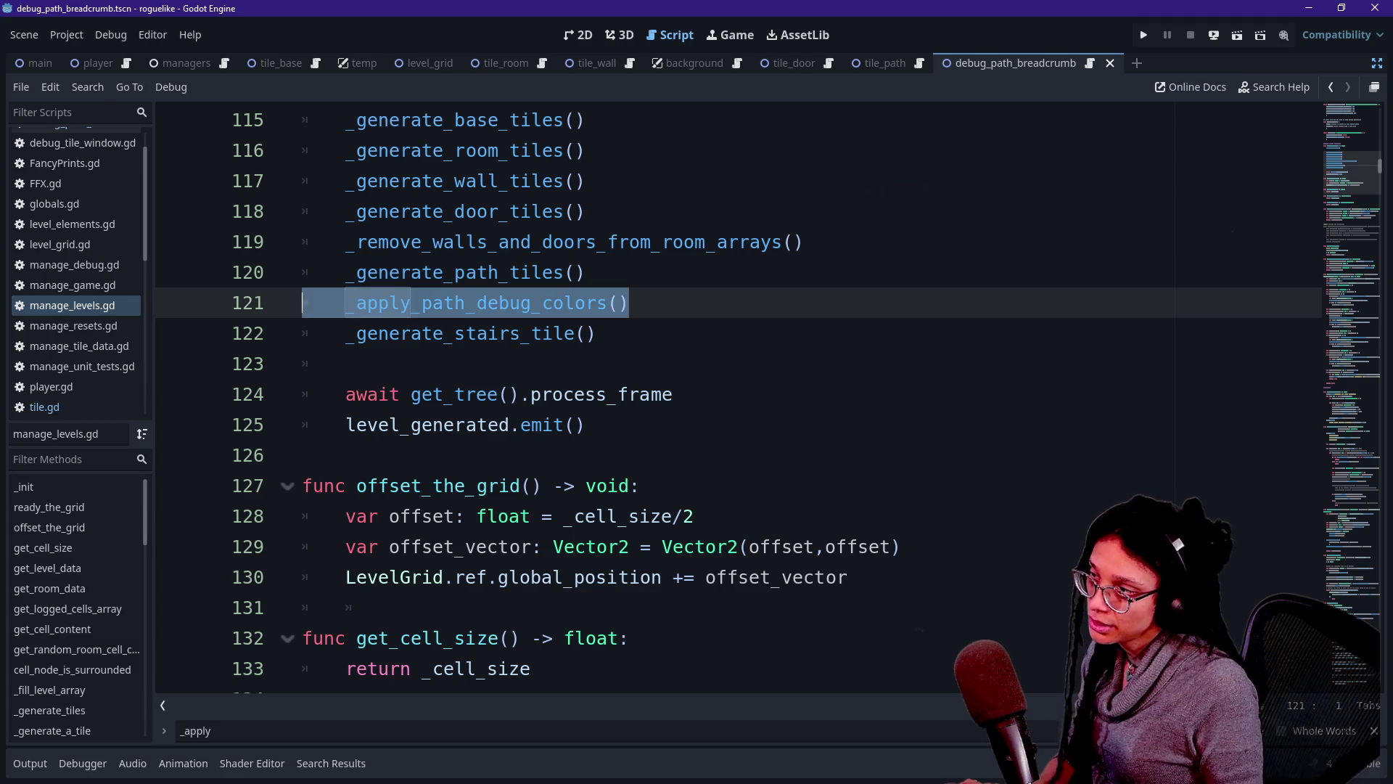
left_click_drag(630, 303, 455, 303)
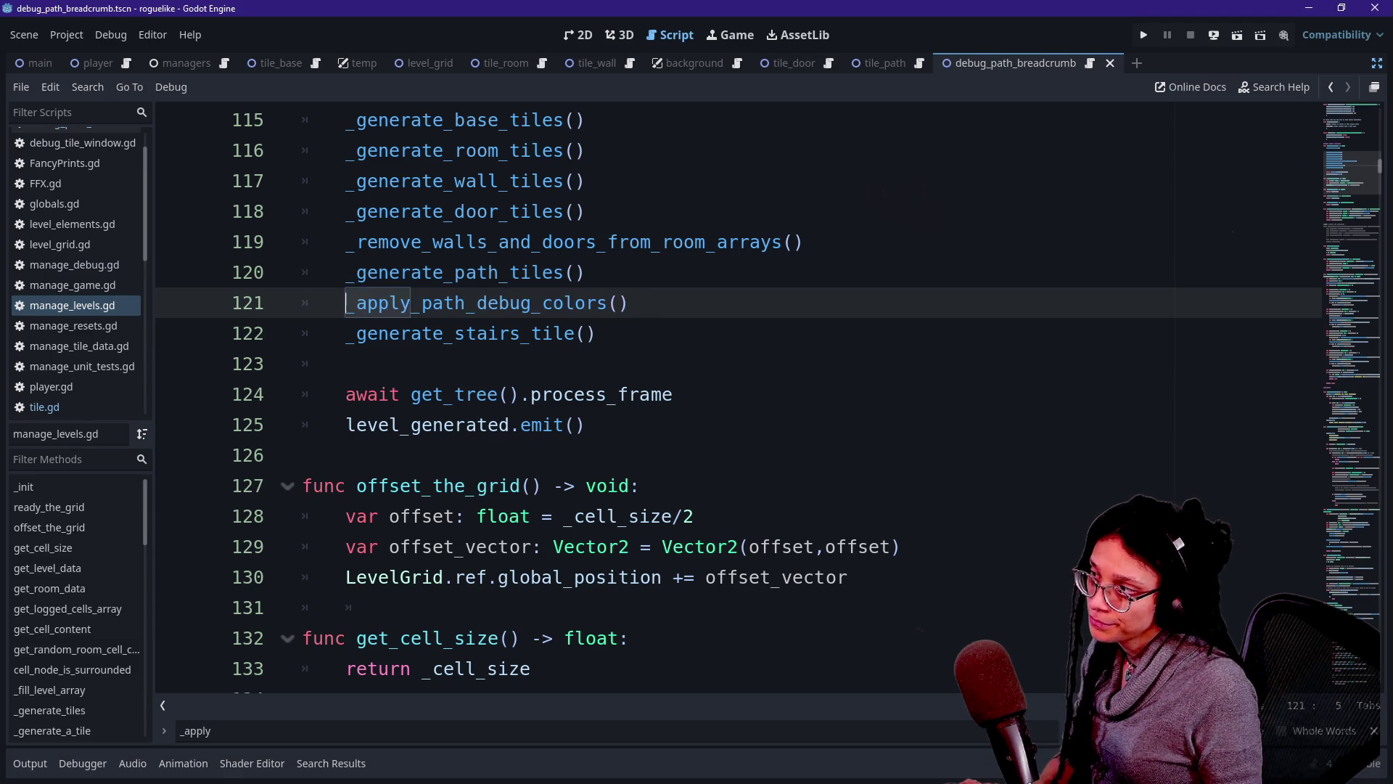
left_click_drag(345, 303, 629, 302)
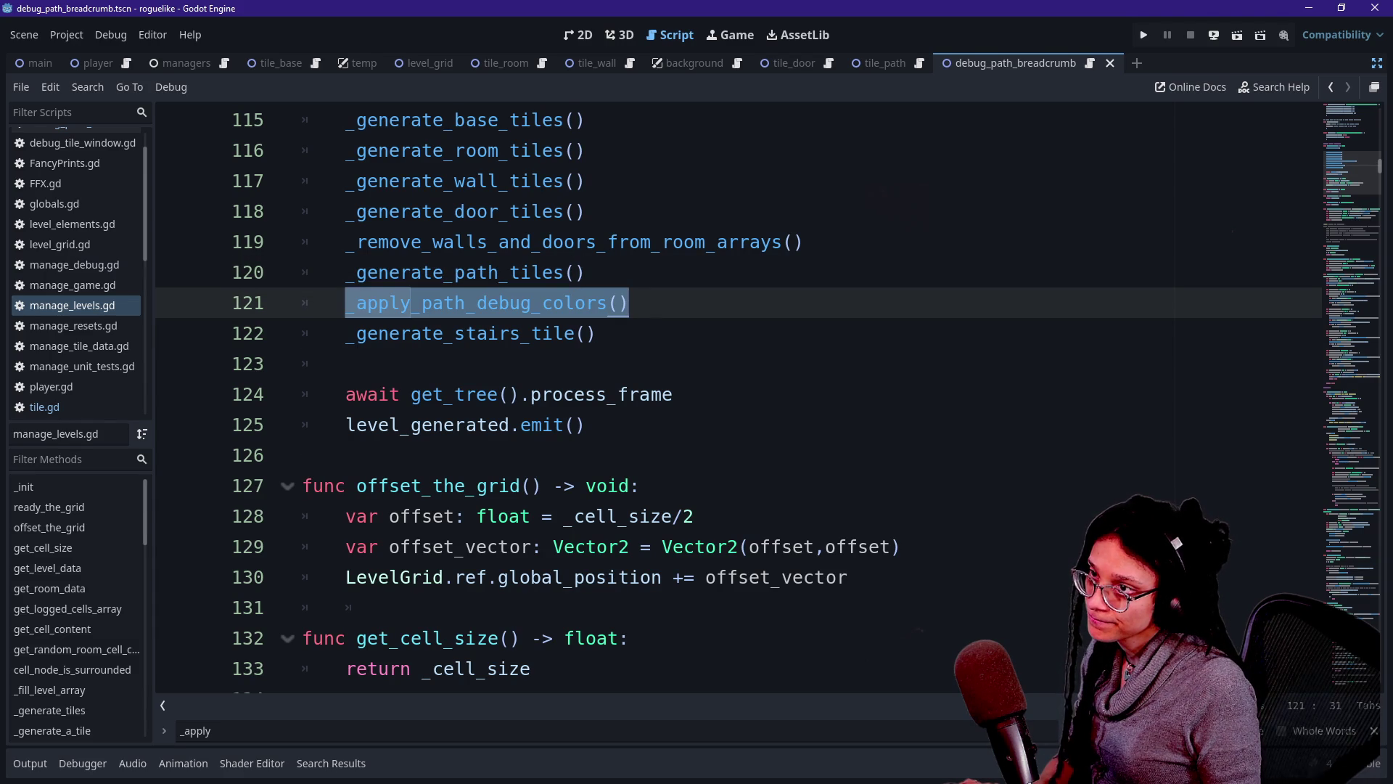
left_click(1329, 88)
left_click(1330, 88)
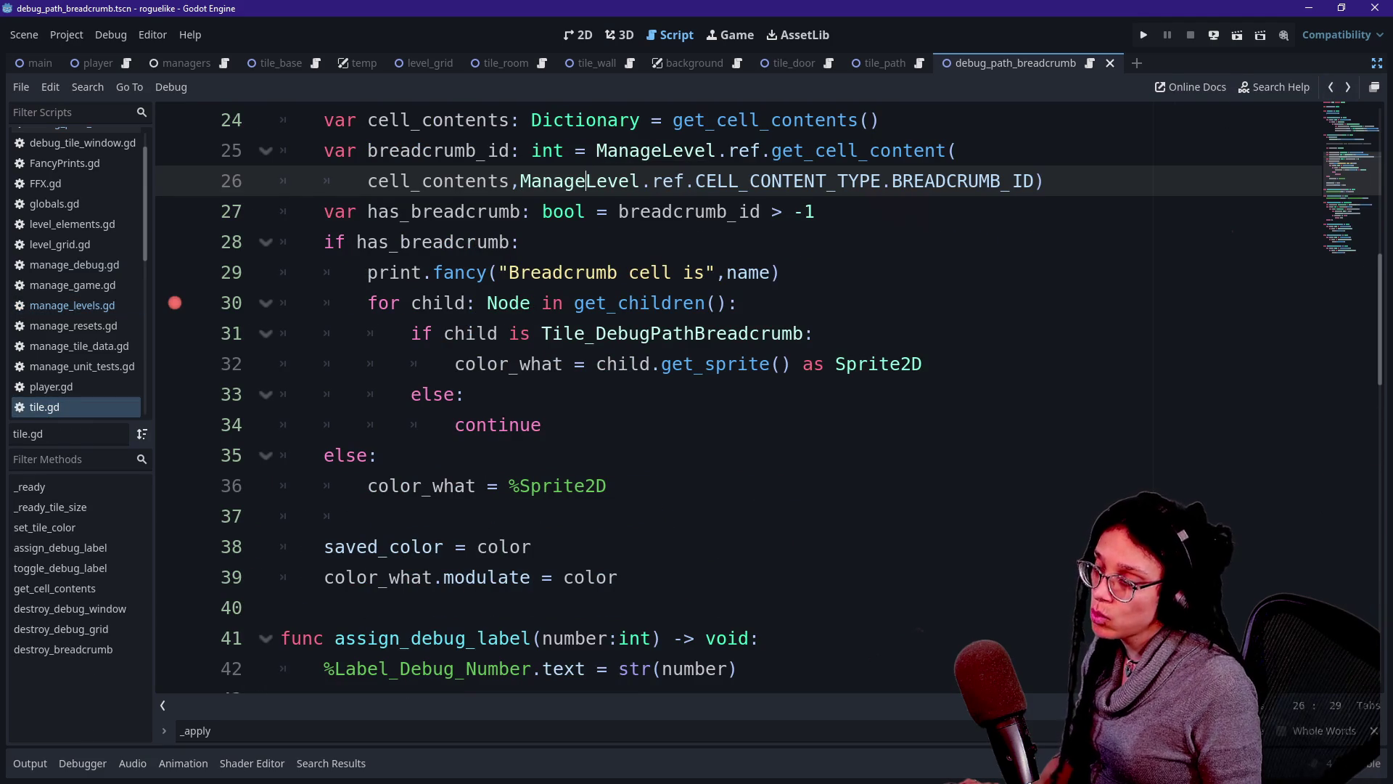
Add 'await get_tree().process_frame' under 'if has_breadcrumb:' and run the project.
left_click(521, 242)
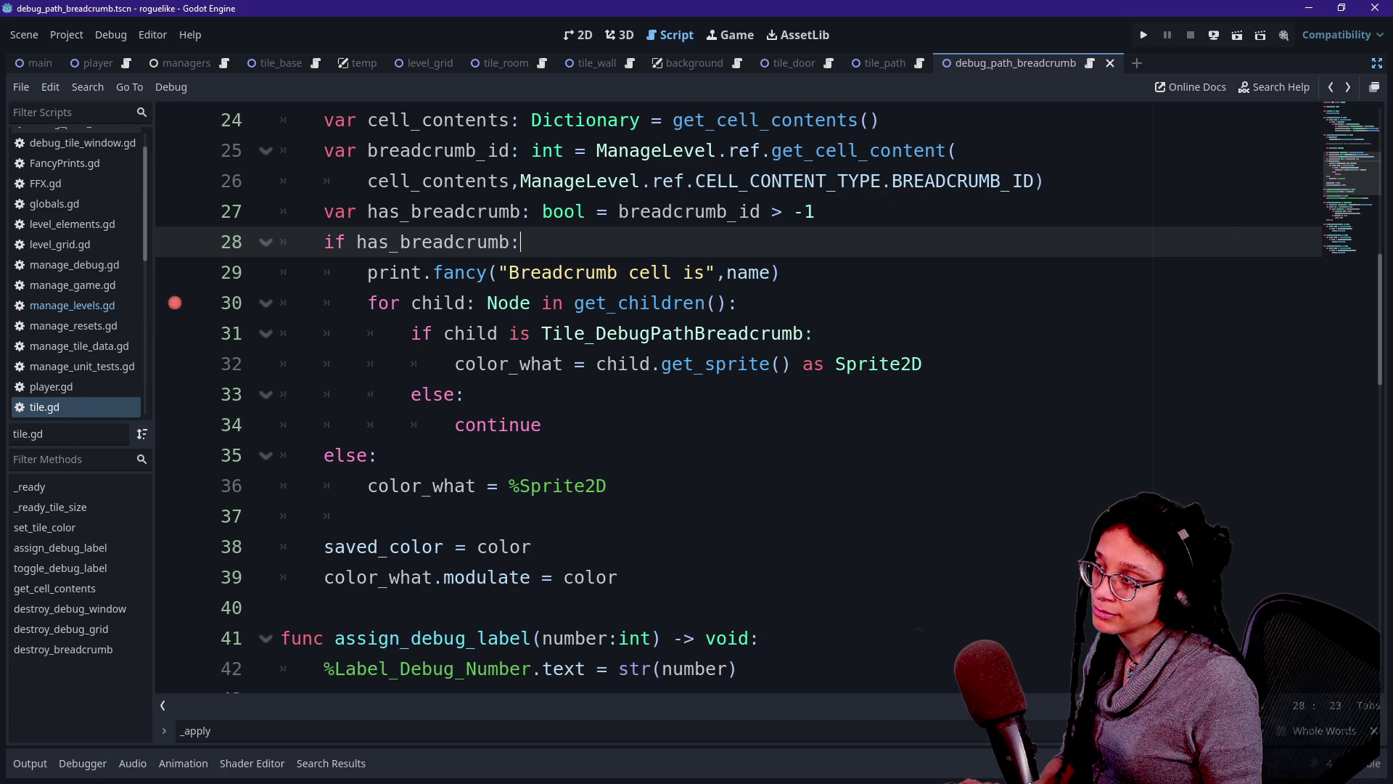
scroll(739, 395, "up", 3)
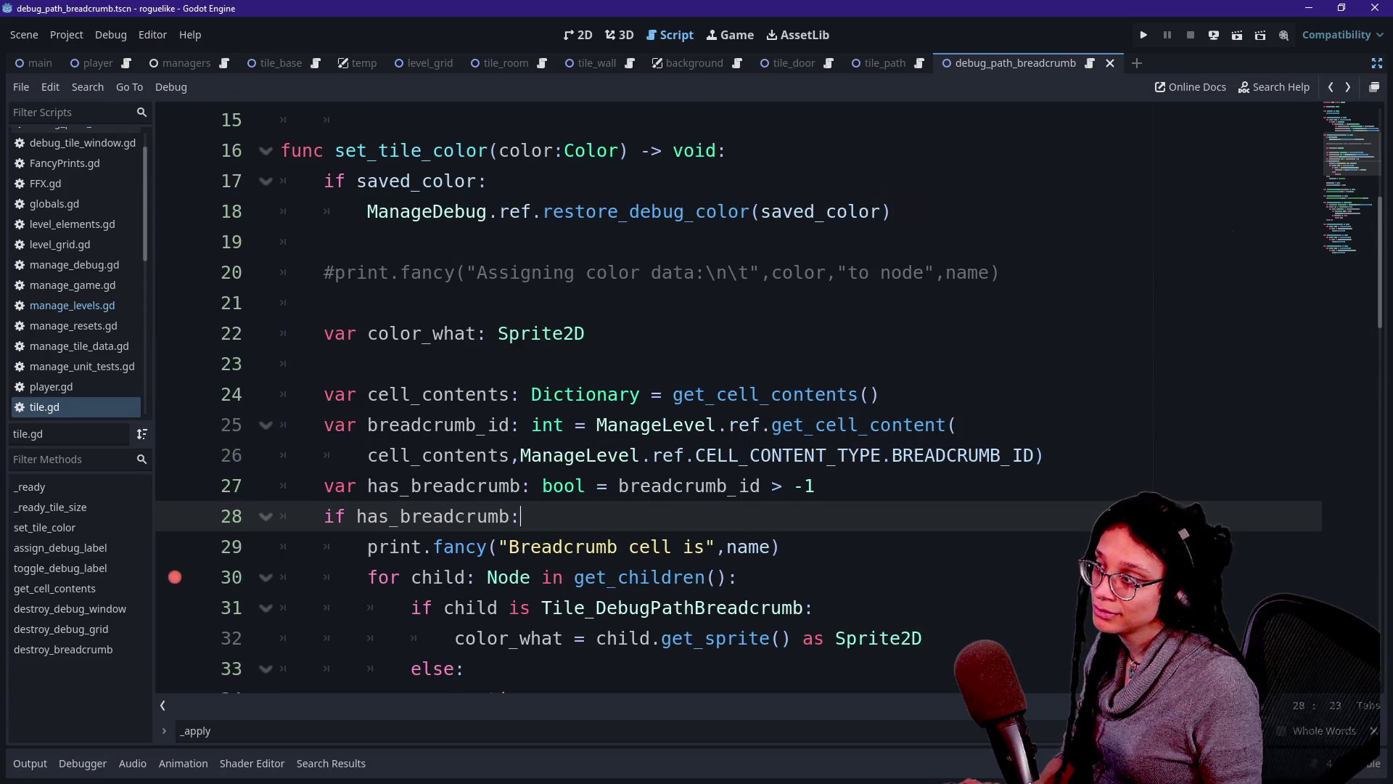
scroll(738, 395, "down", 2)
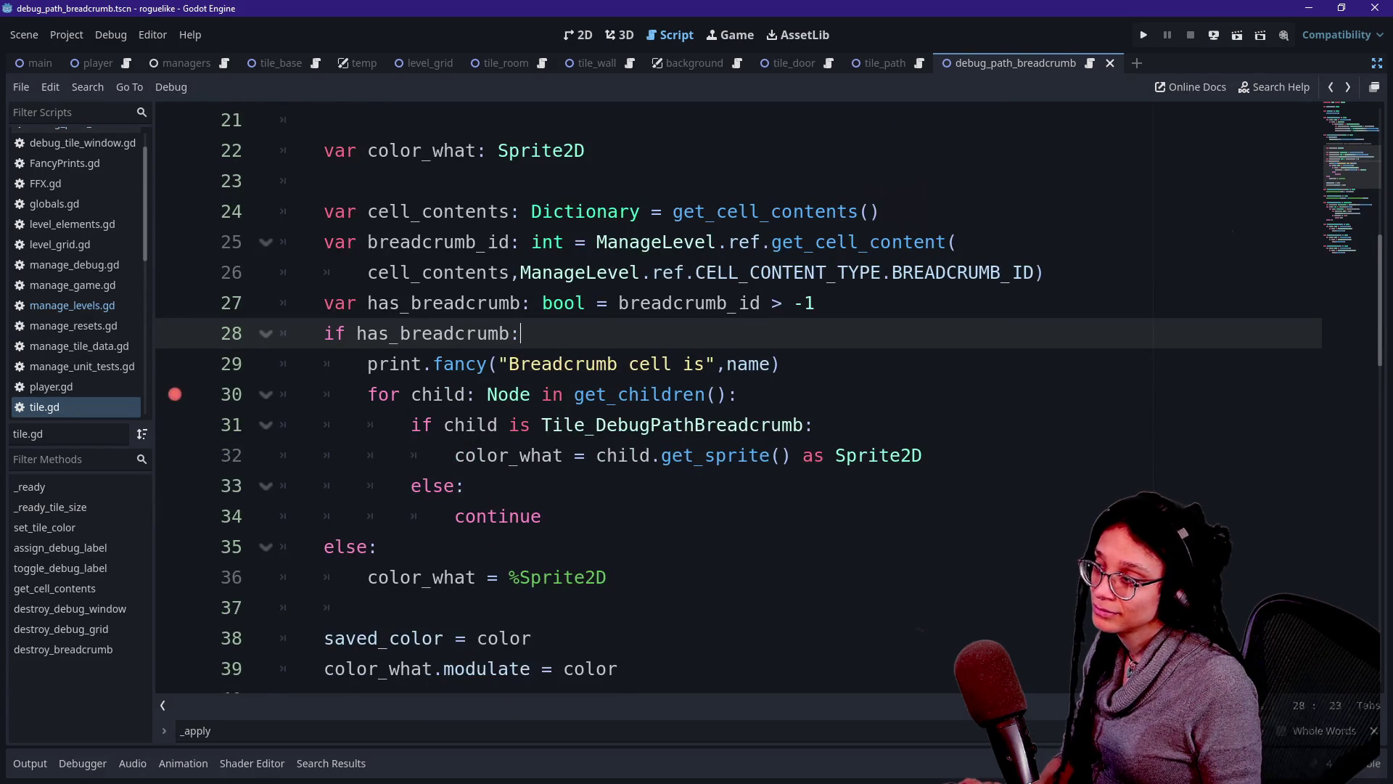
key("Return")
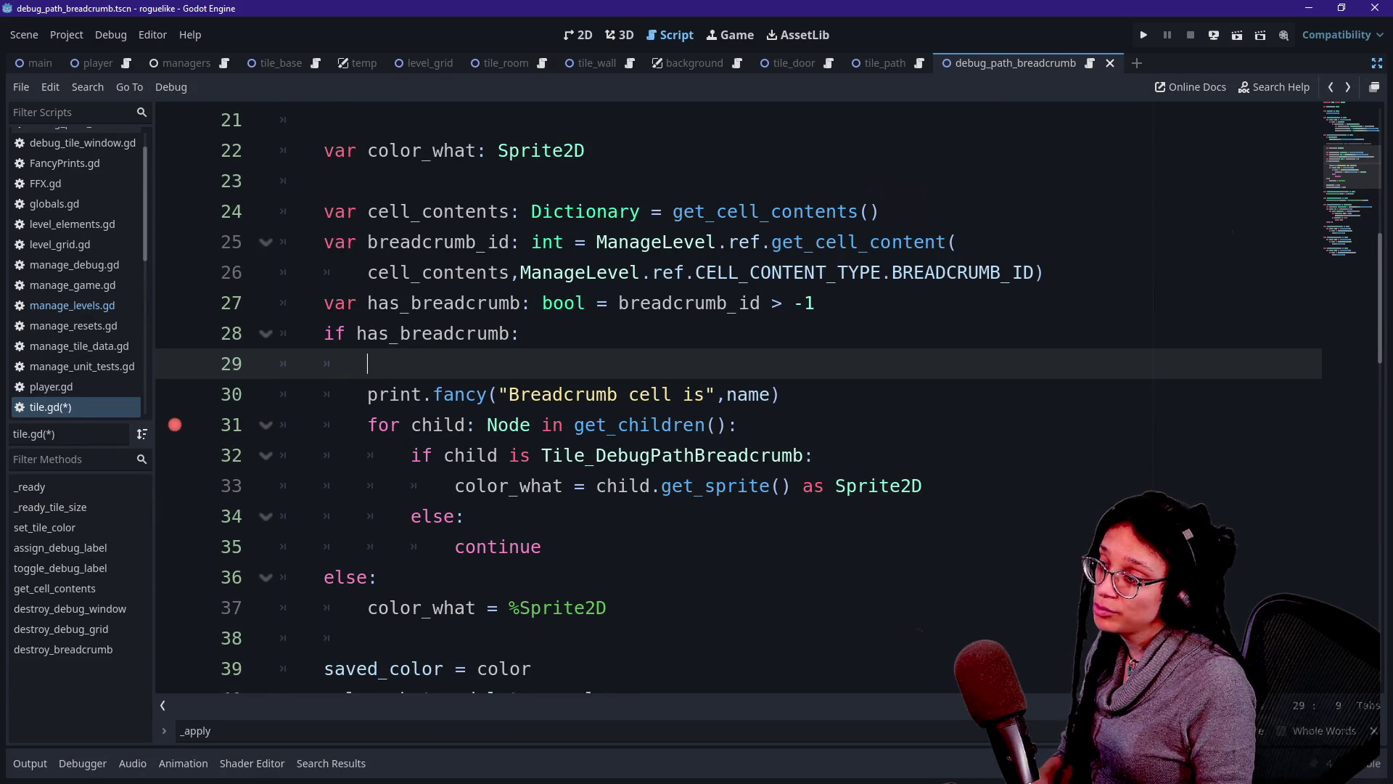
type("await p")
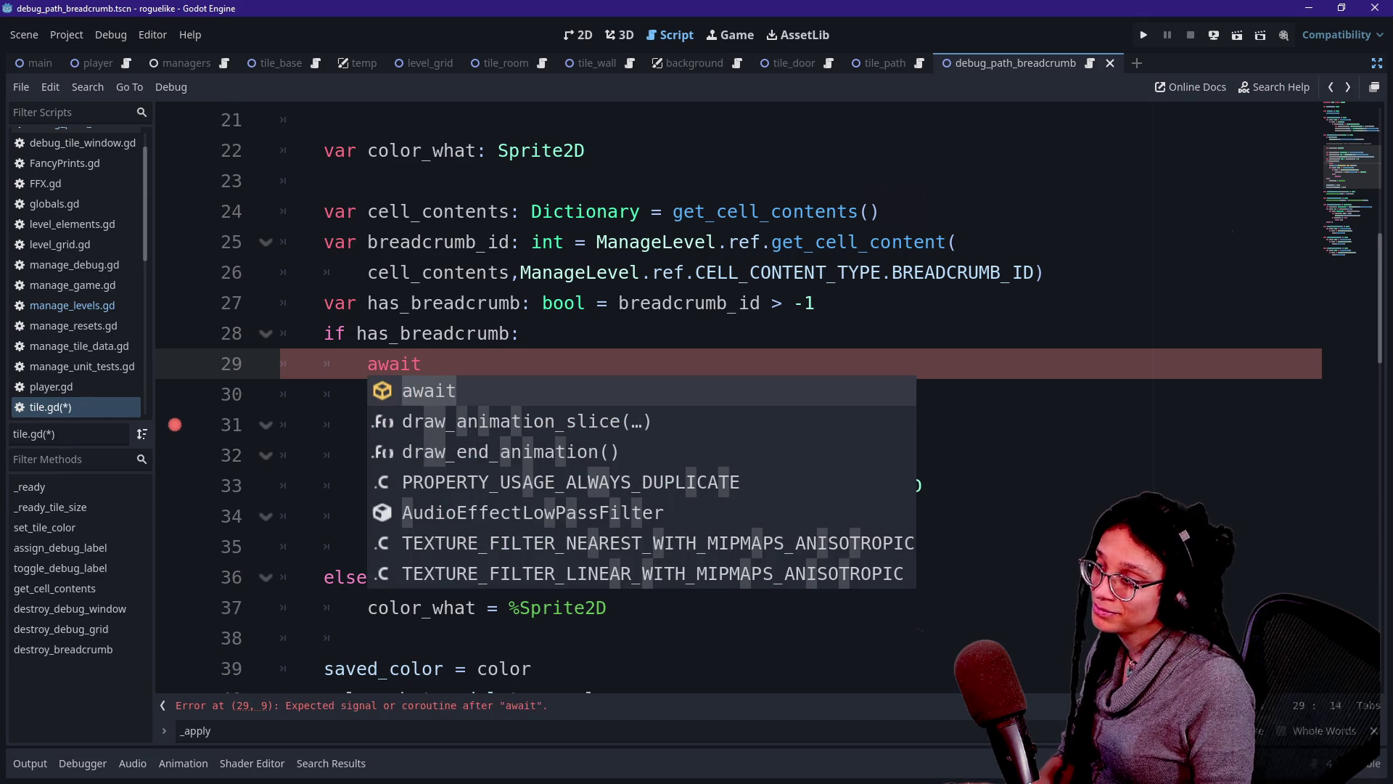
key("BackSpace")
type("get_tr")
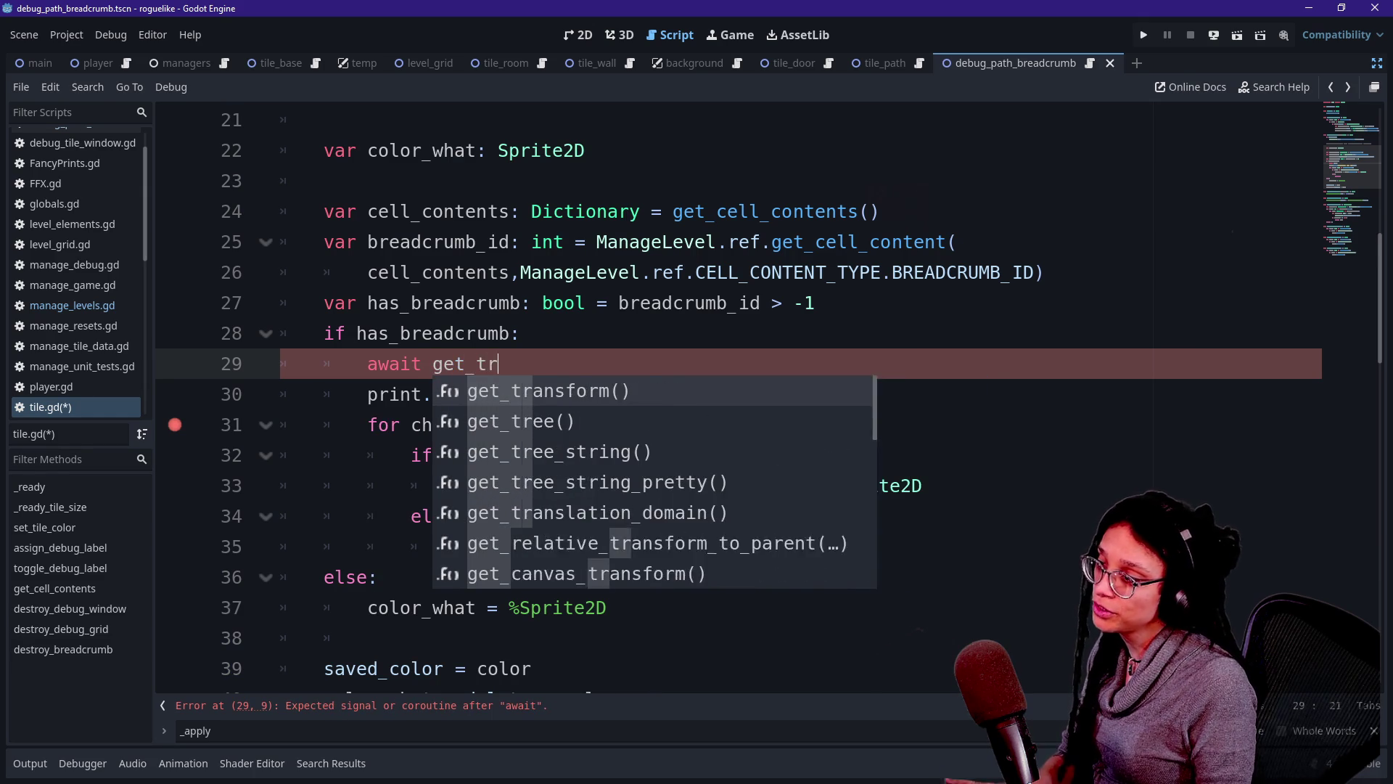
type("ee().pro")
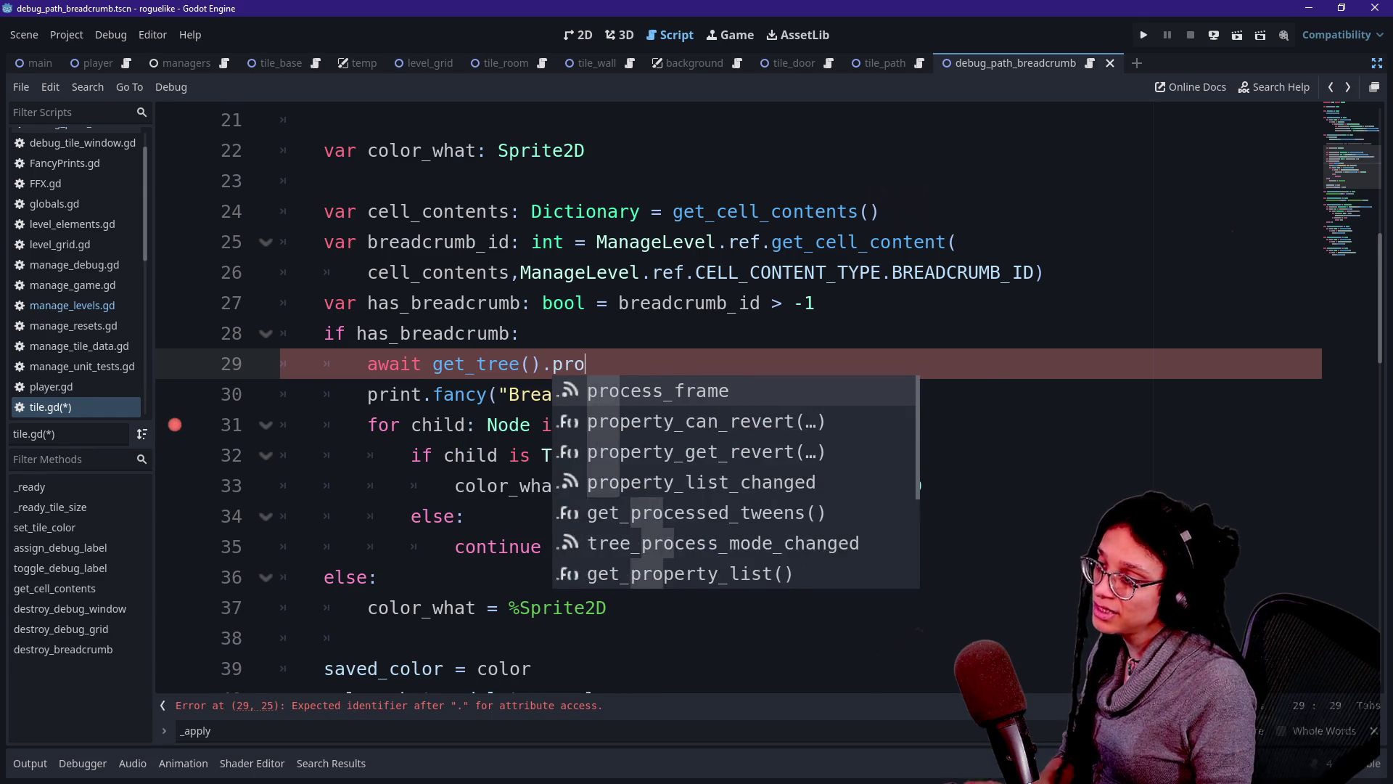
key("Return")
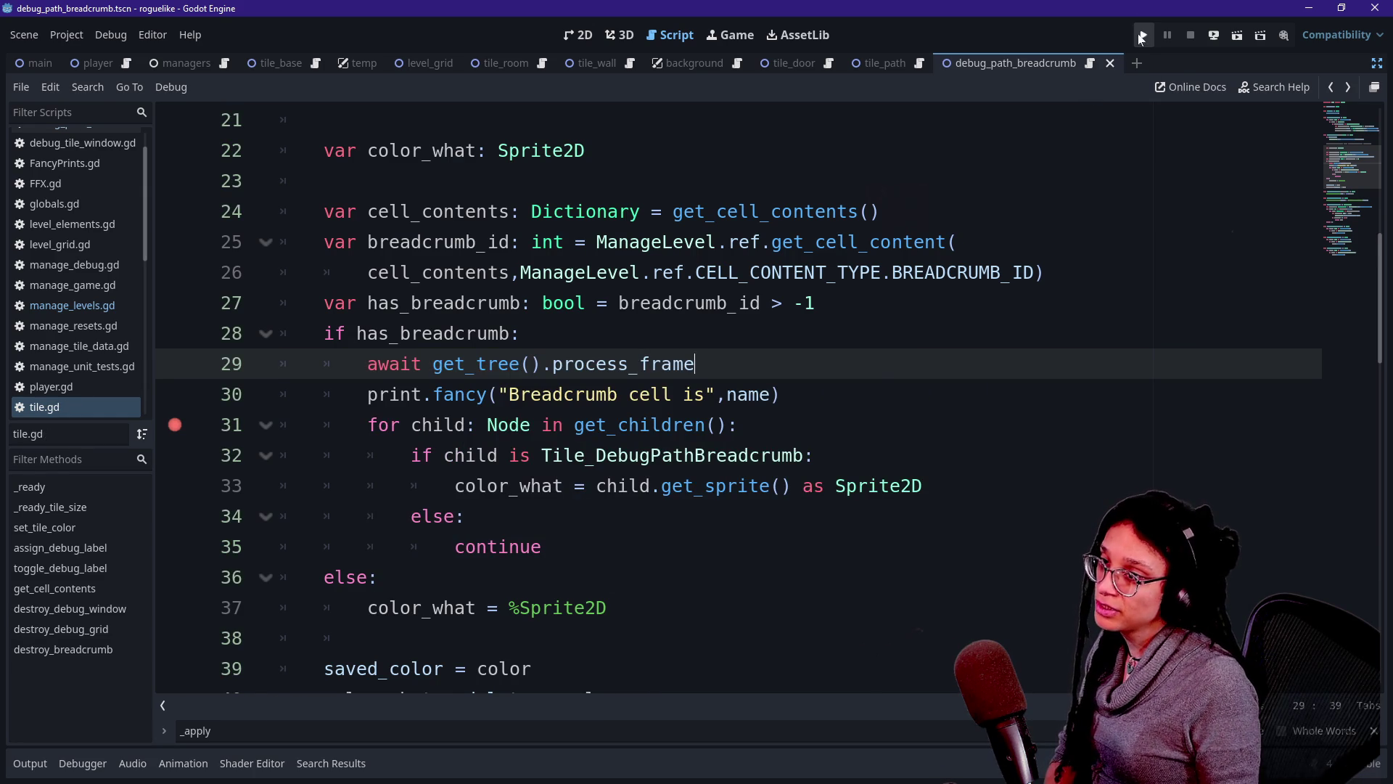
left_click(1144, 35)
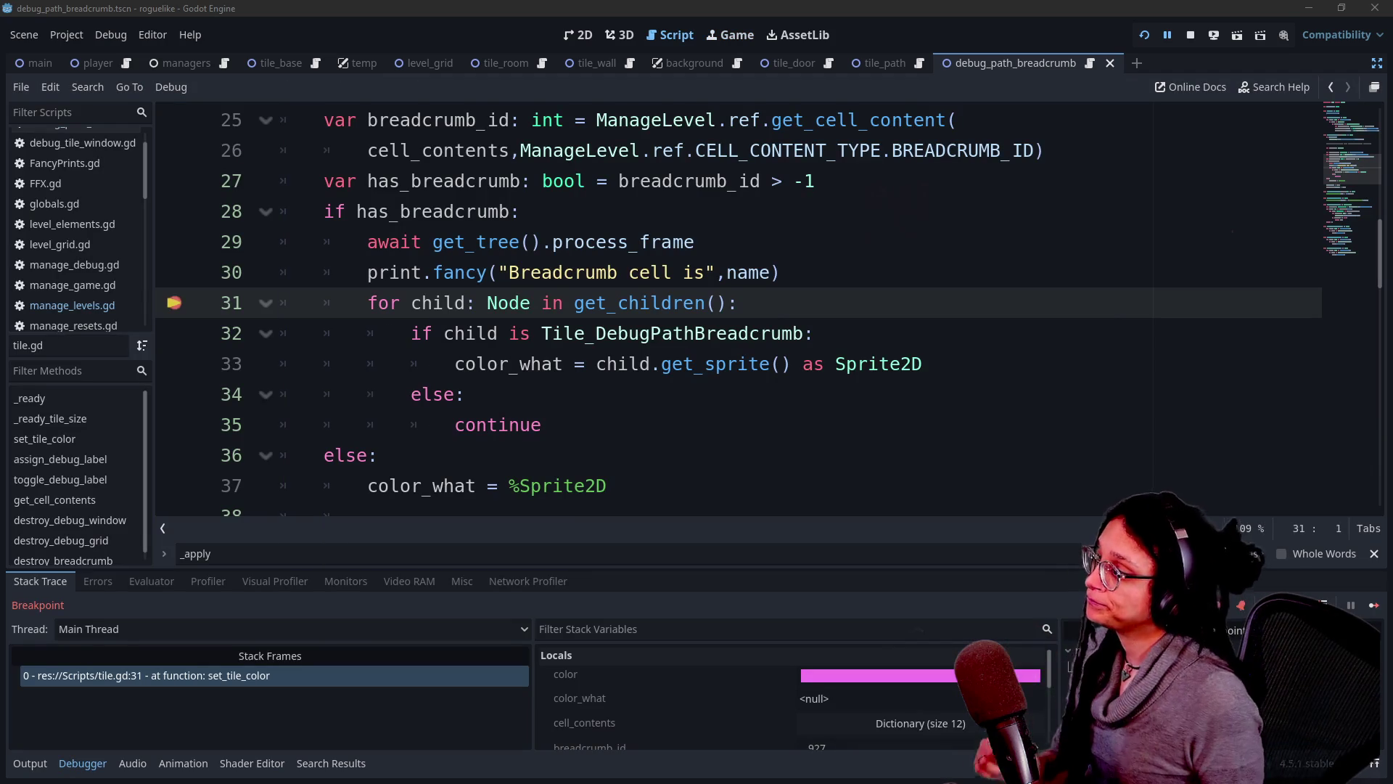
Resume and step through the paused breadcrumb code with the debugger (F12, F10).
scroll(726, 327, "down", 1)
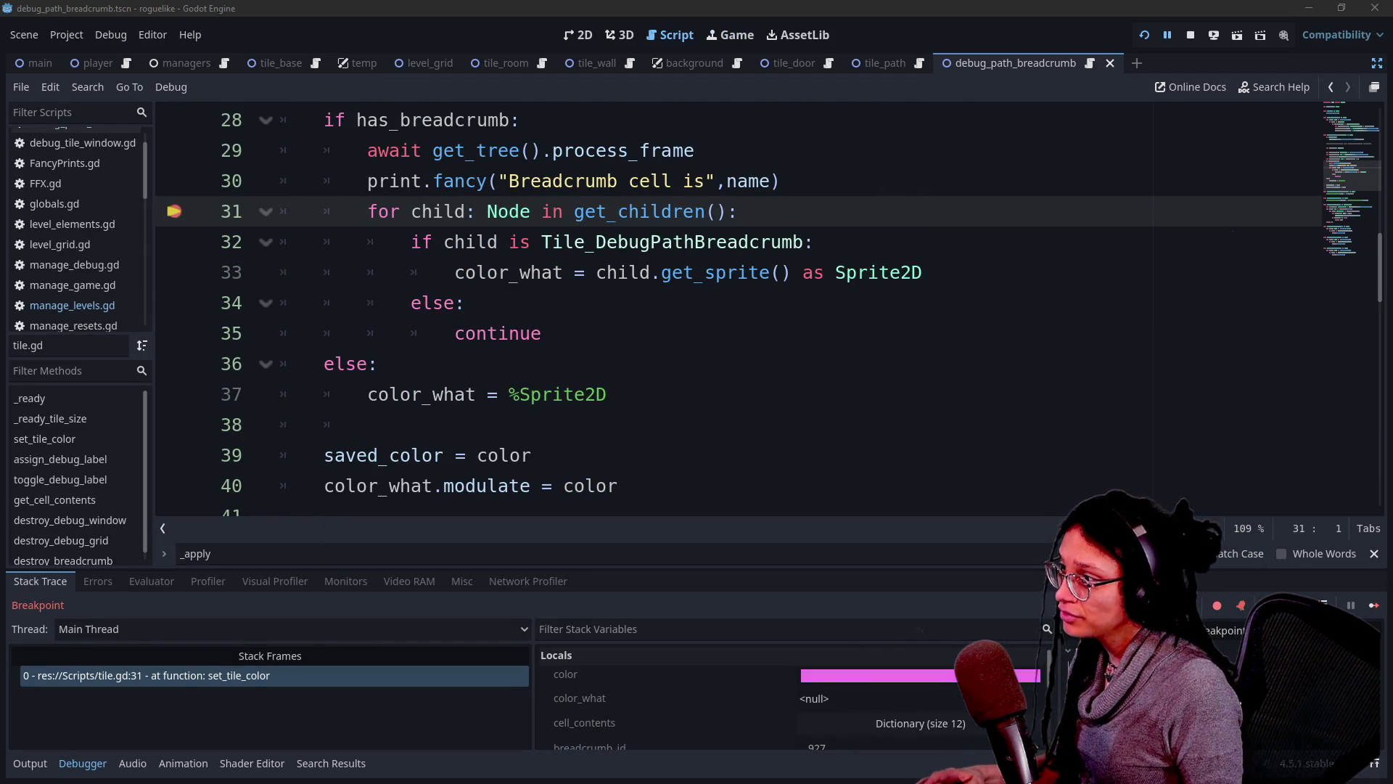
left_click(608, 395)
key("F12")
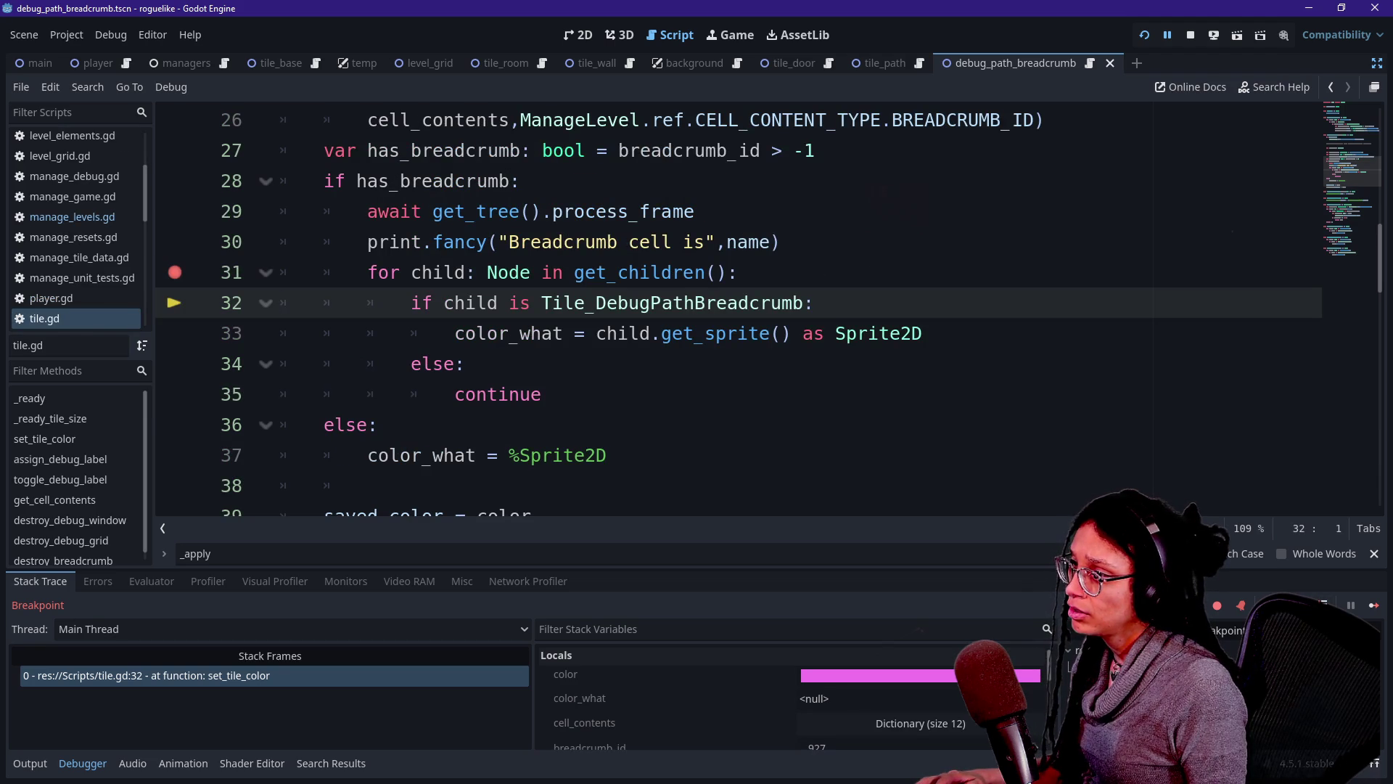
key("F10")
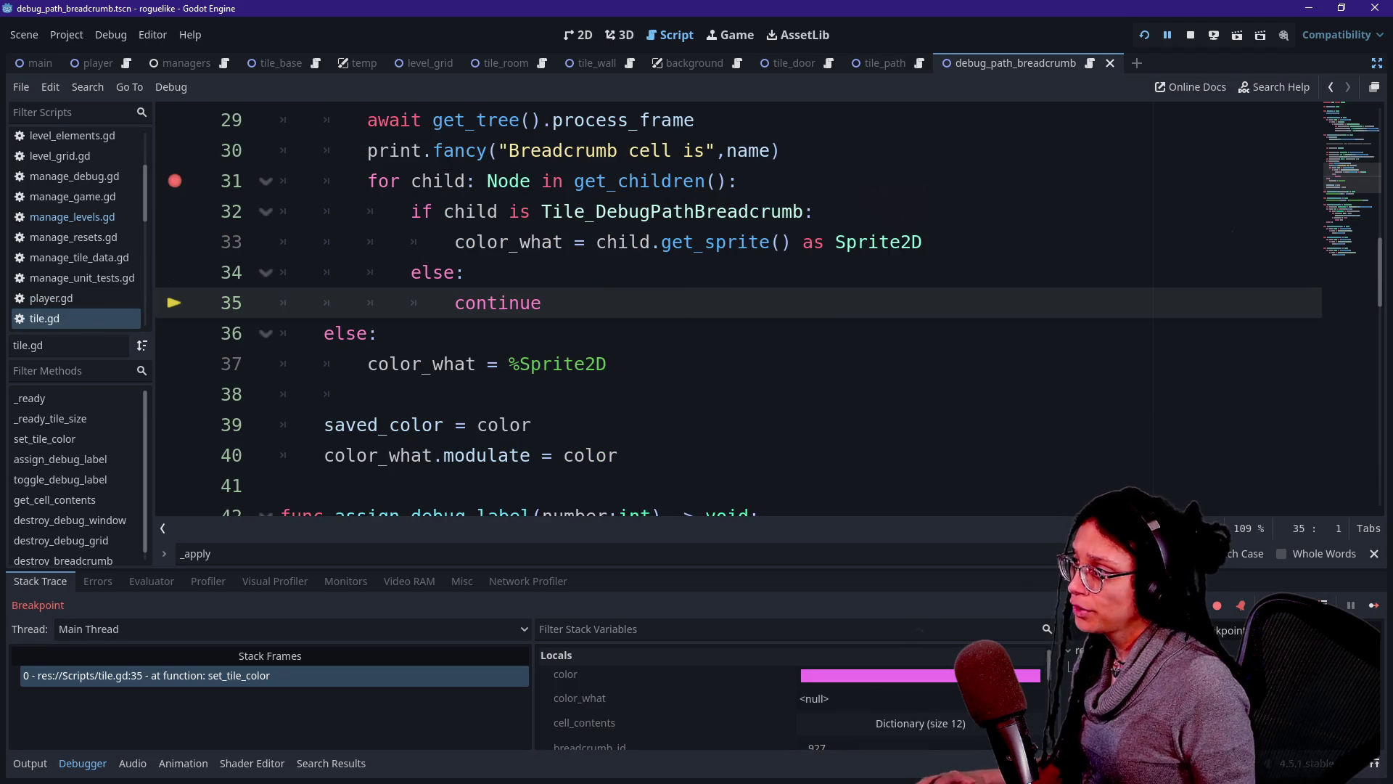
Delete the await process_frame line, save tile.gd, and jump to manage_levels.gd.
mouse_move(696, 120)
left_mouse_down()
mouse_move(367, 181)
mouse_move(367, 120)
left_mouse_up()
key("BackSpace")
key("BackSpace")
key("BackSpace")
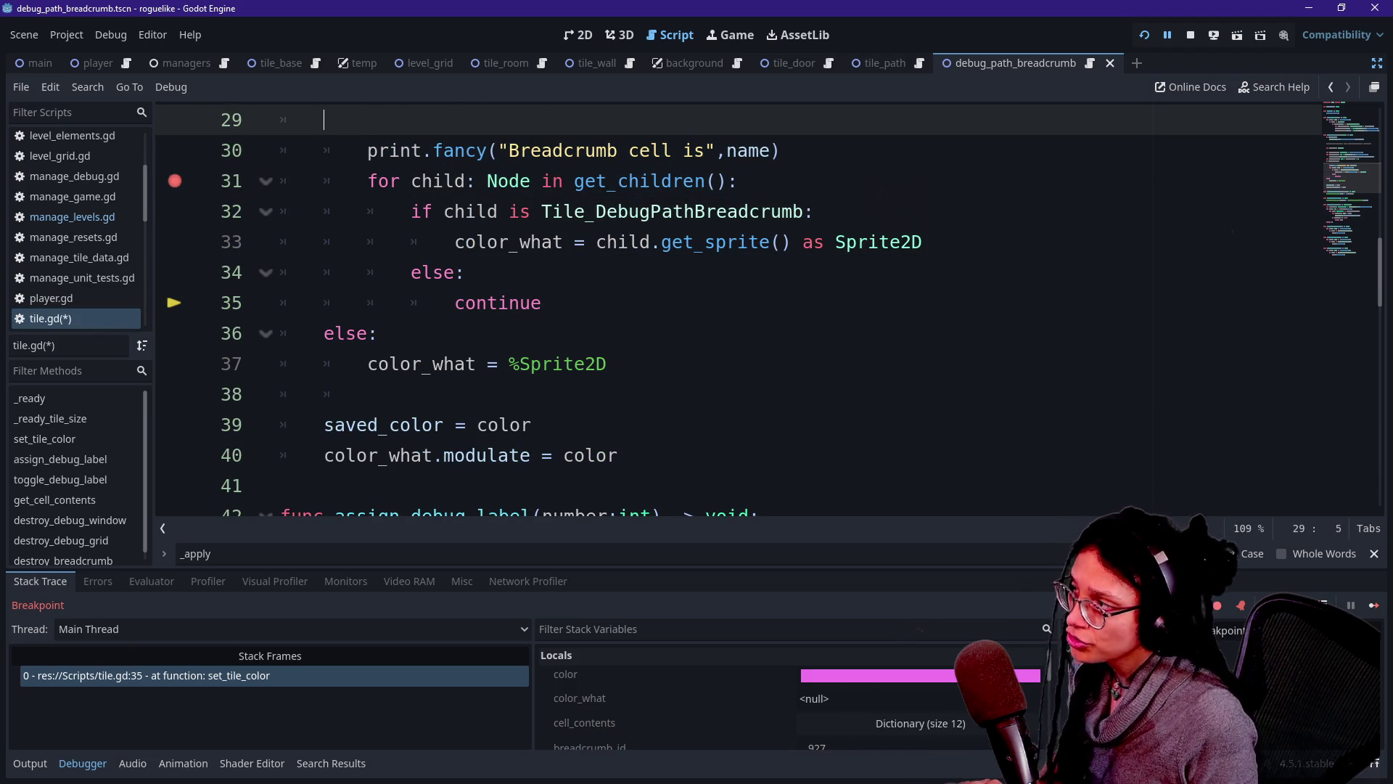
key("ctrl+s")
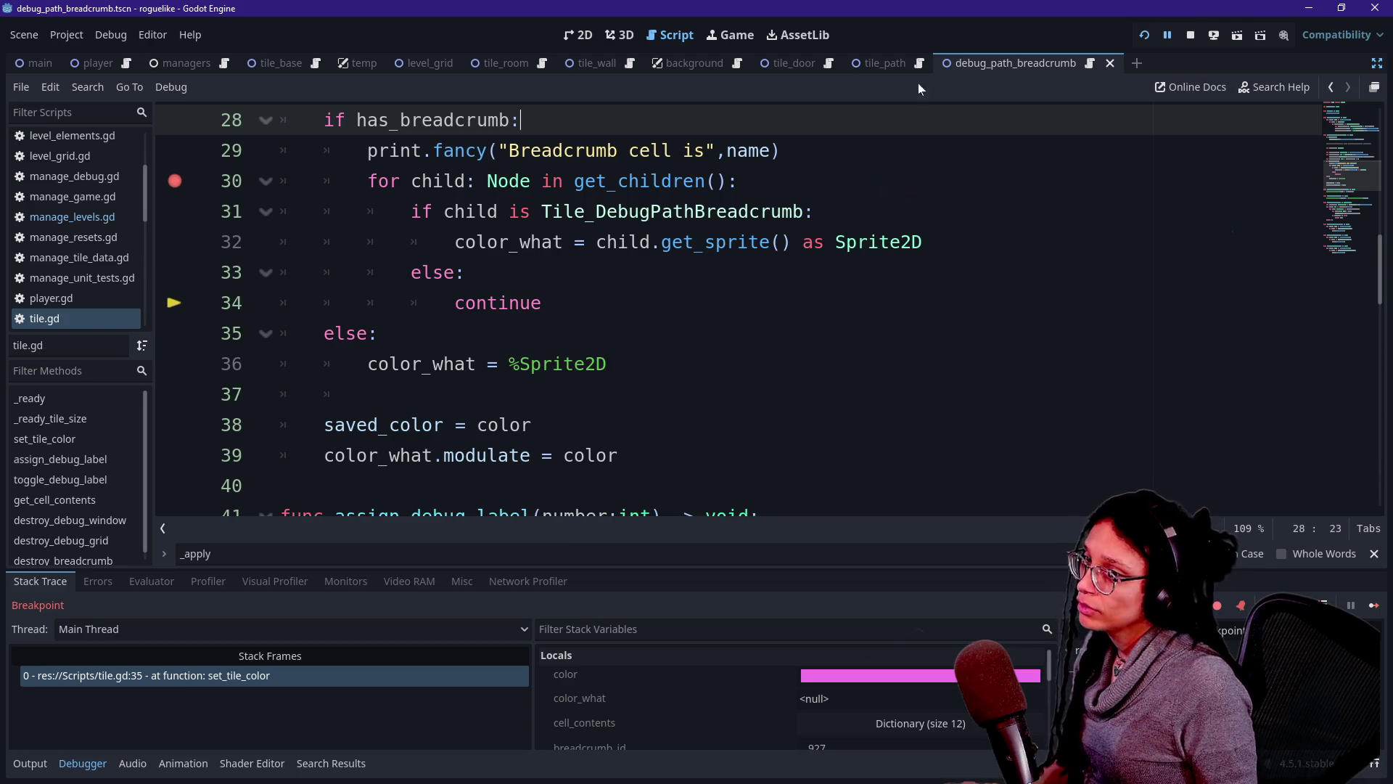
scroll(726, 305, "up", 2)
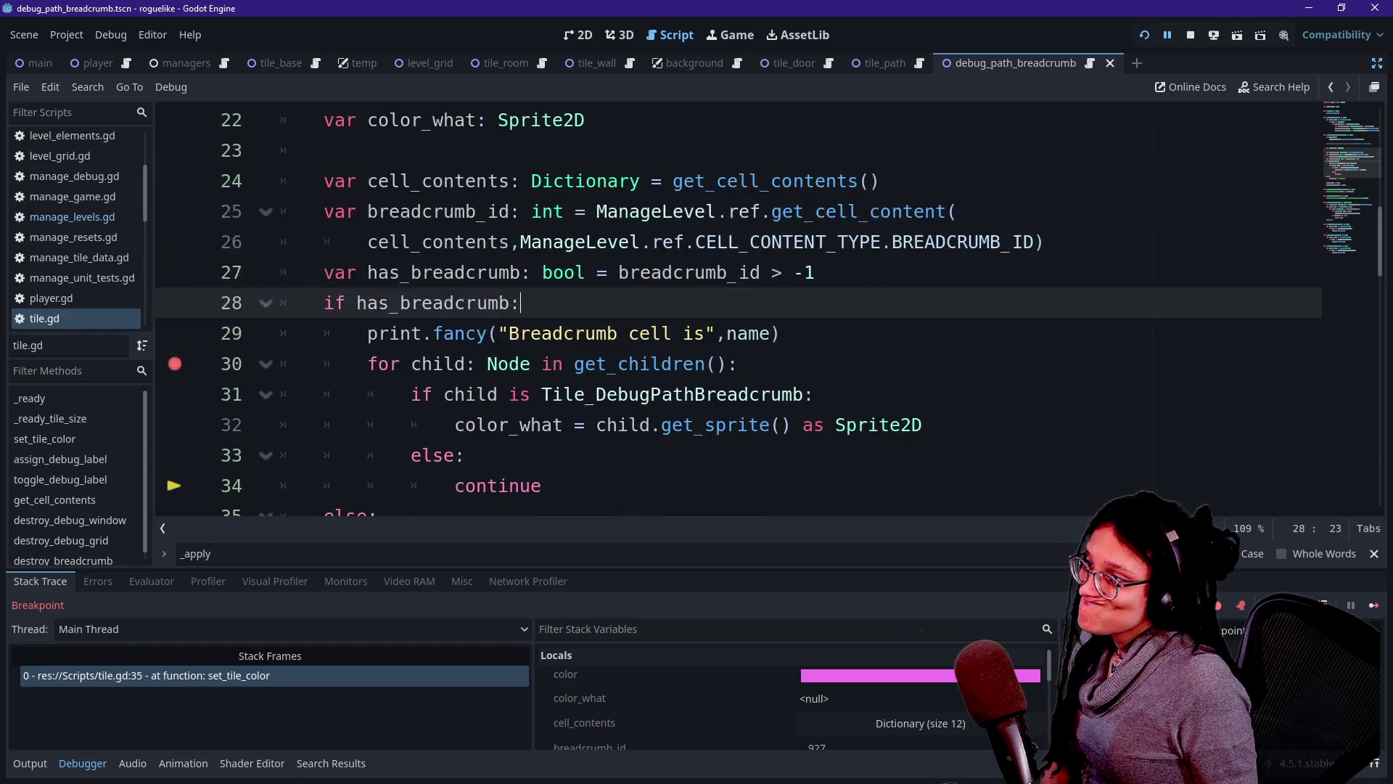
left_click(657, 211, "ctrl")
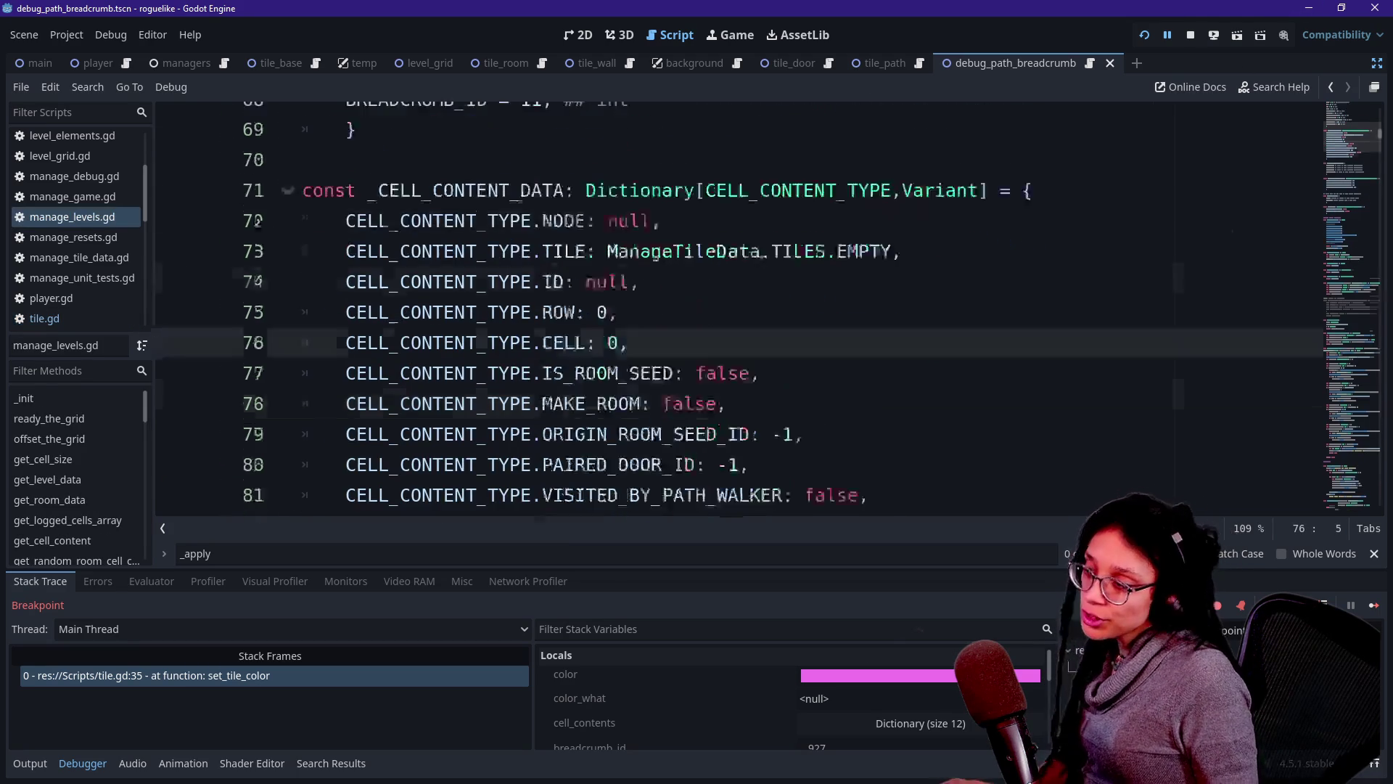
key("ctrl+f")
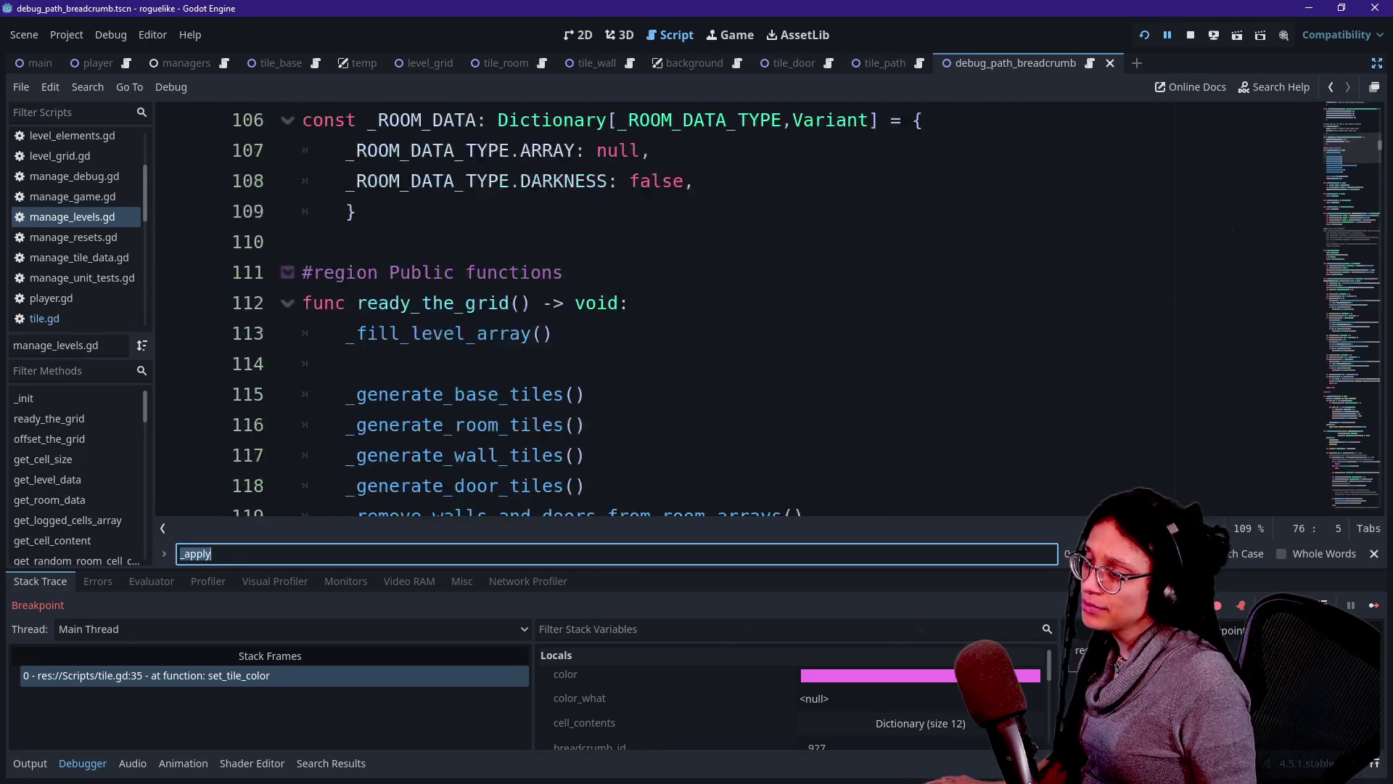
left_click(472, 397, "ctrl")
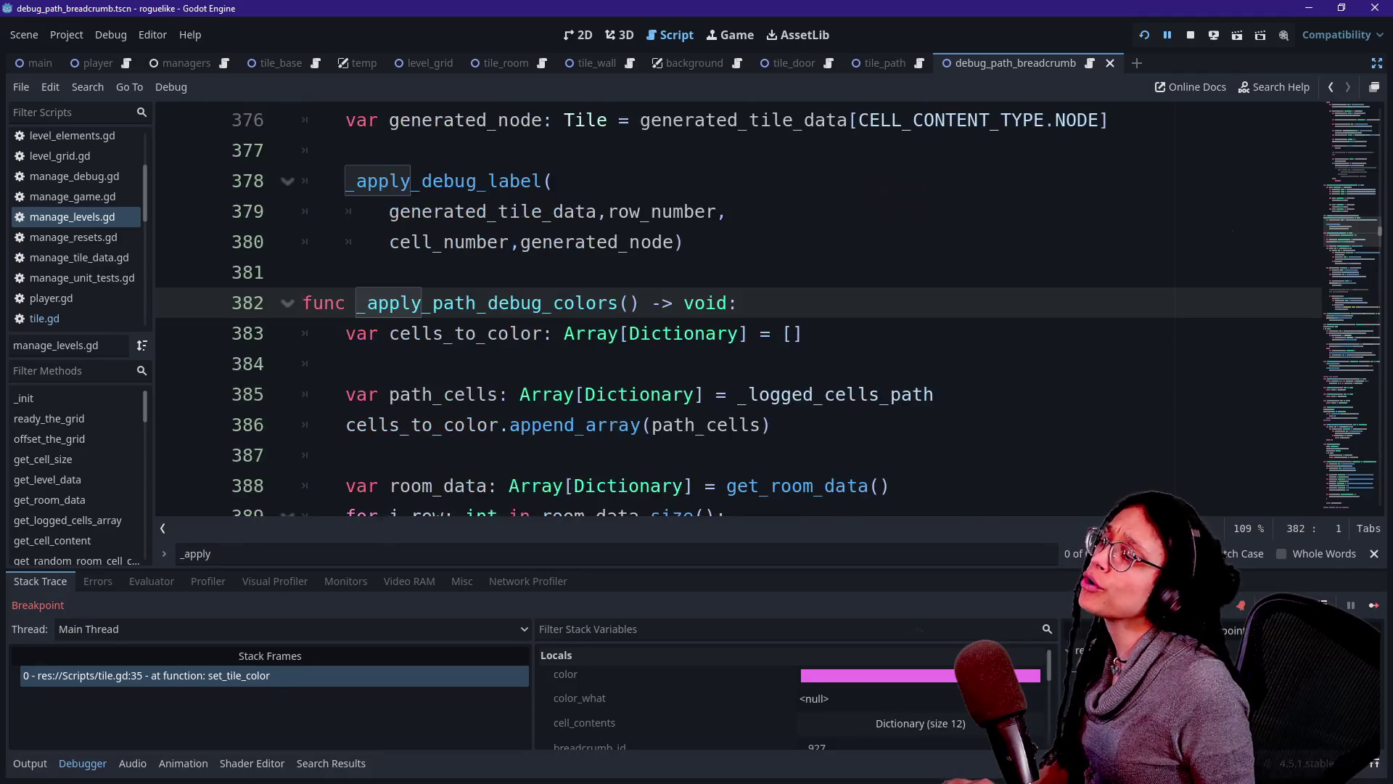
key("alt+o")
key("ctrl+j")
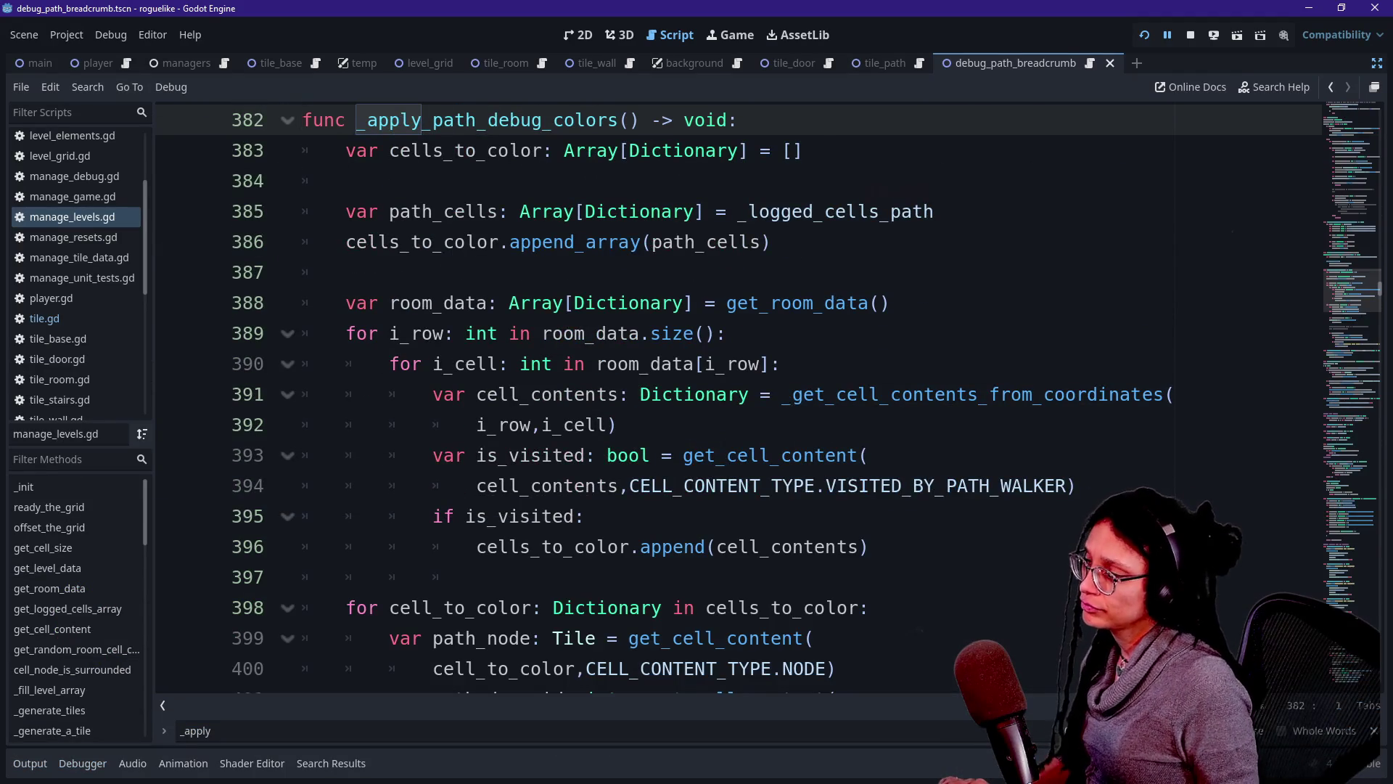
scroll(726, 399, "down", 1)
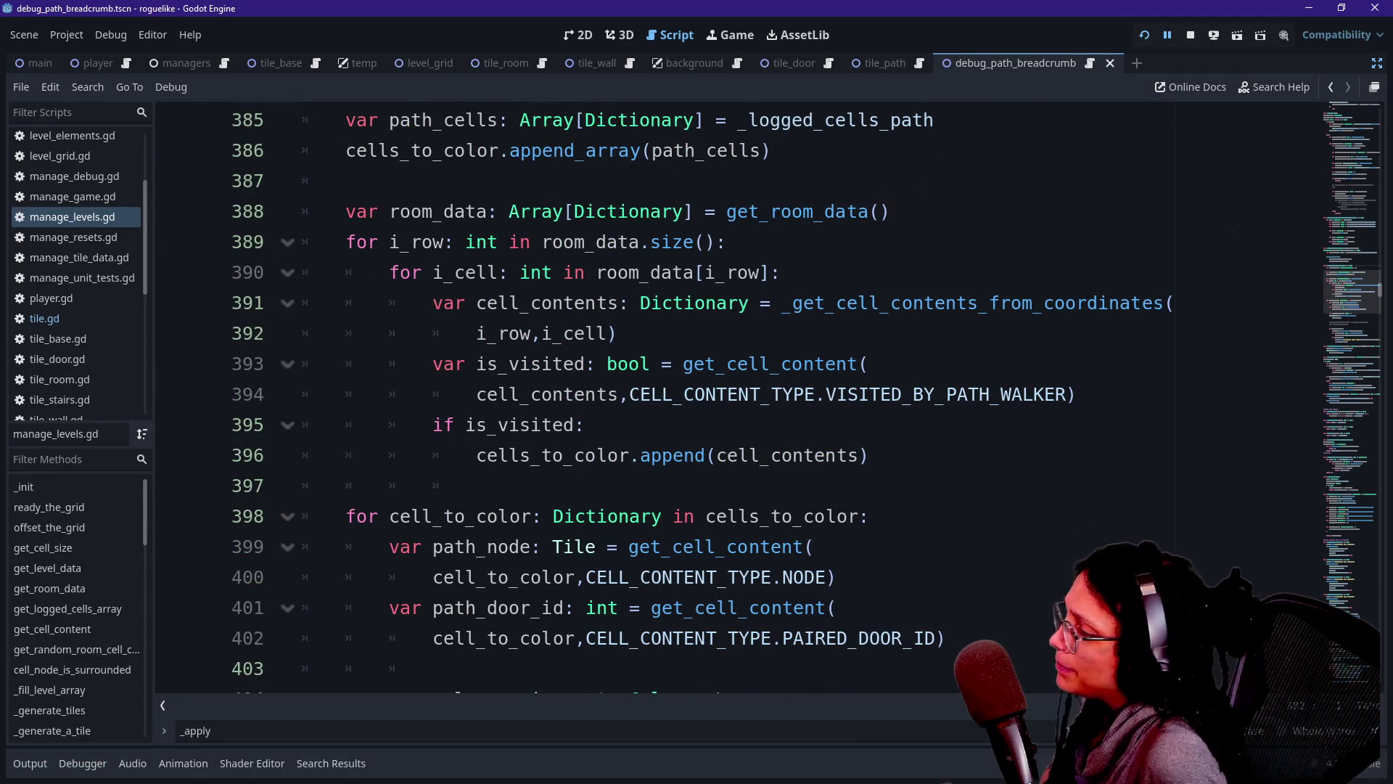
left_click(870, 455)
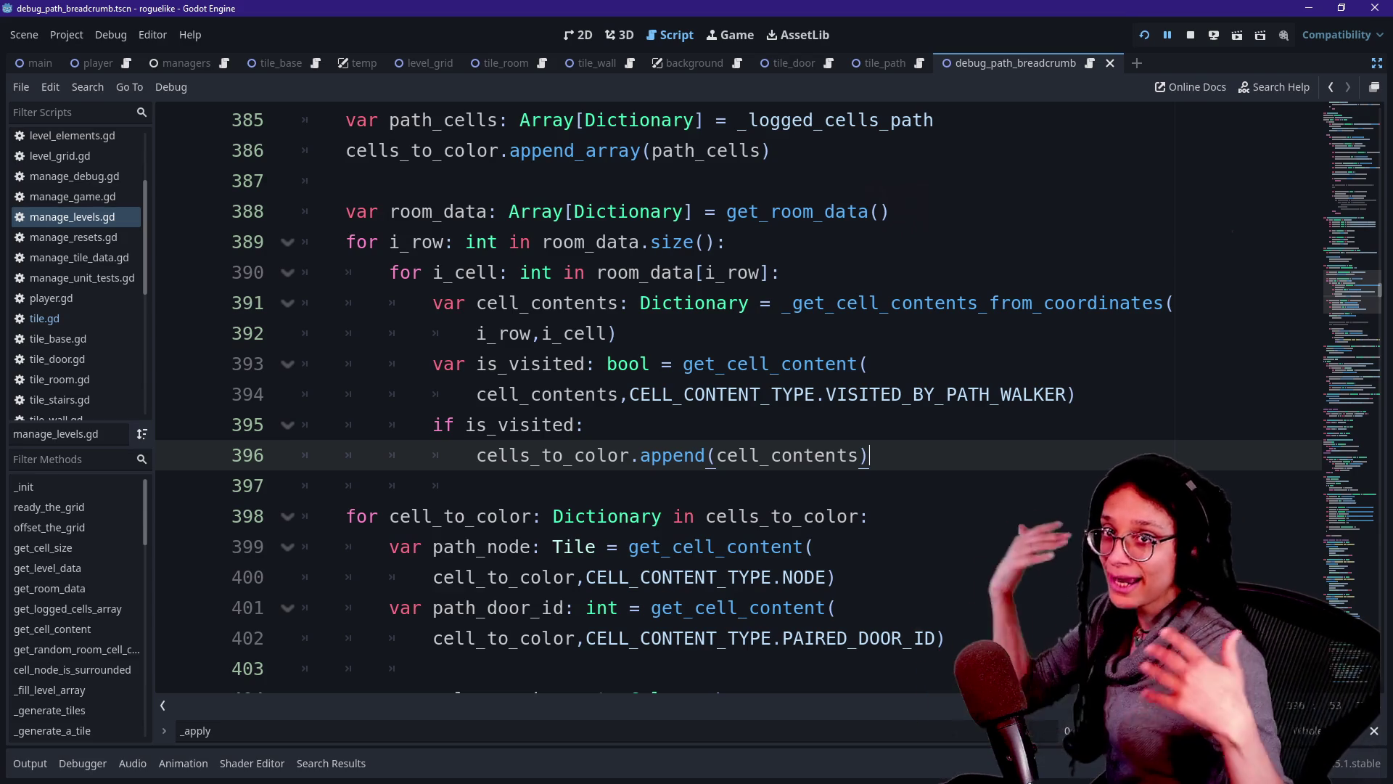
left_click(477, 486)
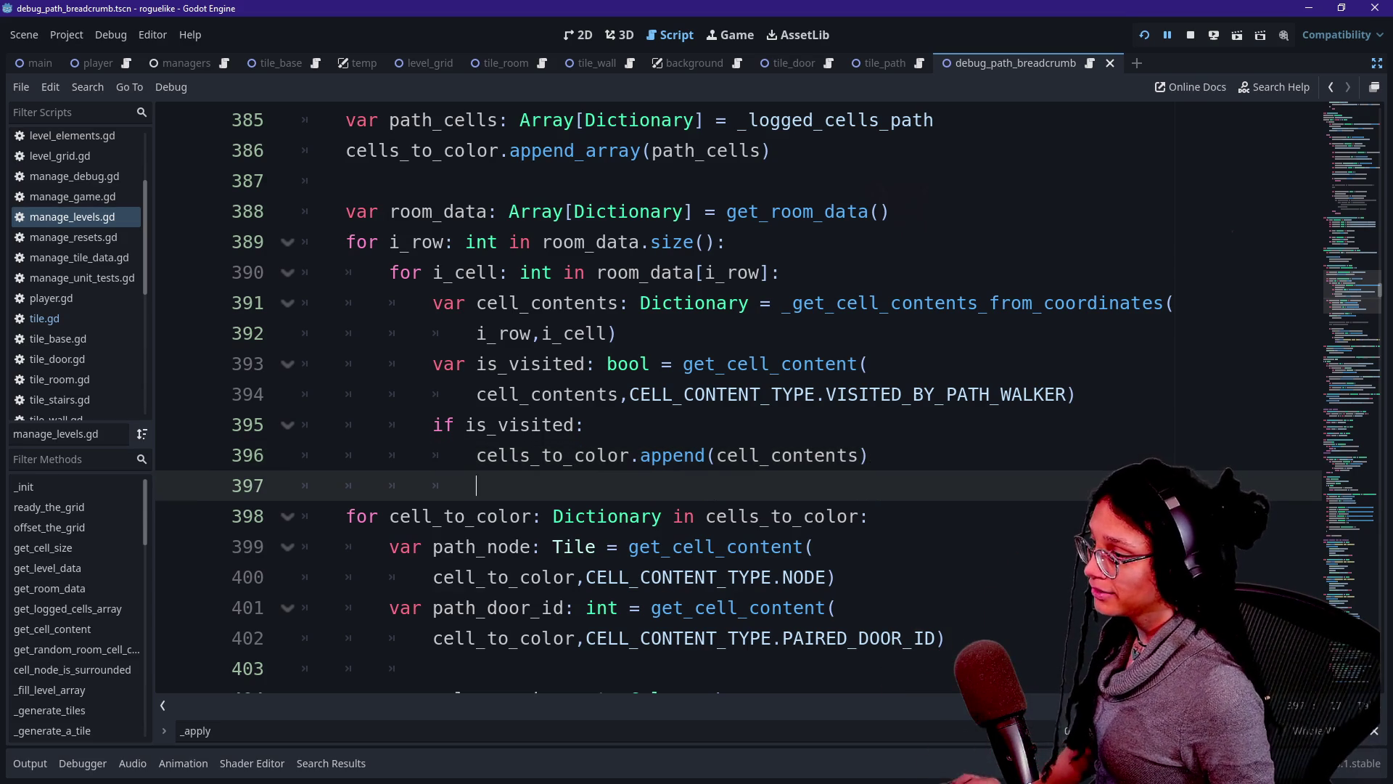
Select the path and room data lines 385–389 in _apply_path_debug_colors.
scroll(593, 397, "up", 3)
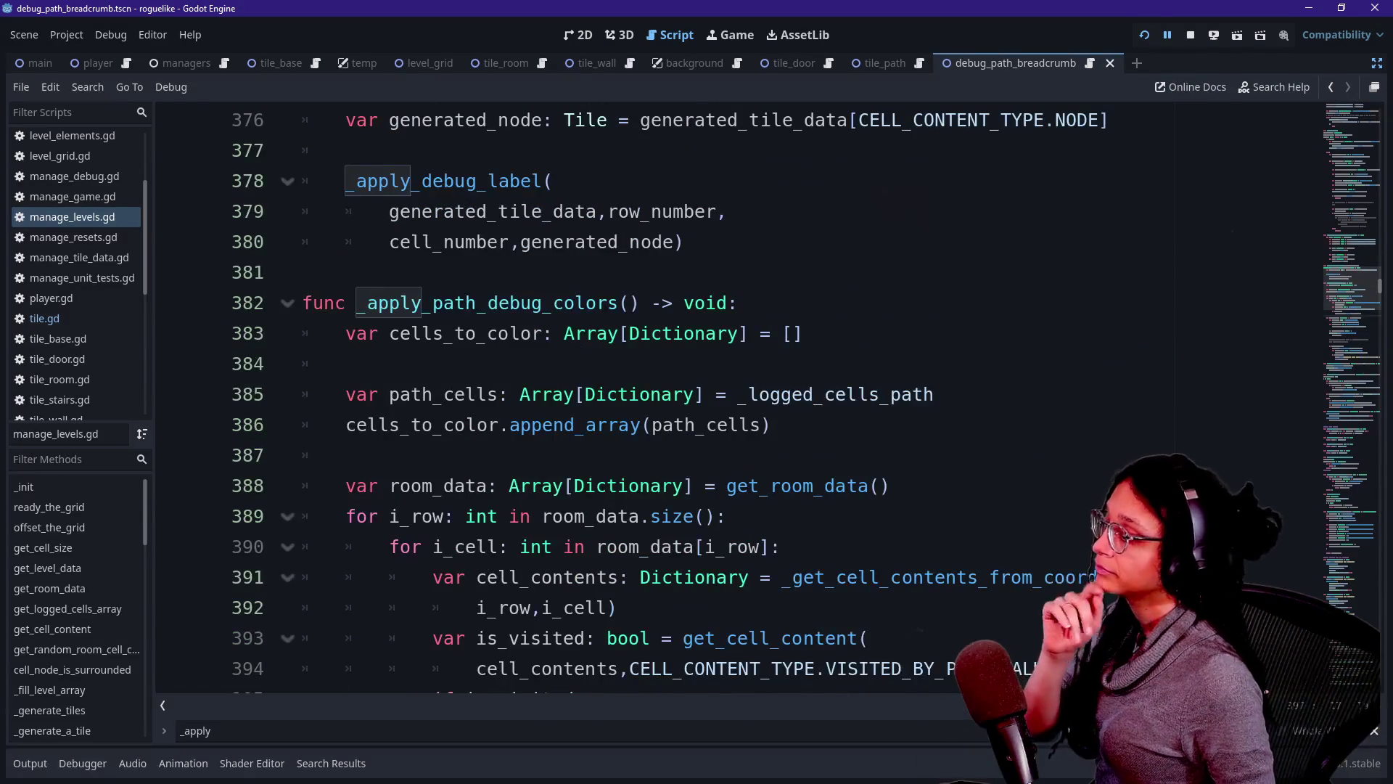
scroll(593, 397, "down", 2)
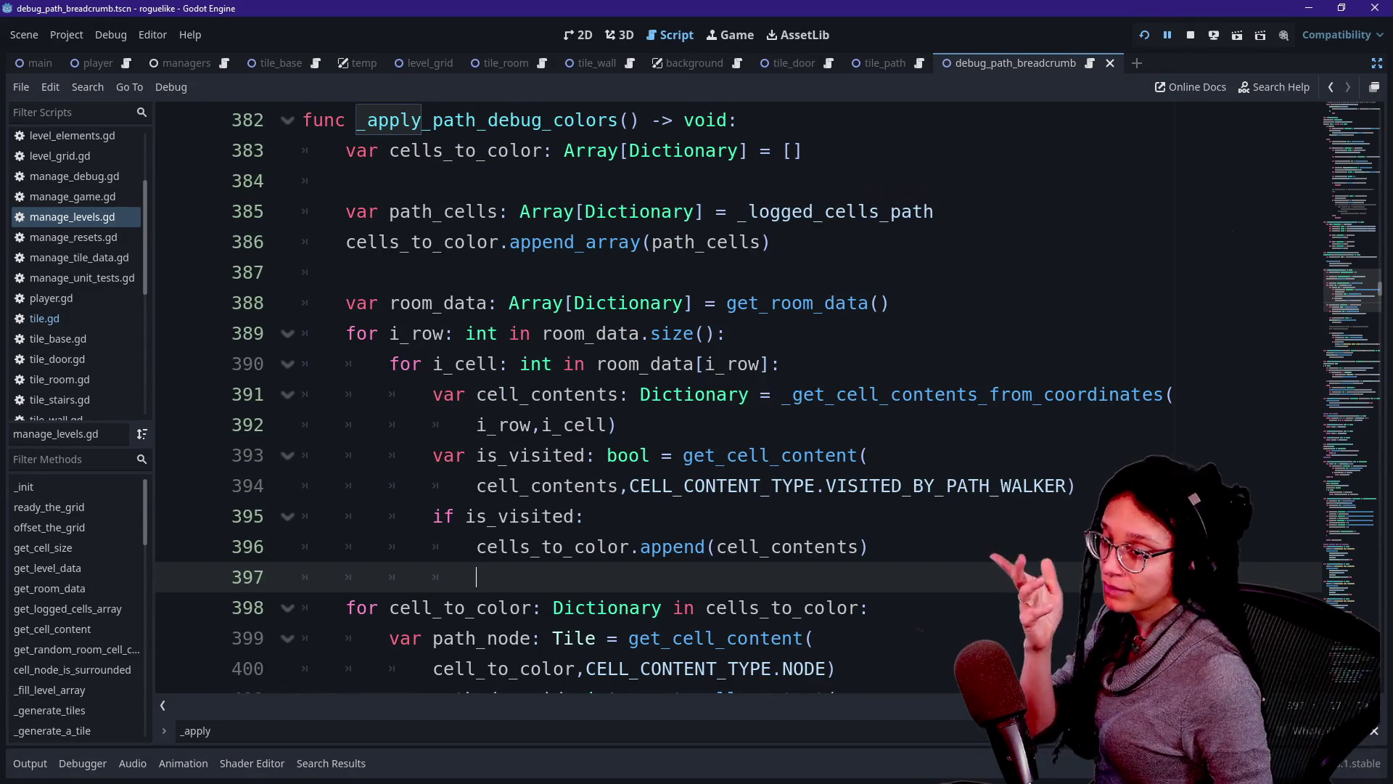
left_click(869, 546)
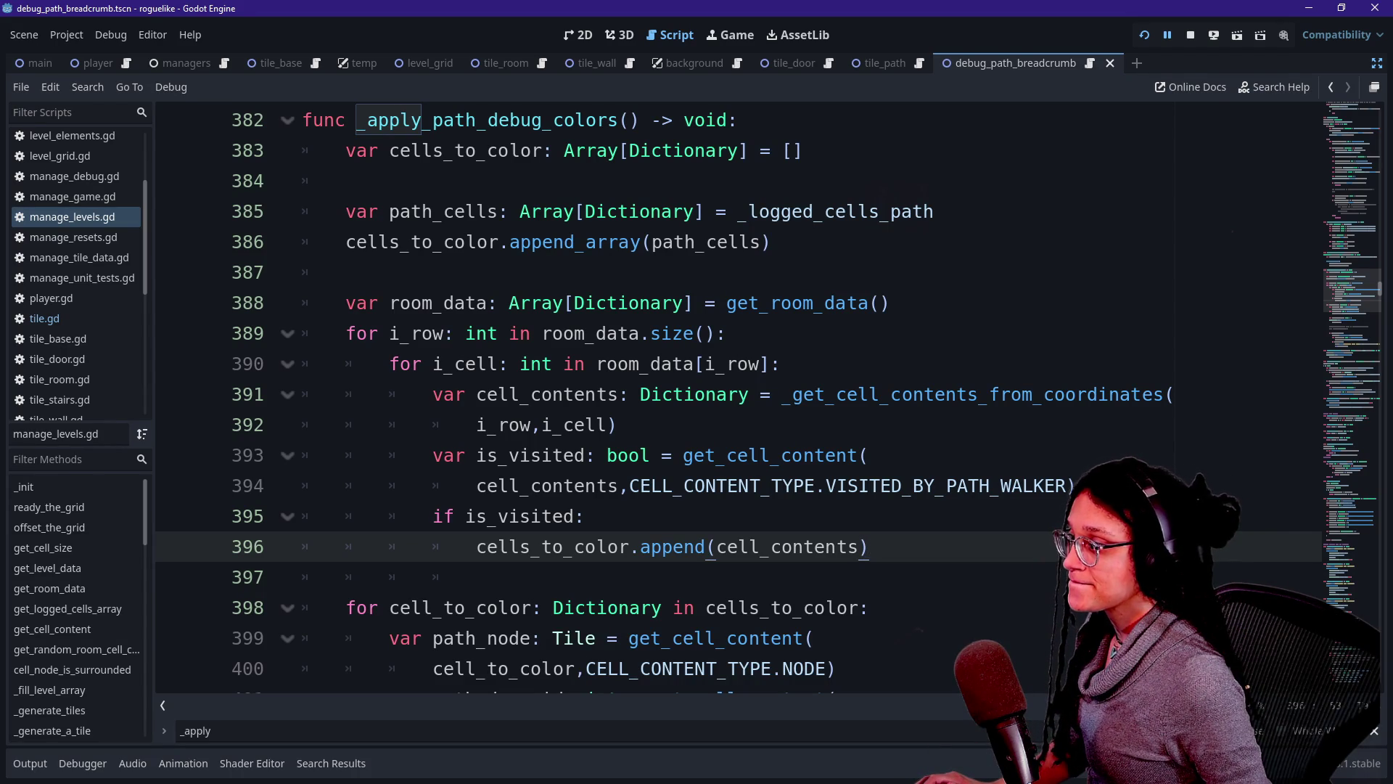
scroll(726, 399, "down", 3)
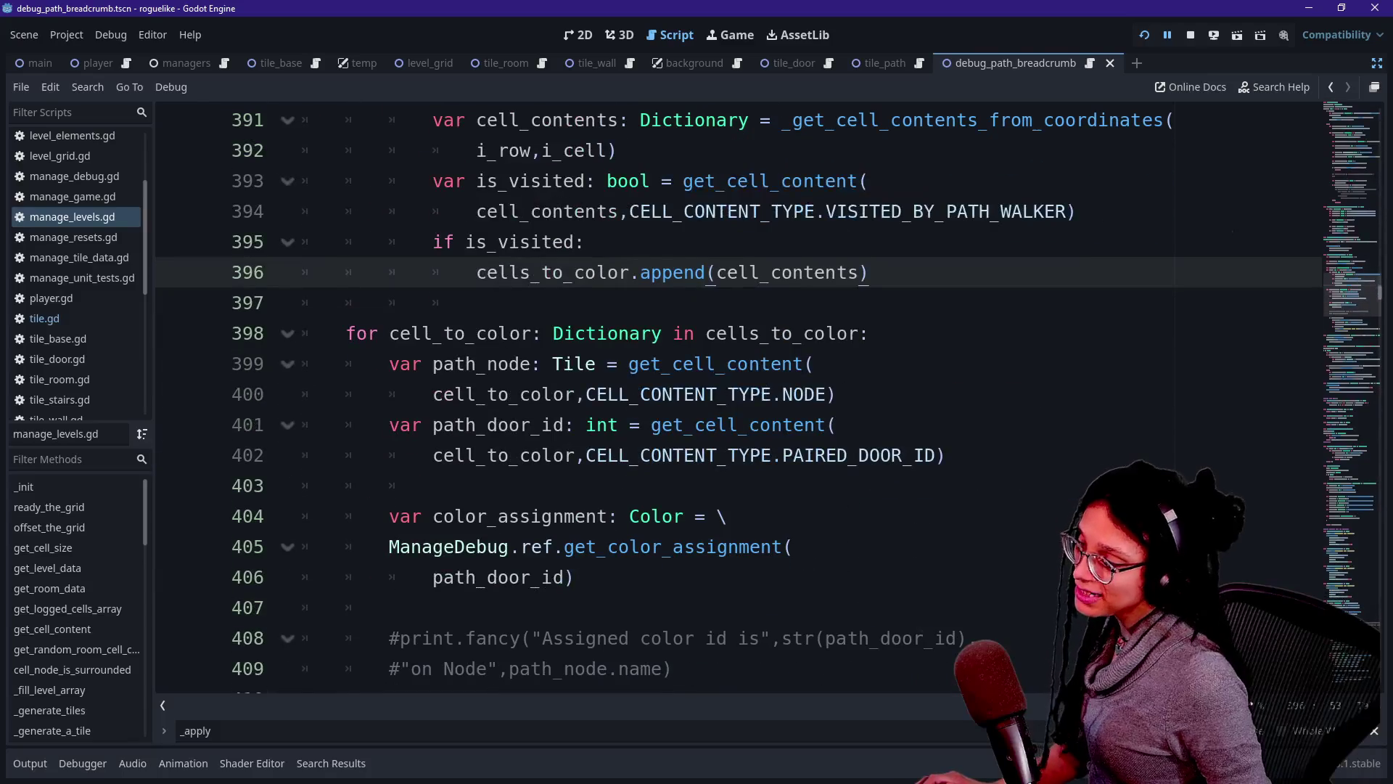
scroll(726, 399, "down", 2)
scroll(726, 399, "up", 4)
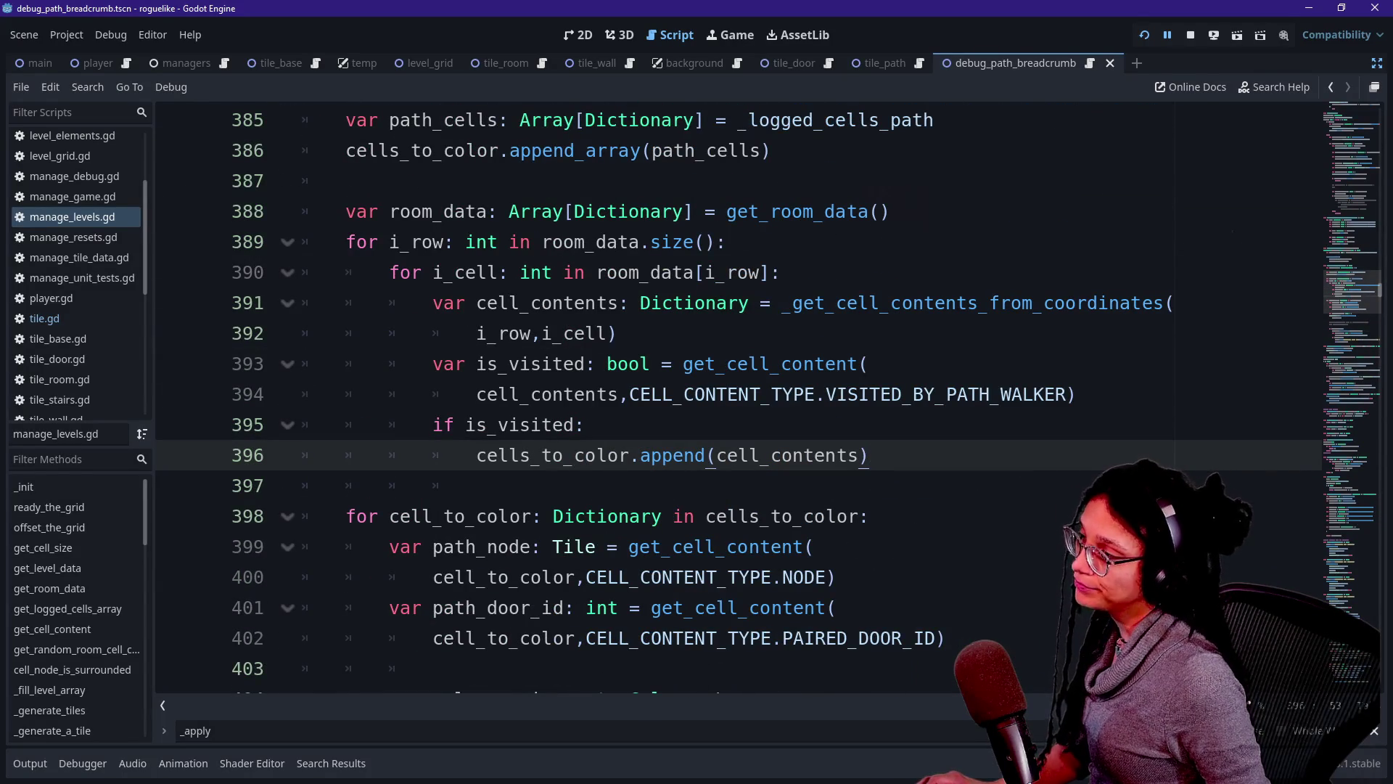
scroll(726, 399, "up", 1)
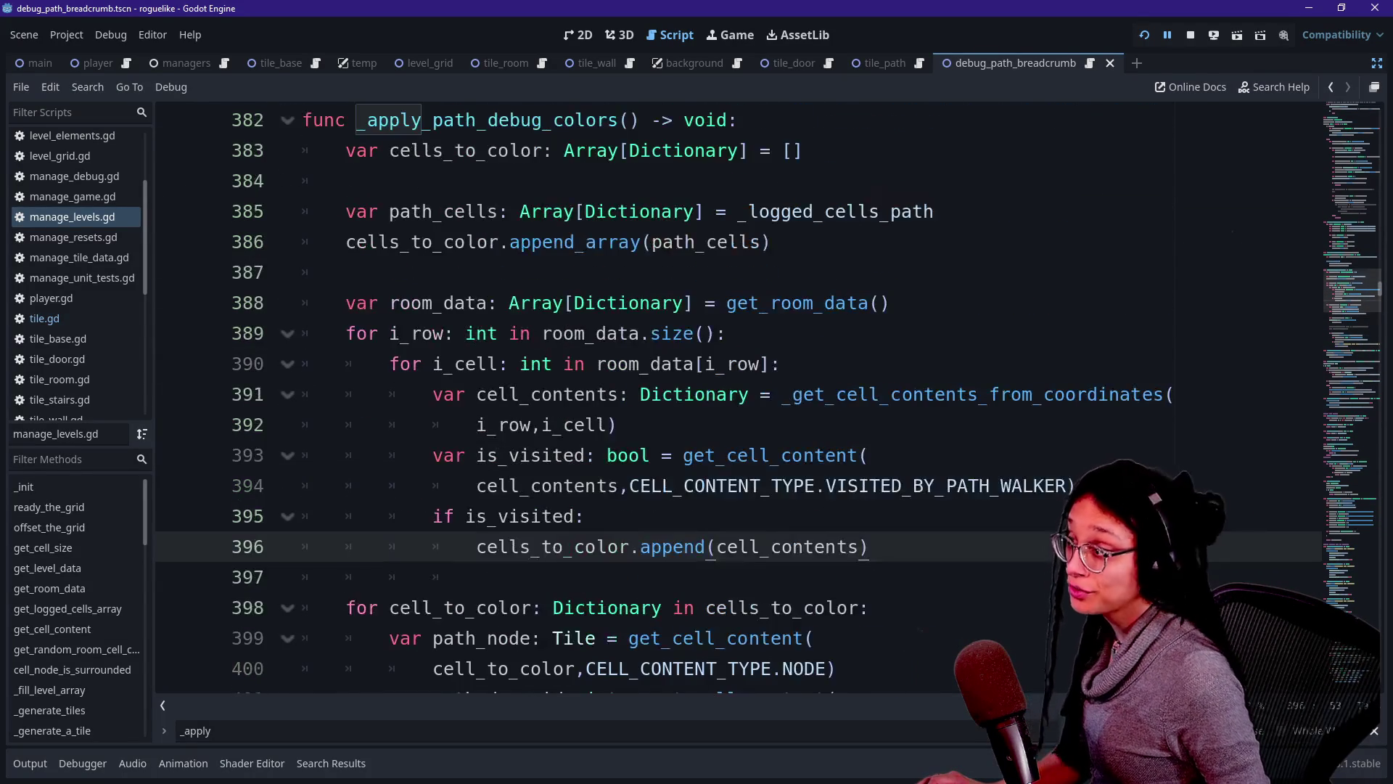
left_click_drag(346, 211, 509, 333)
left_click(509, 333)
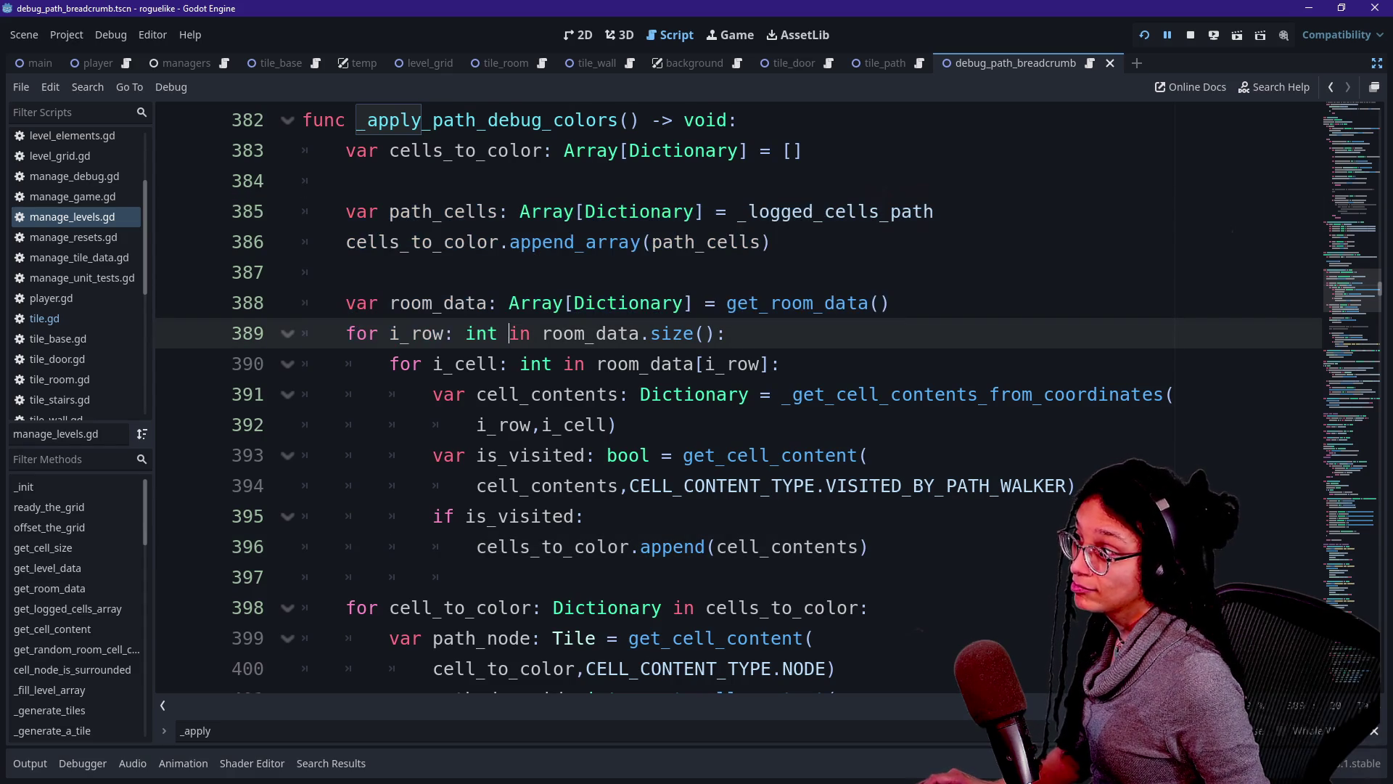
left_click(346, 211, "shift")
Scroll back up the script and bring up the Select Resource quick-open list.
scroll(346, 212, "down", 4)
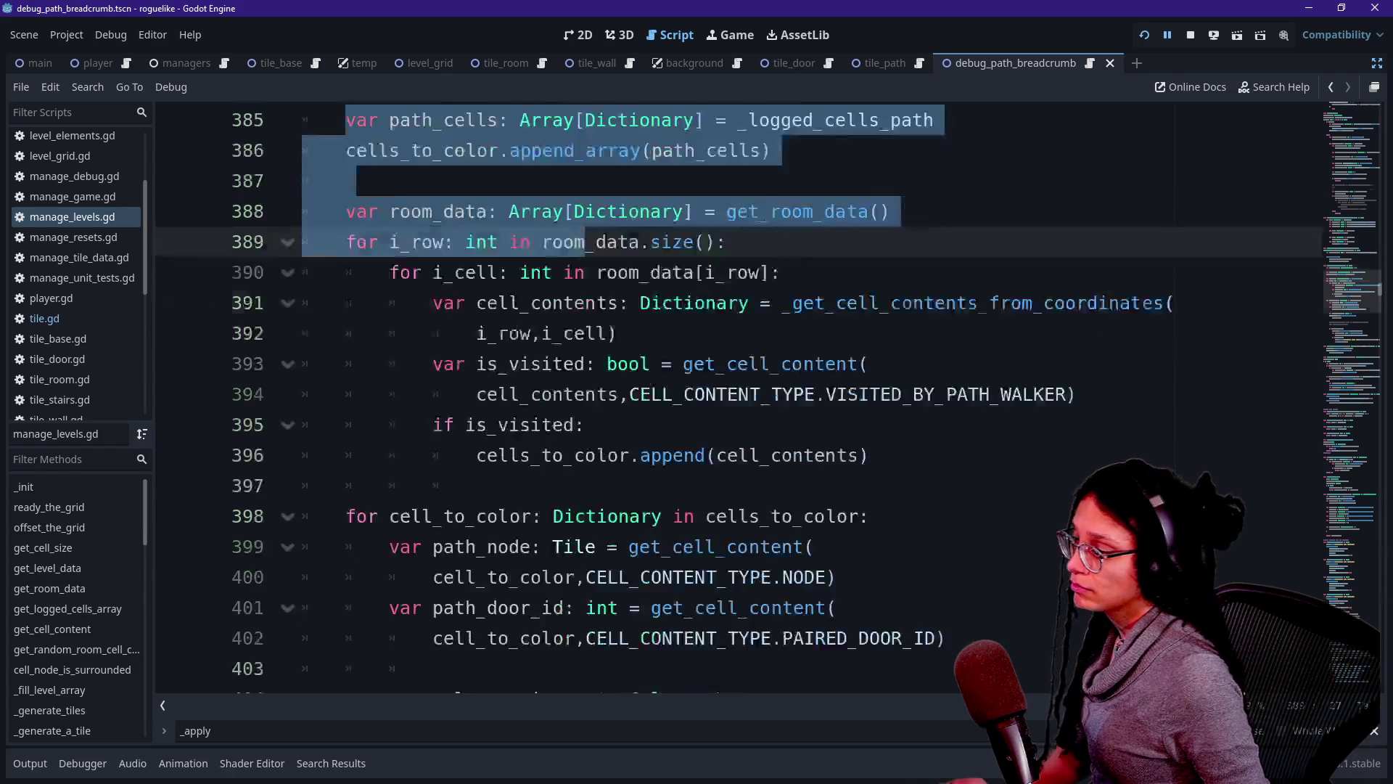
scroll(653, 356, "down", 4)
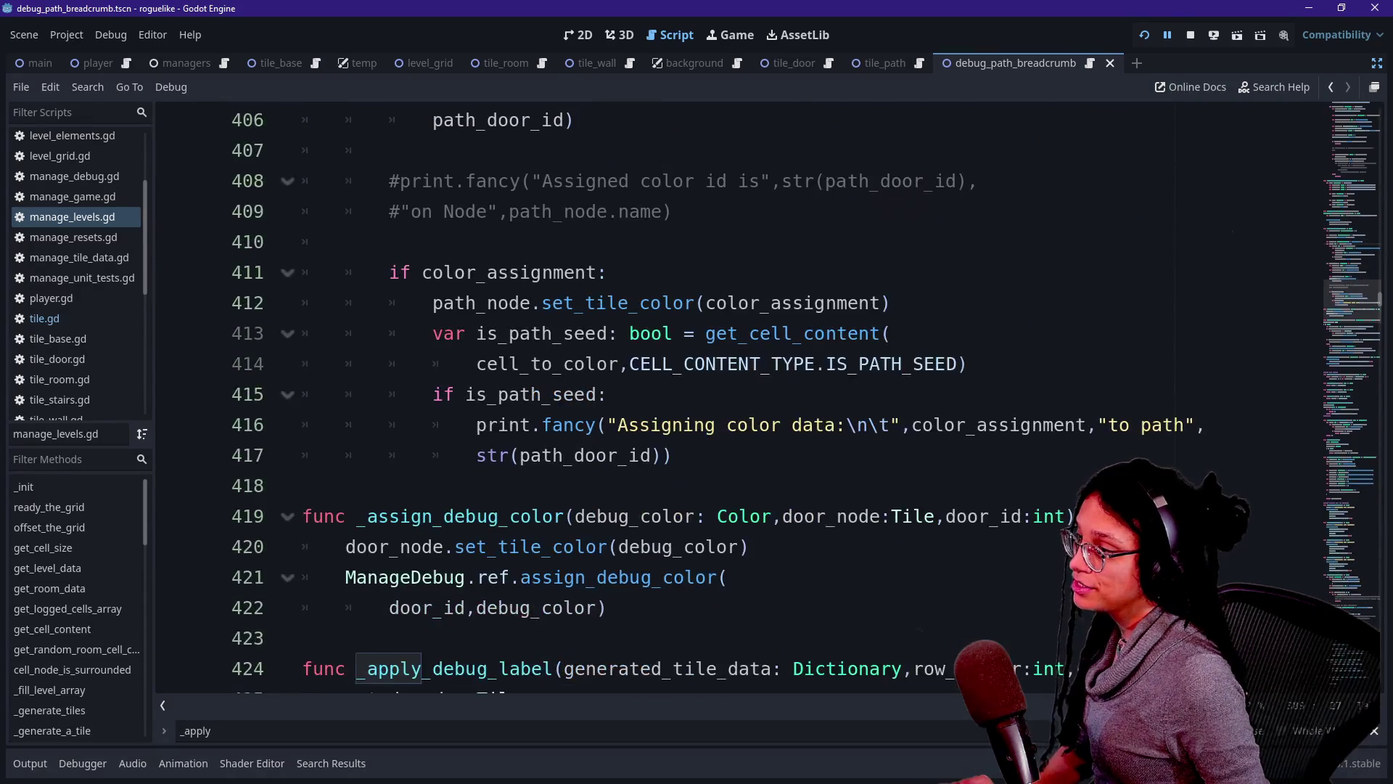
scroll(653, 356, "up", 2)
scroll(653, 392, "up", 2)
scroll(653, 392, "up", 1)
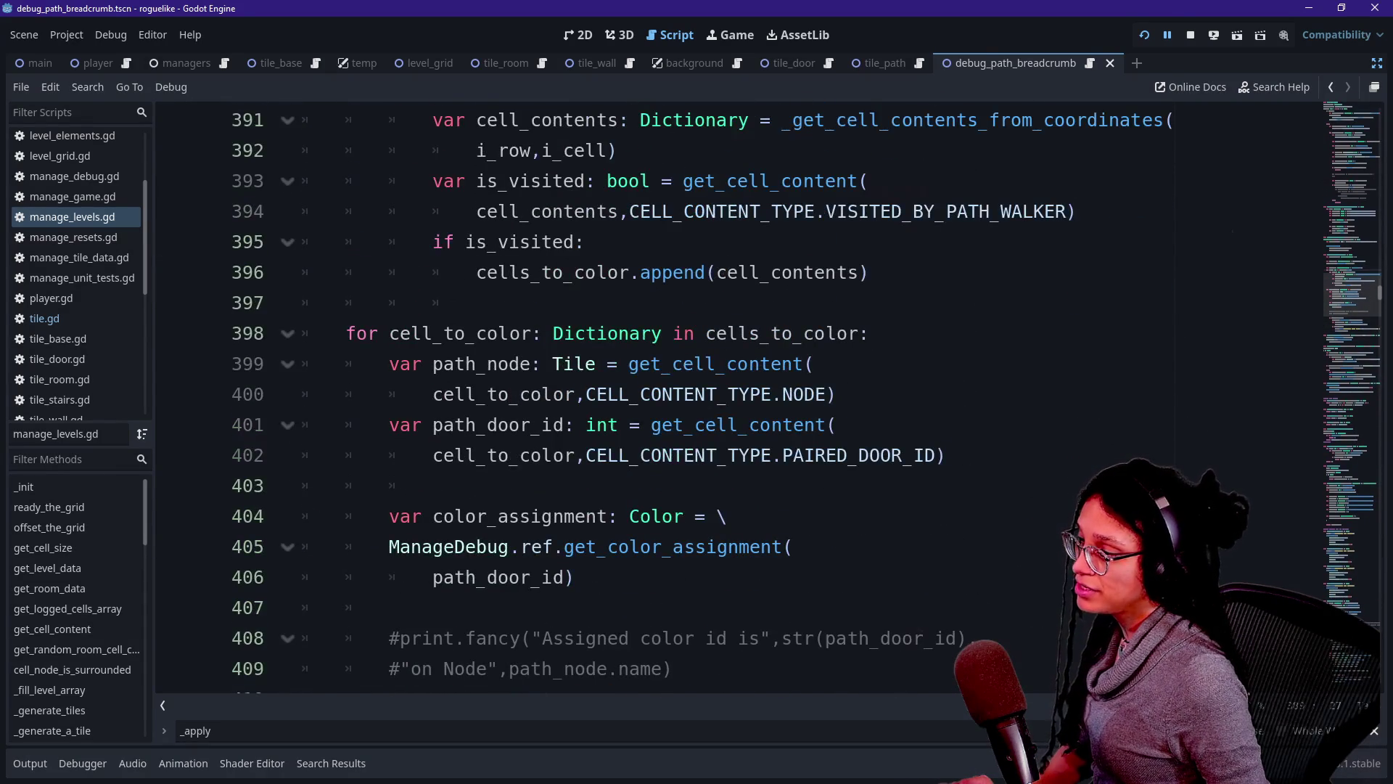
scroll(653, 392, "up", 4)
scroll(653, 392, "down", 3)
scroll(653, 392, "up", 2)
scroll(654, 392, "up", 3)
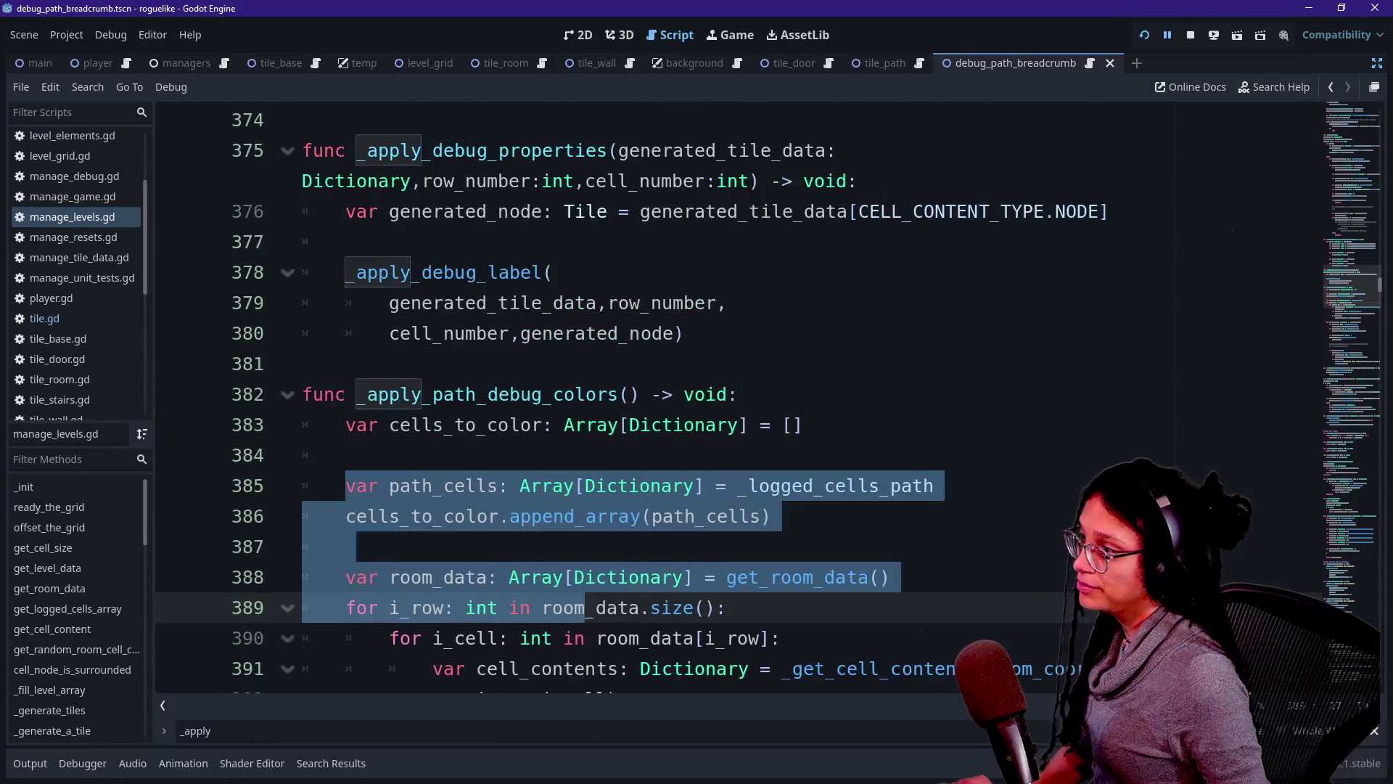
key("shift+alt+o")
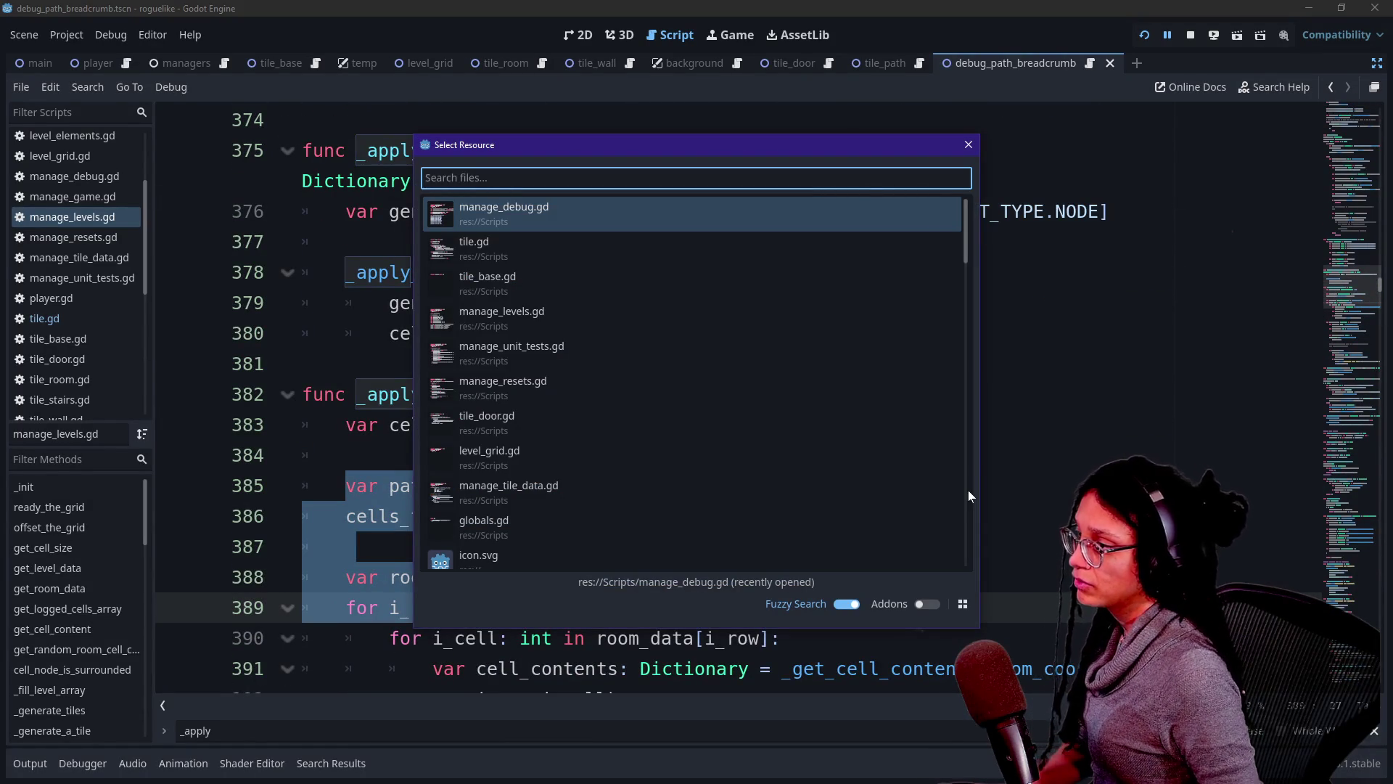
Open tile.gd and delete the has_breadcrumb check block through its else.
key("Down")
key("Down")
key("Up")
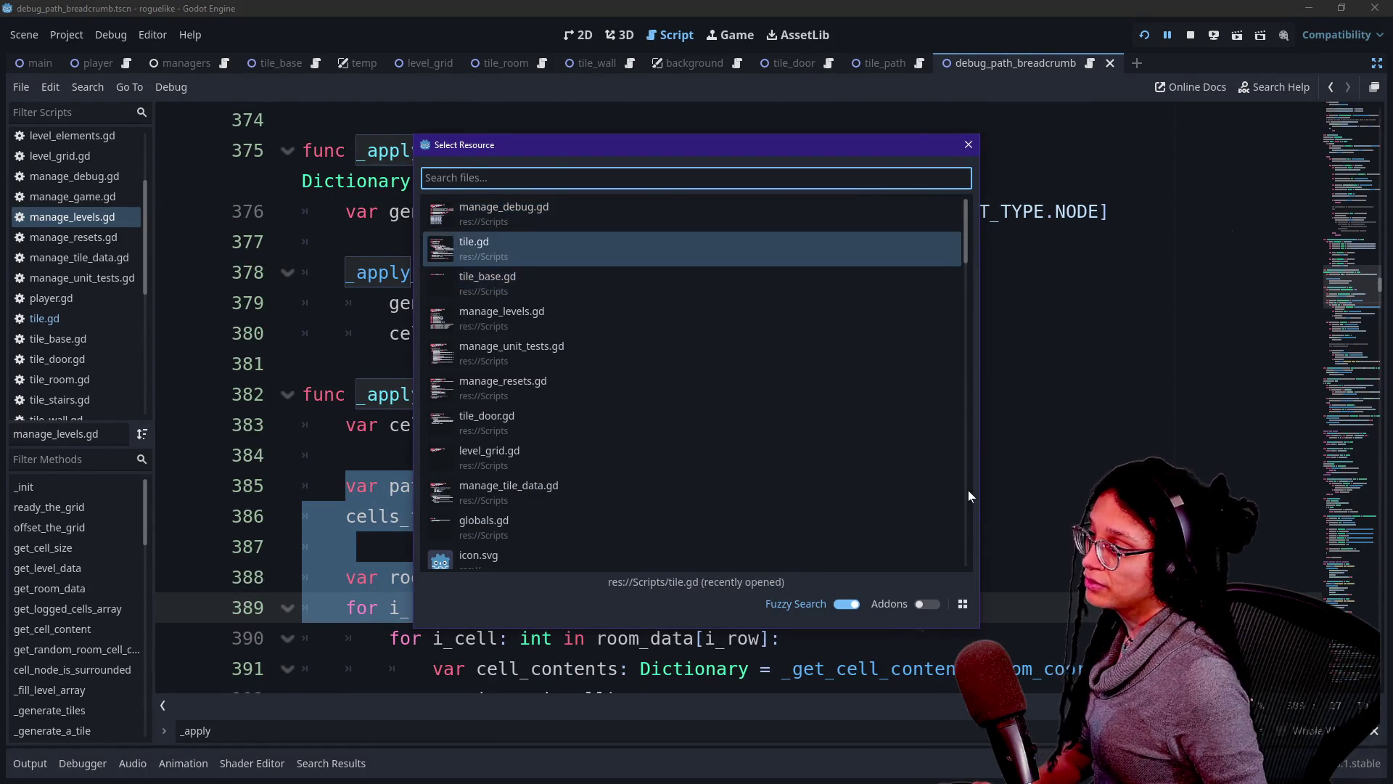
key("Return")
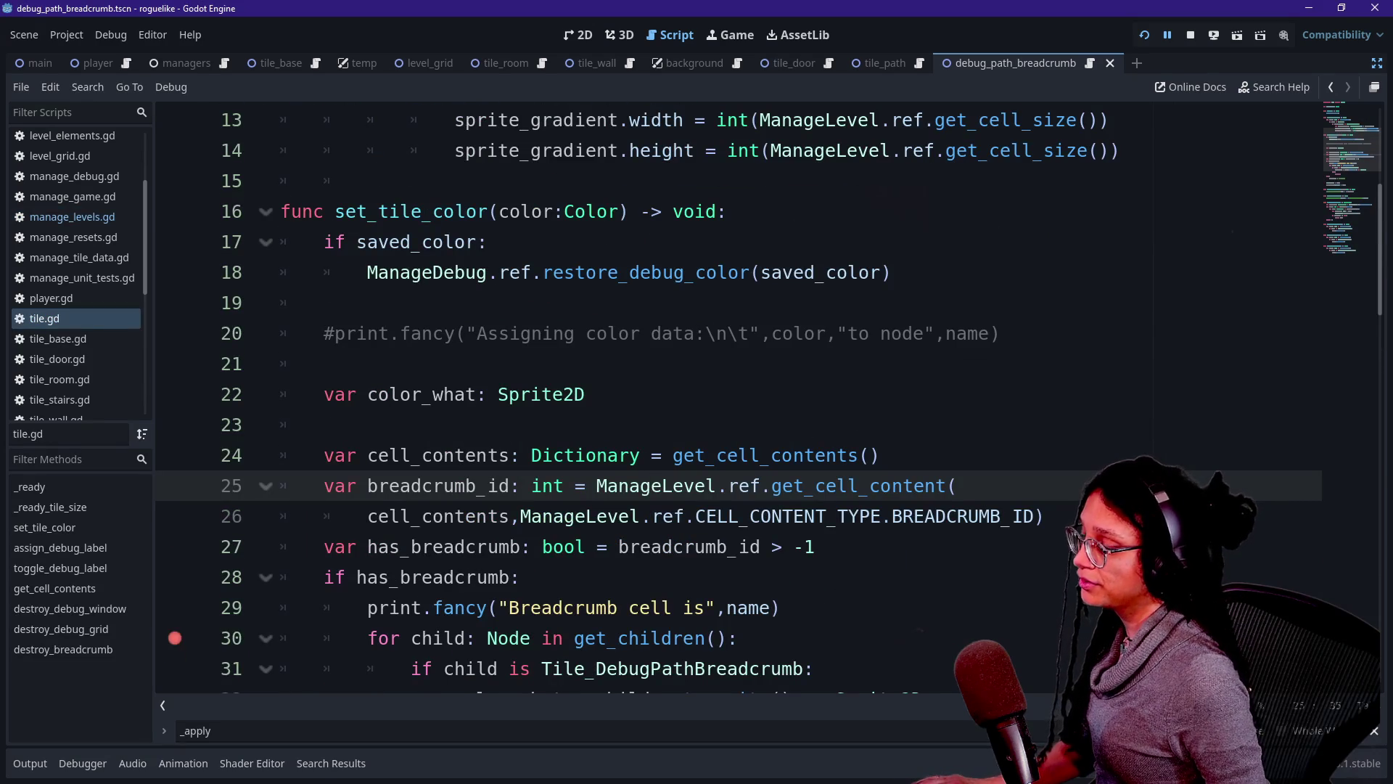
left_click_drag(324, 455, 587, 516)
scroll(586, 516, "down", 3)
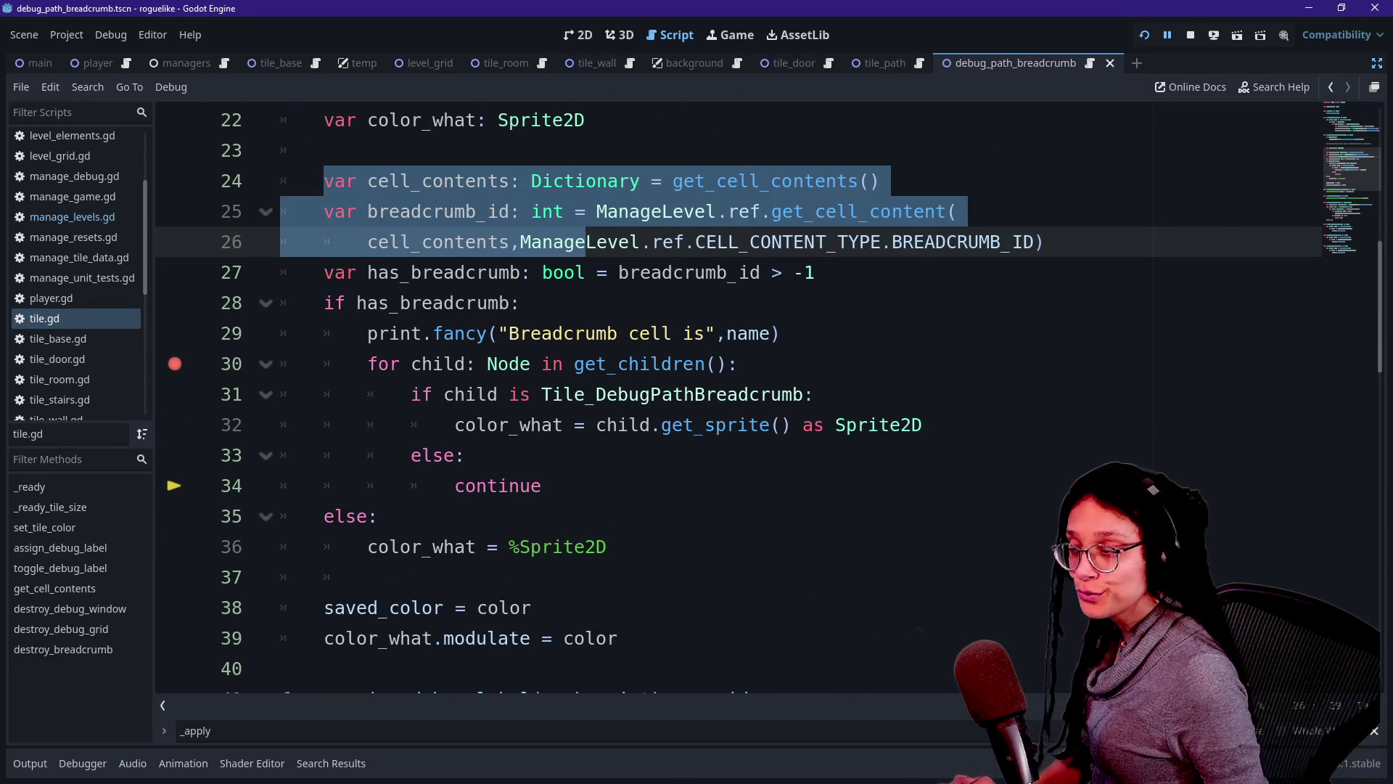
mouse_move(586, 242)
left_mouse_down()
mouse_move(606, 546)
mouse_move(377, 516)
left_mouse_up()
key("BackSpace")
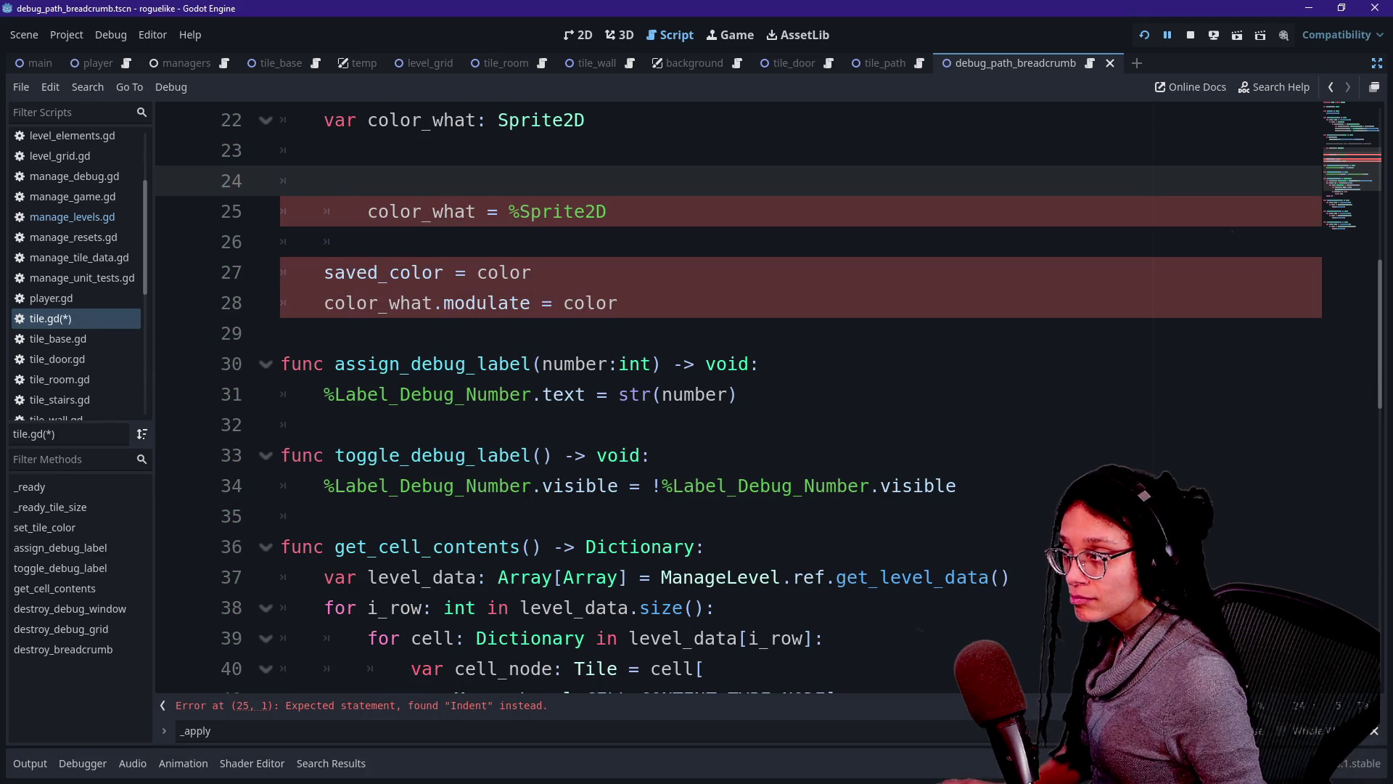
Un-indent the color_what assignment, remove the leftover empty line, and save tile.gd.
key("Down")
key("shift+Tab")
key("Up")
key("ctrl+s")
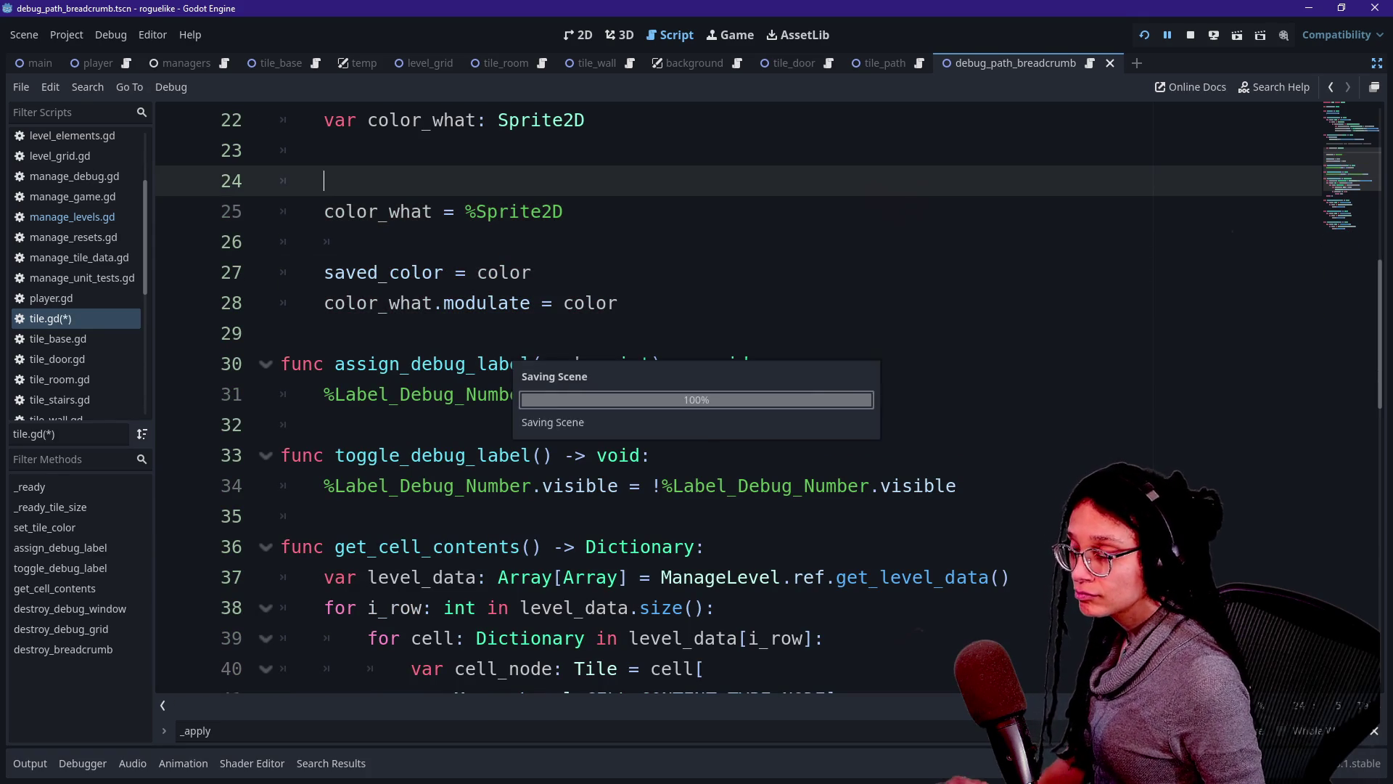
scroll(738, 399, "up", 2)
key("BackSpace")
key("BackSpace")
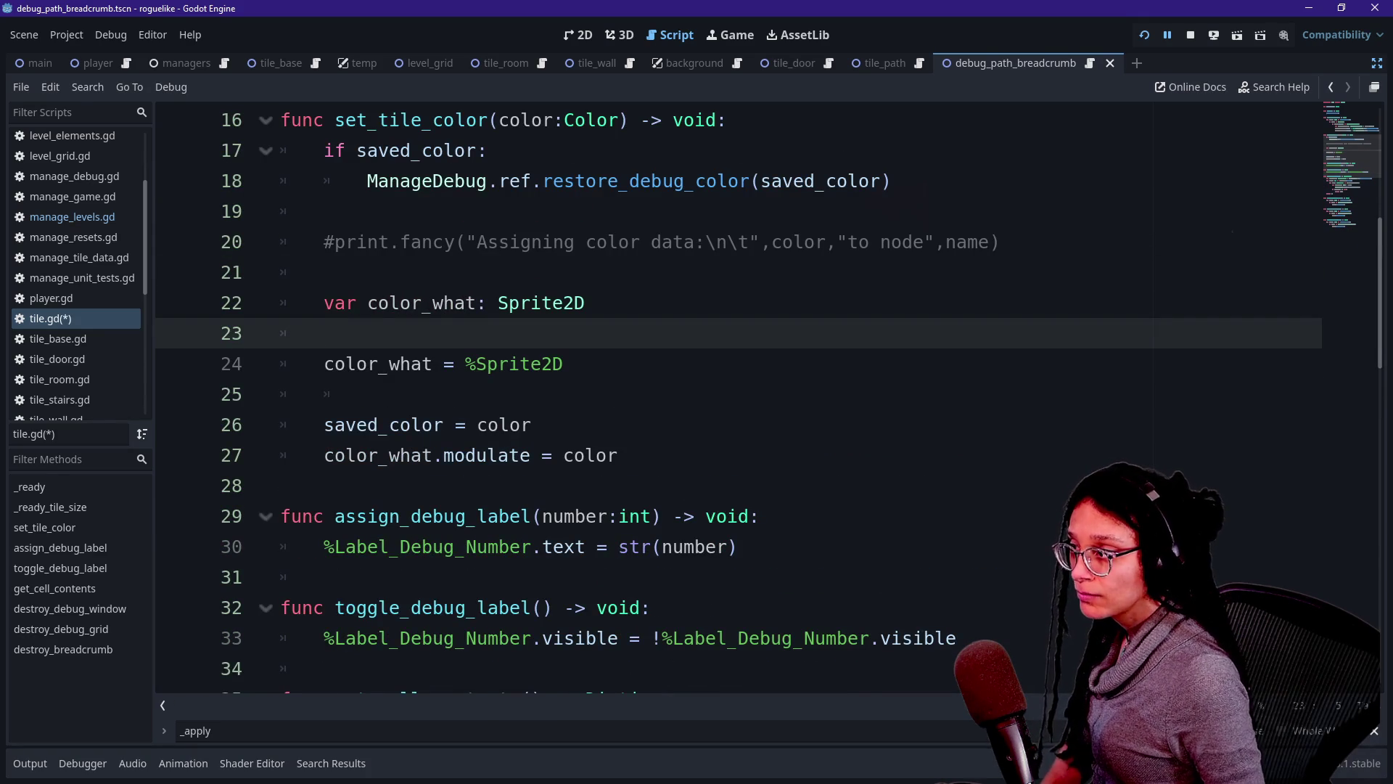
key("ctrl+s")
Declare 'var has_breadcrumb: bool = false' below saved_color and save.
scroll(738, 399, "up", 5)
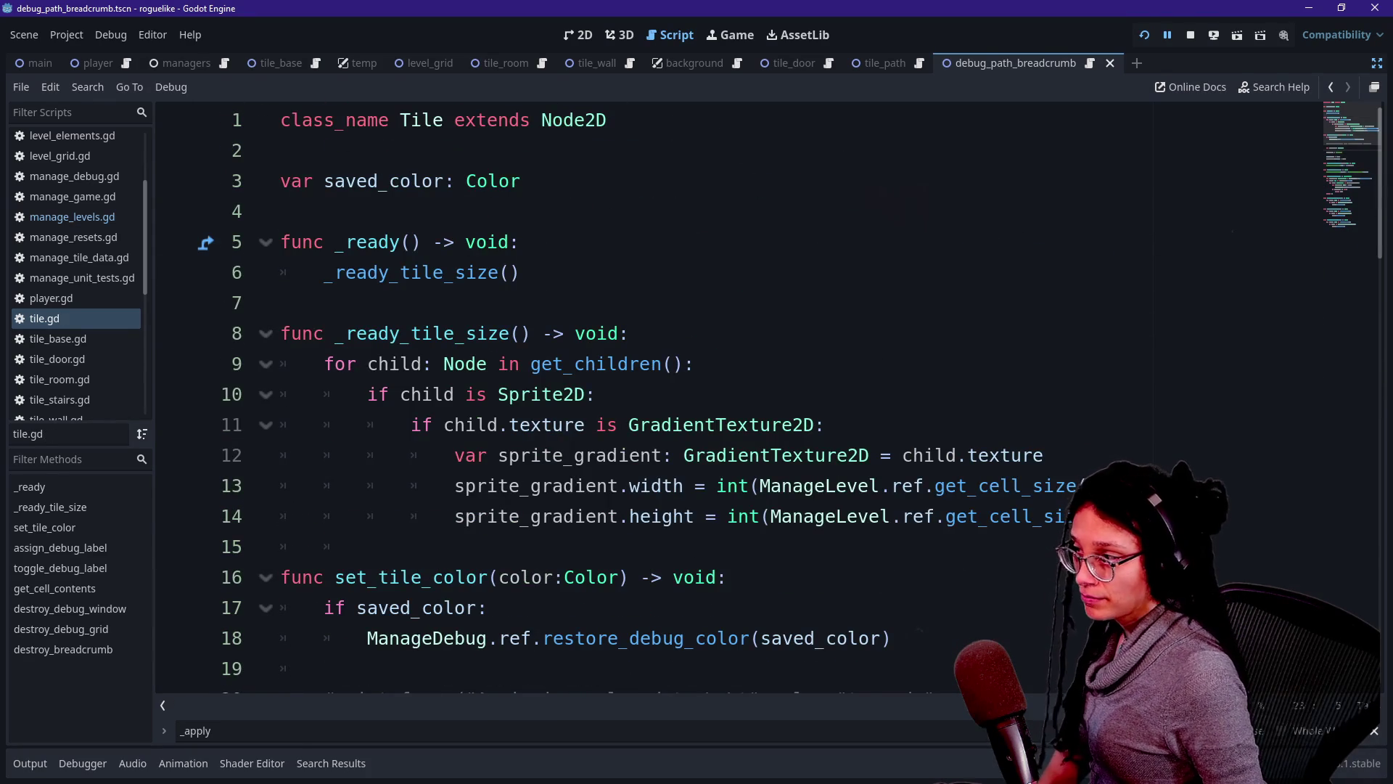
left_click(521, 180)
key("Return")
type("var ")
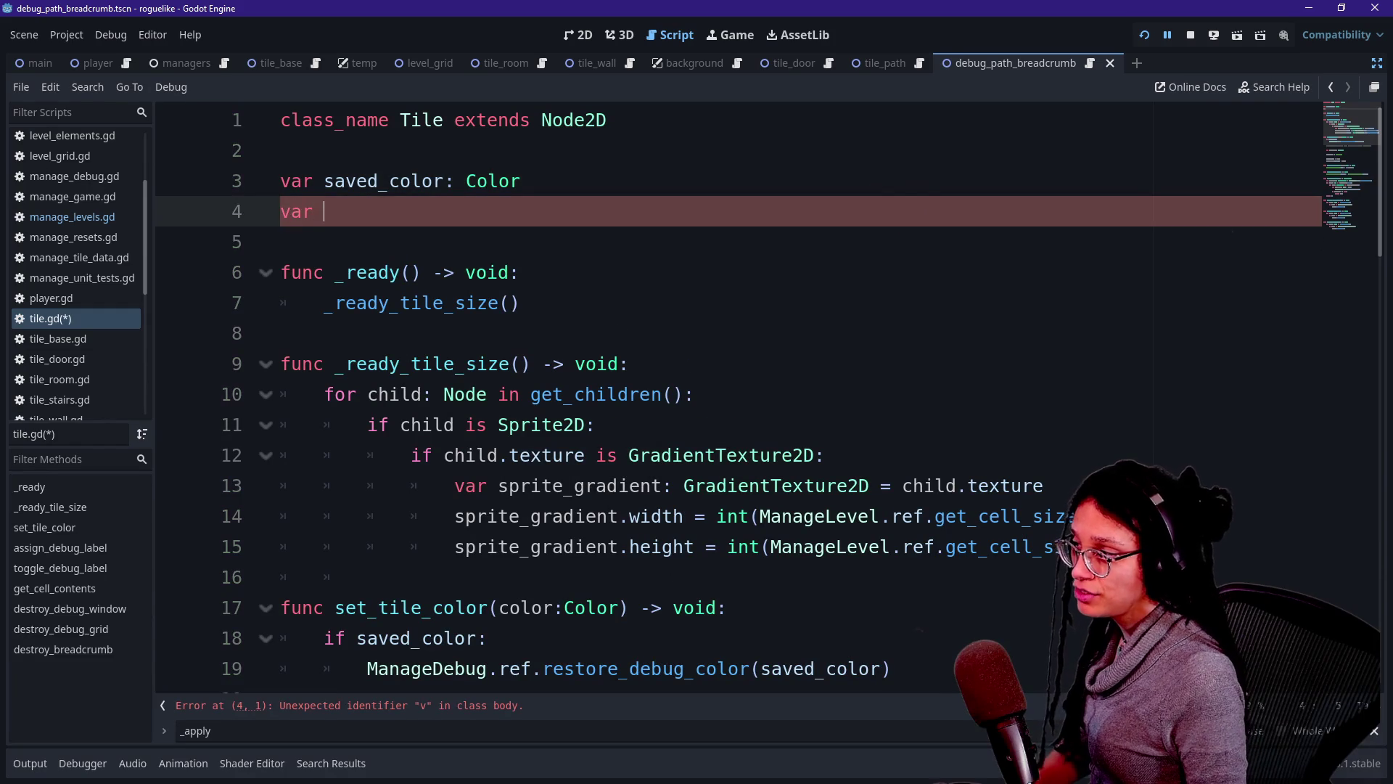
type("has_br")
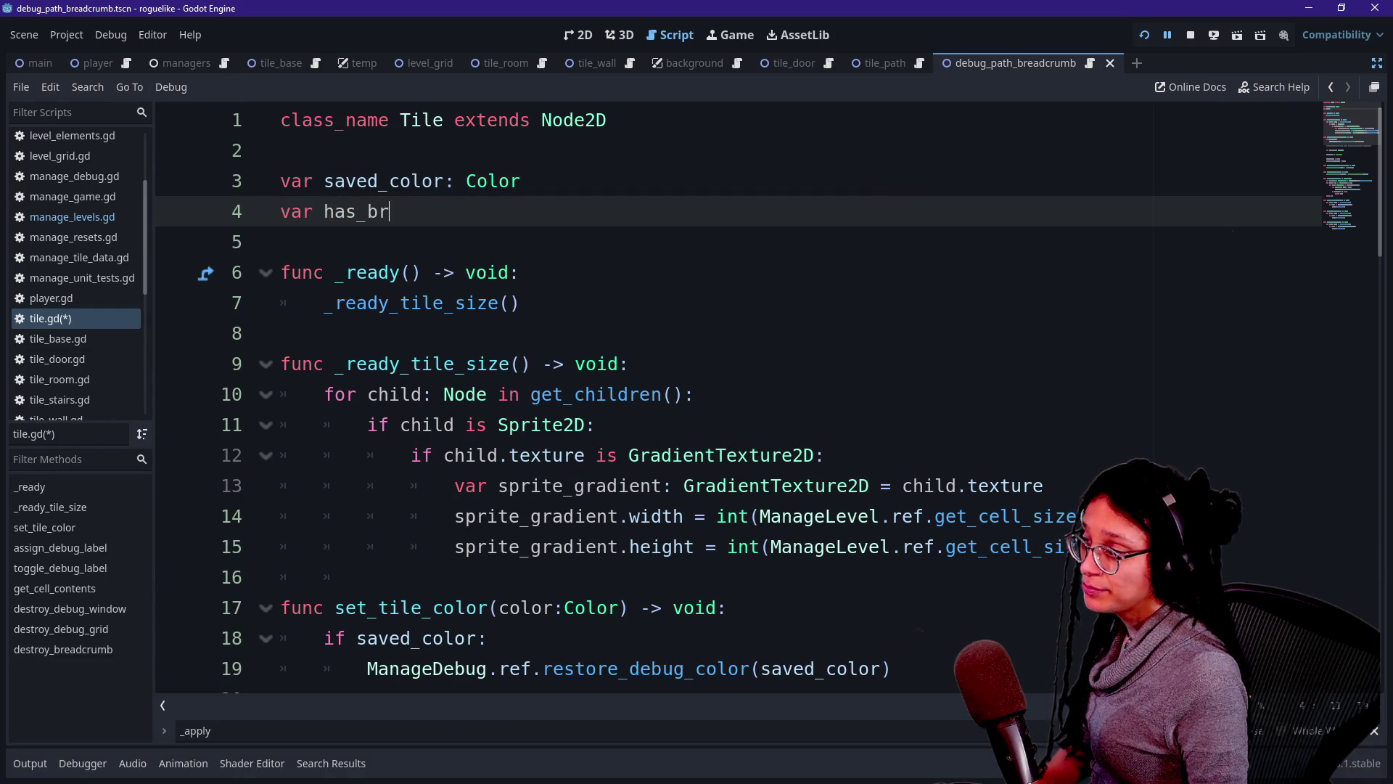
type("eadcrumb: ")
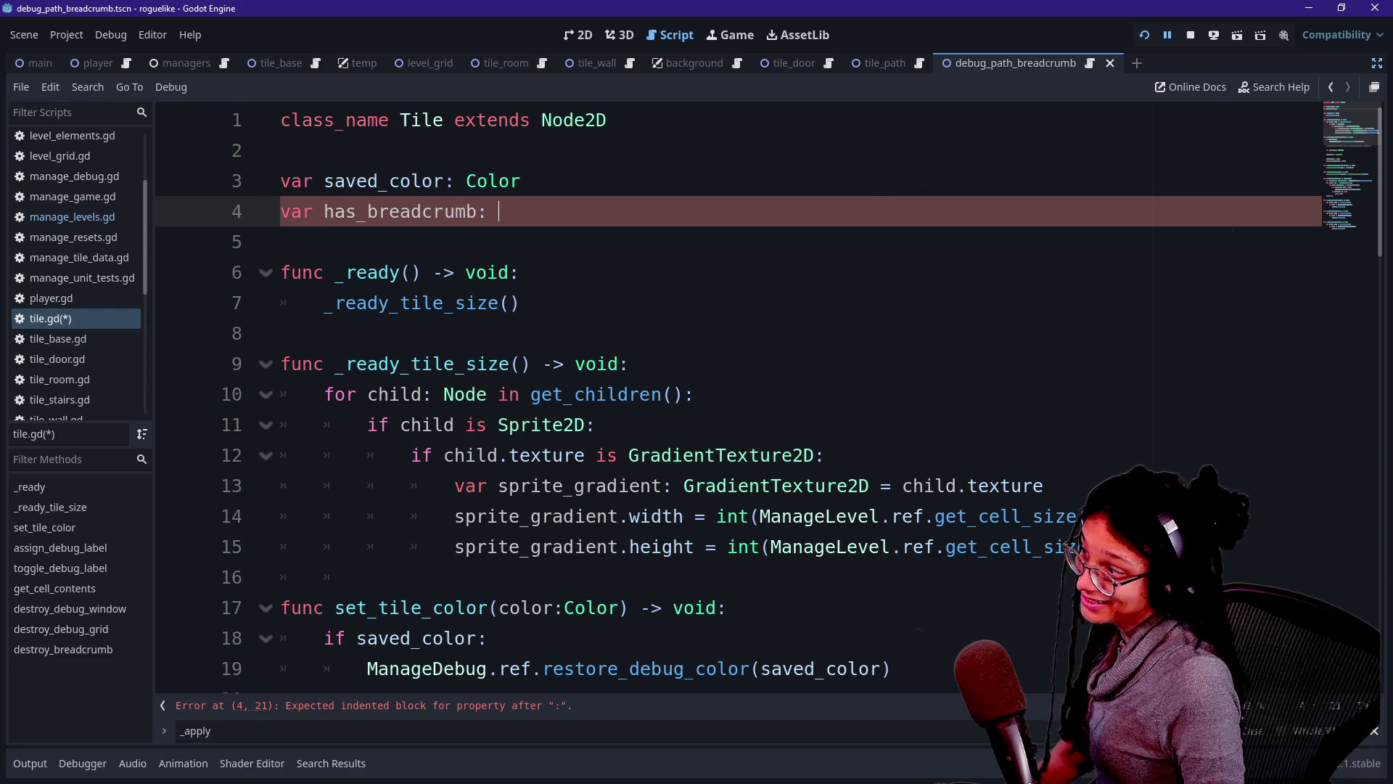
type("b")
type("f")
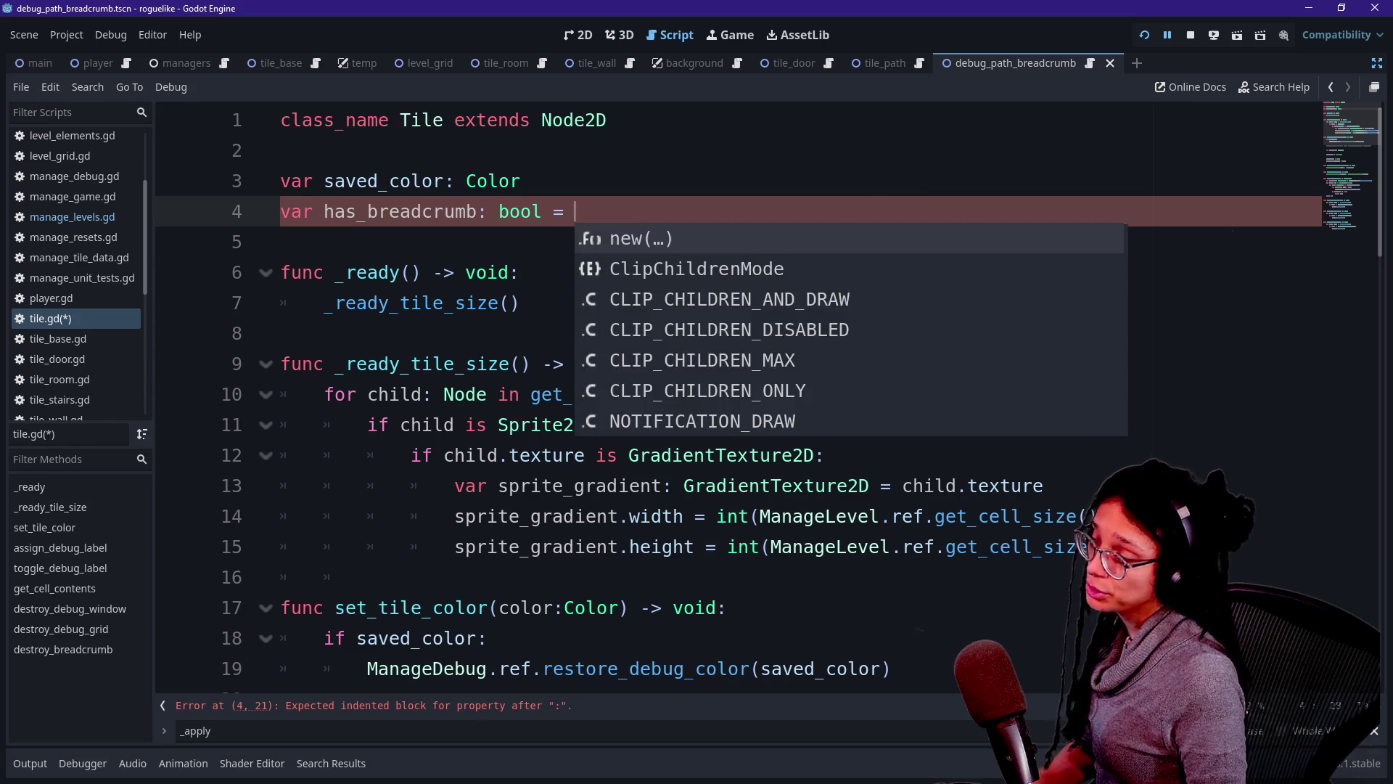
key("BackSpace")
type("fal")
key("Return")
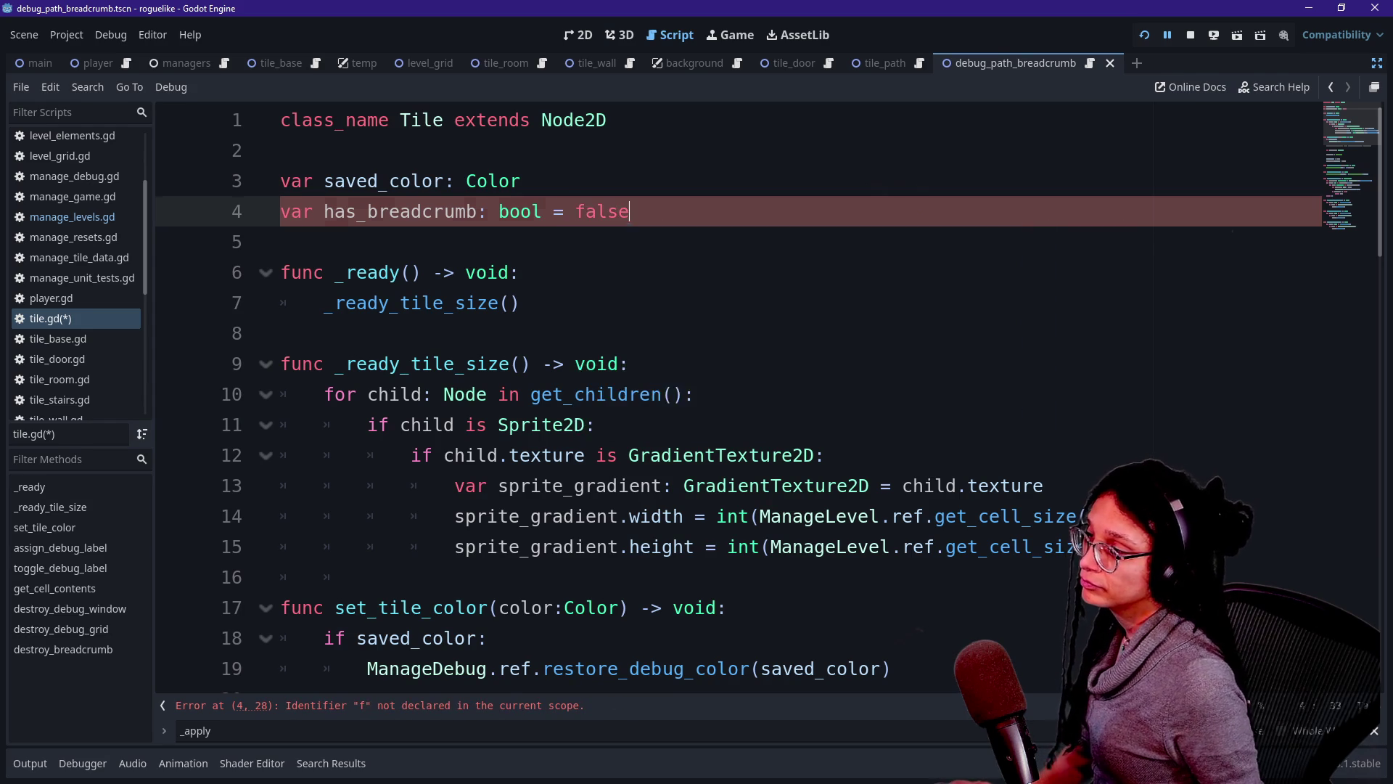
left_click(281, 150)
key("ctrl+s")
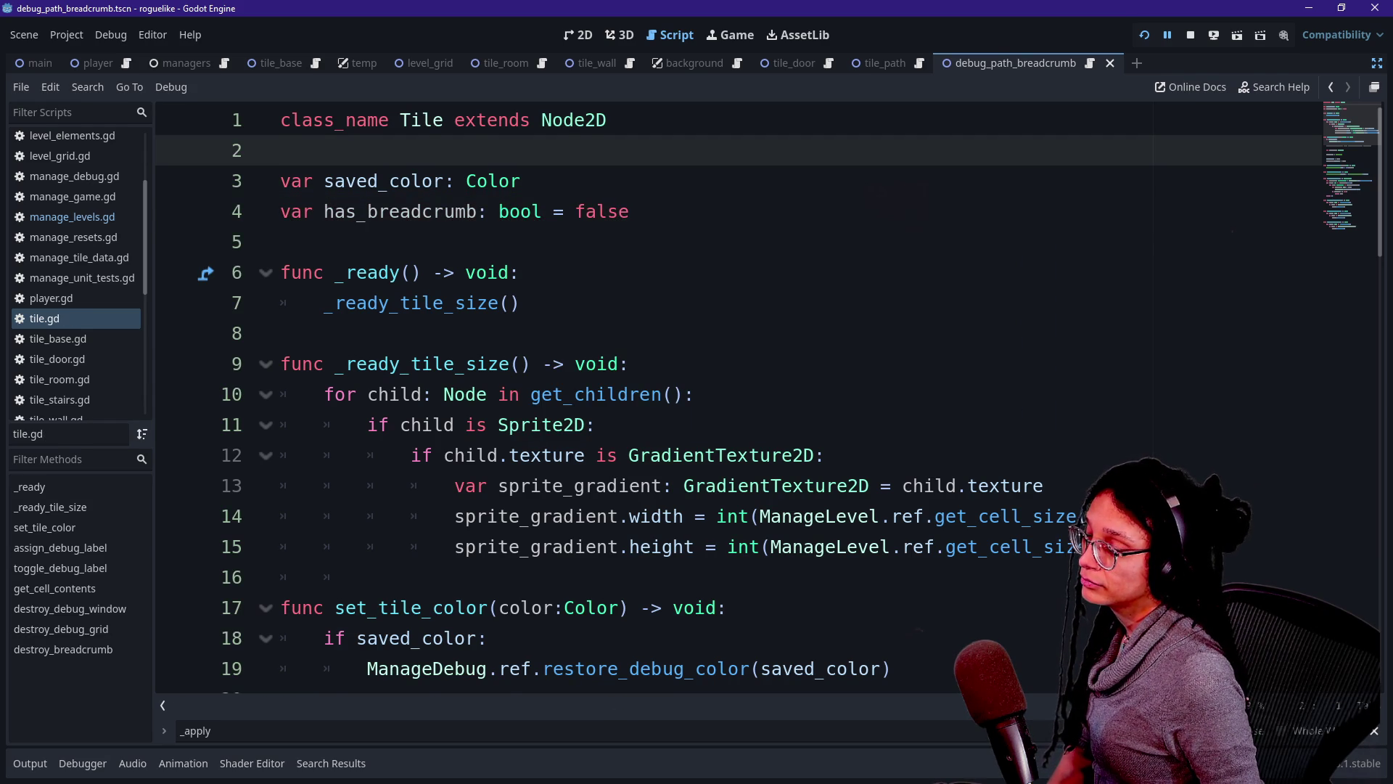
Delete the has_breadcrumb declaration line again and save tile.gd.
left_click_drag(378, 211, 421, 211)
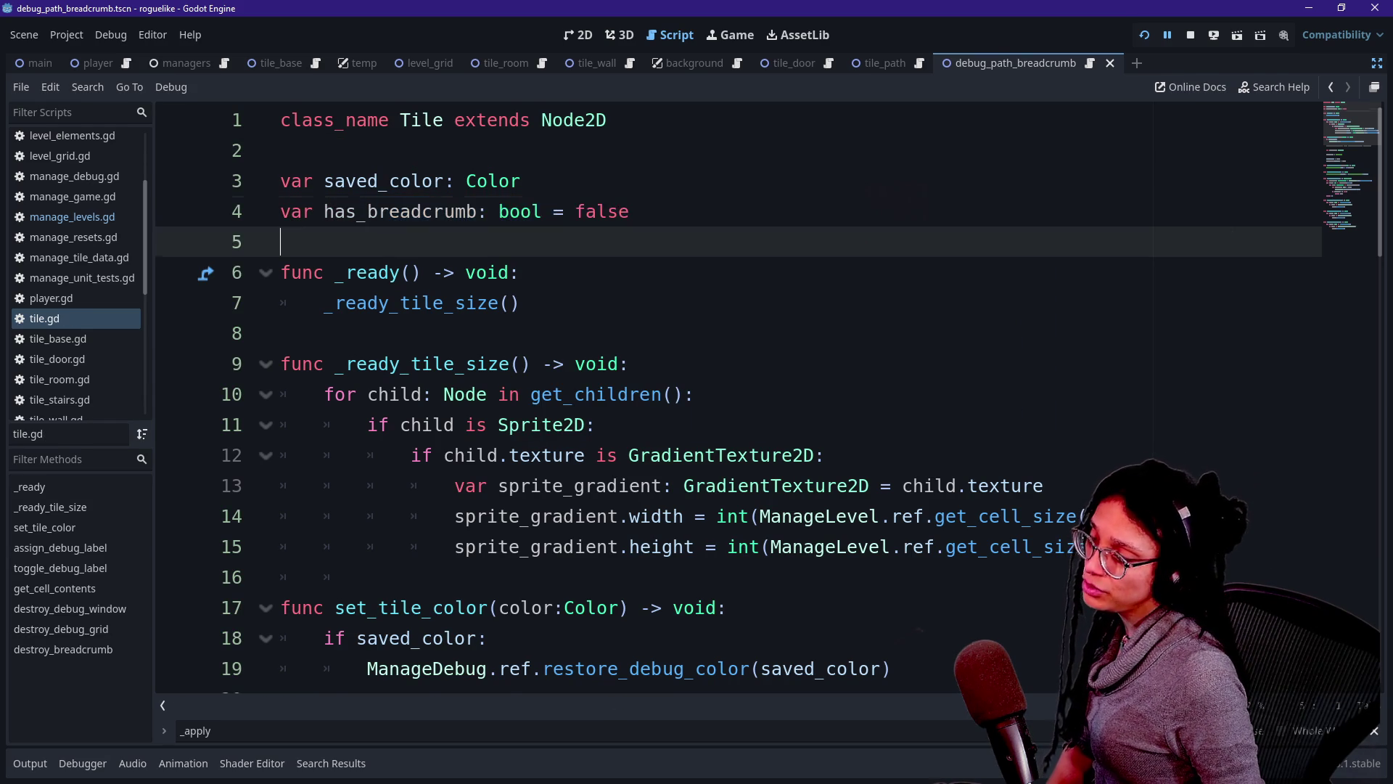
triple_click(436, 211)
left_click(630, 211)
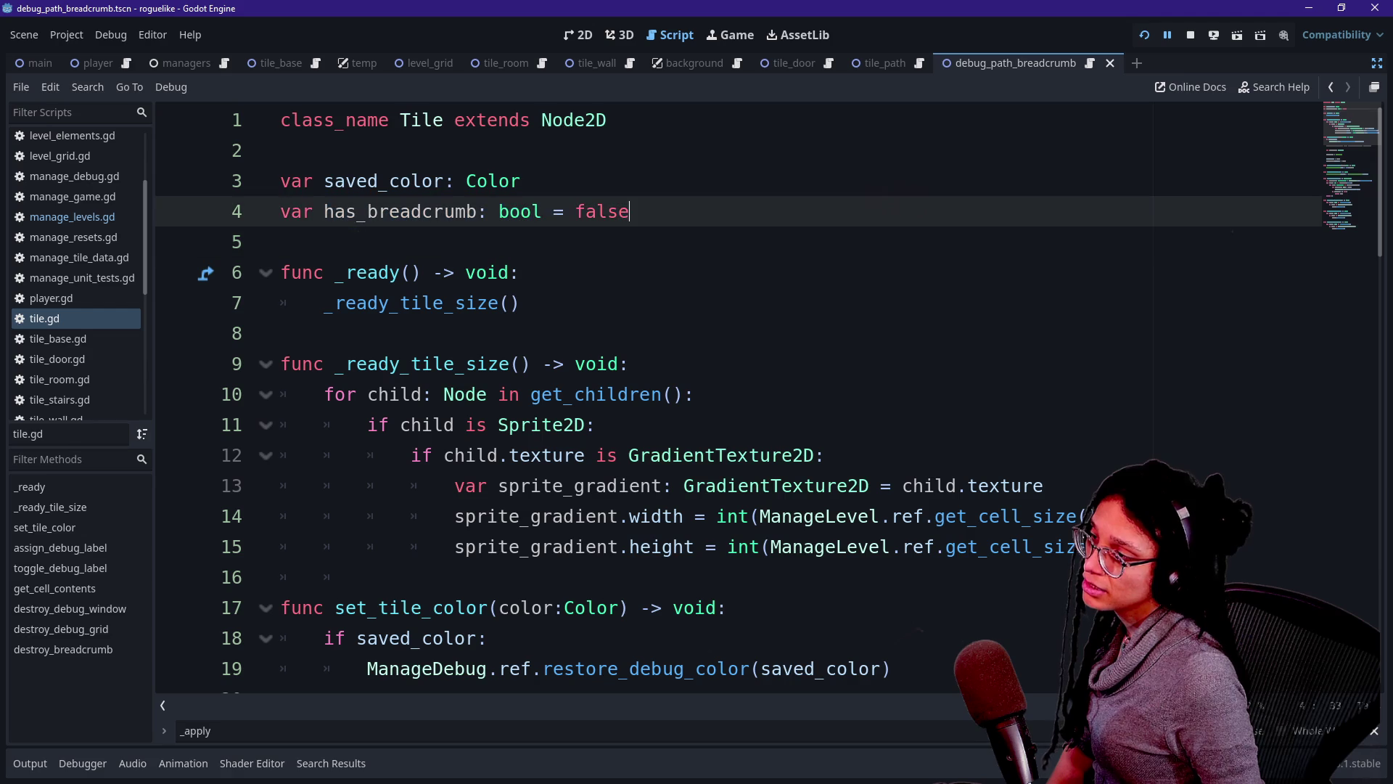
left_click(521, 181)
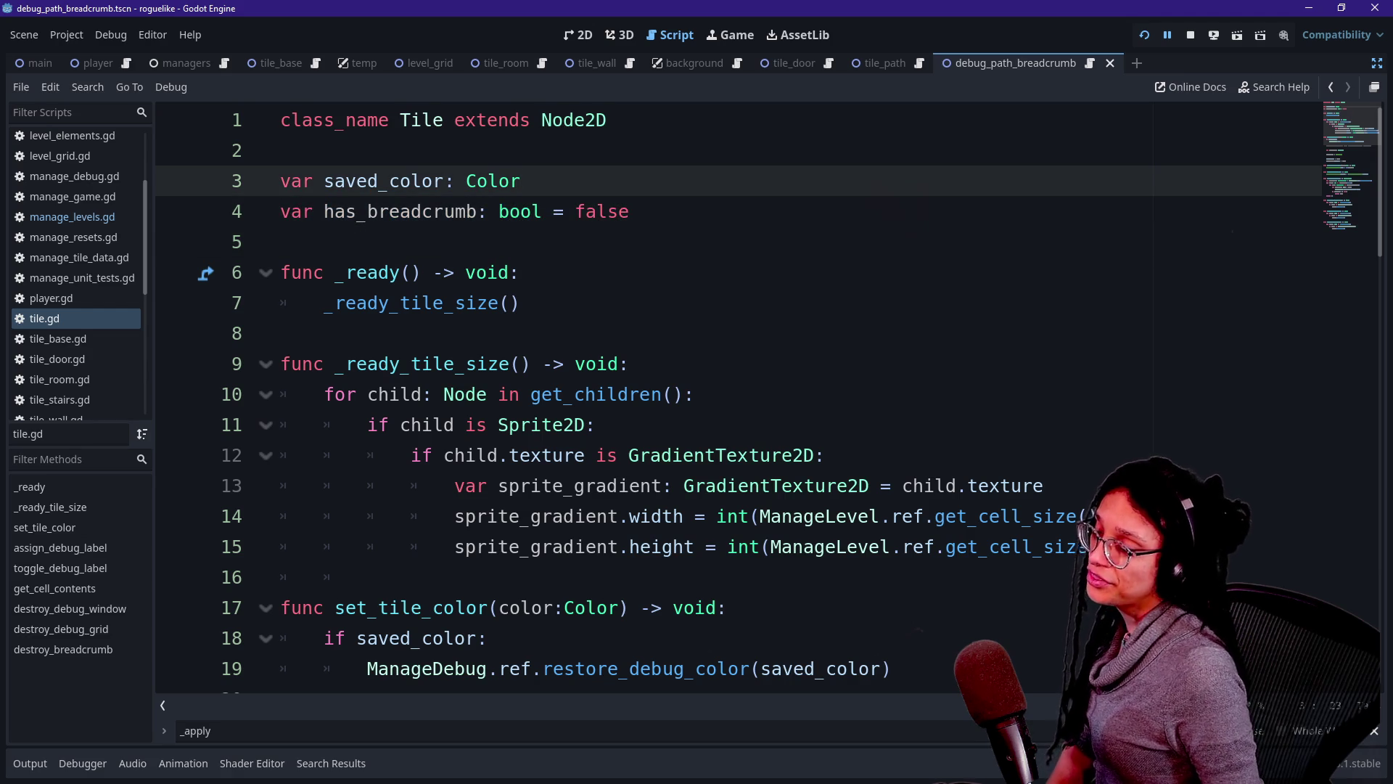
key("shift+Down")
key("shift+End")
key("BackSpace")
key("ctrl+s")
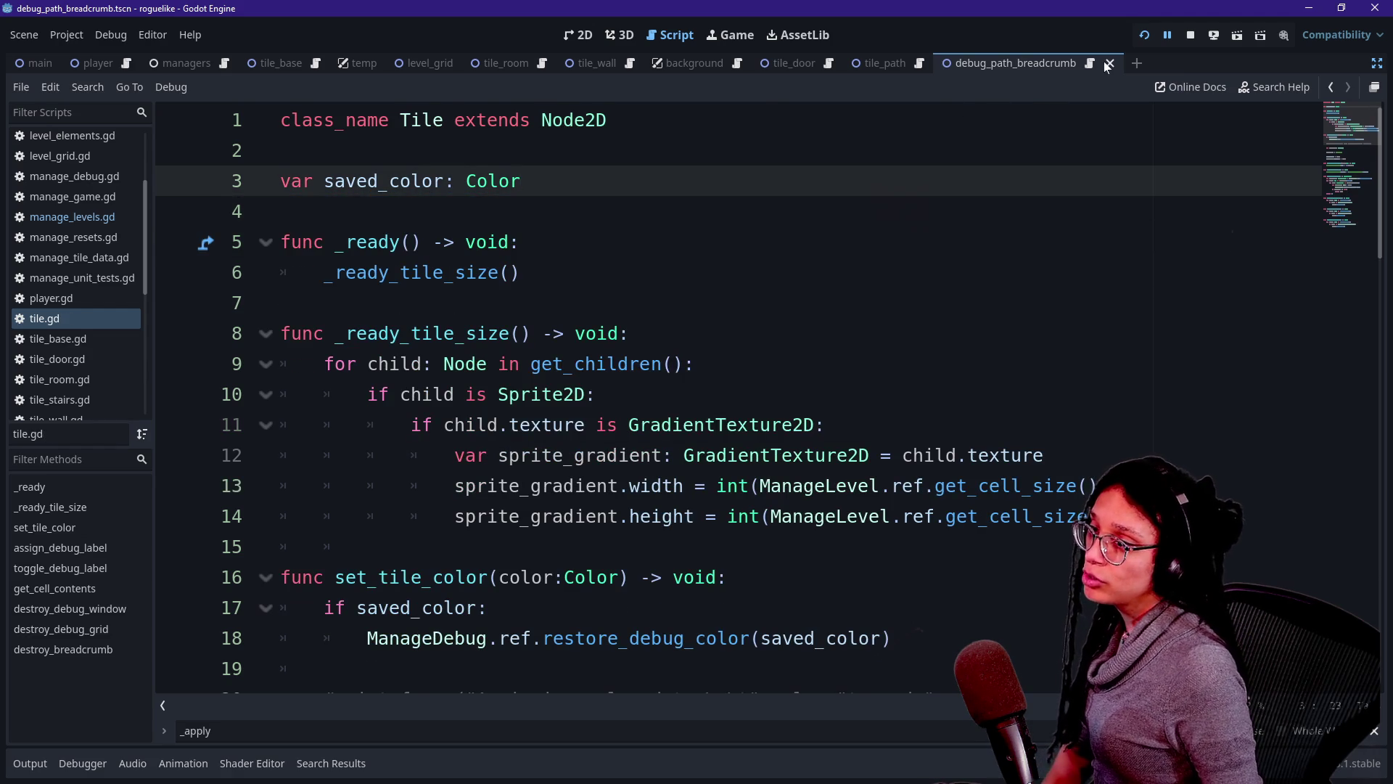
Open debug_path_breadcrumb.gd and tidy the blank lines below get_sprite.
left_click(1090, 64)
key("Return")
key("Return")
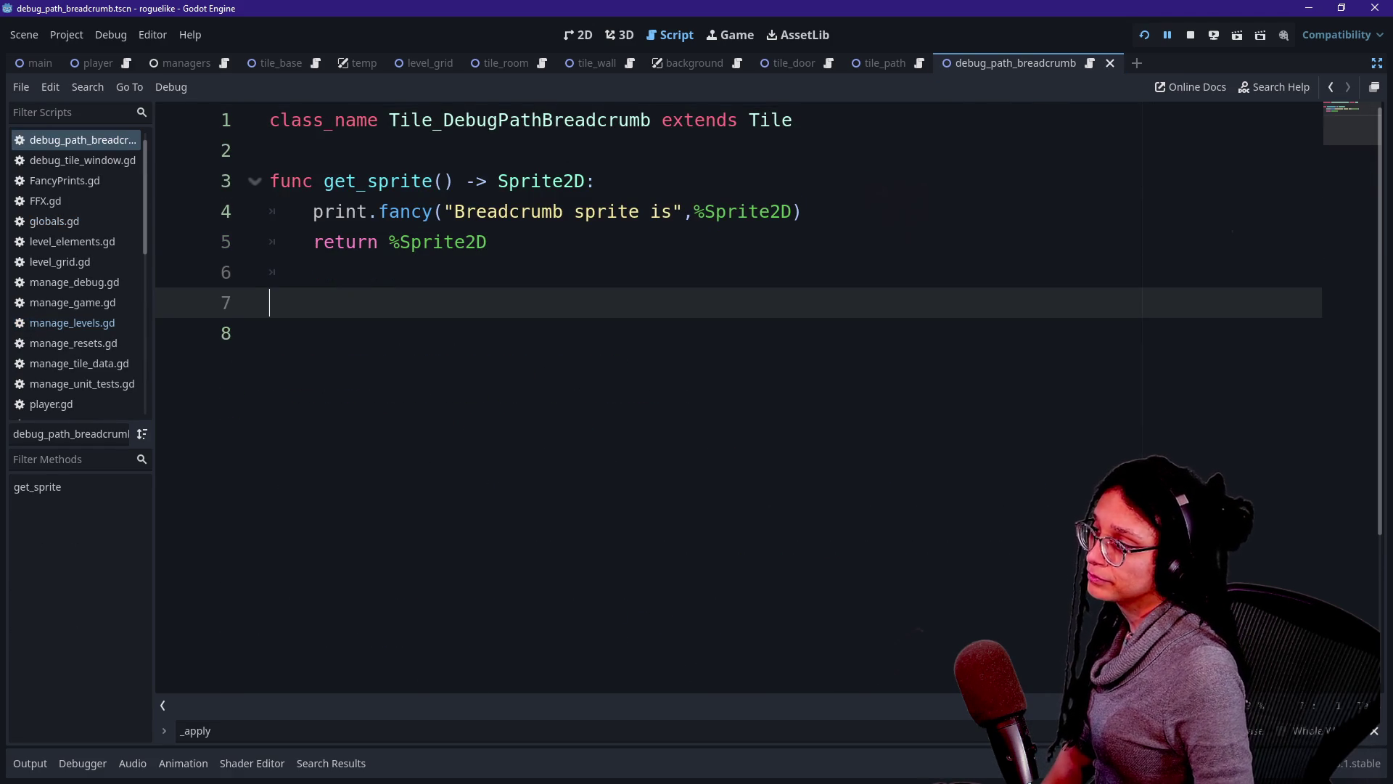
key("BackSpace")
key("alt+Left")
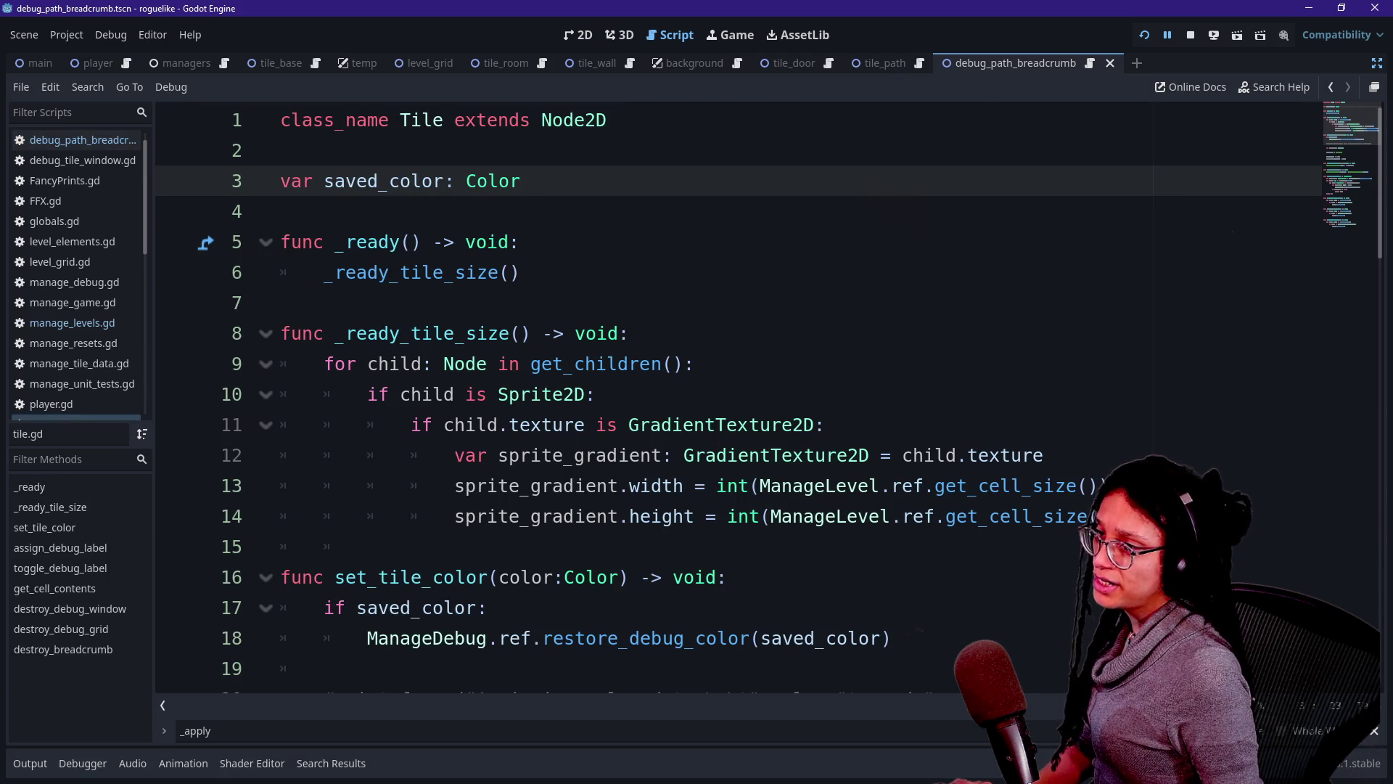
key("alt+Right")
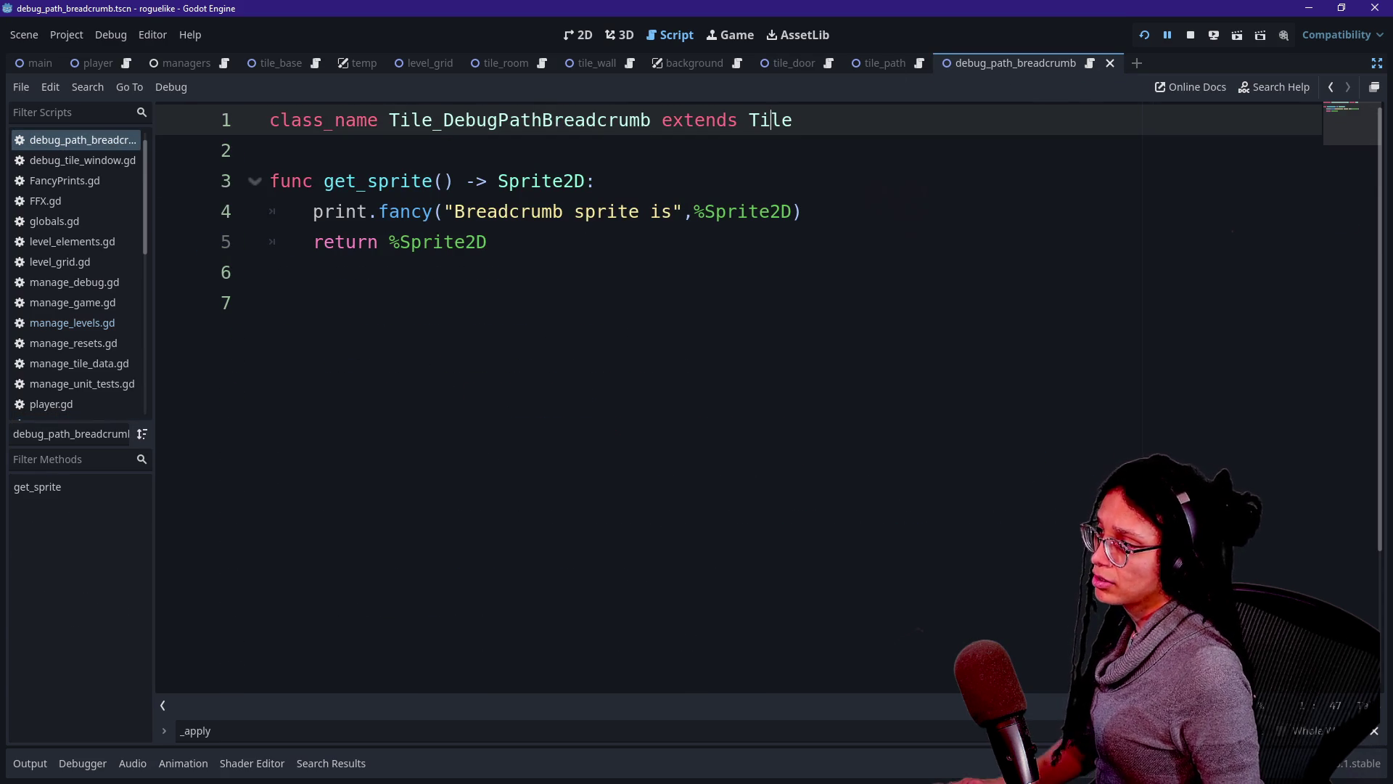
Add 'func _ready() -> void:' after the class declaration, calling super._ready().
key("Return")
key("Return")
type("func r")
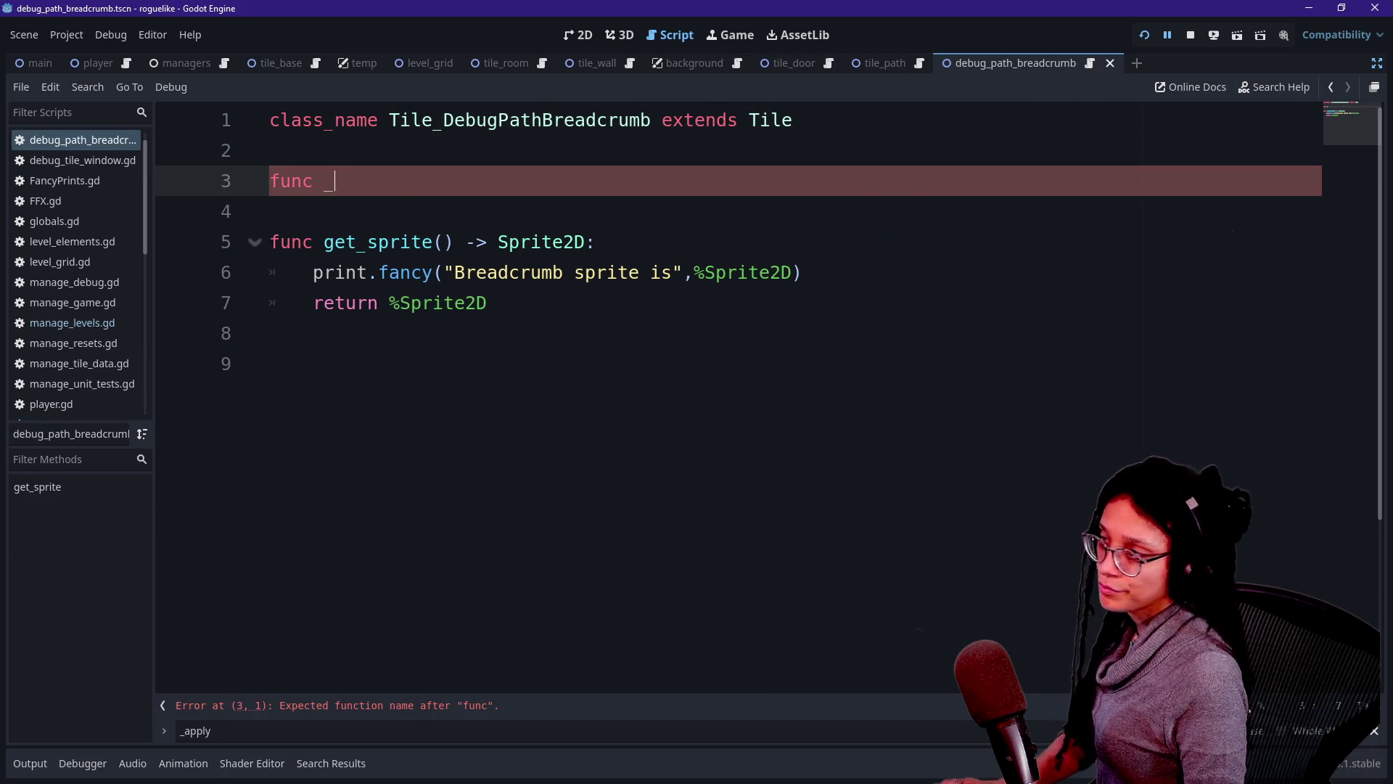
type("ready")
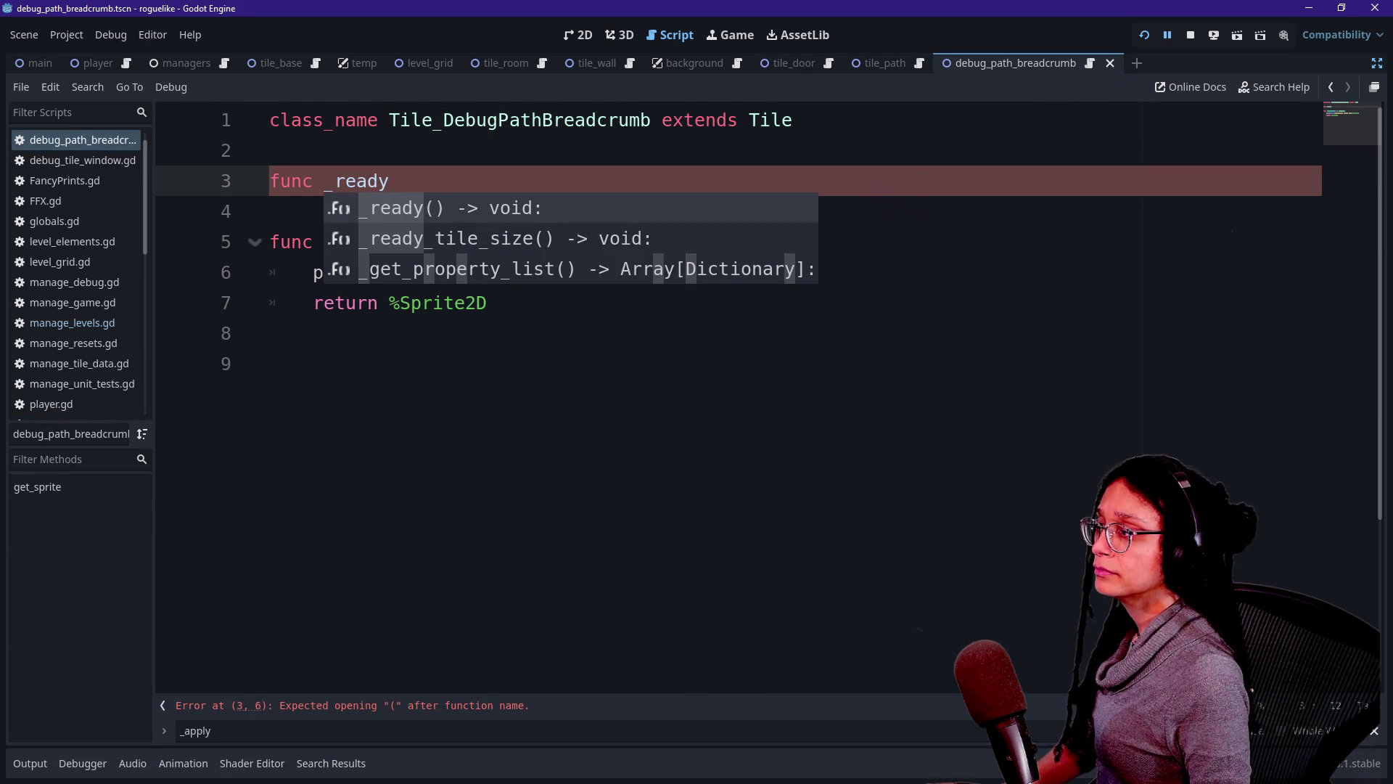
key("Return")
key("Return")
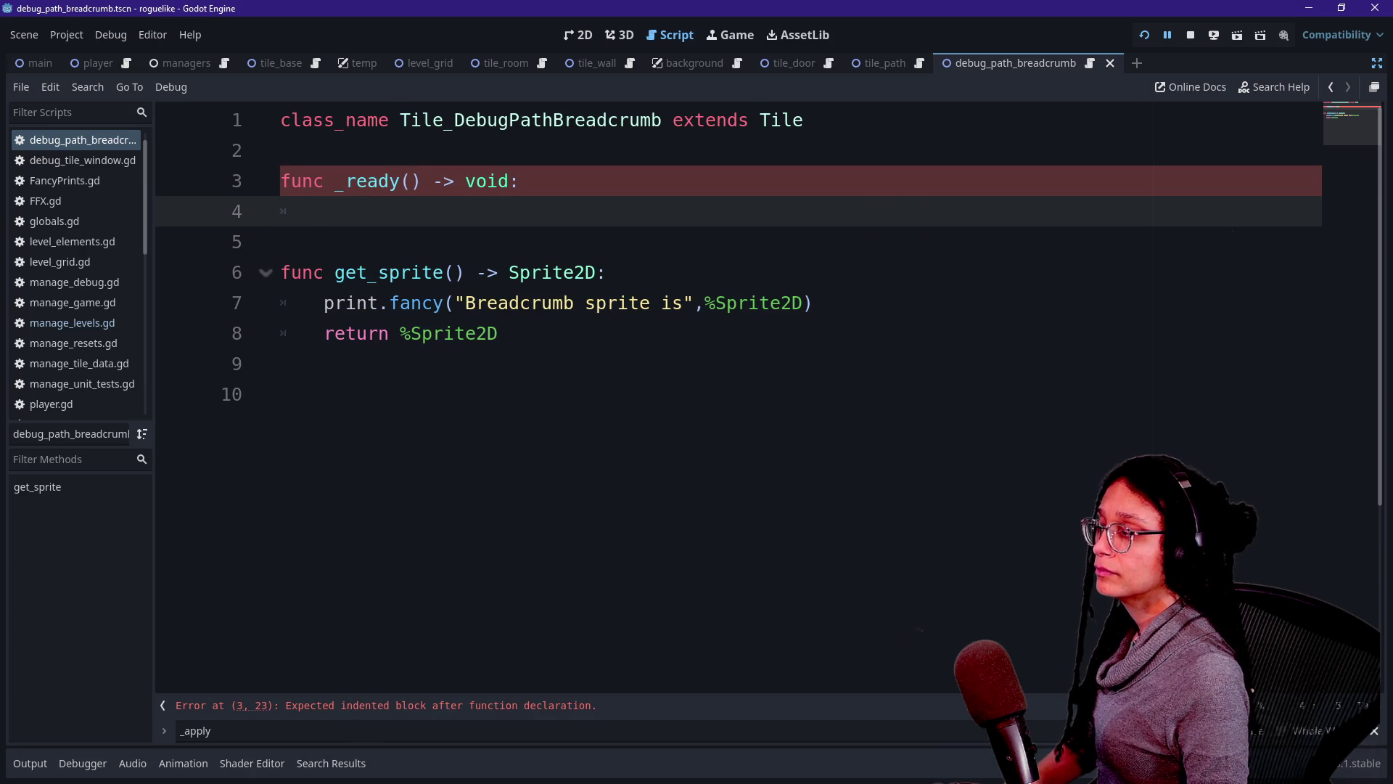
type("super._ready")
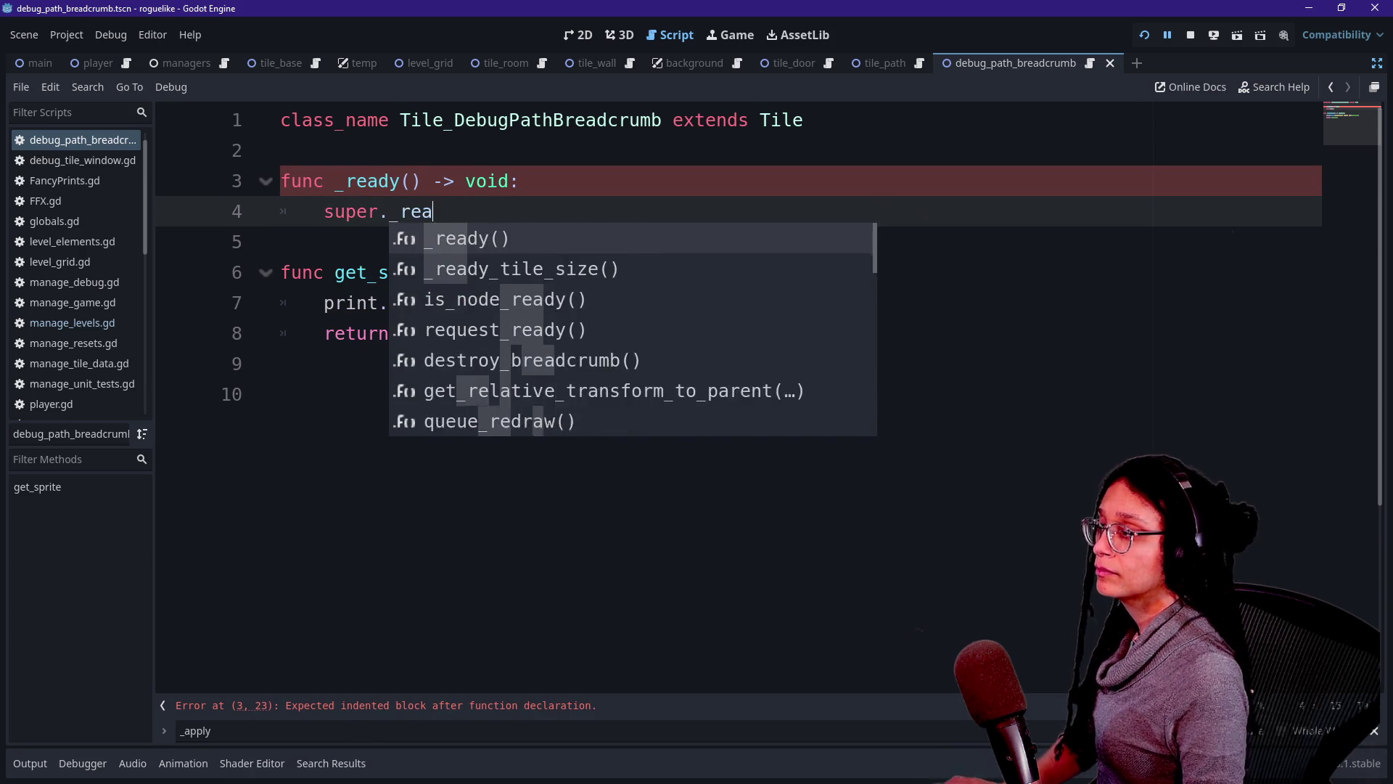
key("Return")
key("Return")
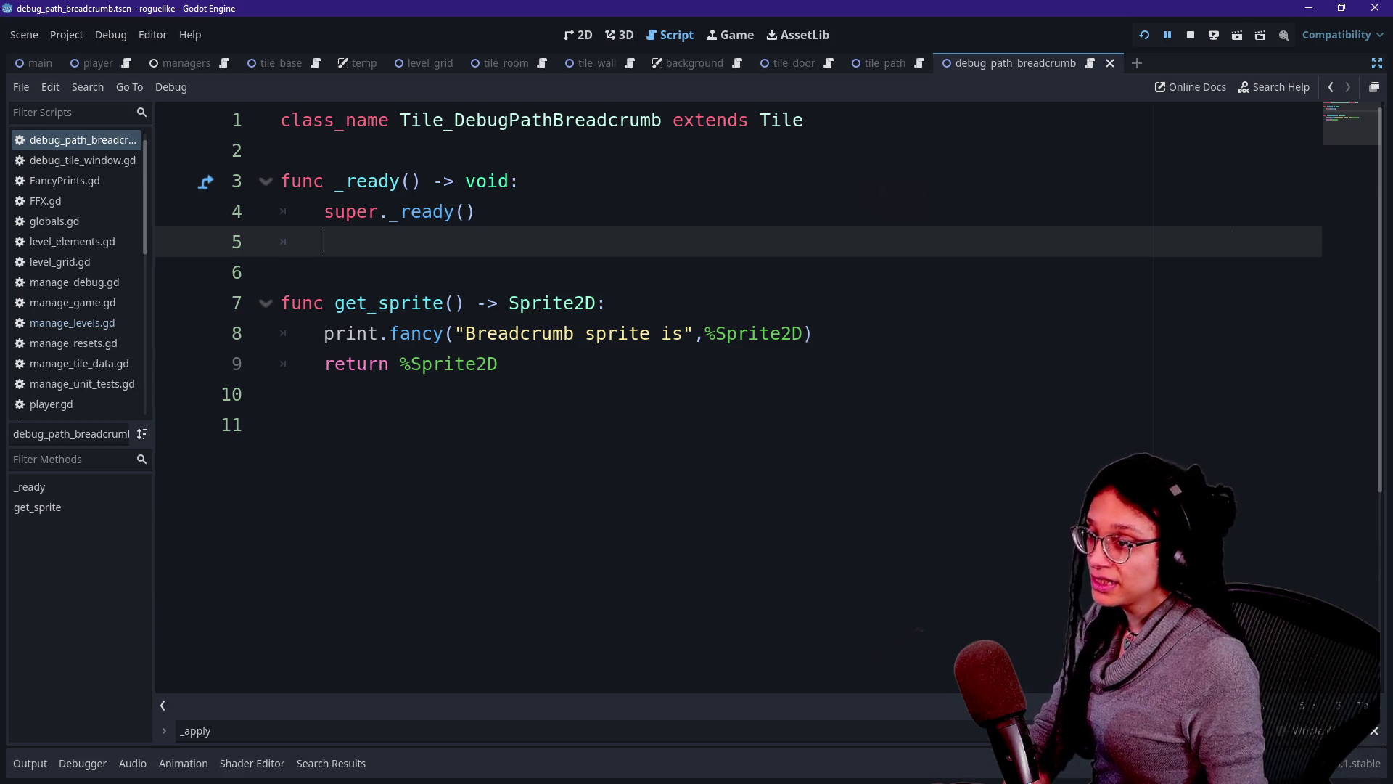
Type 'var parent_cell: Dictionary = get_parent' below super._ready(), hiding the side panels again.
left_click(1377, 69)
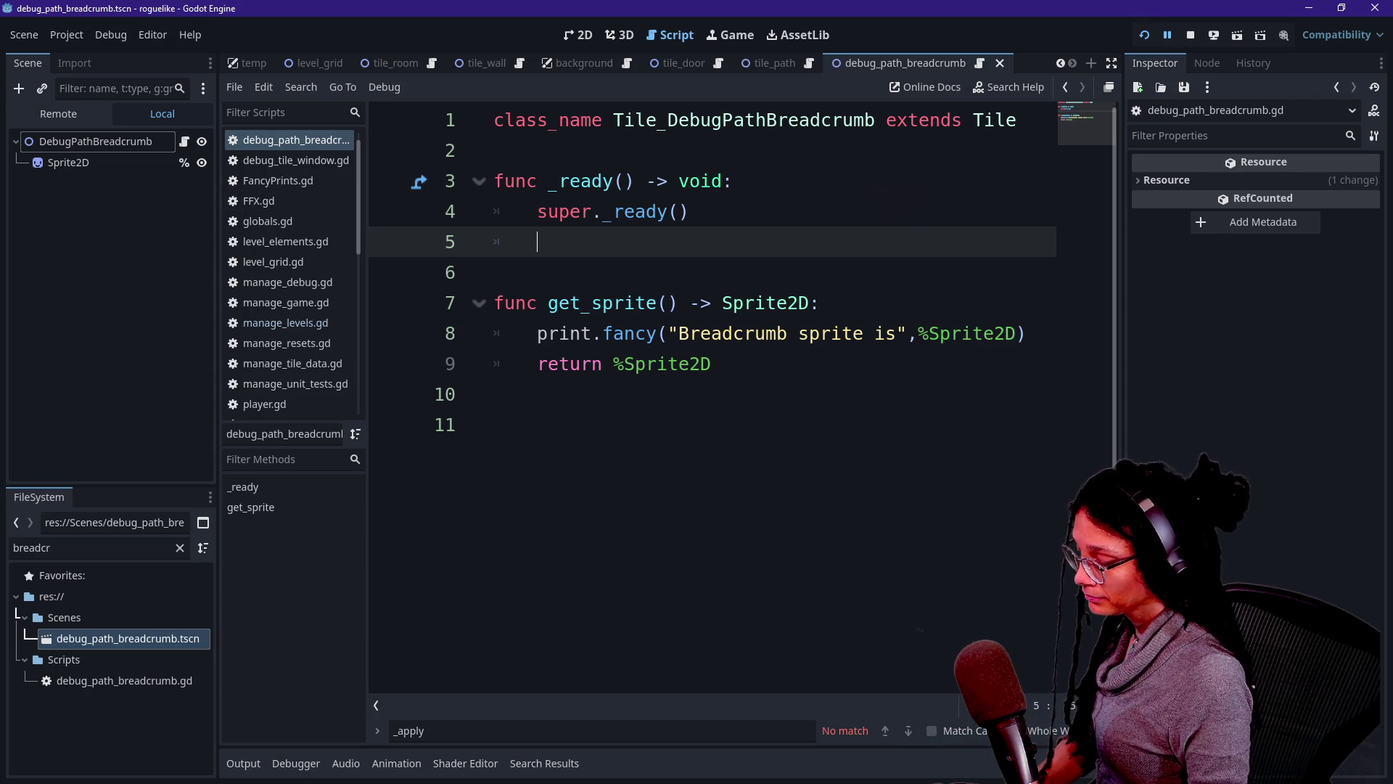
type("var ")
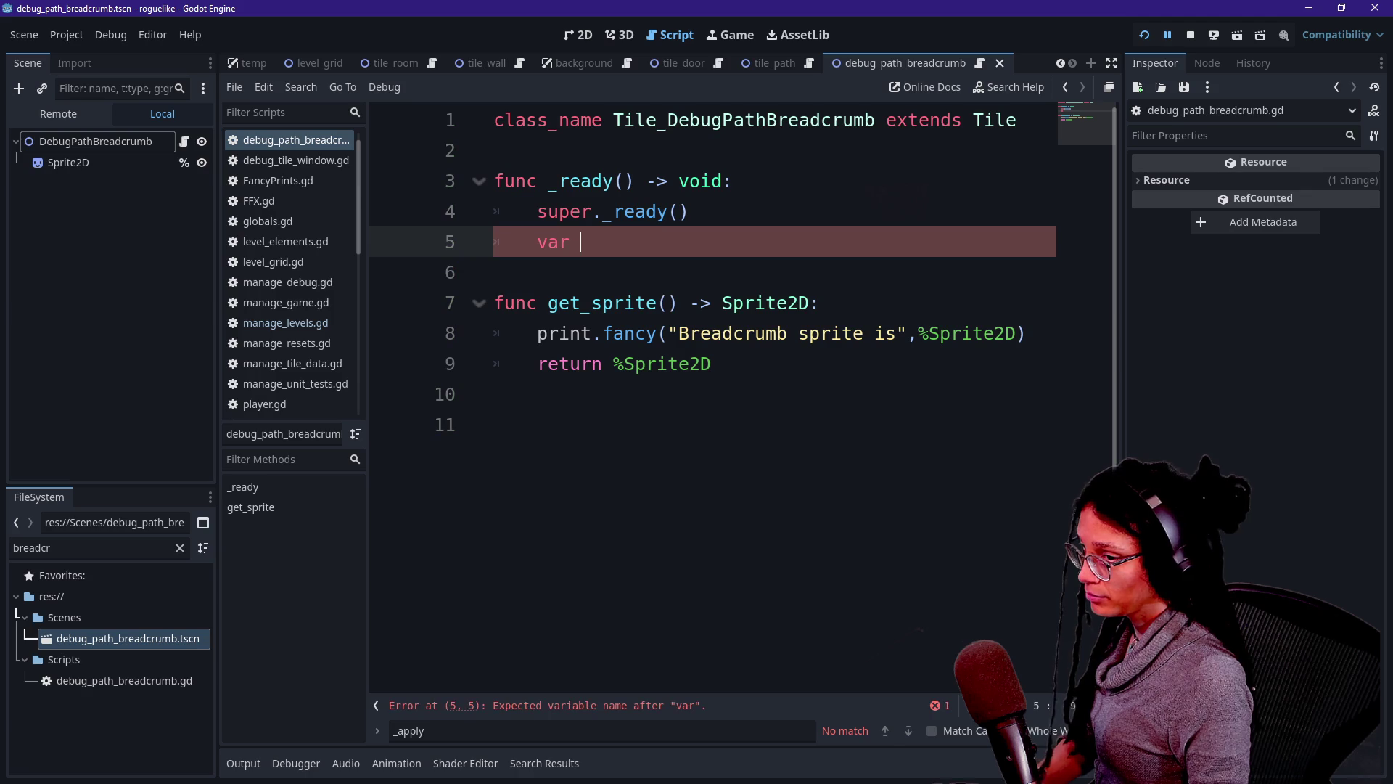
type("parent_cell: ")
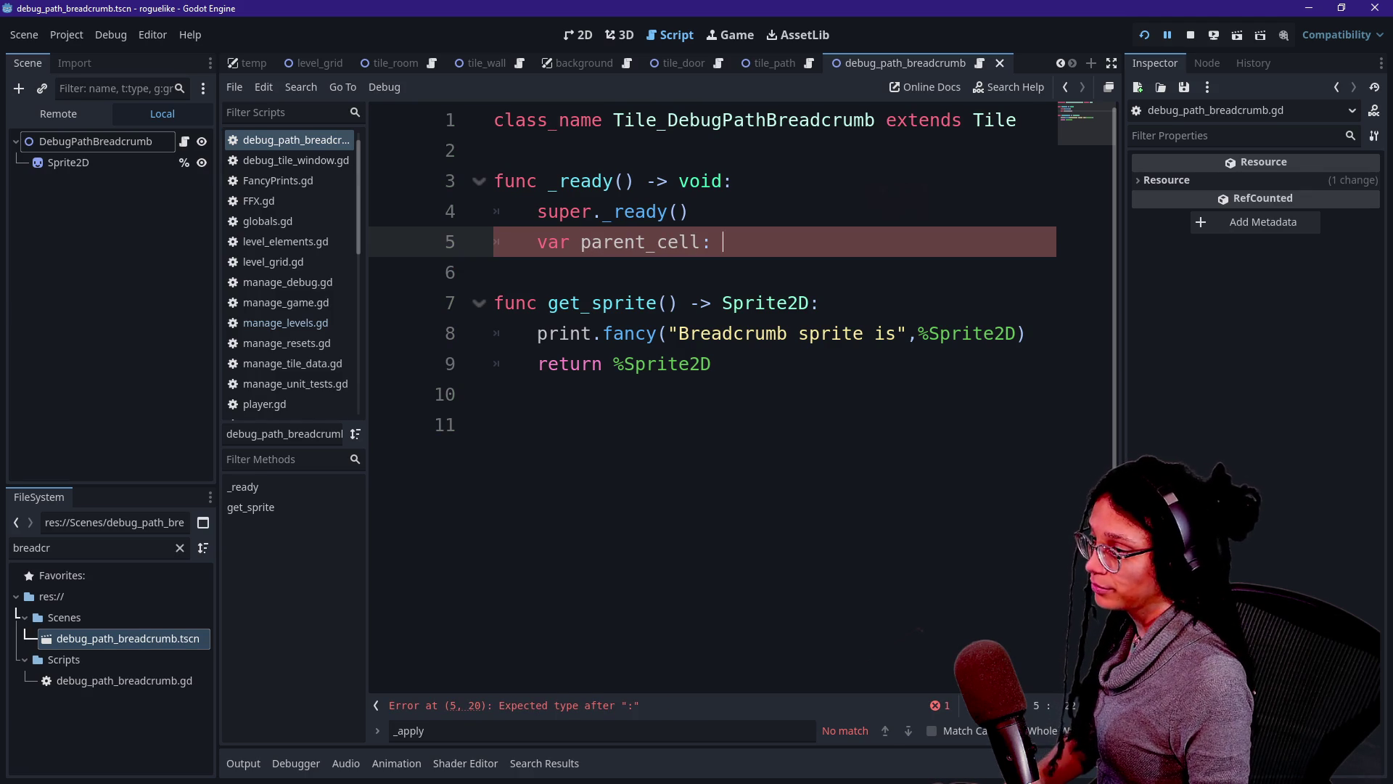
type("ge")
key("BackSpace")
key("BackSpace")
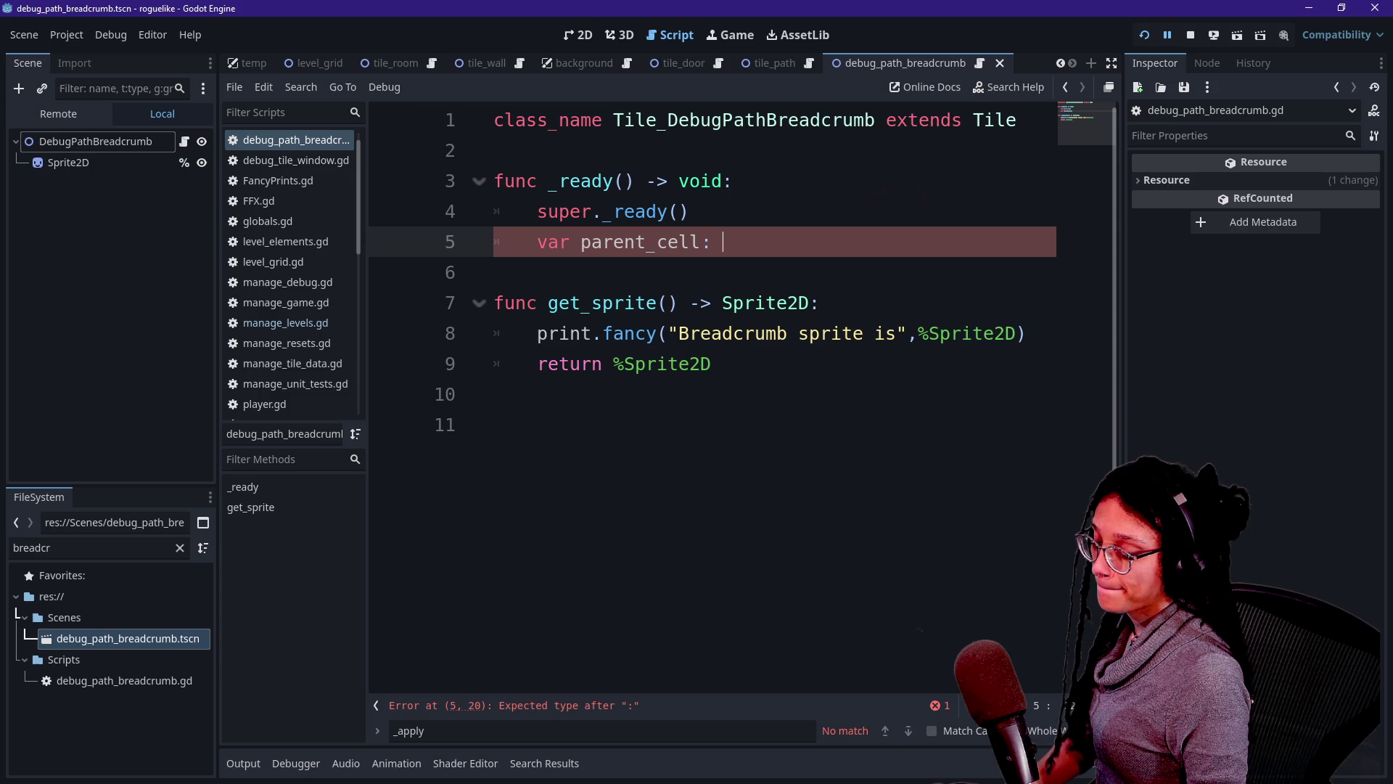
type("Dictionary")
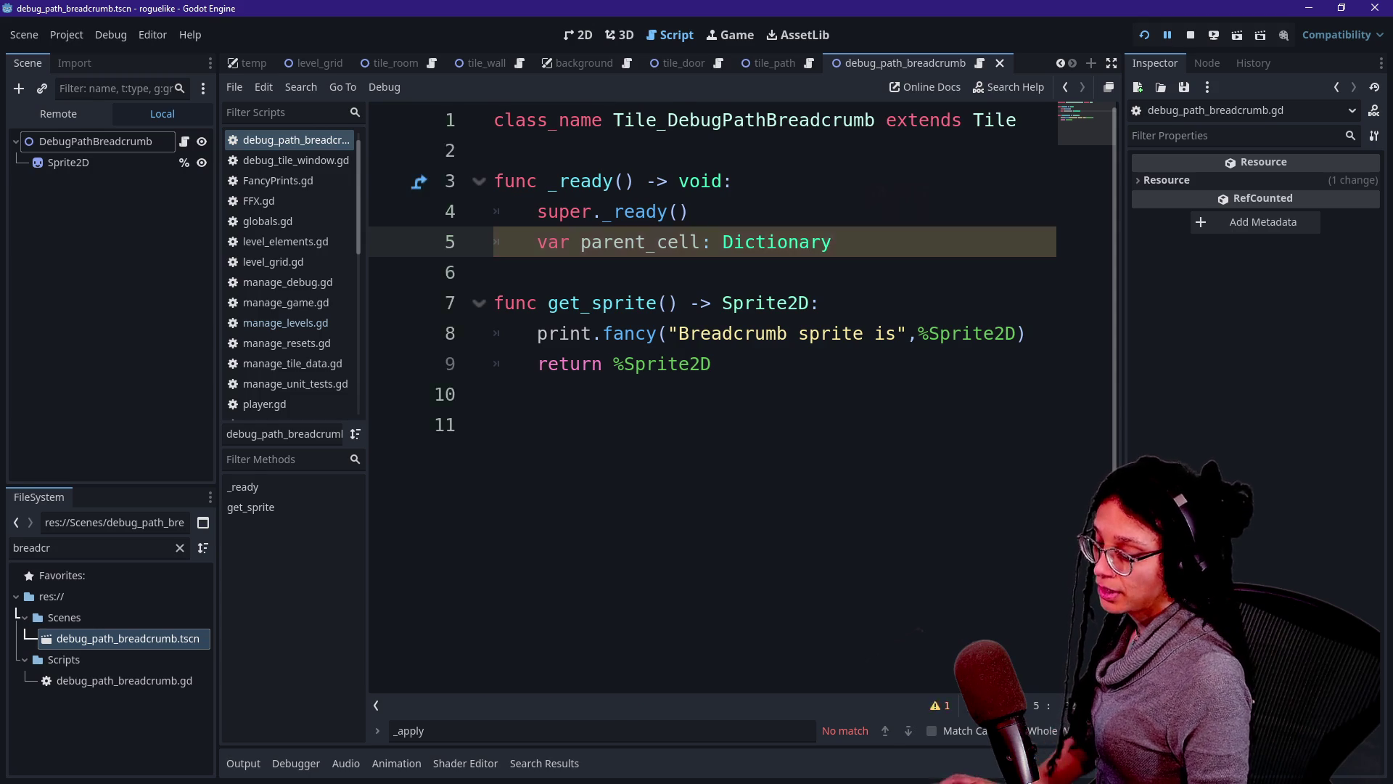
key("ctrl+shift+F11")
type(" = g")
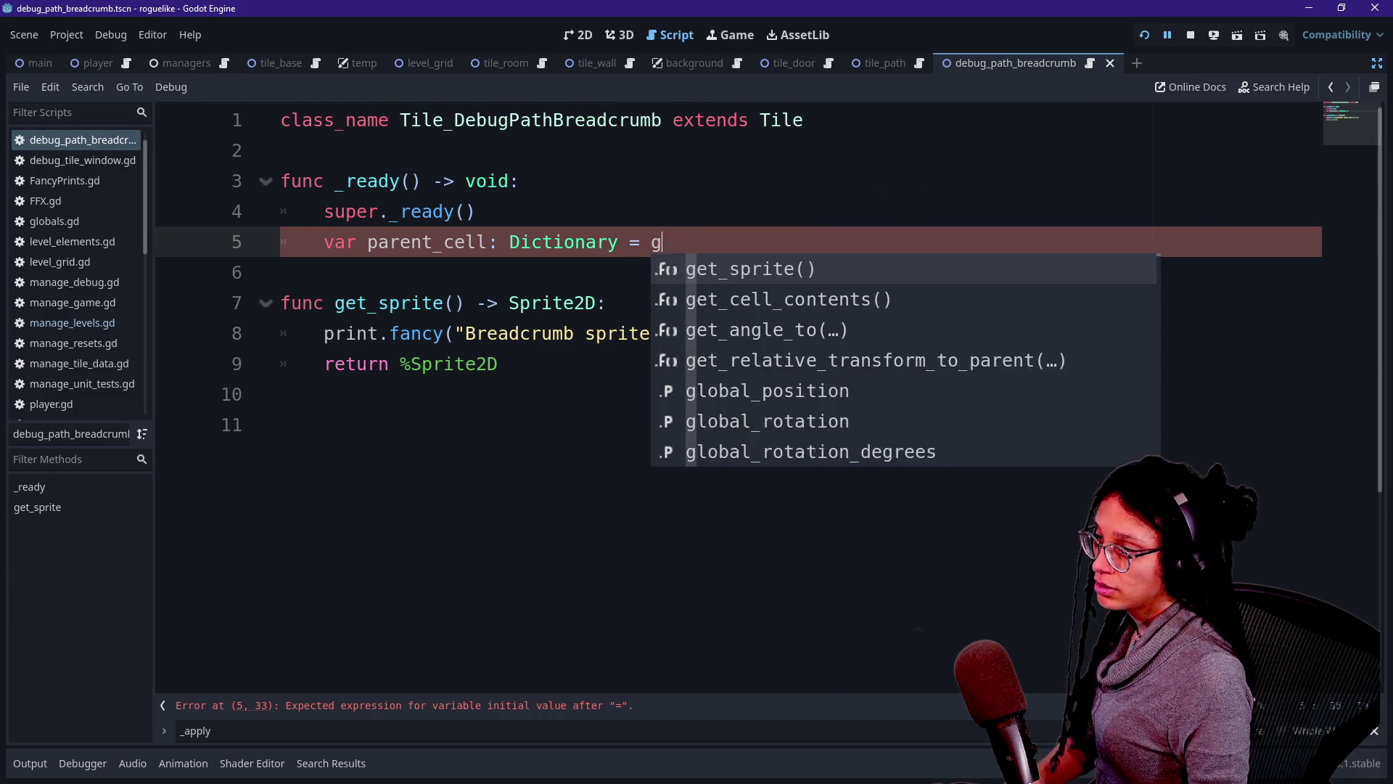
type("et_parent")
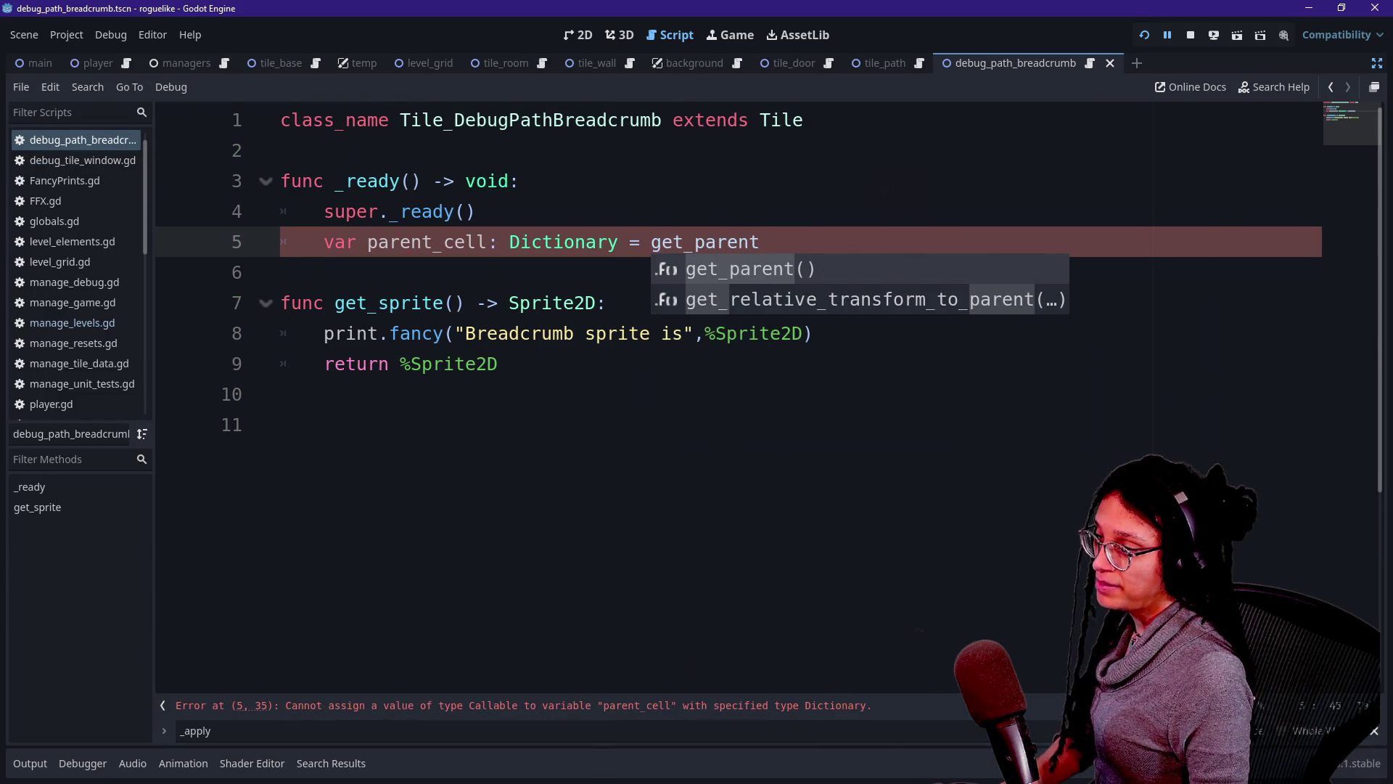
Add 'var parent: Tile = get_parent() as Tile' above the parent_cell line.
key("Return")
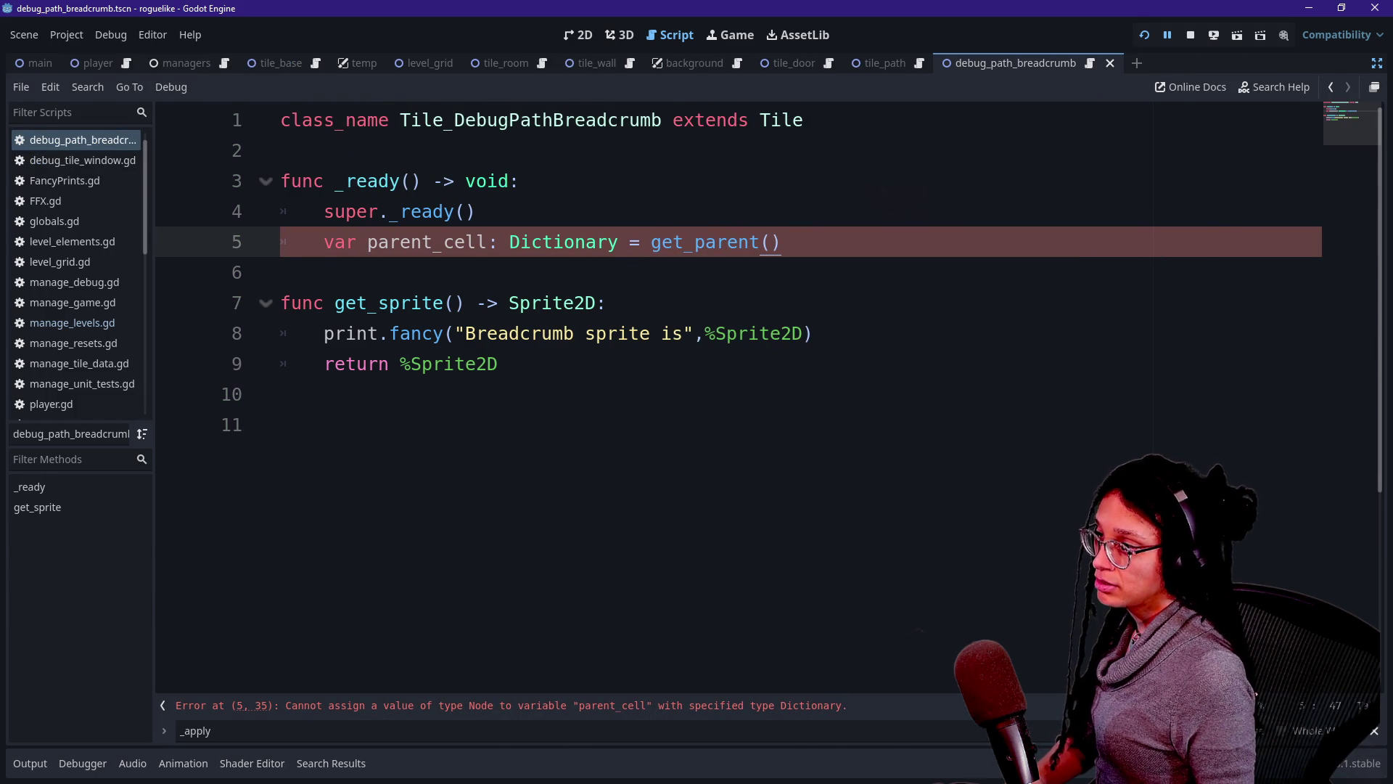
type(".")
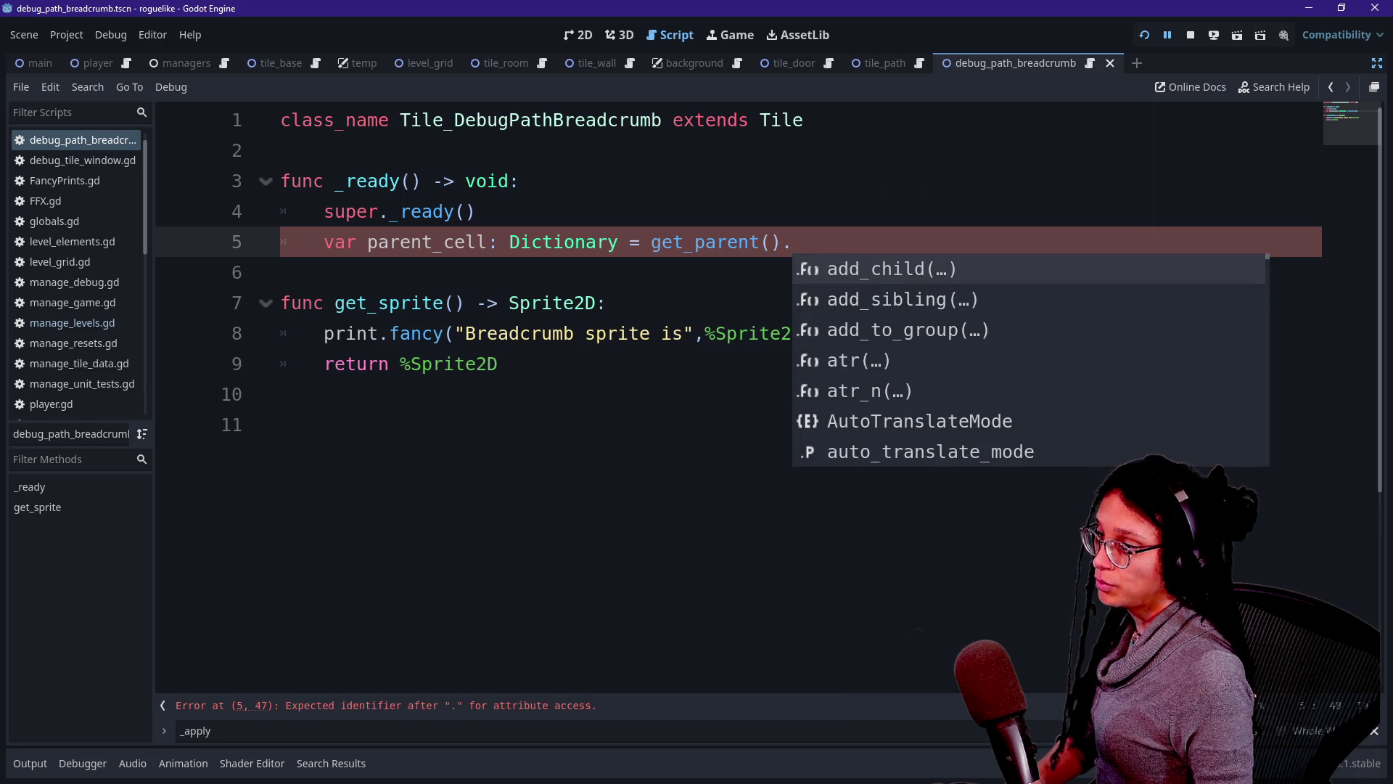
left_click(523, 181)
key("Down")
key("Return")
type("var parent")
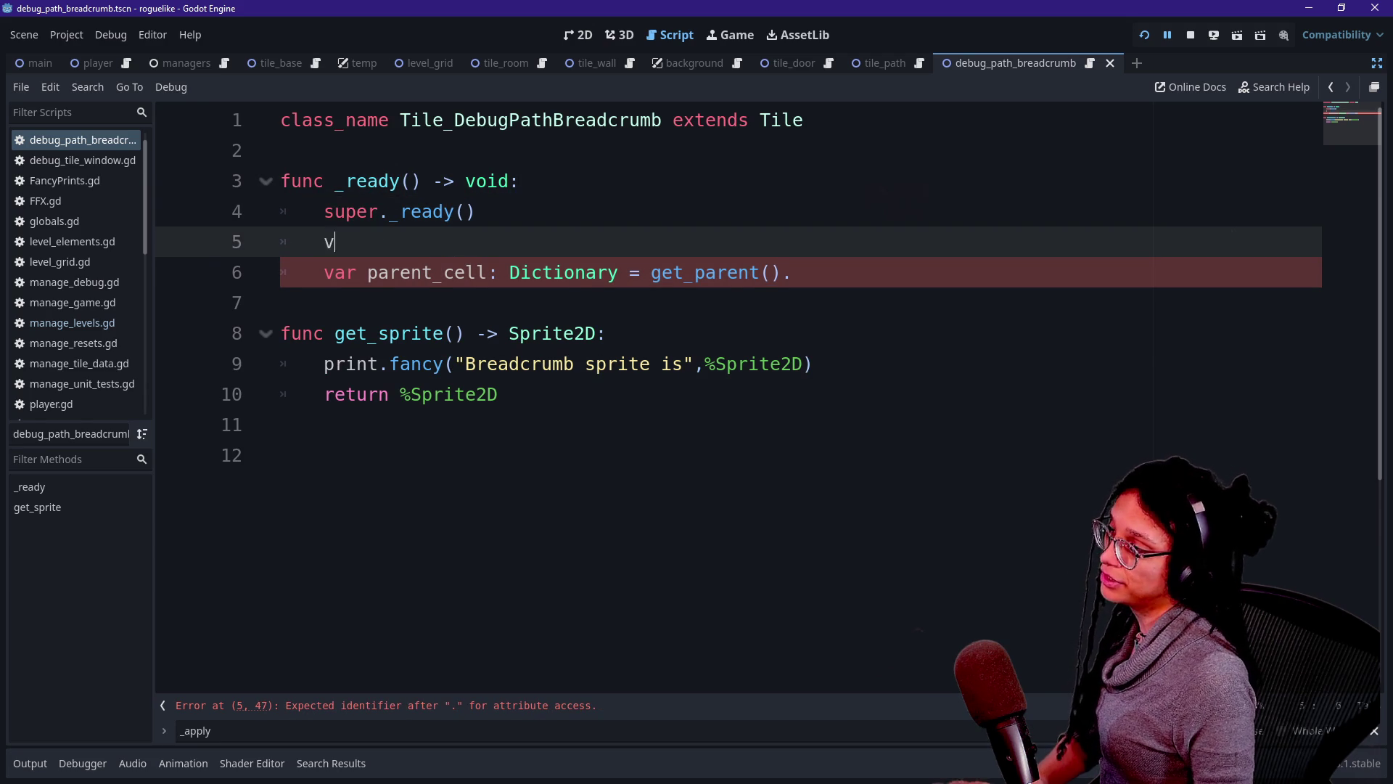
type(": ")
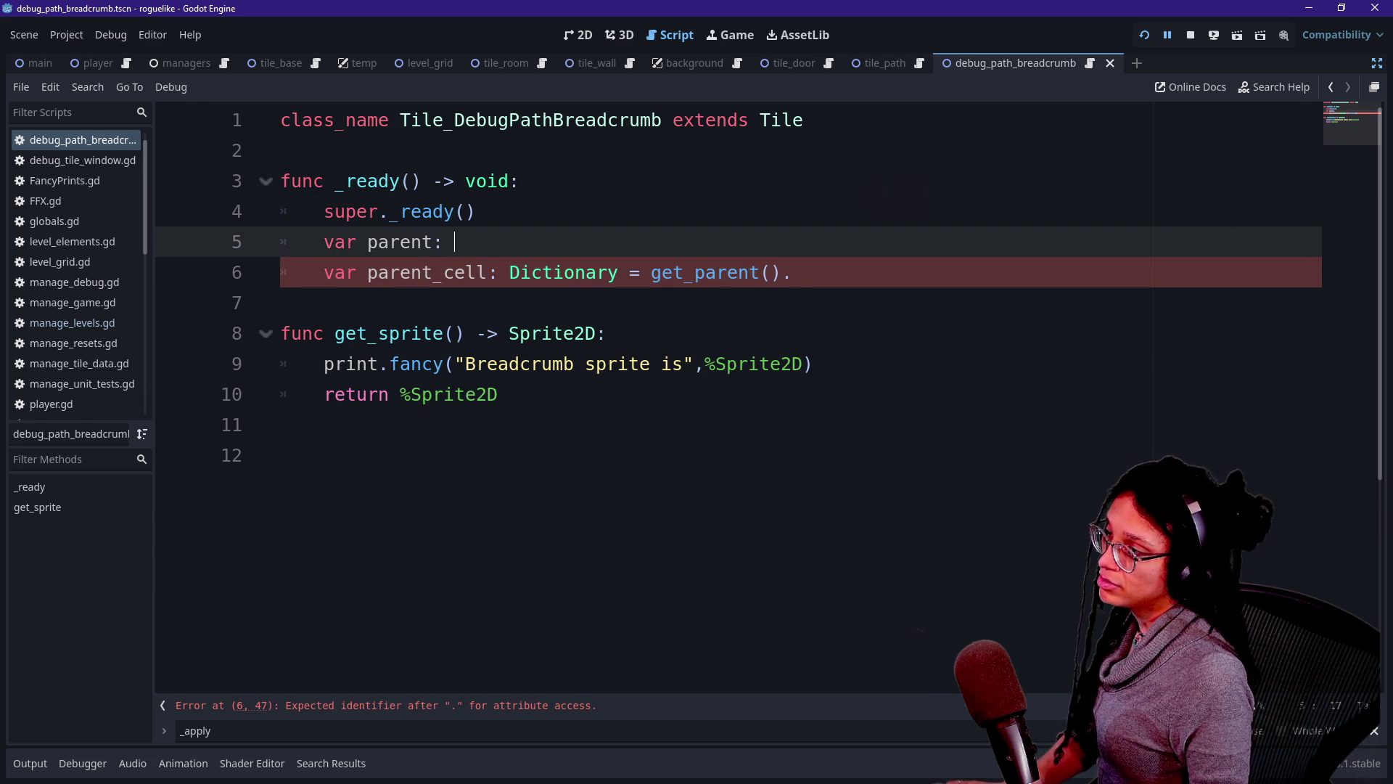
type("Tile = ")
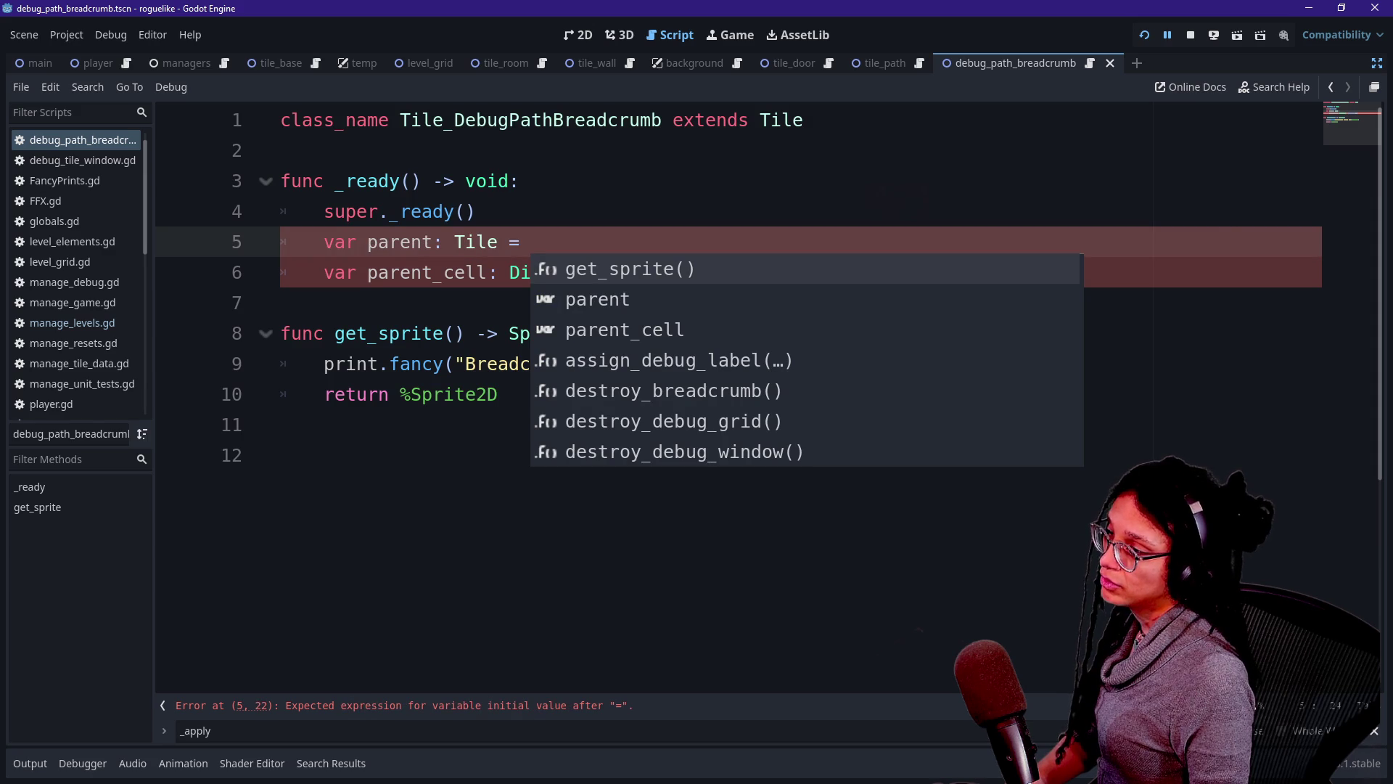
type("get_parent() A")
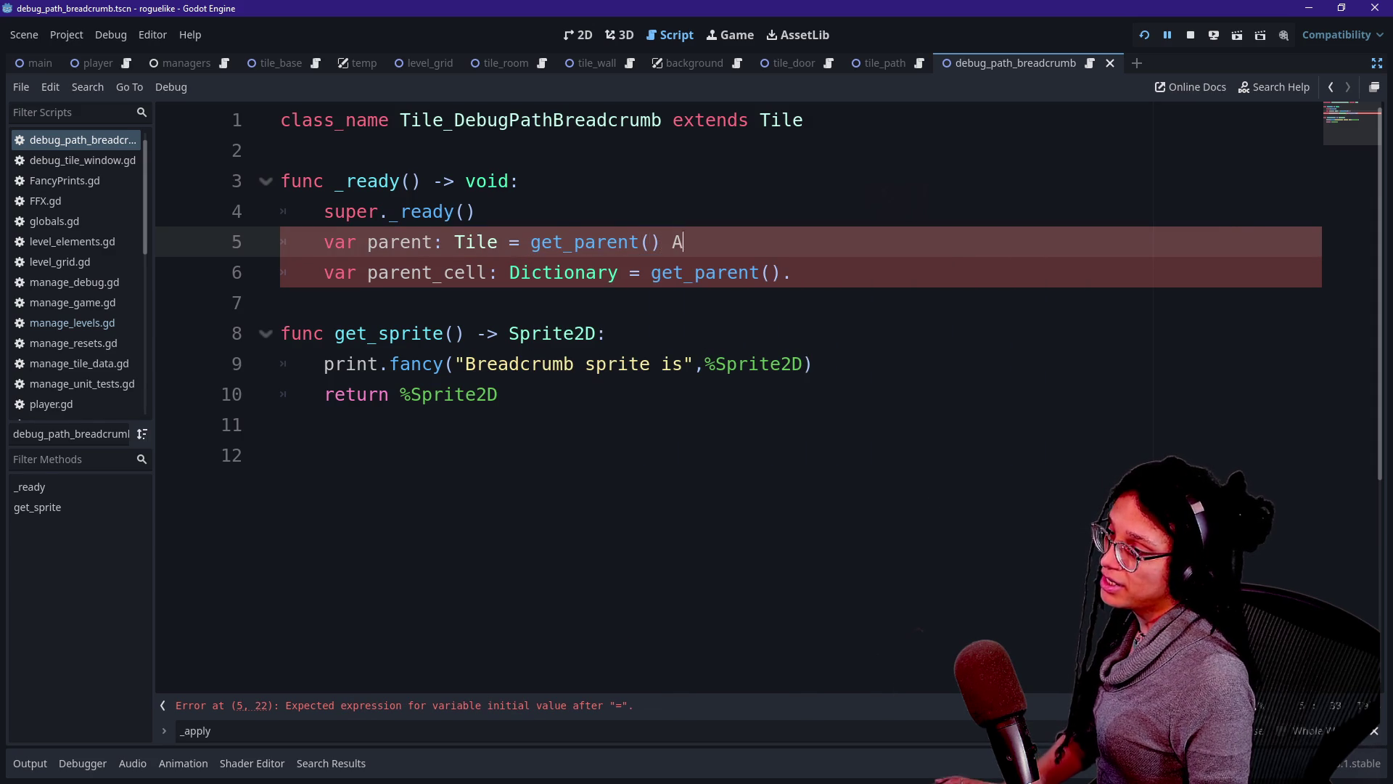
type("S")
key("Caps_Lock")
key("BackSpace")
key("BackSpace")
type("as Tile")
key("Escape")
Set parent_cell to parent.get_cell_contents() and paste the breadcrumb-check block below.
left_click_drag(607, 241, 420, 242)
left_click(601, 241)
left_click(412, 242)
left_click_drag(520, 242, 464, 241)
left_click(520, 242)
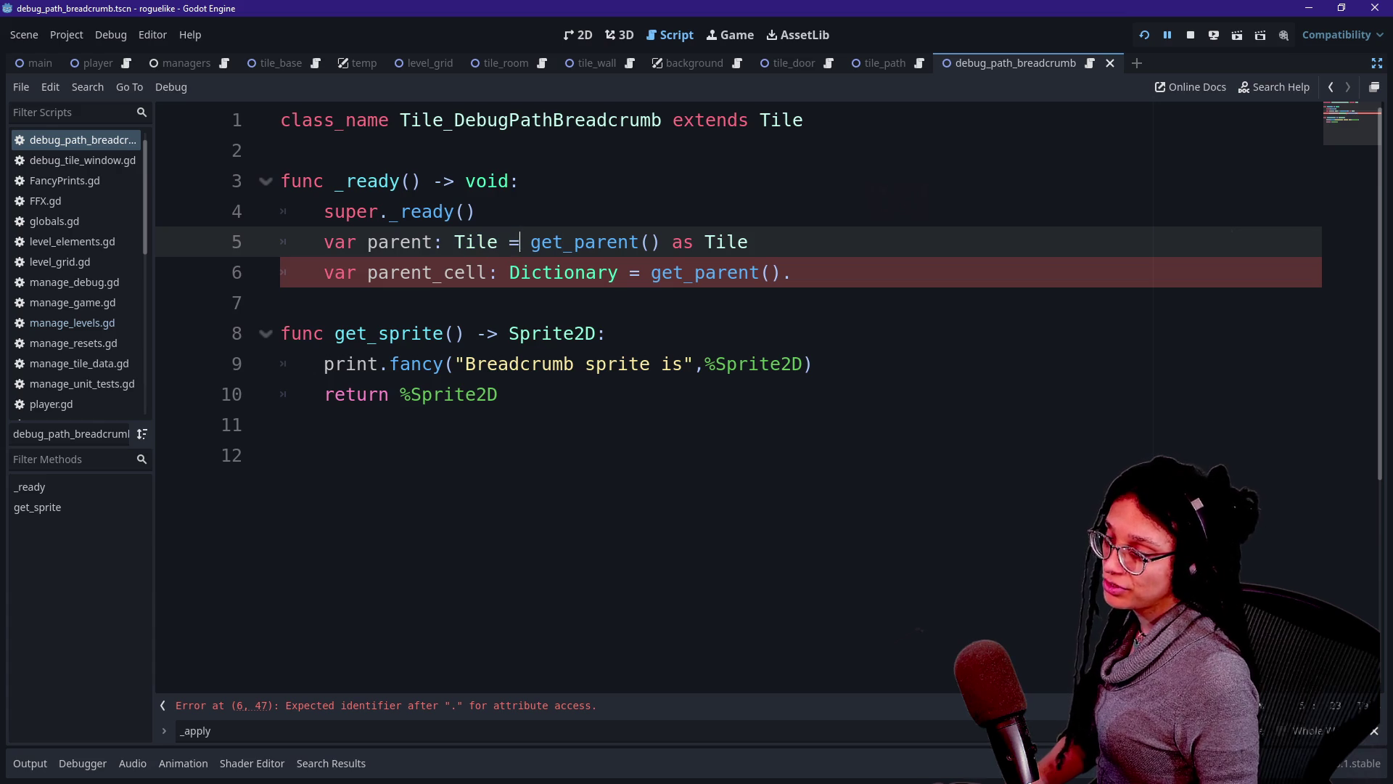
left_click_drag(325, 242, 479, 211)
left_click(749, 241)
left_click_drag(749, 242, 376, 242)
left_click(377, 242)
left_click(794, 273)
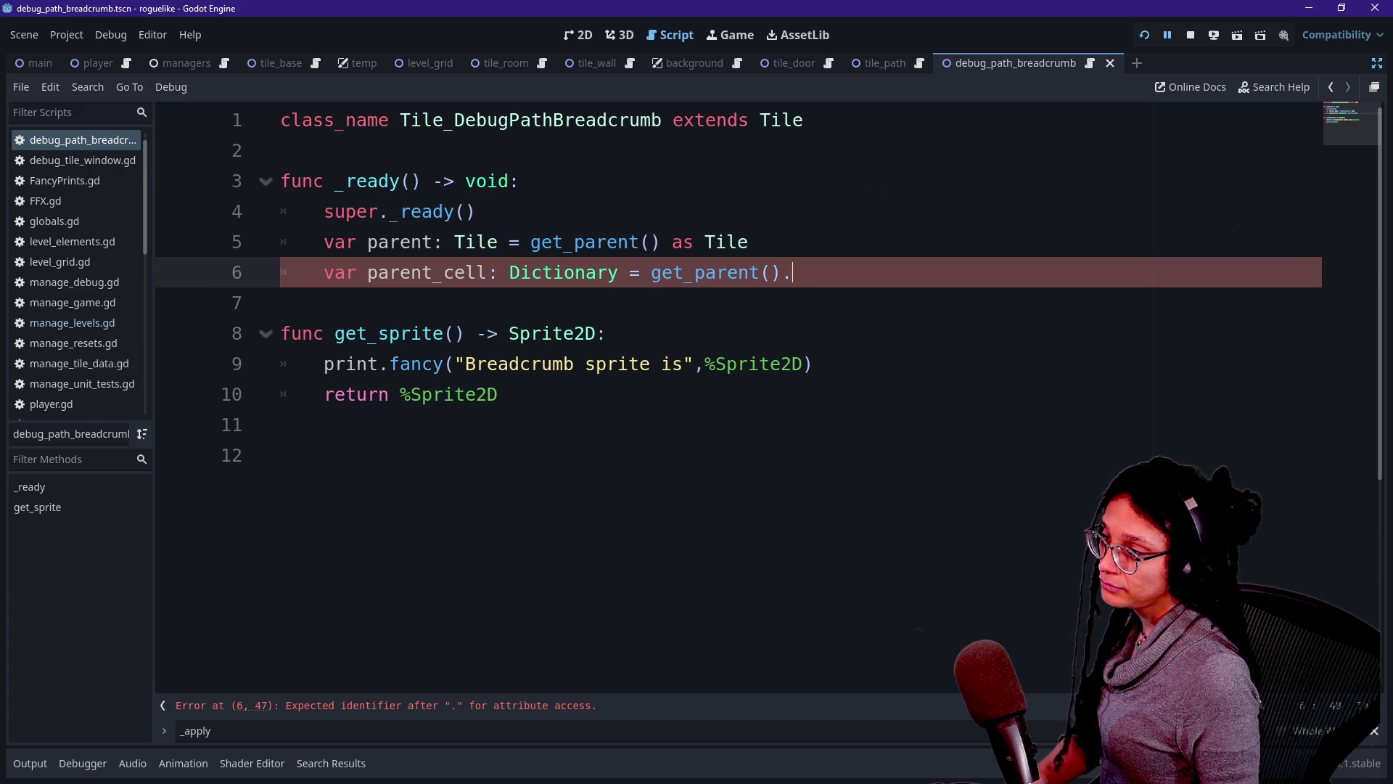
key("BackSpace")
key("BackSpace")
key("BackSpace")
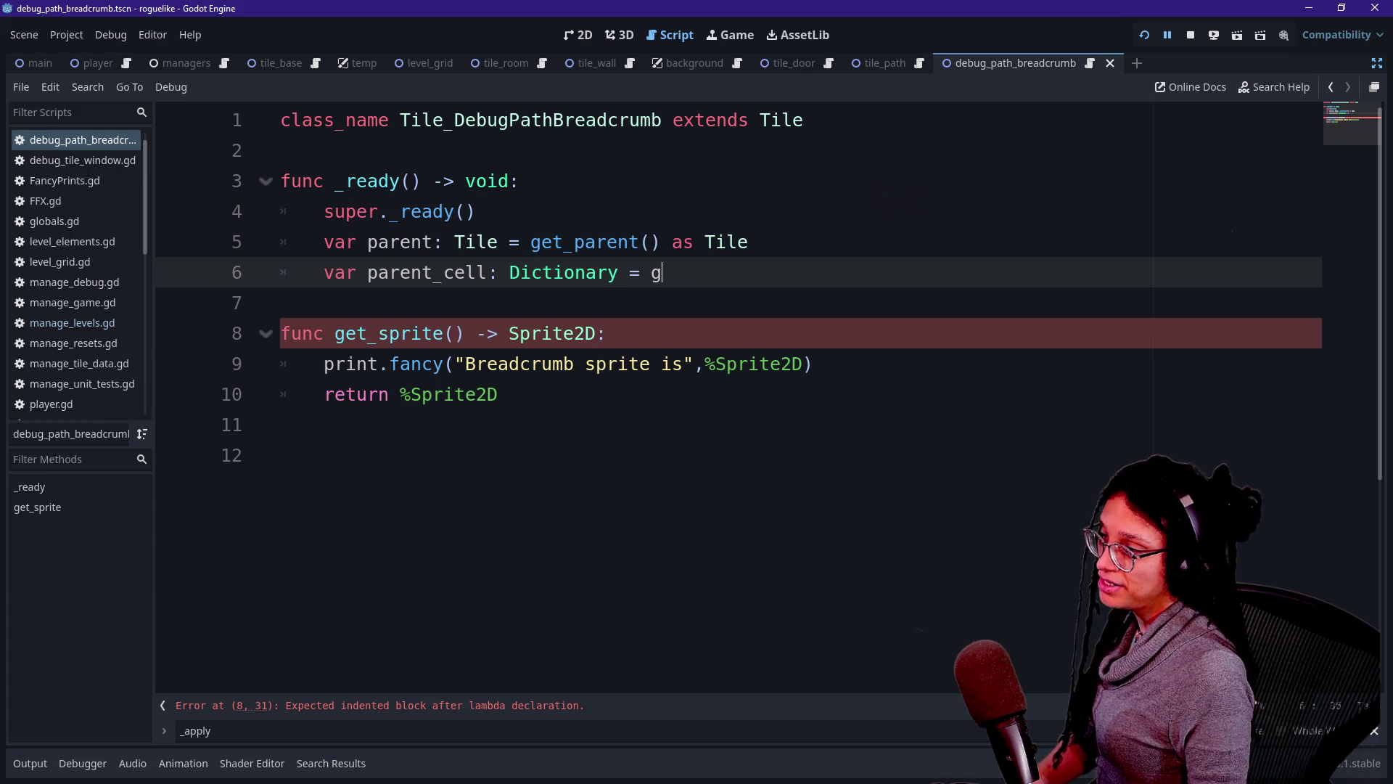
type("parent.get")
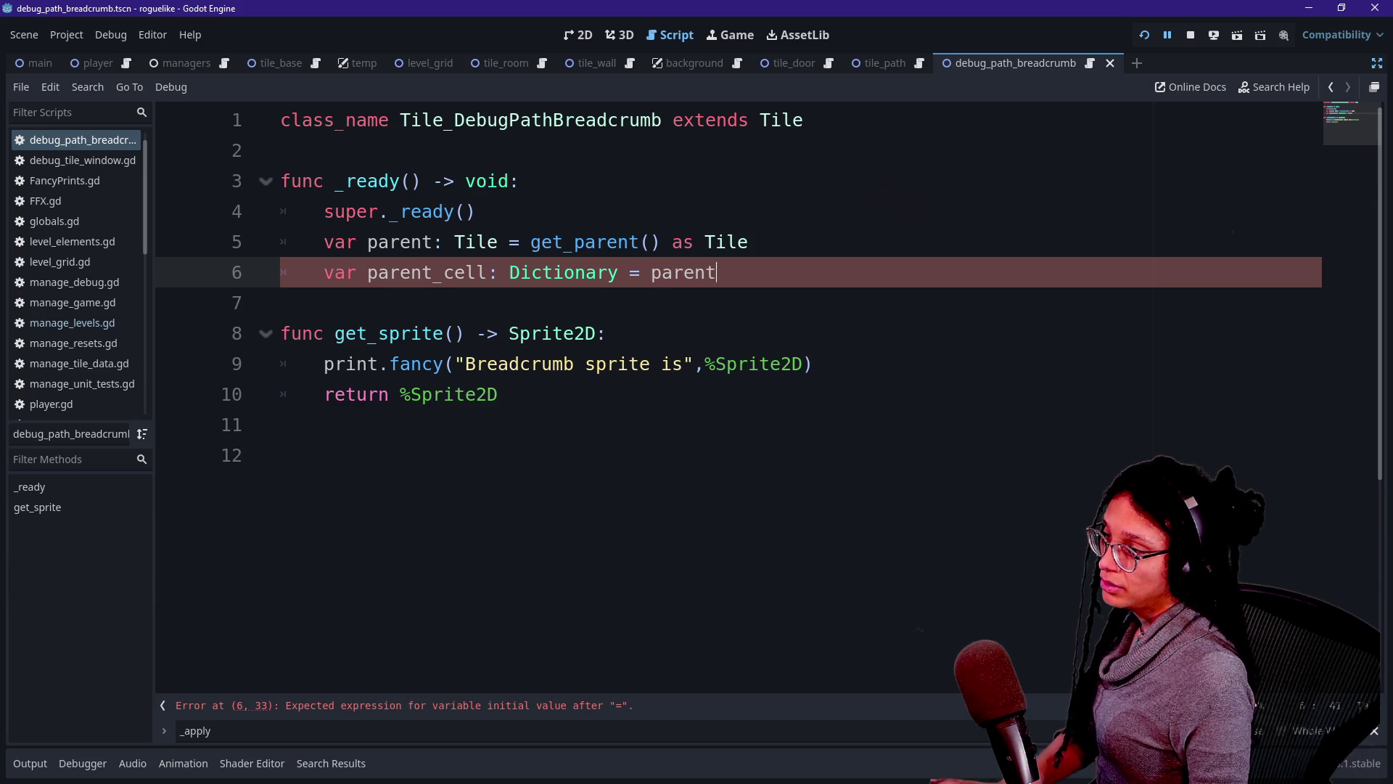
key("Return")
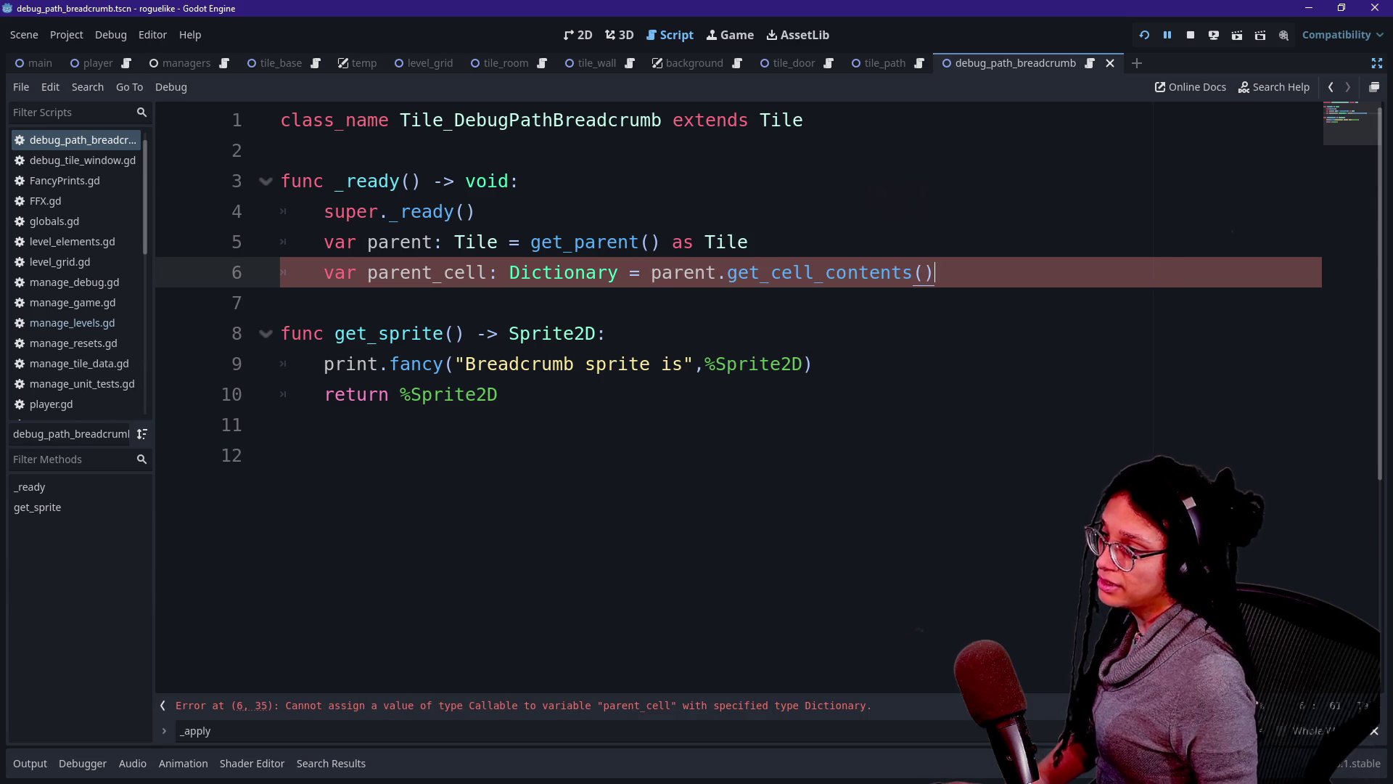
key("Return")
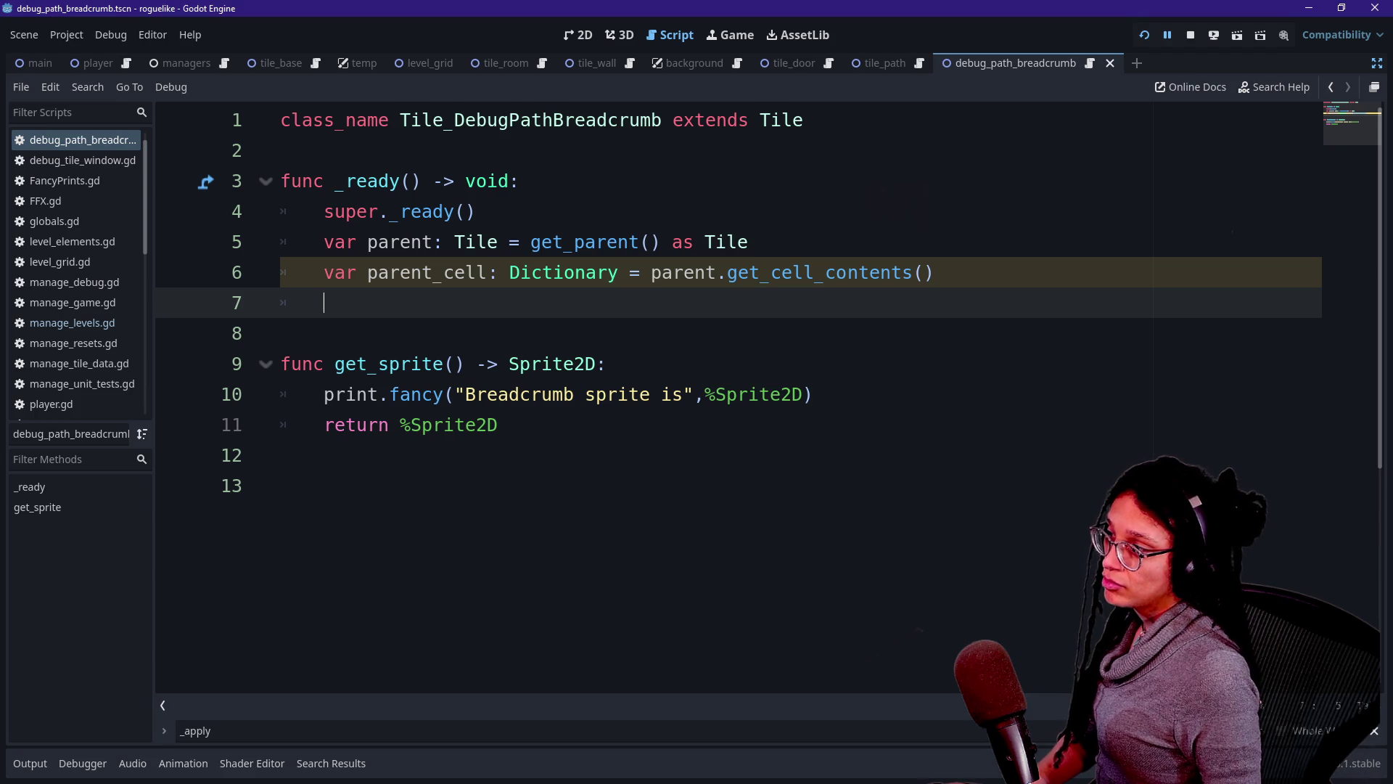
type("var cell_contents: Dictionary = get_cell_contents() \tvar breadcrumb_id: int = ManageLevel.ref.get_cell_content( \t\tcell_contents,ManageLevel.ref.CELL_CONTENT_TYPE.BREADCRUMB_ID) \tvar has_breadcrumb: bool = breadcrumb_id > -1 \tif has_breadcrumb: \t\tprint.fancy(\"Breadcrumb cell is\",name) \t\tfor child: Node in get_children(): \t\t\tif child is Tile_DebugPathBreadcrumb: \t\t\t\tcolor_what = child.get_sprite() as Sprite2D \t\t\telse: \t\t\t\tcontinue \telse:")
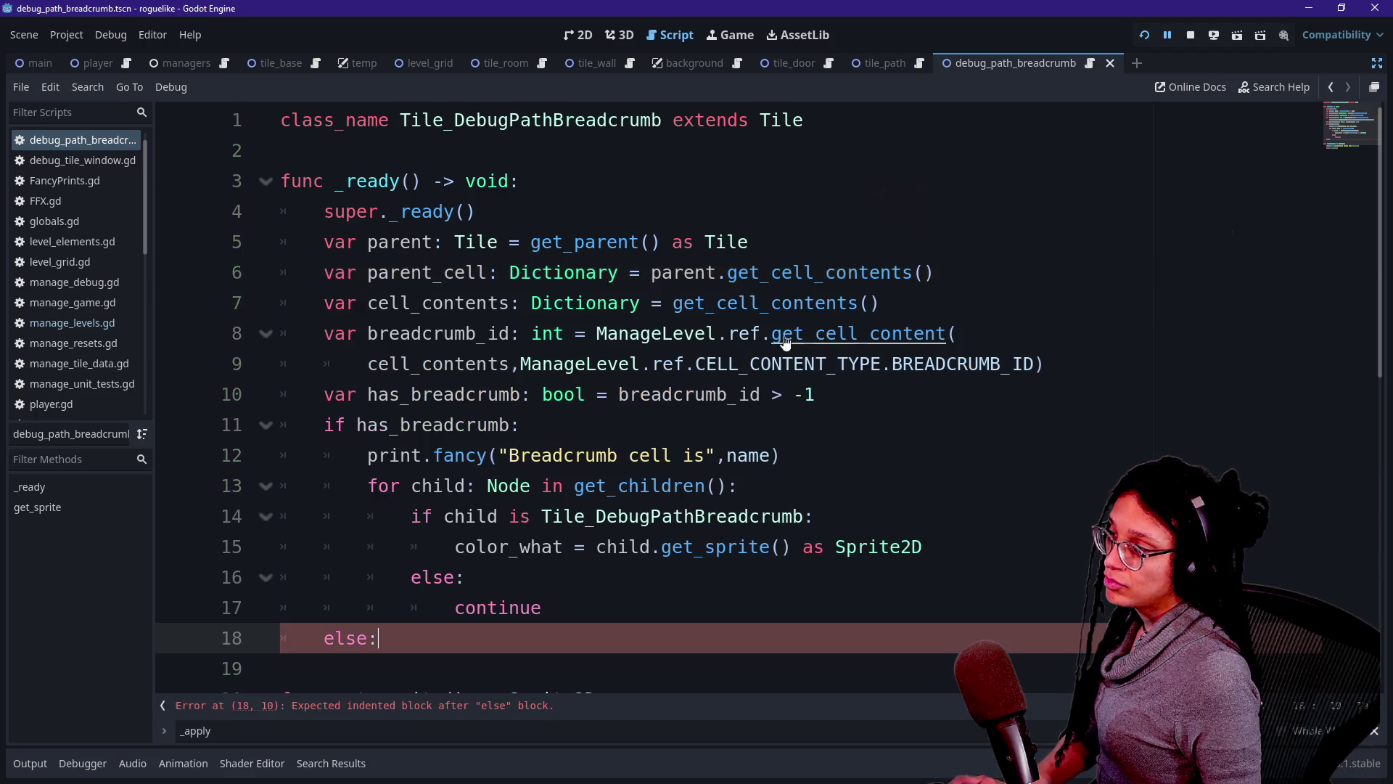
Delete the redundant cell_contents line and replace the cell_contents argument with parent_cell.
left_click_drag(325, 303, 880, 303)
key("BackSpace")
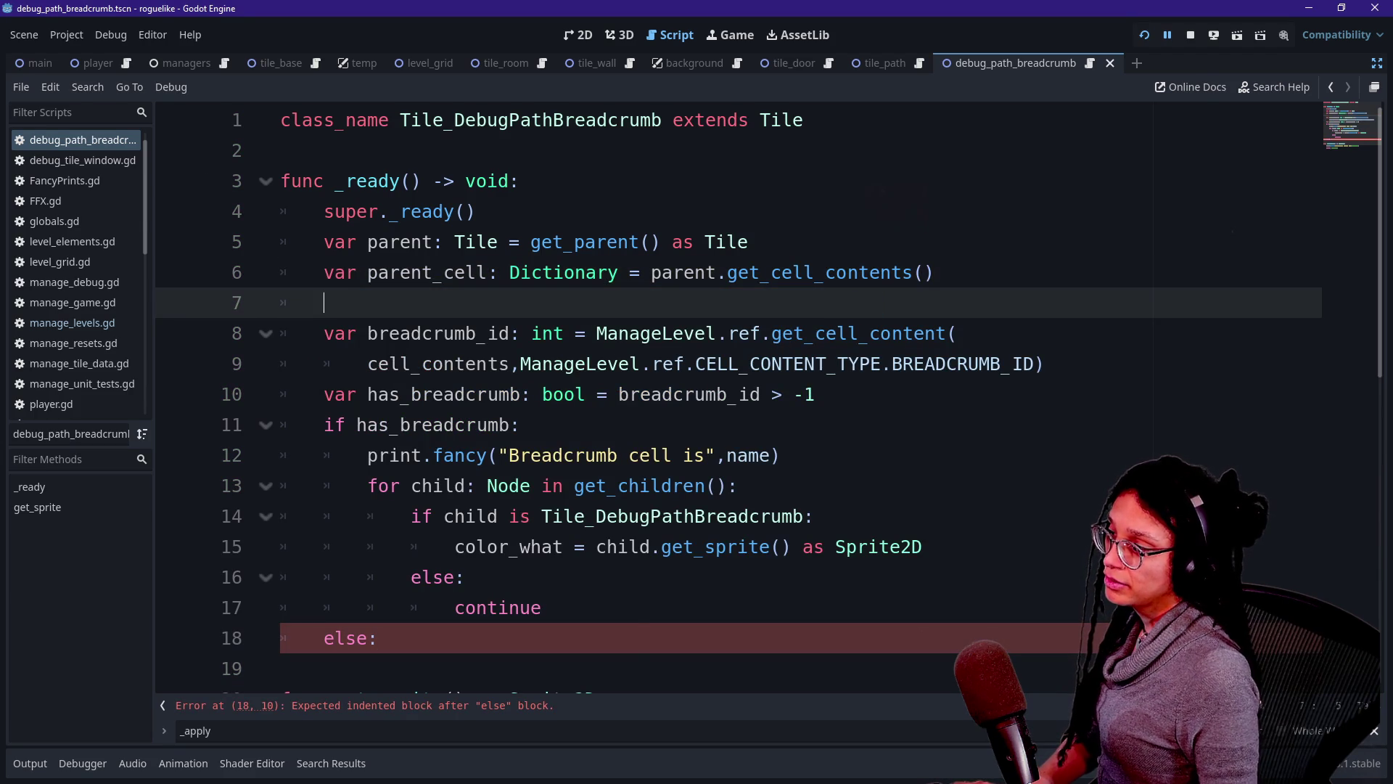
key("BackSpace")
key("BackSpace")
left_click(709, 303)
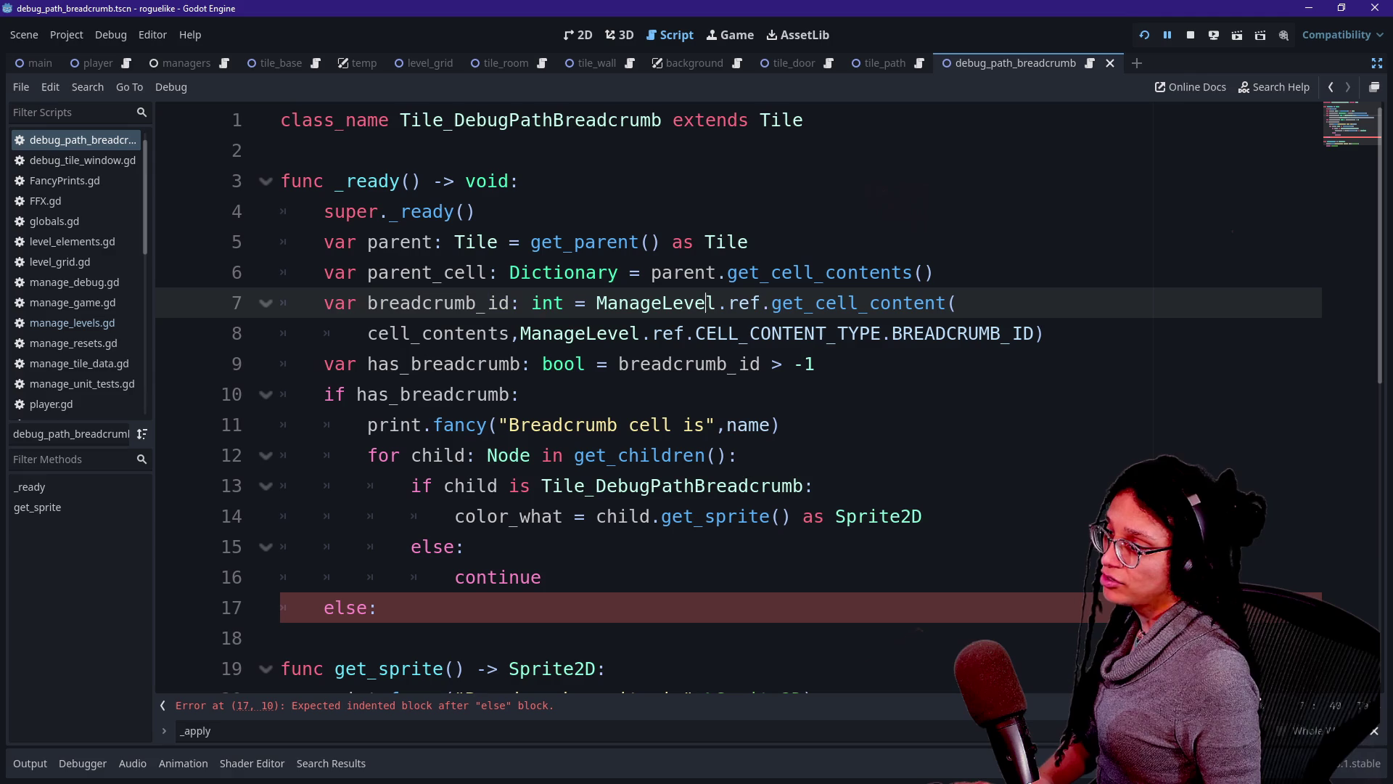
double_click(435, 333)
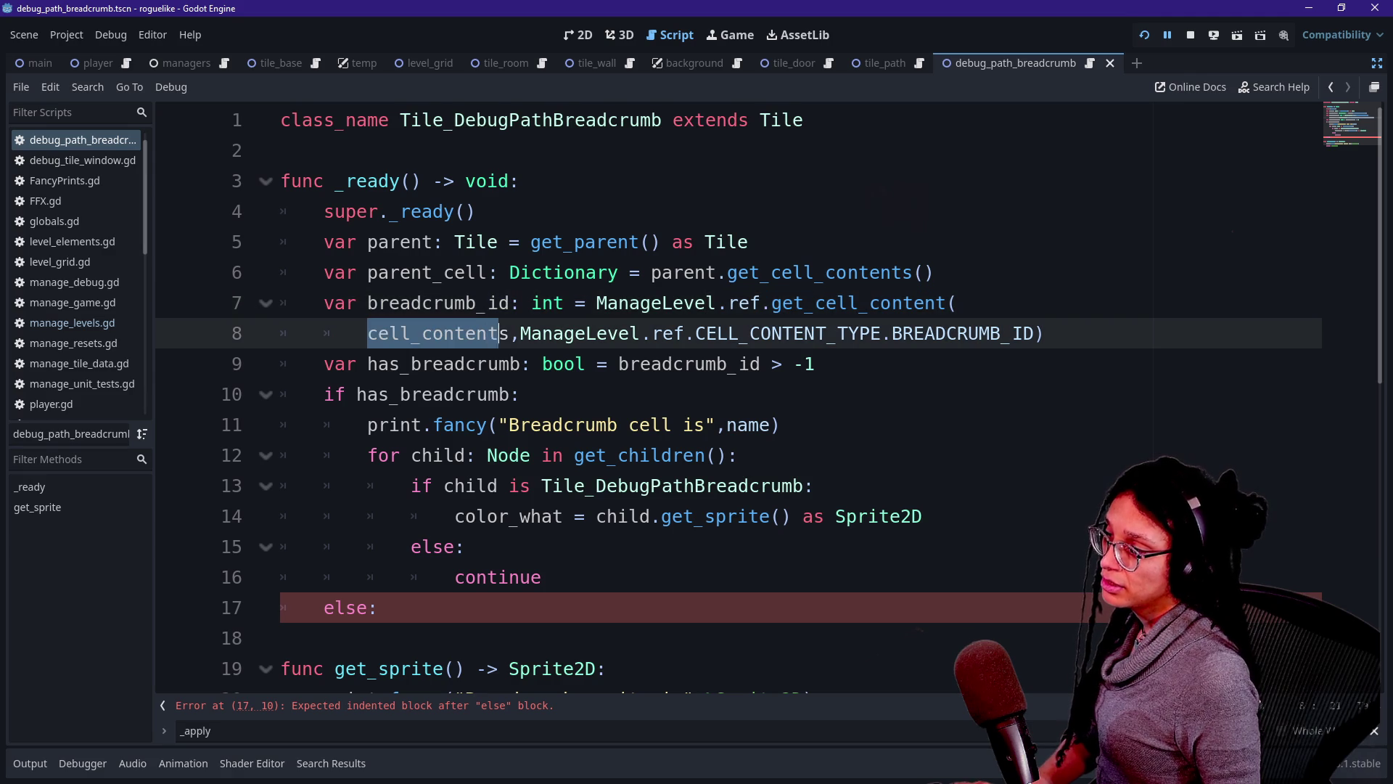
type("parent_cell")
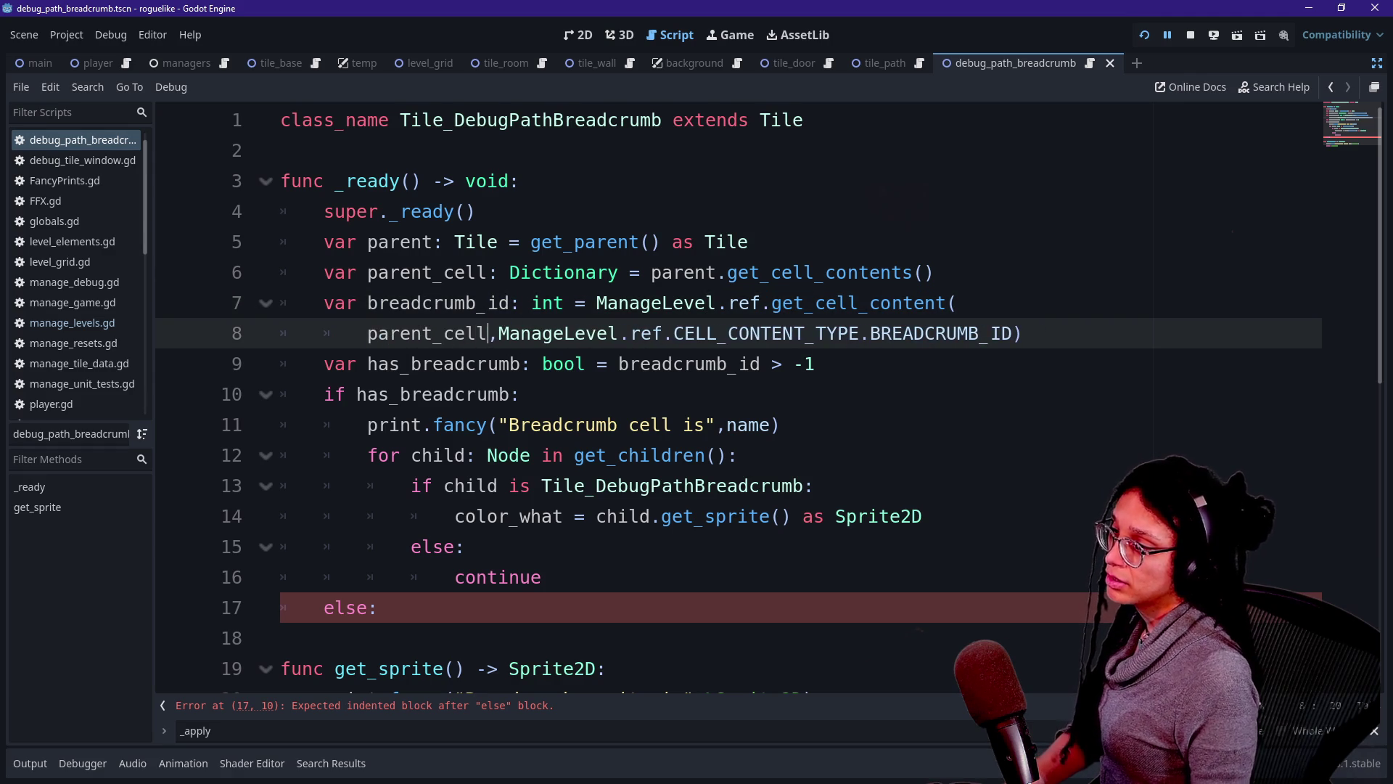
left_click(805, 333)
Delete the child-checking for loop through its continue line.
left_click_drag(324, 363, 653, 363)
double_click(690, 364)
left_click(465, 364)
left_click_drag(358, 394, 483, 424)
left_click(482, 425)
scroll(483, 425, "down", 2)
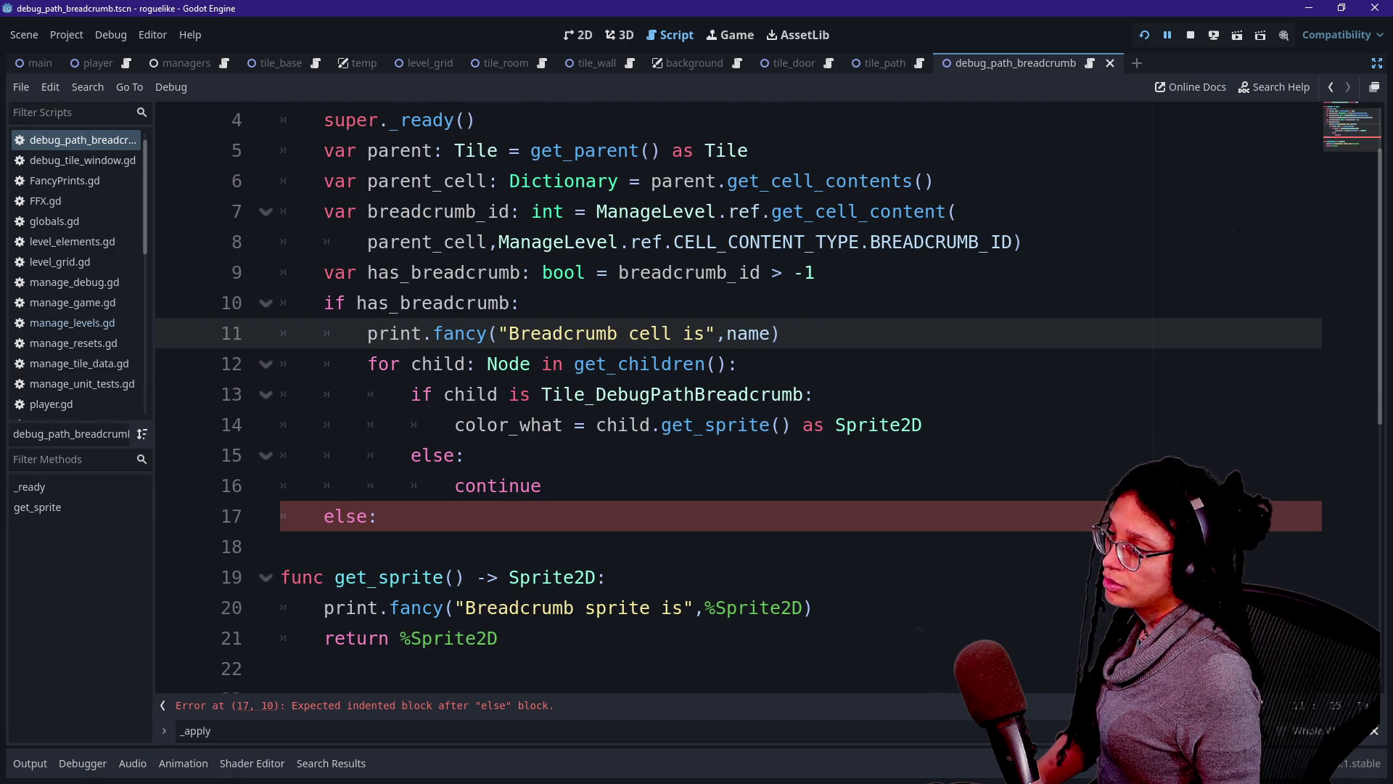
mouse_move(368, 364)
left_mouse_down()
mouse_move(923, 425)
mouse_move(464, 455)
mouse_move(543, 486)
left_mouse_up()
key("BackSpace")
key("BackSpace")
key("BackSpace")
key("BackSpace")
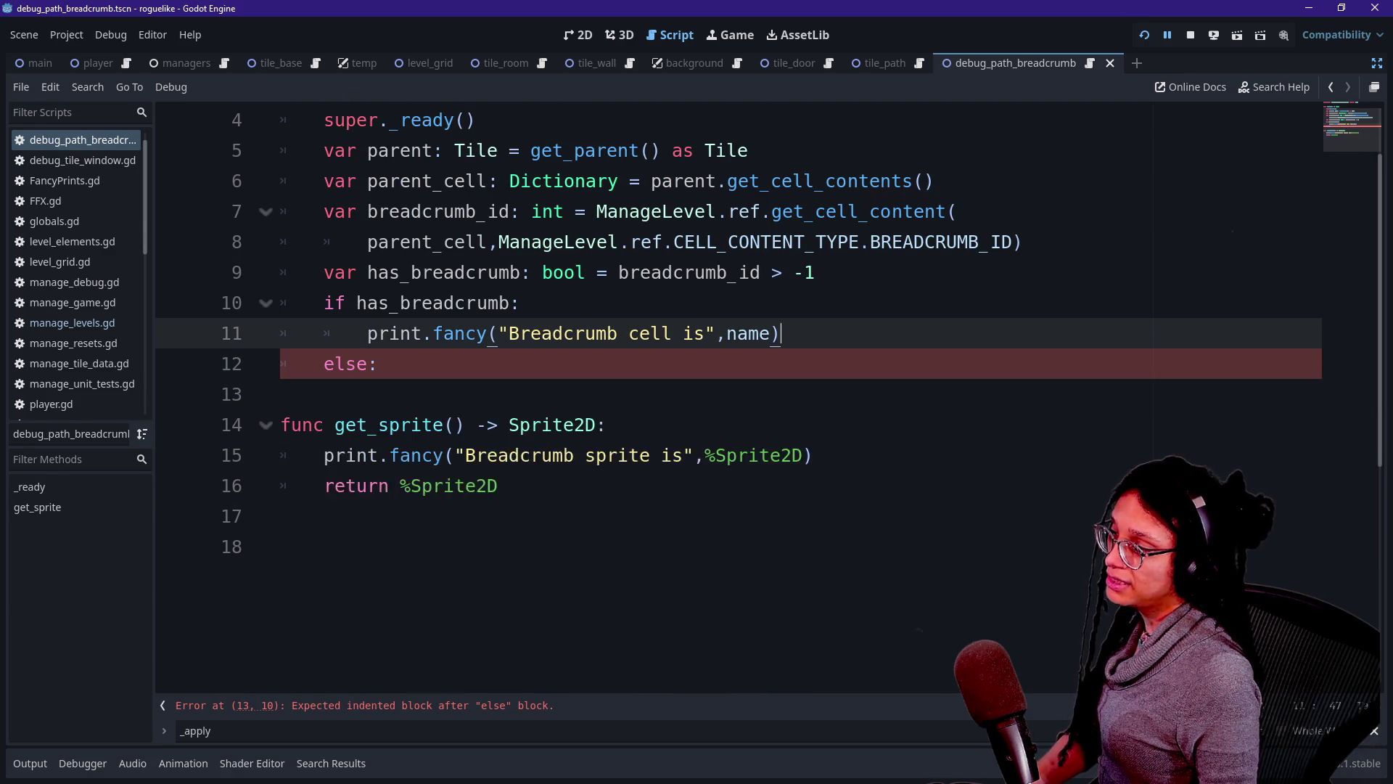
key("Delete")
Delete the else branch and get_sprite function, leaving an indented line under the print call.
key("shift+Down")
key("shift+Down")
key("shift+Down")
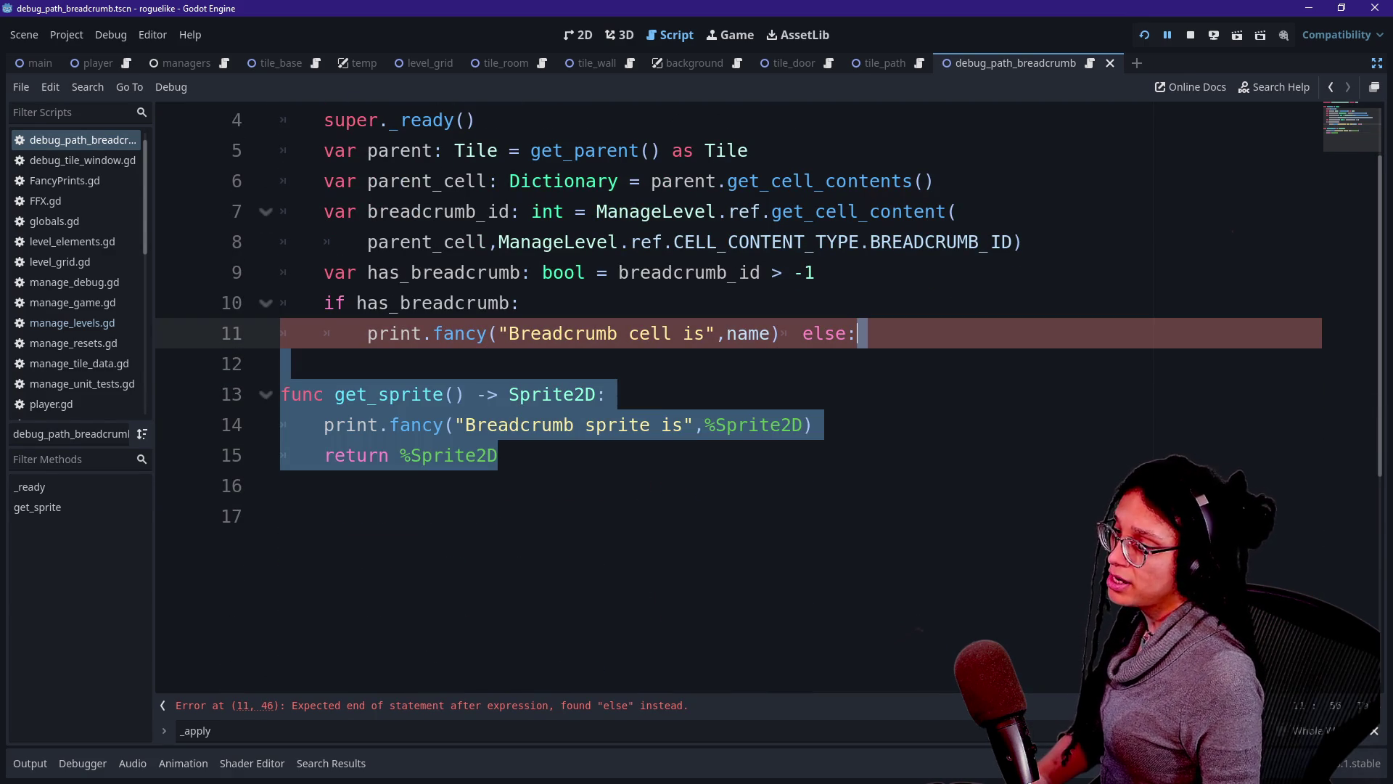
key("BackSpace")
key("BackSpace")
key("BackSpace")
key("Return")
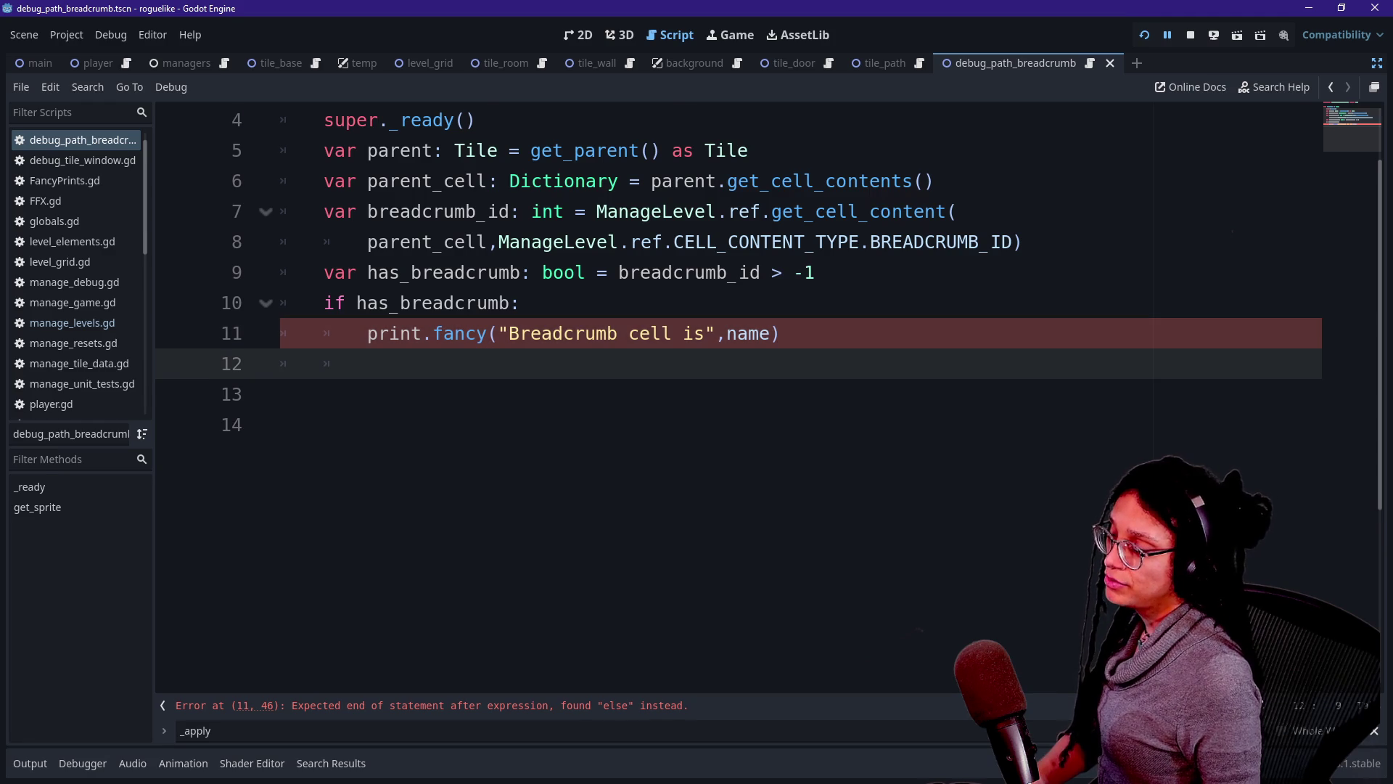
scroll(726, 290, "up", 1)
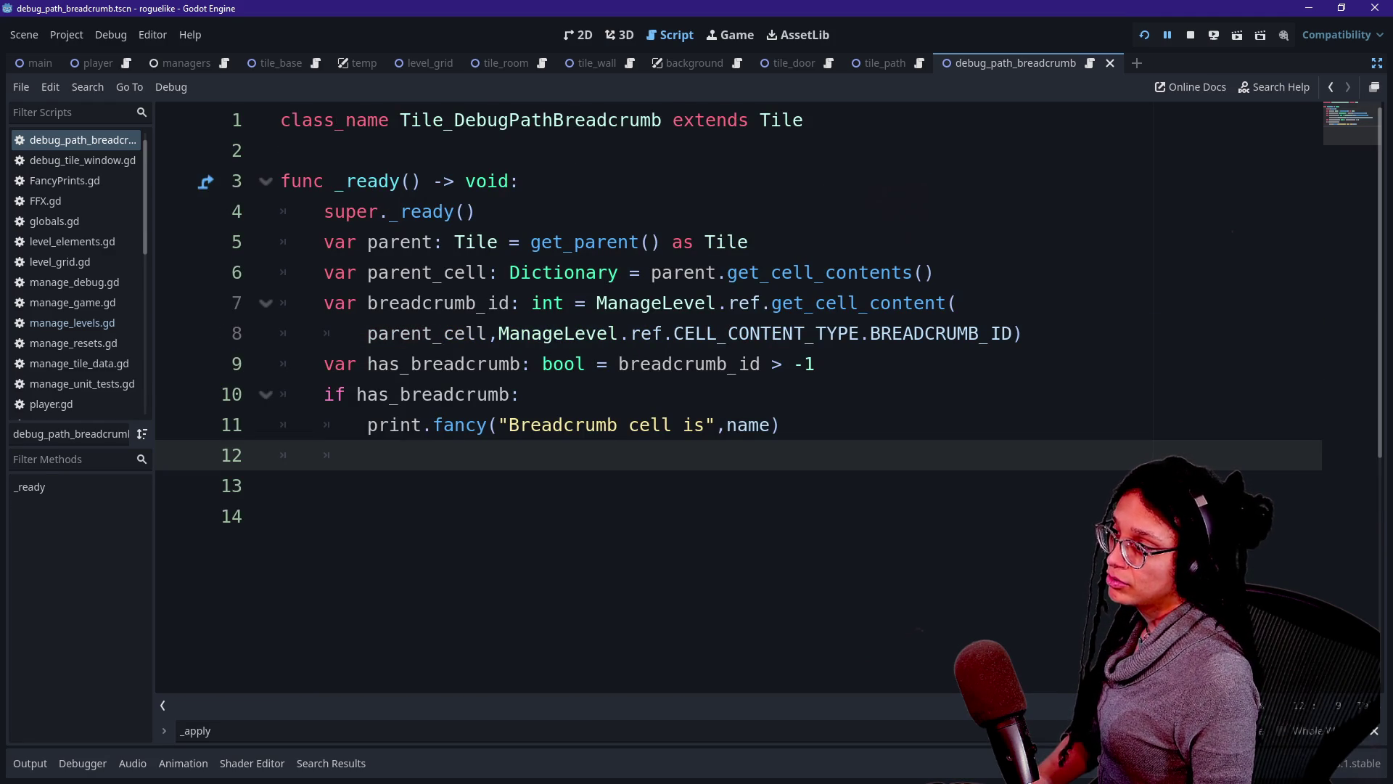
Add an indented set_tile_color call inside the has_breadcrumb block under the print line.
type("s")
key("BackSpace")
key("BackSpace")
type("set")
key("BackSpace")
key("BackSpace")
key("BackSpace")
key("Tab")
type("set")
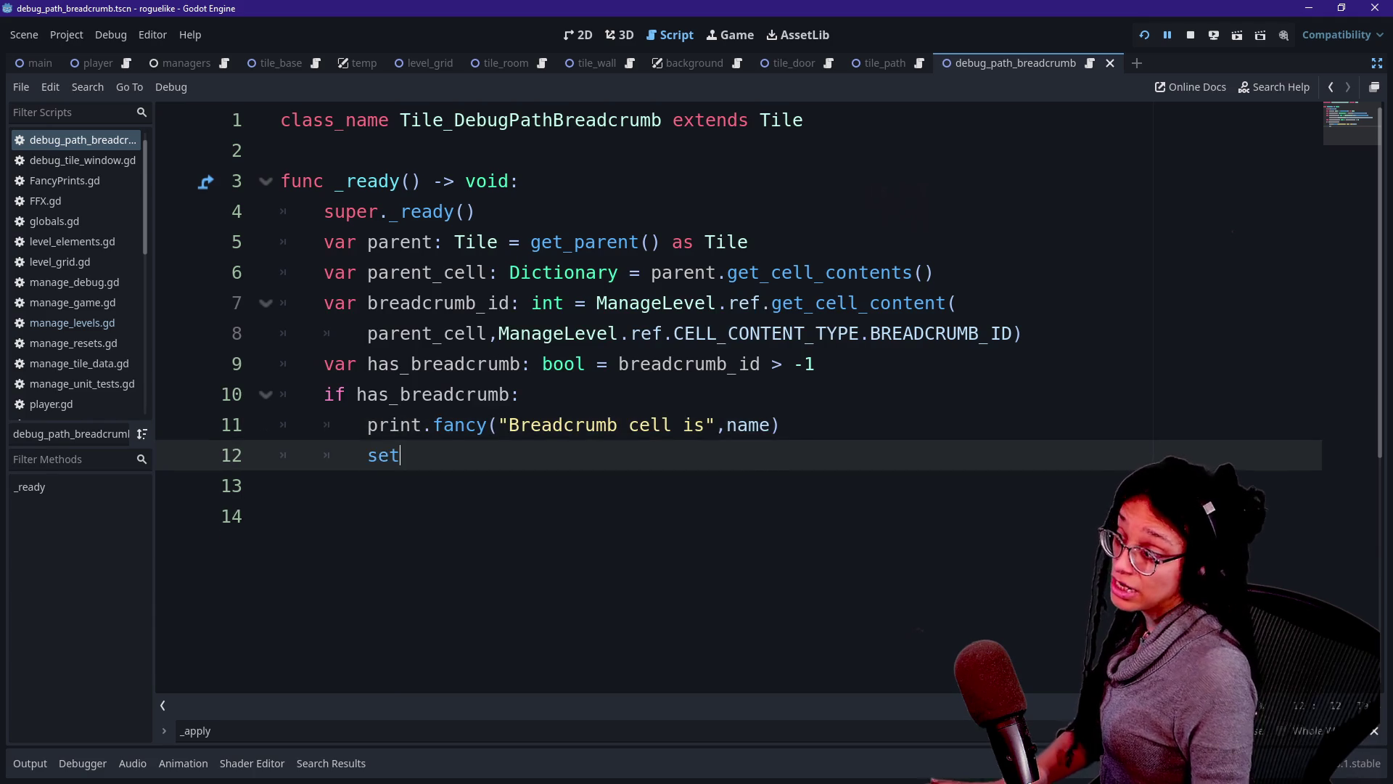
key("Return")
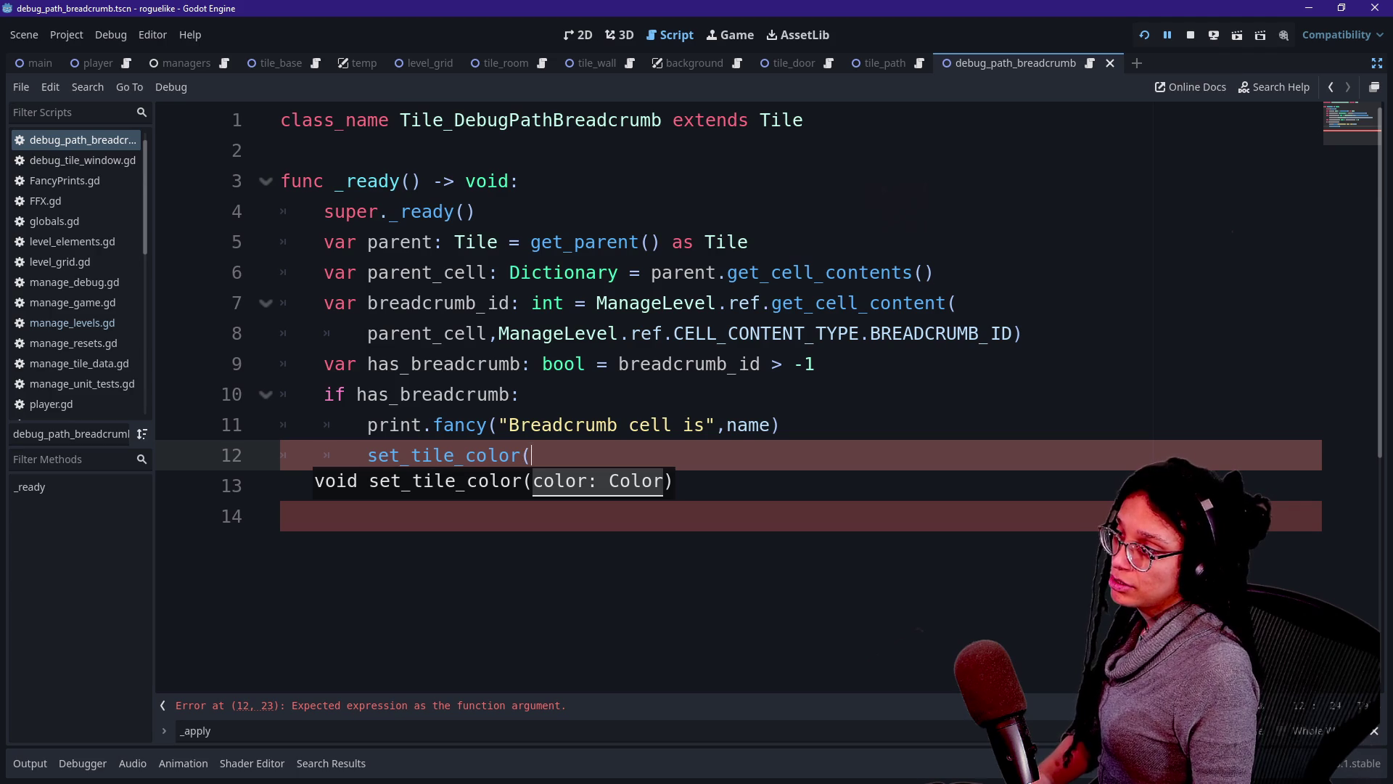
Pass ManageDebug.ref.get_color_assignment as the set_tile_color argument.
type("s")
key("BackSpace")
type("sa")
key("BackSpace")
key("BackSpace")
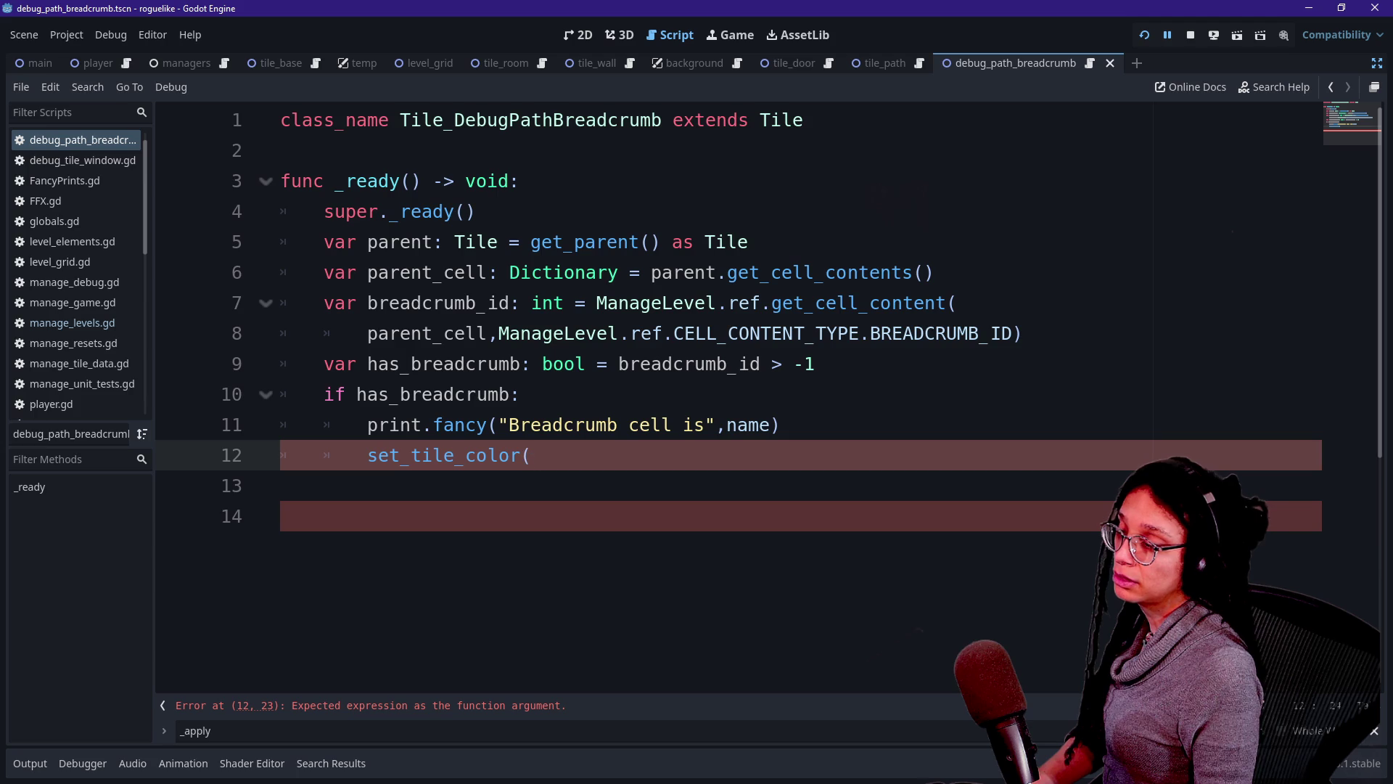
type("Manage")
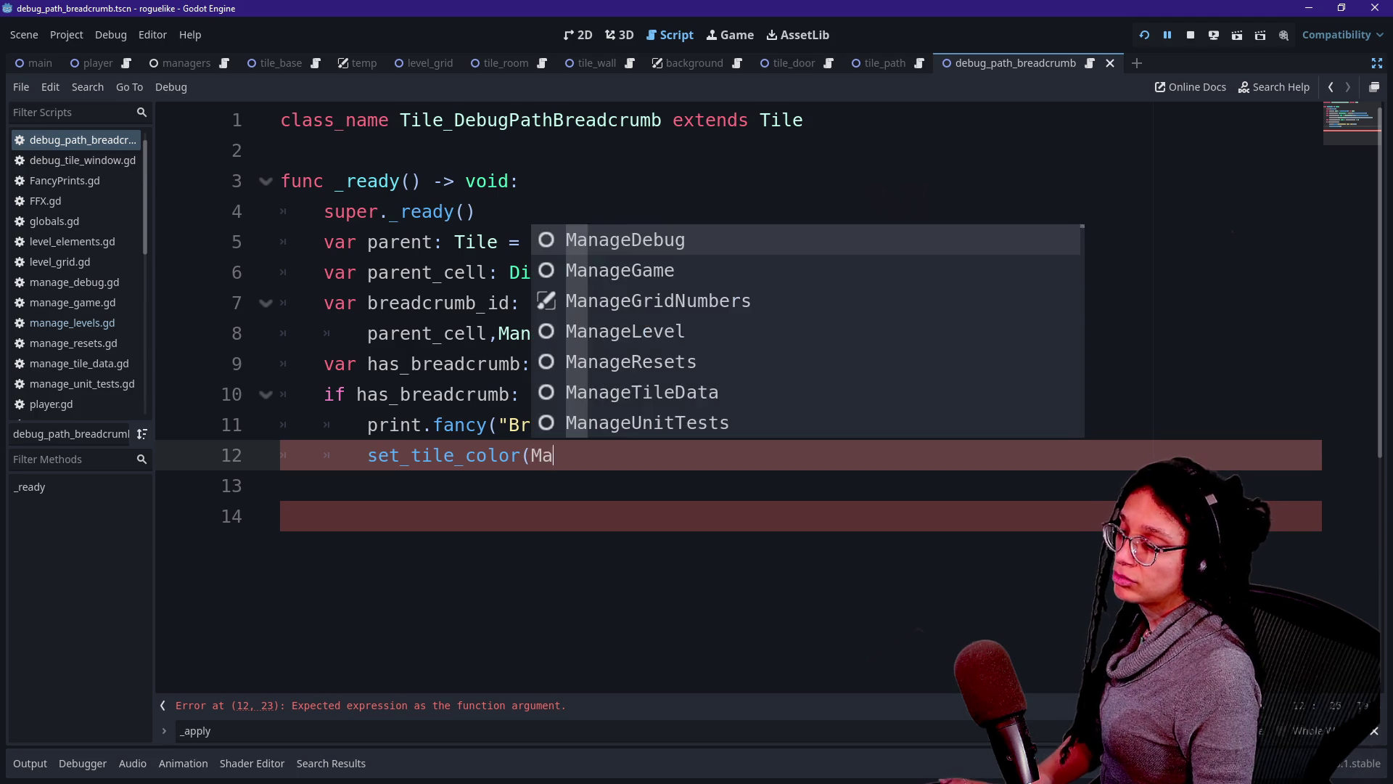
key("Return")
type(".get")
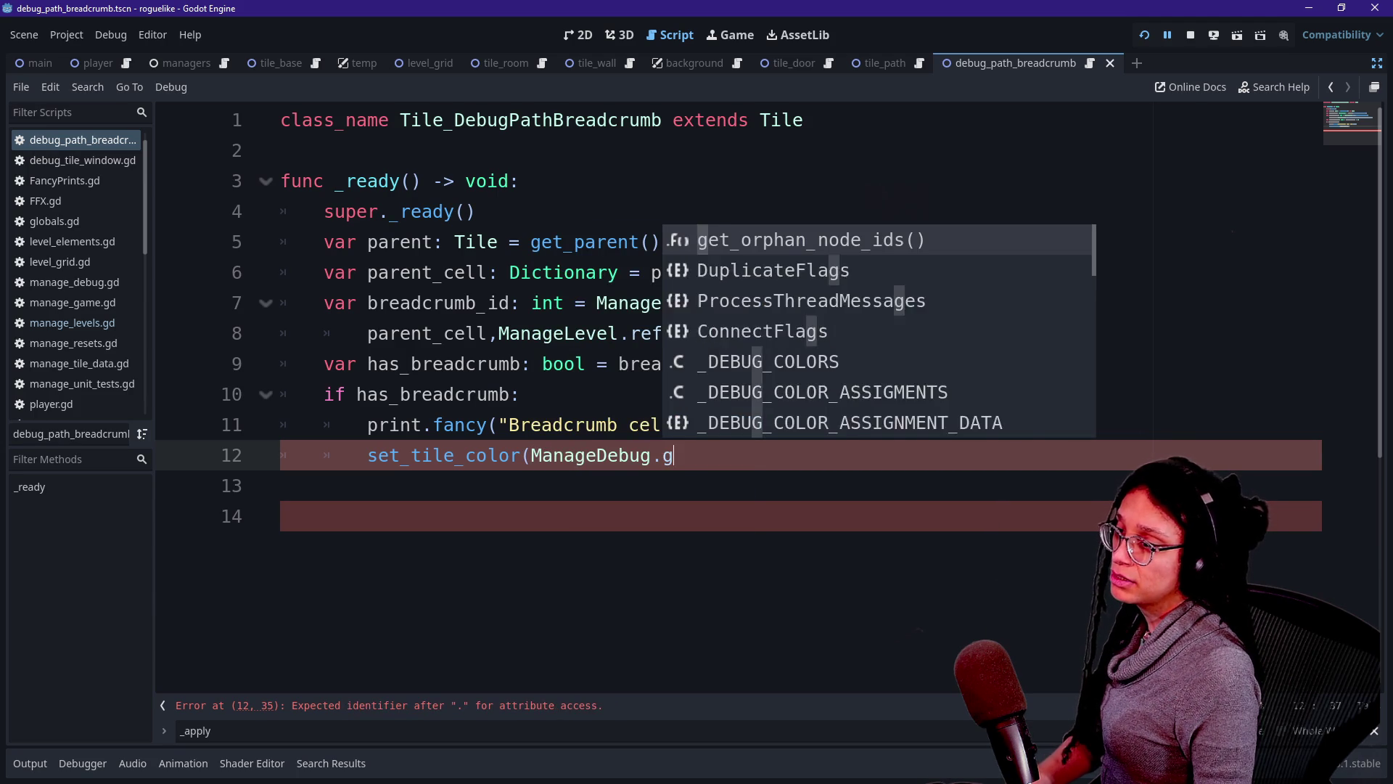
key("BackSpace")
key("BackSpace")
key("BackSpace")
type("ref.get")
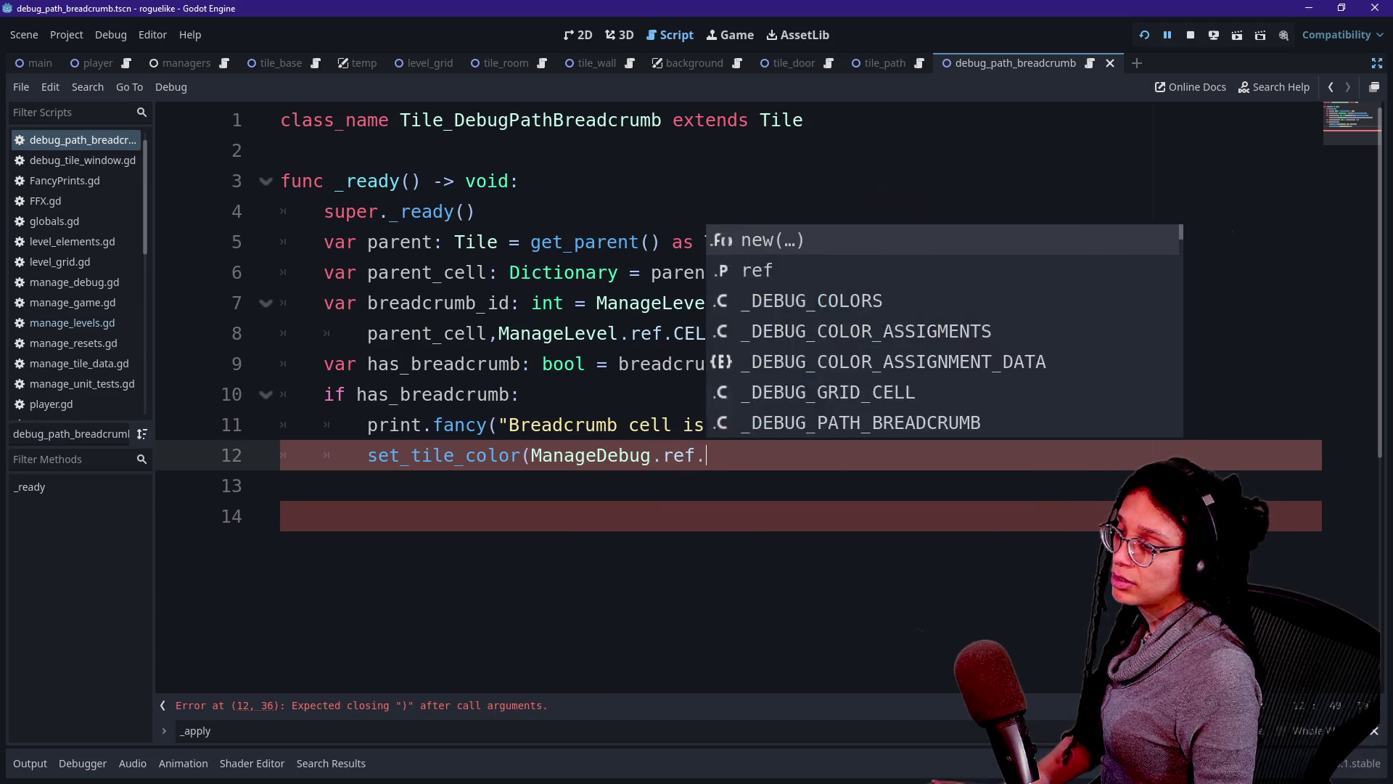
key("Return")
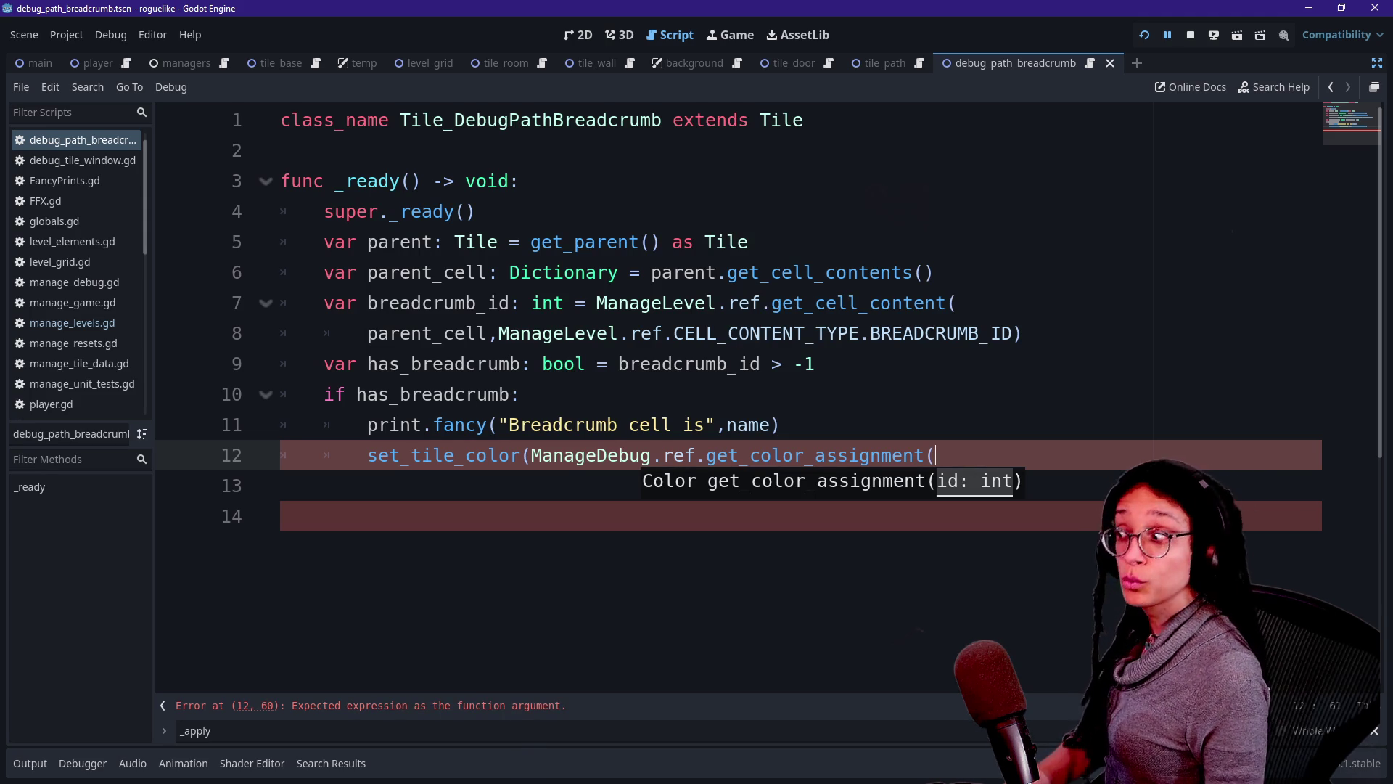
Finish the call with breadcrumb_id and closing brackets, then run the game to test breadcrumb colours.
type("breadcrumb")
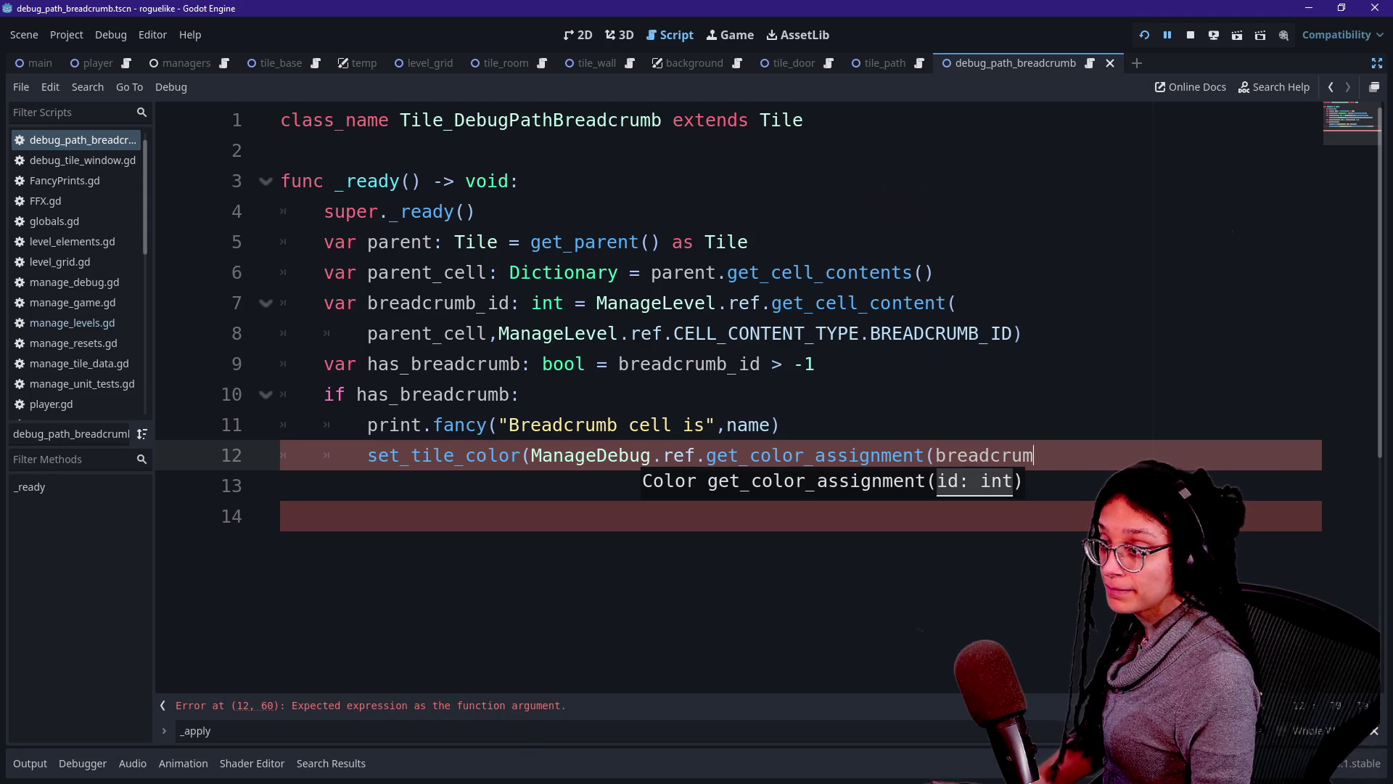
key("Return")
type(")")
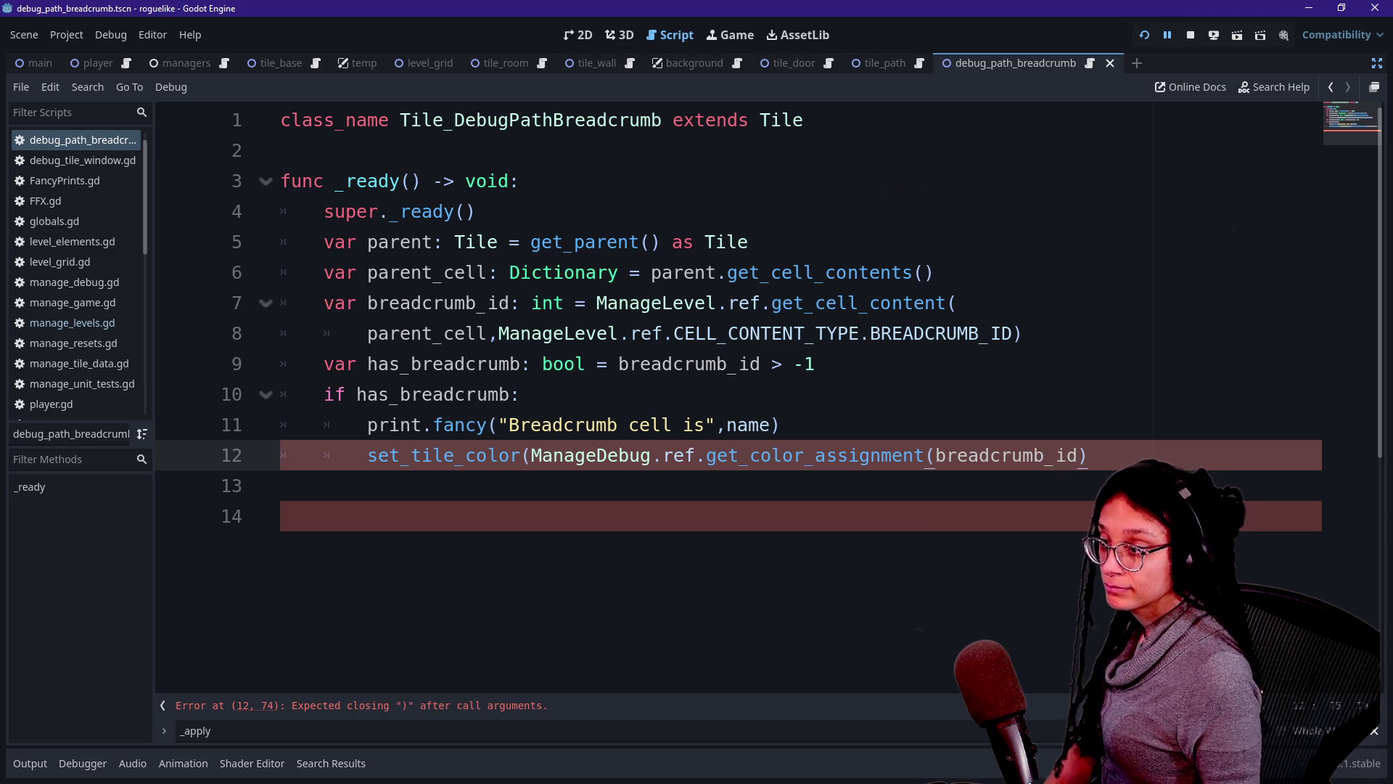
type(")")
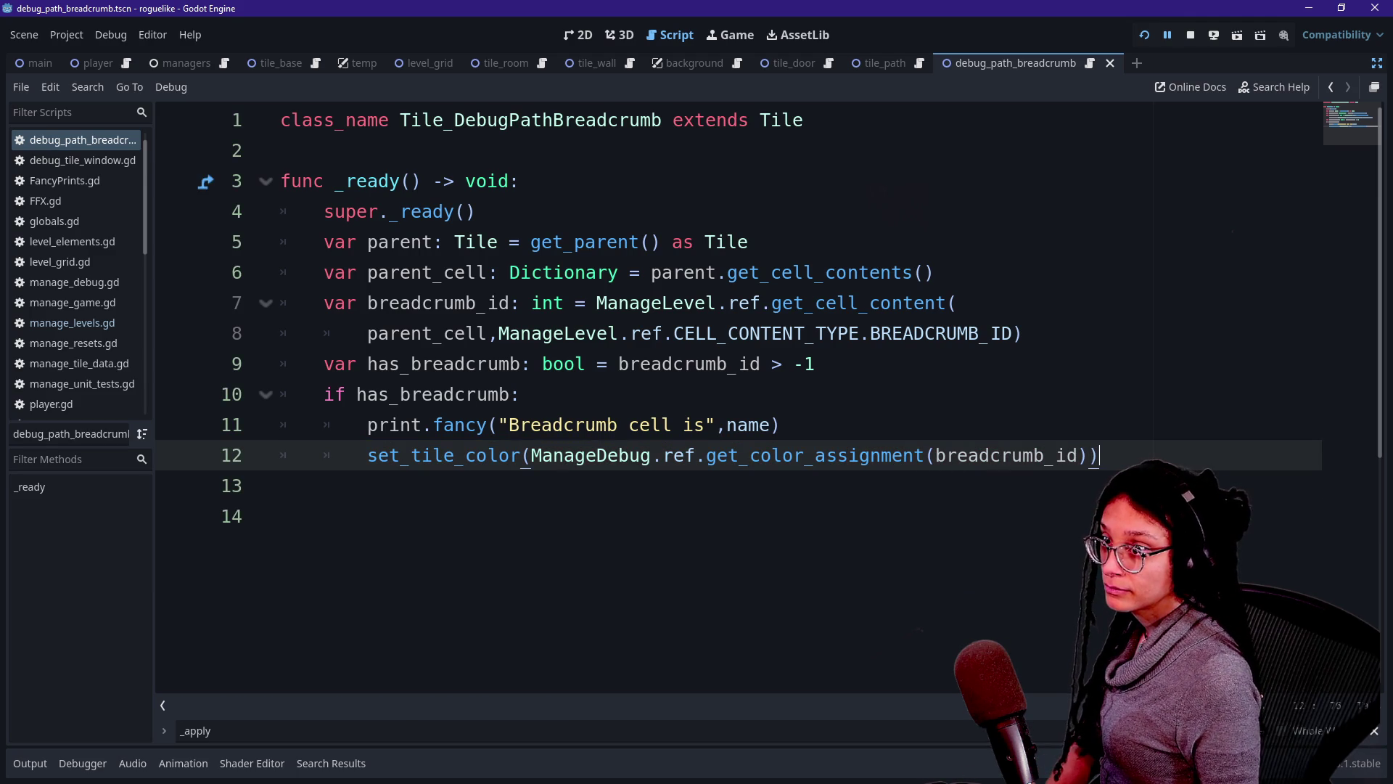
left_click(1142, 40)
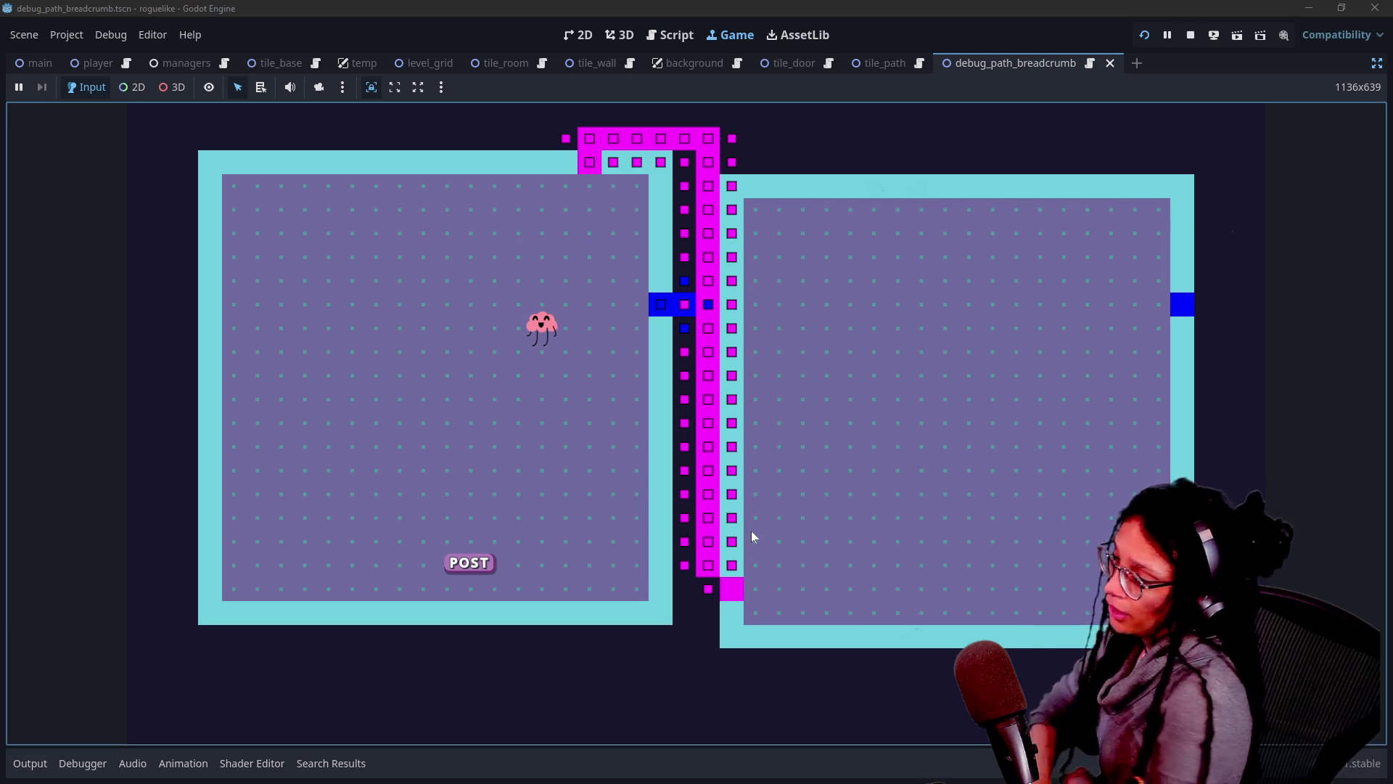
left_click(1187, 38)
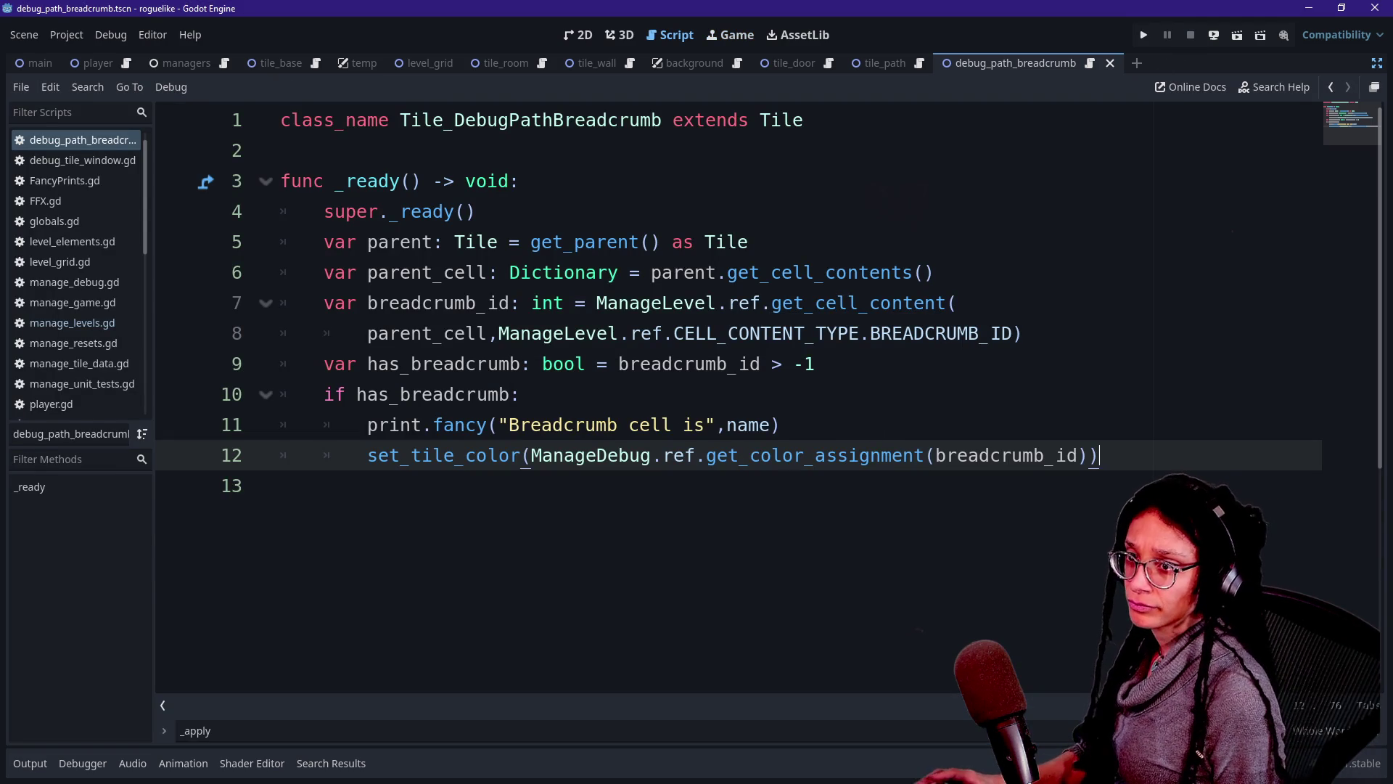
Commit the 8 changed files to main as 'colorful paths and breadcrumbs' and push to origin.
key("alt+Tab")
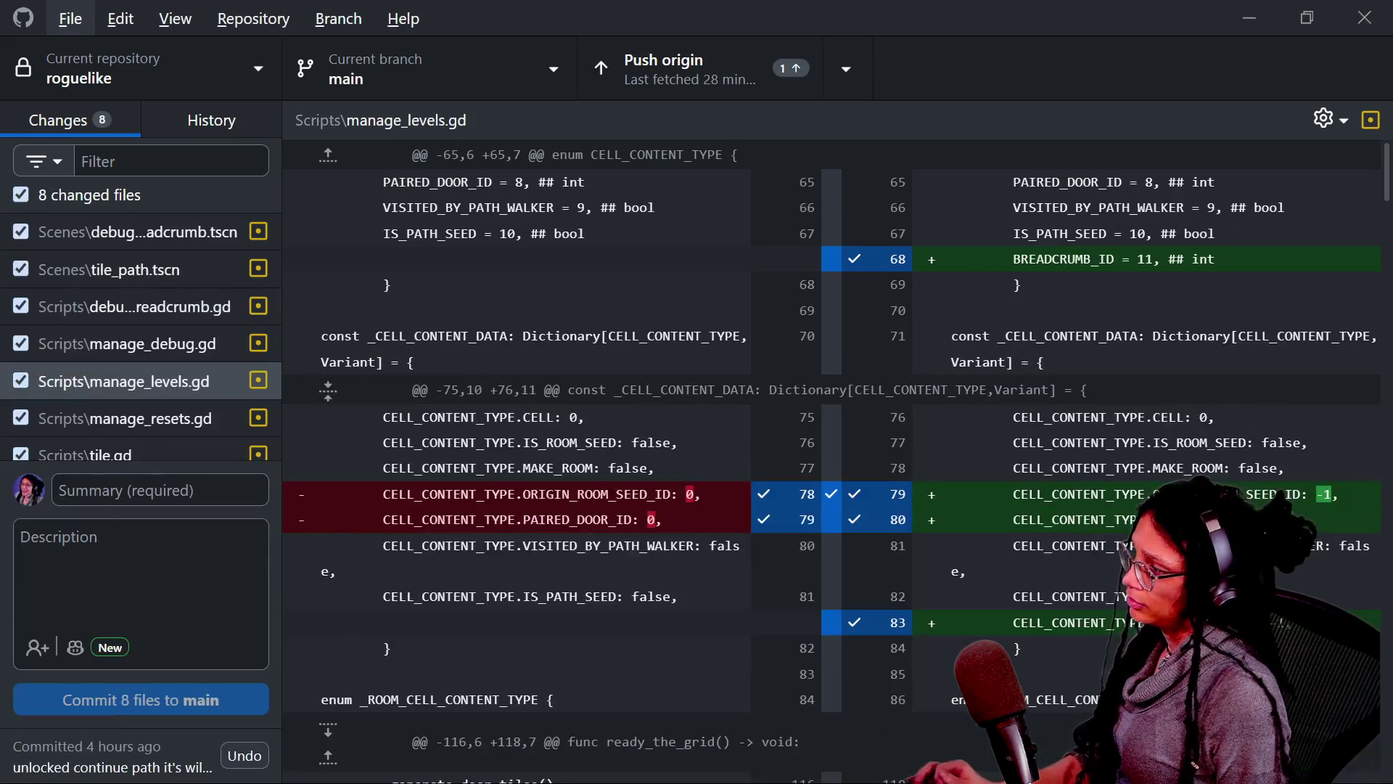
type("colorful paths ")
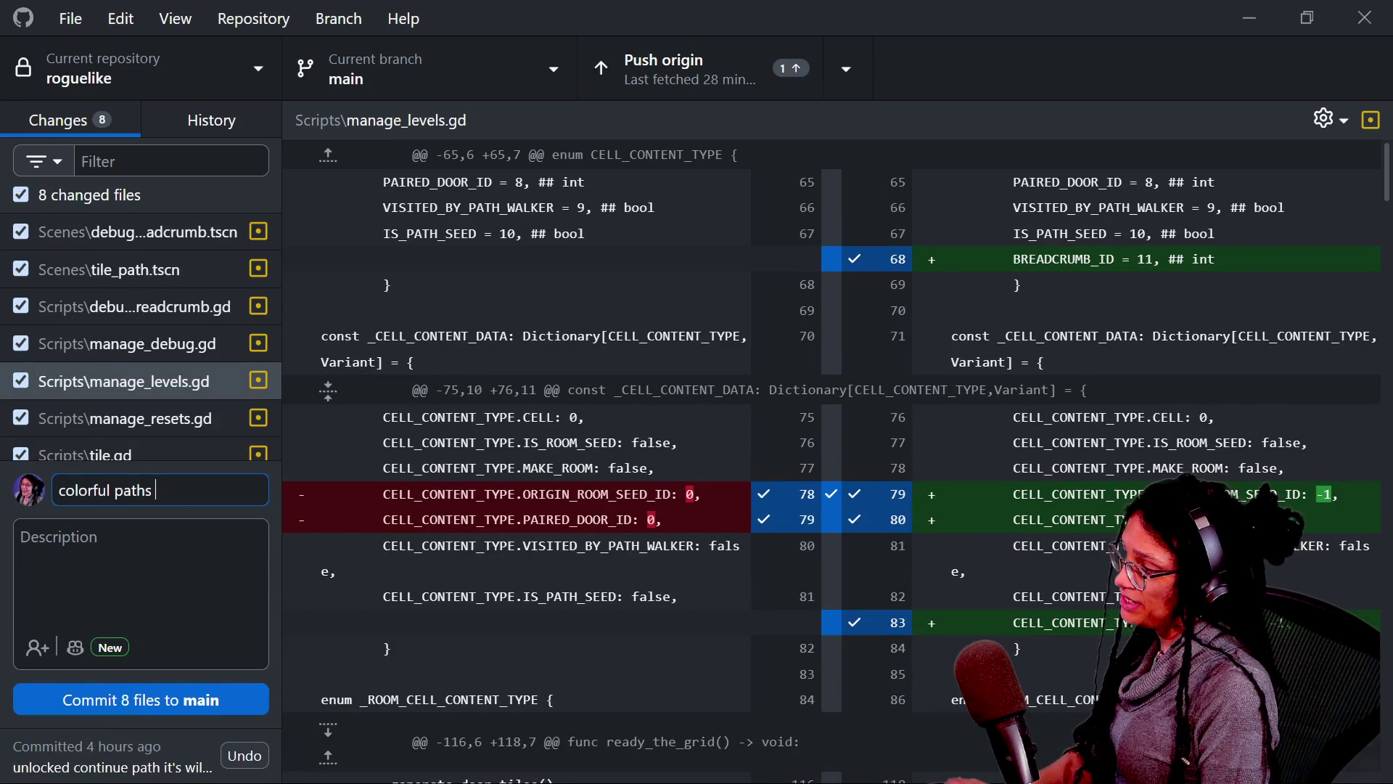
type("and breambssssss")
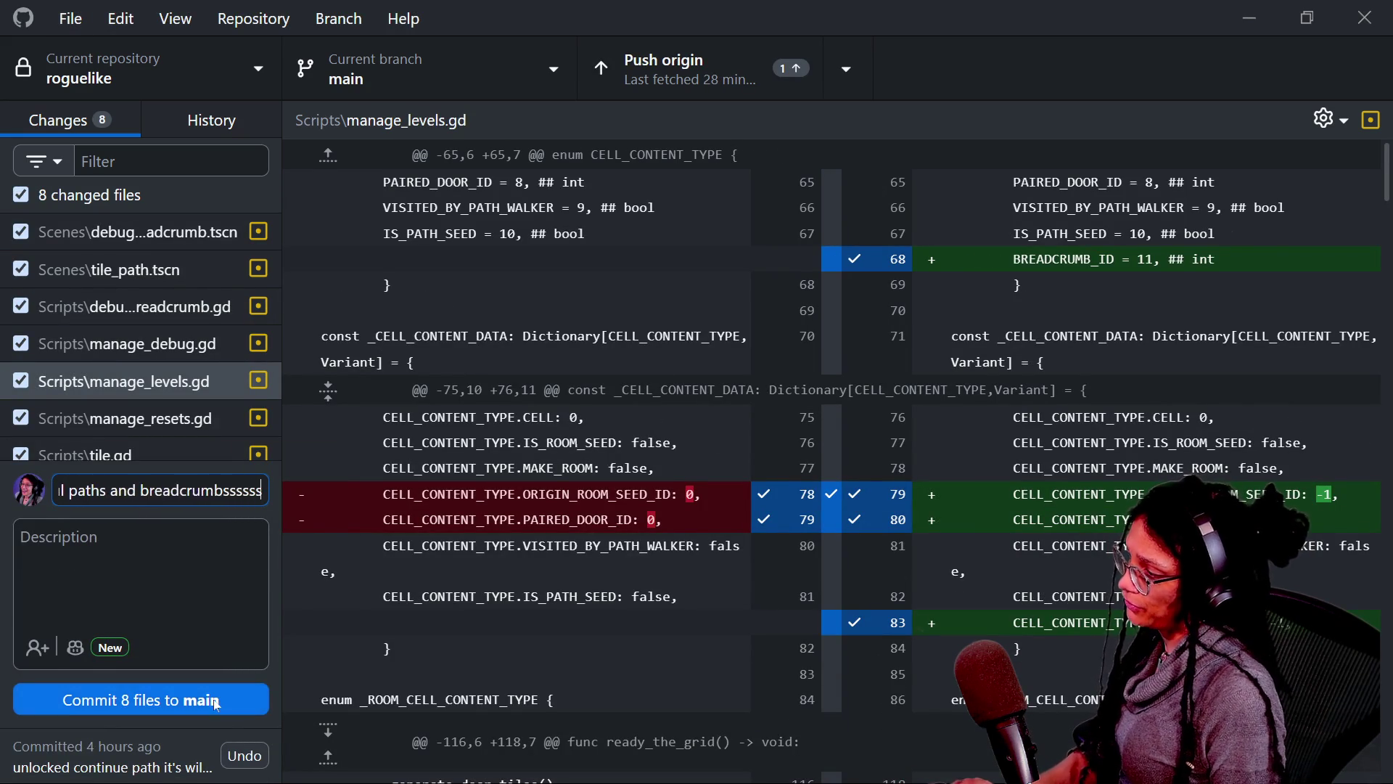
left_click(216, 701)
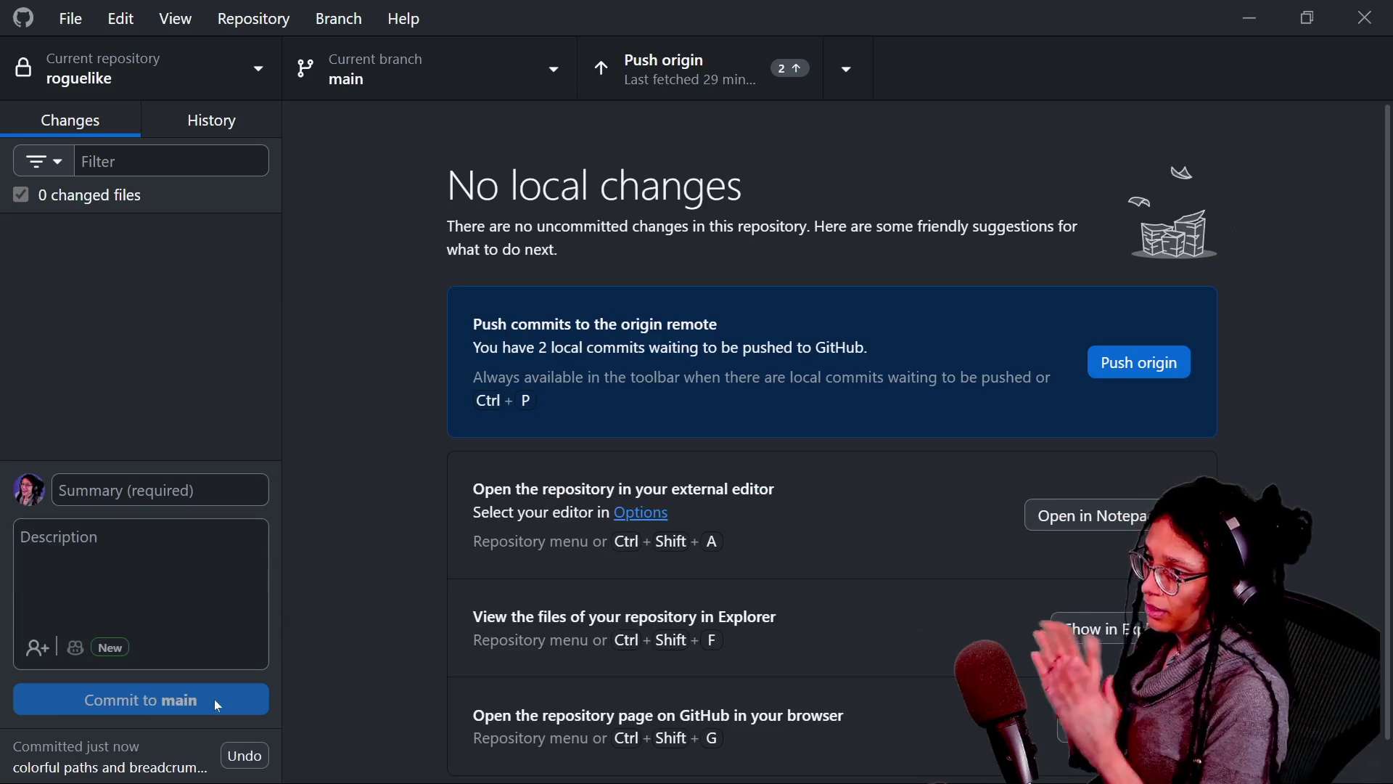
left_click(1187, 362)
key("alt+Tab")
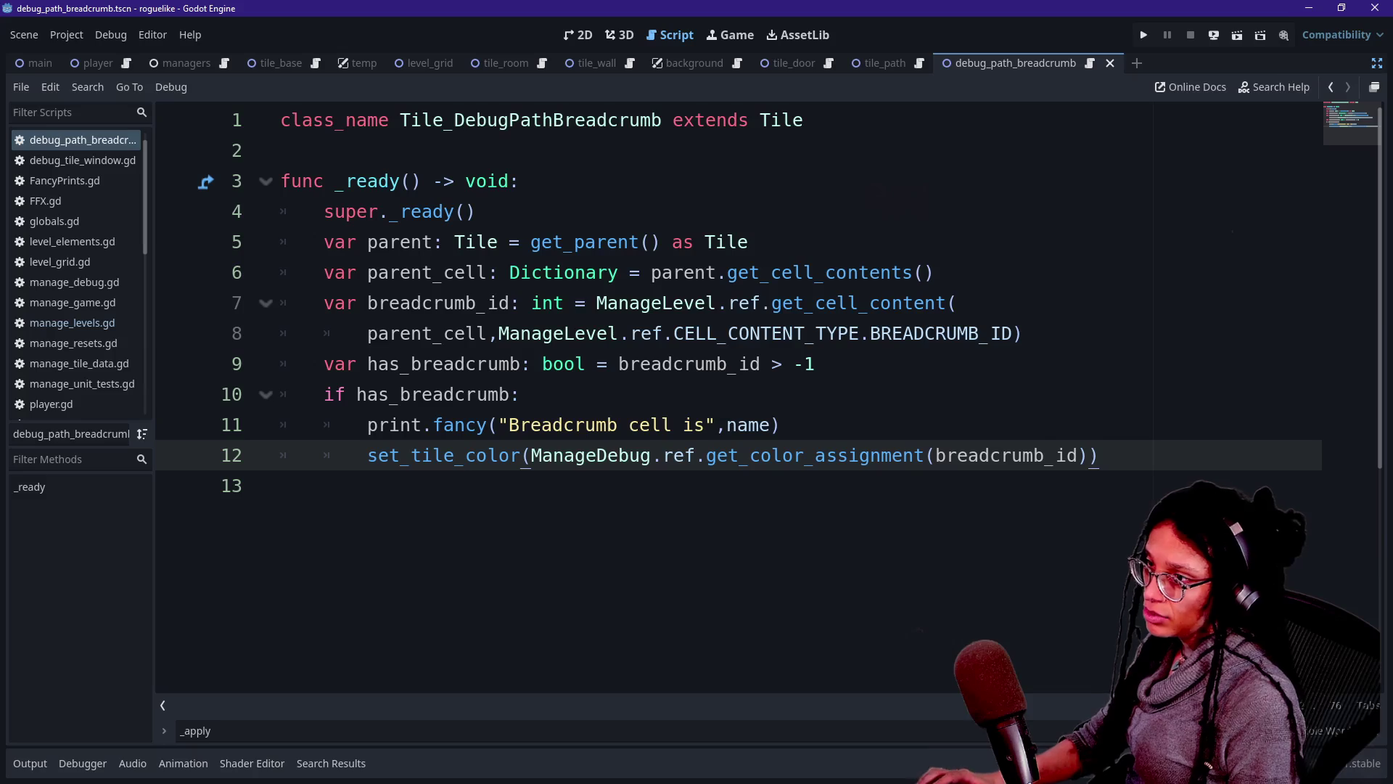
Run the game, regenerate the level with R, and show the debug square markers.
left_click(1146, 36)
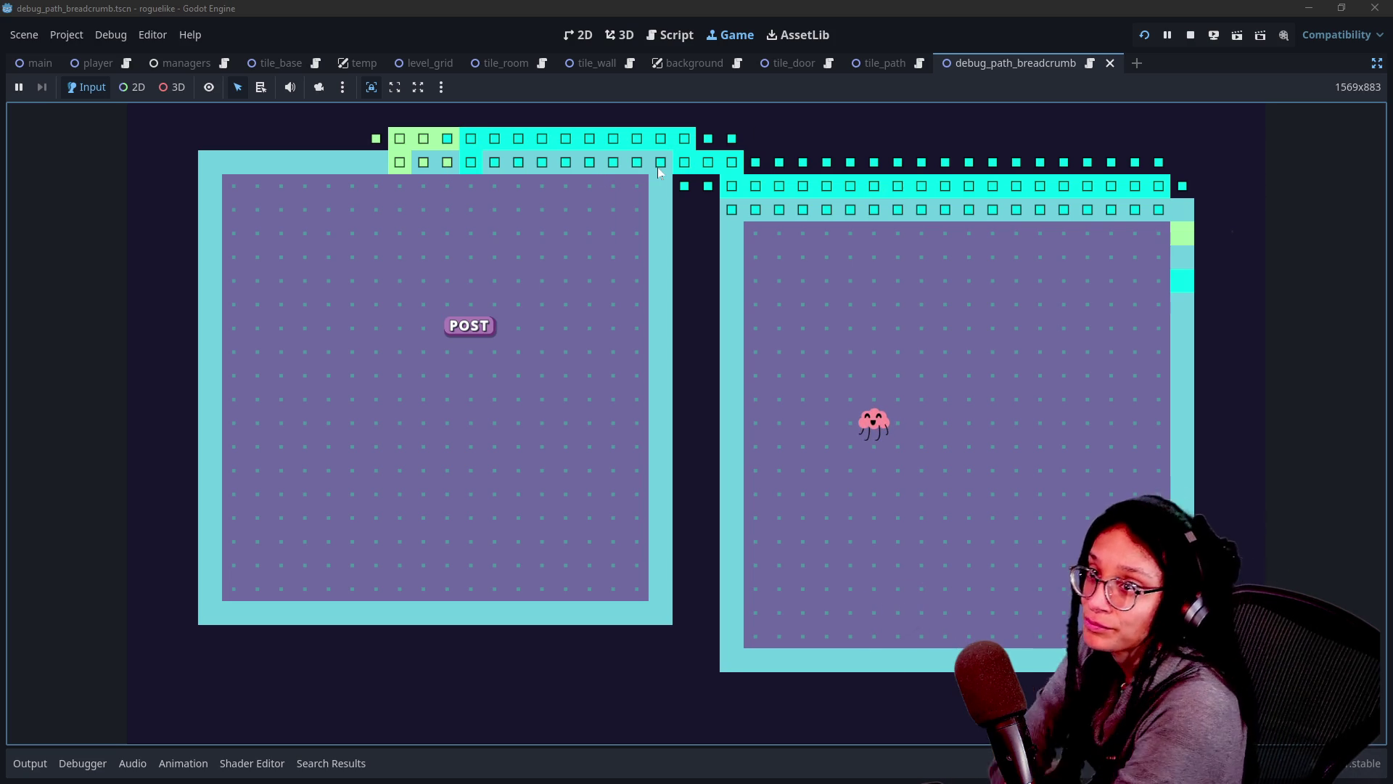
key("r")
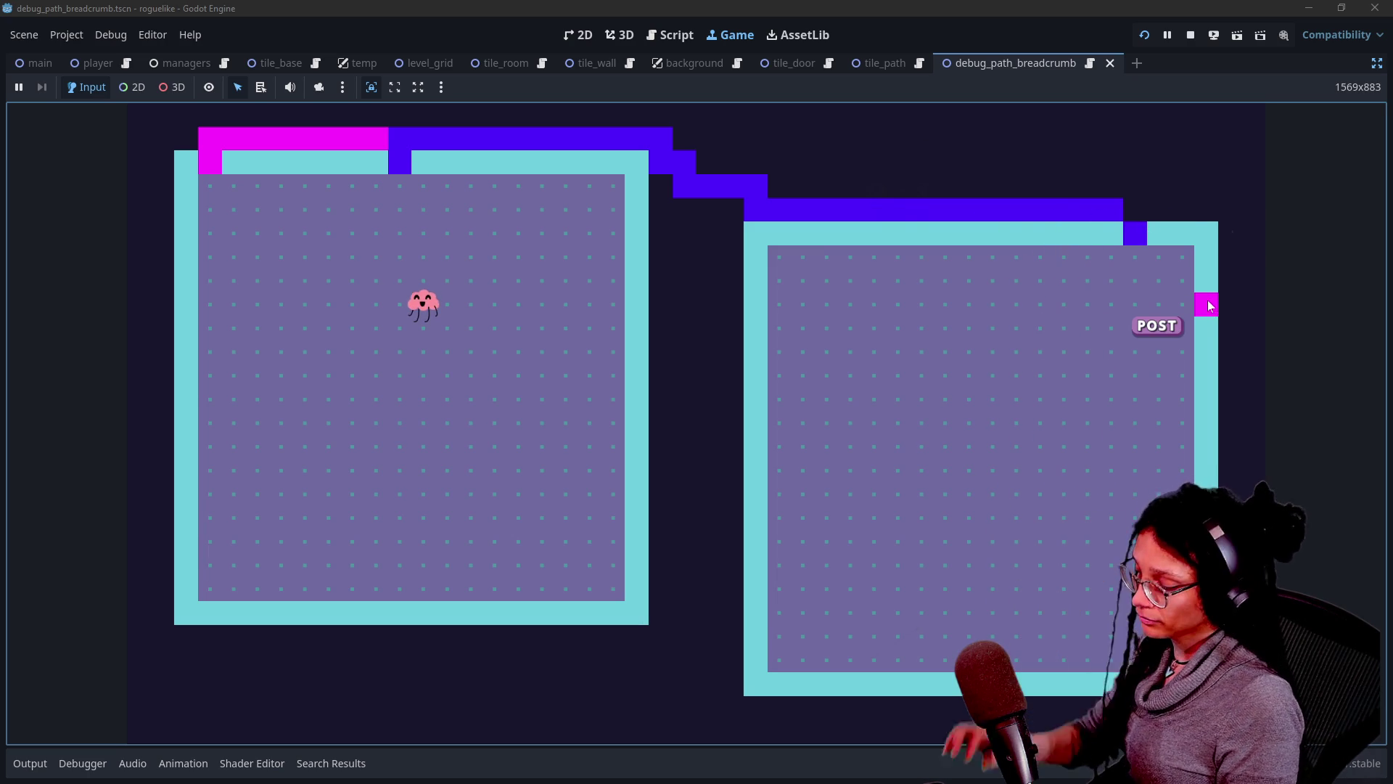
left_click(1123, 203)
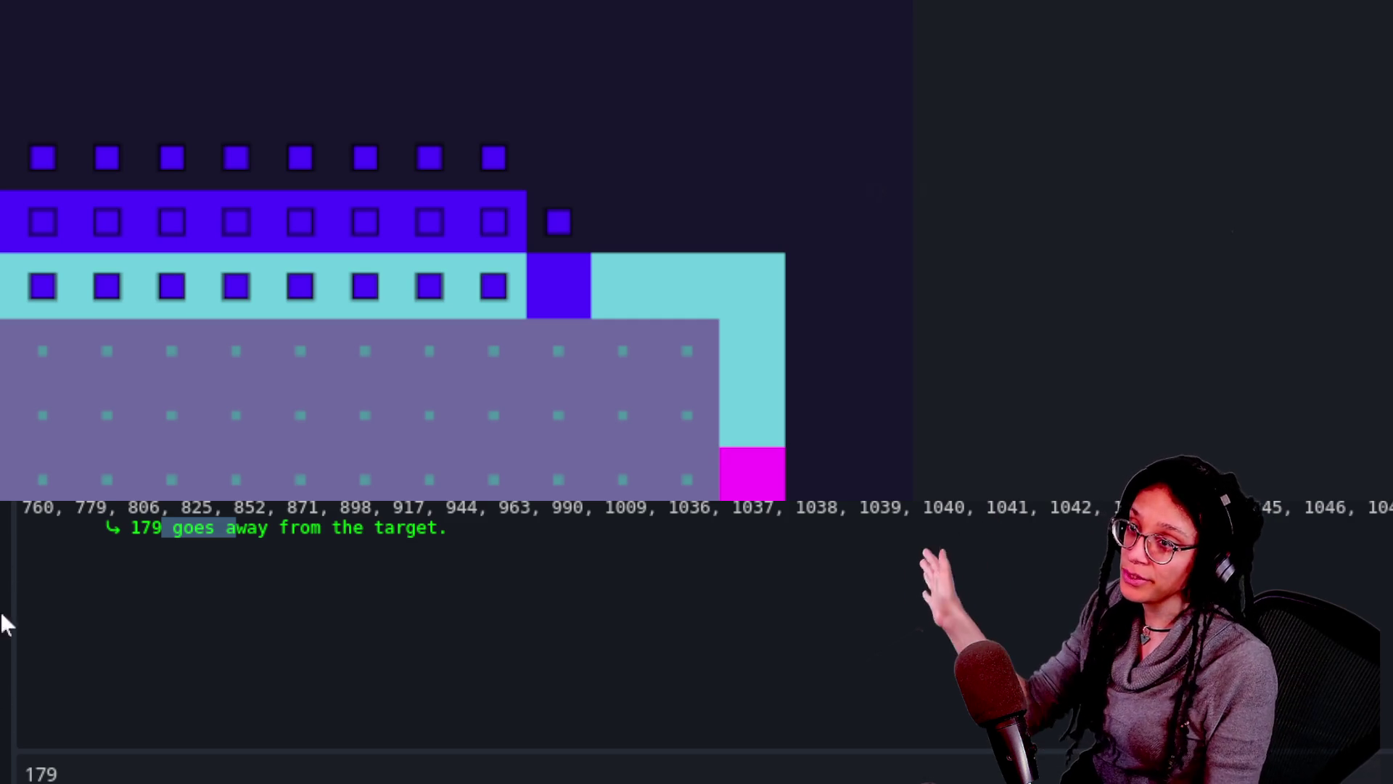
left_click(112, 501)
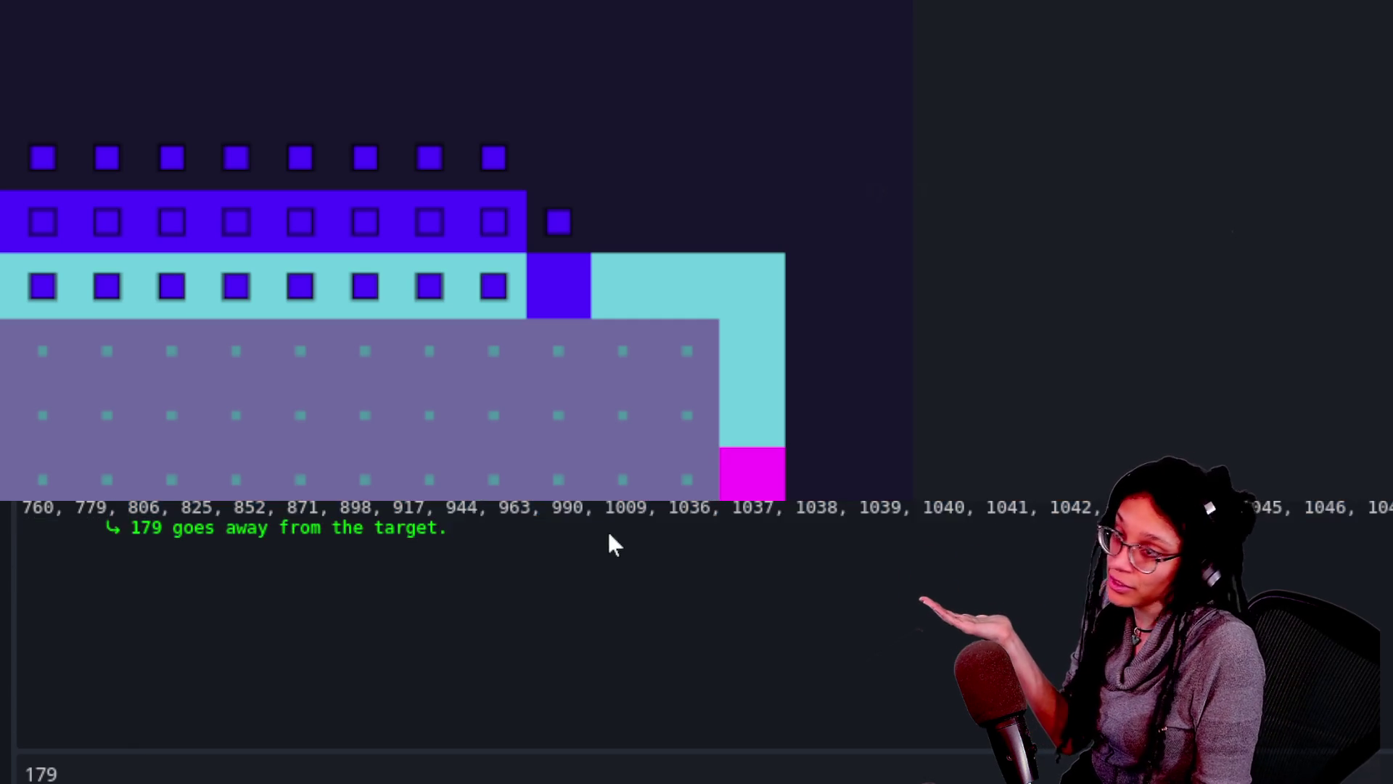
left_click_drag(120, 527, 448, 528)
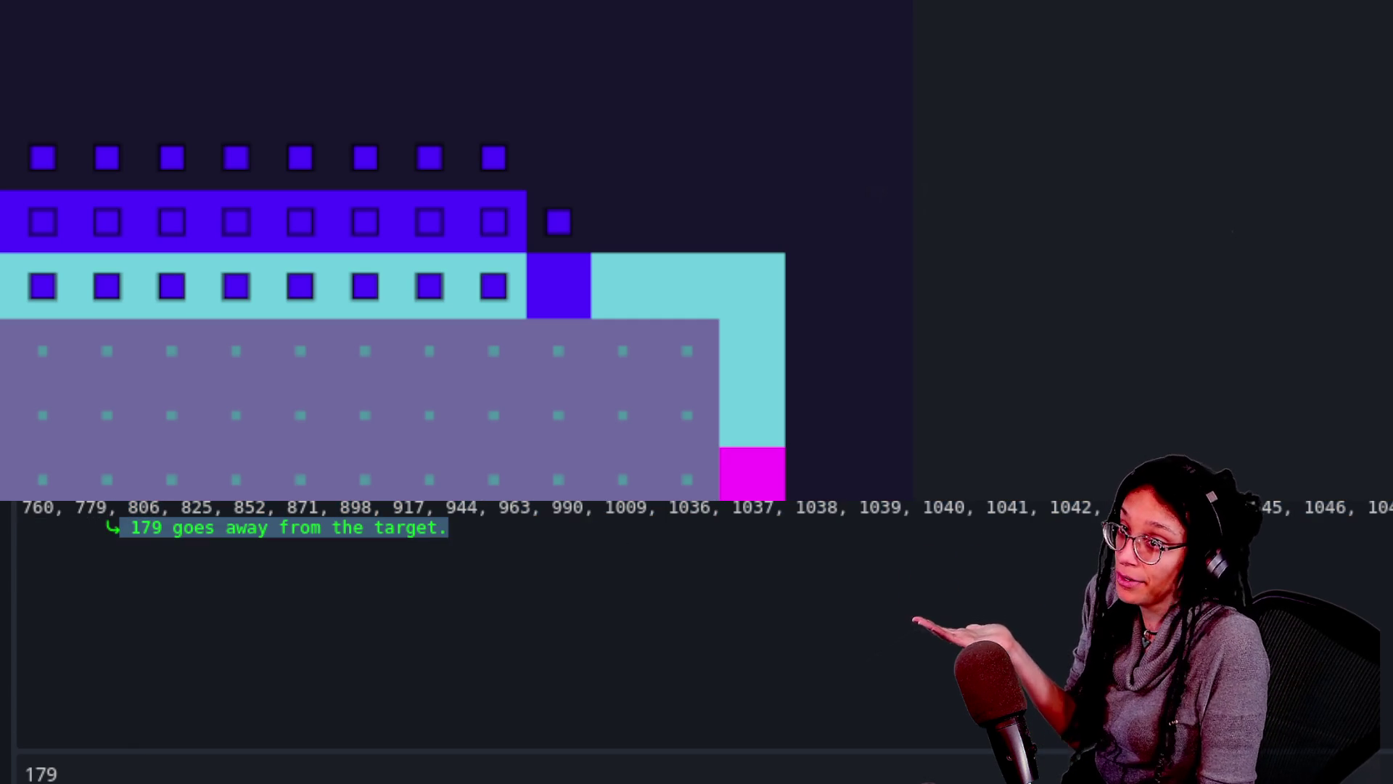
left_click(336, 602)
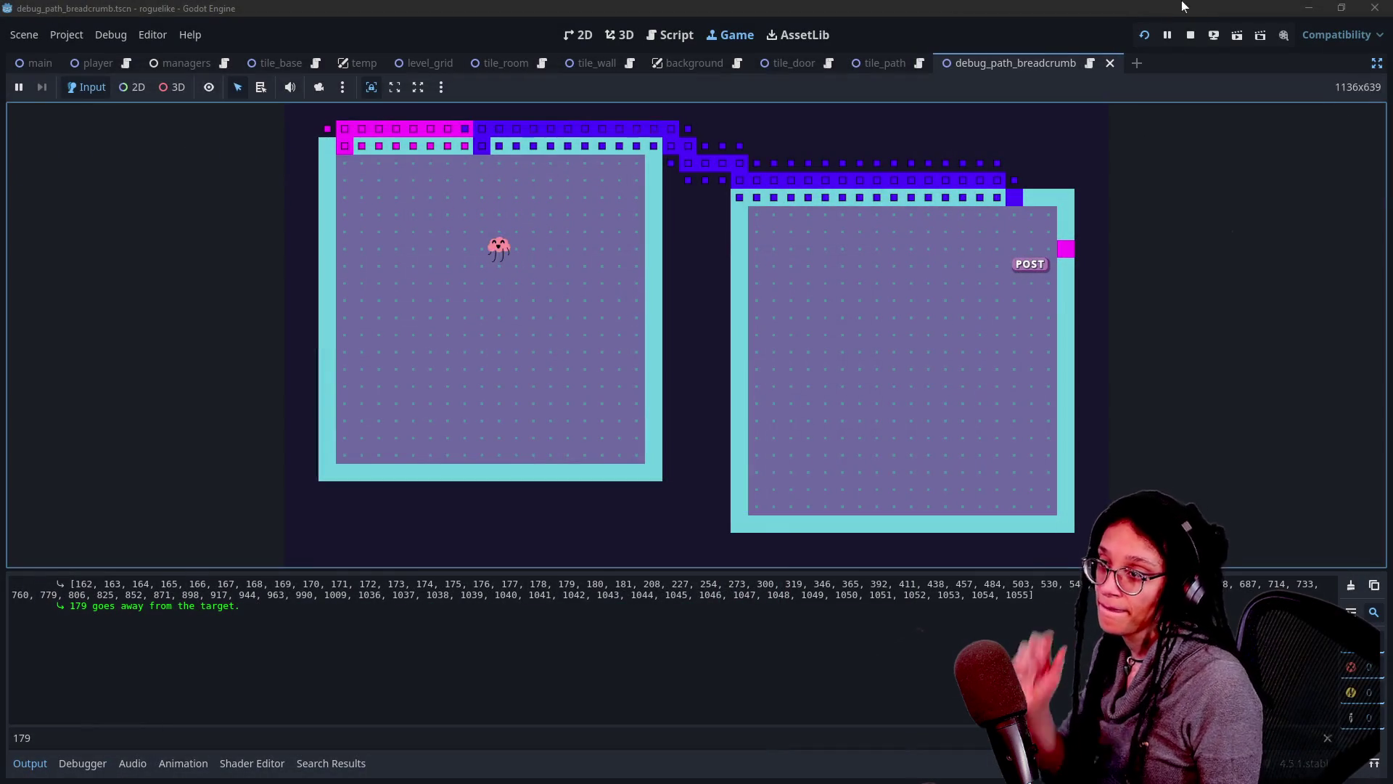
Stop the game and open manage_levels.gd through Quick Open by searching 'manage_le'.
left_click(1191, 34)
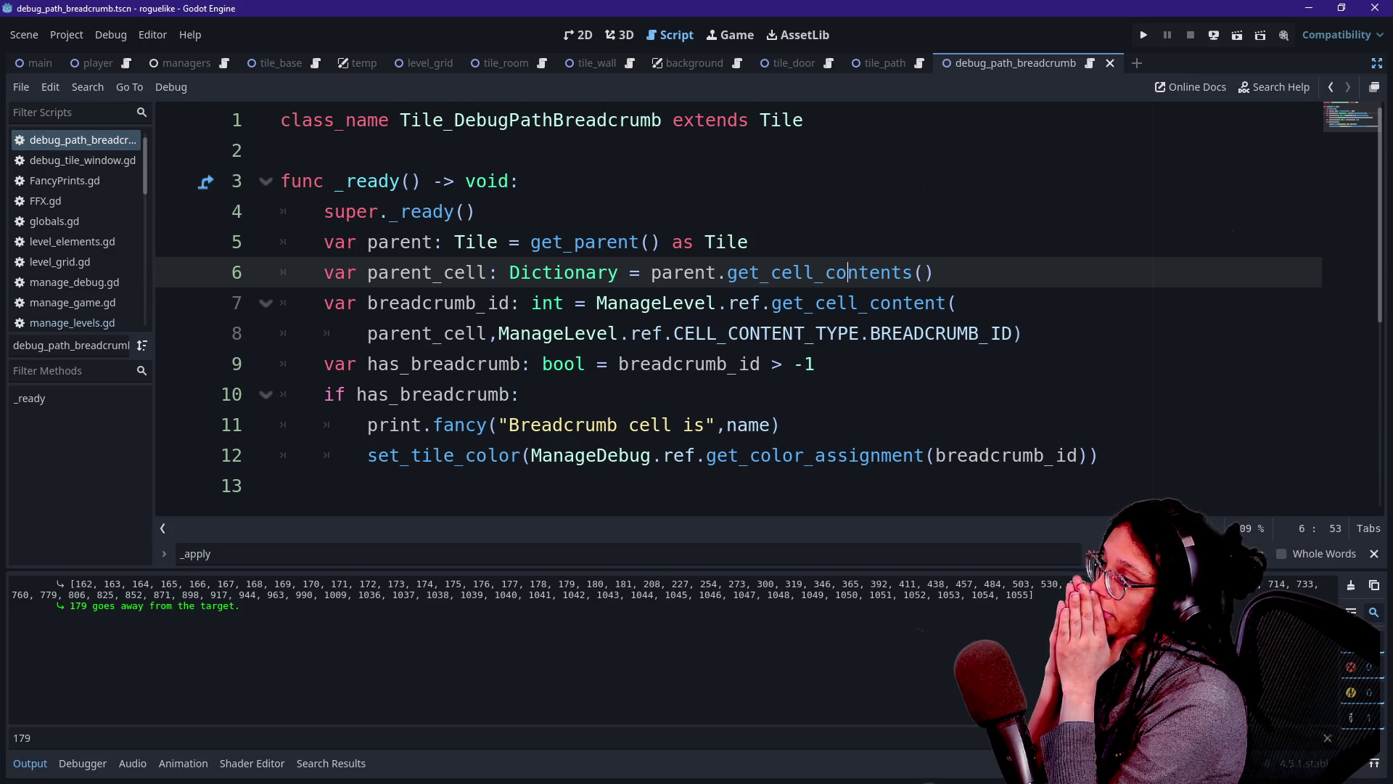
key("shift+alt+o")
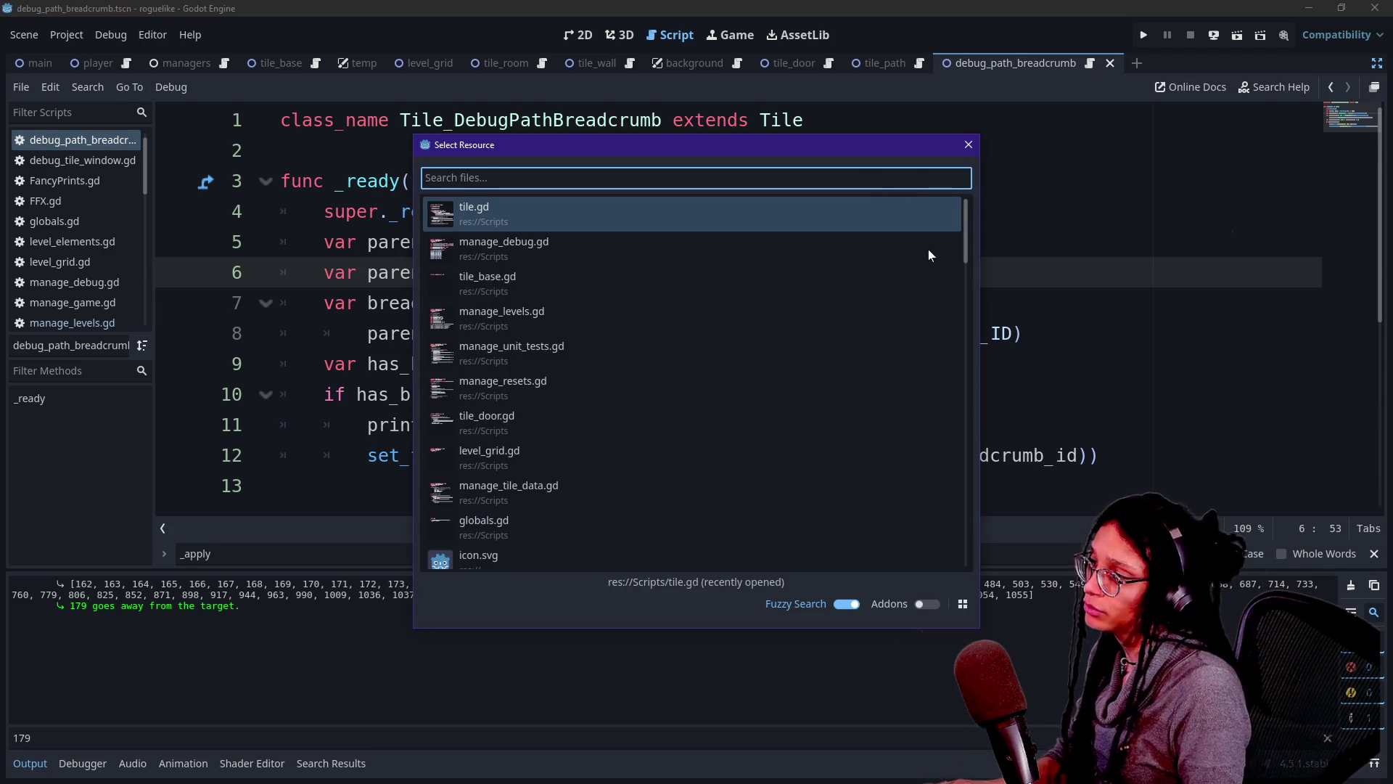
type("manage_le")
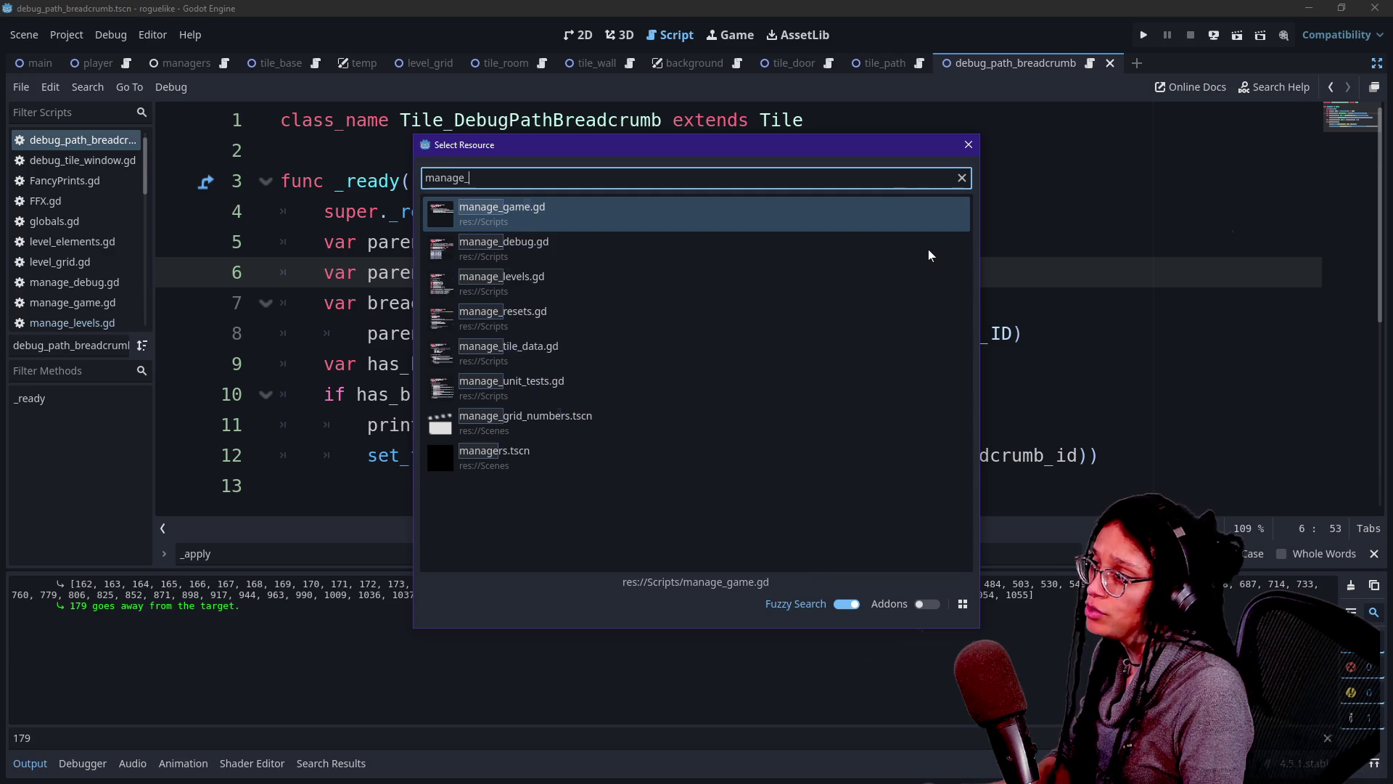
key("Return")
left_click(929, 250)
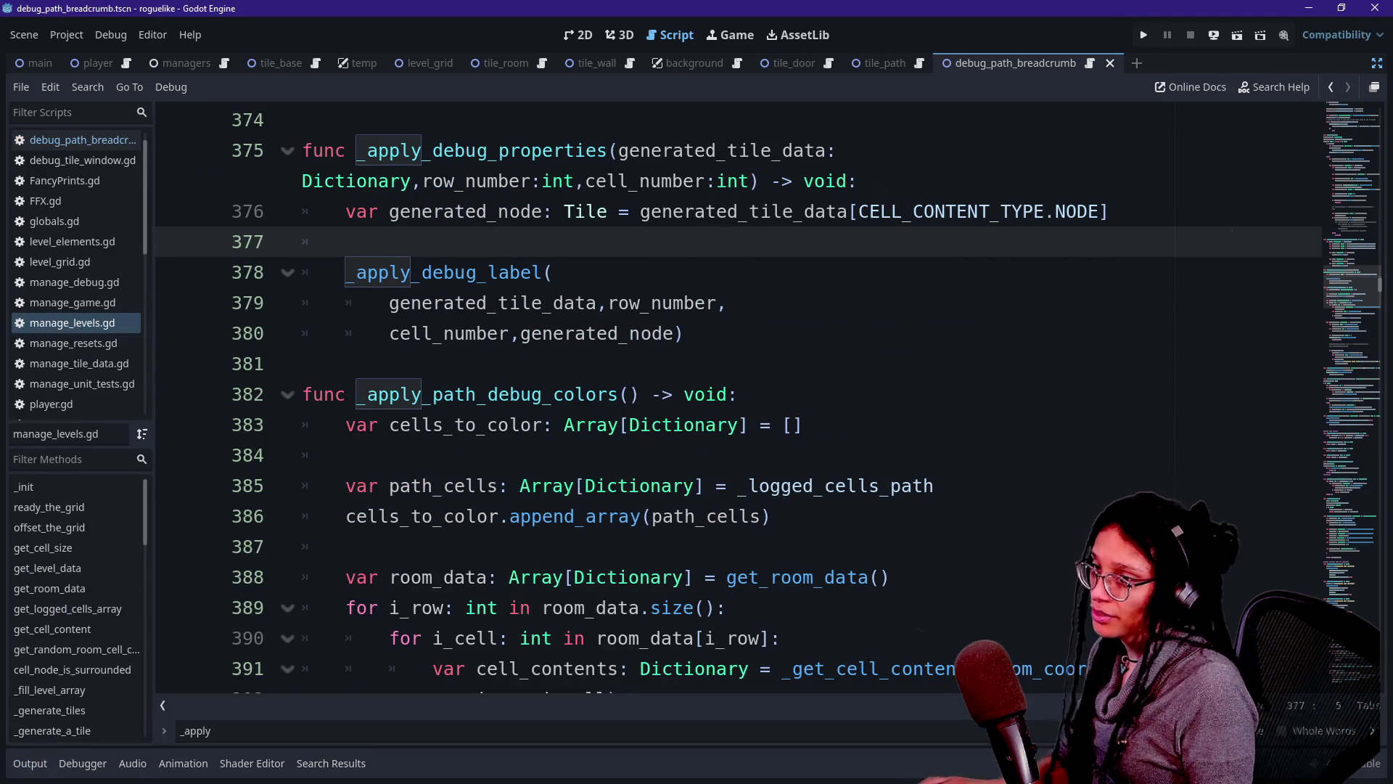
Find and unfold _get_adjacent_cells, then start a 'func _get_' declaration on a new line above it.
key("ctrl+f")
type("adjacent")
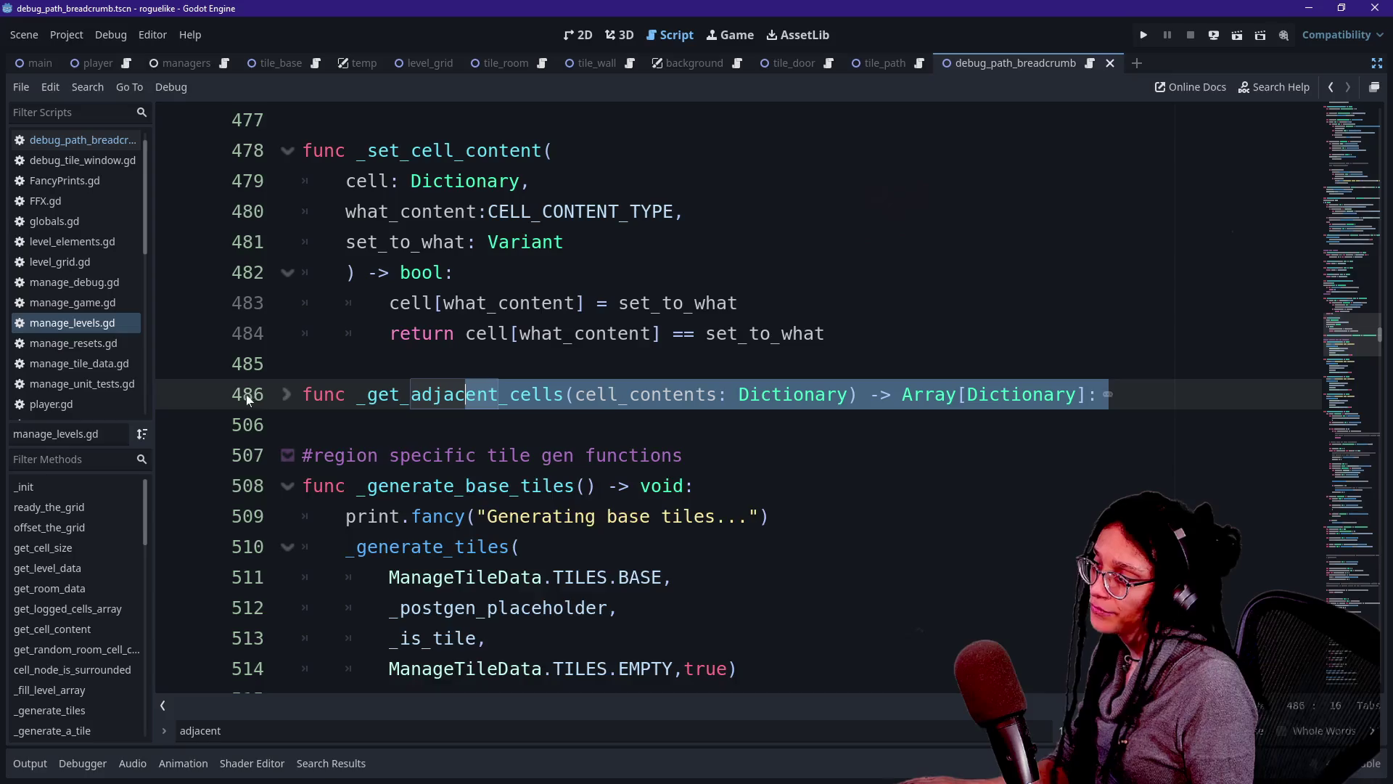
left_click(286, 395)
left_click(439, 424)
left_click_drag(304, 394, 739, 486)
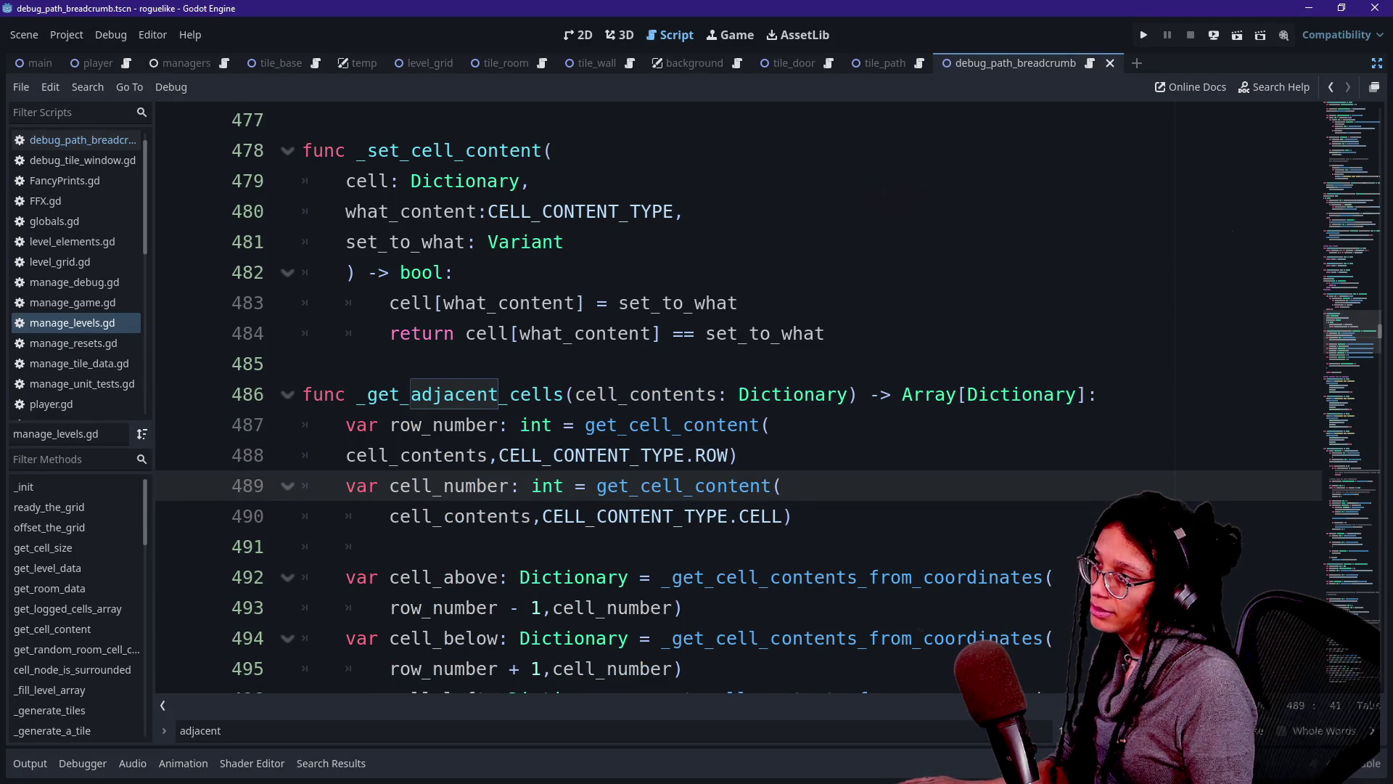
left_click(827, 333)
key("Return")
key("Return")
key("BackSpace")
key("BackSpace")
type("func _get_fi")
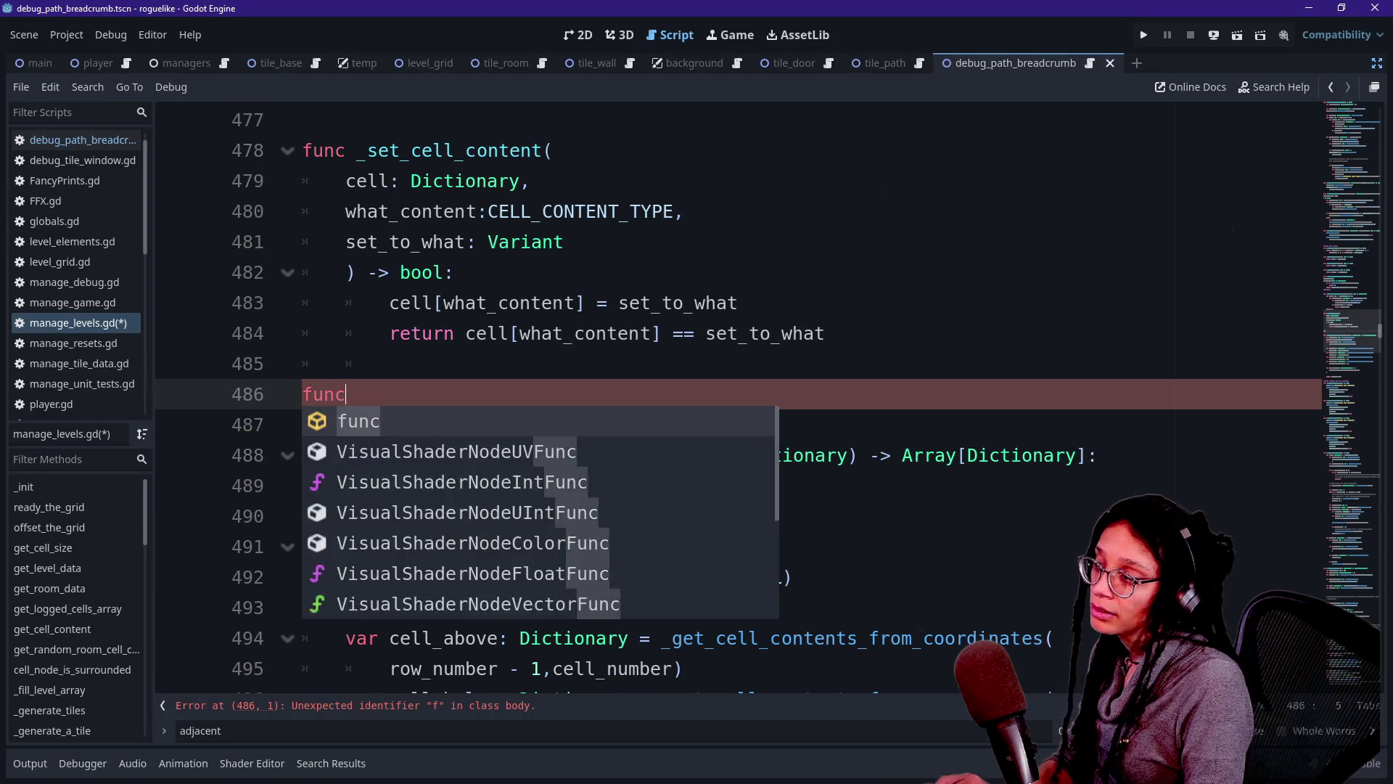
Complete the _get_diagonal_cells declaration and review the body of _get_adjacent_cells.
key("BackSpace")
key("BackSpace")
type("dia")
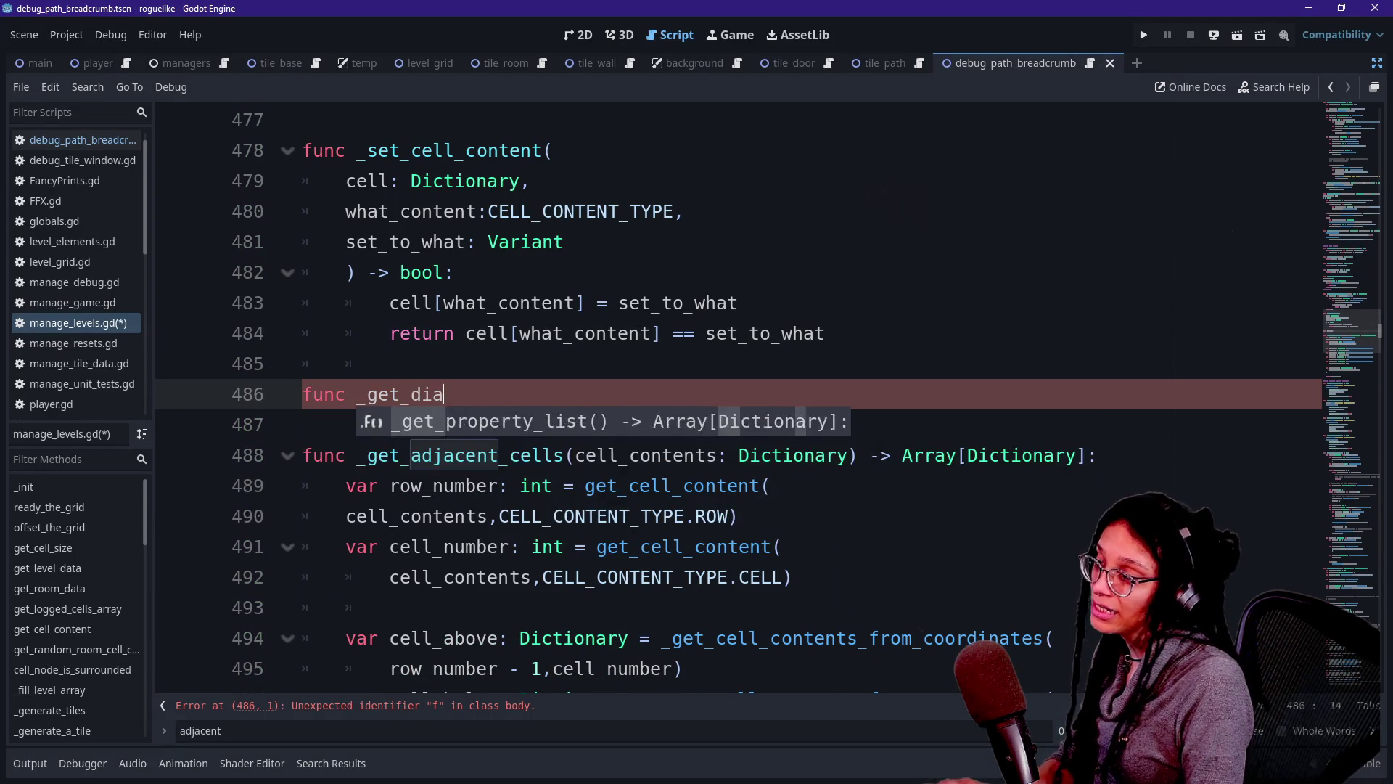
type("gonallls")
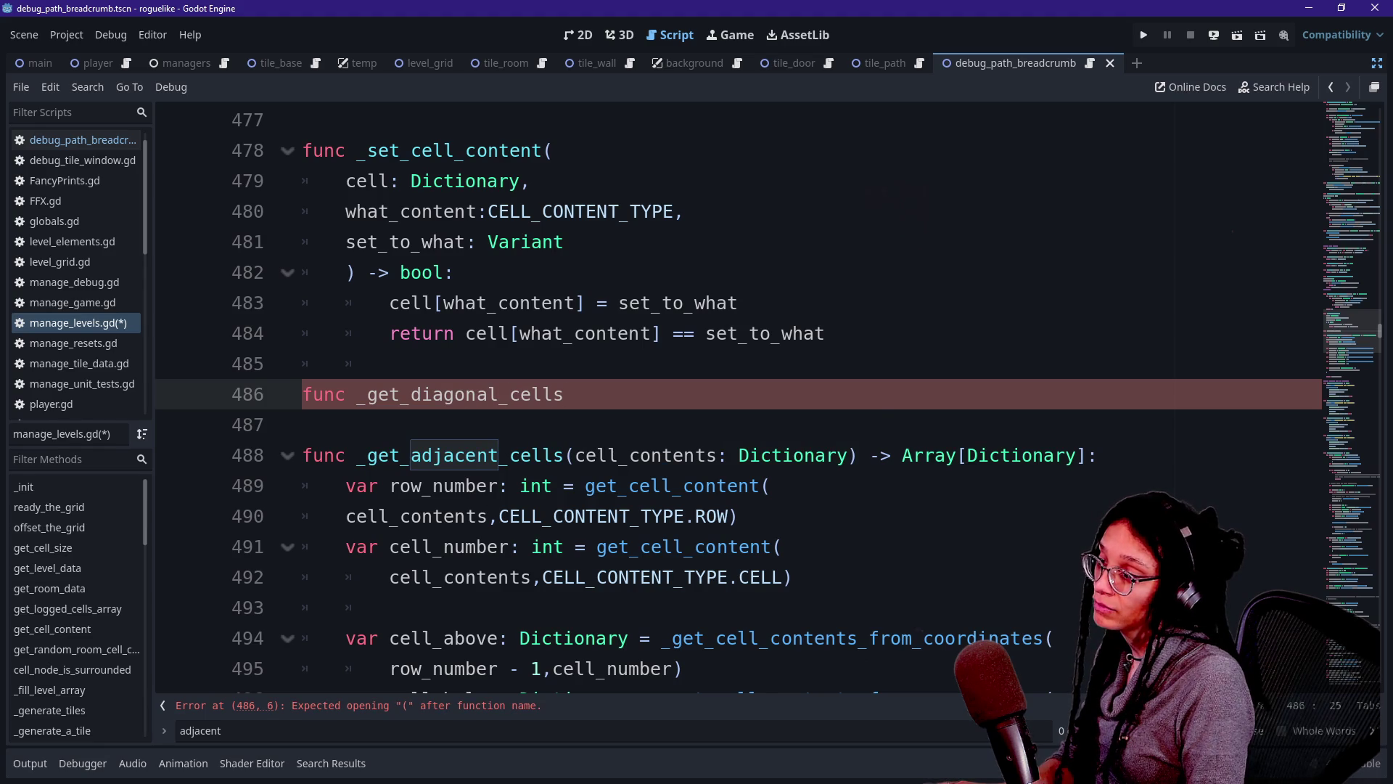
type("_cont")
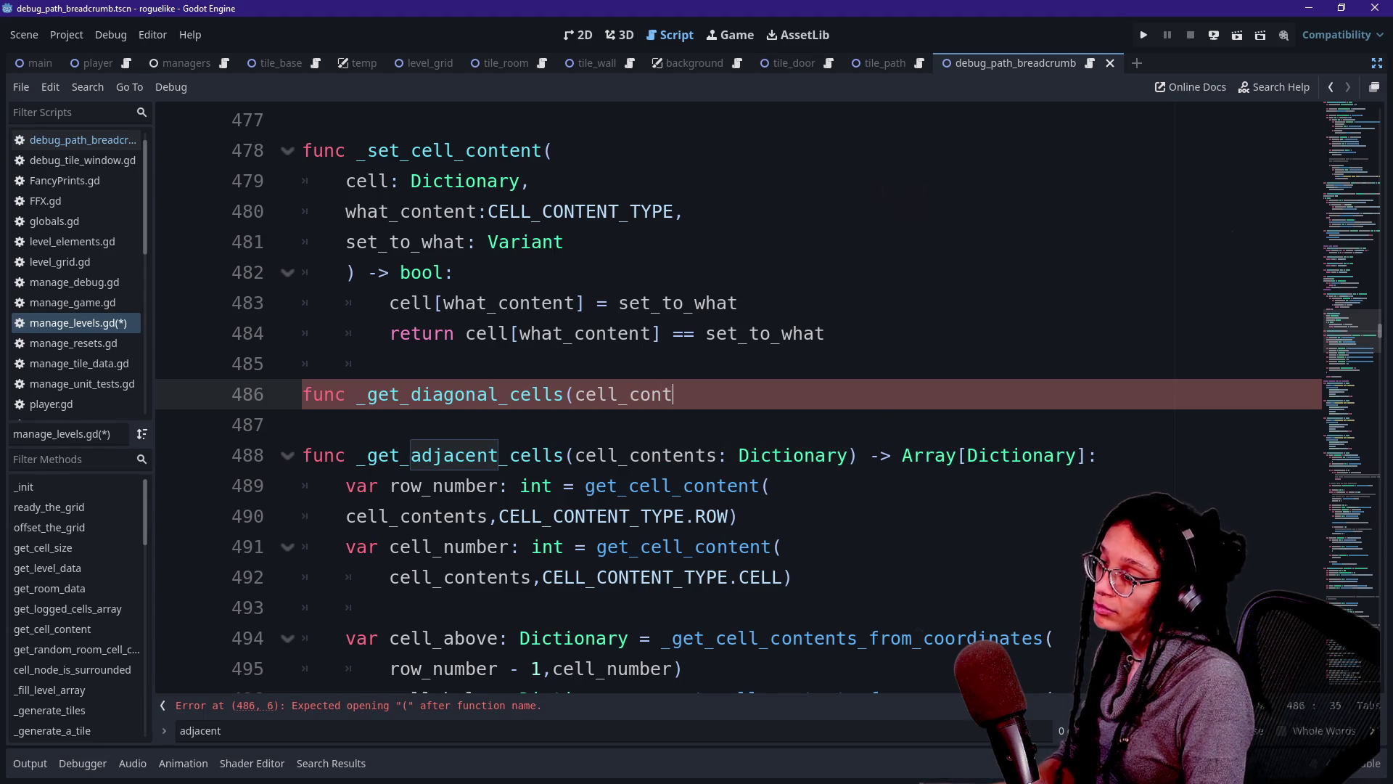
type("entsictionary(")
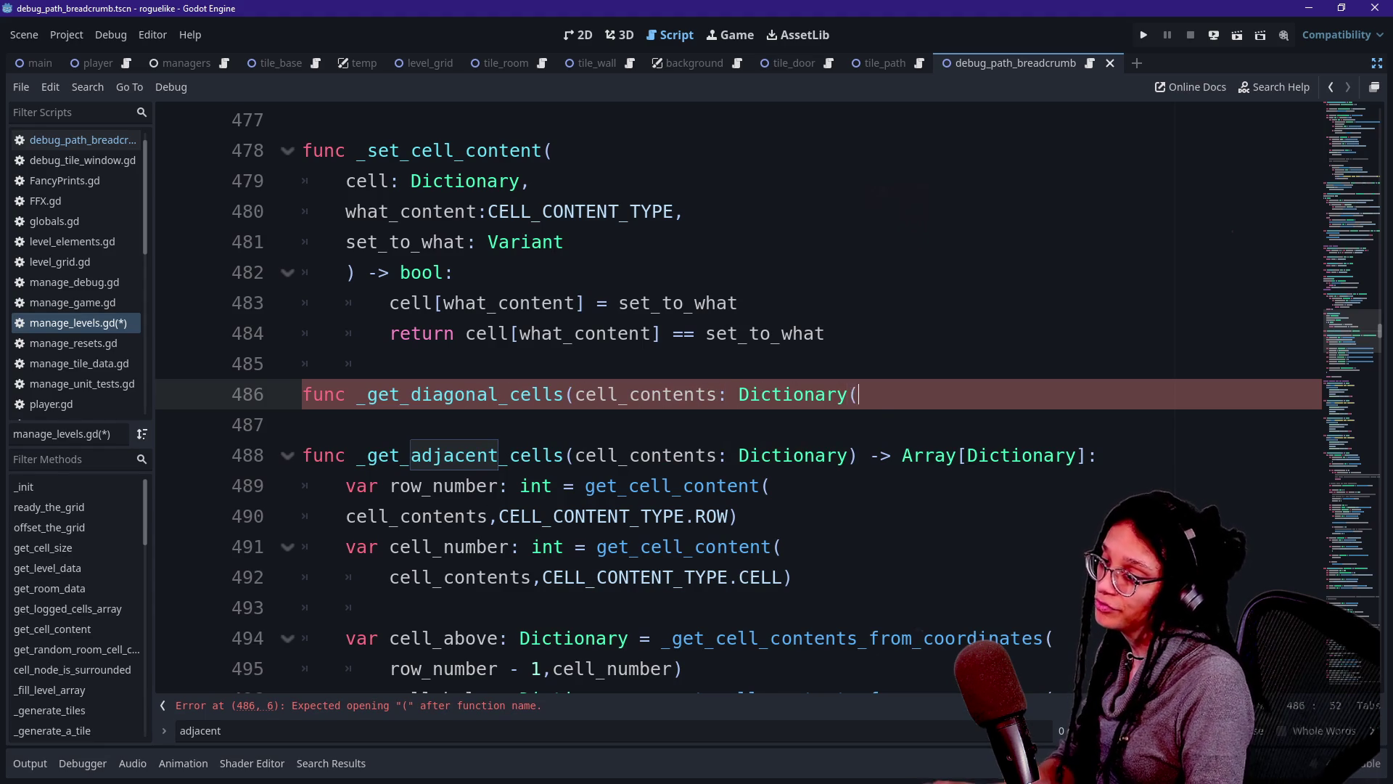
key("BackSpace")
type(") 0>")
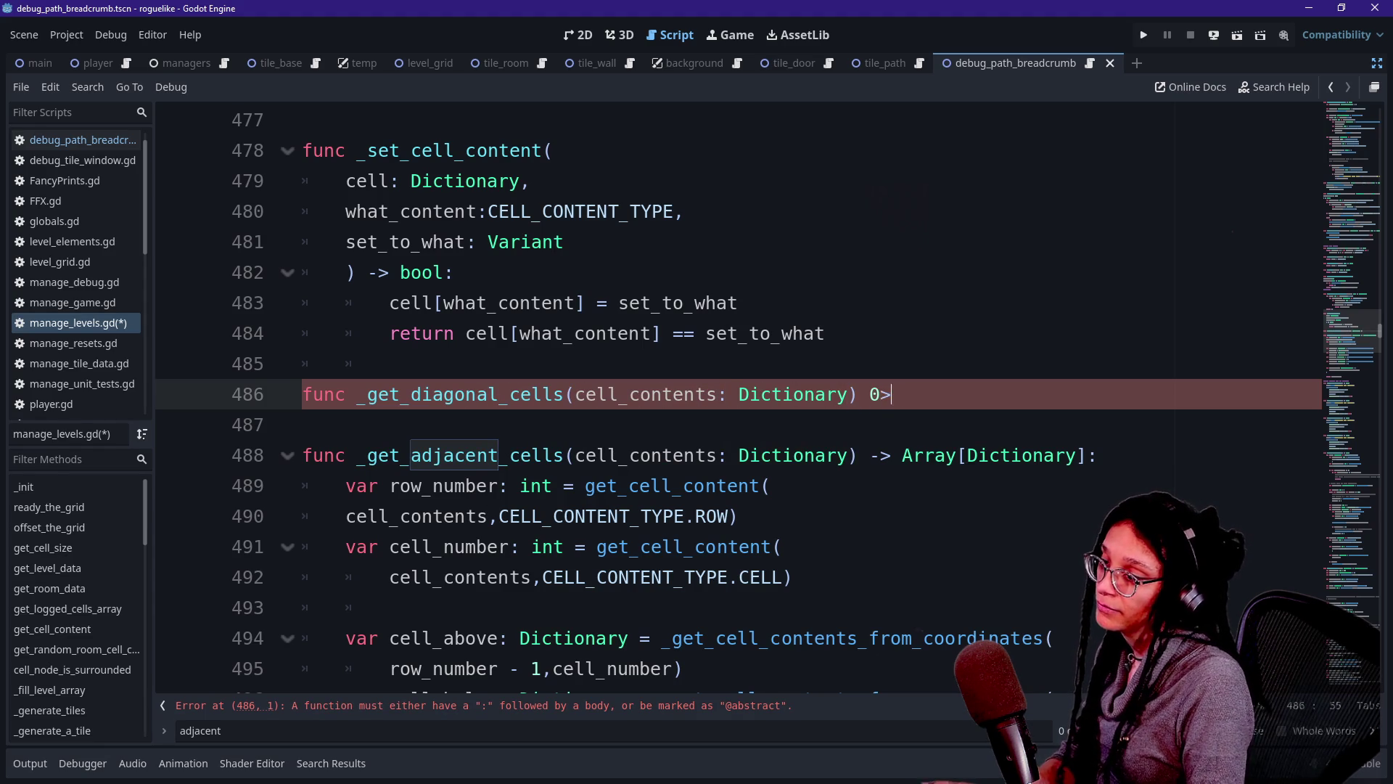
key("BackSpace")
key("BackSpace")
type("-> Array")
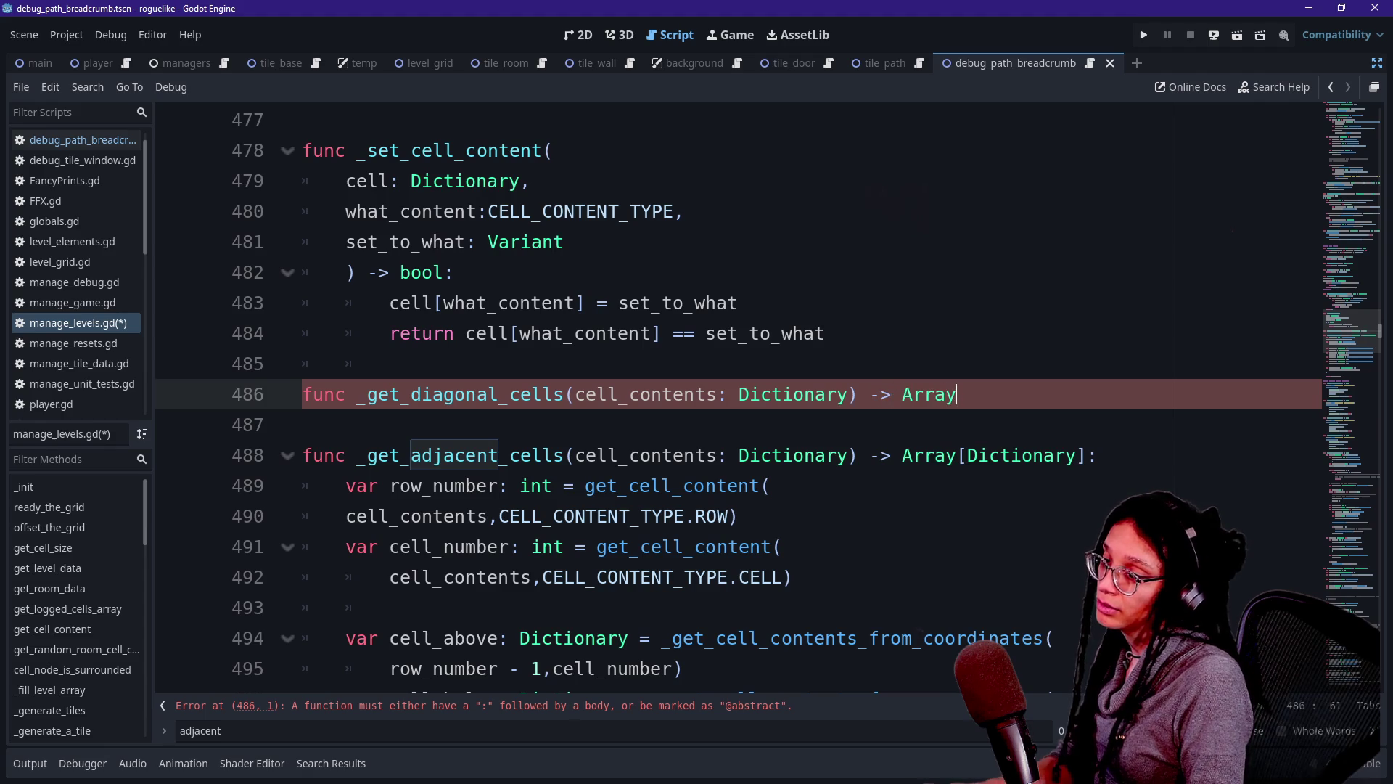
type("ionaryy]:")
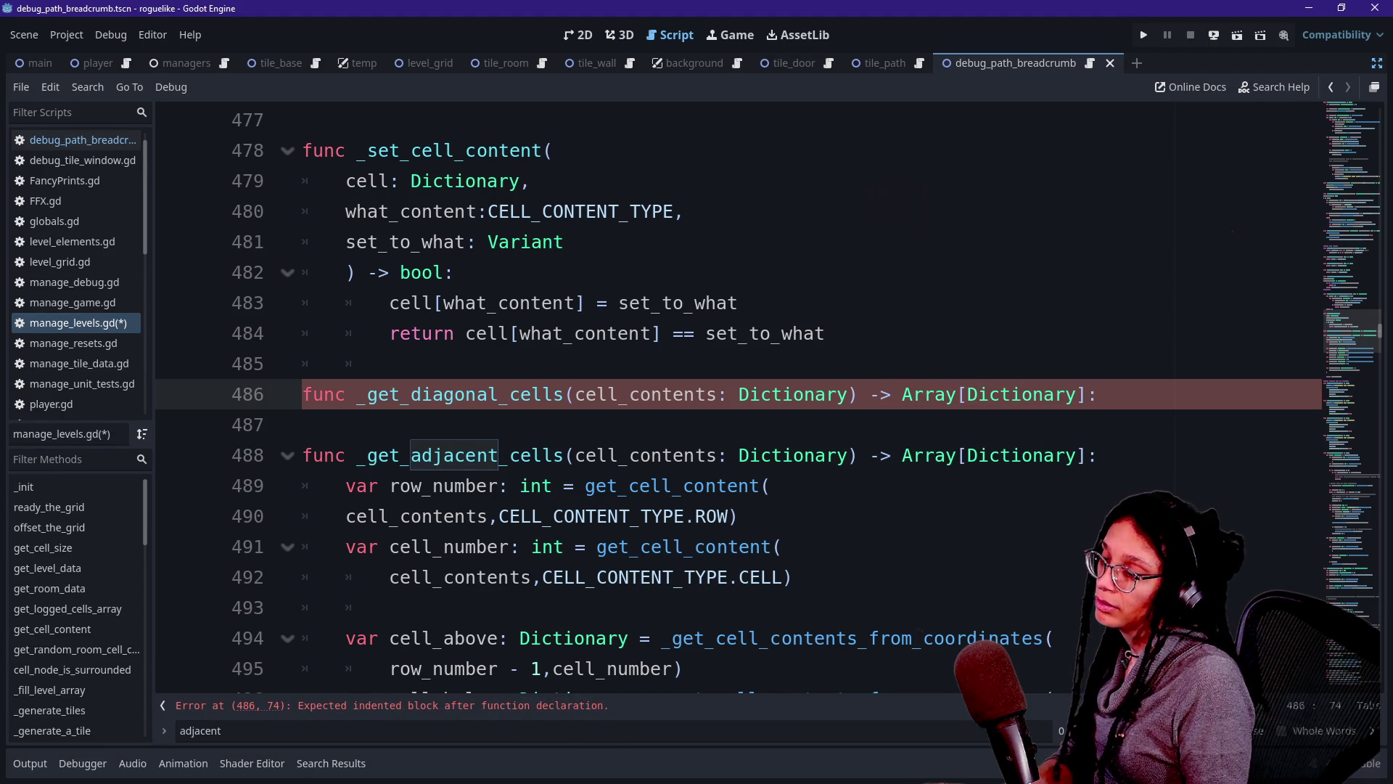
type(":")
left_click(532, 455, "shift")
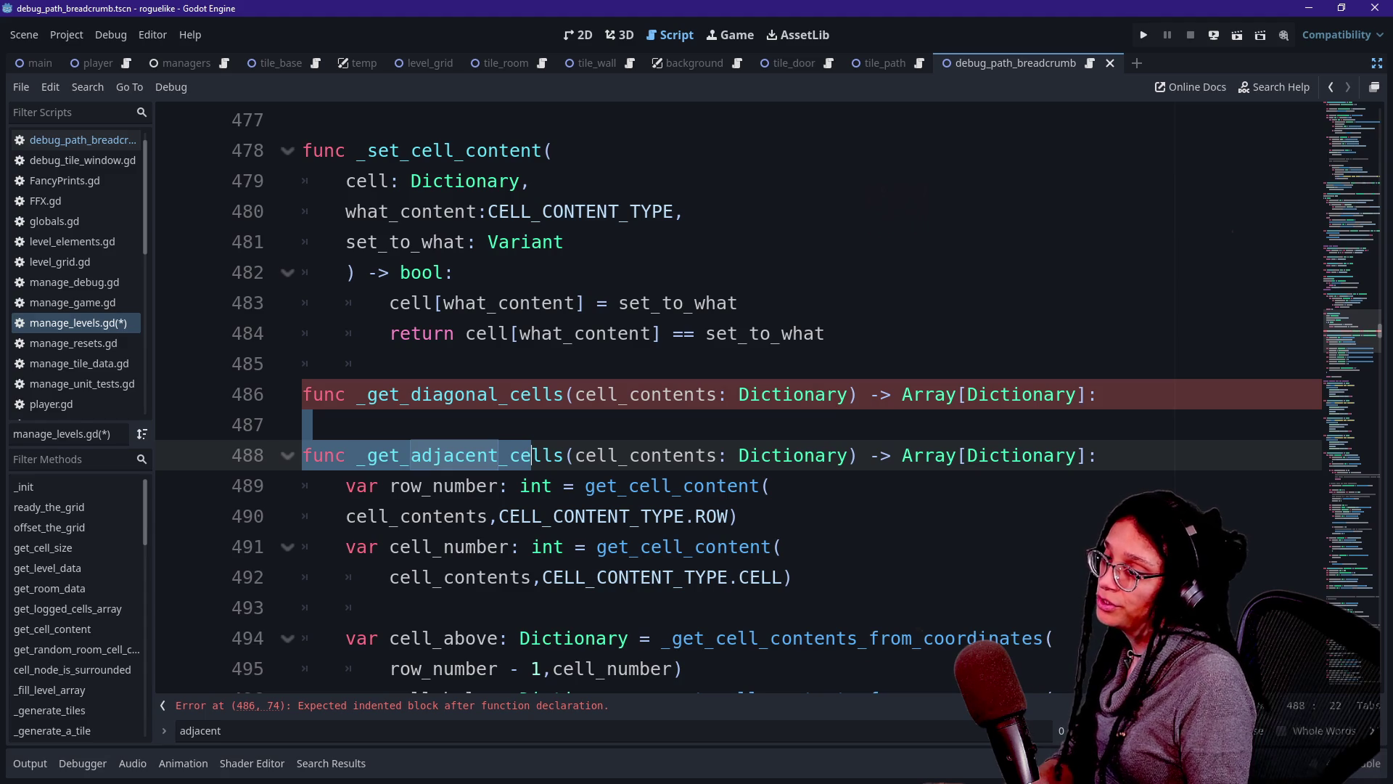
scroll(532, 455, "down", 3)
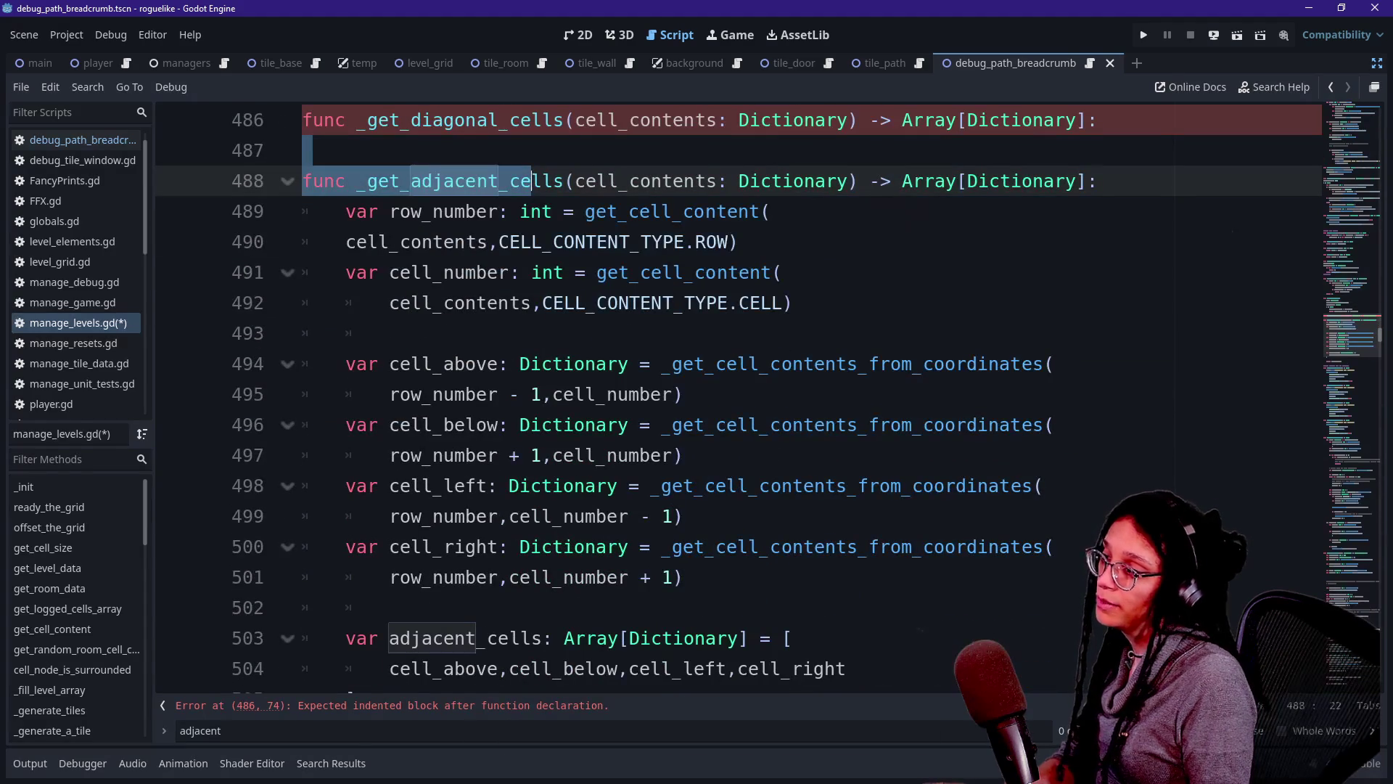
left_click_drag(345, 211, 573, 395)
scroll(573, 394, "down", 1)
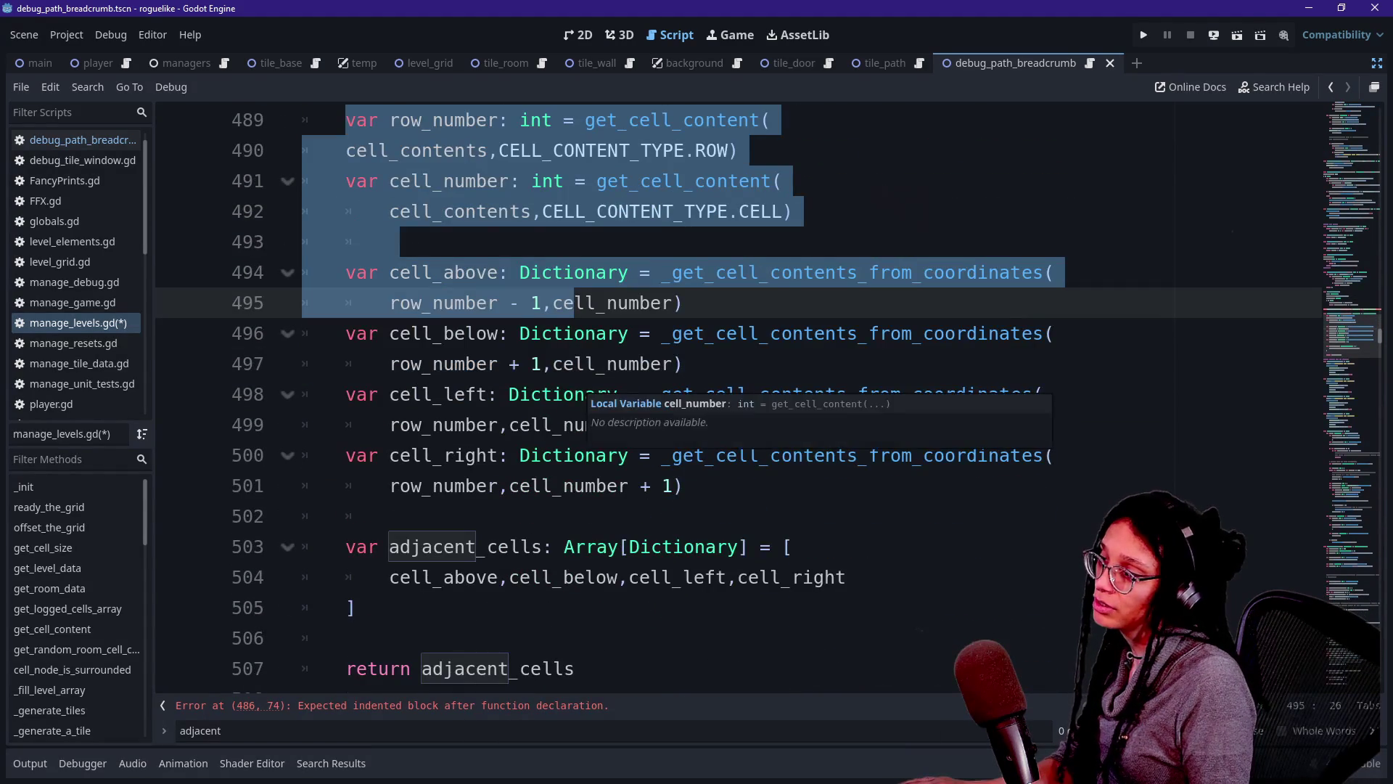
left_click(444, 394)
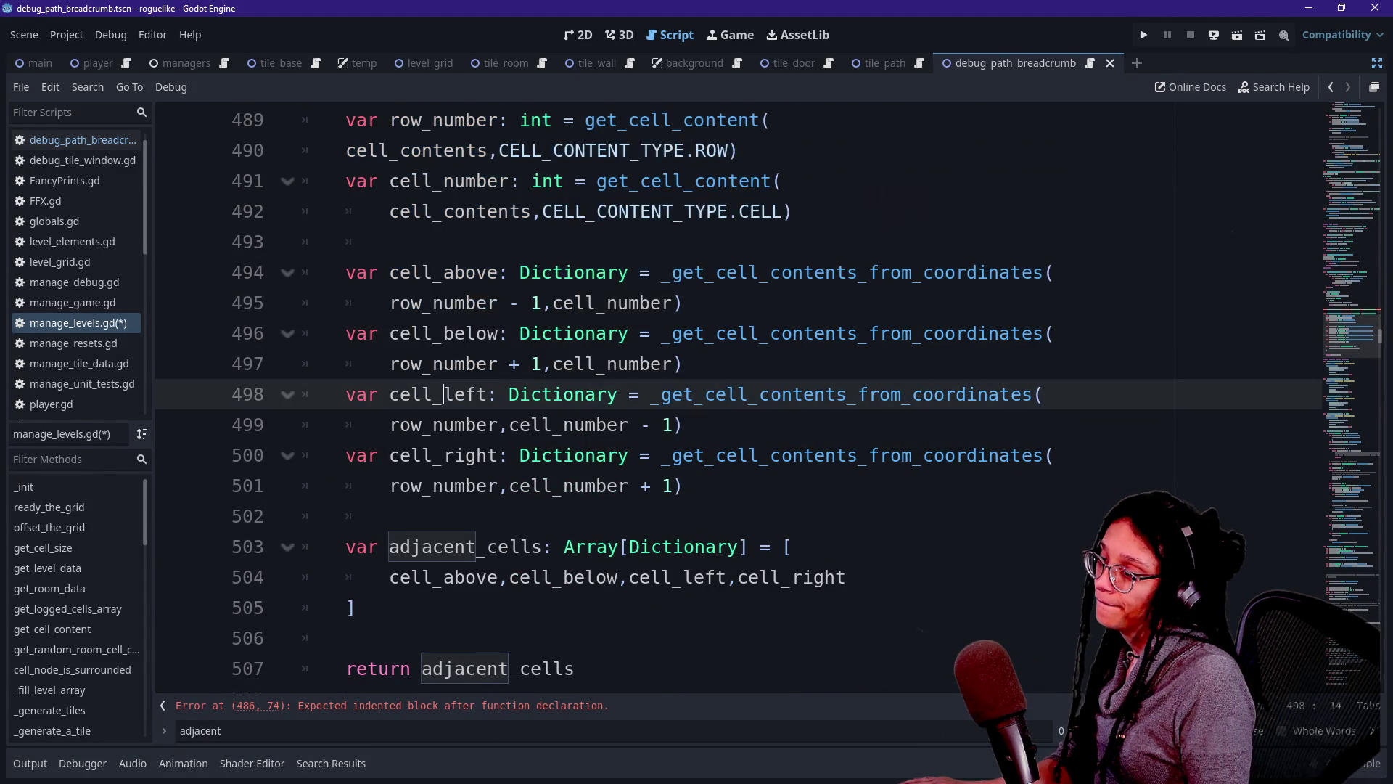
scroll(444, 394, "down", 2)
scroll(531, 302, "up", 2)
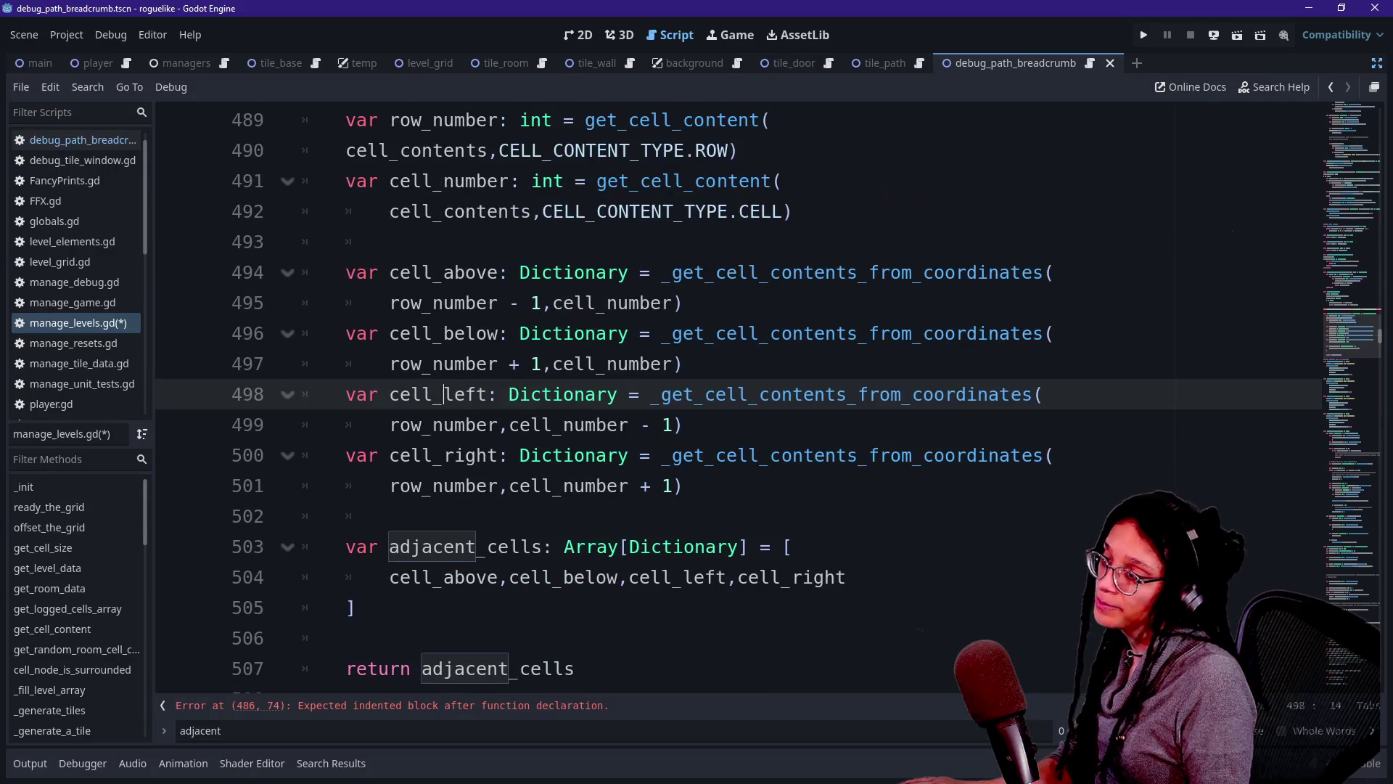
Compare the row and column offsets for cell_above, cell_below and cell_left, and remove the leftover empty _get_adjacent_cells header.
left_click_drag(499, 150, 472, 455)
left_click(472, 455)
left_click(530, 303)
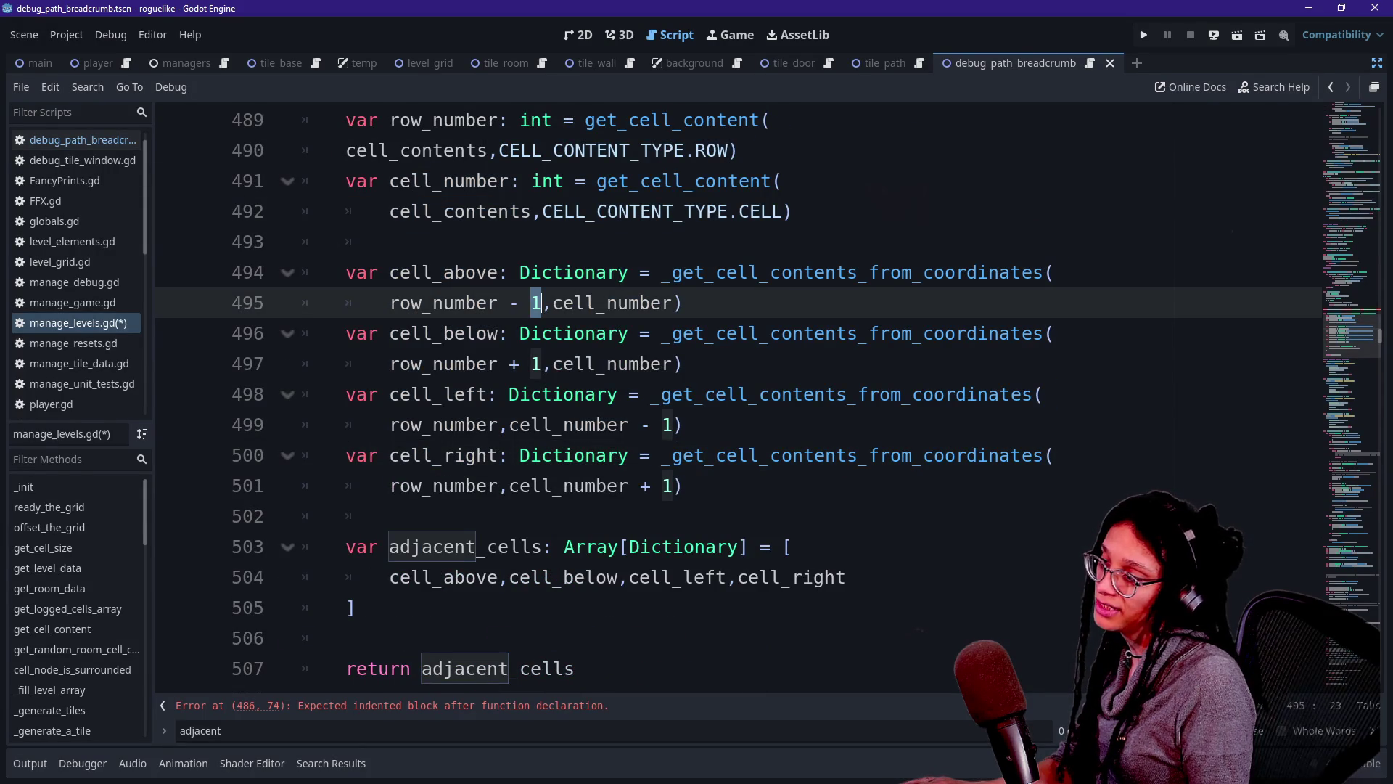
left_click(532, 364)
left_click(662, 424)
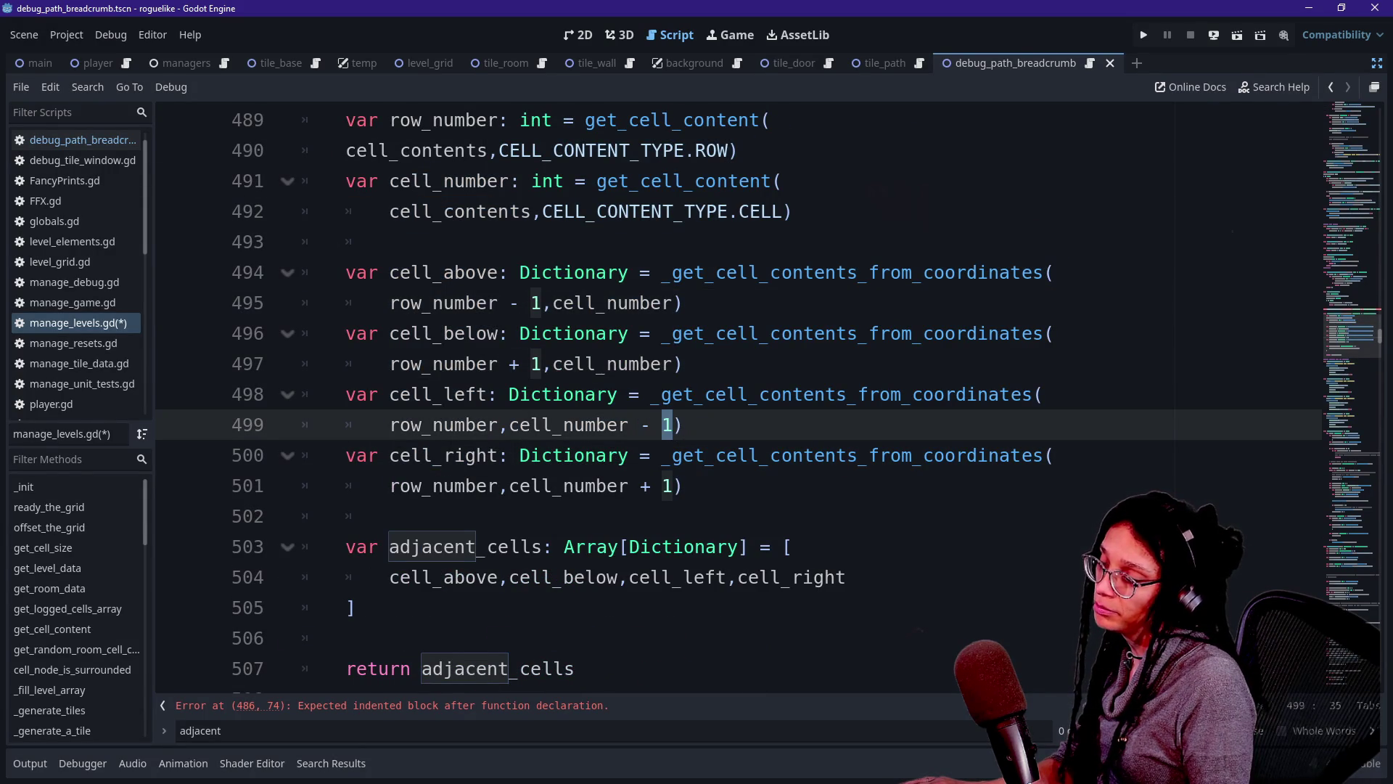
scroll(667, 425, "down", 1)
left_click_drag(577, 577, 531, 181)
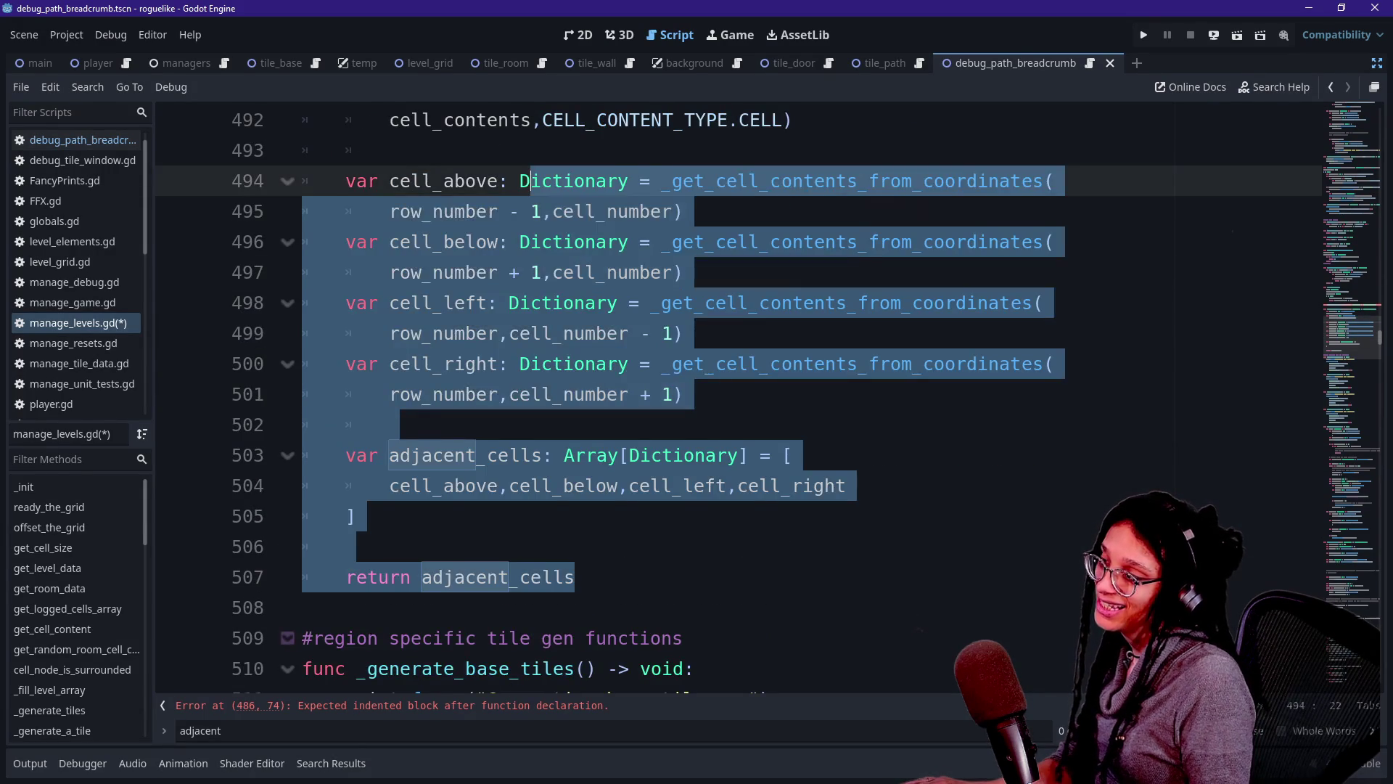
scroll(534, 185, "up", 4)
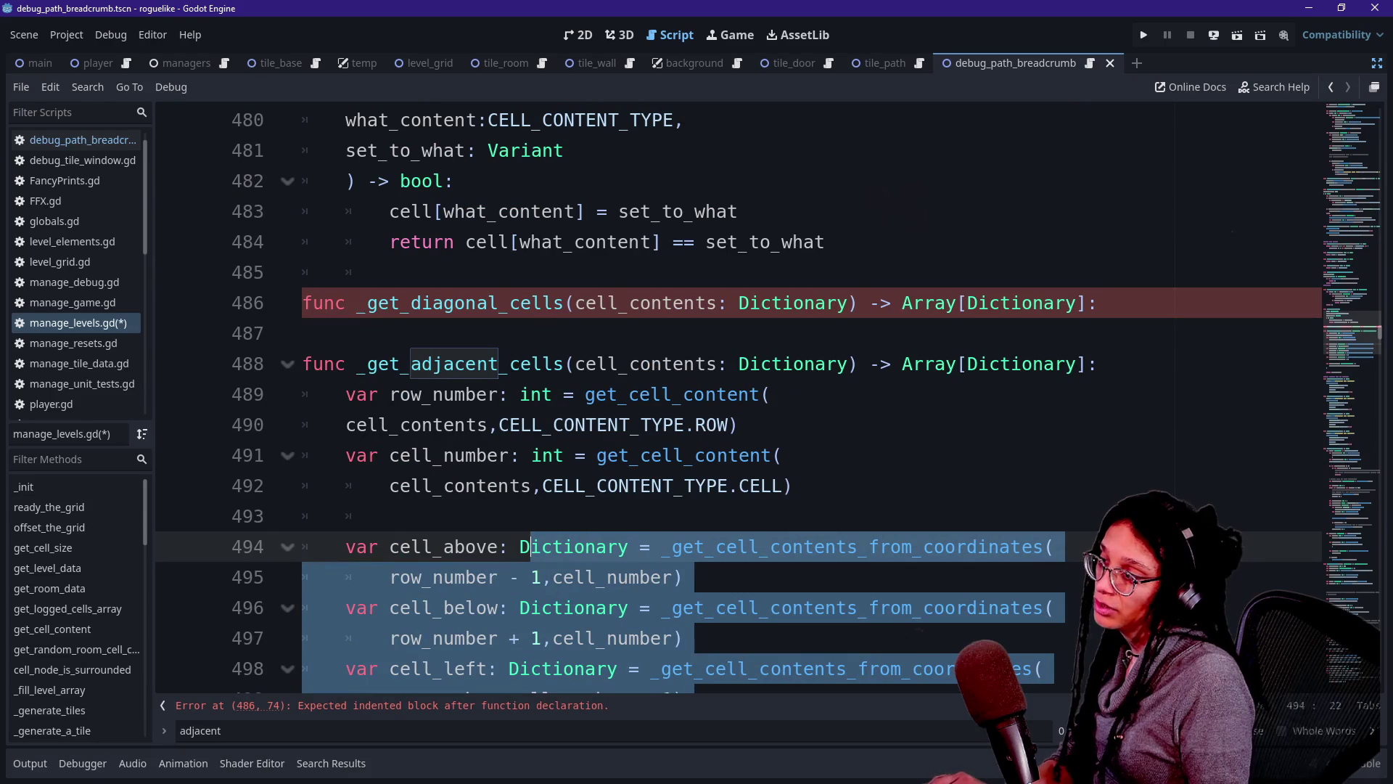
left_click(1099, 364, "shift")
key("ctrl+z")
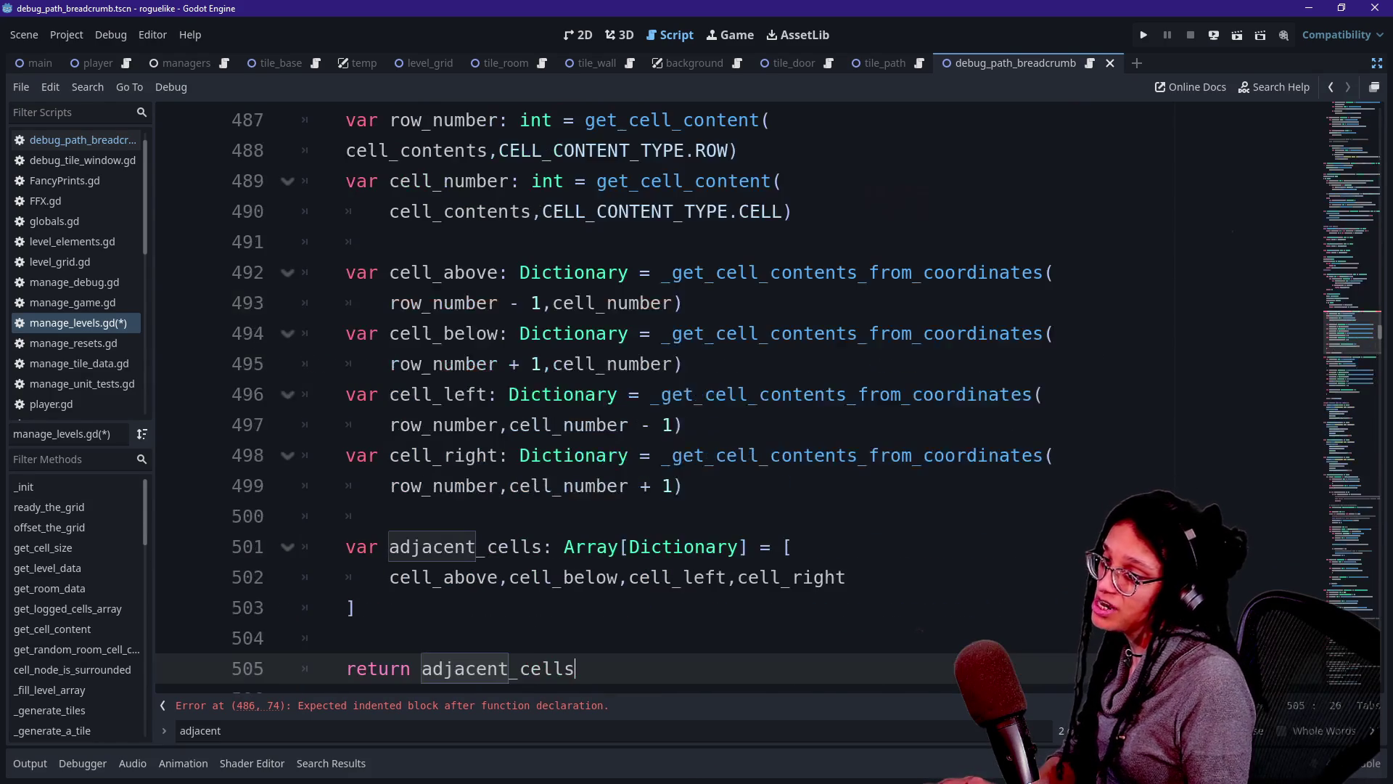
scroll(726, 399, "up", 3)
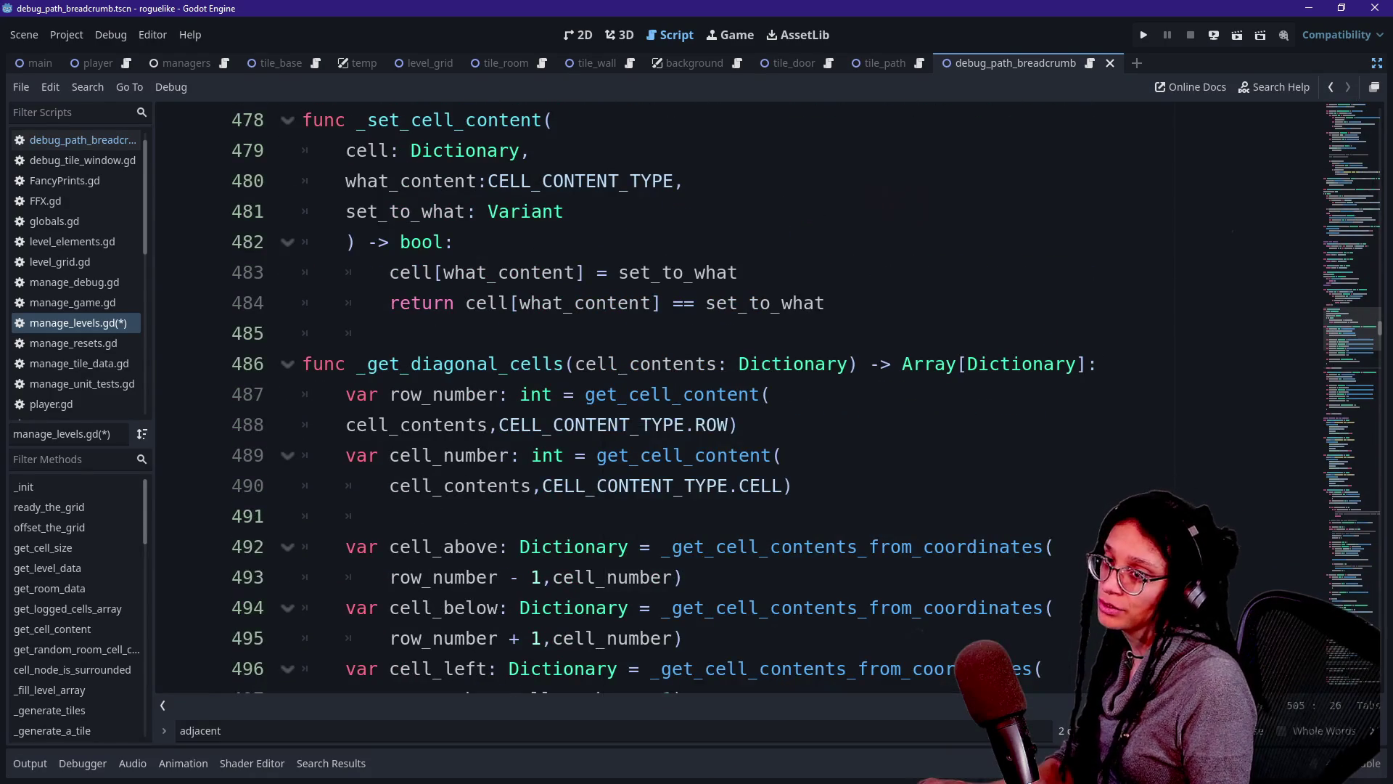
key("alt+Tab")
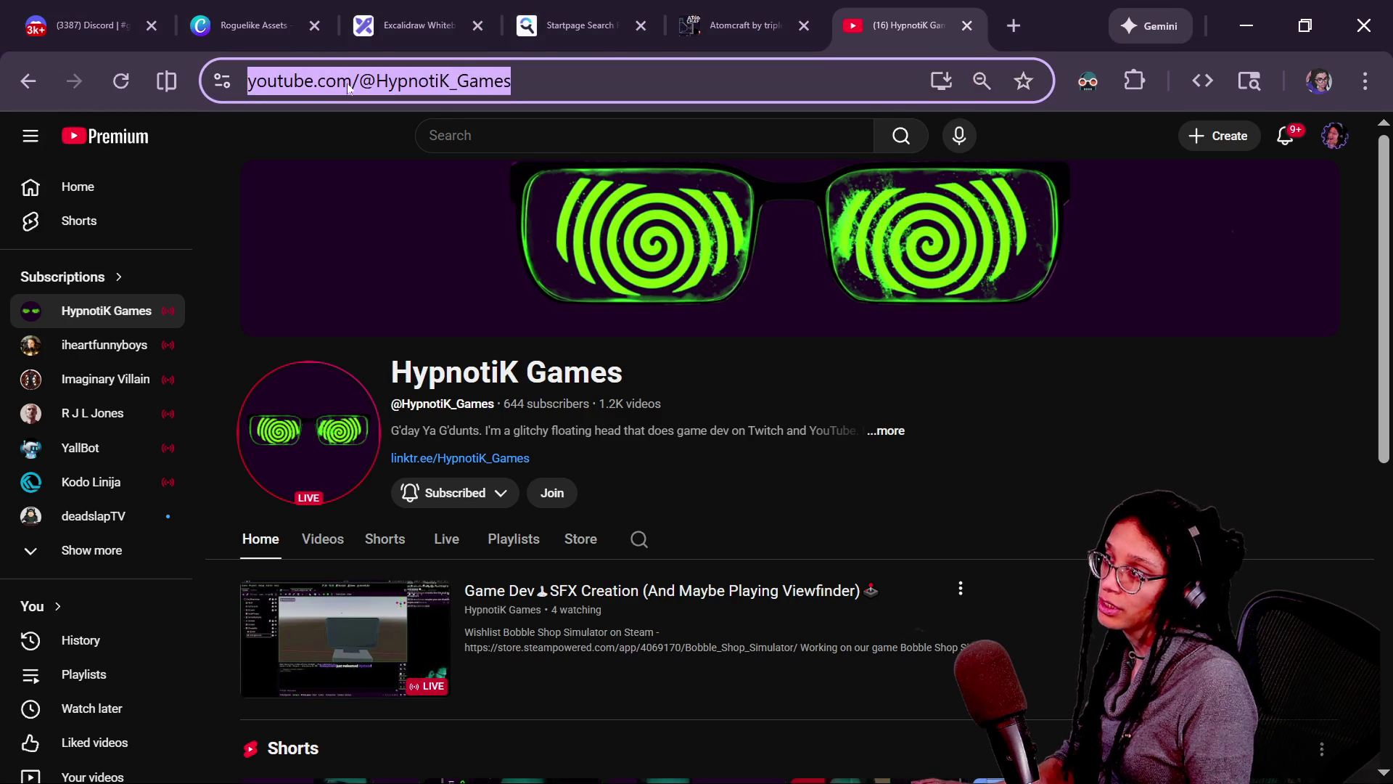
Close the YouTube tab and, in Excalidraw, move the brown square and '29 31' label above the squares.
middle_click(851, 38)
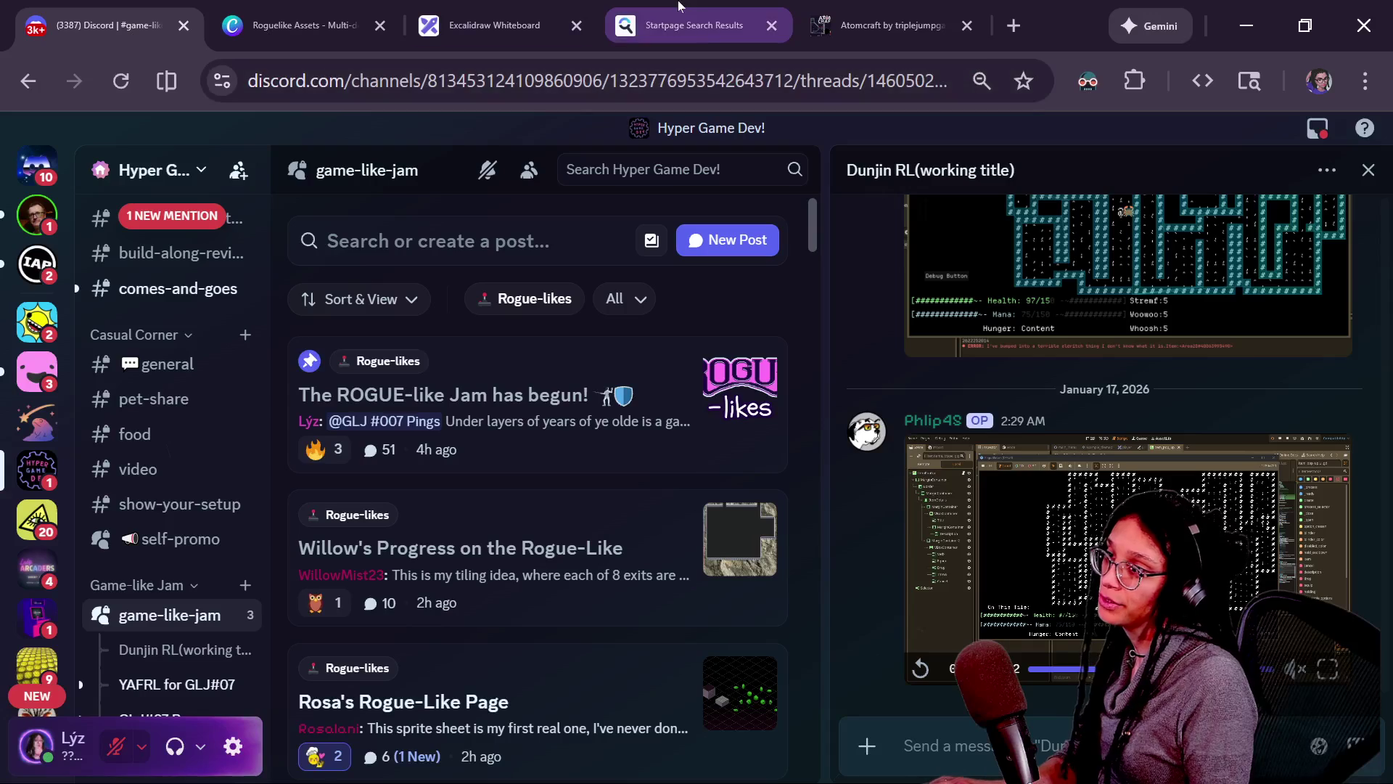
left_click(479, 9)
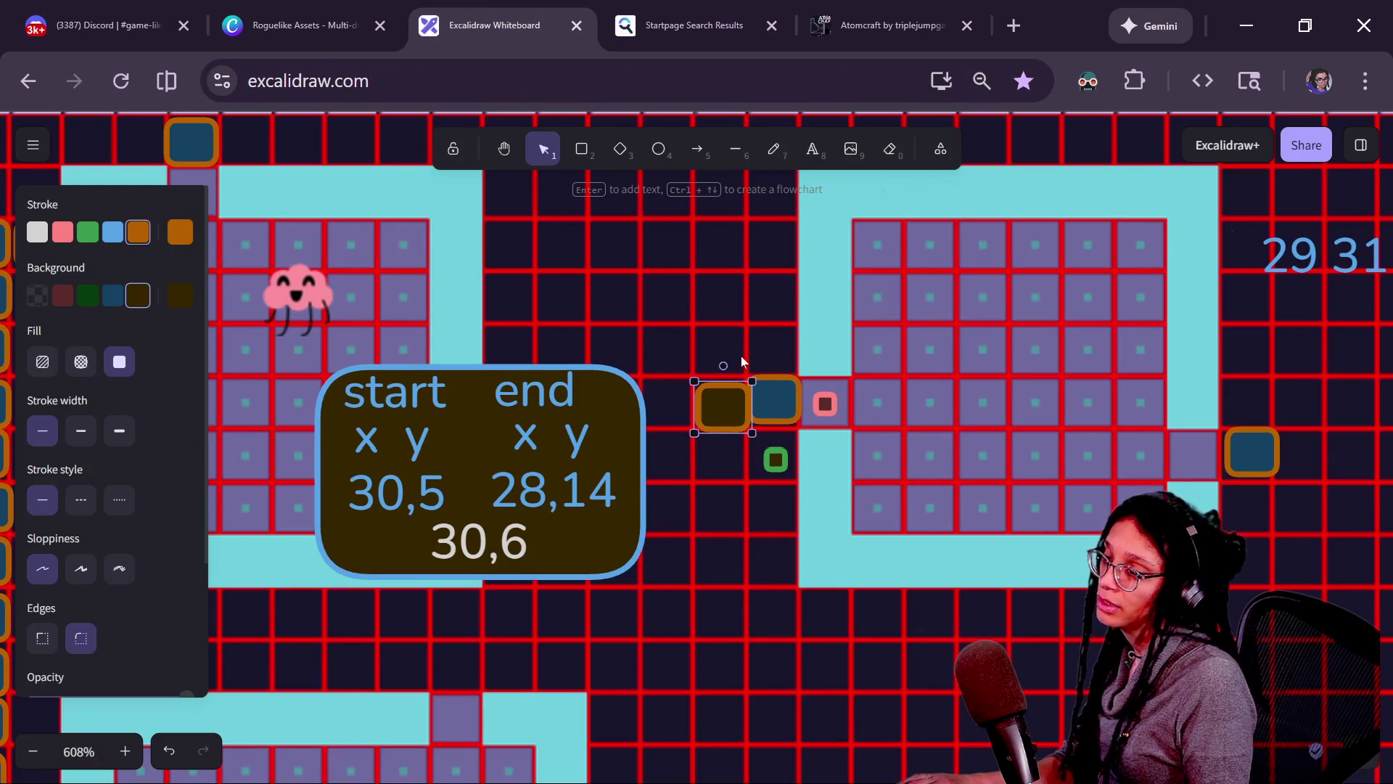
mouse_move(638, 471)
left_mouse_down()
mouse_move(664, 466)
mouse_move(589, 492)
left_mouse_up()
left_click_drag(668, 434, 647, 424)
mouse_move(1249, 279)
left_mouse_down()
mouse_move(901, 373)
mouse_move(677, 357)
mouse_move(692, 358)
left_mouse_up()
scroll(760, 427, "up", 3)
Change the '29 31' label text to '3,1'.
key("Return")
left_click(685, 330)
key("BackSpace")
key("BackSpace")
key("Delete")
key("Delete")
key("Delete")
type("3")
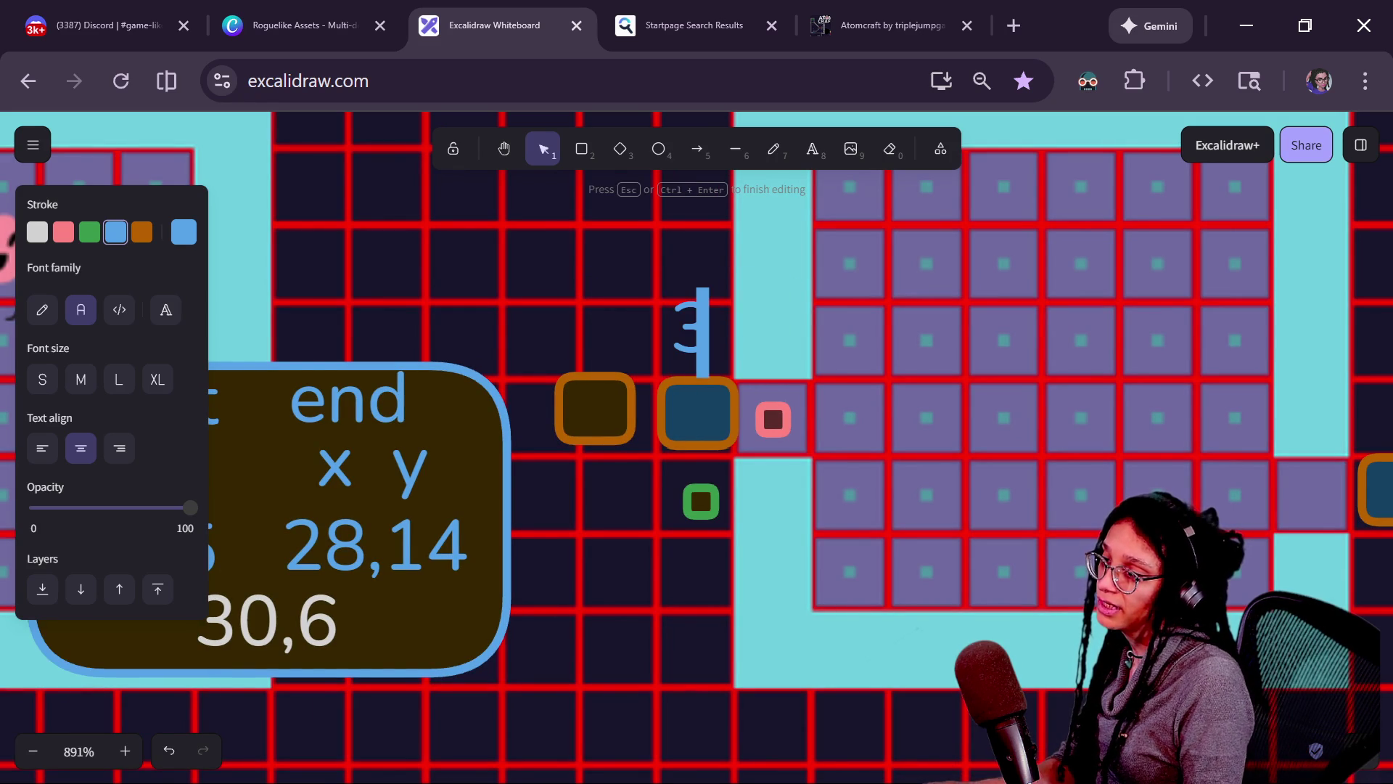
type("1")
key("Left")
type(",")
left_click(682, 392)
Duplicate the 3,1 label to its right and change the copy to '4,1'.
left_click(681, 353)
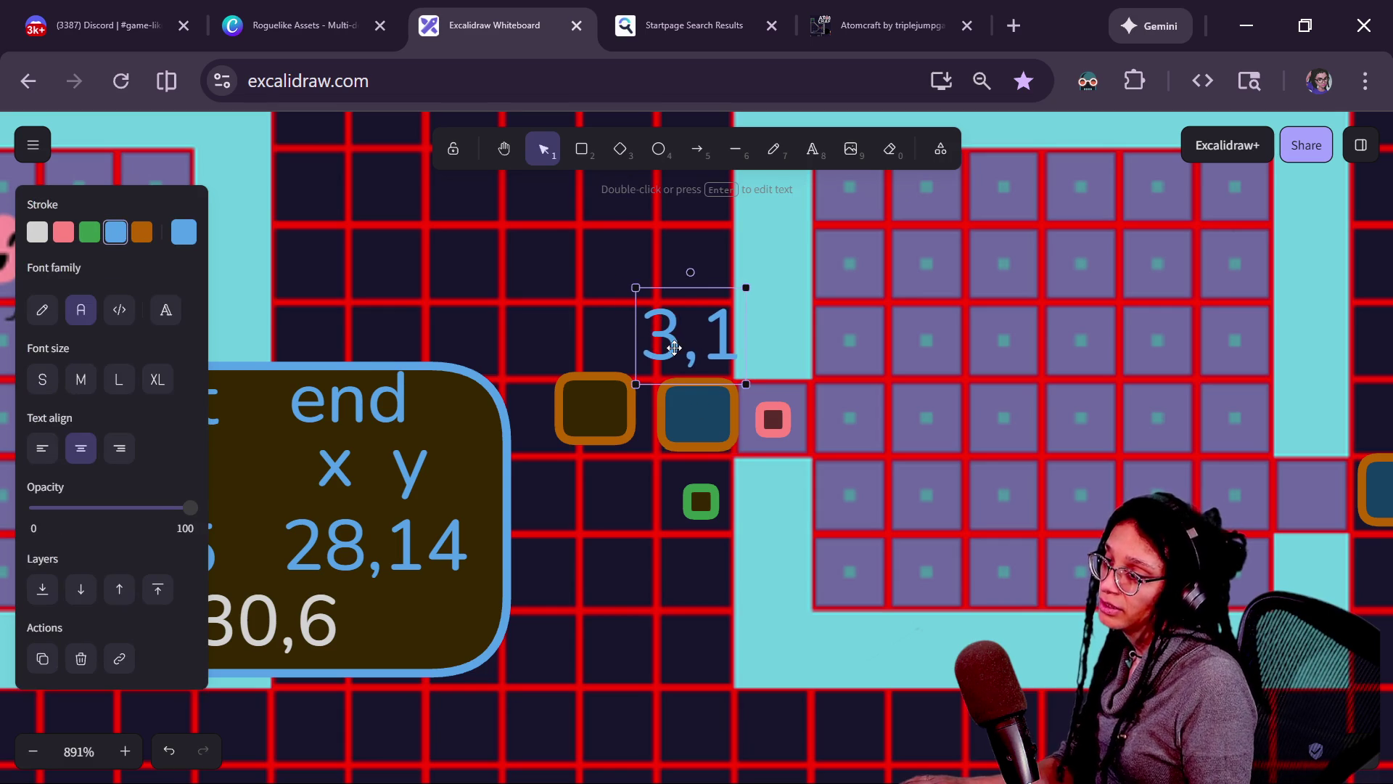
mouse_move(676, 347)
left_mouse_down("alt")
mouse_move(769, 420)
mouse_move(785, 322)
mouse_move(784, 350)
left_mouse_up("alt")
key("Return")
key("Left")
key("Right")
key("BackSpace")
type("4")
key("Escape")
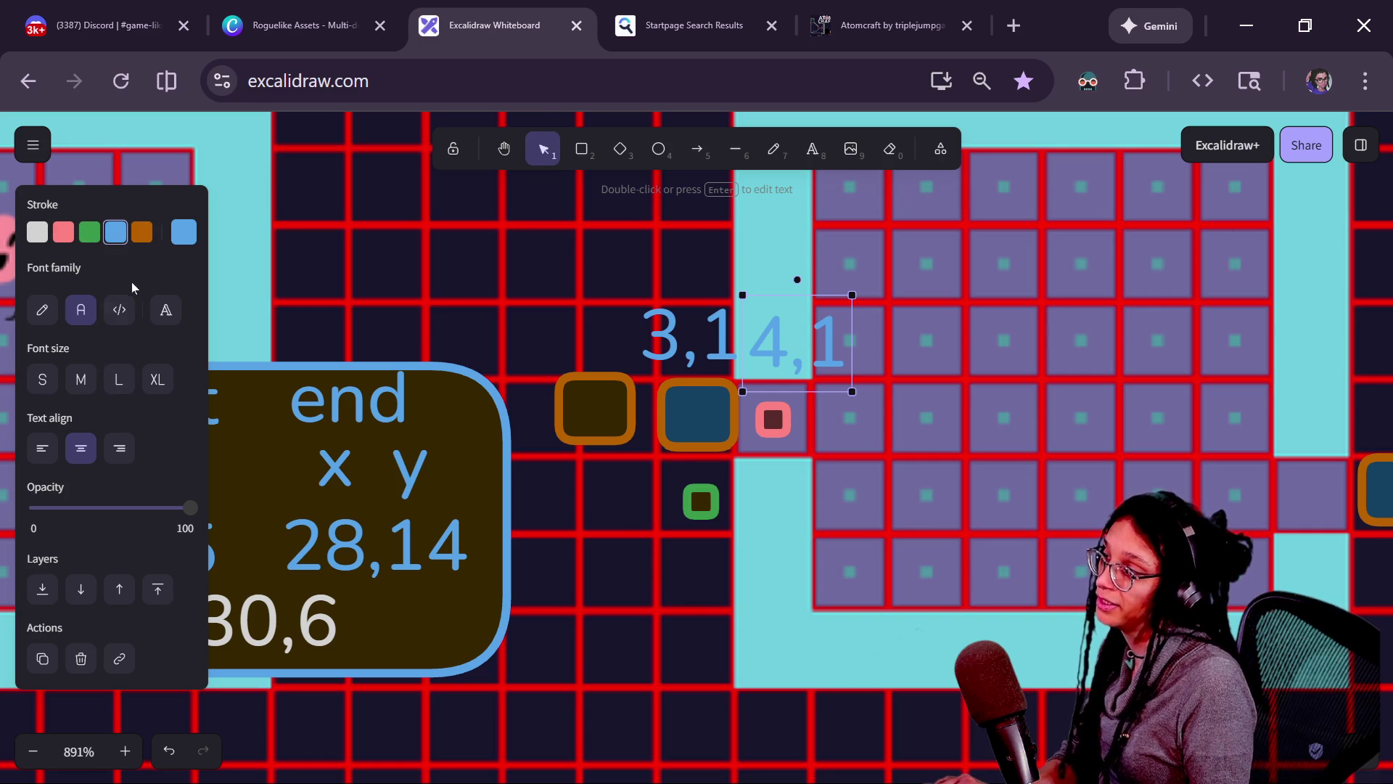
Colour the 4,1 label green and move both labels with the dark-blue box into empty canvas.
left_click(37, 232)
left_click(63, 231)
left_click(88, 238)
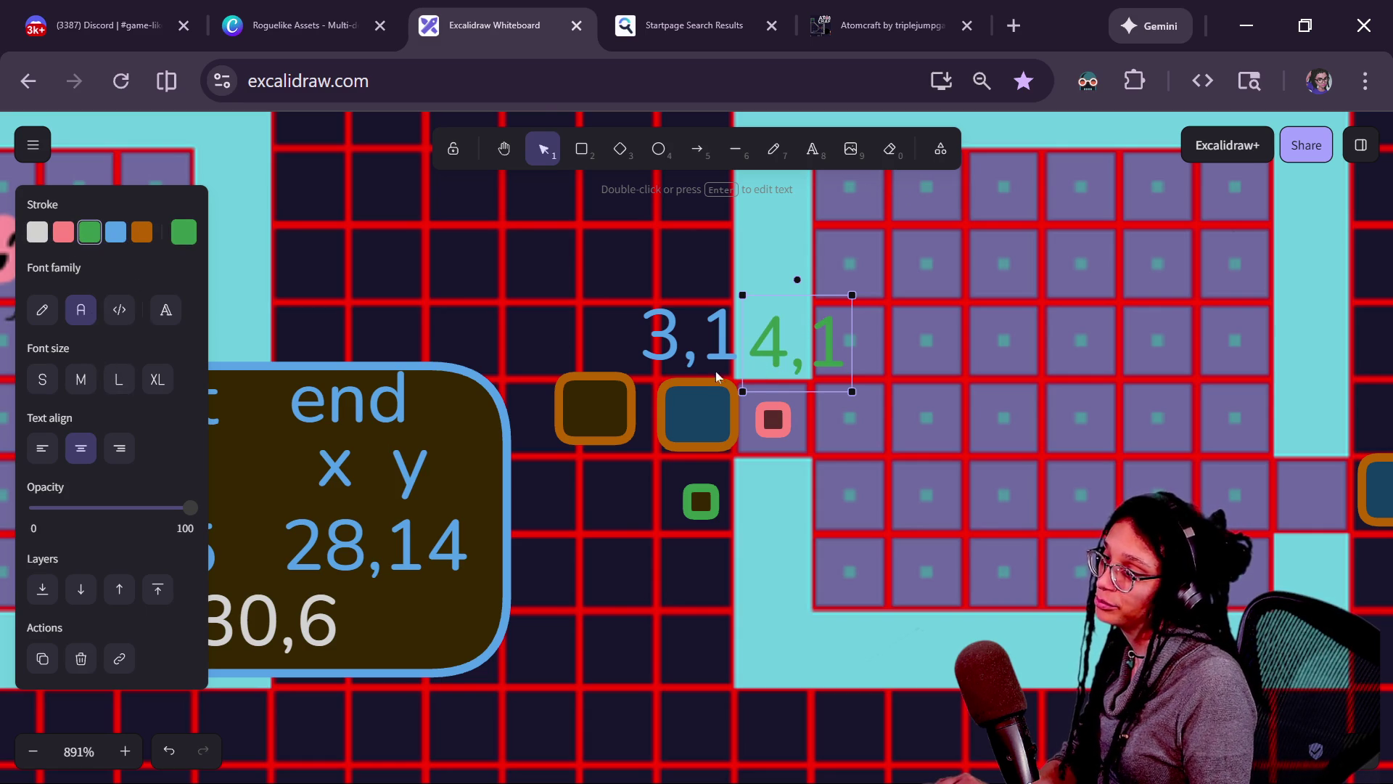
left_click(708, 403, "shift")
left_click(725, 351, "shift")
mouse_move(725, 351)
left_mouse_down()
mouse_move(733, 392)
mouse_move(995, 348)
mouse_move(537, 410)
mouse_move(1170, 398)
mouse_move(552, 447)
mouse_move(1088, 423)
mouse_move(500, 428)
mouse_move(779, 420)
mouse_move(878, 392)
mouse_move(227, 456)
left_mouse_up()
mouse_move(471, 454)
left_mouse_down()
mouse_move(315, 454)
mouse_move(1180, 364)
mouse_move(867, 352)
mouse_move(675, 365)
mouse_move(1192, 364)
mouse_move(684, 438)
mouse_move(588, 438)
mouse_move(973, 518)
mouse_move(837, 386)
mouse_move(992, 207)
left_mouse_up()
left_click_drag(834, 192, 516, 476)
left_click(817, 482)
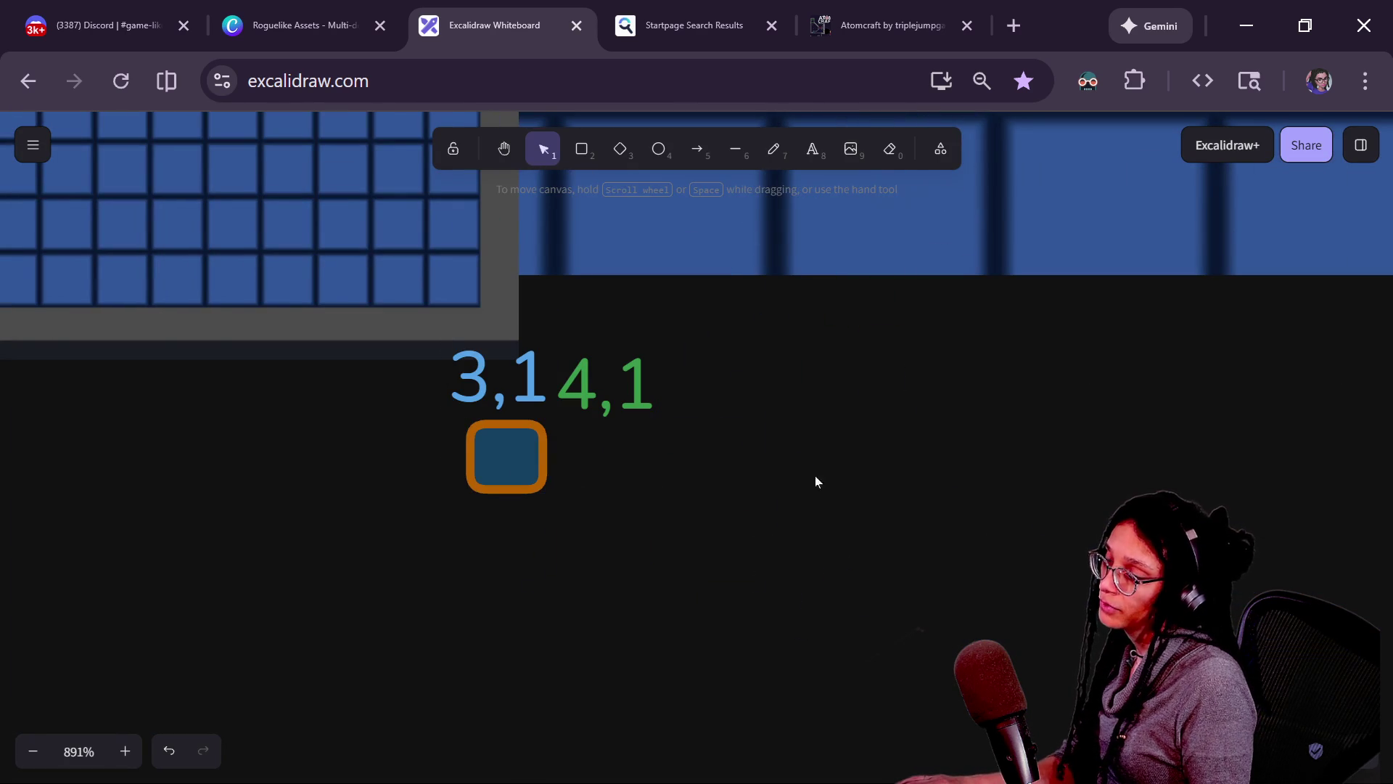
Put the 3,1 label on a transparent orange-outlined box and delete the stray 4,1 label.
mouse_move(331, 529)
left_mouse_down()
mouse_move(616, 370)
mouse_move(747, 500)
left_mouse_up()
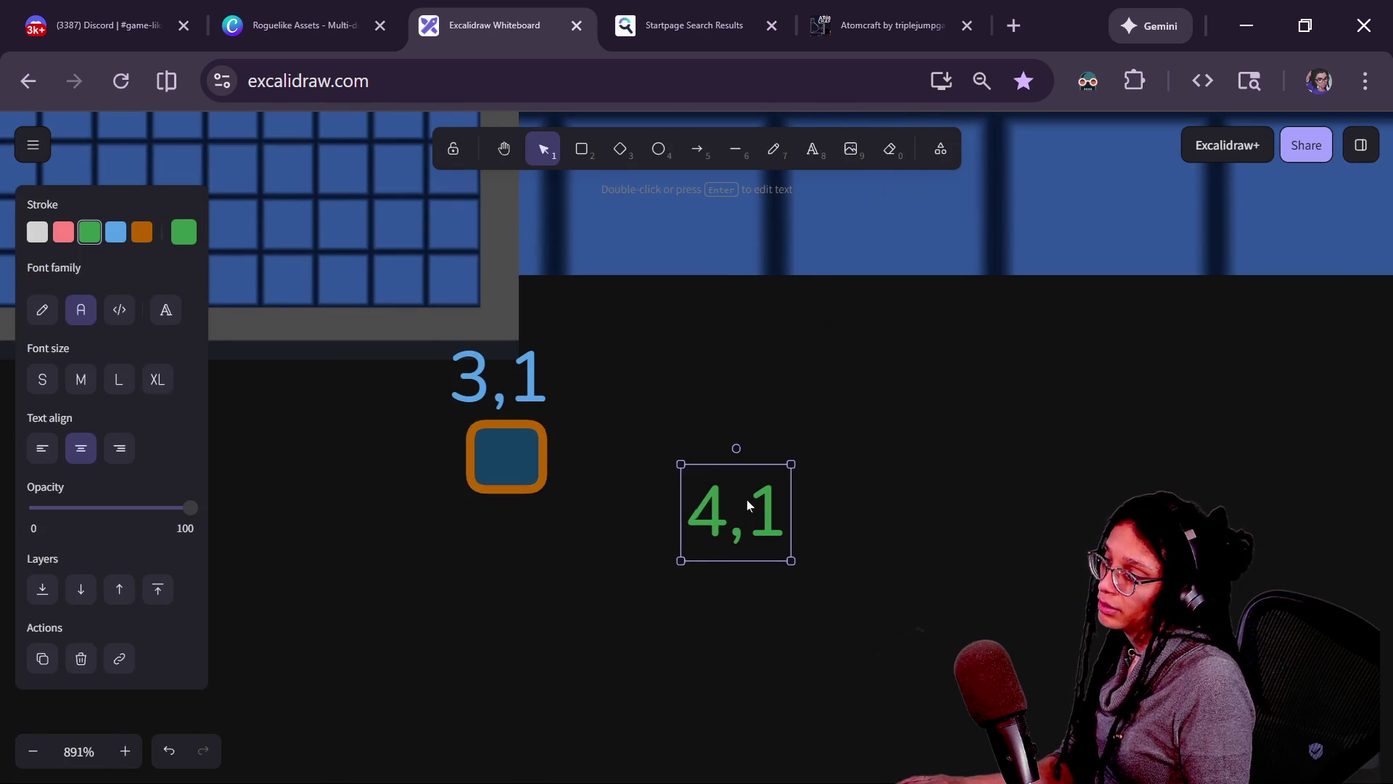
left_click_drag(550, 422, 618, 490)
left_click_drag(648, 559, 754, 608)
left_click_drag(491, 380, 626, 459)
left_click_drag(736, 511, 818, 446)
mouse_move(626, 464)
left_mouse_down()
mouse_move(719, 525)
mouse_move(675, 523)
mouse_move(684, 577)
mouse_move(824, 577)
left_mouse_up()
left_click(630, 568)
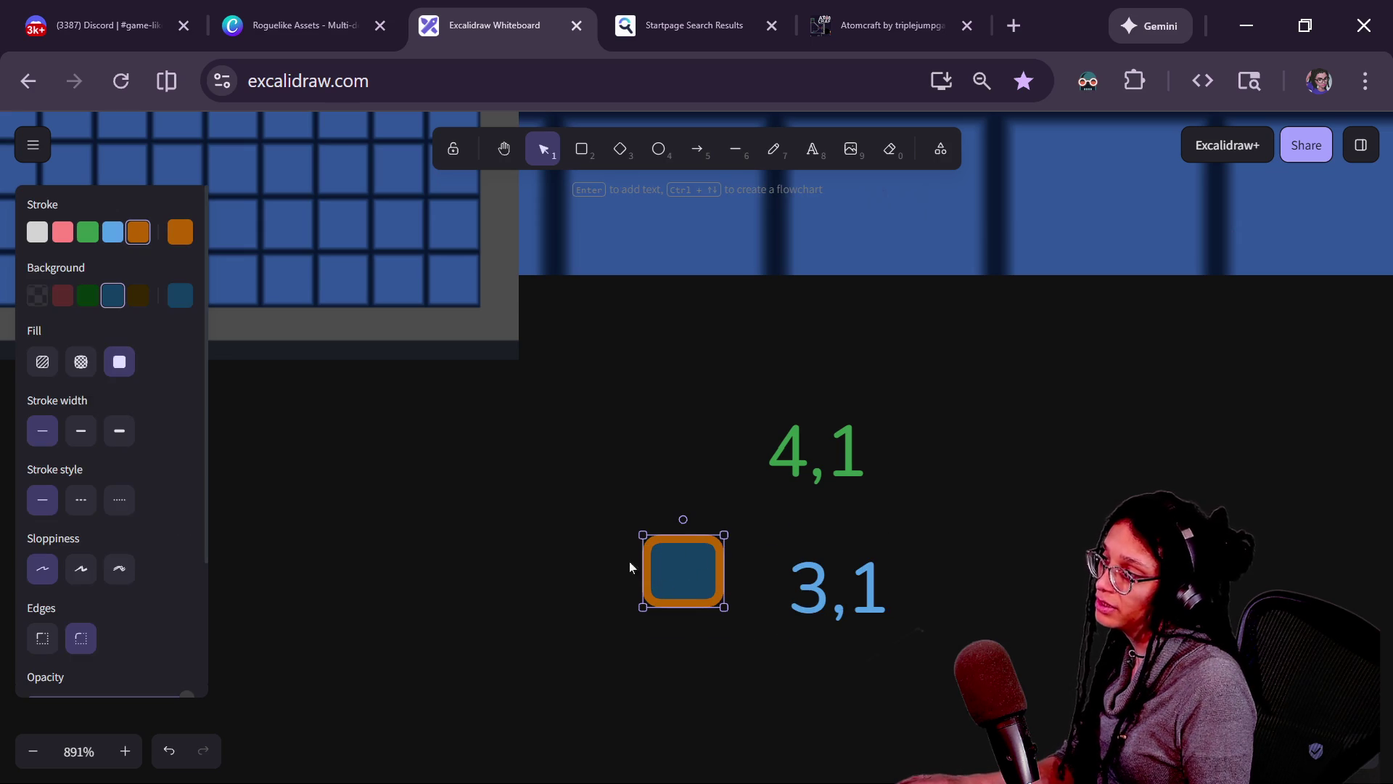
left_click(37, 295)
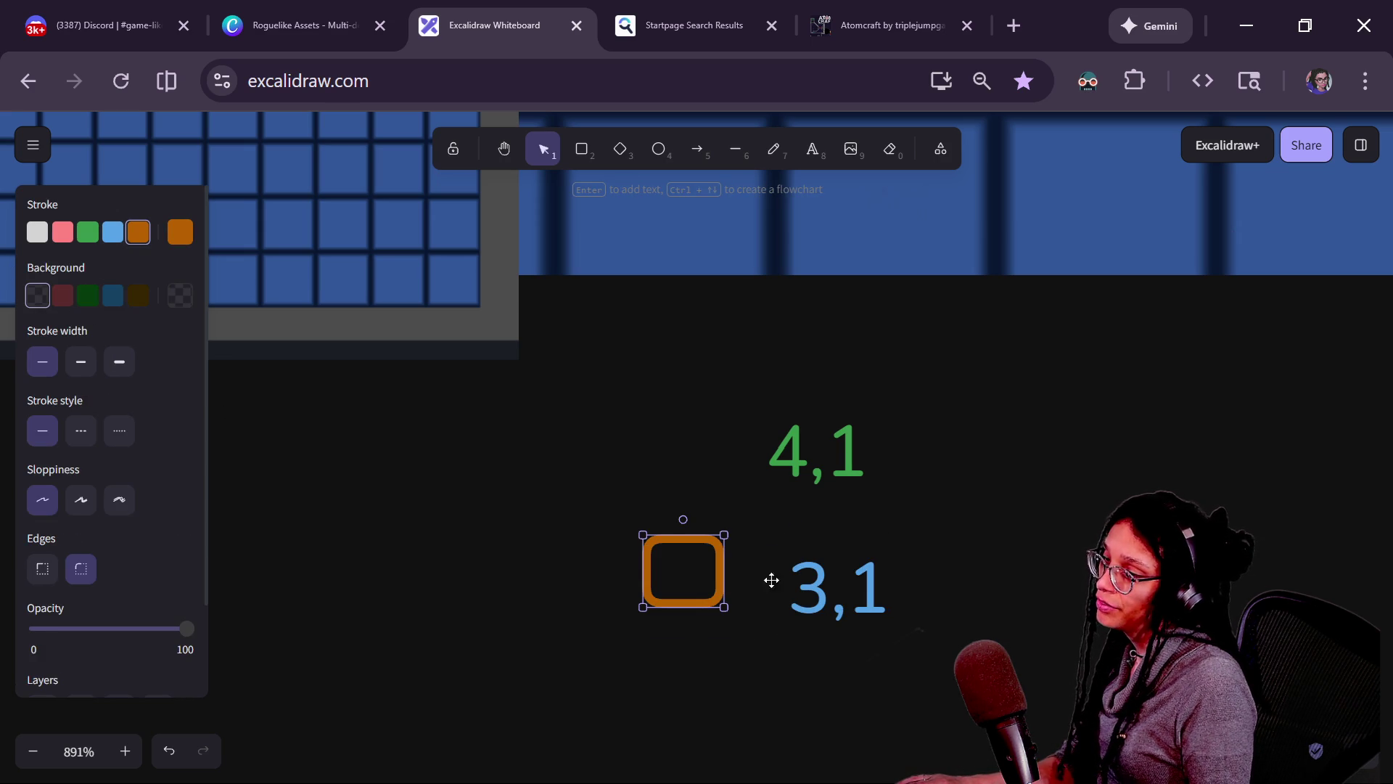
left_click(835, 585)
mouse_move(834, 585)
left_mouse_down()
mouse_move(672, 564)
mouse_move(719, 542)
left_mouse_up()
left_click(835, 458)
key("Delete")
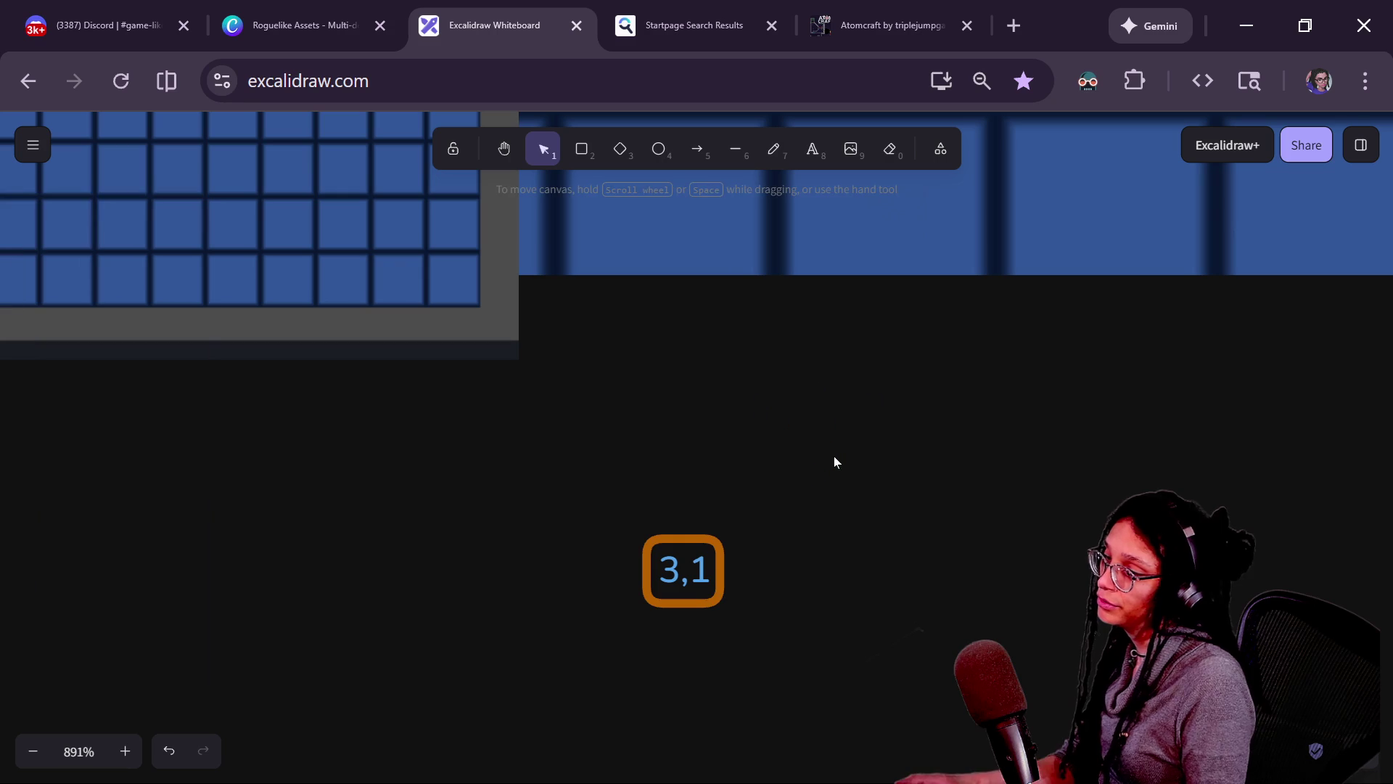
Duplicate the 3,1 box beside the original and relabel the copy 4,1.
left_click_drag(617, 500, 740, 655)
left_click_drag(698, 588, 640, 557)
key("ctrl+d")
left_click_drag(704, 626, 703, 541)
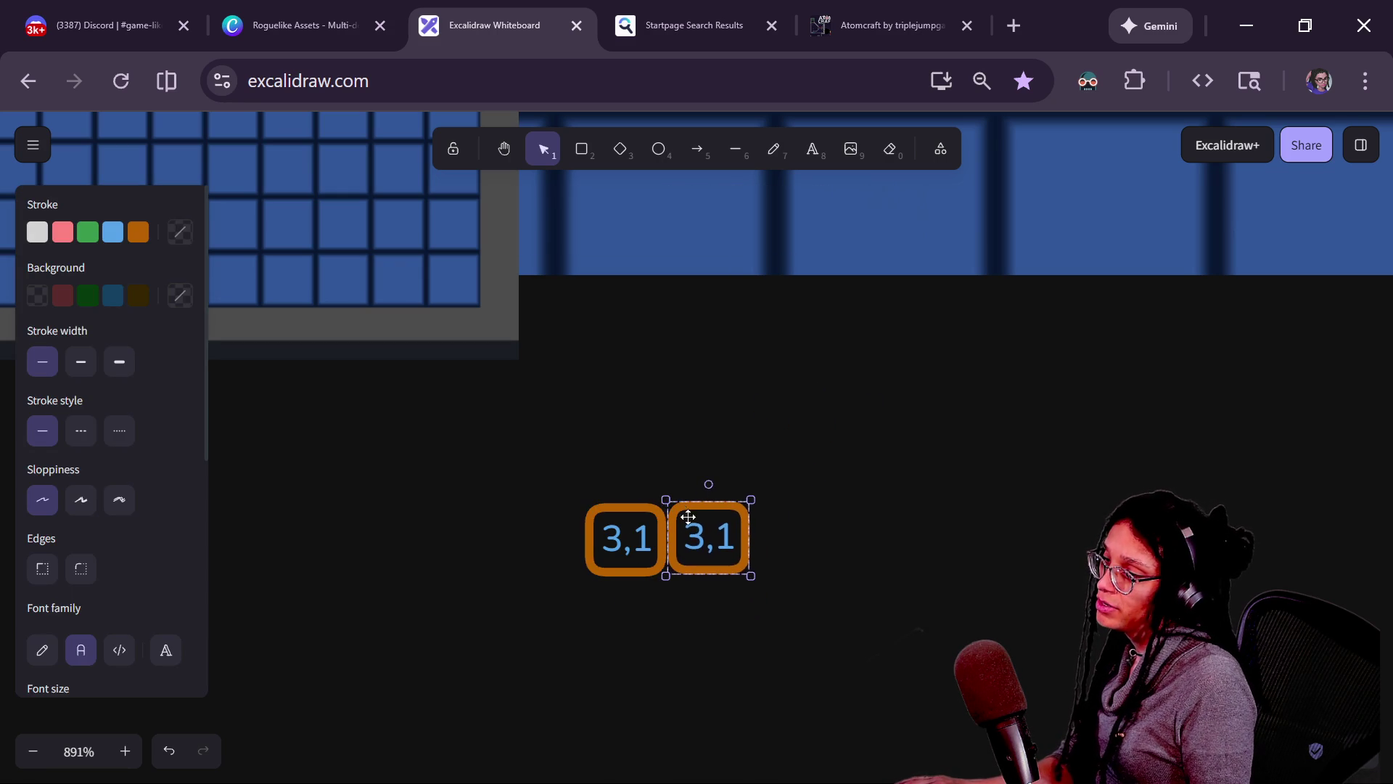
left_click(703, 540)
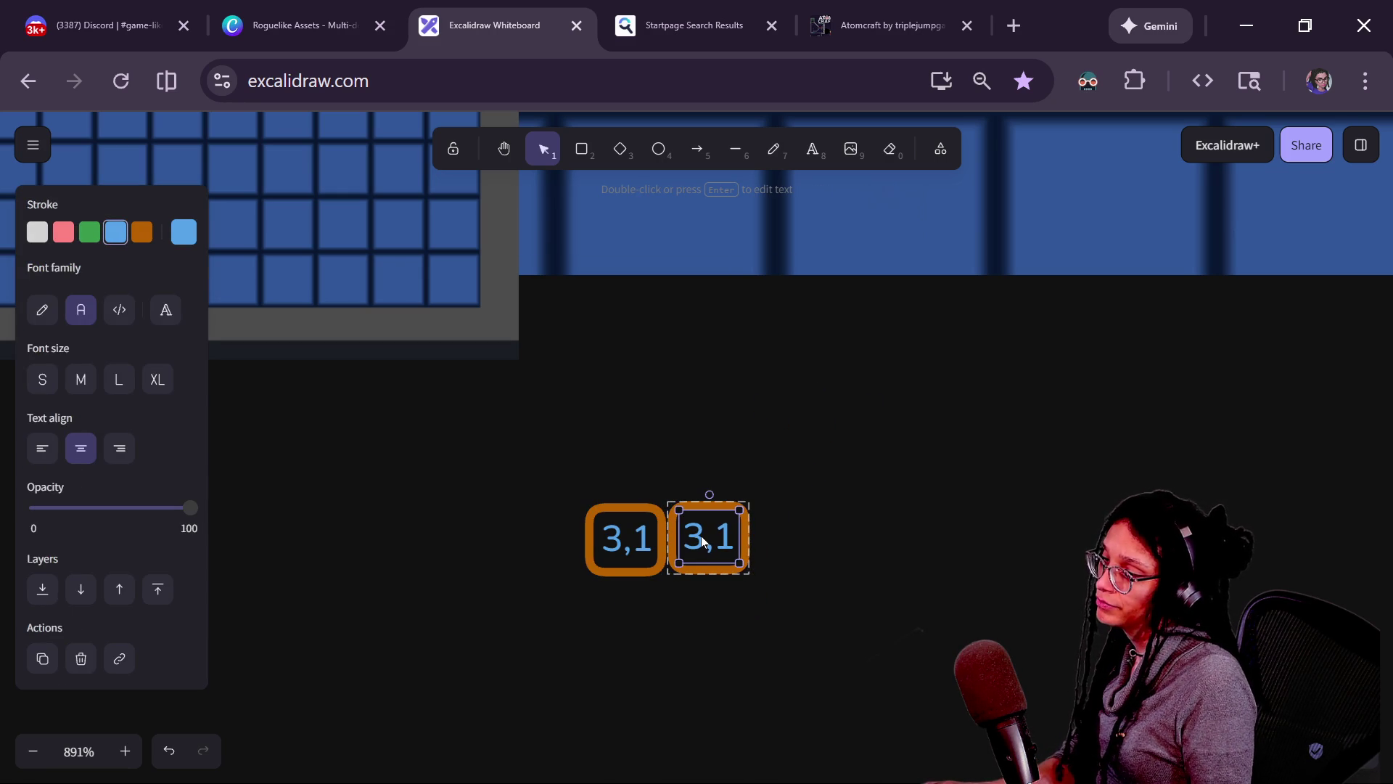
key("Return")
key("Right")
key("Left")
key("Left")
type("4")
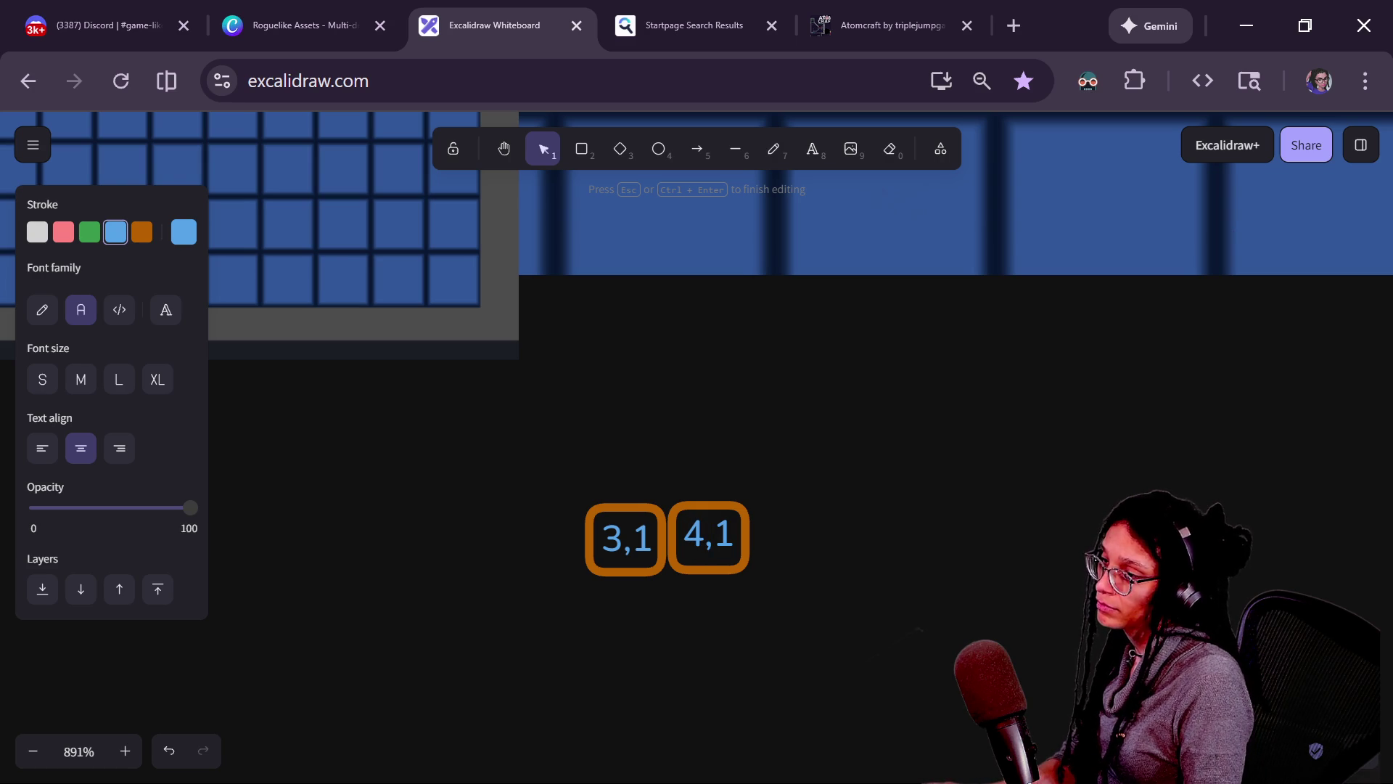
left_click(693, 593)
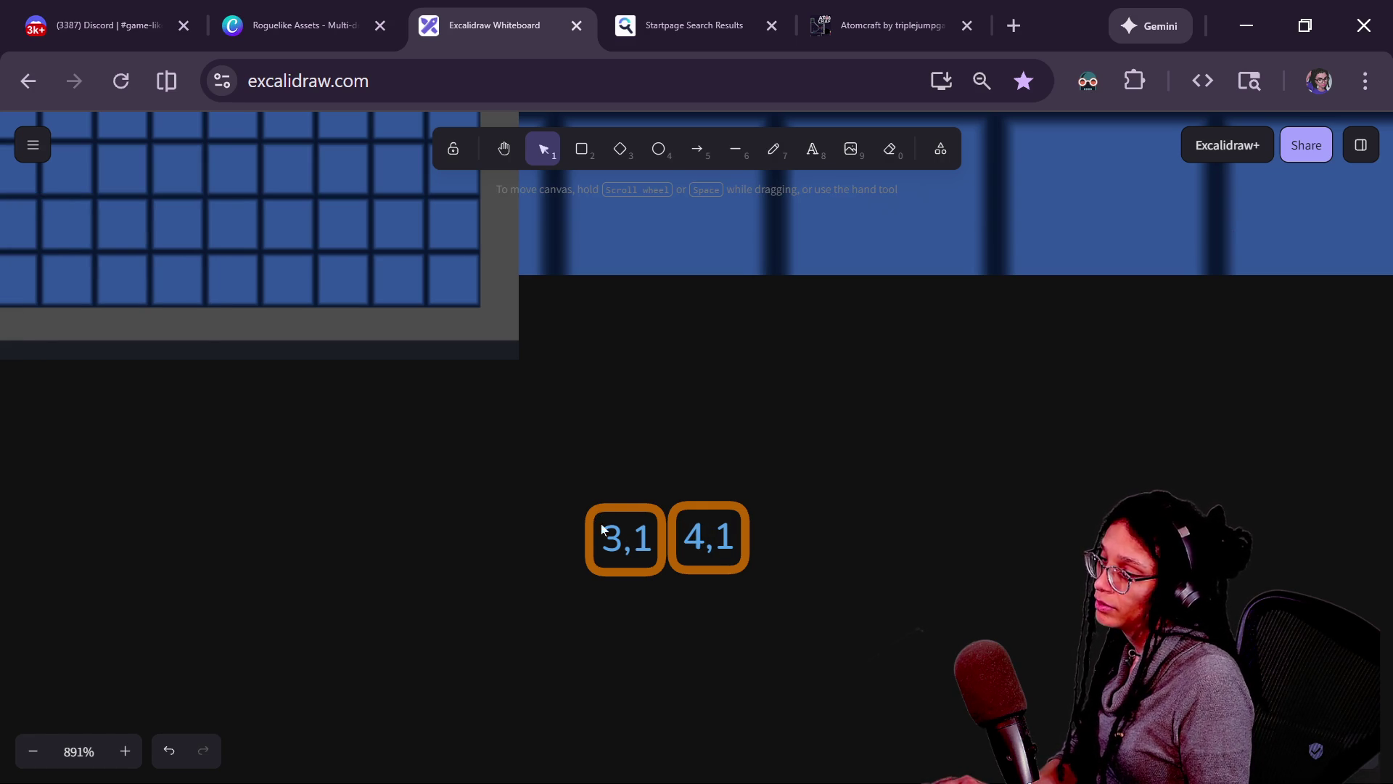
Duplicate the 3,1 box below the original and relabel the copy 3,2.
left_click(602, 527)
key("ctrl+d")
mouse_move(744, 649)
left_mouse_down()
mouse_move(641, 646)
mouse_move(660, 642)
left_mouse_up()
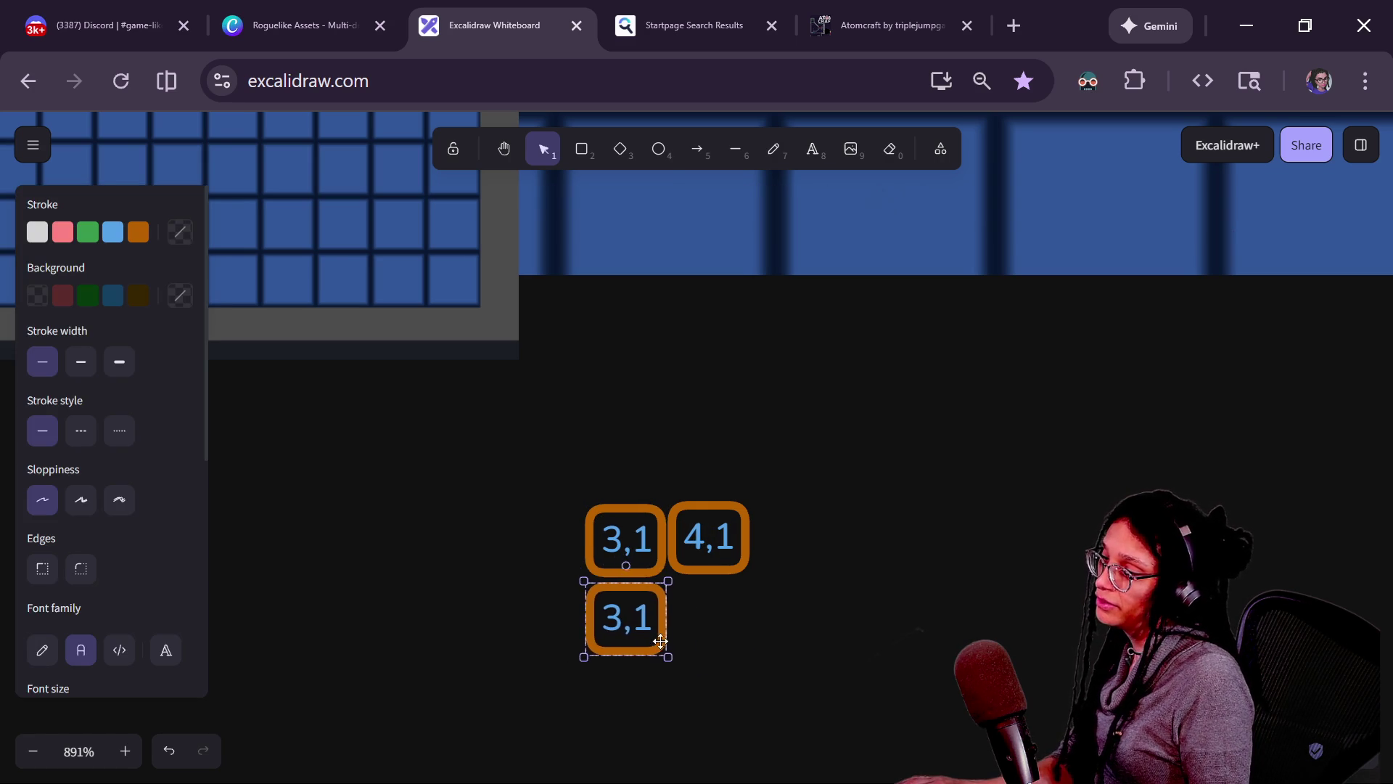
left_click(624, 626)
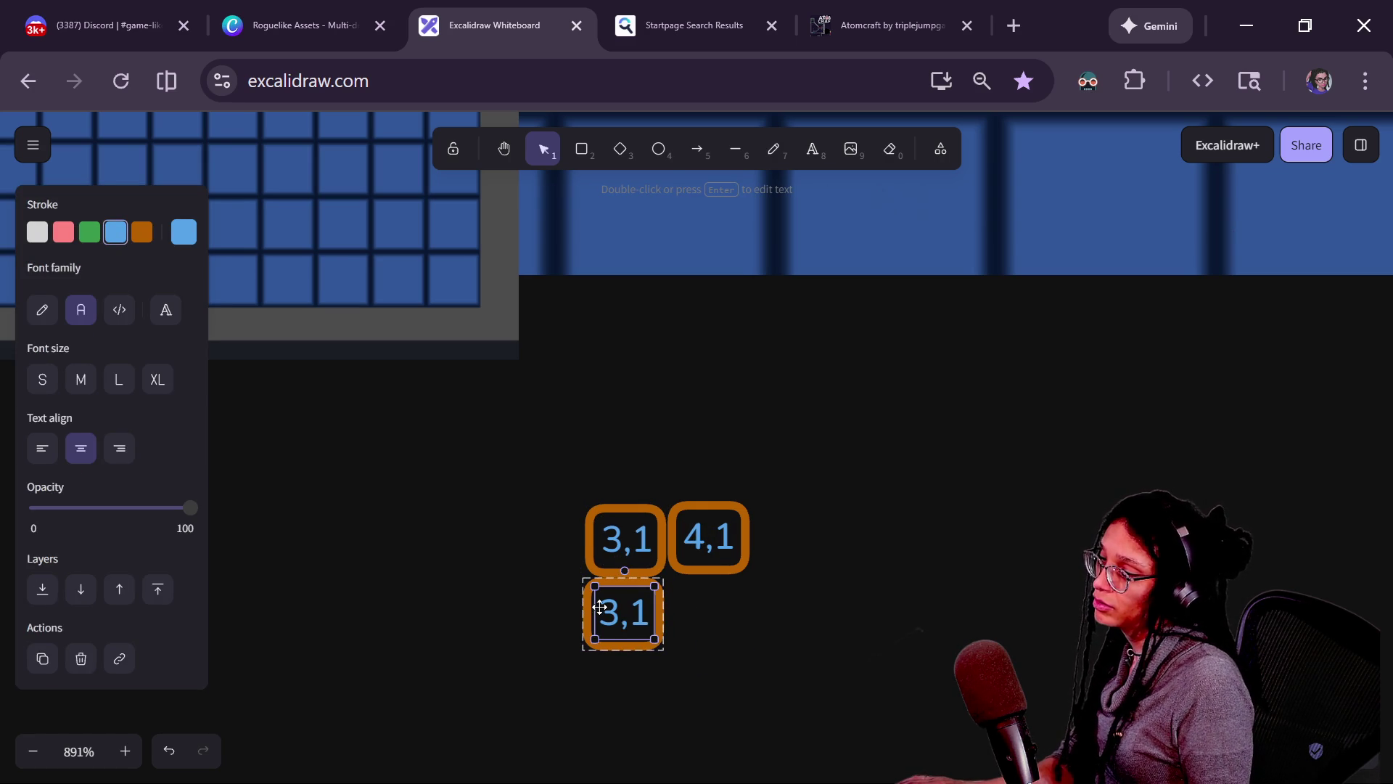
double_click(599, 607)
left_click_drag(651, 613, 637, 613)
type("2")
left_click(696, 605)
Duplicate the 3,2 box under 4,1 and relabel the copy 4,2.
left_click(625, 624)
key("ctrl+d")
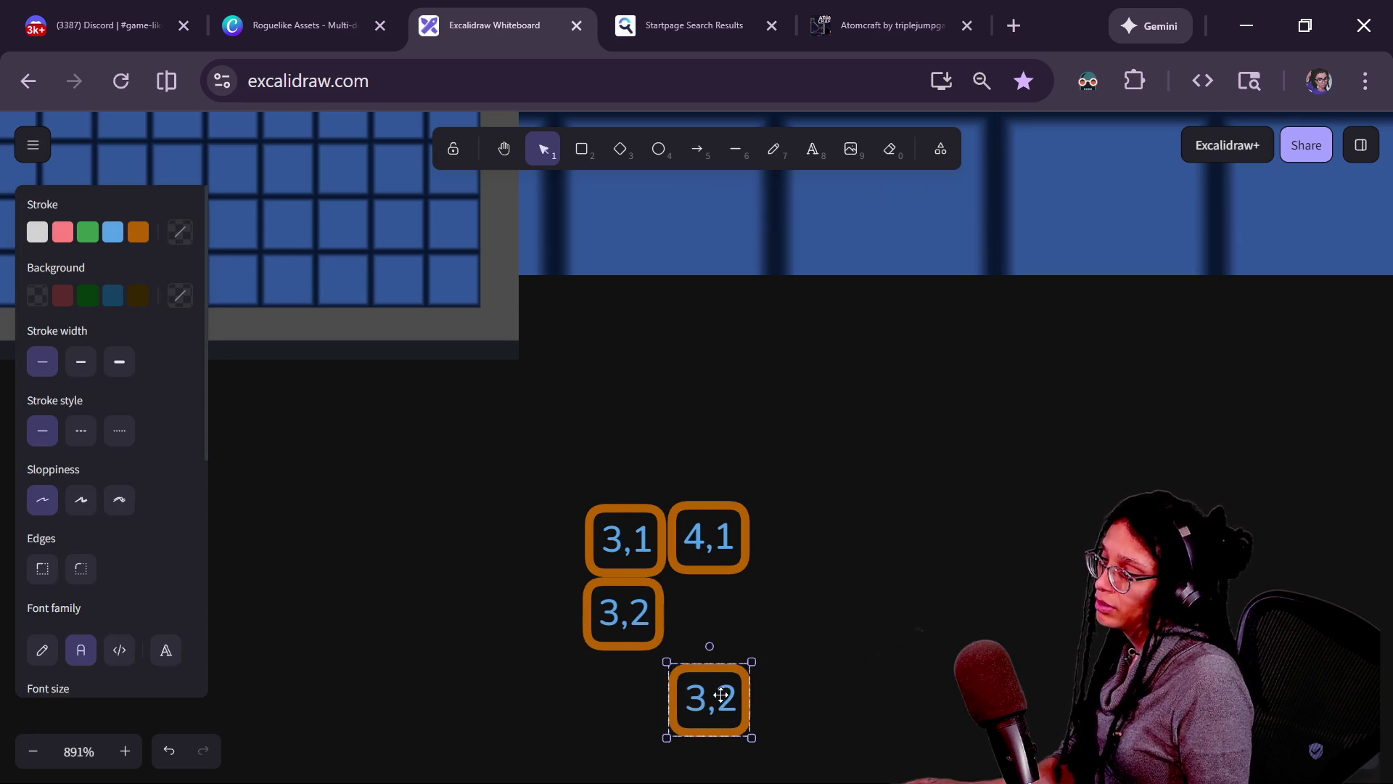
left_click_drag(722, 686, 723, 602)
left_click(724, 619)
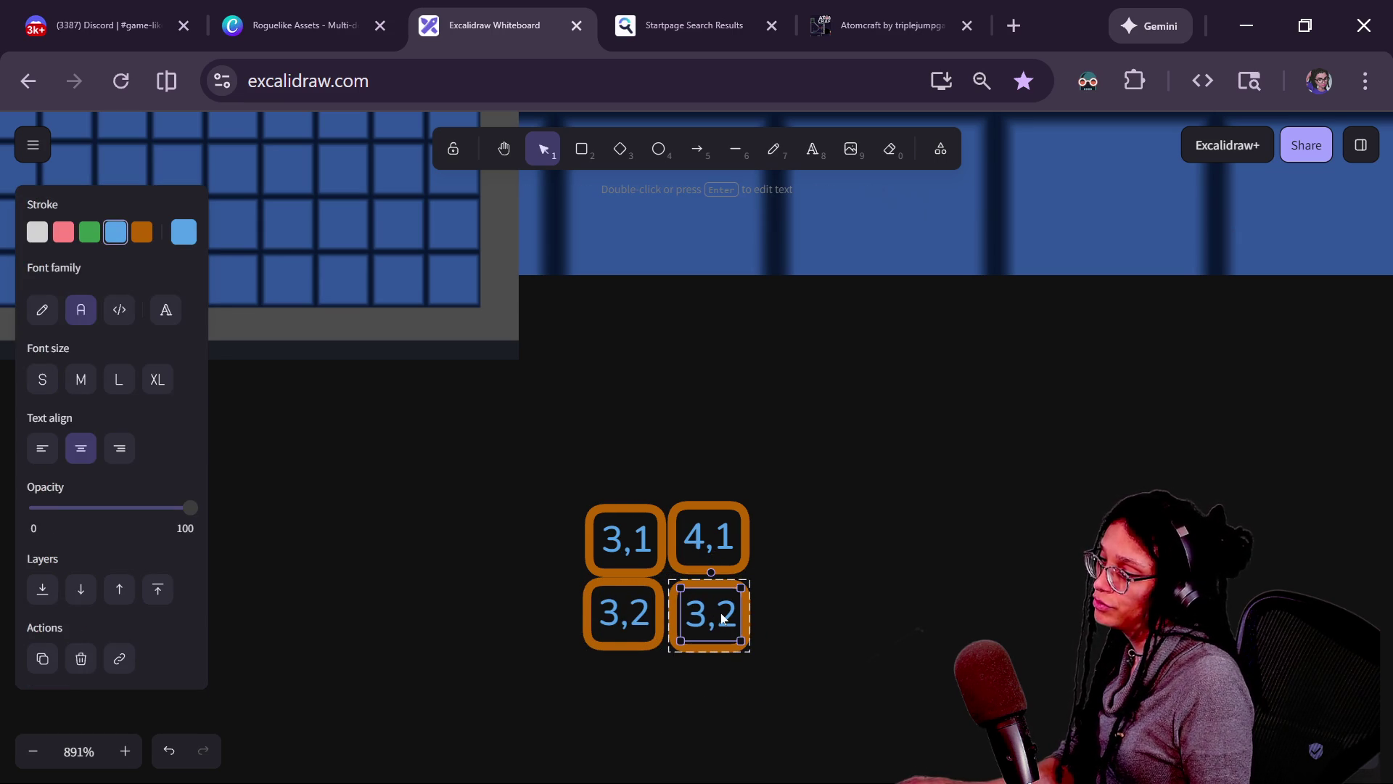
double_click(710, 619)
left_click_drag(698, 614, 684, 613)
type("4")
Fine-tune the positions of the 3,1 and 4,2 boxes, undoing accidental moves.
left_click(437, 549)
mouse_move(618, 553)
left_mouse_down()
mouse_move(571, 592)
mouse_move(611, 549)
left_mouse_up()
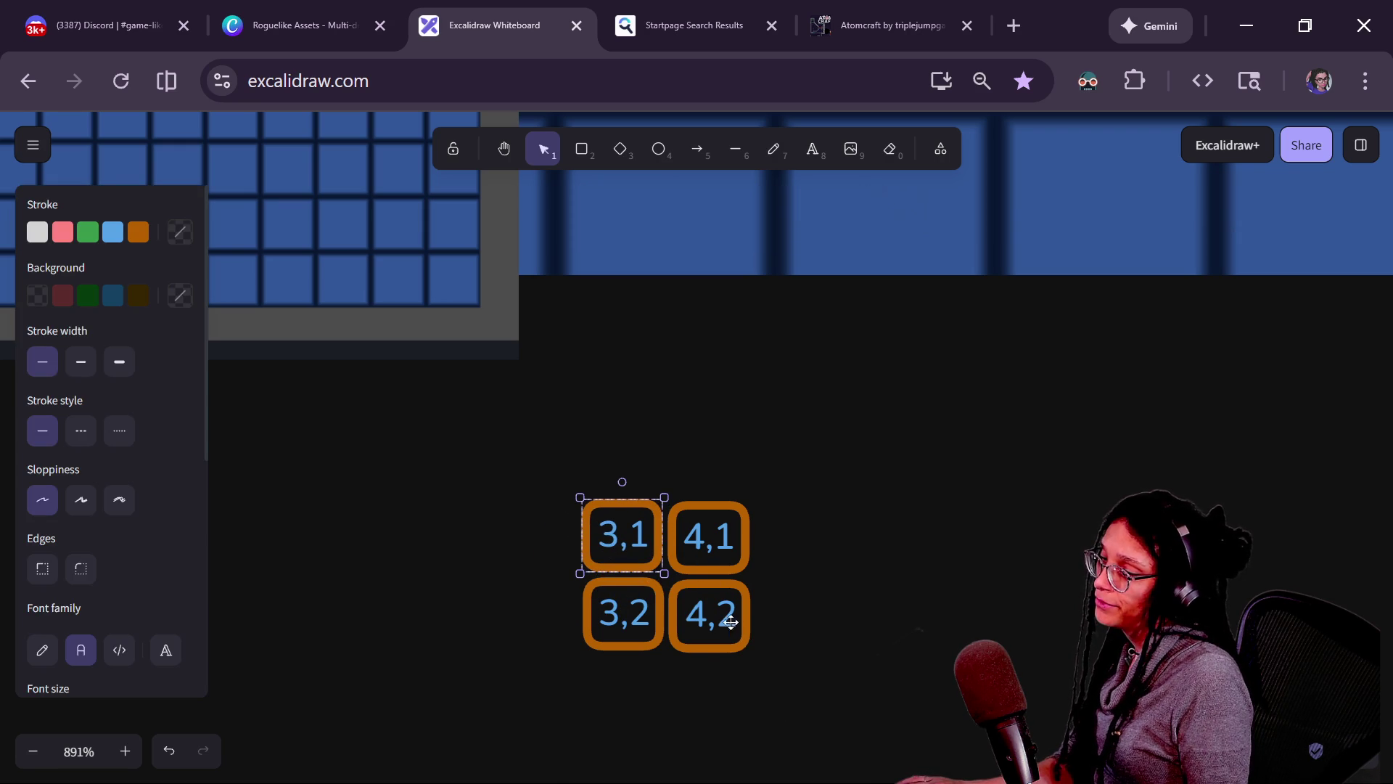
left_click_drag(703, 618, 718, 617)
key("ctrl+z")
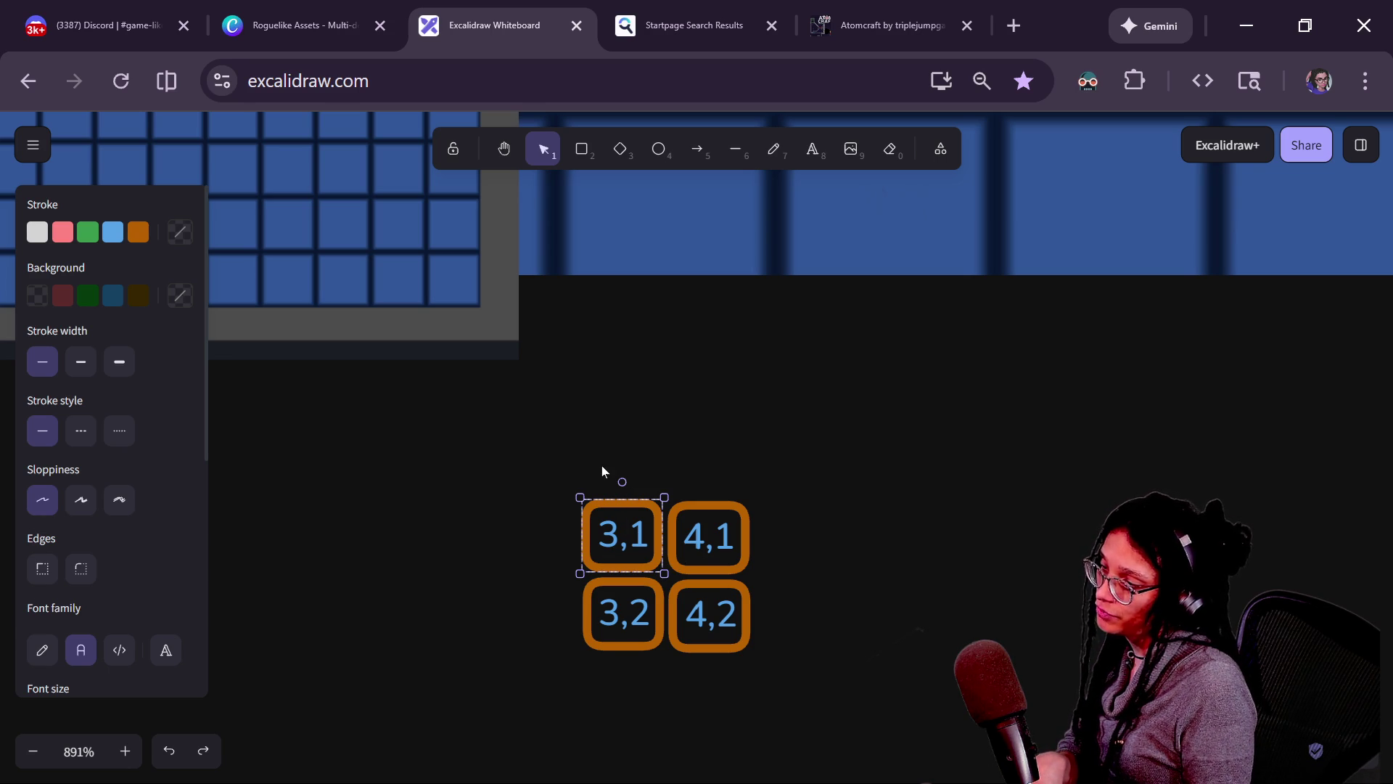
left_click_drag(698, 603, 709, 580)
key("ctrl+z")
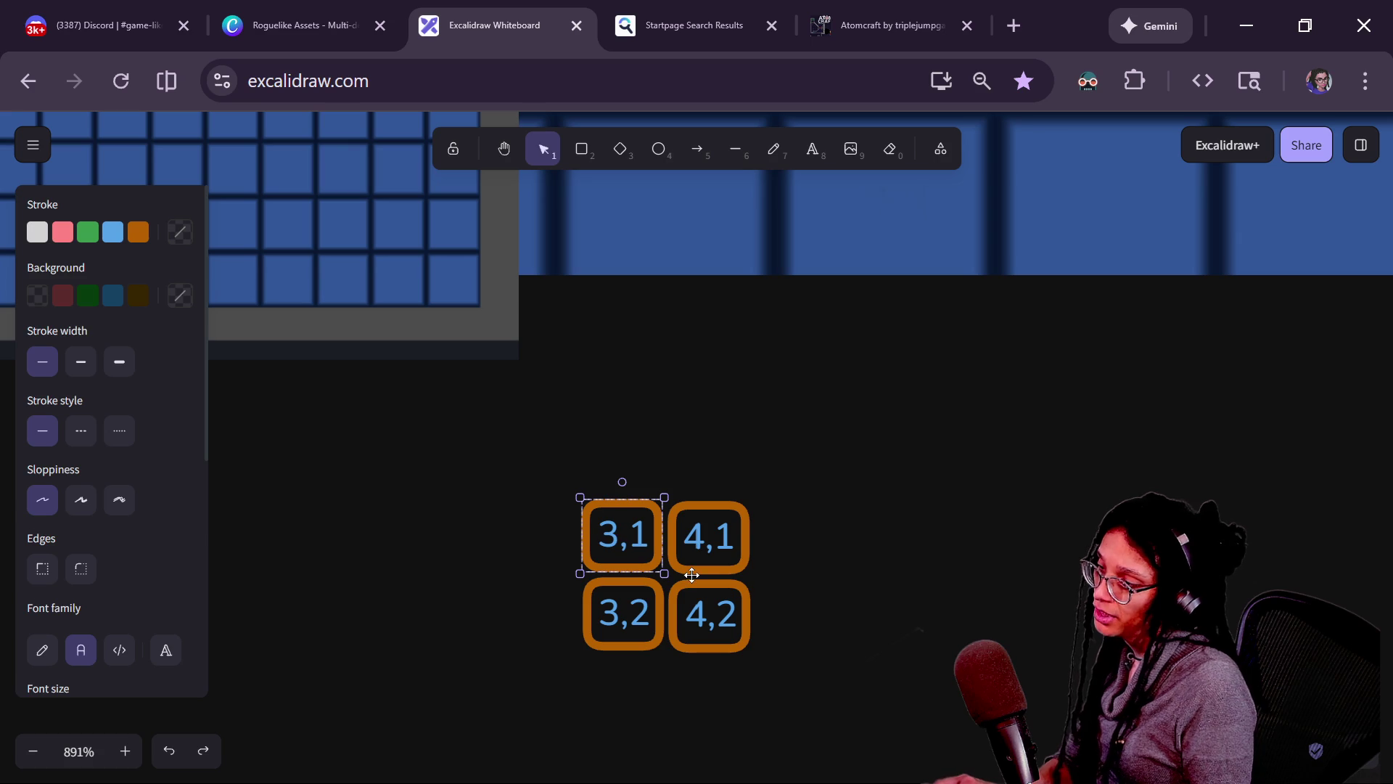
key("ctrl+shift+z")
Move a copied box above 3,1 and relabel it 3,0.
mouse_move(687, 611)
left_mouse_down()
mouse_move(577, 507)
mouse_move(601, 453)
left_mouse_up()
double_click(613, 466)
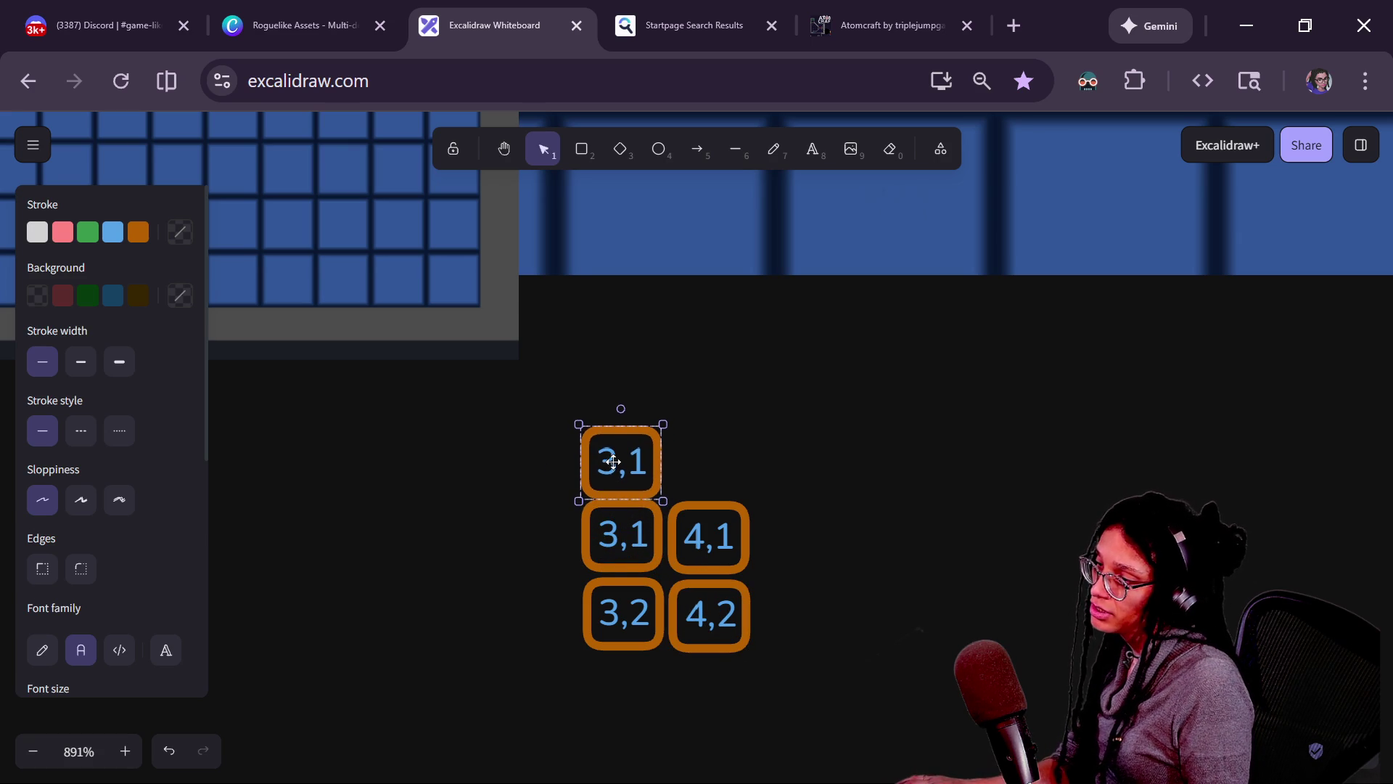
double_click(605, 459)
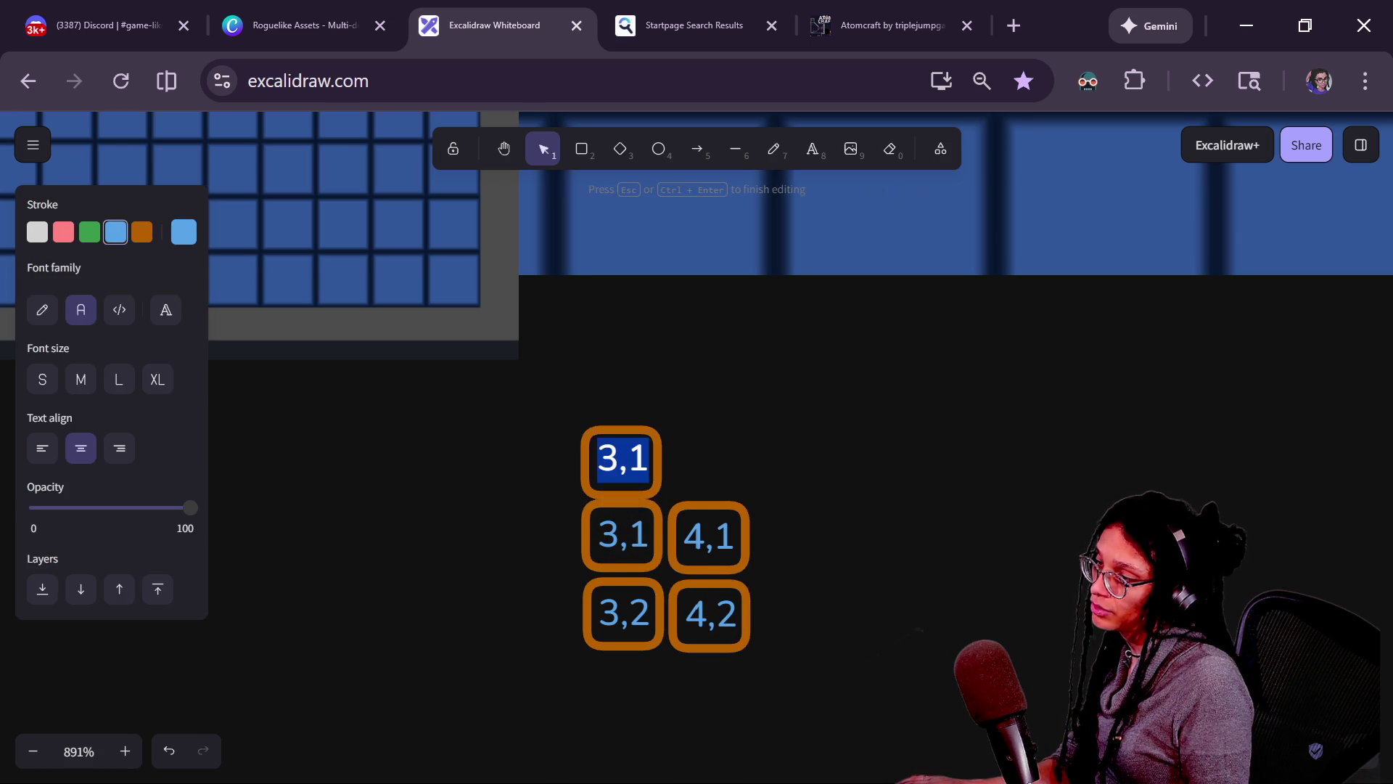
key("BackSpace")
type("0")
key("Escape")
Duplicate the 3,0 box to its left and relabel the copy 2,0.
key("ctrl+d")
mouse_move(686, 533)
left_mouse_down()
mouse_move(521, 479)
mouse_move(541, 469)
left_mouse_up()
left_click(541, 473)
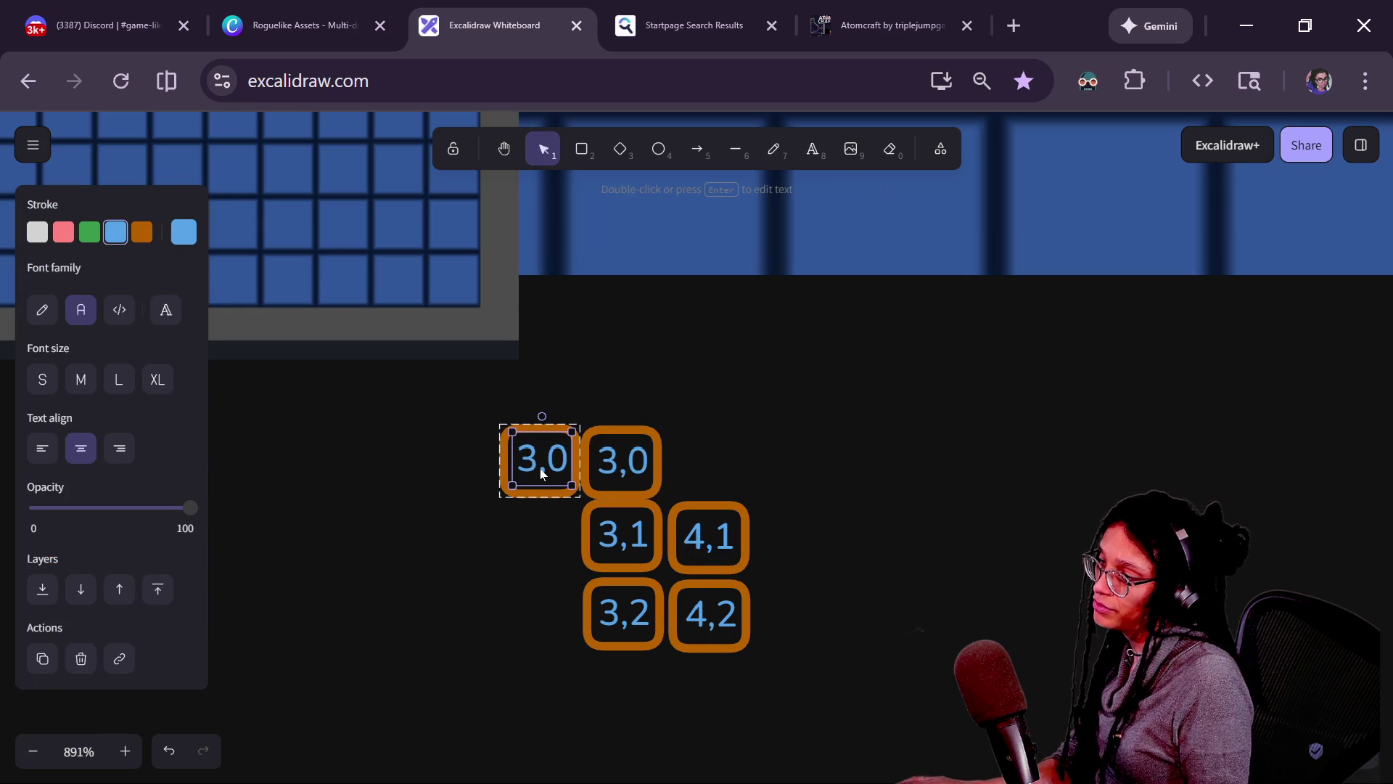
key("Return")
key("Left")
key("Right")
key("BackSpace")
type("2")
left_click(537, 514)
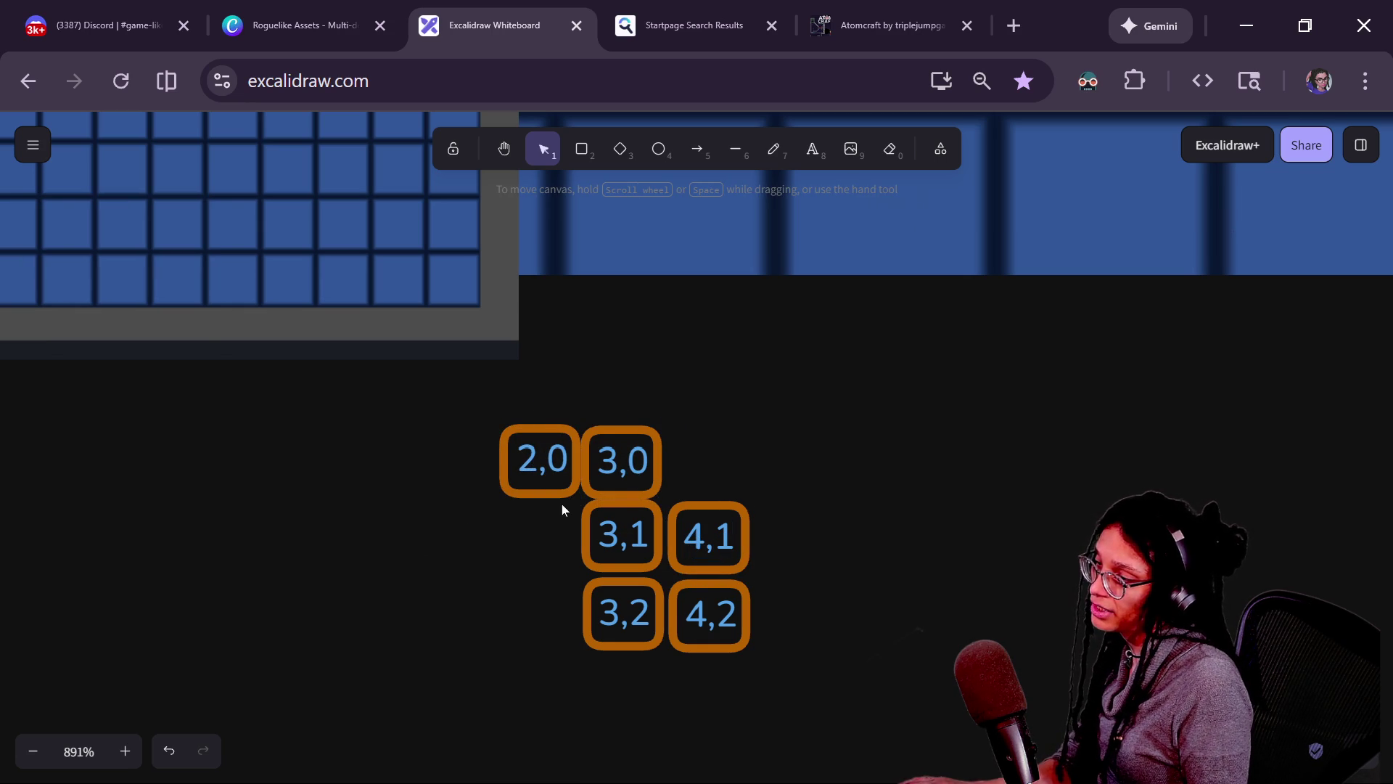
Copy the 2,0 box to the right of 3,0 and relabel it 4,0.
left_click(562, 494)
mouse_move(622, 545)
left_mouse_down()
mouse_move(625, 506)
mouse_move(726, 452)
mouse_move(706, 447)
left_mouse_up()
key("ctrl+z")
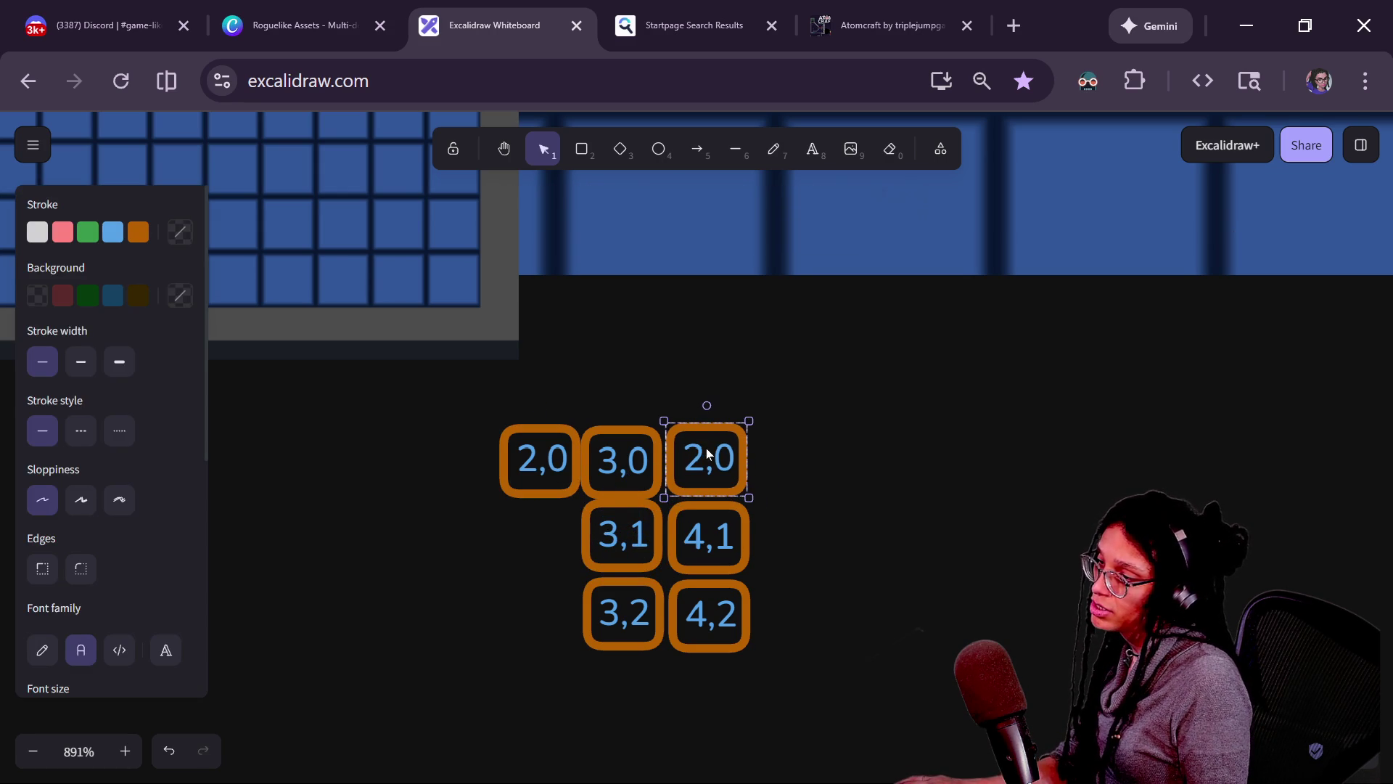
double_click(707, 454)
key("Left")
key("Right")
key("shift+Right")
key("Left")
key("BackSpace")
type("4")
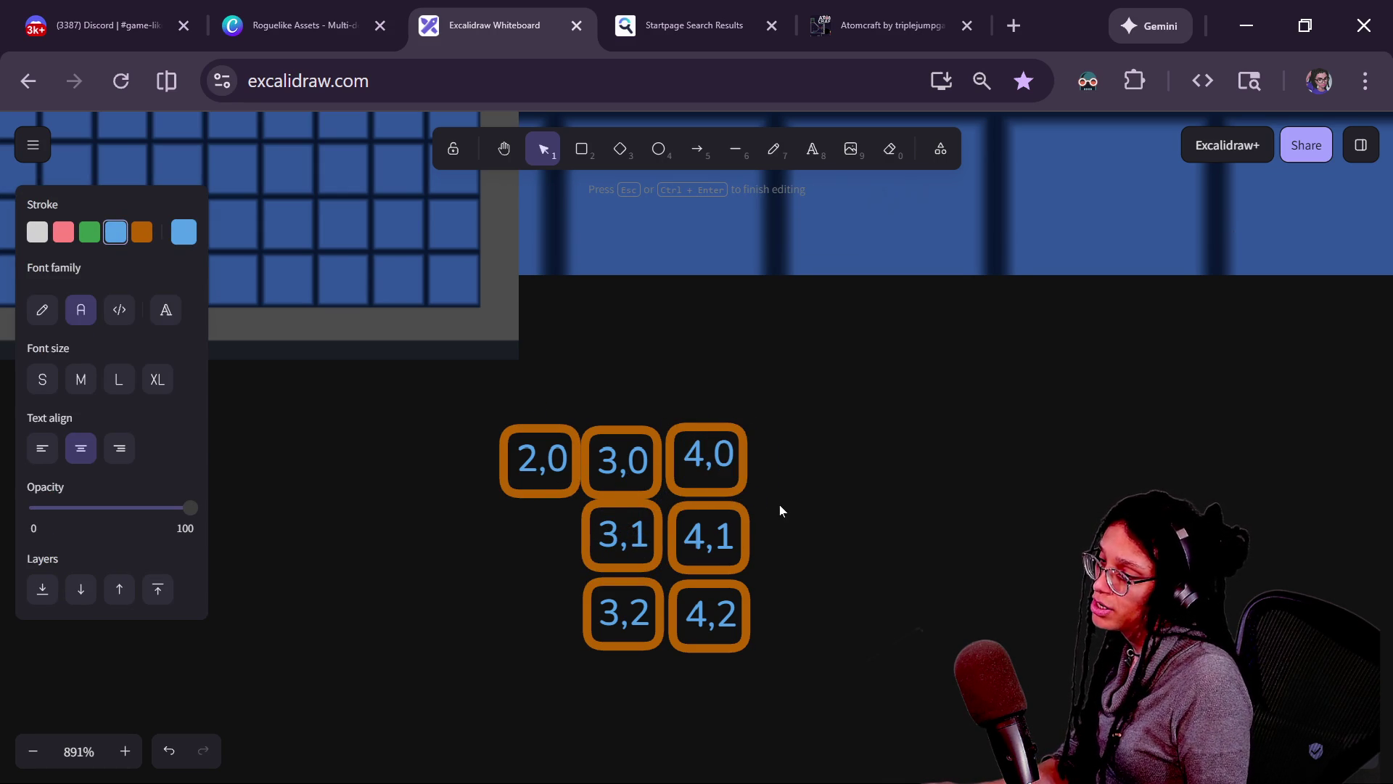
left_click(780, 507)
Duplicate the 4,0 box into the bottom-left grid slot and relabel it 2,2.
left_click(718, 477)
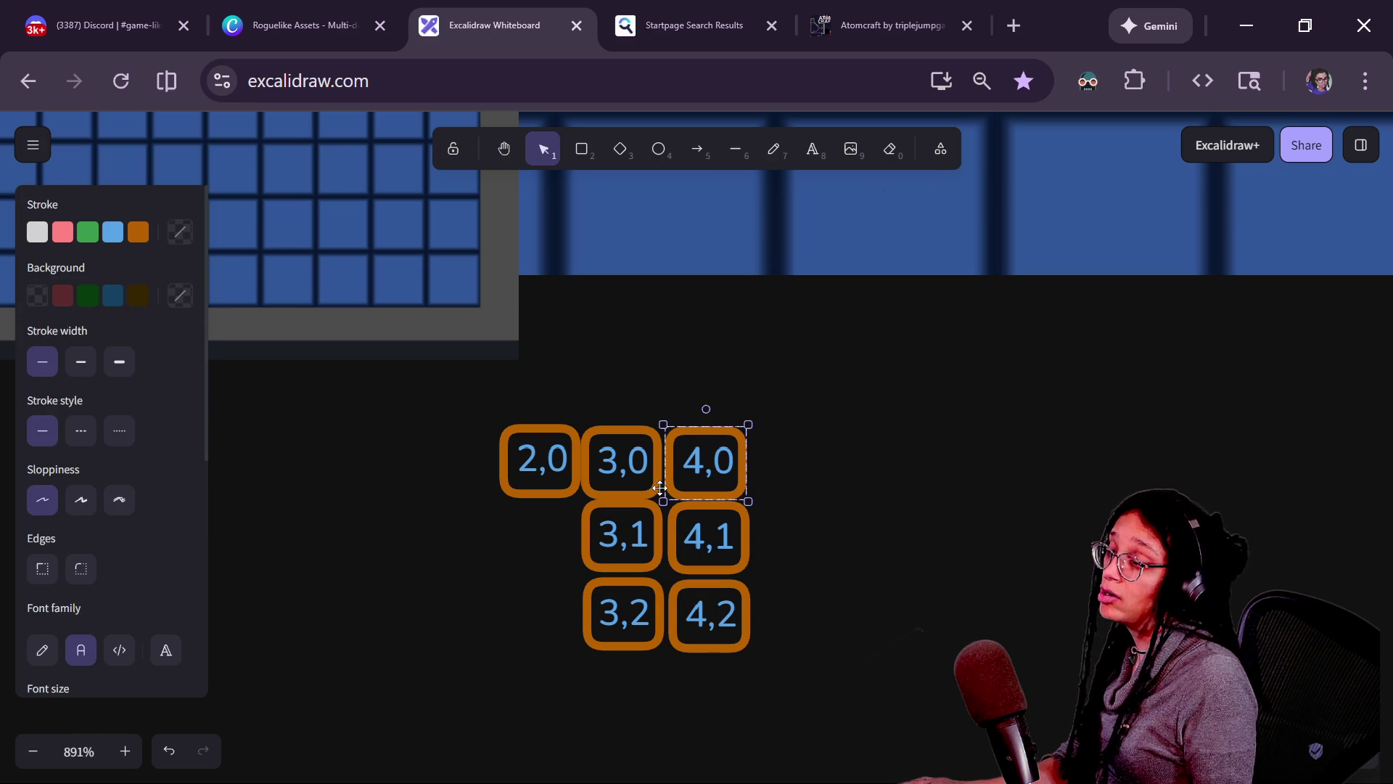
key("ctrl+d")
mouse_move(762, 548)
left_mouse_down()
mouse_move(526, 577)
mouse_move(516, 609)
left_mouse_up()
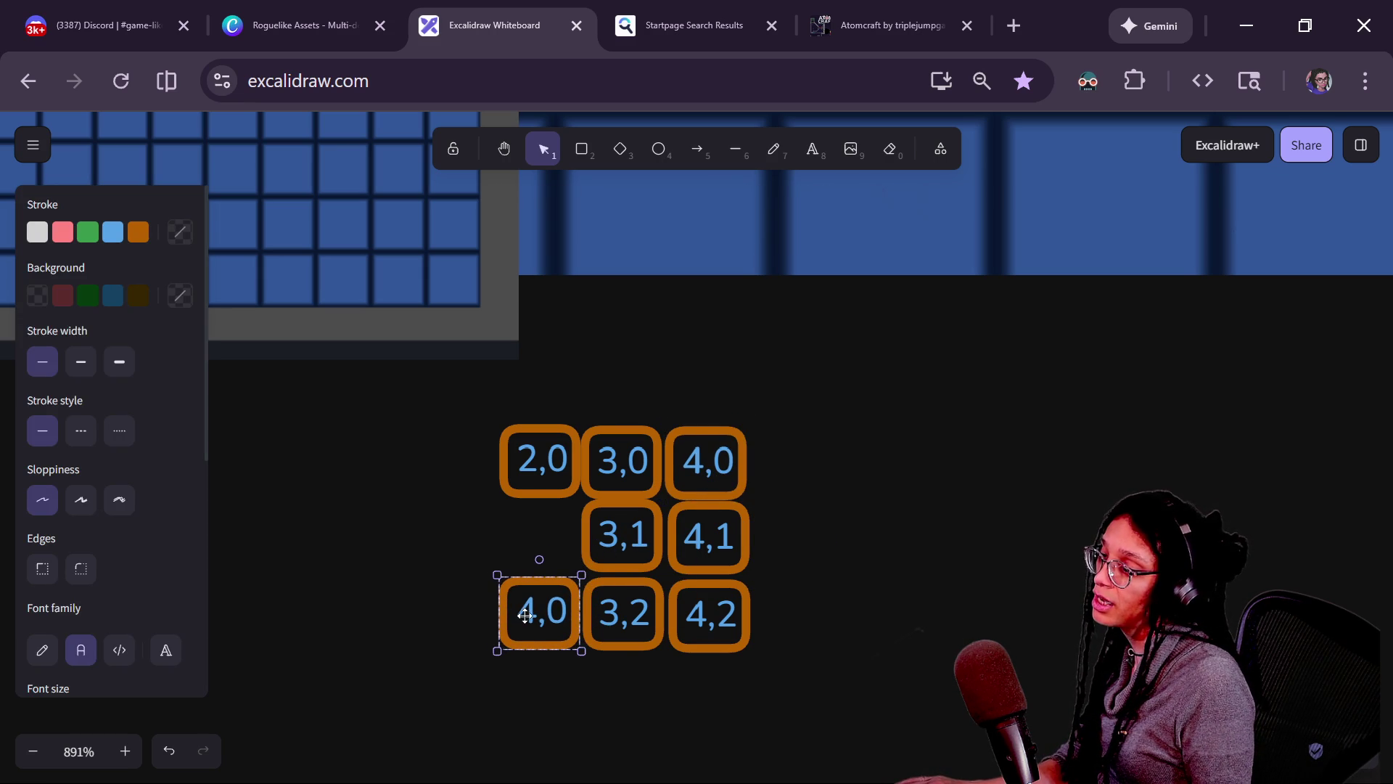
double_click(525, 617)
key("Return")
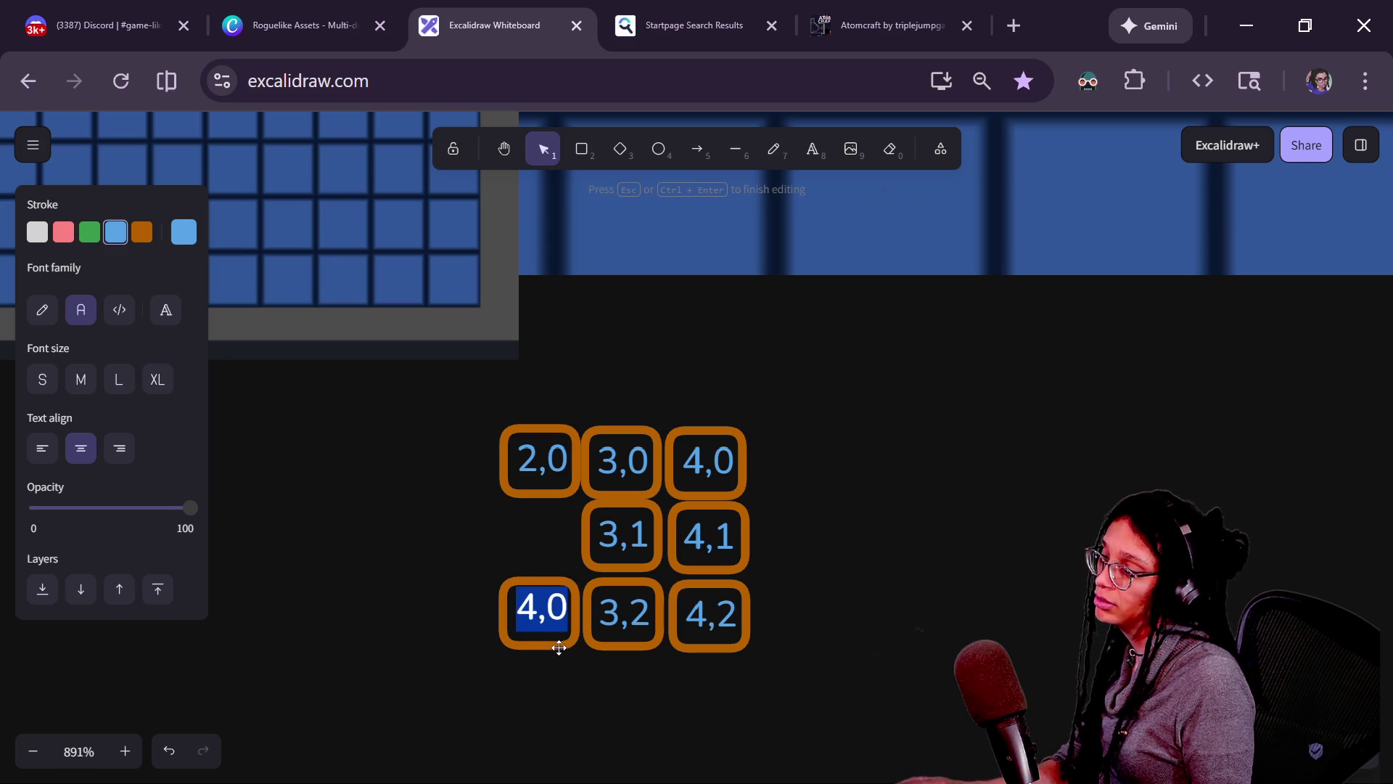
scroll(559, 648, "up", 1)
key("Right")
key("Left")
key("Left")
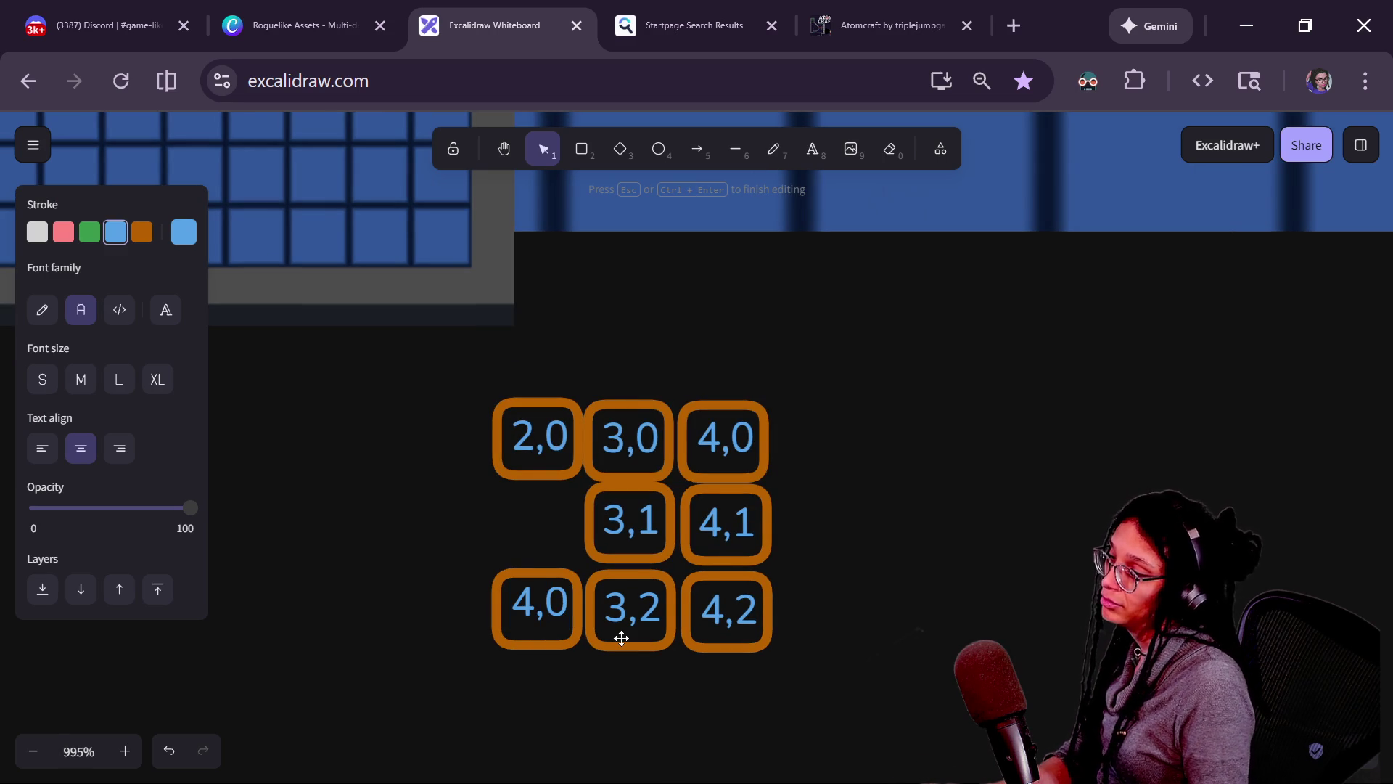
key("BackSpace")
type("2")
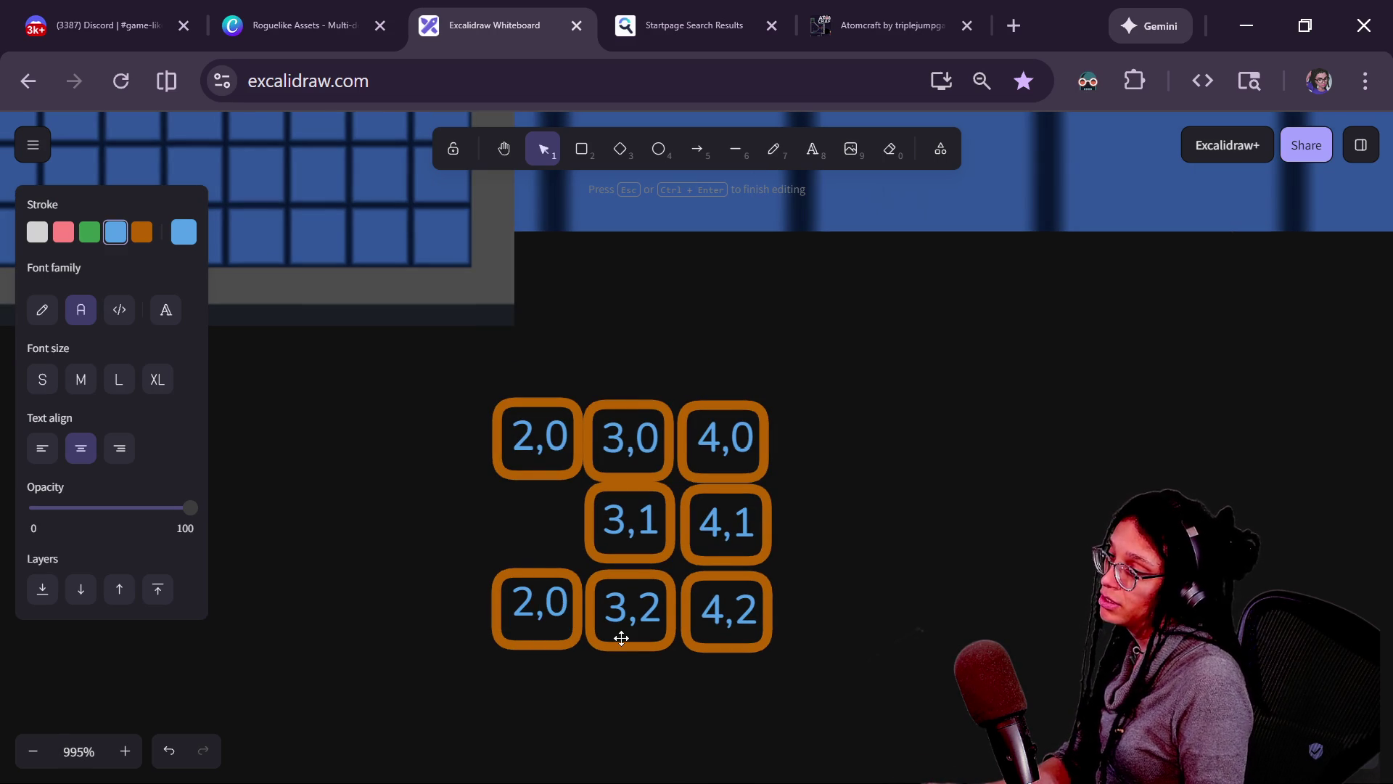
type("2")
left_click(634, 694)
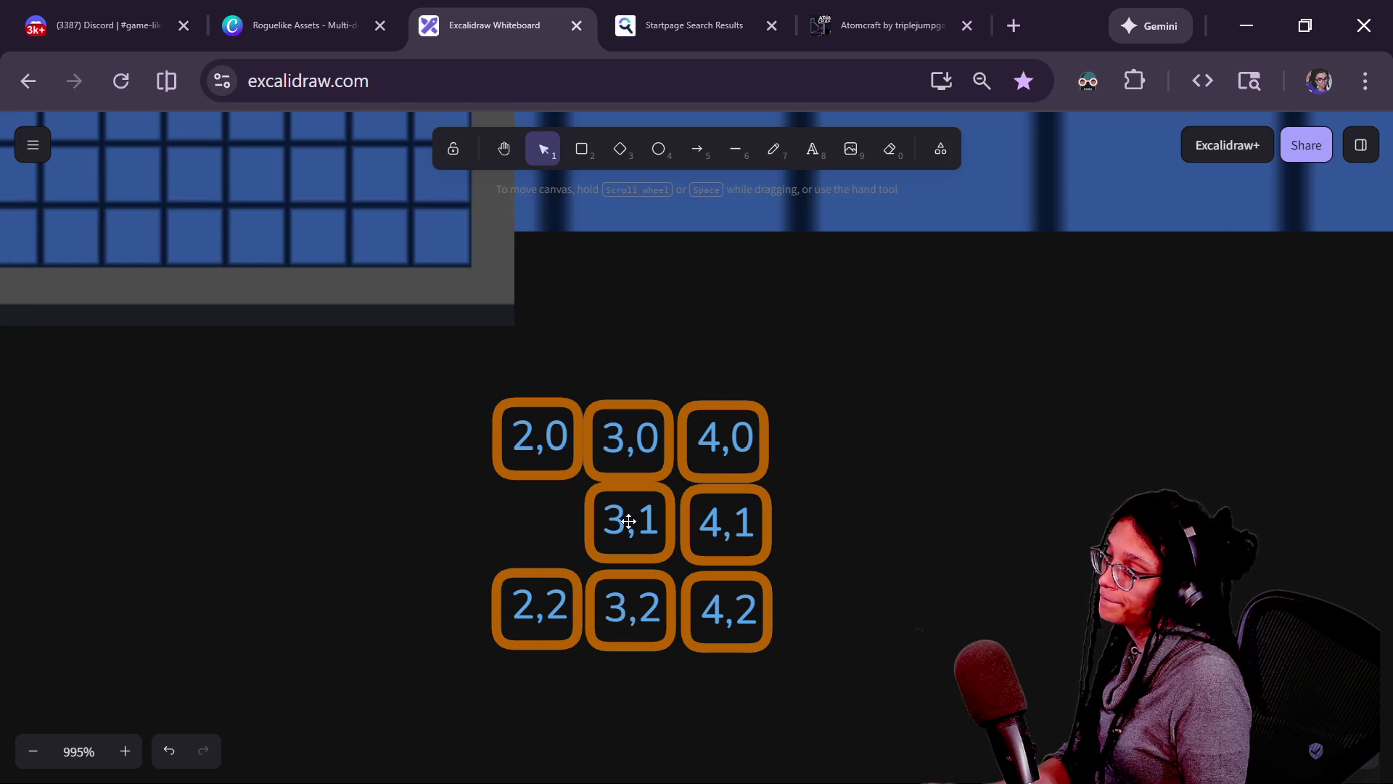
left_click(561, 595)
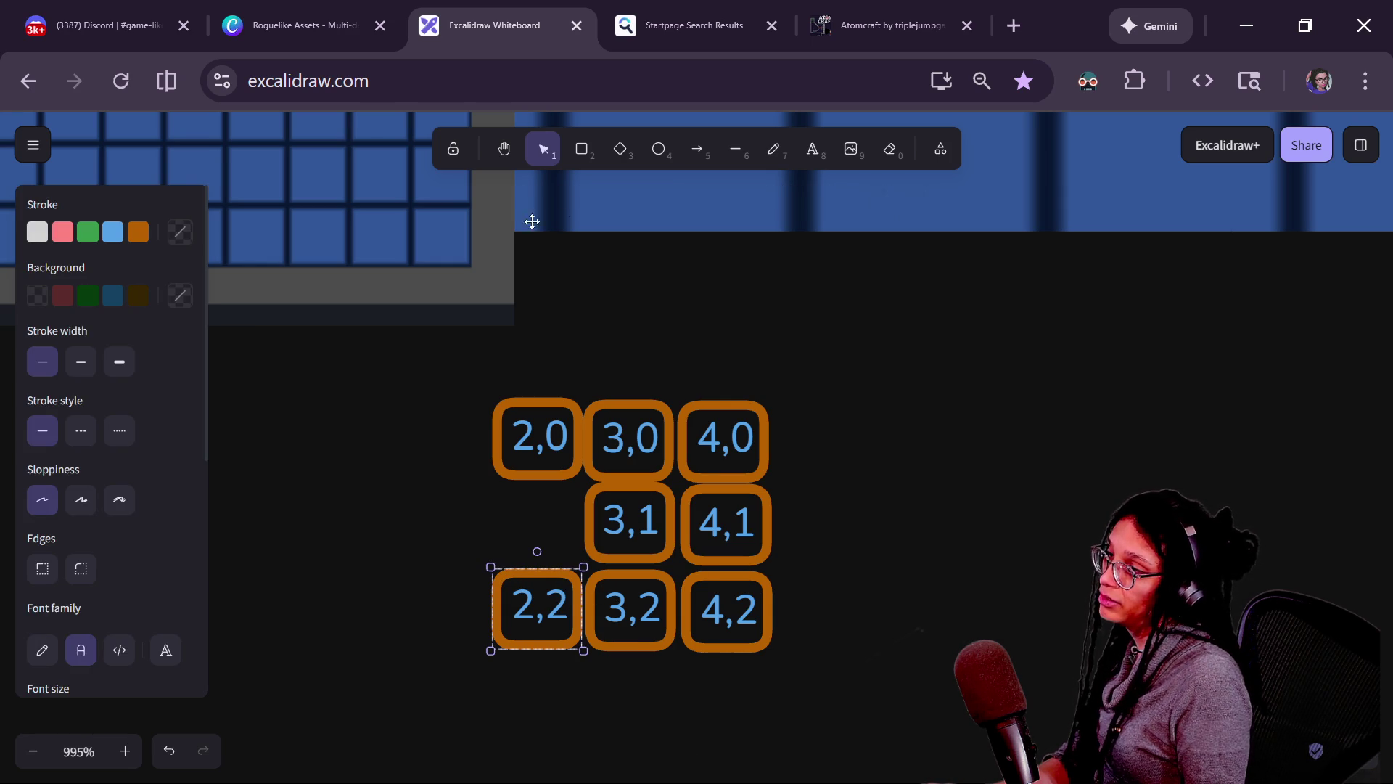
Draw a green down-left arrow to the right of the grid.
left_click(697, 148)
mouse_move(956, 512)
left_mouse_down()
mouse_move(854, 549)
mouse_move(856, 571)
mouse_move(931, 624)
mouse_move(882, 577)
mouse_move(903, 583)
mouse_move(941, 513)
left_mouse_up()
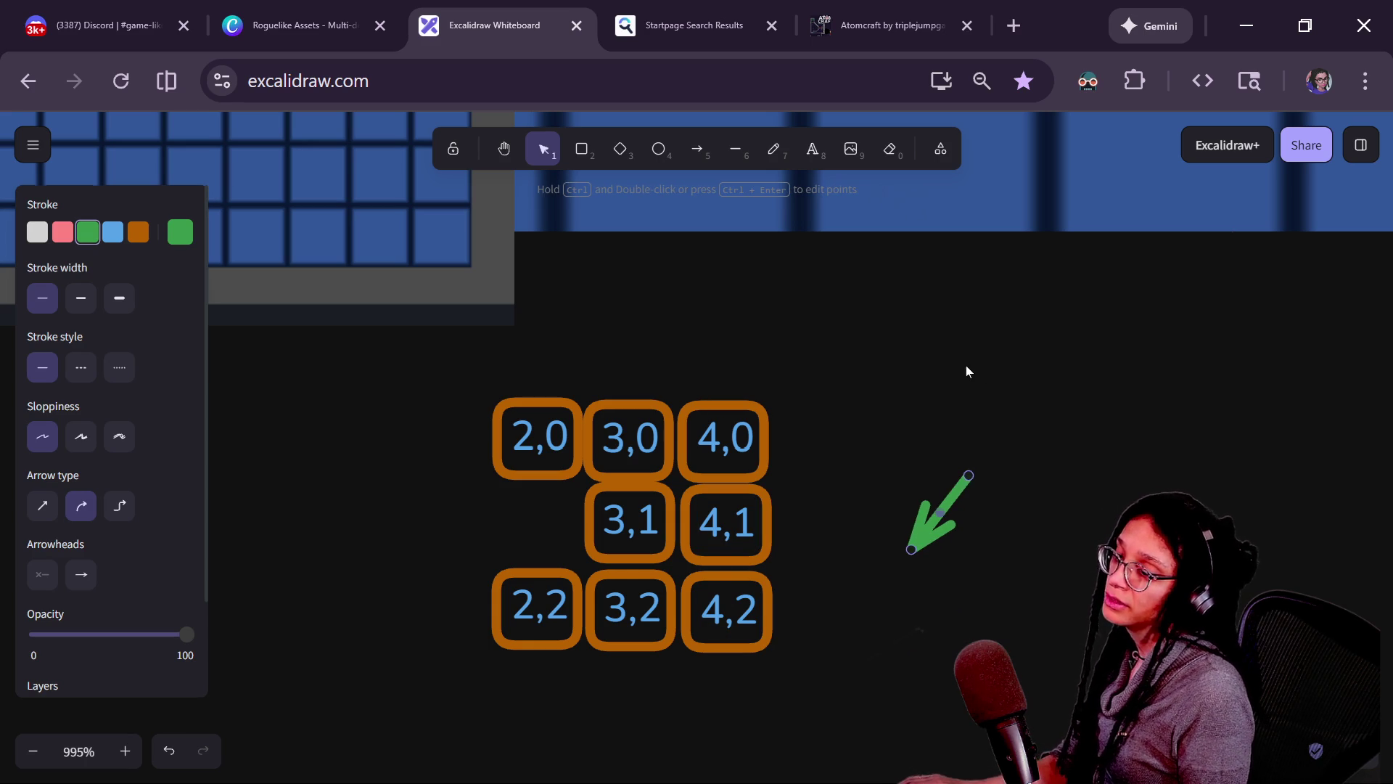
left_click(968, 372)
left_click(813, 149)
left_click_drag(948, 427, 1135, 624)
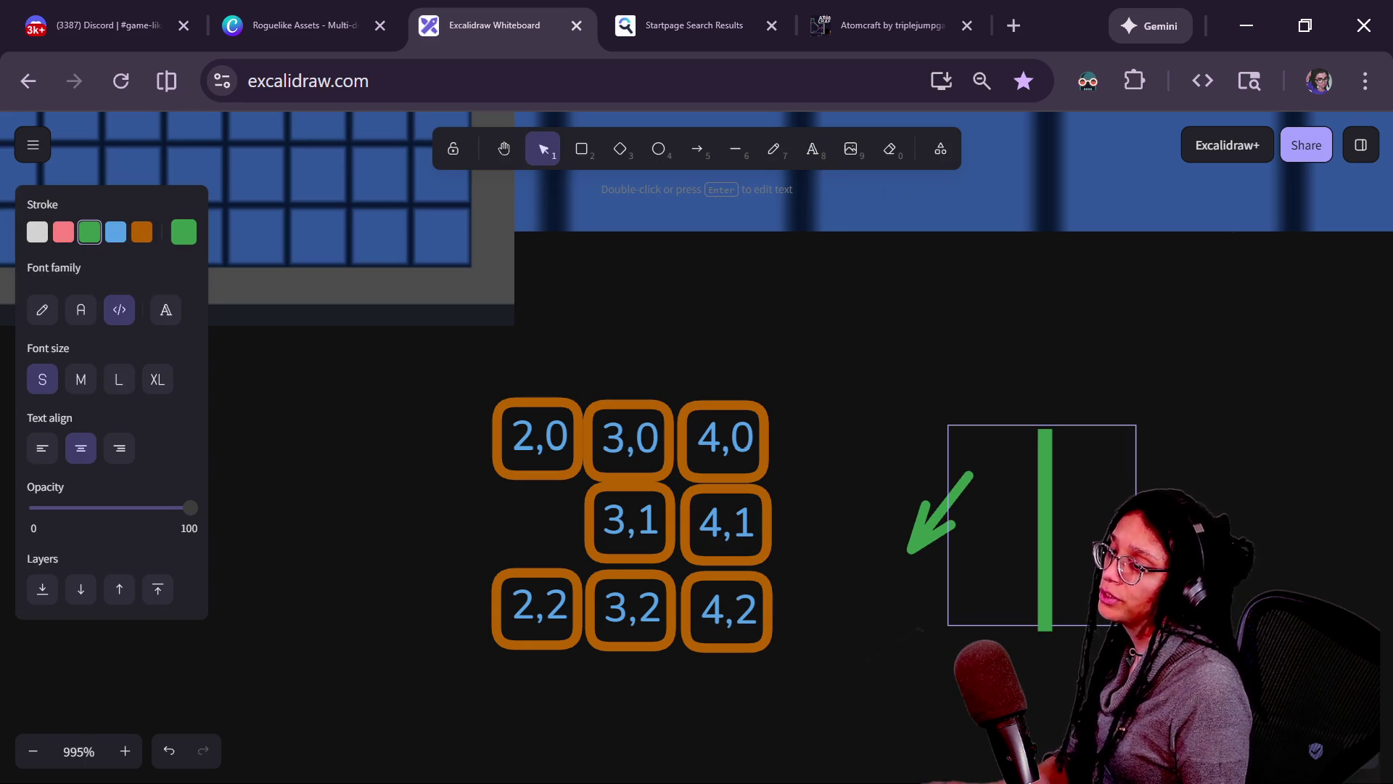
left_click(955, 380)
left_click(724, 455)
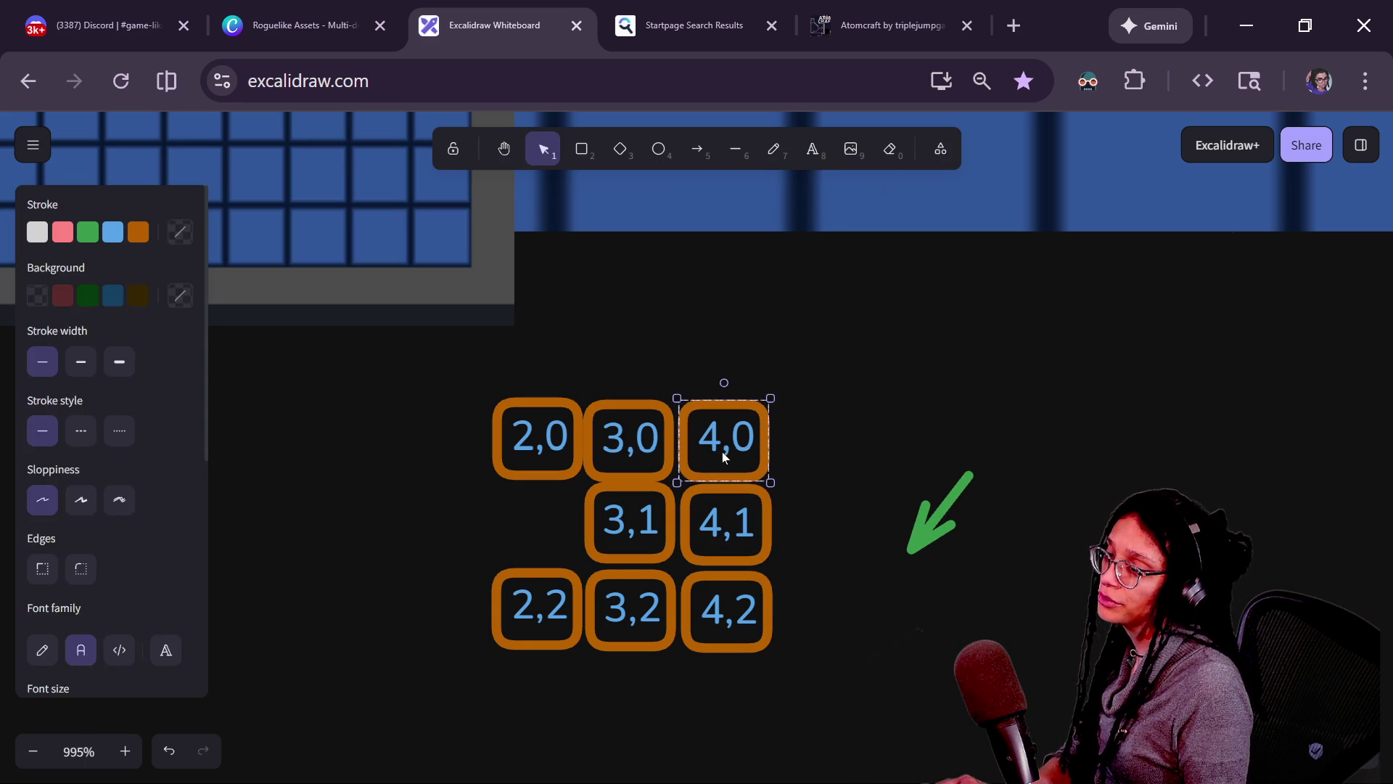
left_click(724, 456)
mouse_move(723, 456)
left_mouse_down()
mouse_move(819, 548)
mouse_move(901, 512)
left_mouse_up()
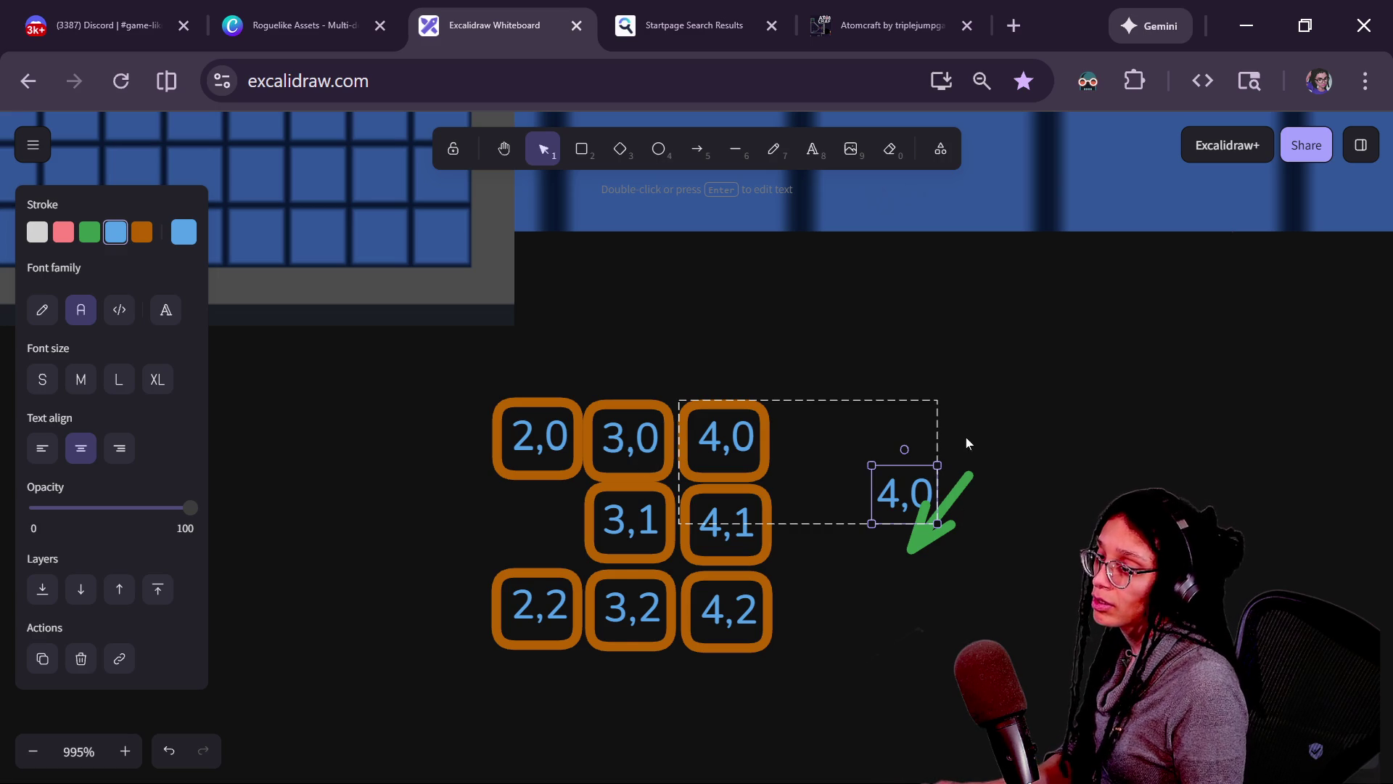
key("ctrl+z")
key("ctrl+z")
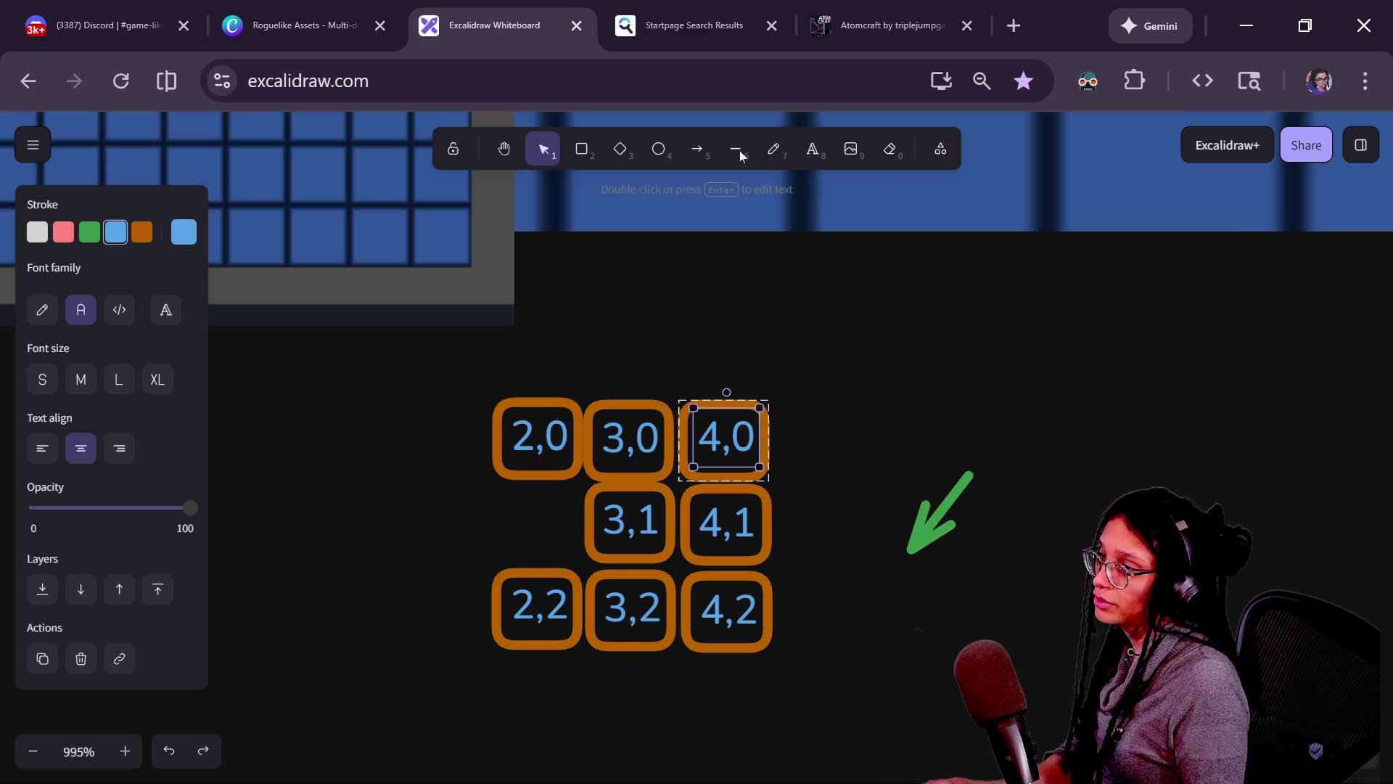
left_click(813, 149)
Add a green '-1,+1' text label just above the arrow.
left_click(947, 367)
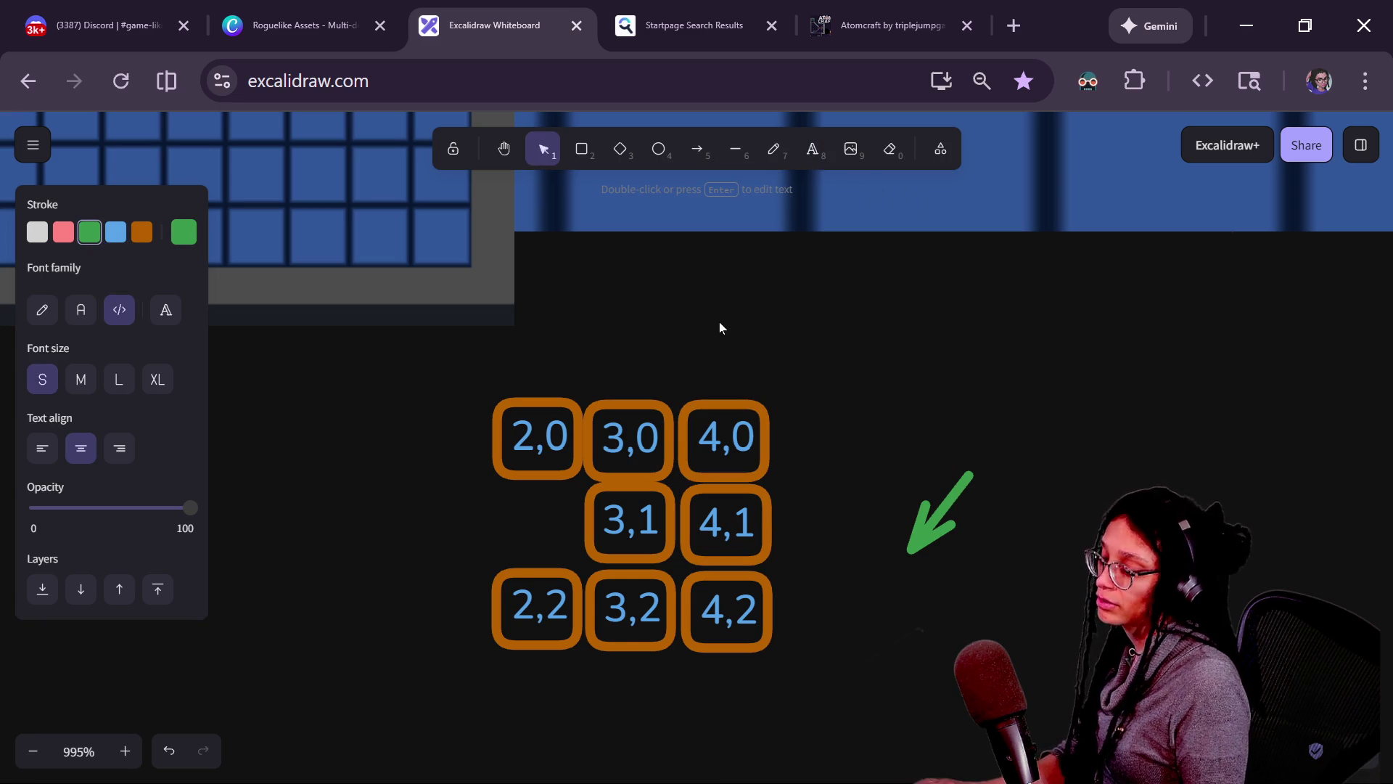
type("f")
left_click(825, 286)
left_click(939, 412)
mouse_move(940, 412)
left_mouse_down()
mouse_move(943, 464)
mouse_move(975, 431)
mouse_move(803, 491)
mouse_move(824, 413)
left_mouse_up()
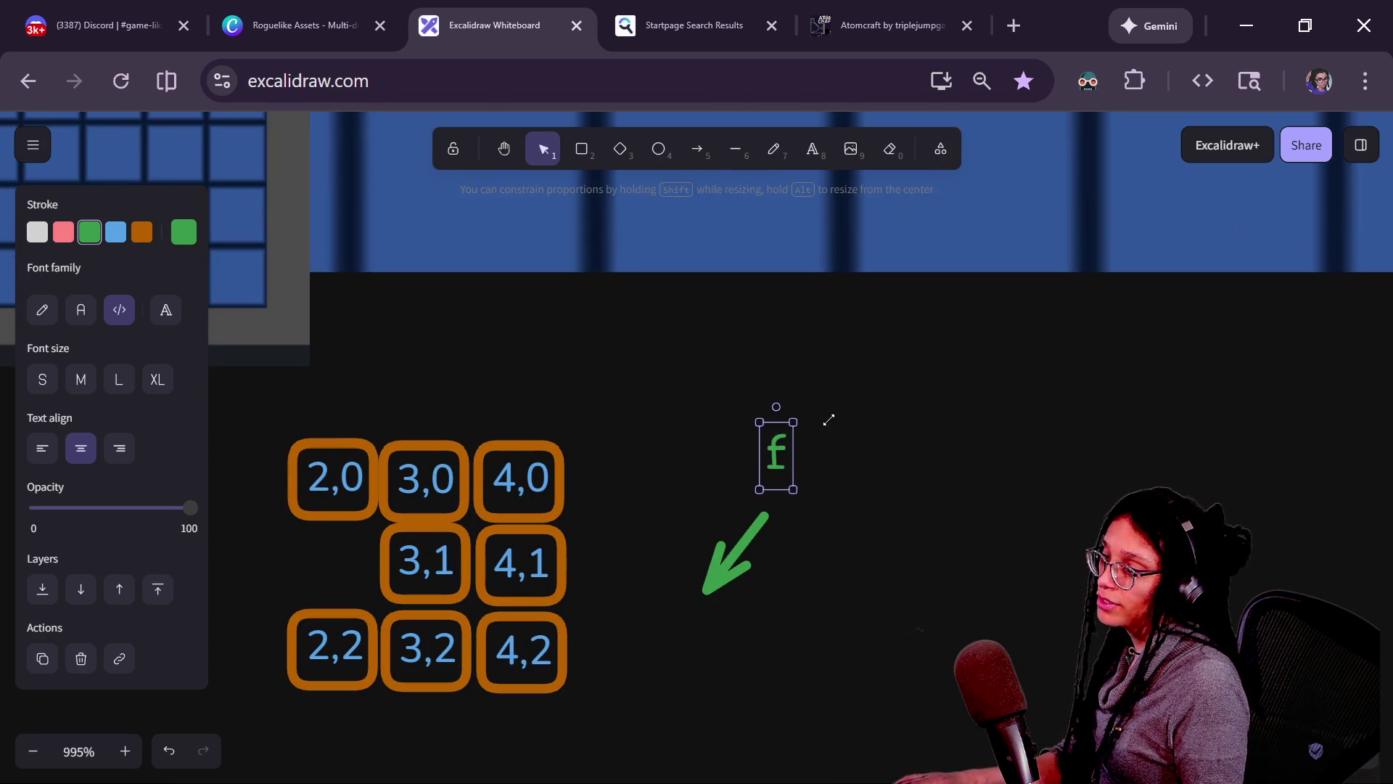
double_click(775, 451)
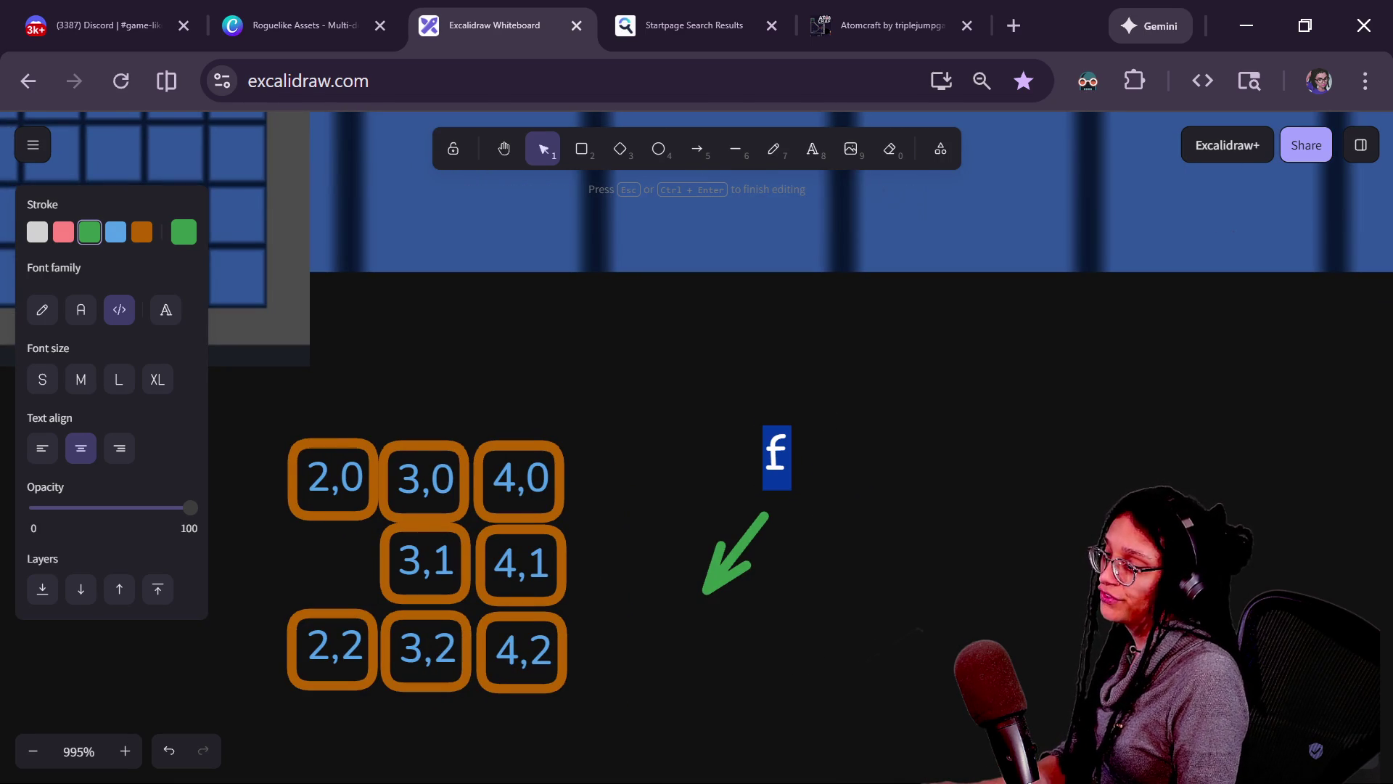
type("-1,+1")
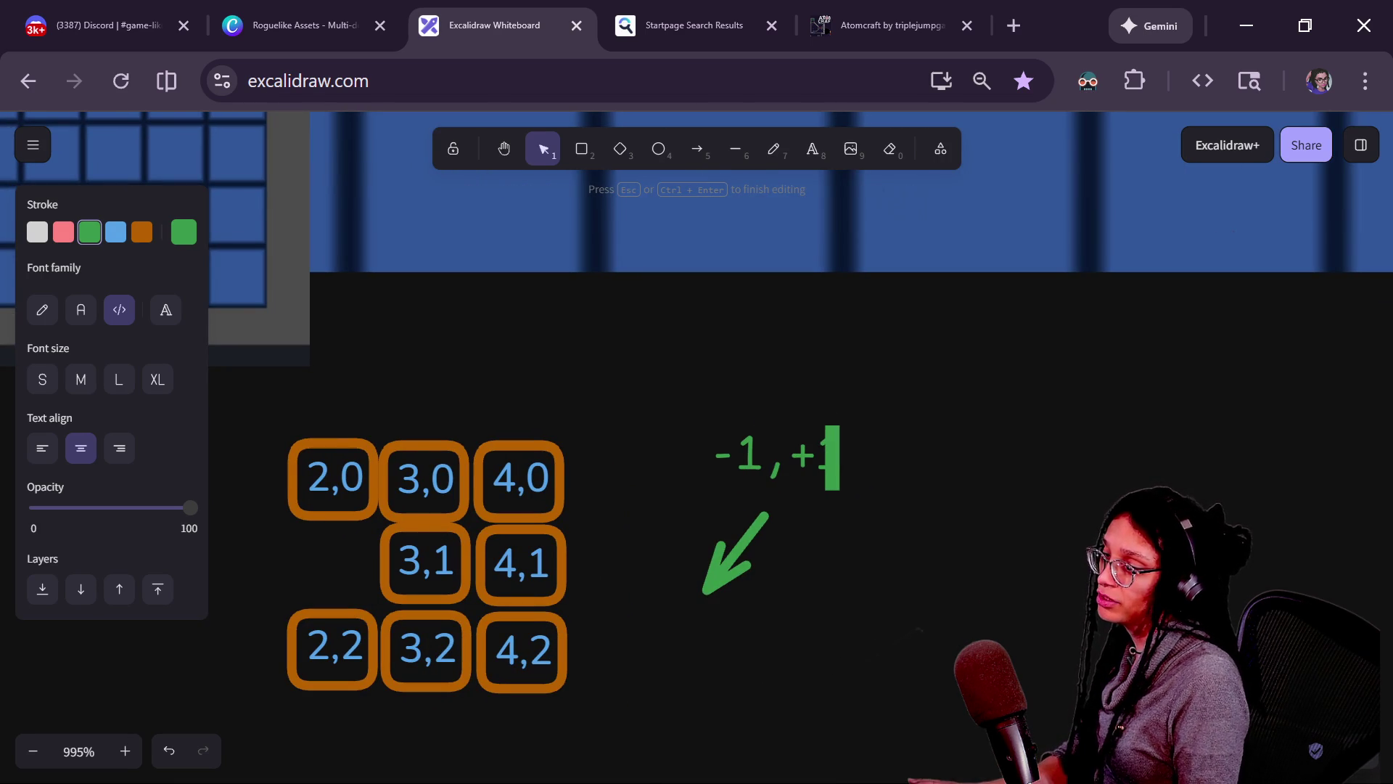
key("Escape")
left_click_drag(722, 477, 741, 503)
Duplicate the '-1,+1' label and move the copy up and to the right.
key("ctrl+d")
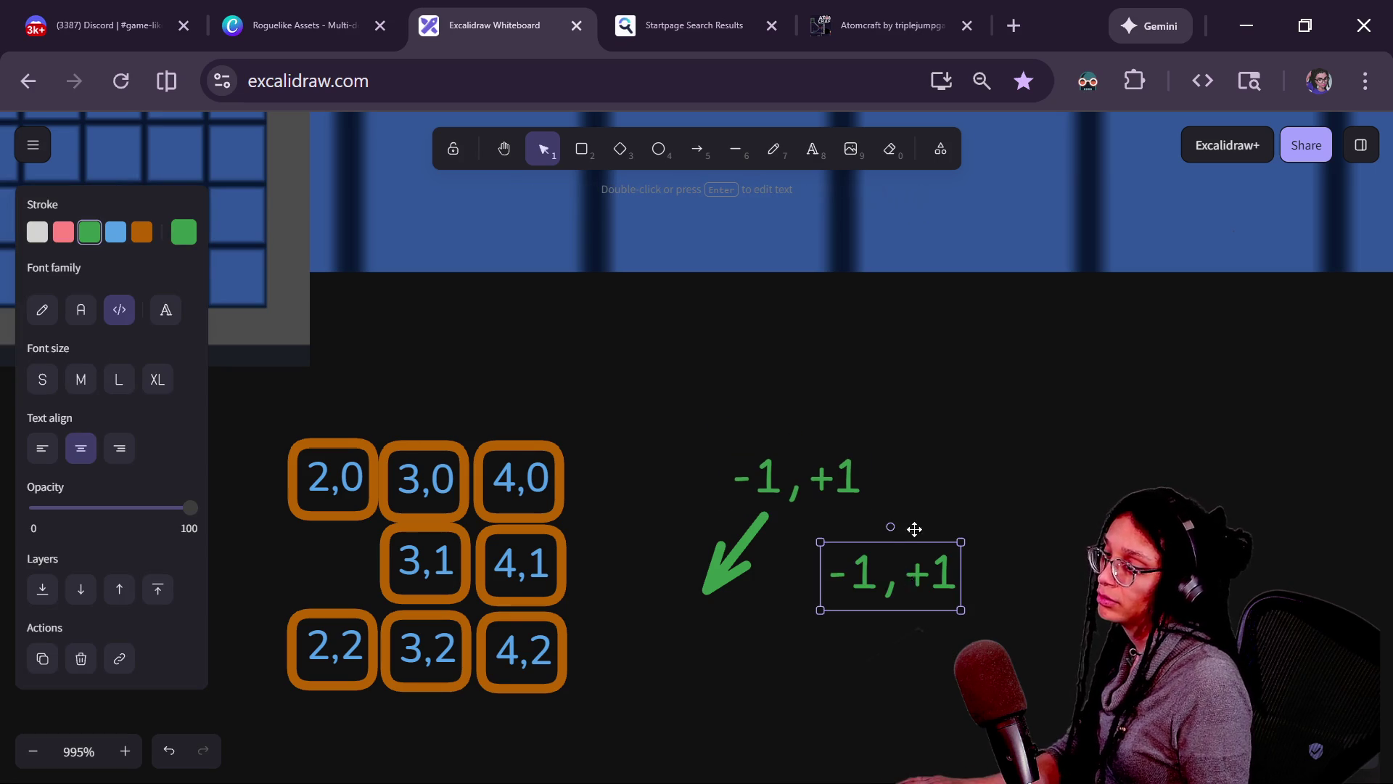
left_click_drag(914, 529, 1020, 325)
left_click(703, 147)
mouse_move(922, 409)
left_mouse_down()
mouse_move(648, 482)
mouse_move(738, 389)
mouse_move(762, 408)
left_mouse_up()
key("ctrl+z")
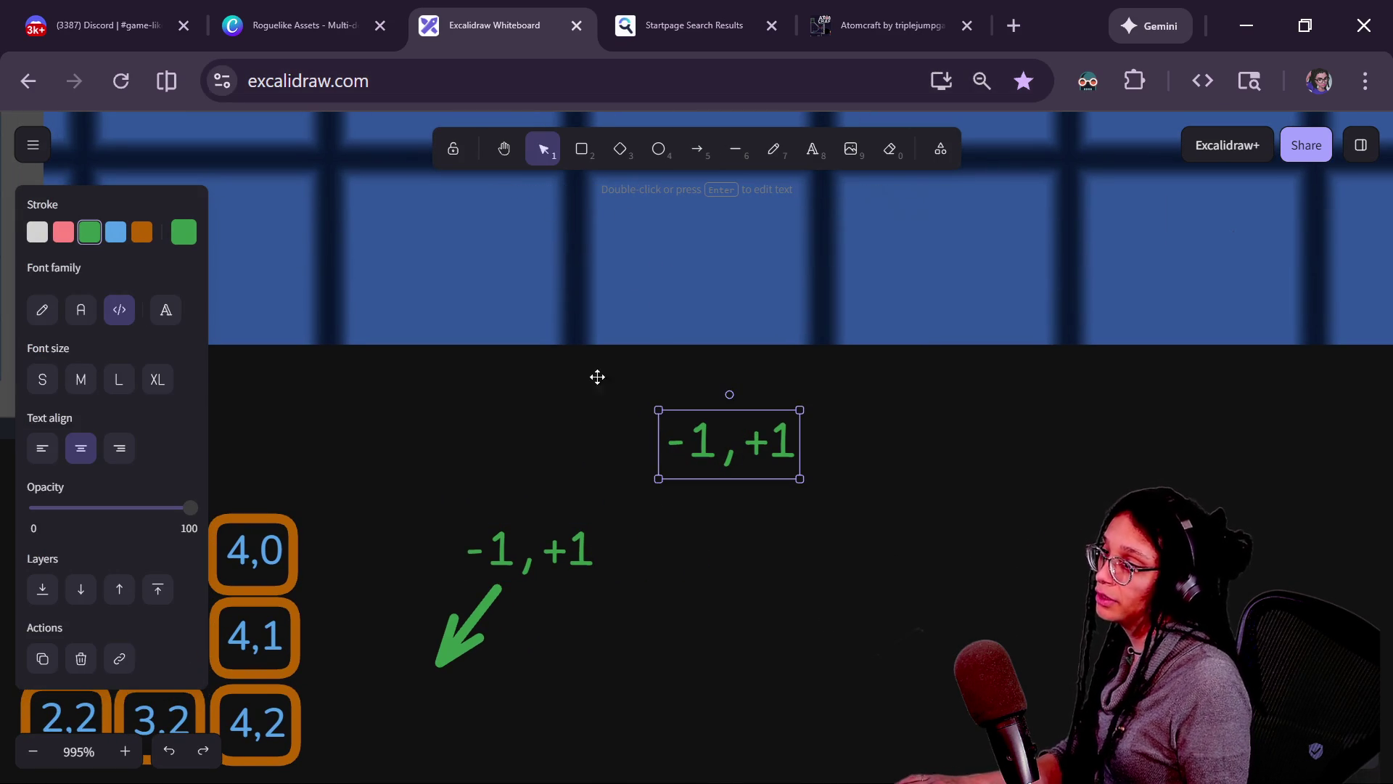
left_click(613, 490)
Draw a green up-right arrow and move the -1,+1 label beside it.
key("r")
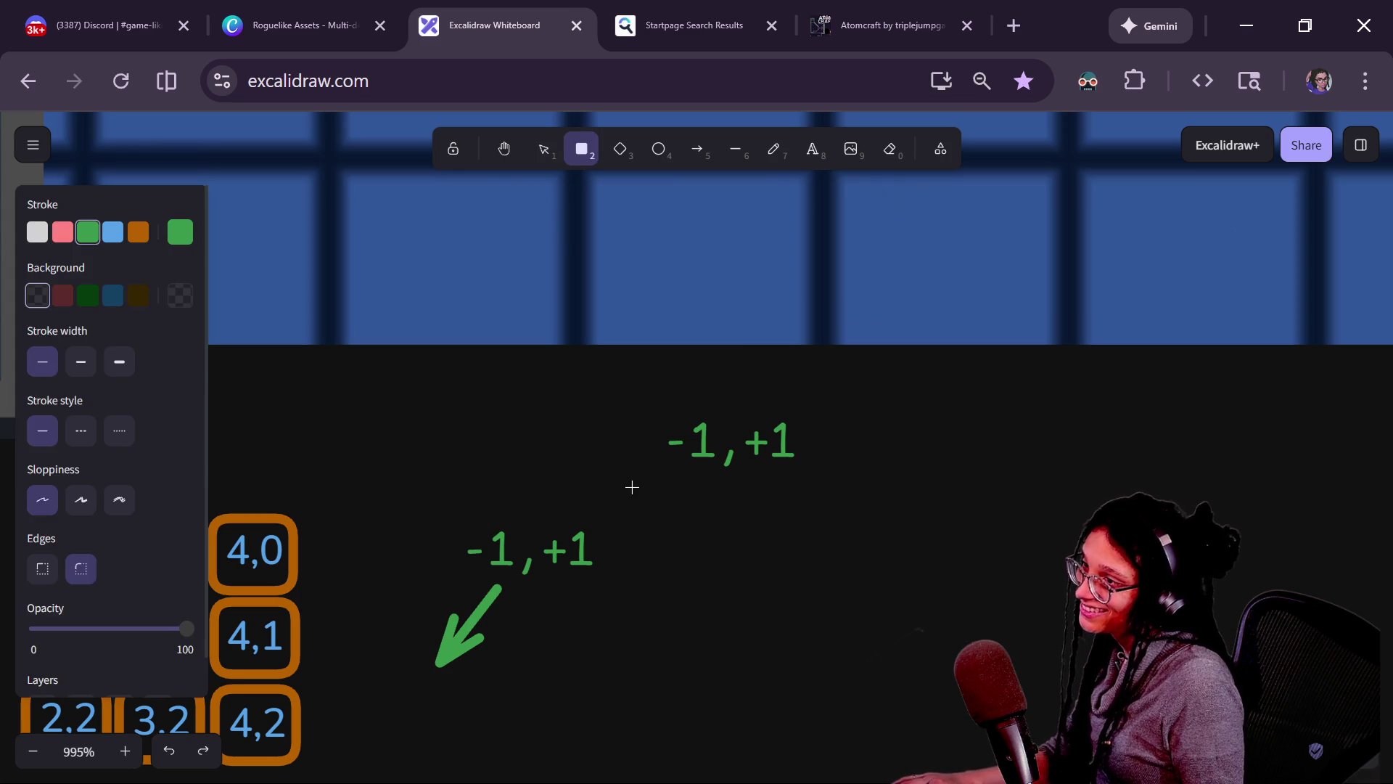
key("a")
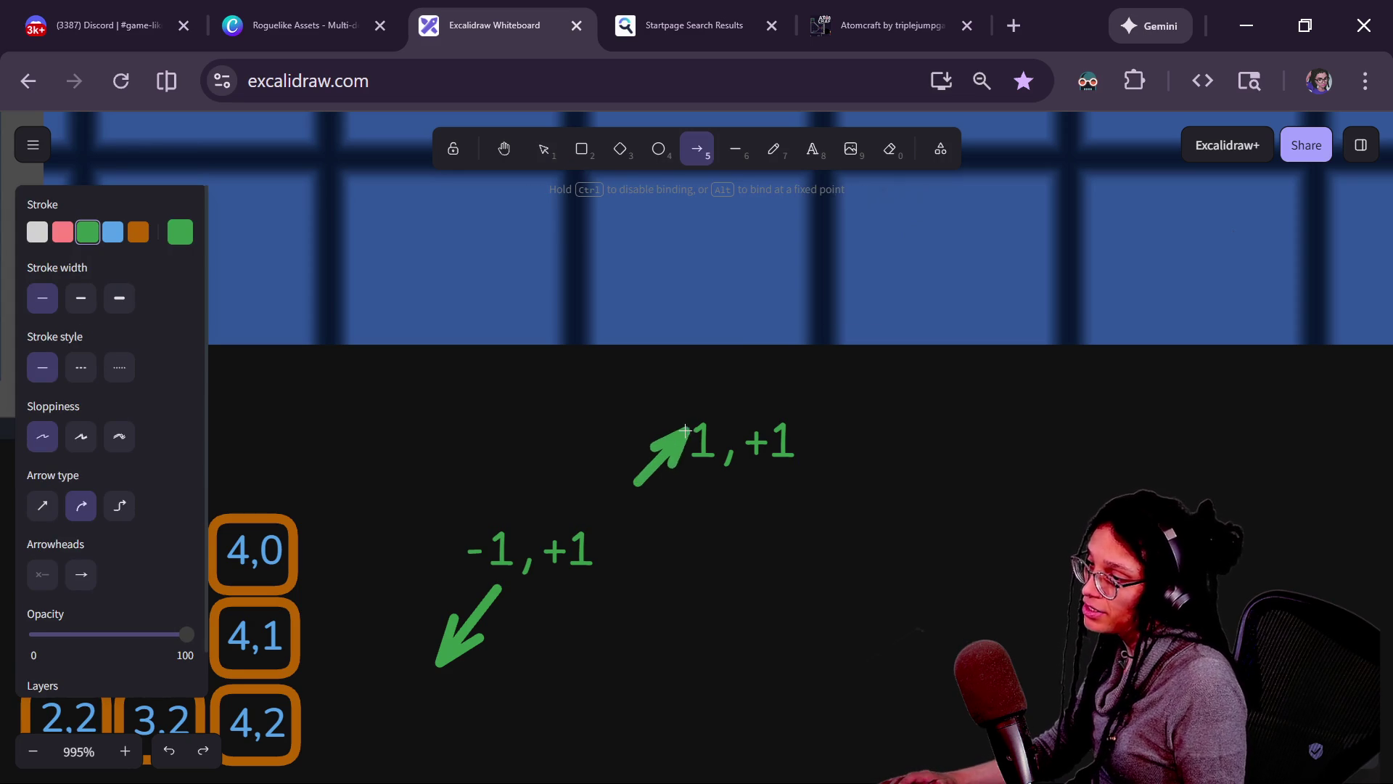
left_click_drag(686, 431, 702, 412)
left_click_drag(741, 462, 794, 404)
scroll(834, 399, "down", 2)
scroll(835, 399, "left", 2)
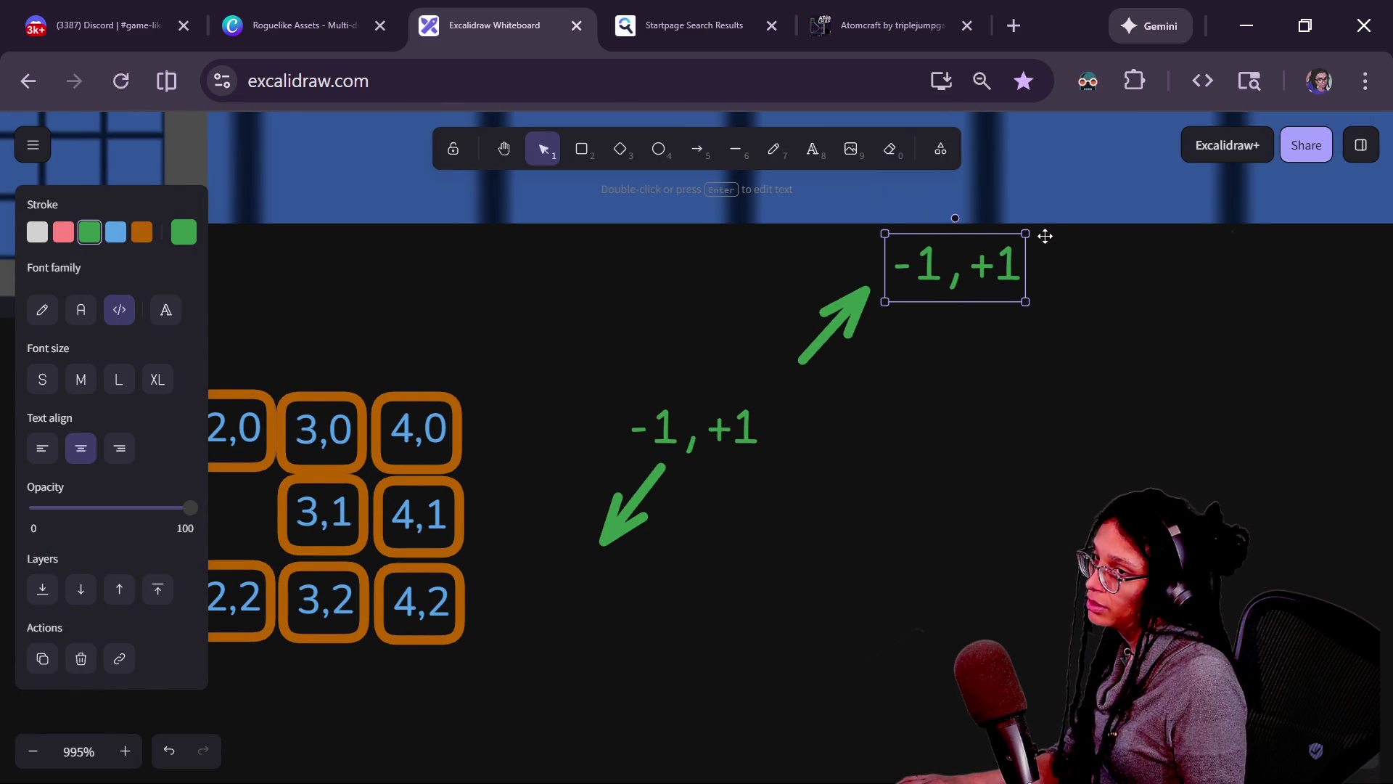
Change that label's text from -1,+1 to +1,-1.
key("Return")
key("Right")
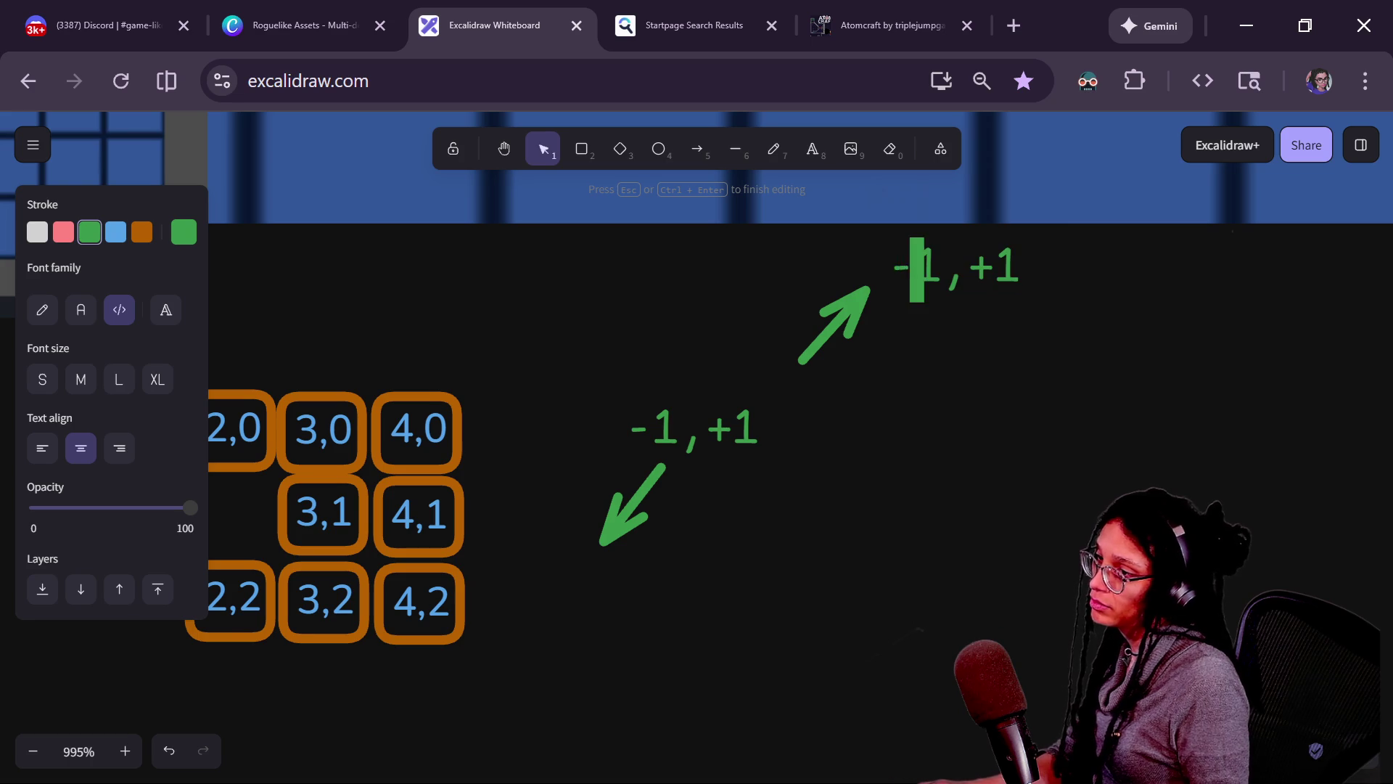
key("BackSpace")
type("+")
key("Right")
key("Right")
key("Right")
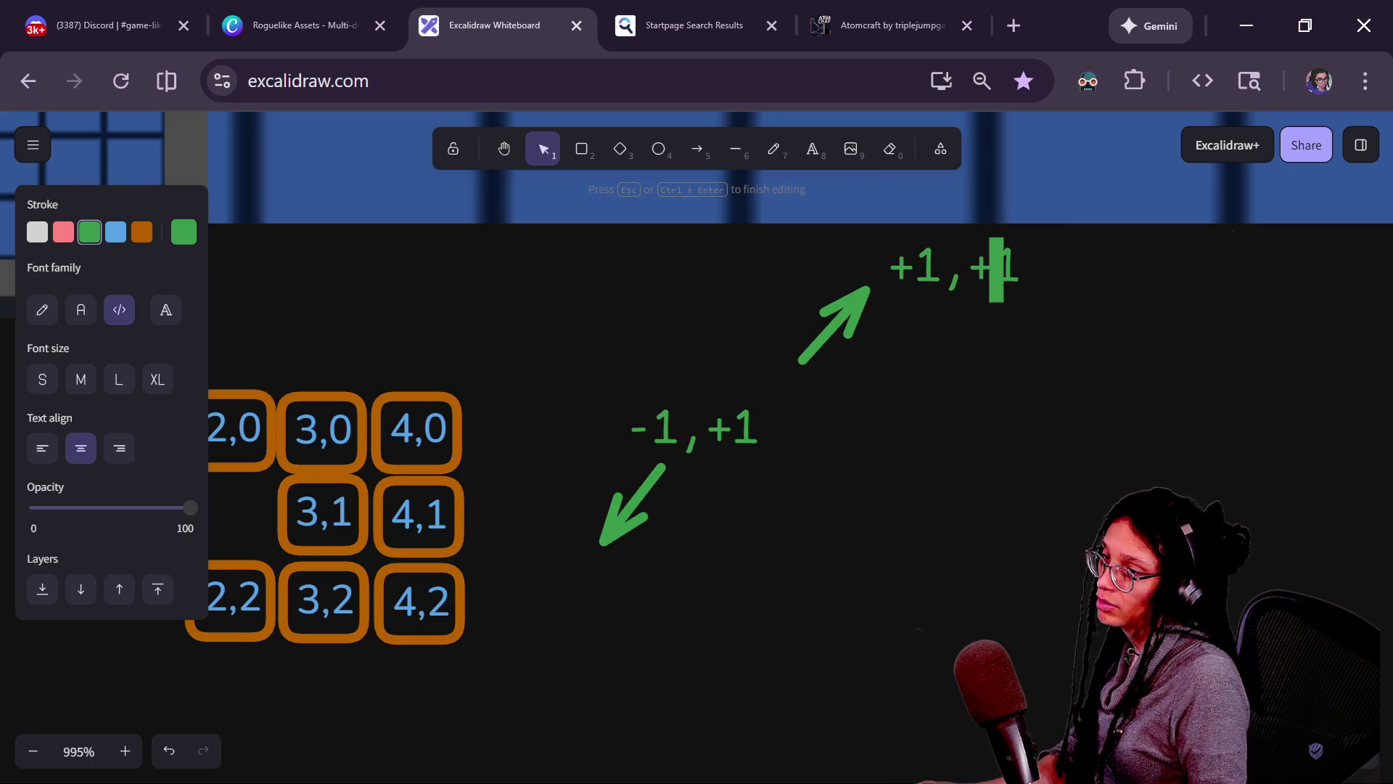
type("0")
key("BackSpace")
key("BackSpace")
type("-")
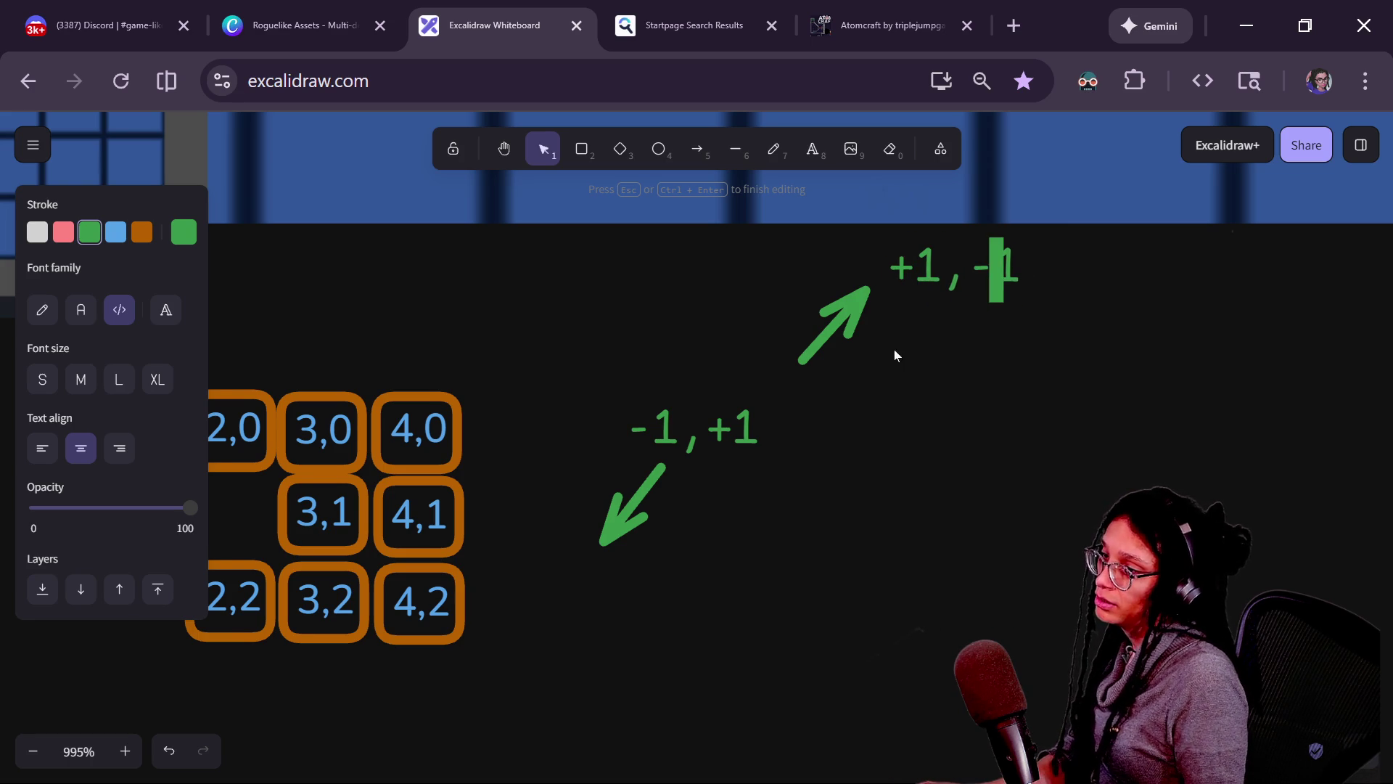
left_click(894, 350)
Duplicate the up-right arrow as an up-left arrow, shifted slightly left.
left_click(838, 331)
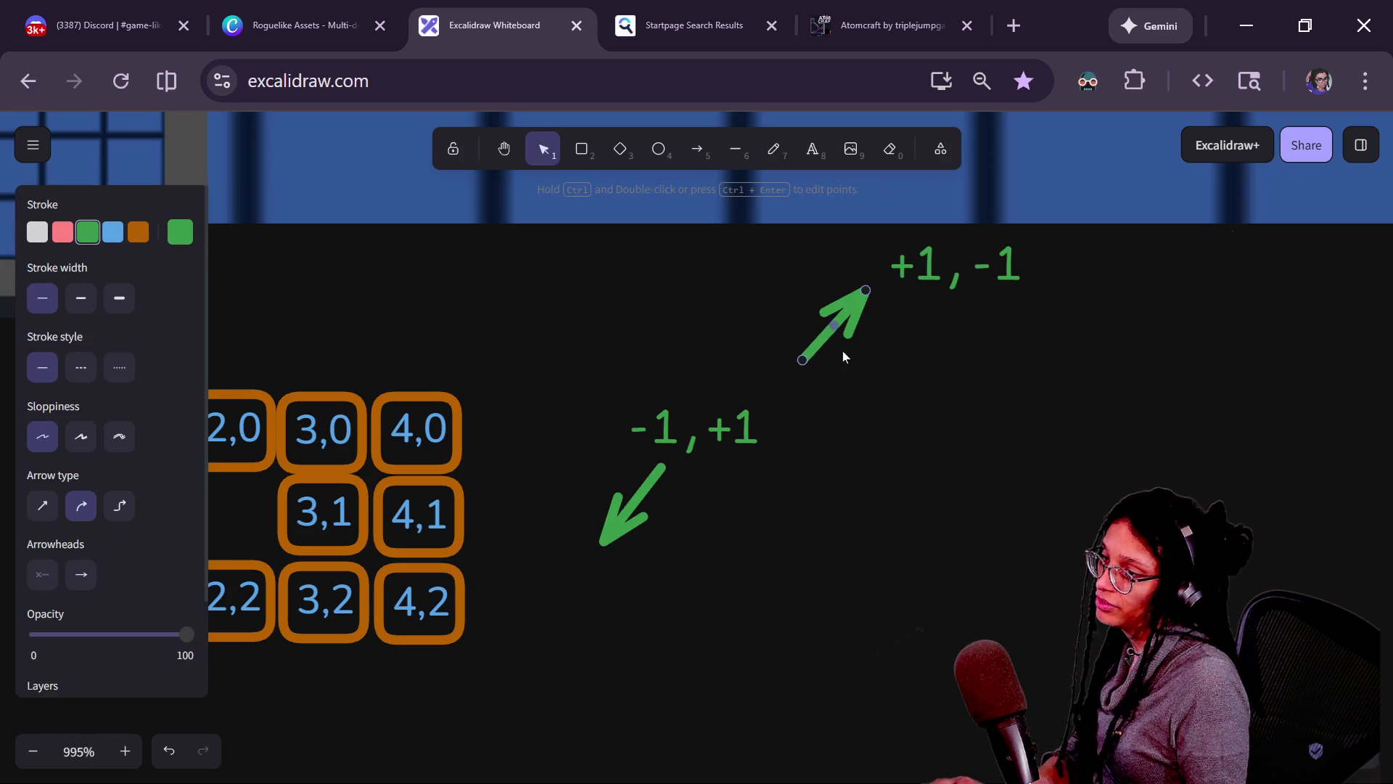
key("ctrl+d")
mouse_move(918, 403)
left_mouse_down()
mouse_move(716, 324)
mouse_move(955, 391)
mouse_move(686, 321)
mouse_move(756, 398)
mouse_move(755, 372)
left_mouse_up()
left_click(950, 403)
left_click(916, 382)
mouse_move(729, 311)
left_mouse_down()
mouse_move(676, 290)
mouse_move(680, 302)
left_mouse_up()
Copy the +1,-1 label above the up-left arrow and change it to -1,-1.
left_click(912, 264)
mouse_move(912, 264)
left_mouse_down()
mouse_move(1009, 348)
mouse_move(595, 279)
mouse_move(577, 254)
left_mouse_up()
key("Return")
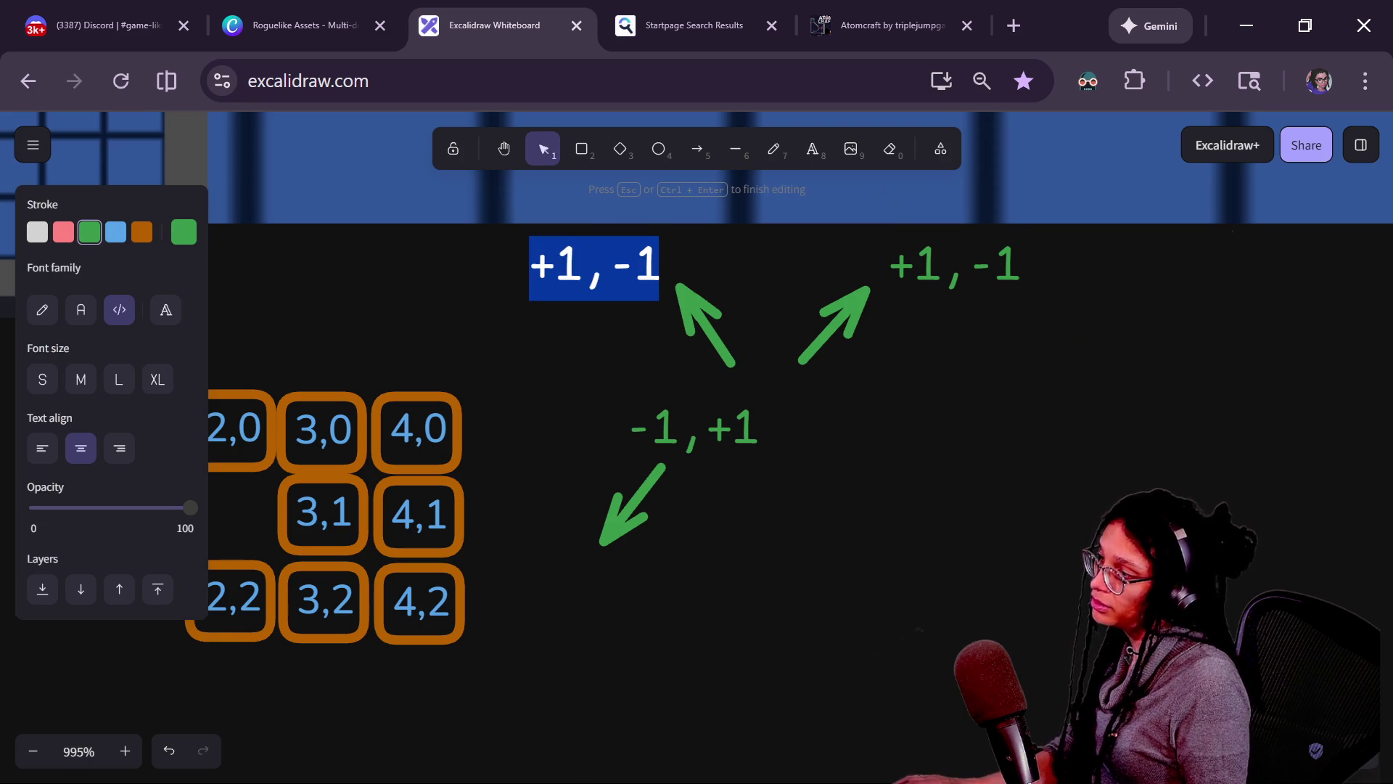
type("-1,-1")
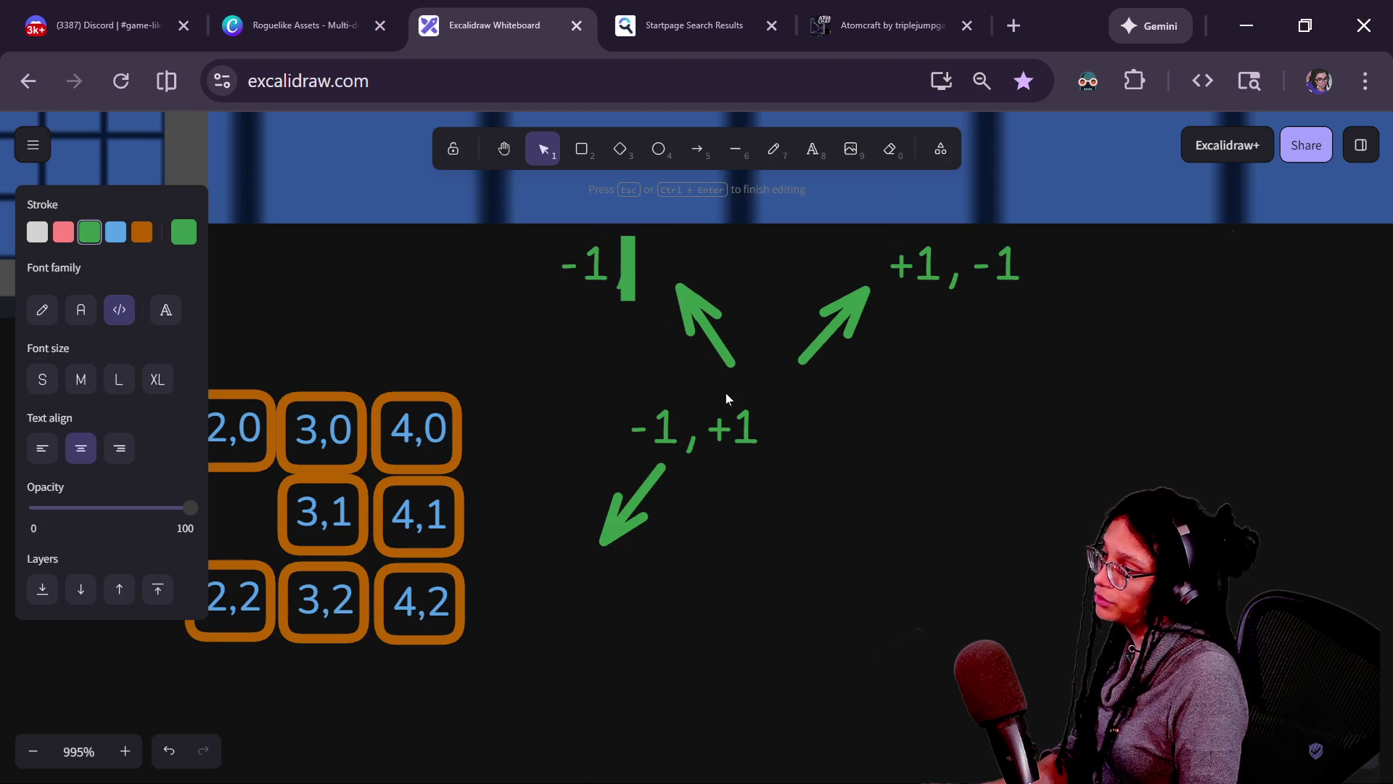
key("Escape")
left_click(657, 429)
left_click(603, 265)
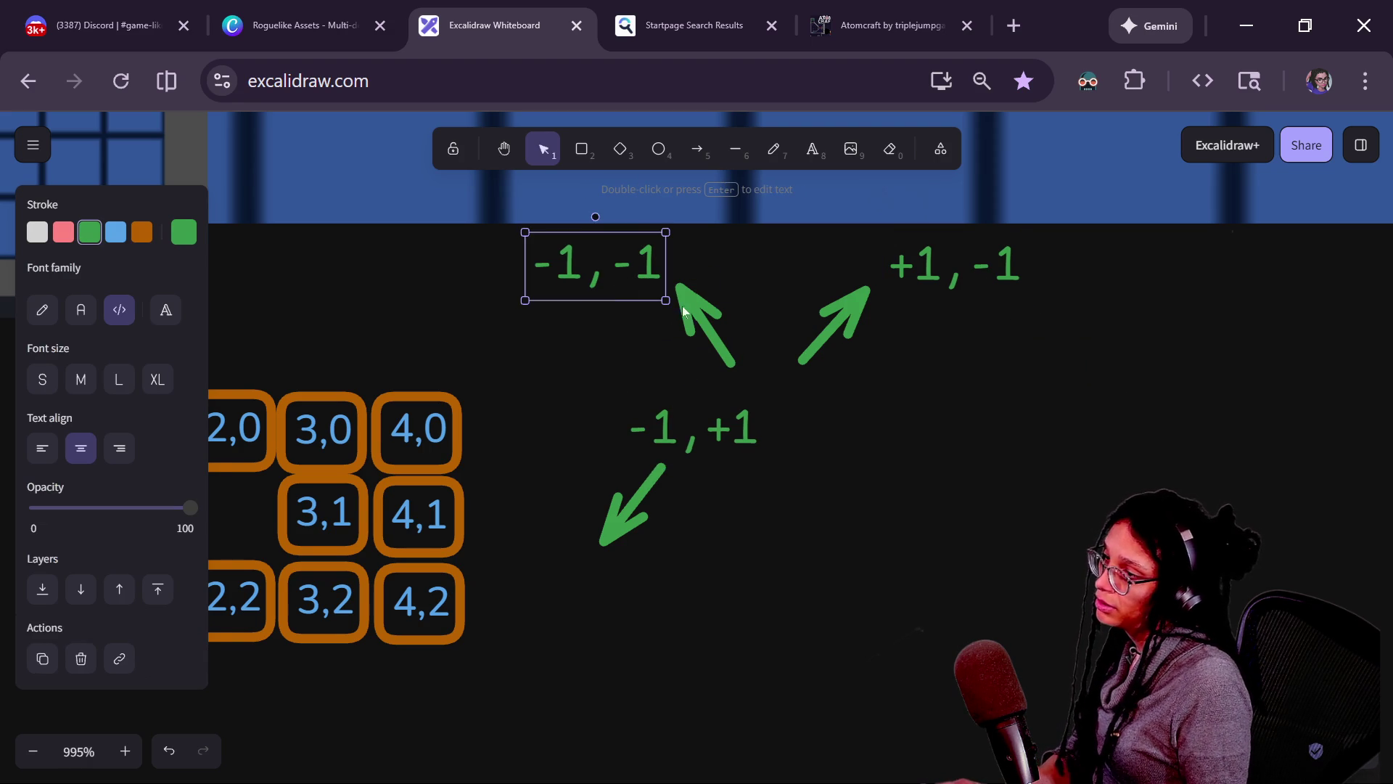
key("Escape")
Draw a new arrow pointing down-right.
key("a")
left_click_drag(809, 440, 951, 553)
left_click(719, 431)
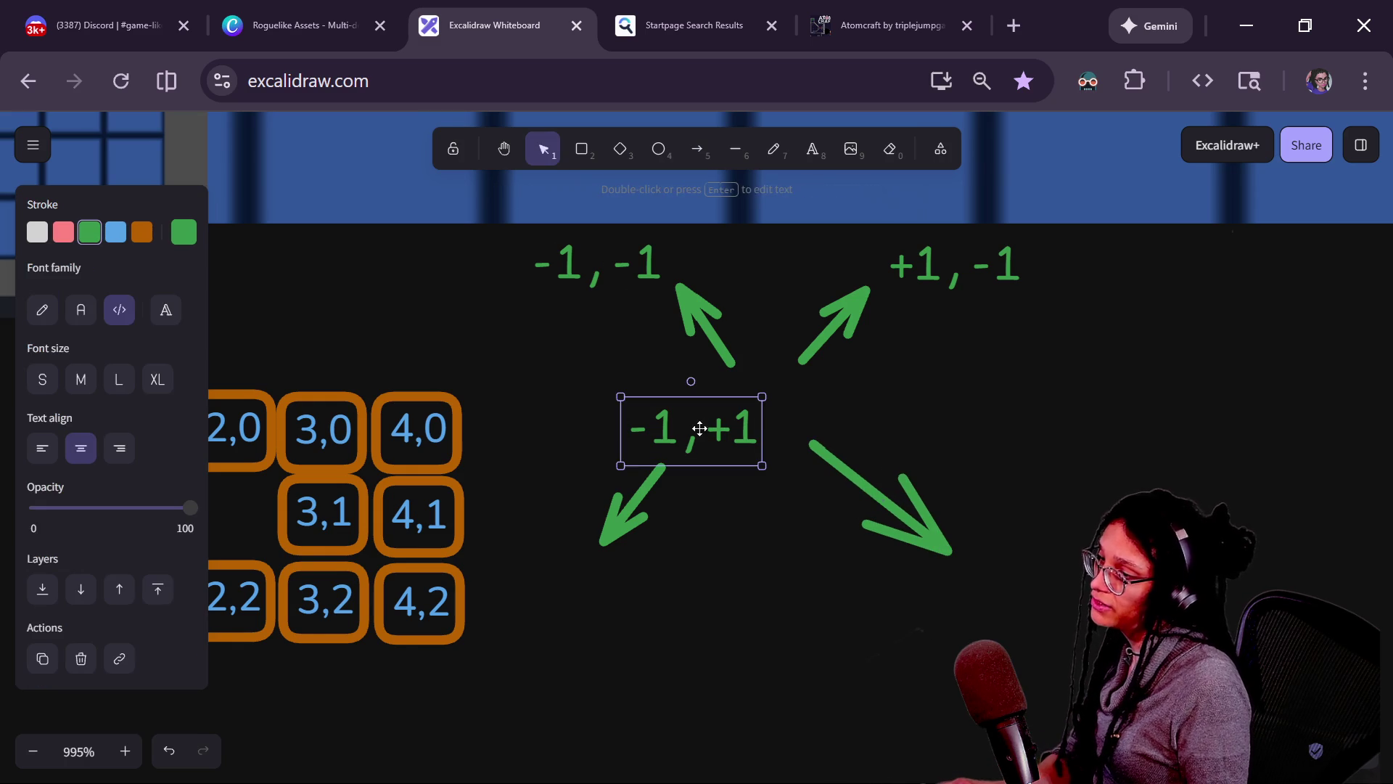
key("ctrl+f")
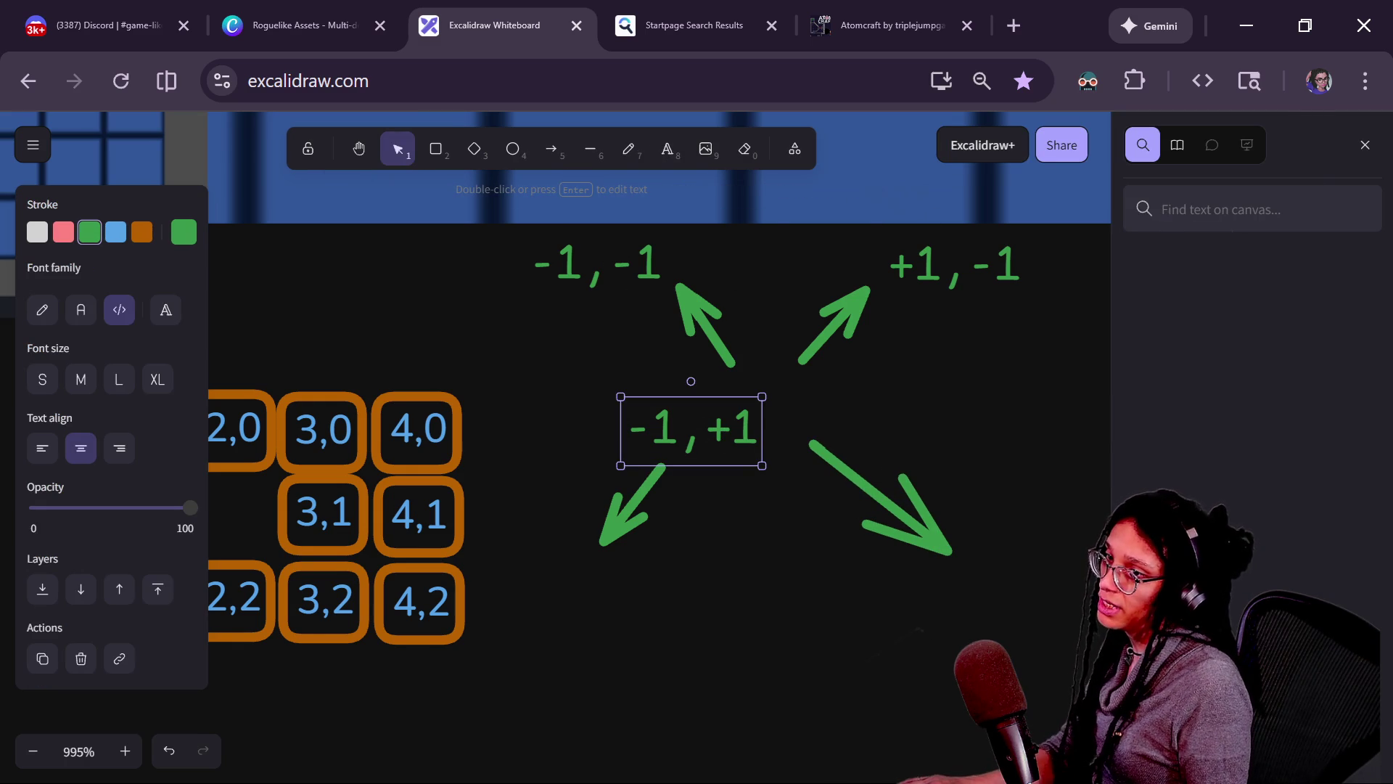
left_click(1367, 151)
Copy a label beside the down-right arrow as +1,+1, then return to the Godot script.
left_click(614, 272)
mouse_move(615, 272)
left_mouse_down()
mouse_move(707, 354)
mouse_move(852, 385)
left_mouse_up()
double_click(852, 386)
key("BackSpace")
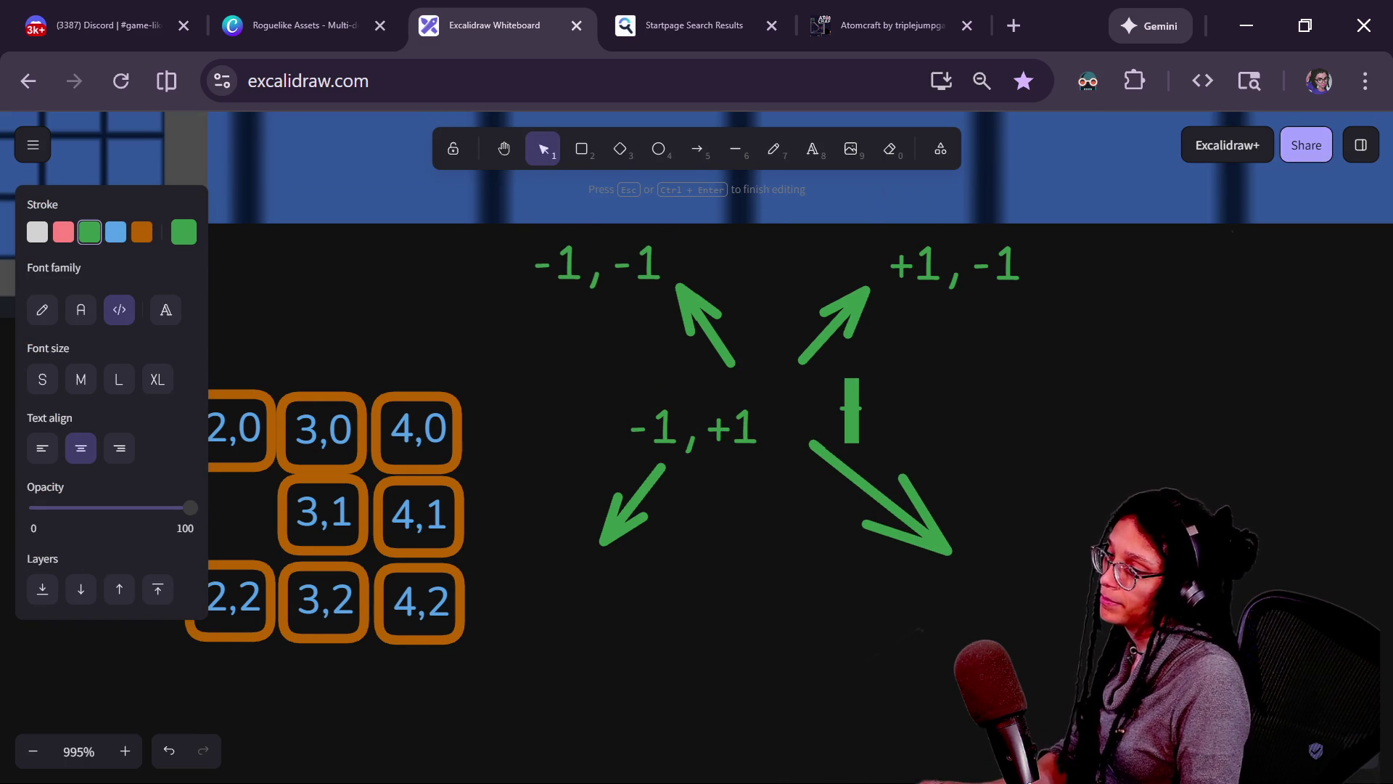
type("+1,+1")
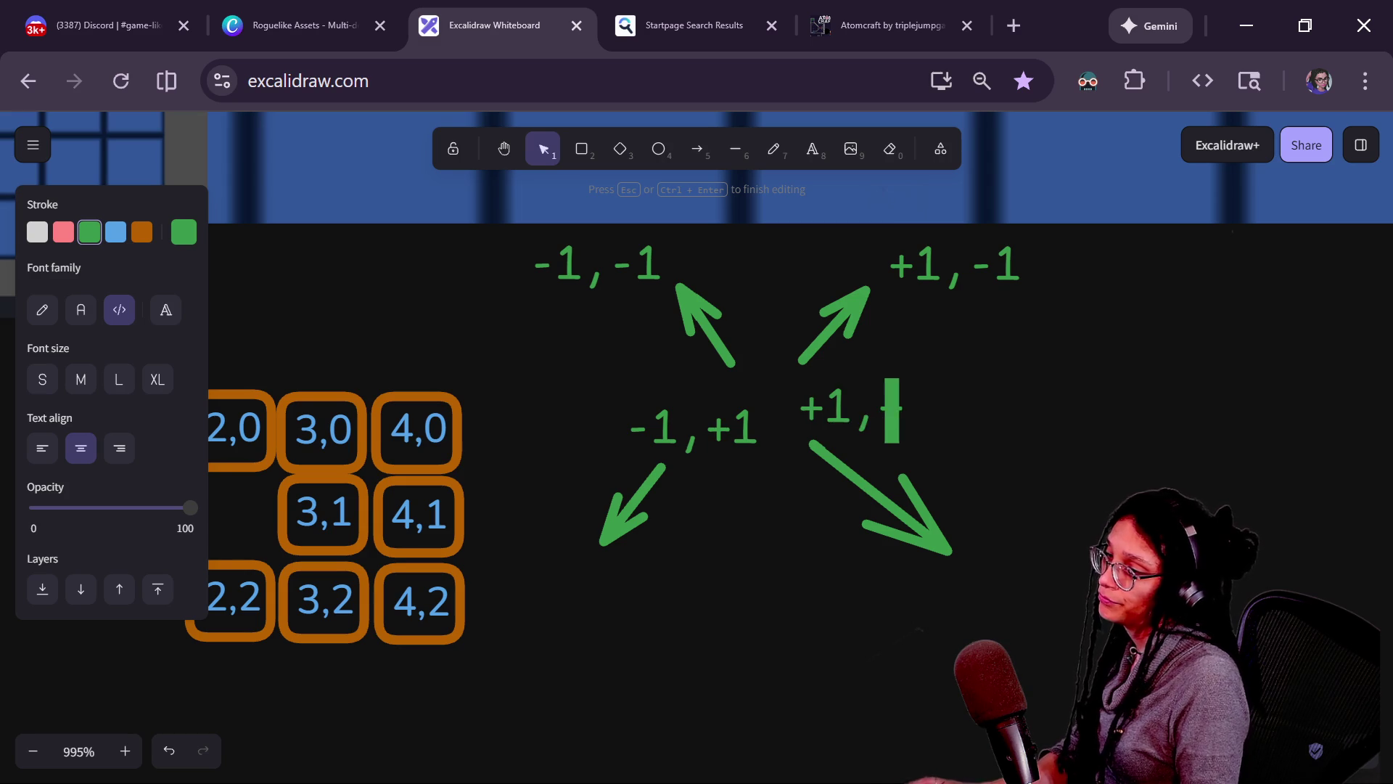
left_click(1071, 555)
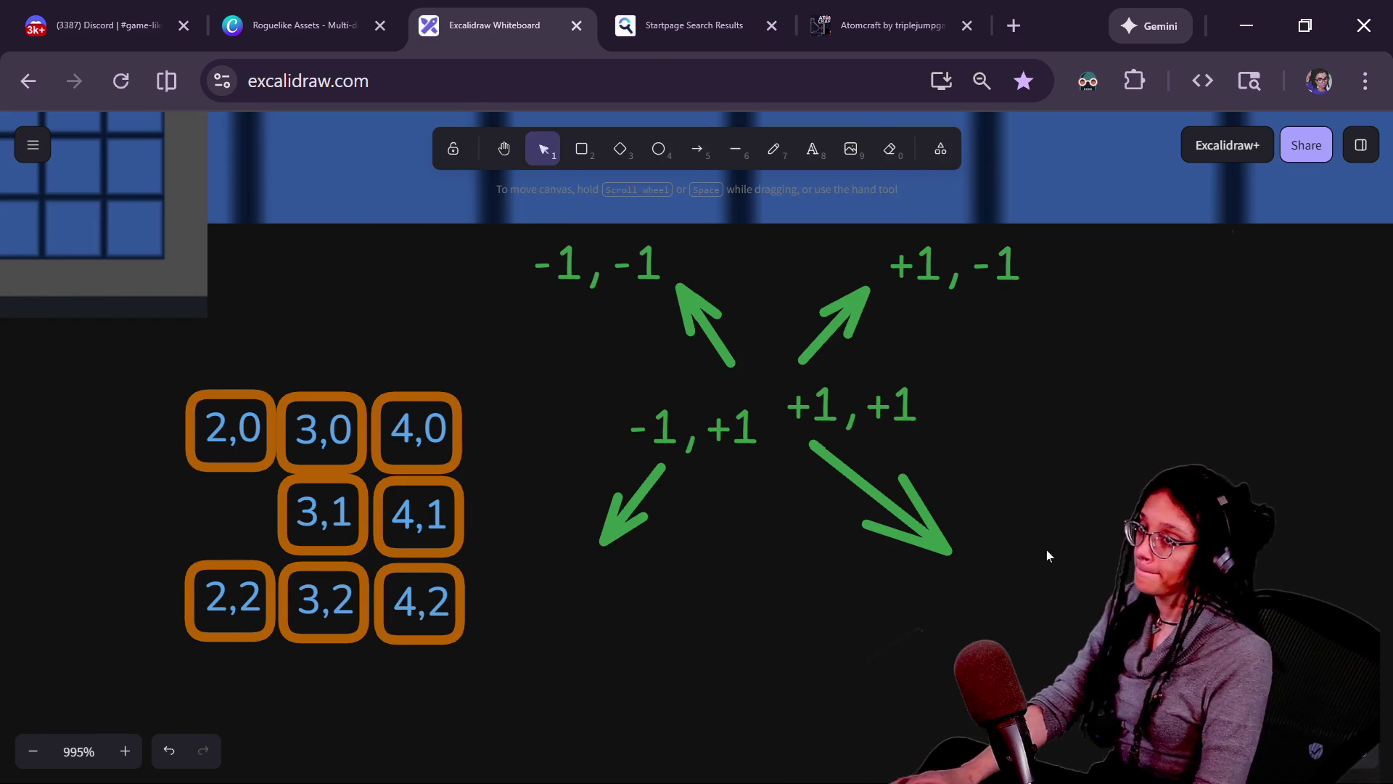
key("alt+Tab")
left_click(508, 455)
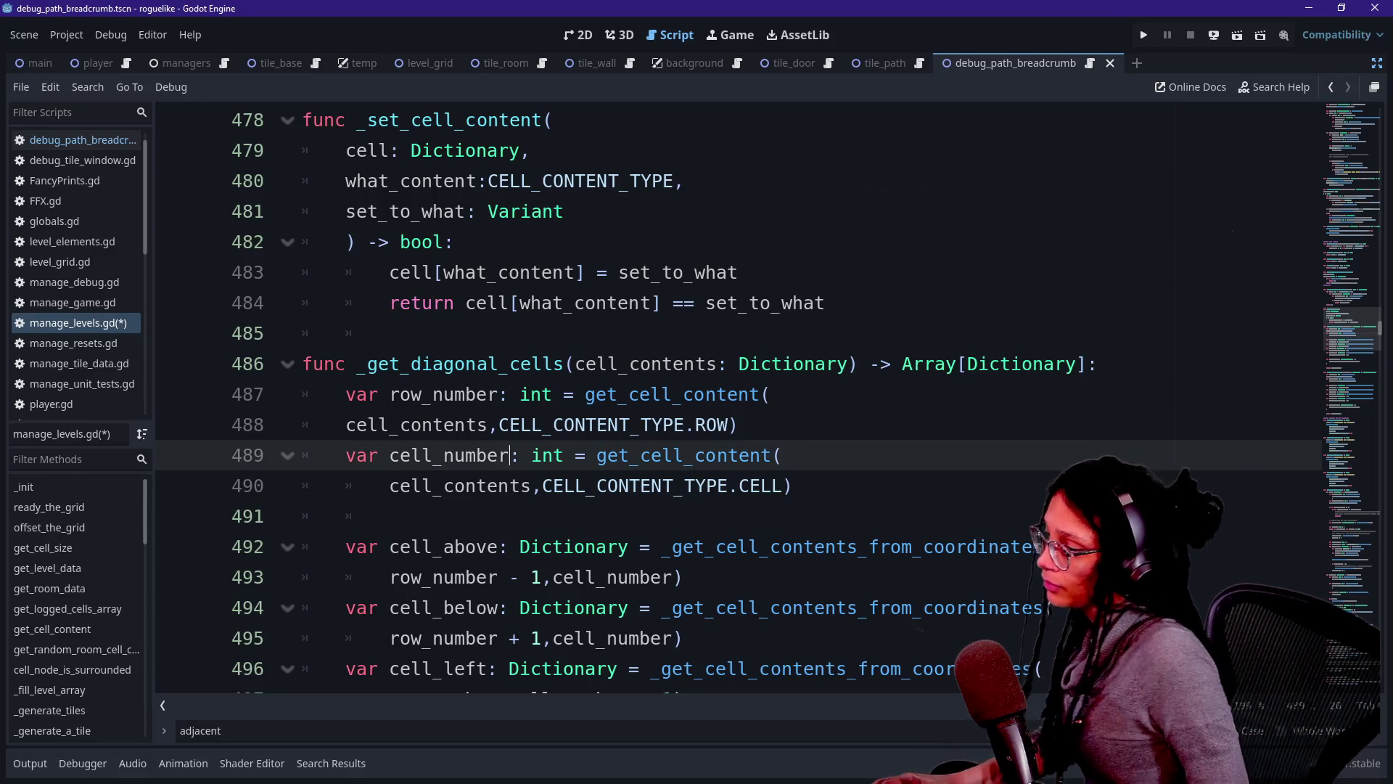
Rename cell_above to cell_top_left and type a -1 offset, checking the diagram.
left_click(578, 486)
scroll(478, 395, "down", 1)
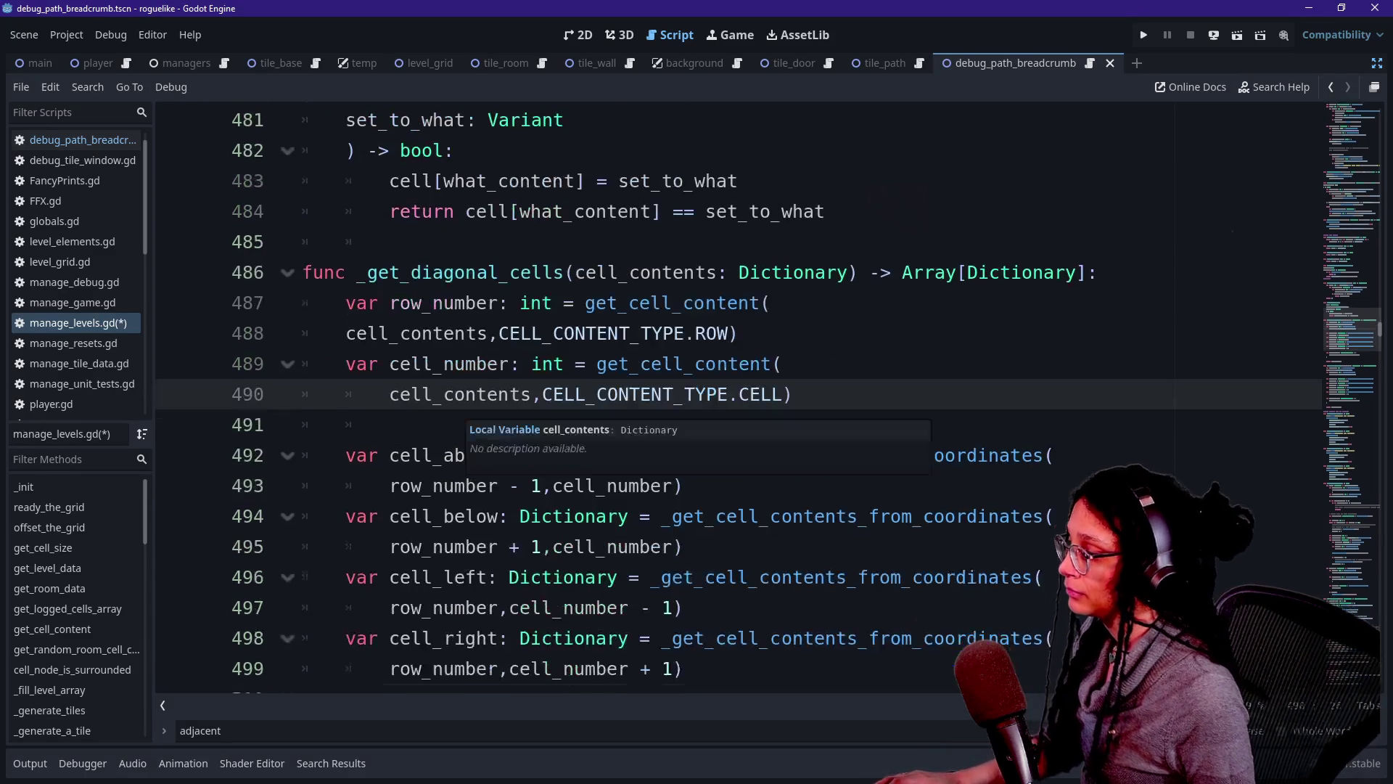
left_click(435, 425)
double_click(470, 455)
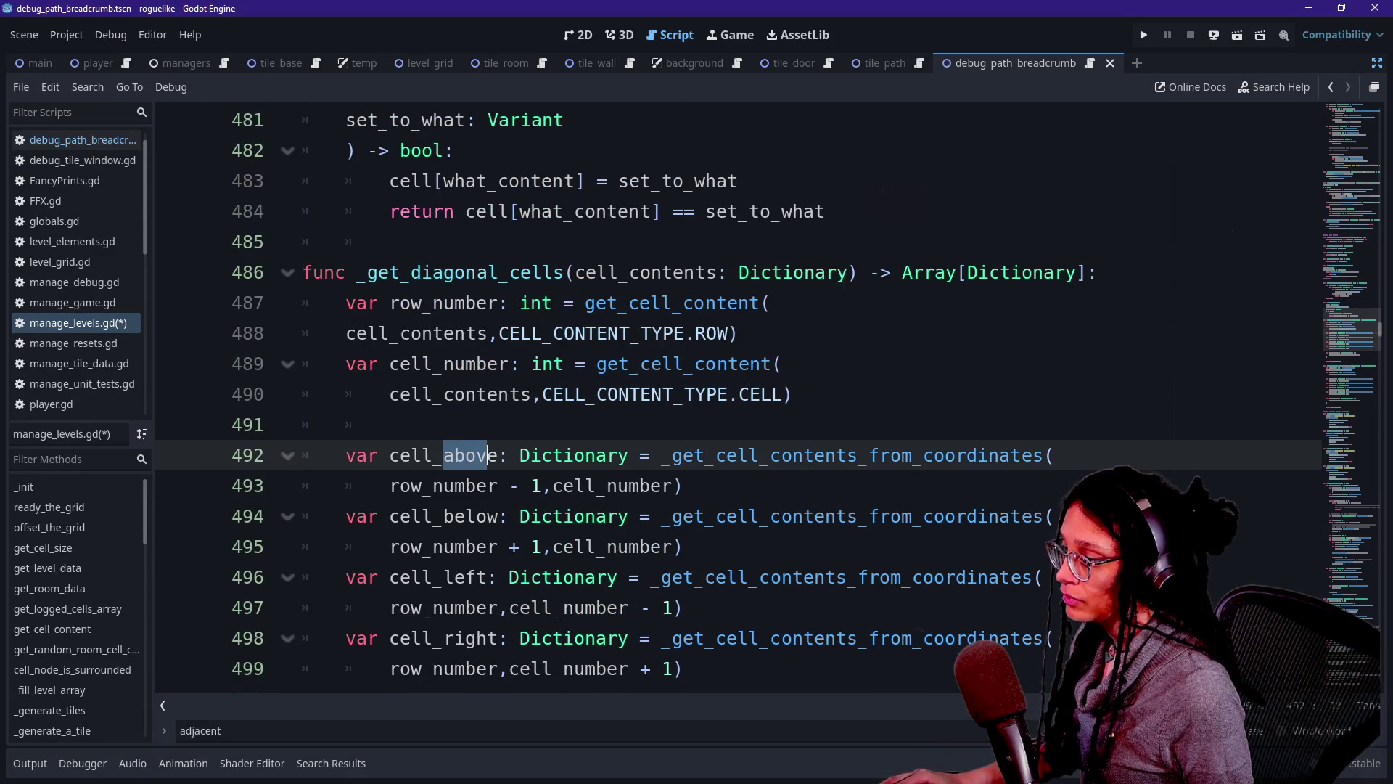
type("top_left")
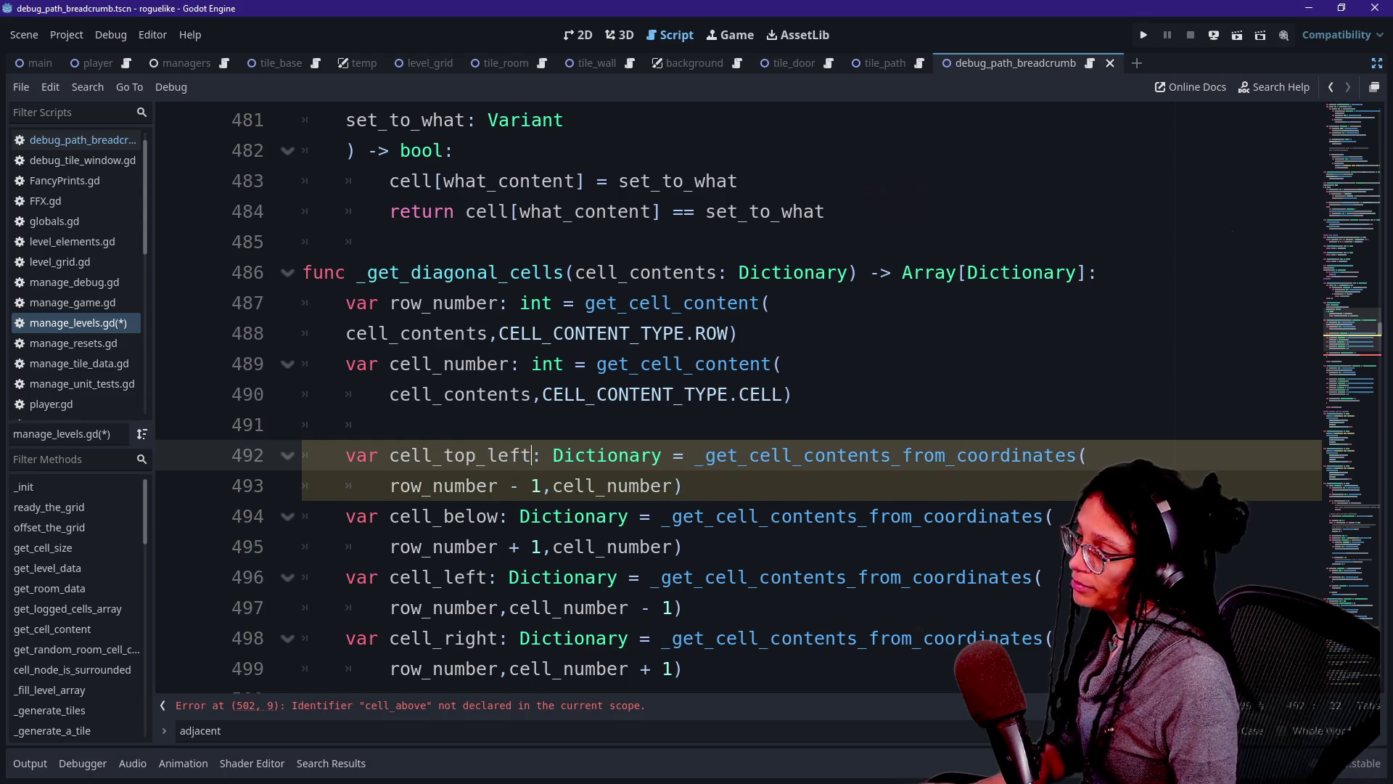
key("alt+Tab")
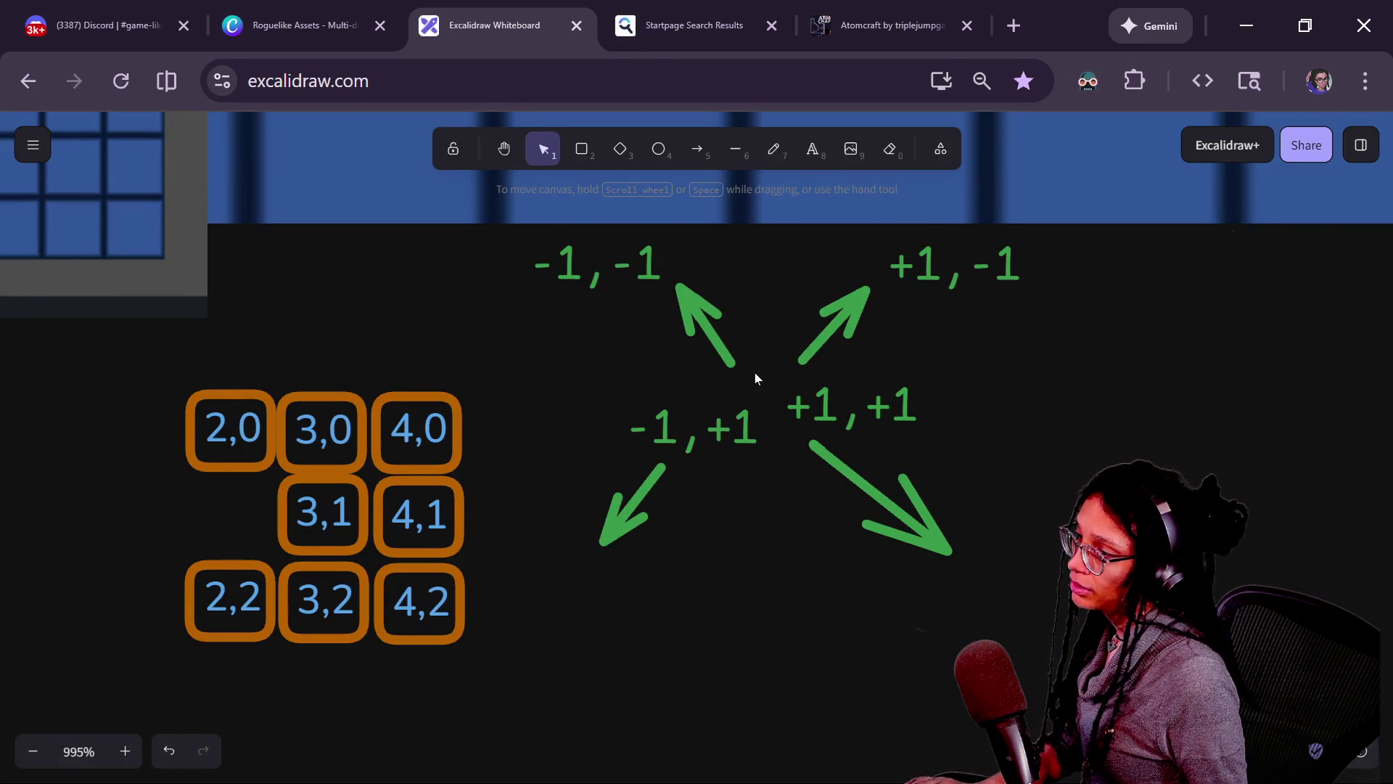
key("alt+Tab")
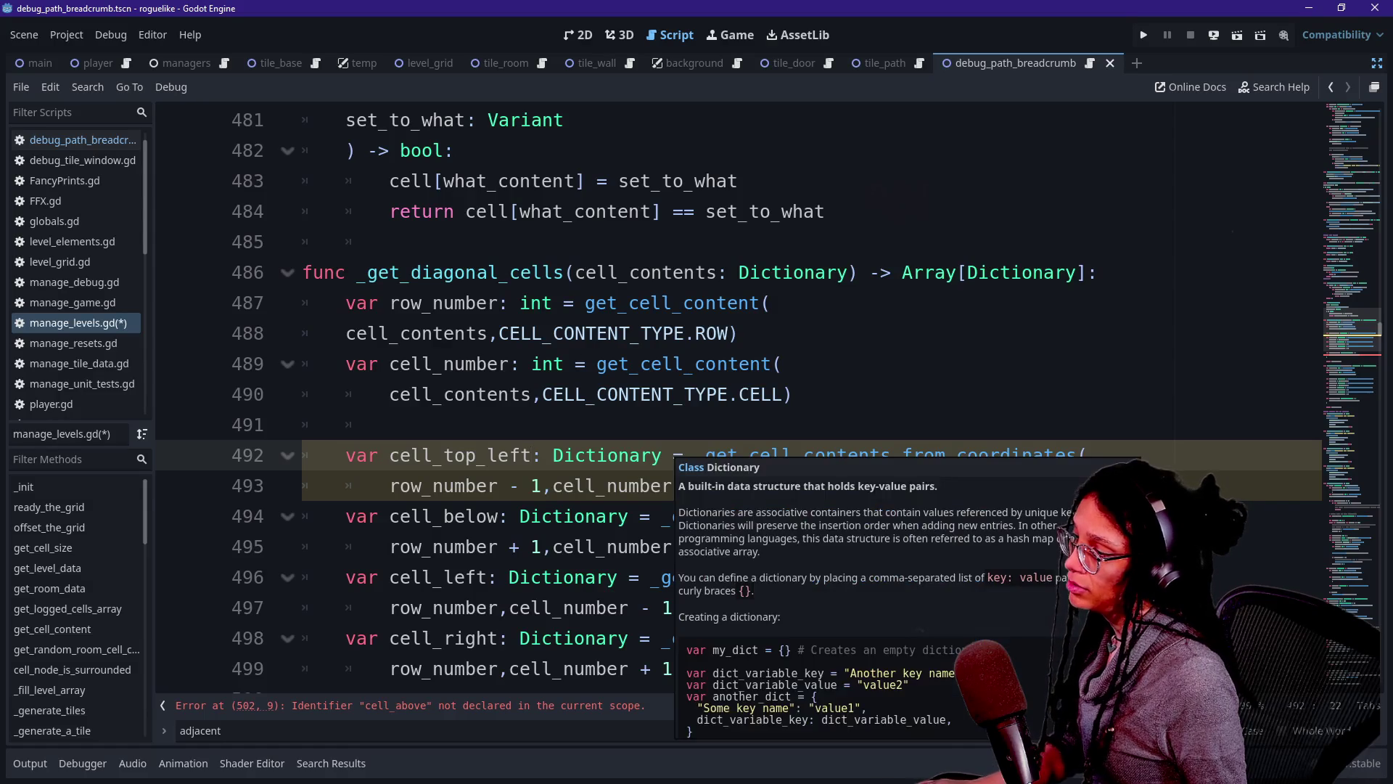
type("-1")
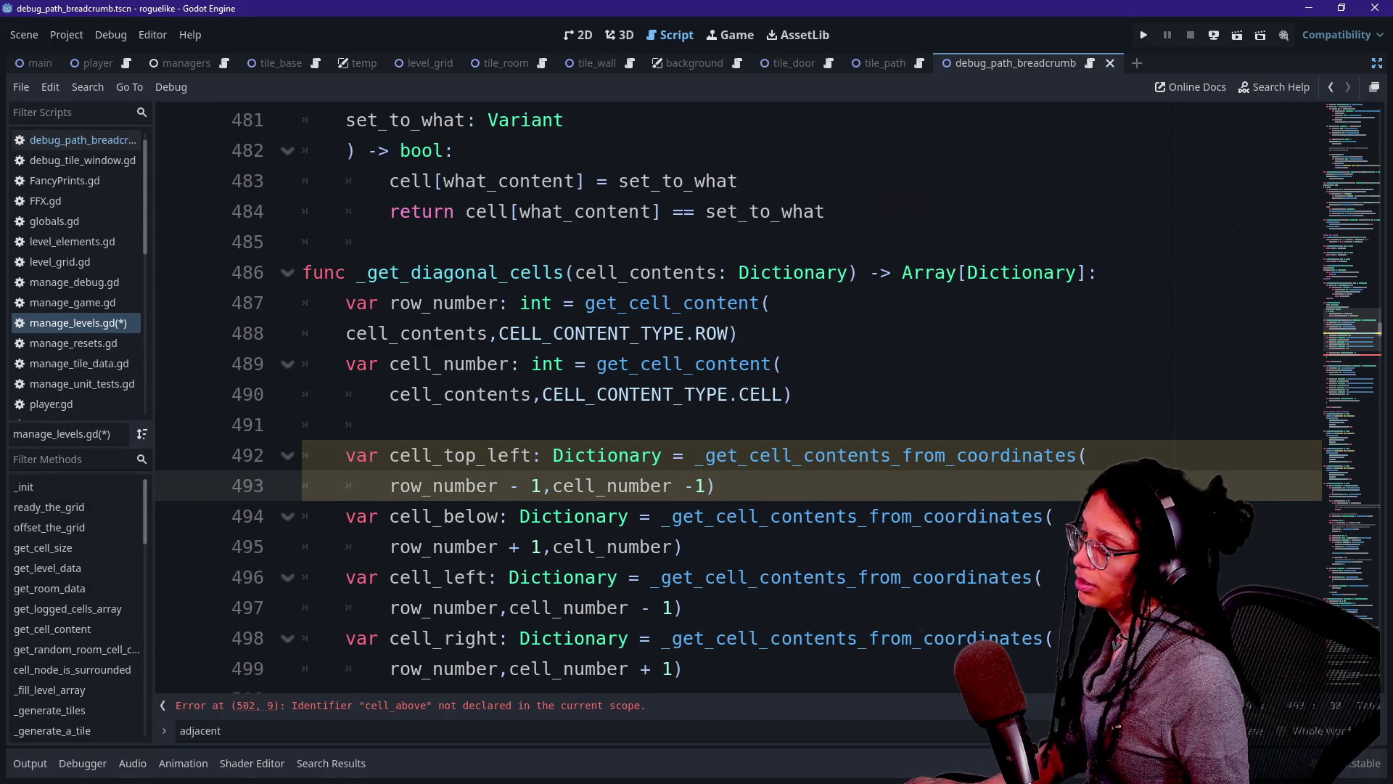
Rename cell_below to cell_bottom_left.
scroll(725, 399, "down", 2)
key("alt+Tab")
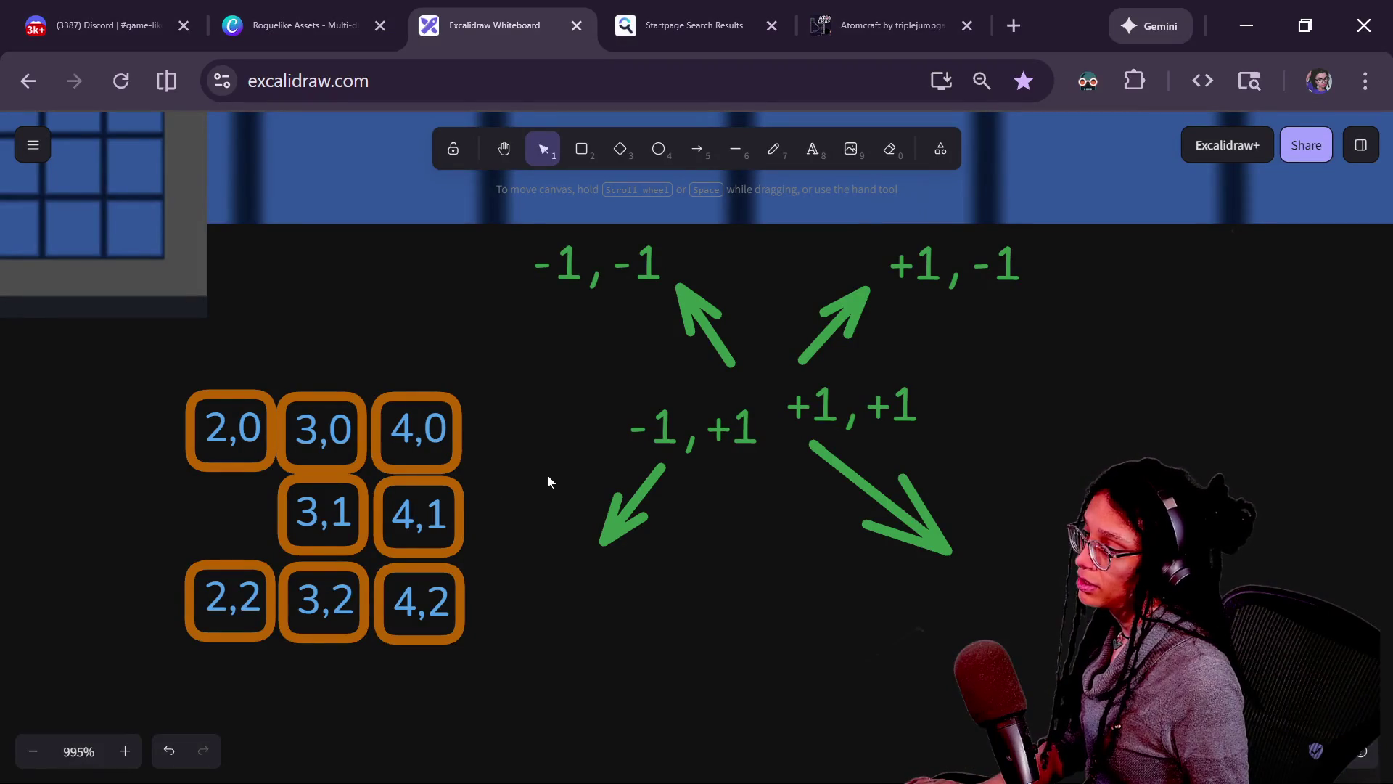
key("alt+Tab")
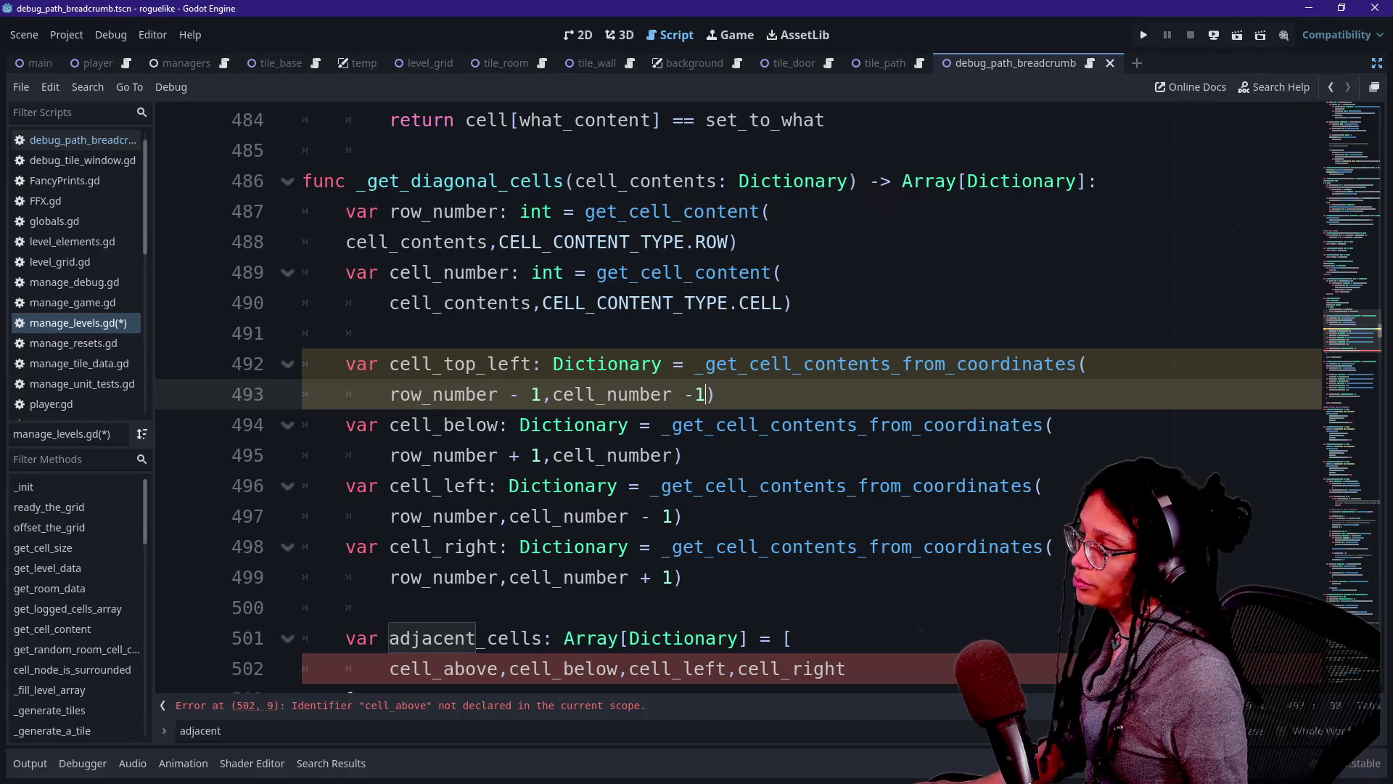
left_click_drag(444, 425, 465, 424)
type("bottom_left")
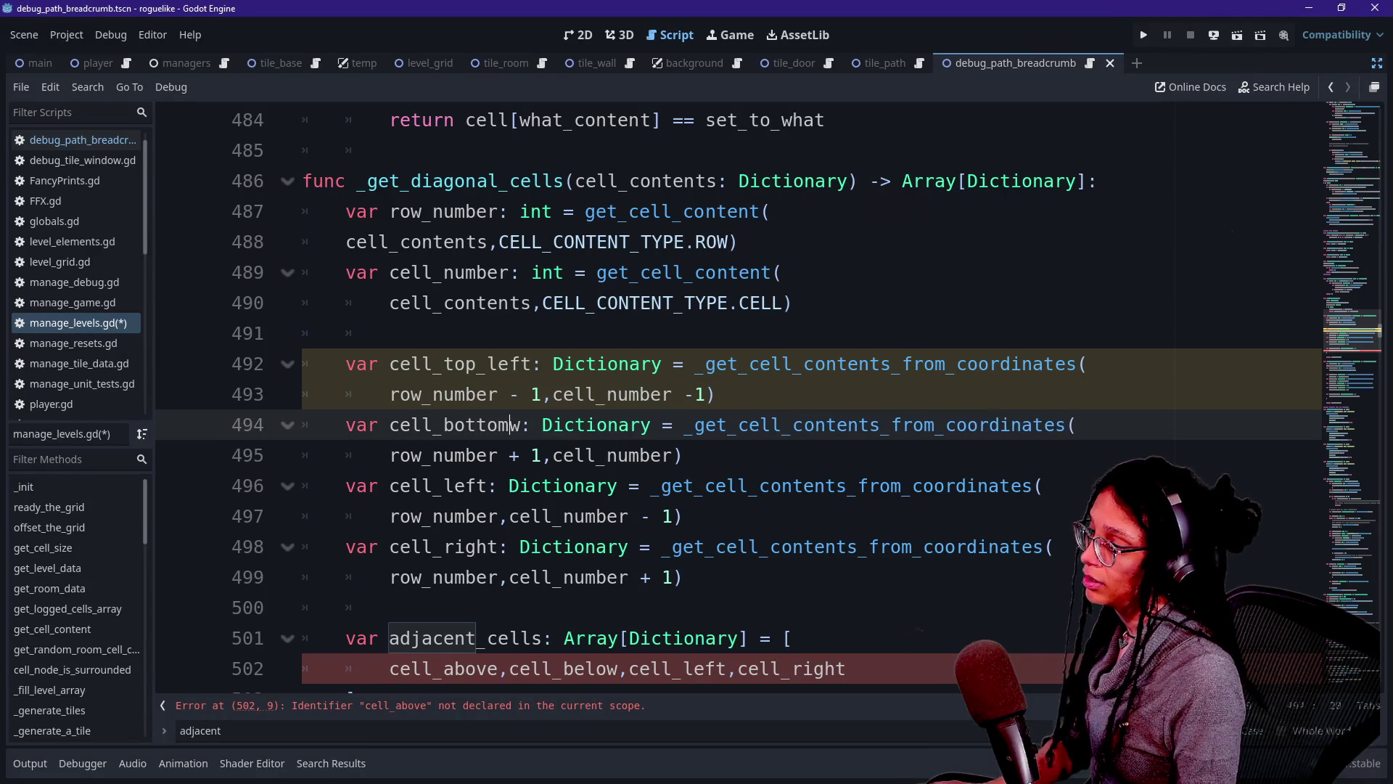
key("Delete")
Rename cell_left to cell_top_right after comparing its offsets with the diagram.
left_click(531, 455)
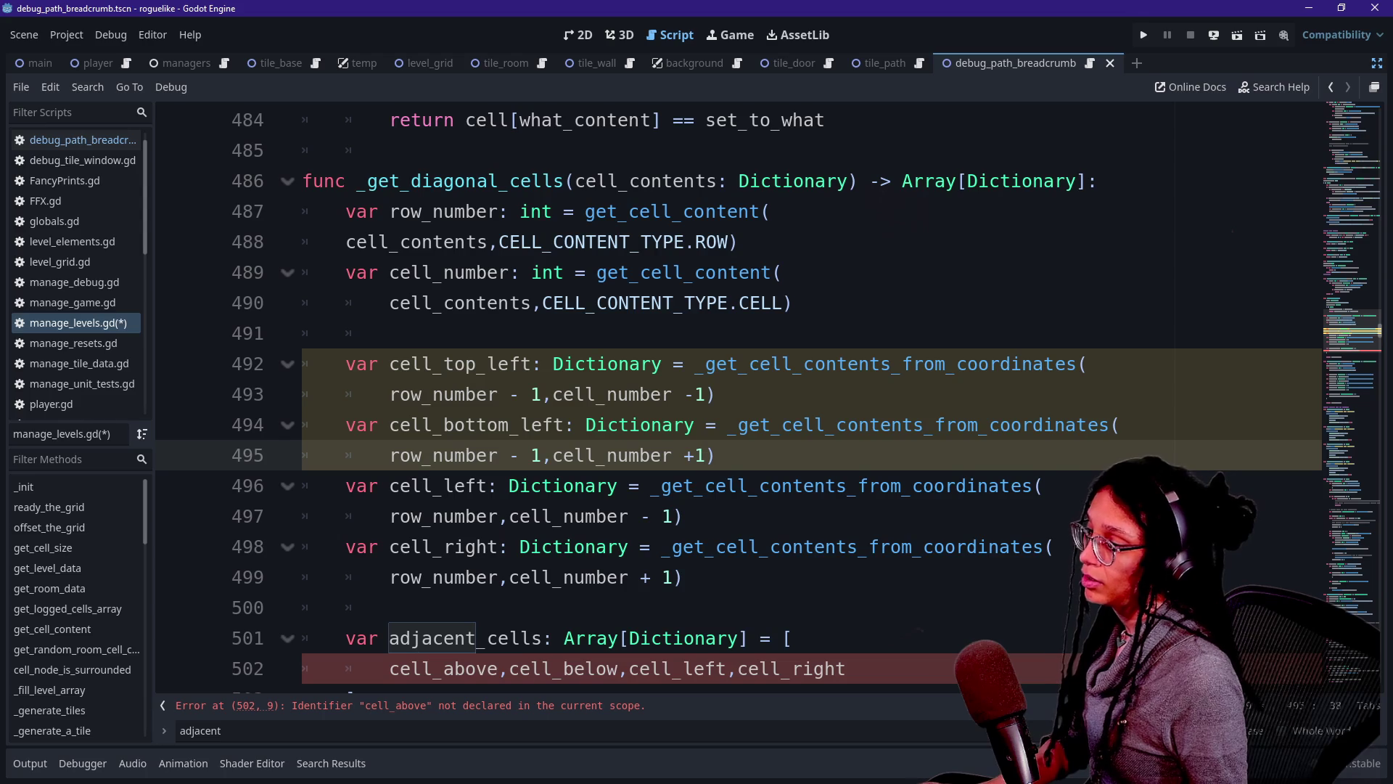
scroll(725, 435, "down", 2)
left_click(695, 302)
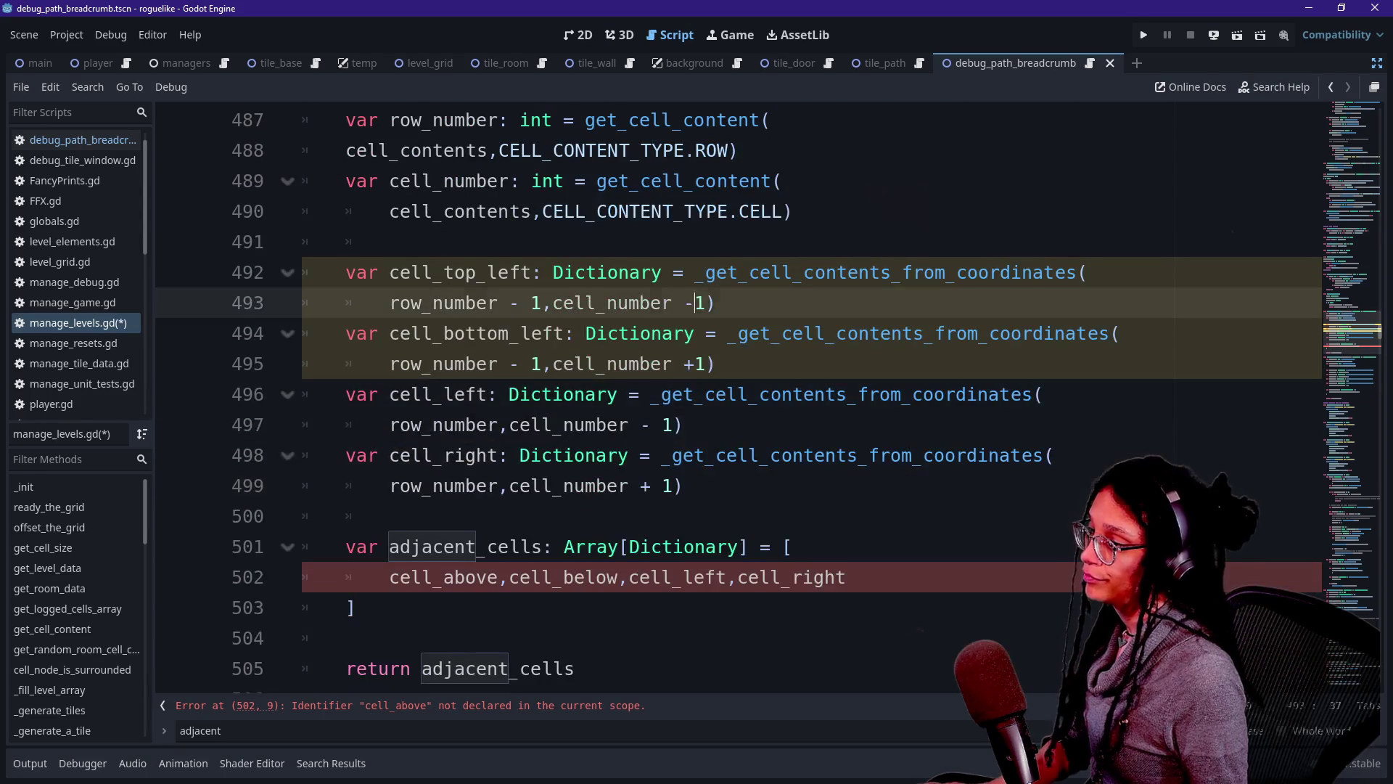
key("alt+Tab")
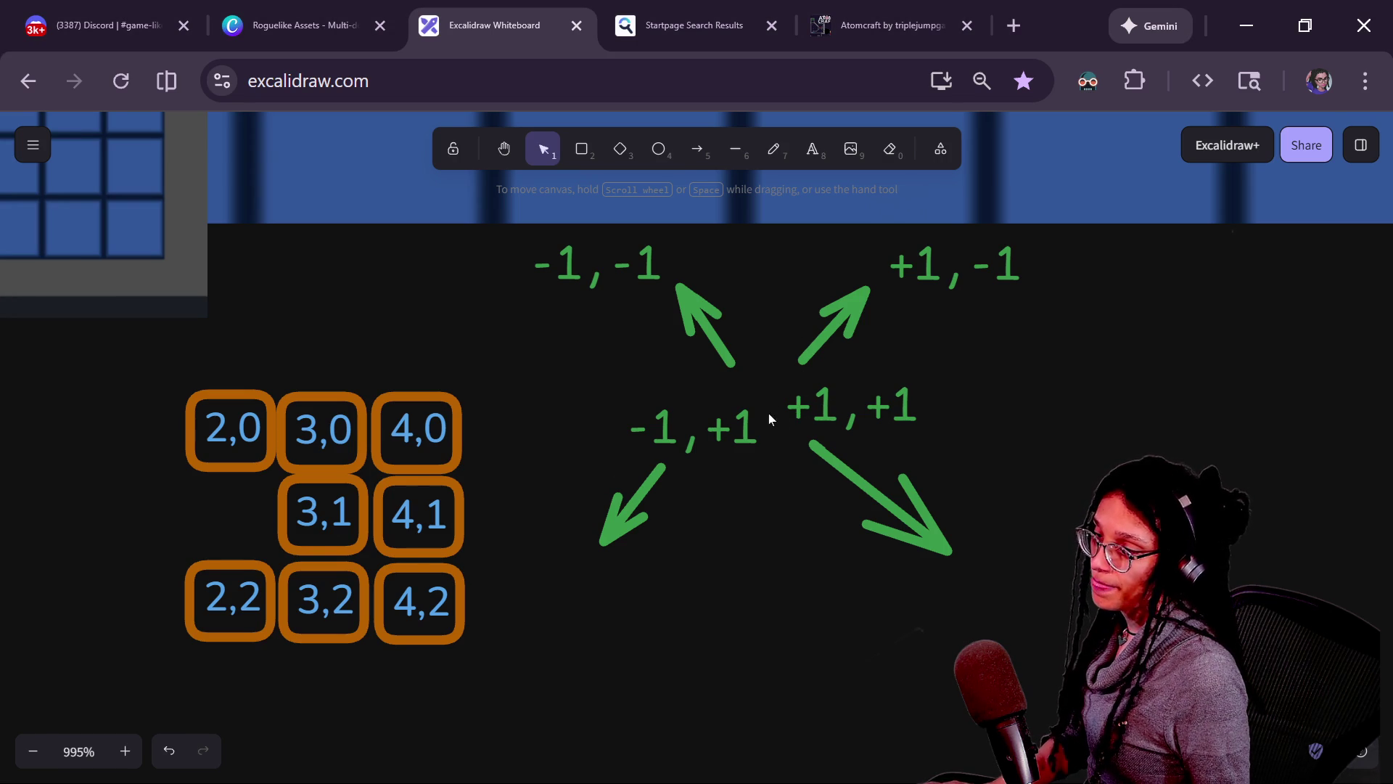
key("alt+Tab")
left_click(498, 303)
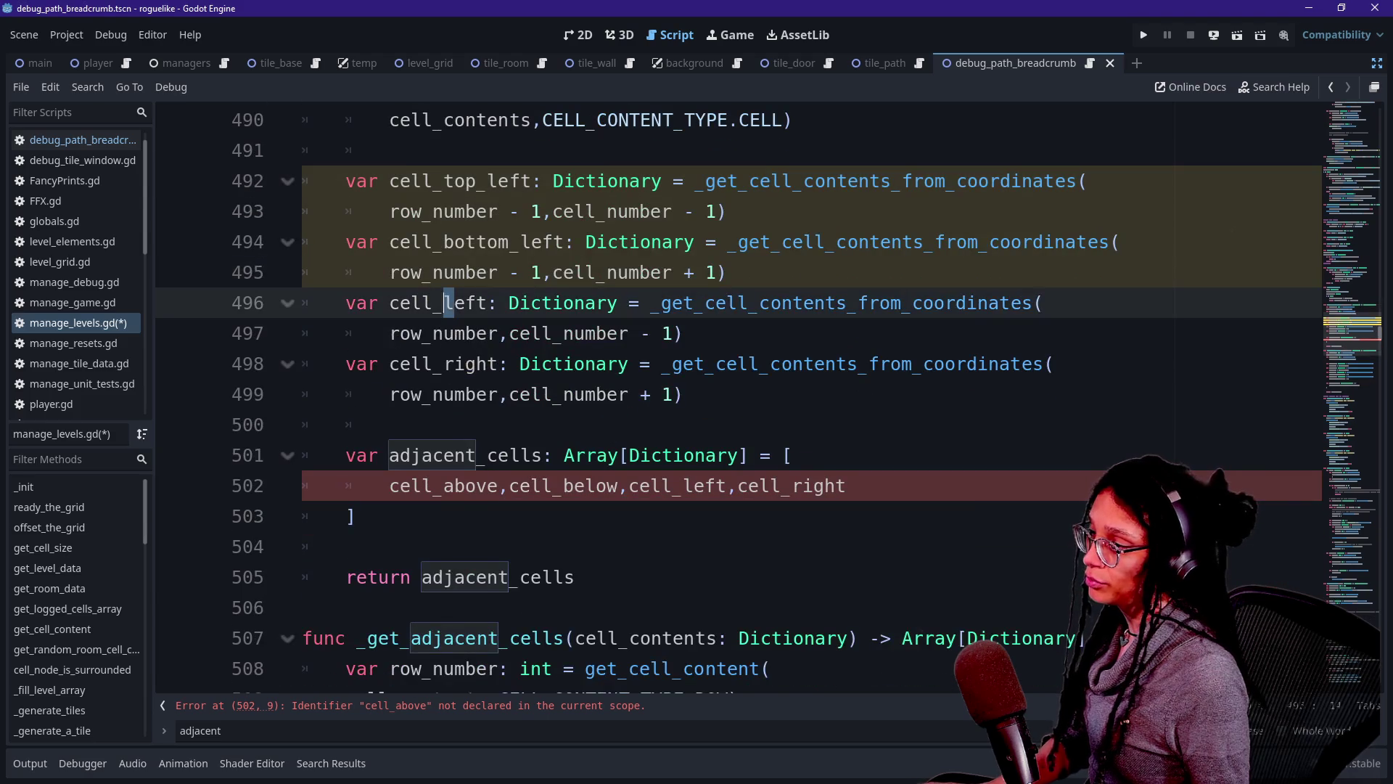
key("BackSpace")
key("BackSpace")
key("BackSpace")
type("bot")
key("BackSpace")
key("BackSpace")
key("BackSpace")
type("top_right")
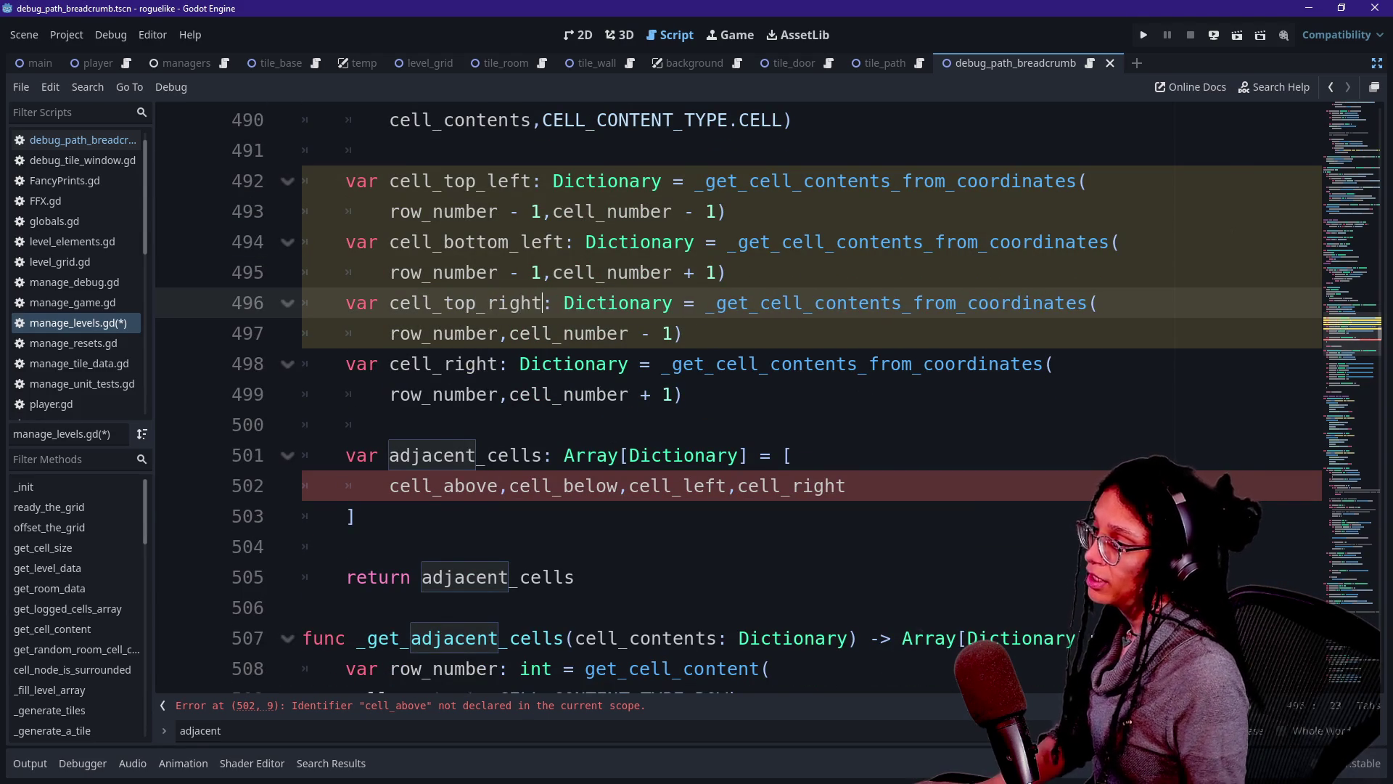
Rename cell_right to cell_bottom_right and add ' + 1' after row_number on line 499.
key("alt+Tab")
key("alt+Tab")
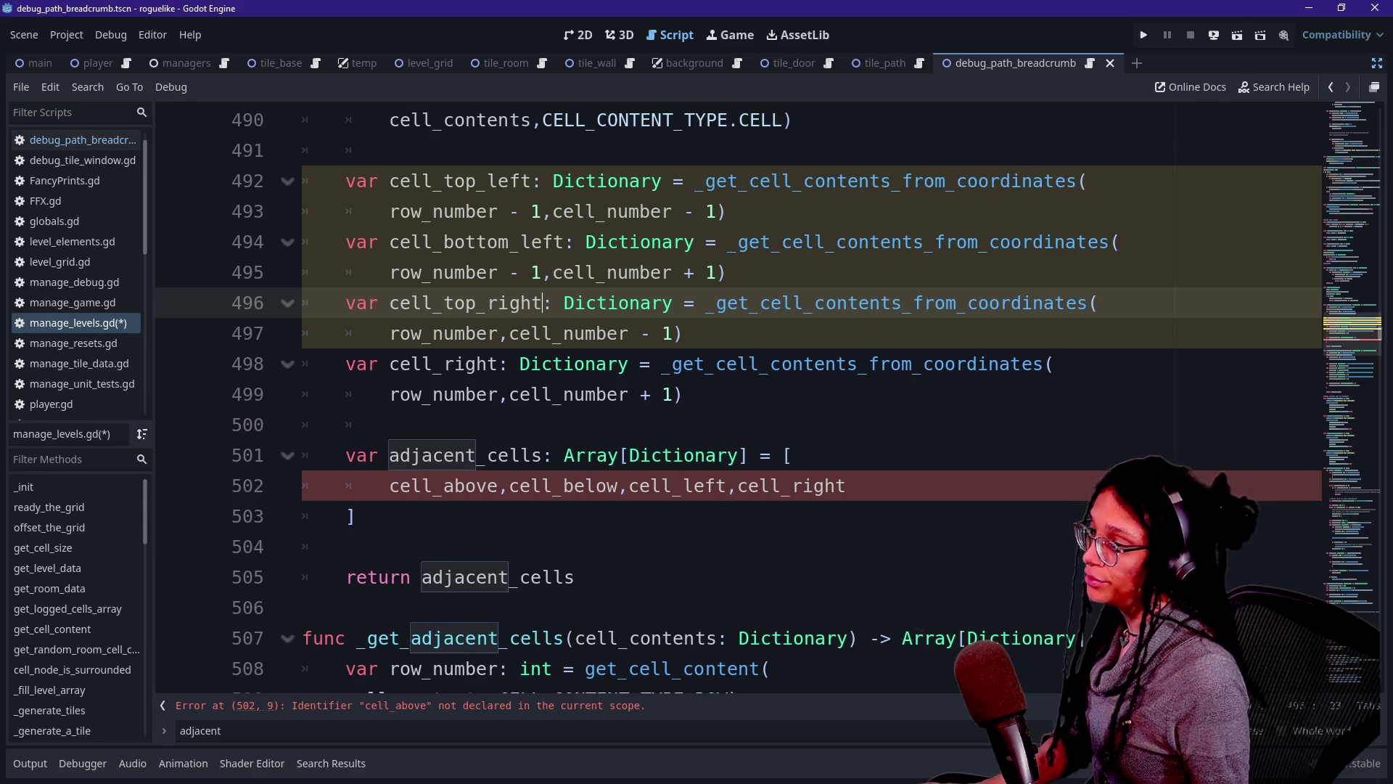
left_click(509, 333)
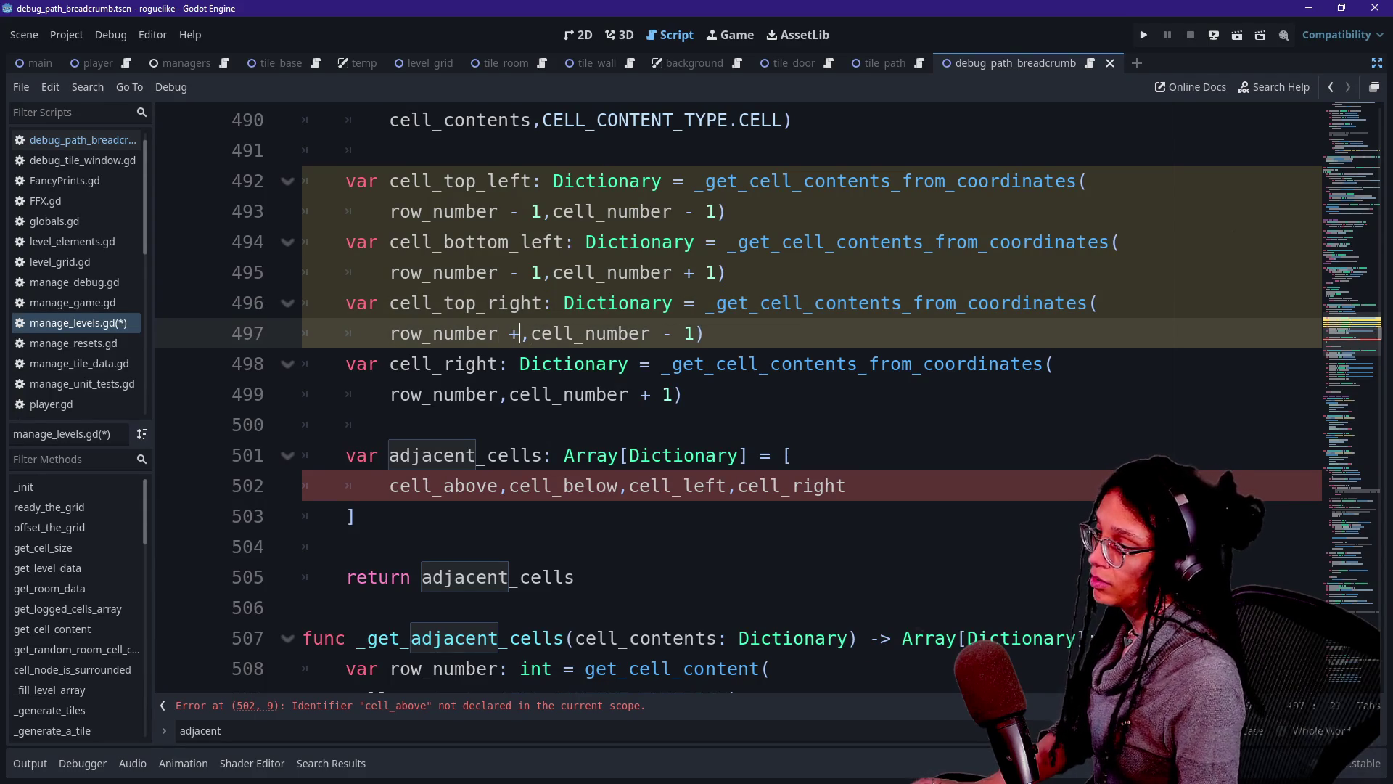
key("alt+Tab")
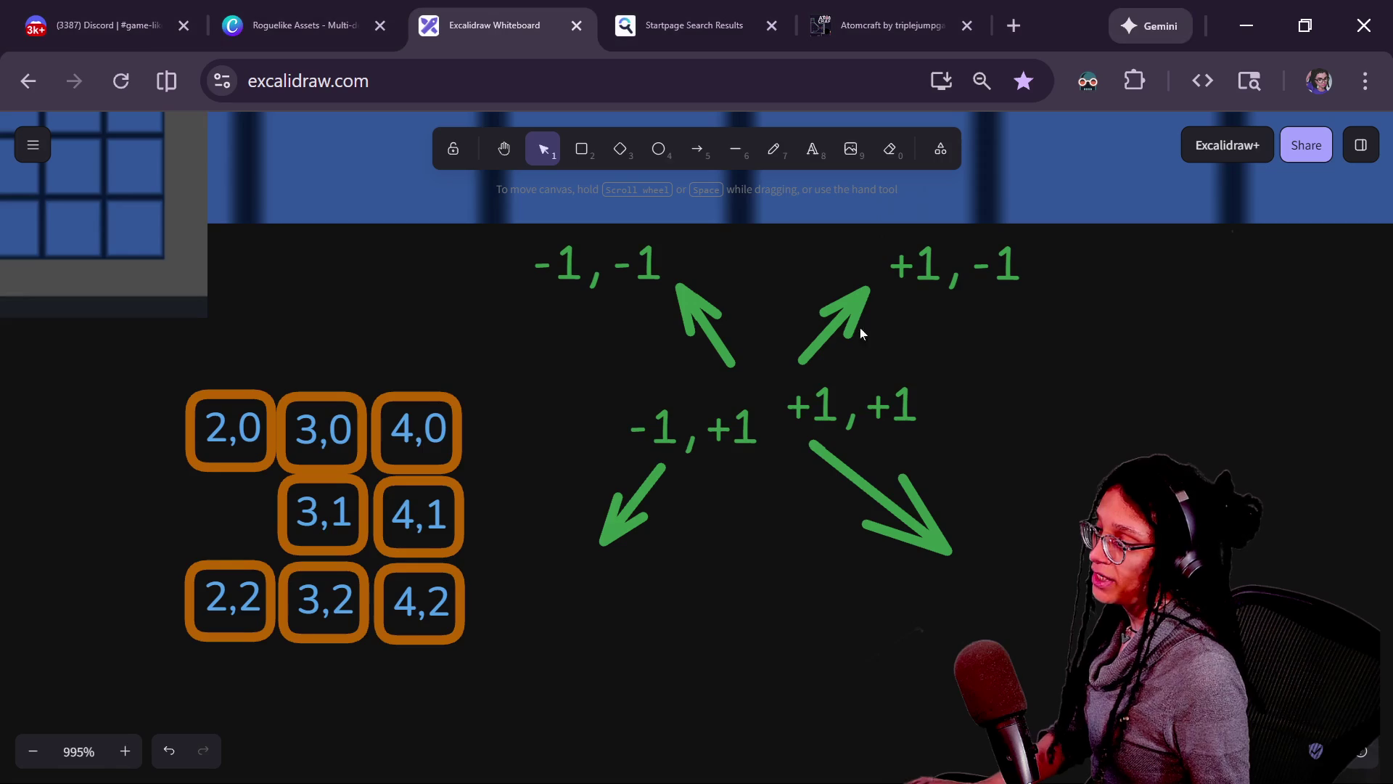
key("alt+Tab")
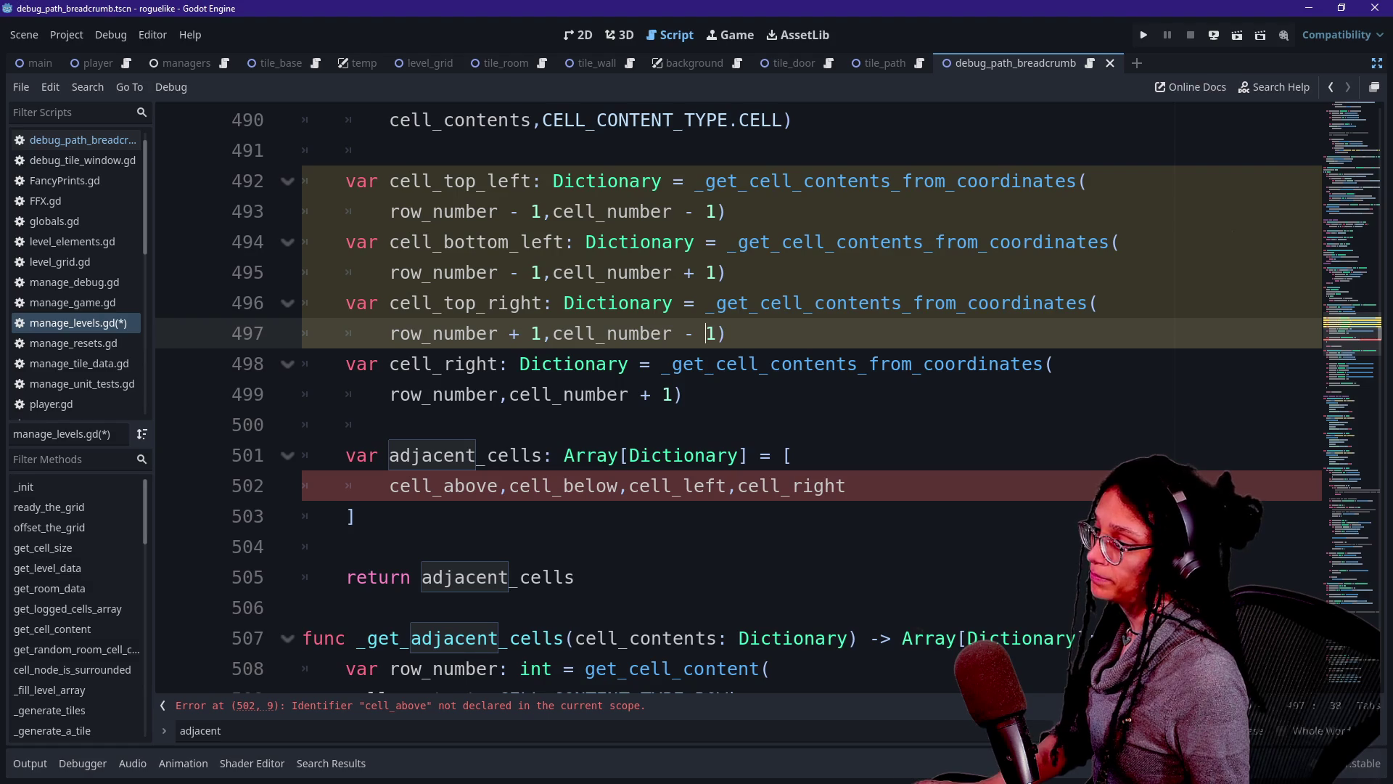
key("Down")
key("BackSpace")
key("BackSpace")
key("BackSpace")
type("bottom_right")
left_click(499, 394)
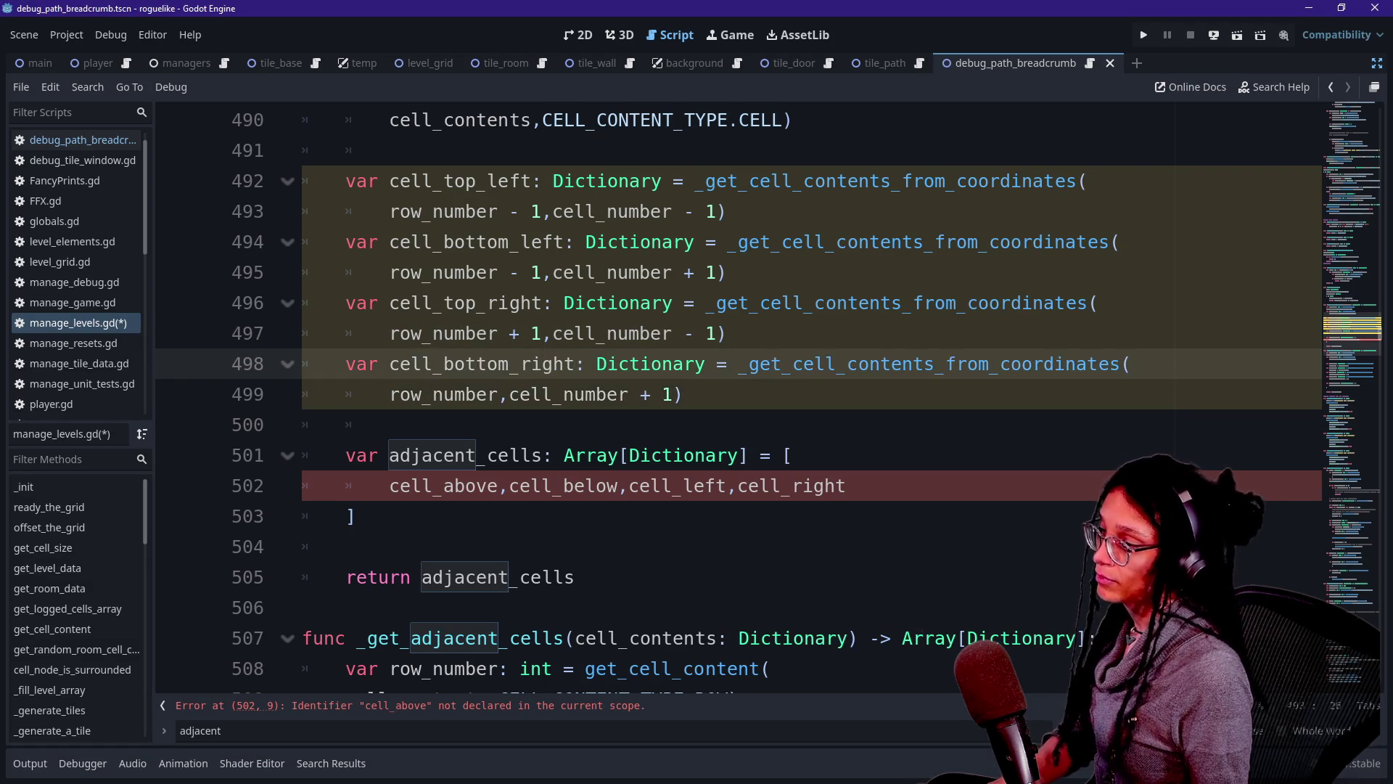
type("+ 1")
left_click(477, 364)
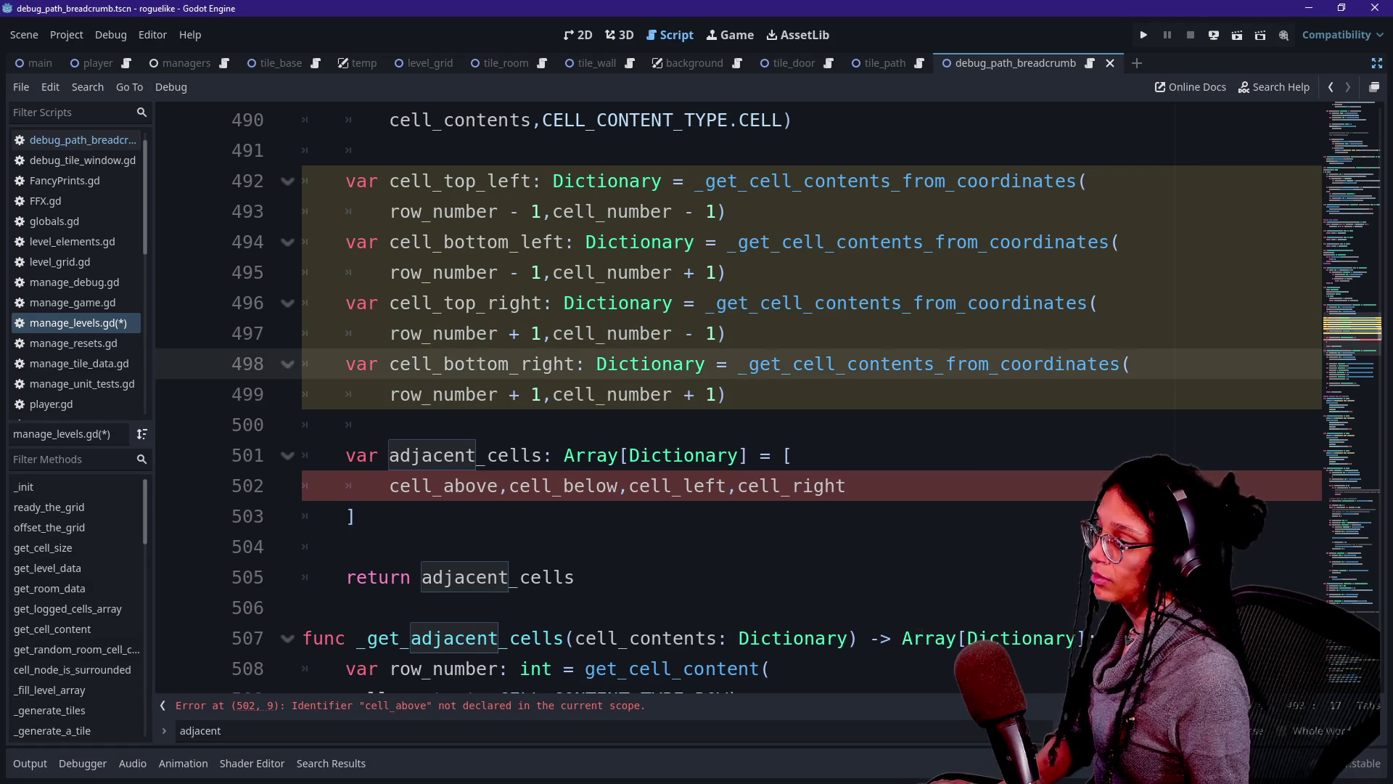
left_click(850, 485)
scroll(849, 485, "down", 2)
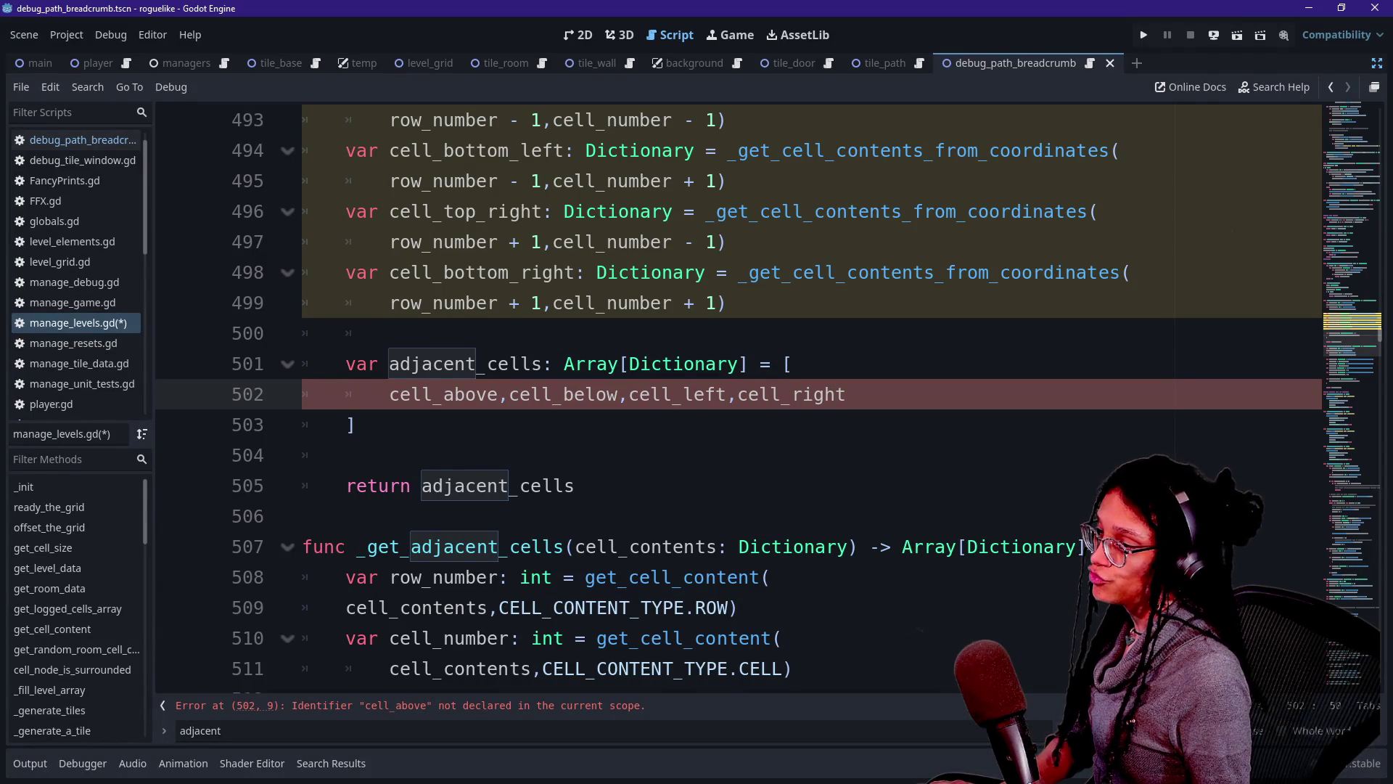
left_click(709, 394)
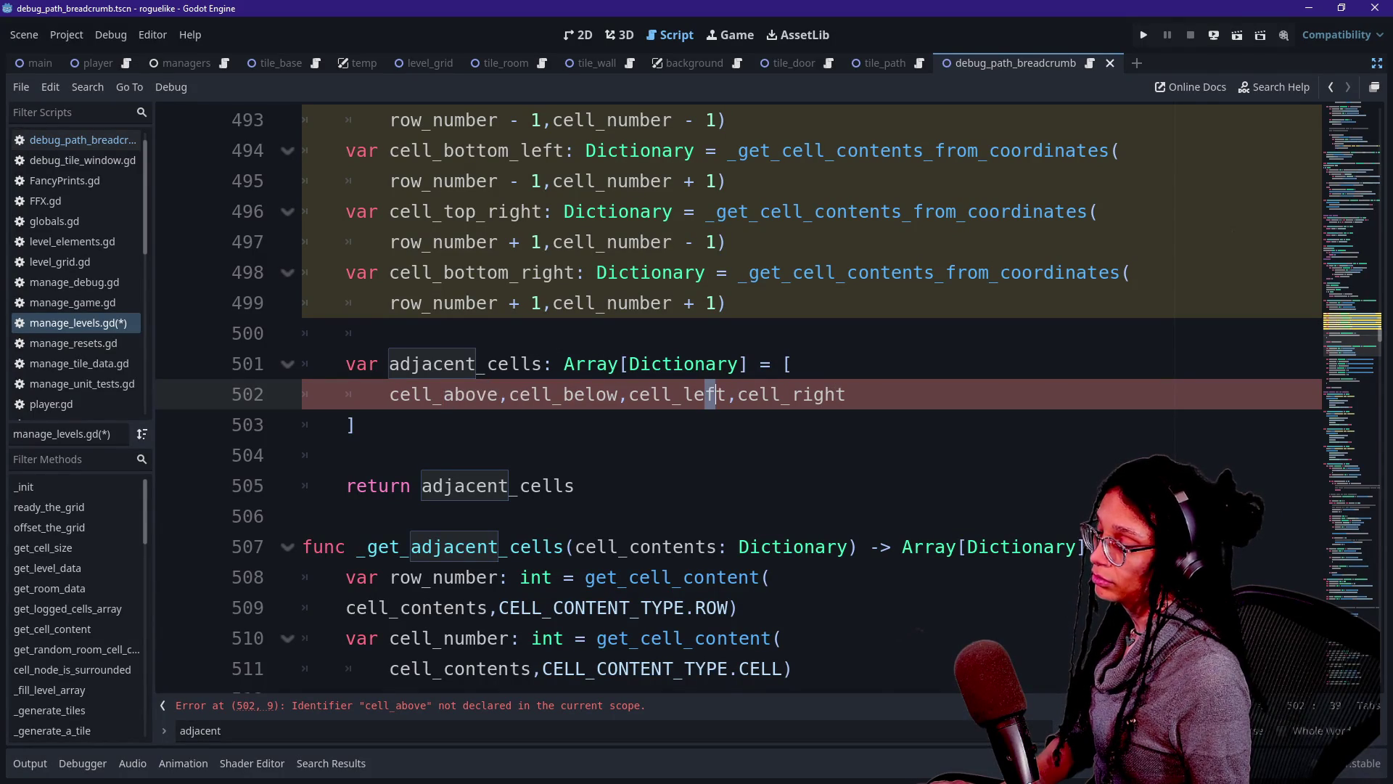
Replace cell_above with cell_top_left in the line 502 array, undoing a mistaken paste.
scroll(710, 394, "up", 1)
left_click_drag(346, 180, 726, 394)
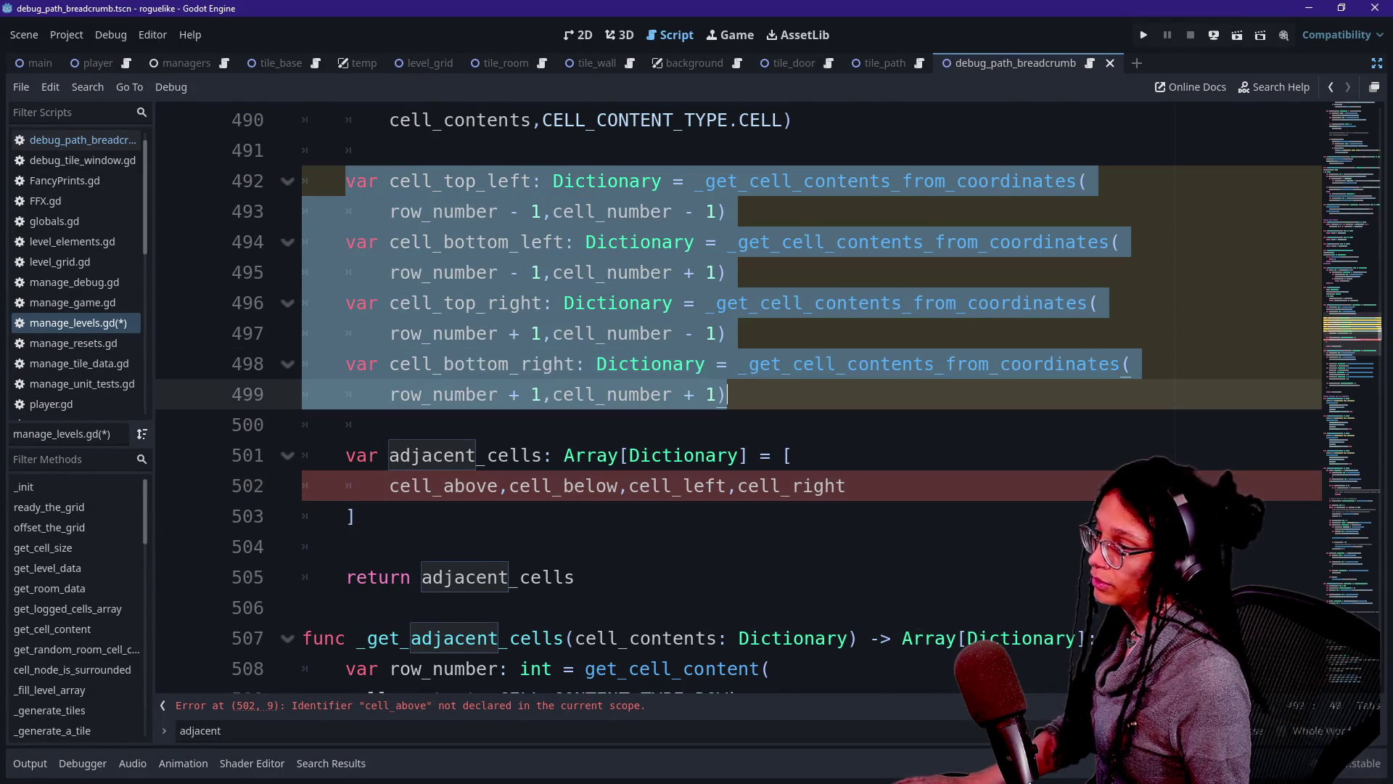
key("ctrl+c")
left_click_drag(846, 485, 347, 485)
key("ctrl+v")
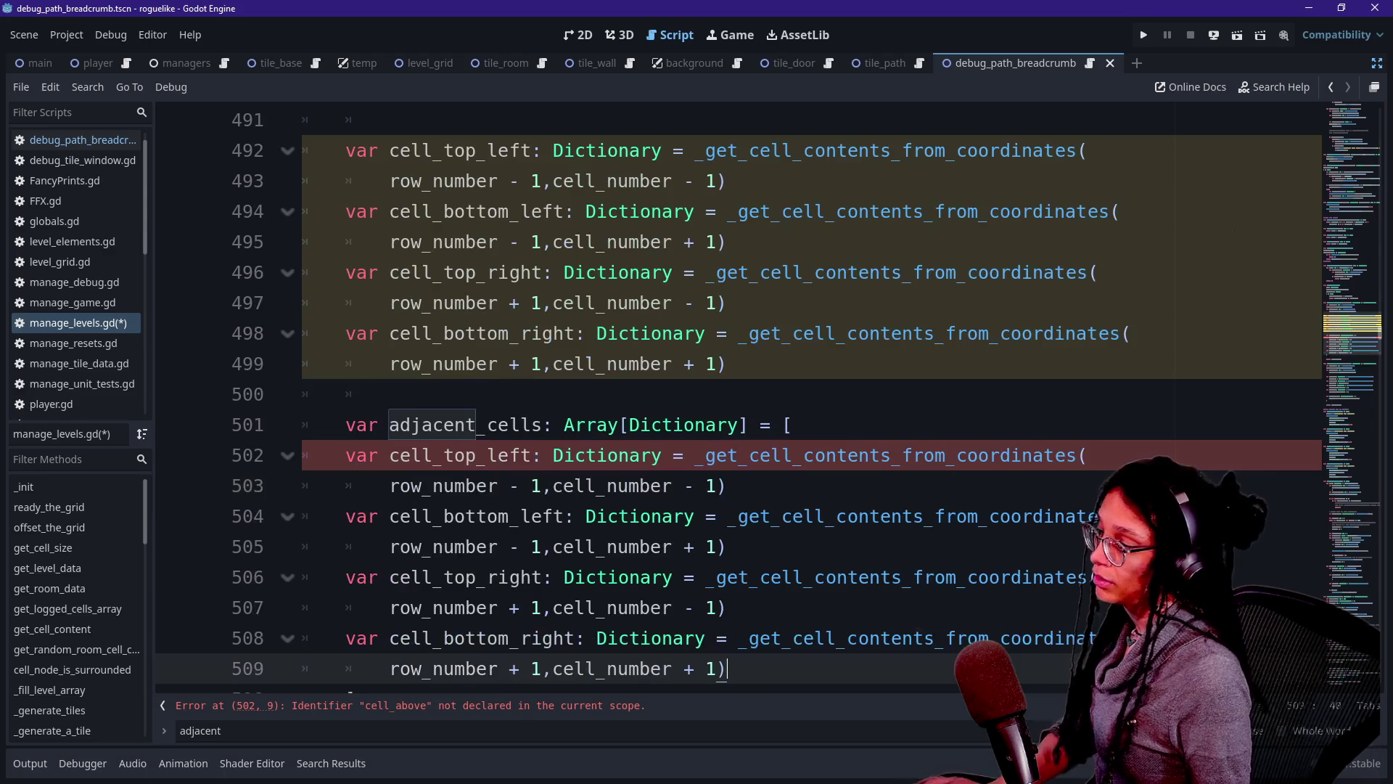
key("ctrl+z")
left_click(782, 425)
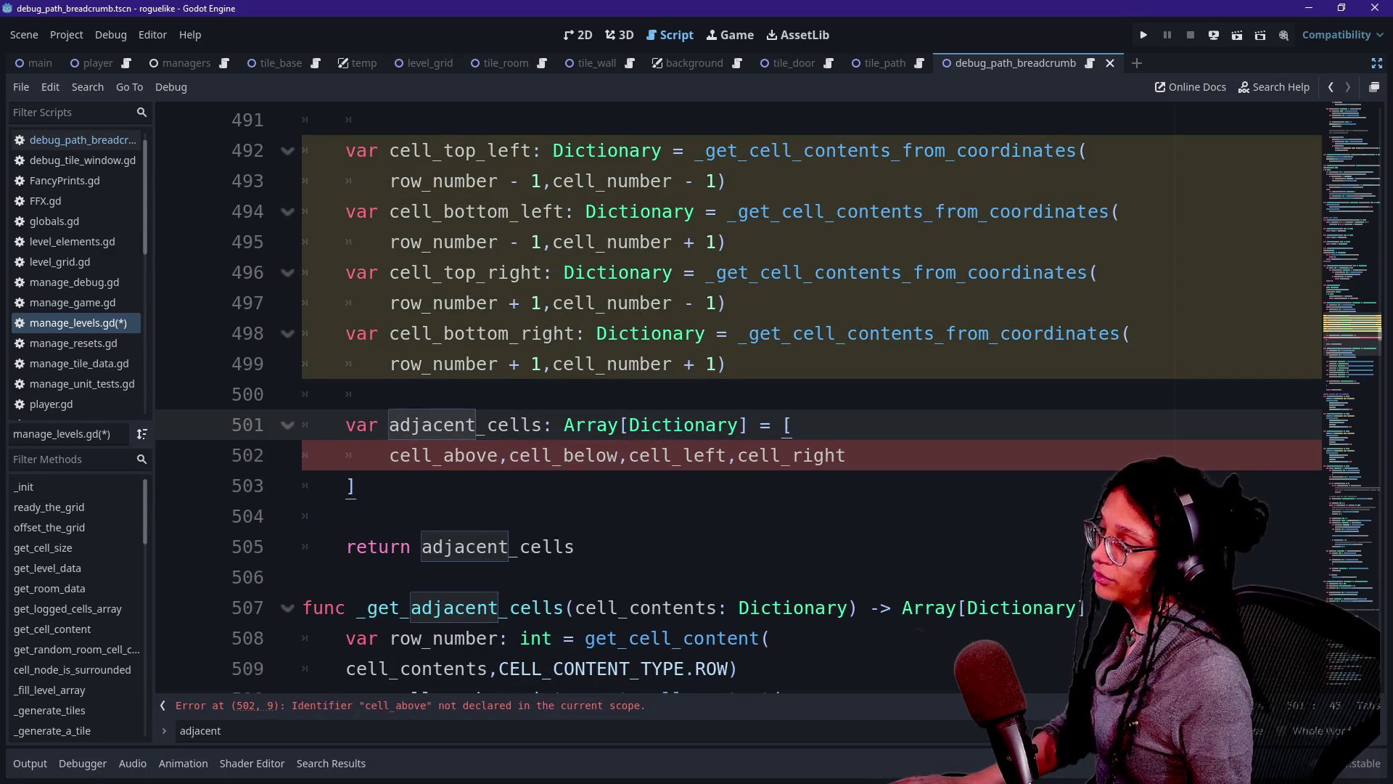
left_click_drag(390, 150, 534, 150)
key("ctrl+c")
double_click(430, 455)
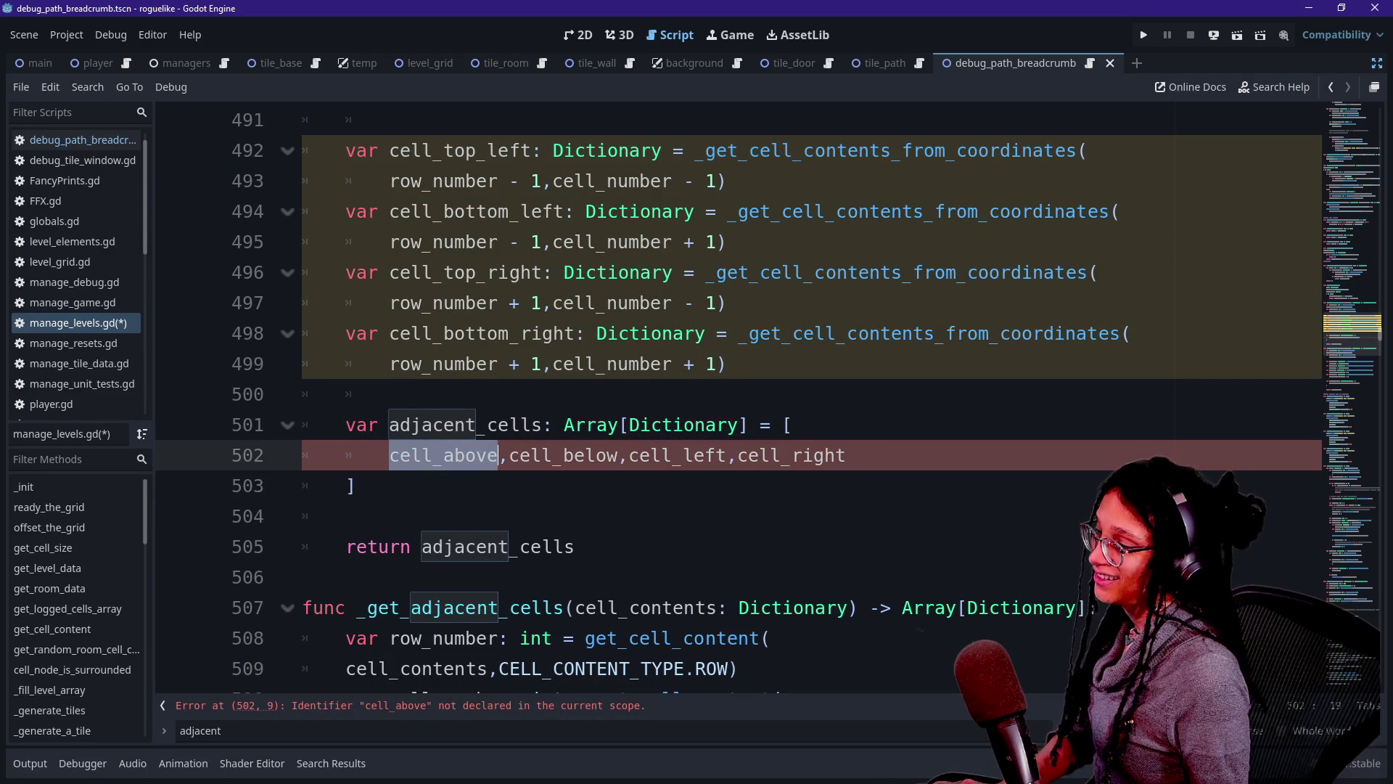
key("ctrl+v")
Replace cell_below with cell_bottom_left and cell_left with cell_top_right in the array.
left_click(390, 211)
left_click_drag(390, 211, 575, 211)
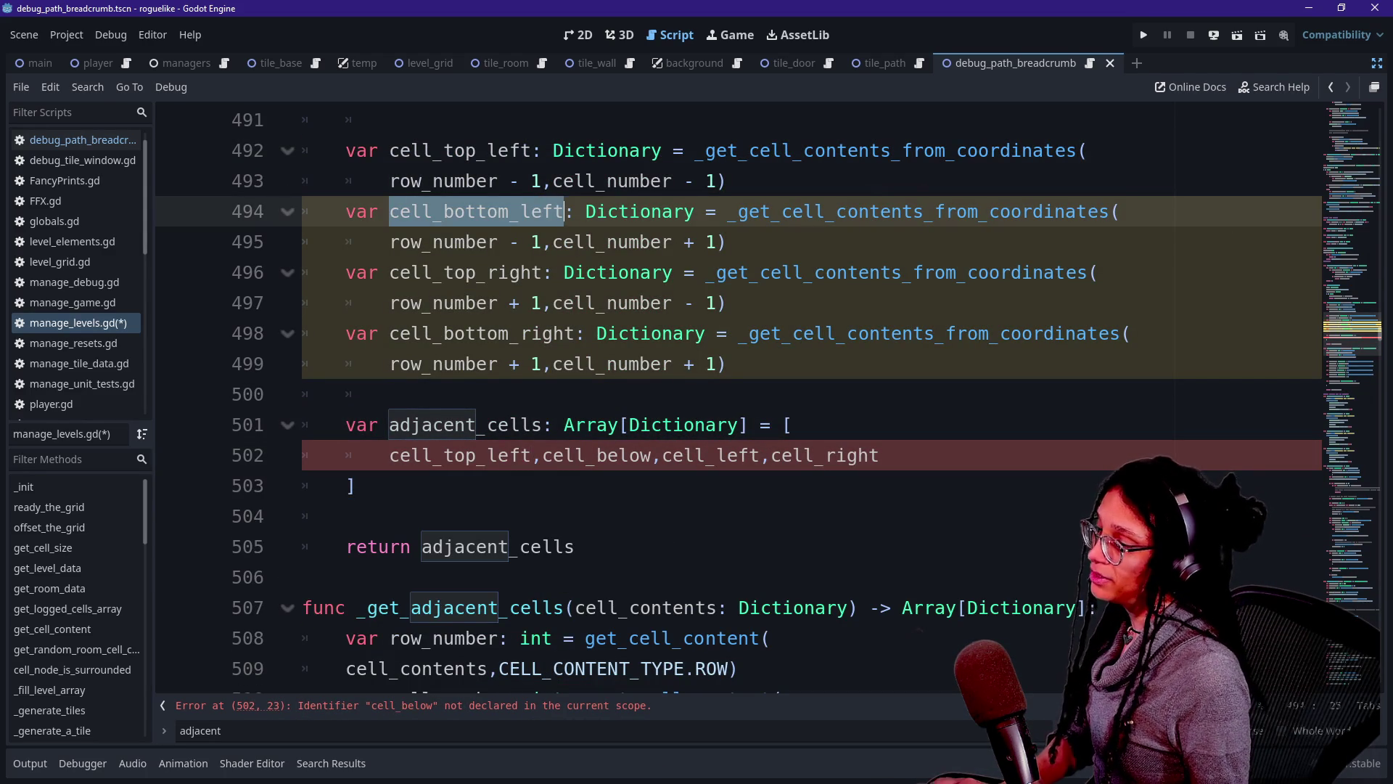
left_click_drag(543, 455, 683, 455)
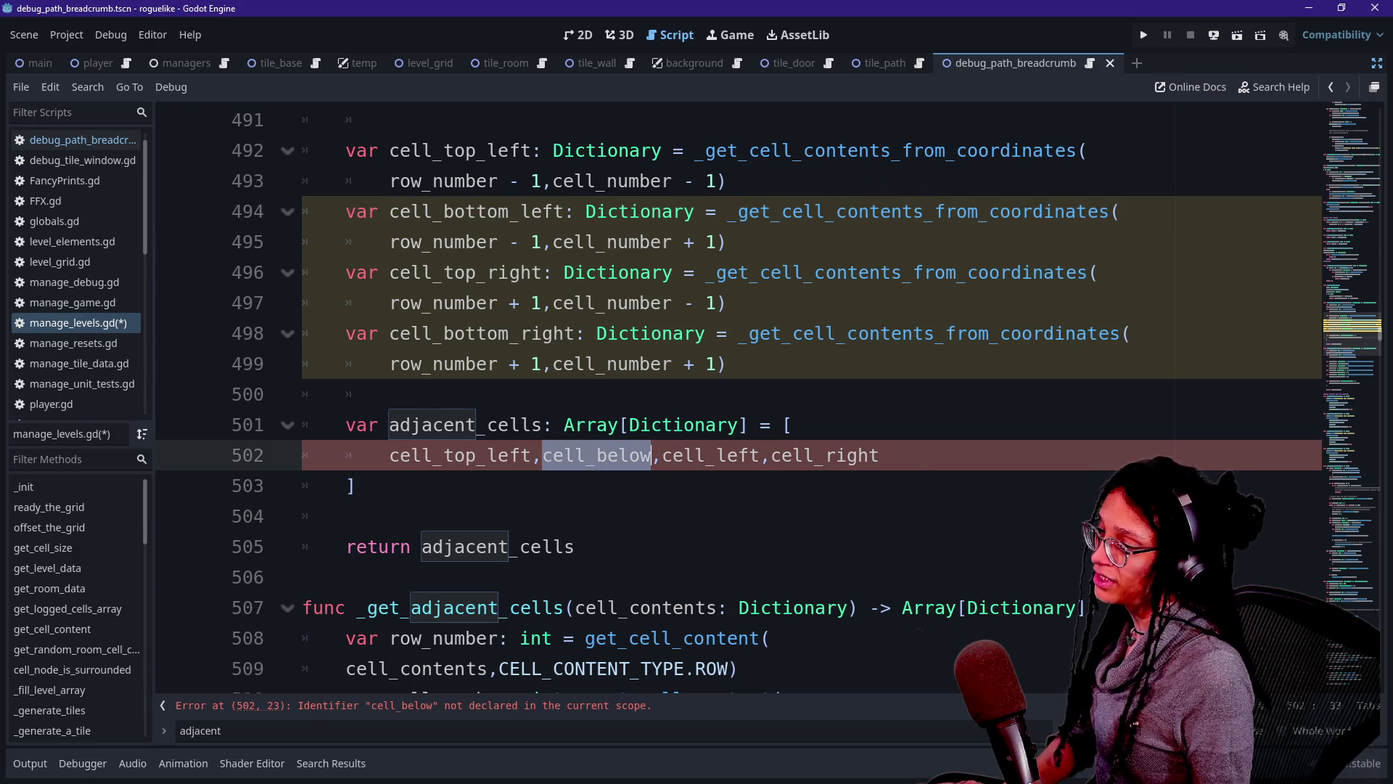
key("ctrl+v")
left_click_drag(389, 272, 554, 272)
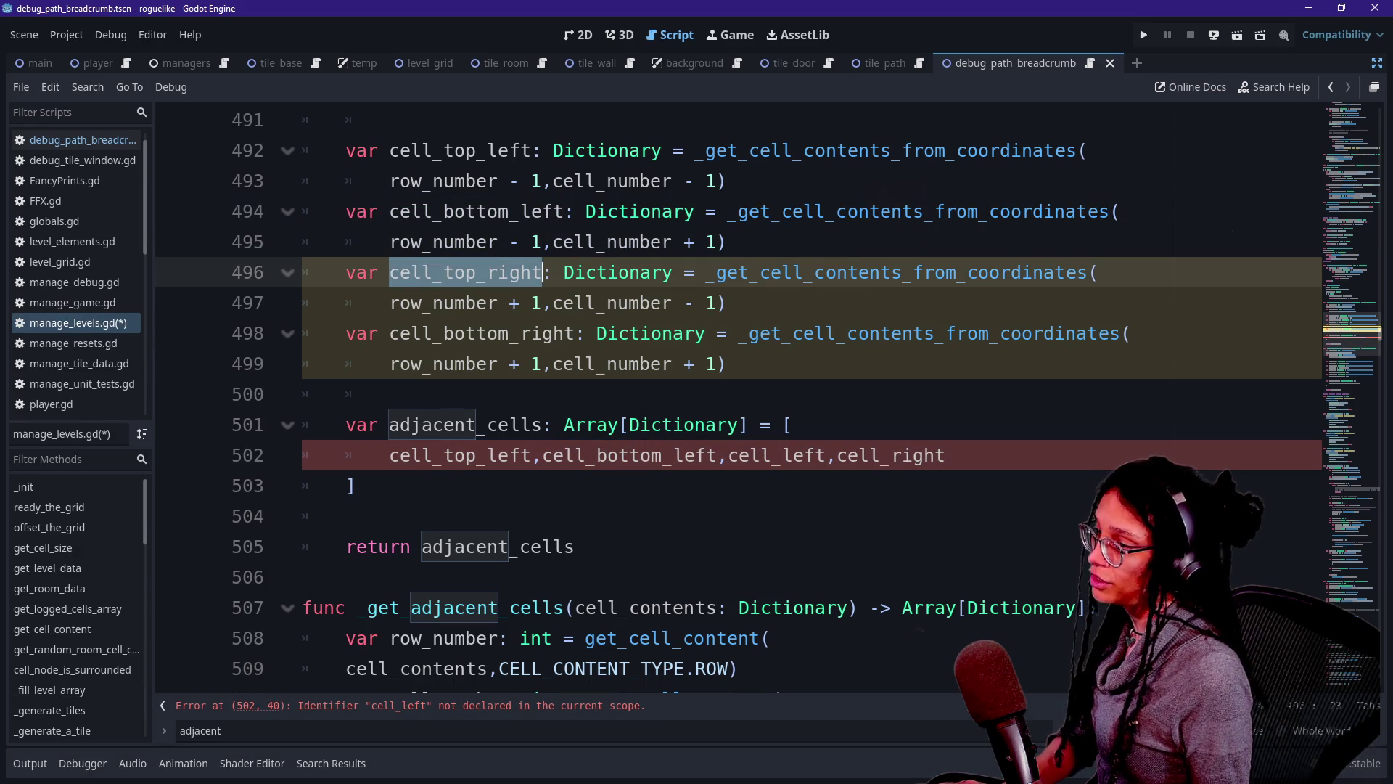
key("ctrl+c")
left_click_drag(729, 455, 828, 455)
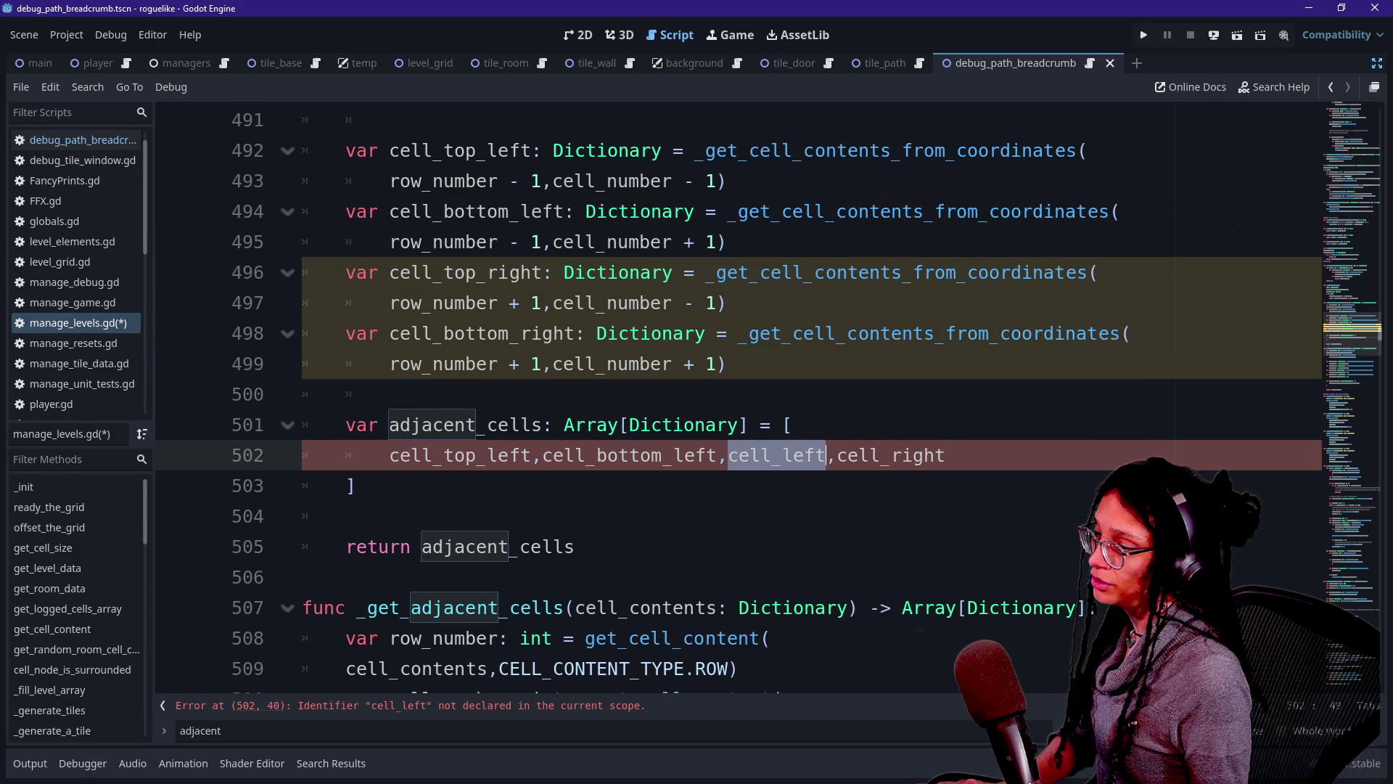
key("ctrl+v")
Replace cell_right with cell_bottom_right in the array.
left_click(378, 333)
left_click_drag(378, 333, 564, 333)
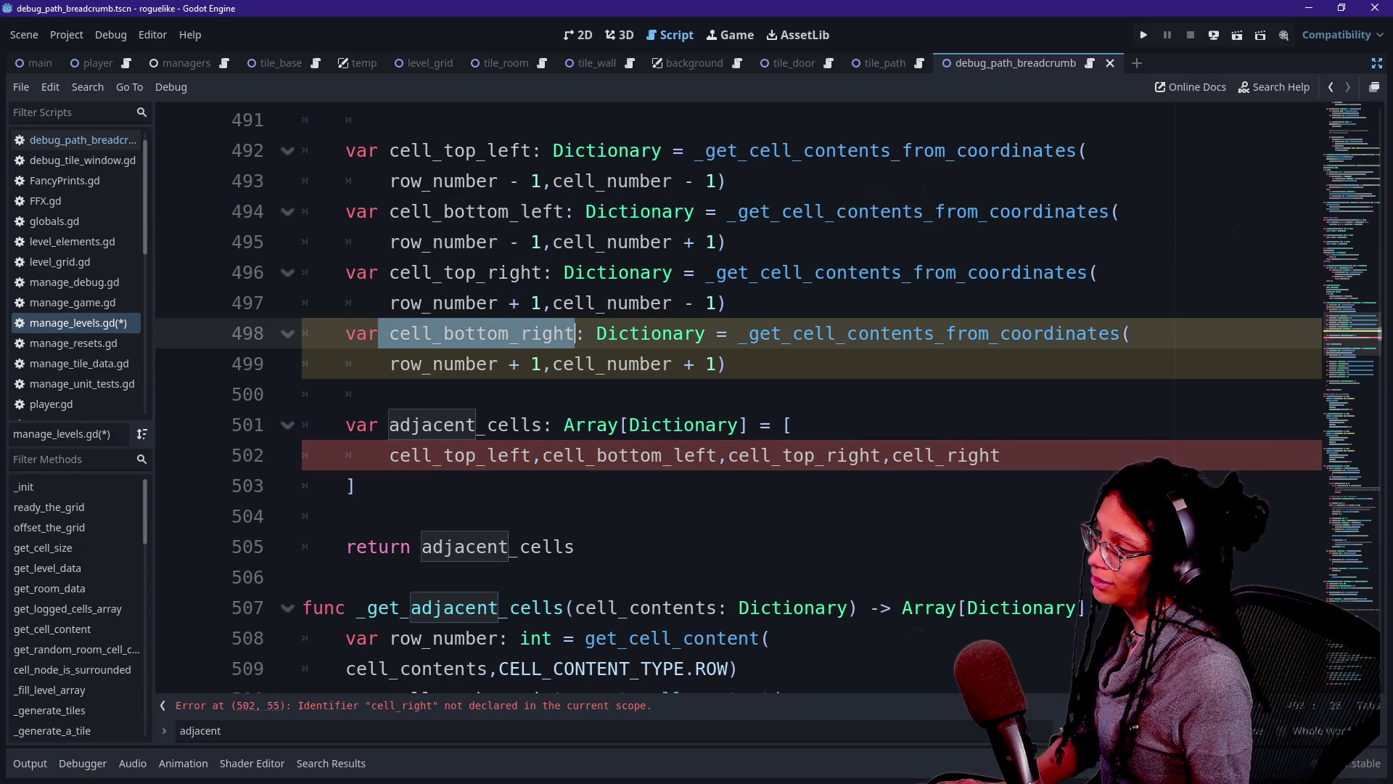
left_click_drag(390, 333, 576, 333)
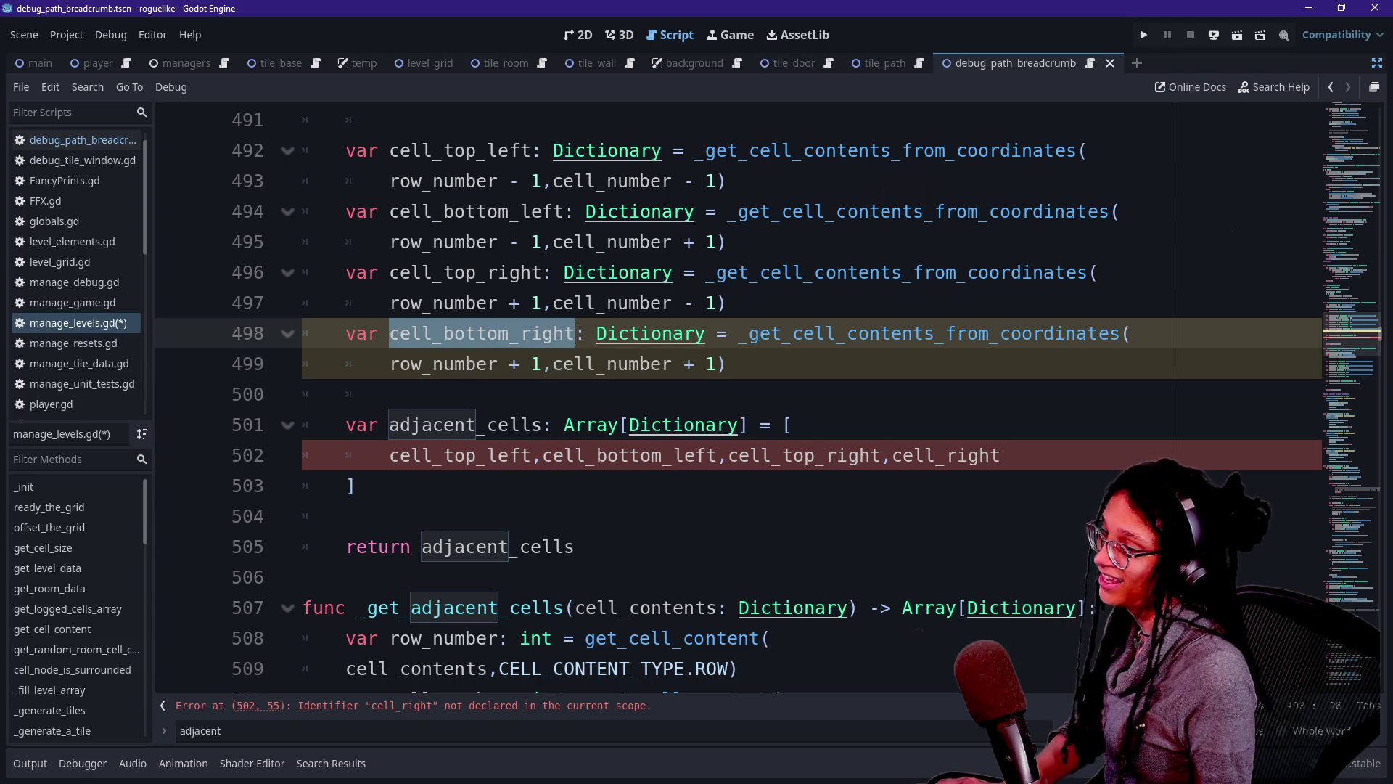
double_click(946, 455)
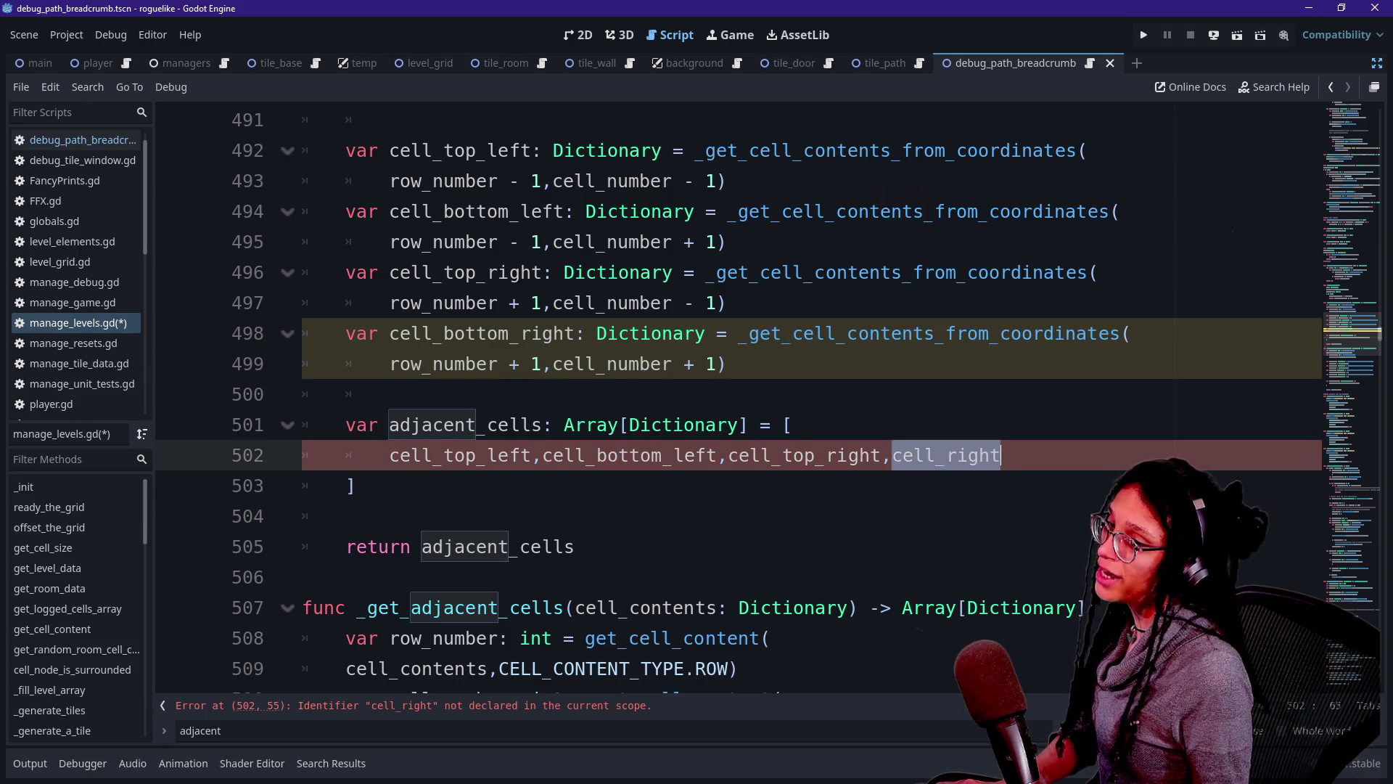
key("ctrl+v")
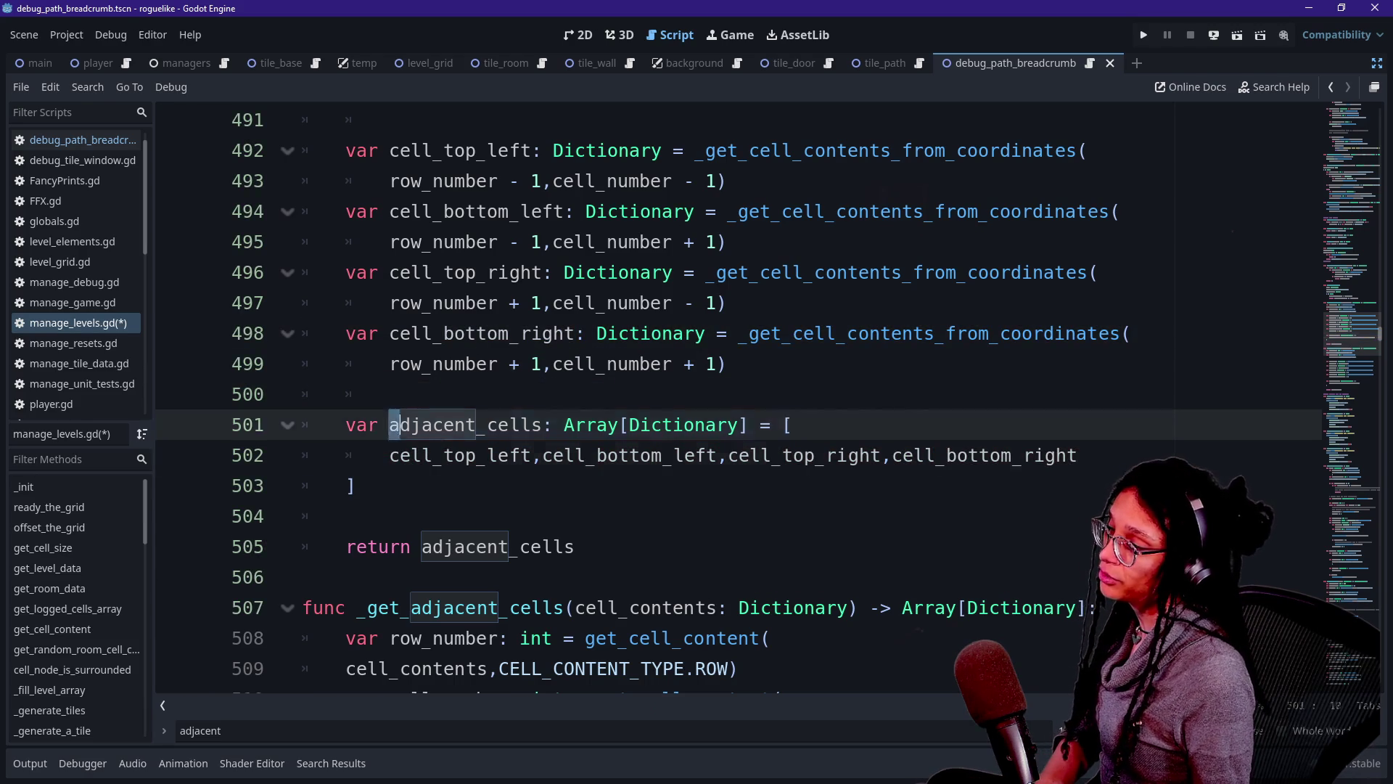
Rename adjacent_cells to diagonal_cells in both the declaration and the return statement.
left_click(347, 516)
left_click_drag(390, 425, 485, 424)
type("diago")
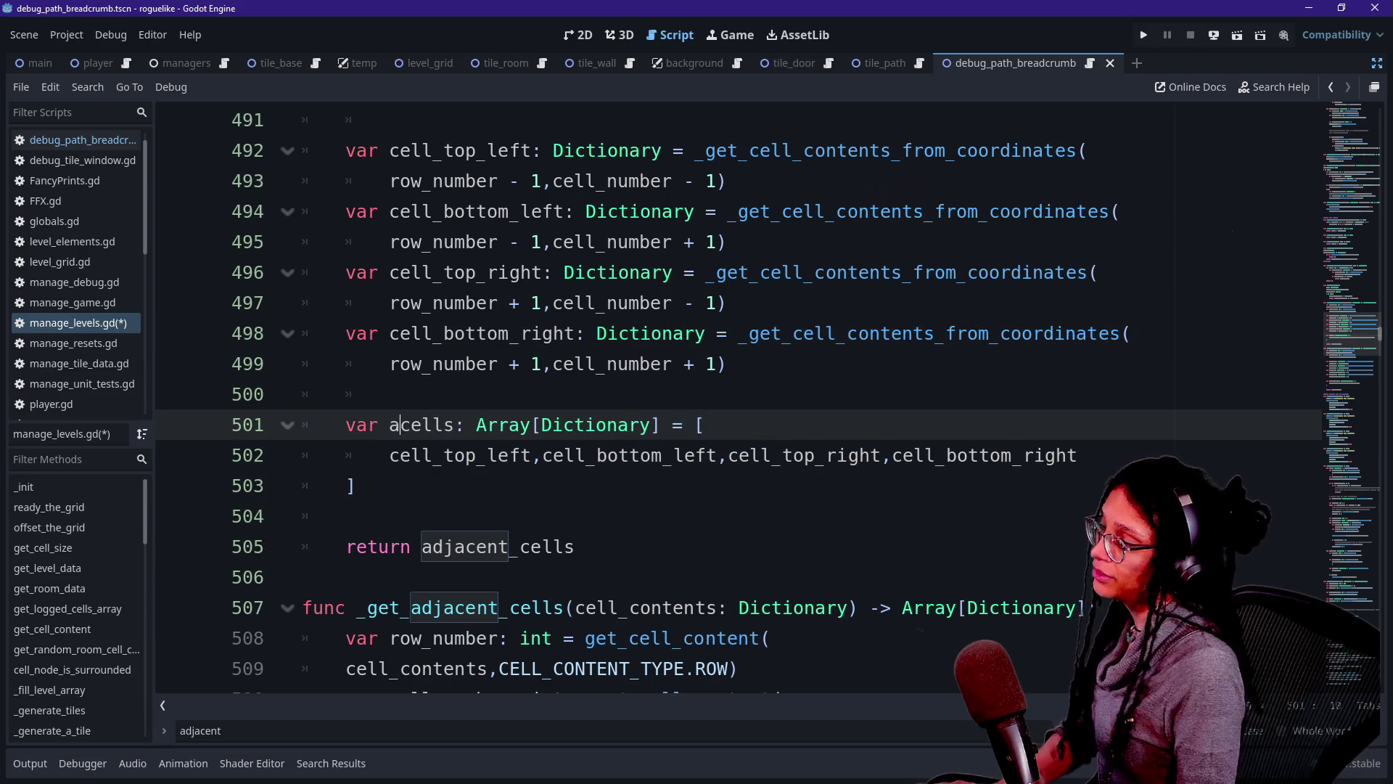
type("nal_")
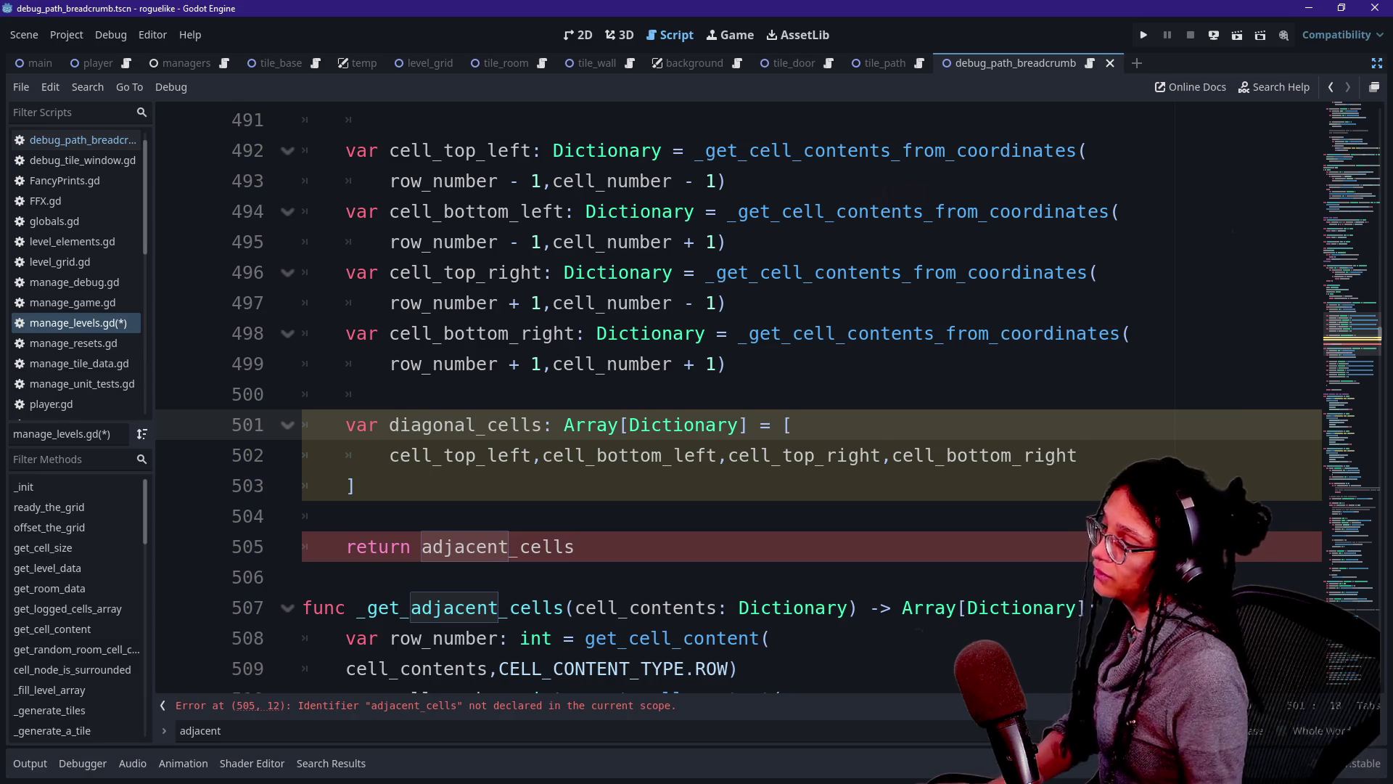
left_click(454, 546)
key("BackSpace")
key("BackSpace")
key("BackSpace")
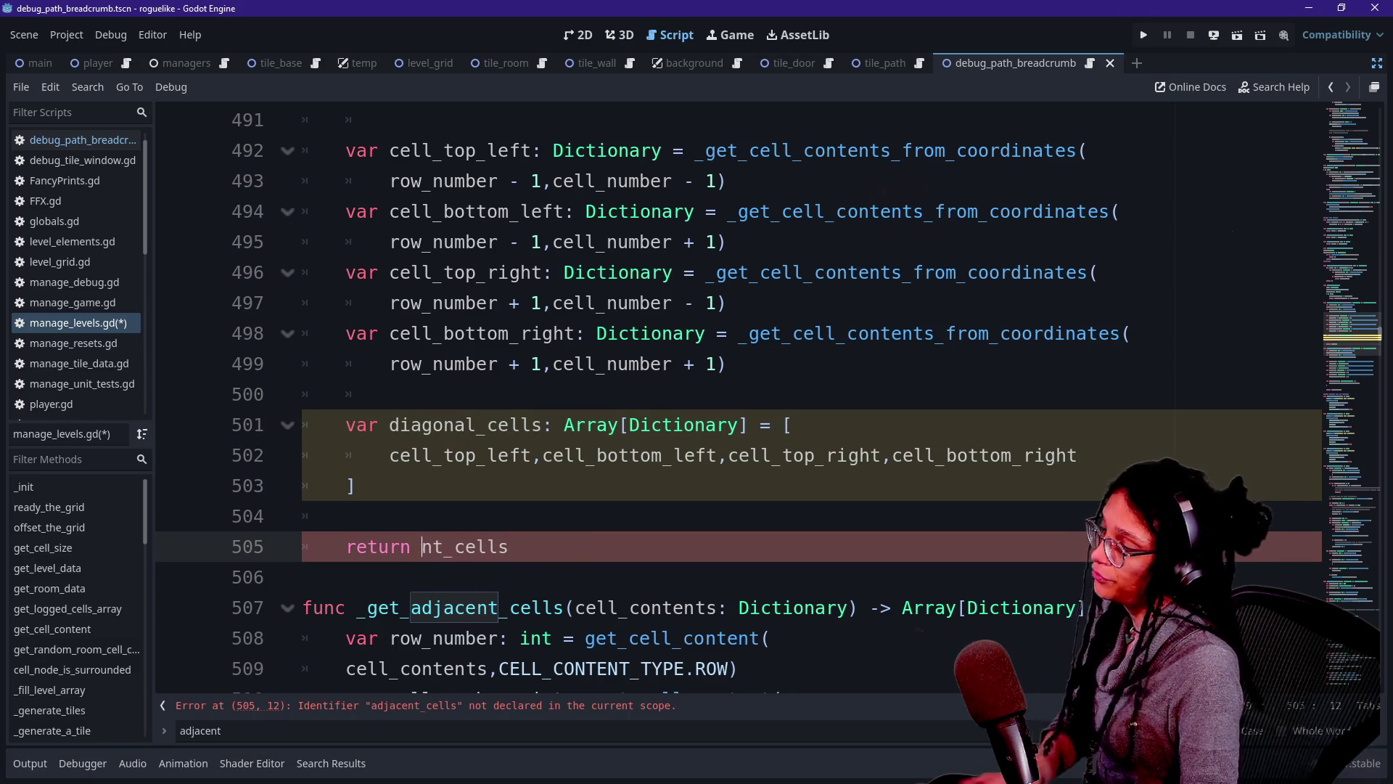
type("dialgonal")
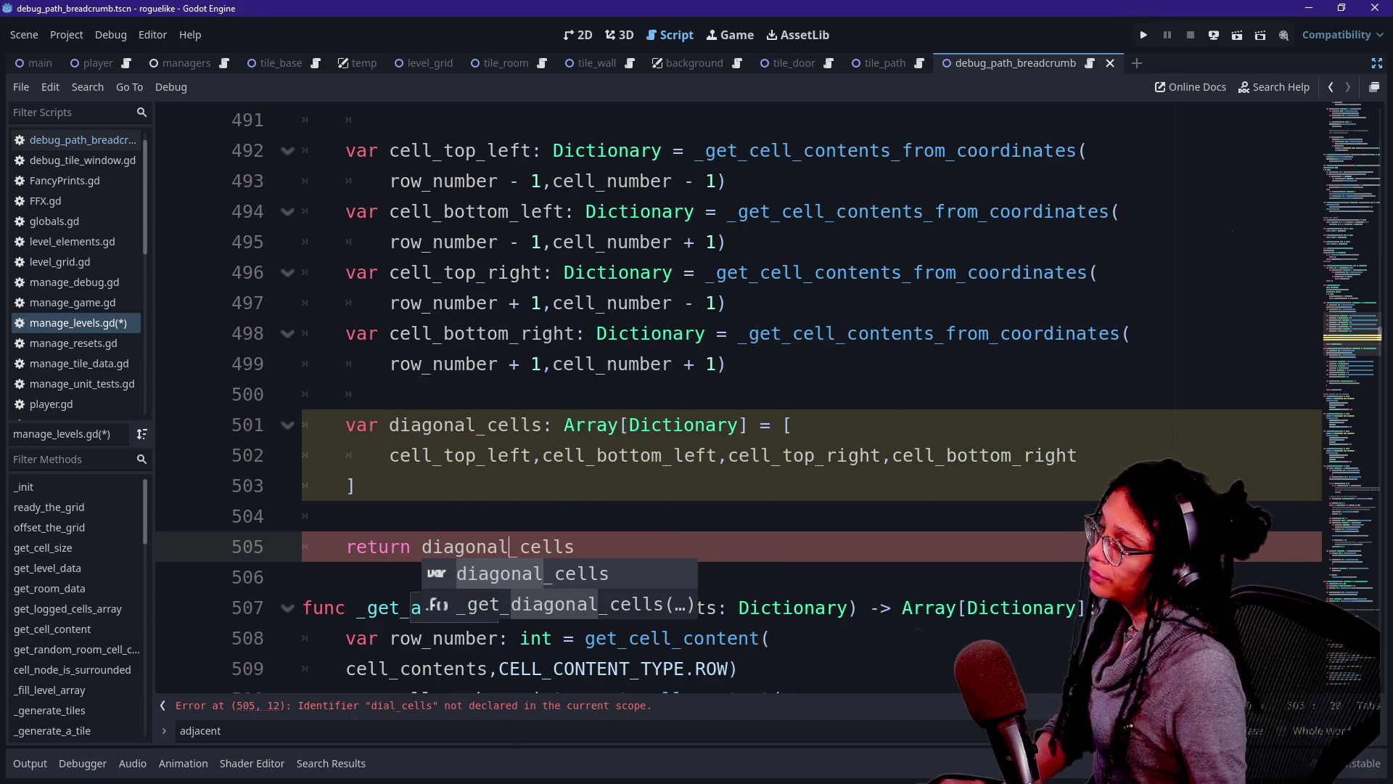
Save manage_levels.gd with the finished _get_diagonal_cells function.
left_click_drag(395, 394, 346, 516)
scroll(725, 399, "up", 5)
left_click(390, 394)
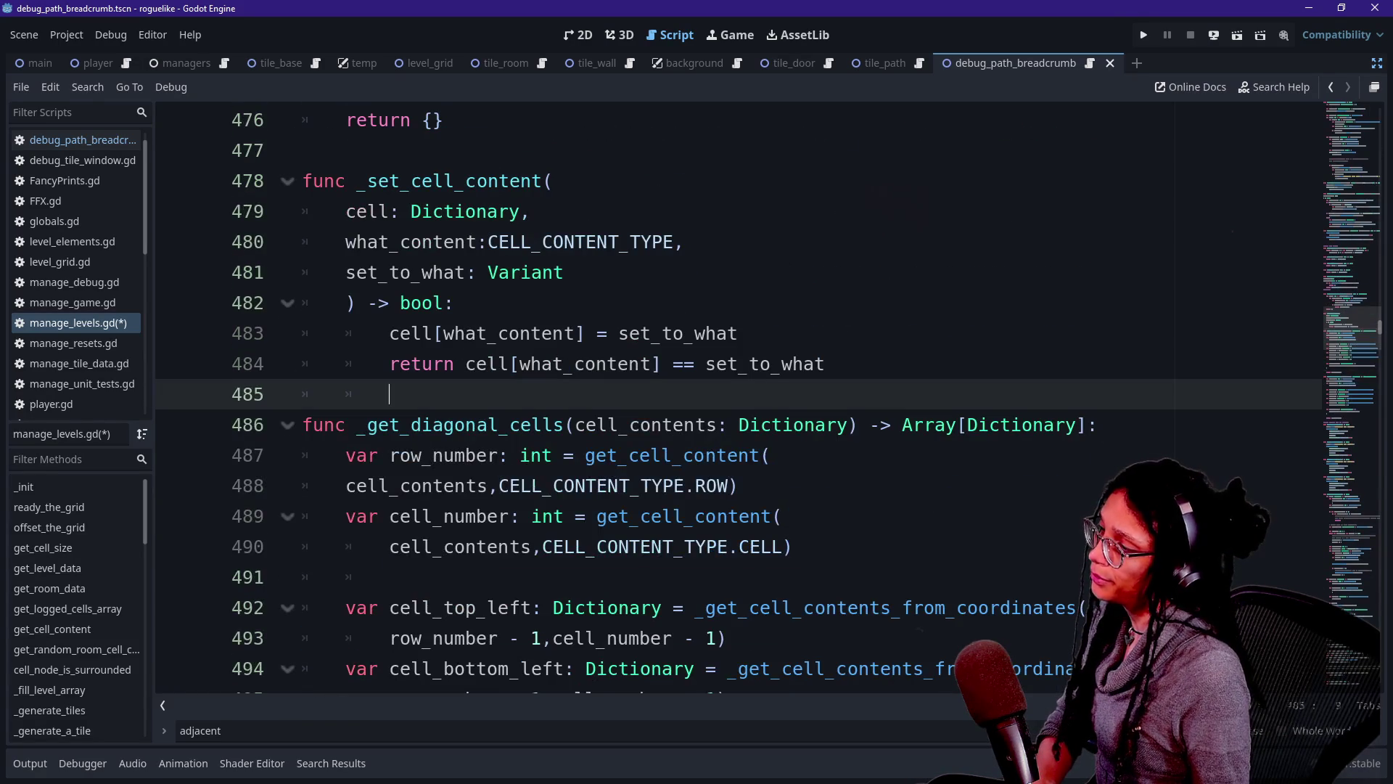
left_click(566, 425)
key("ctrl+s")
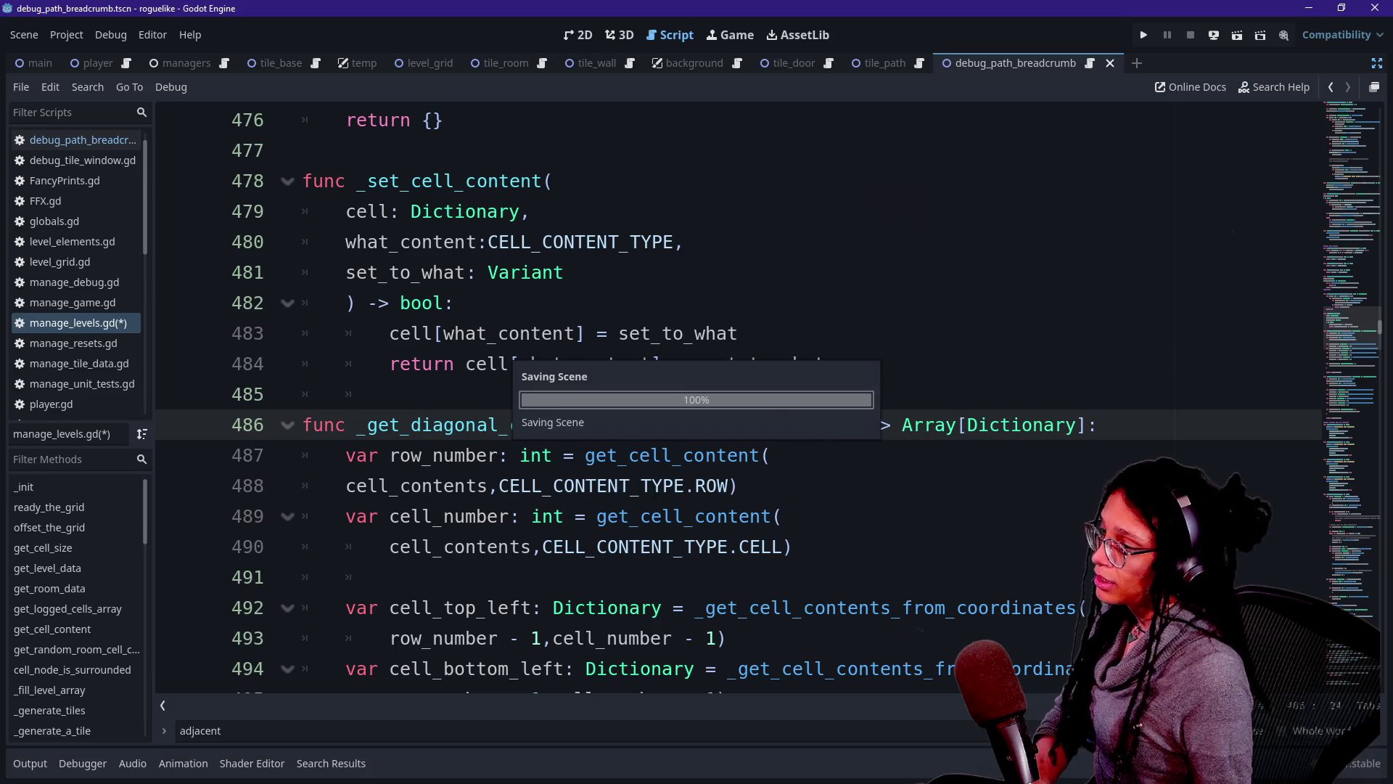
left_click(564, 272)
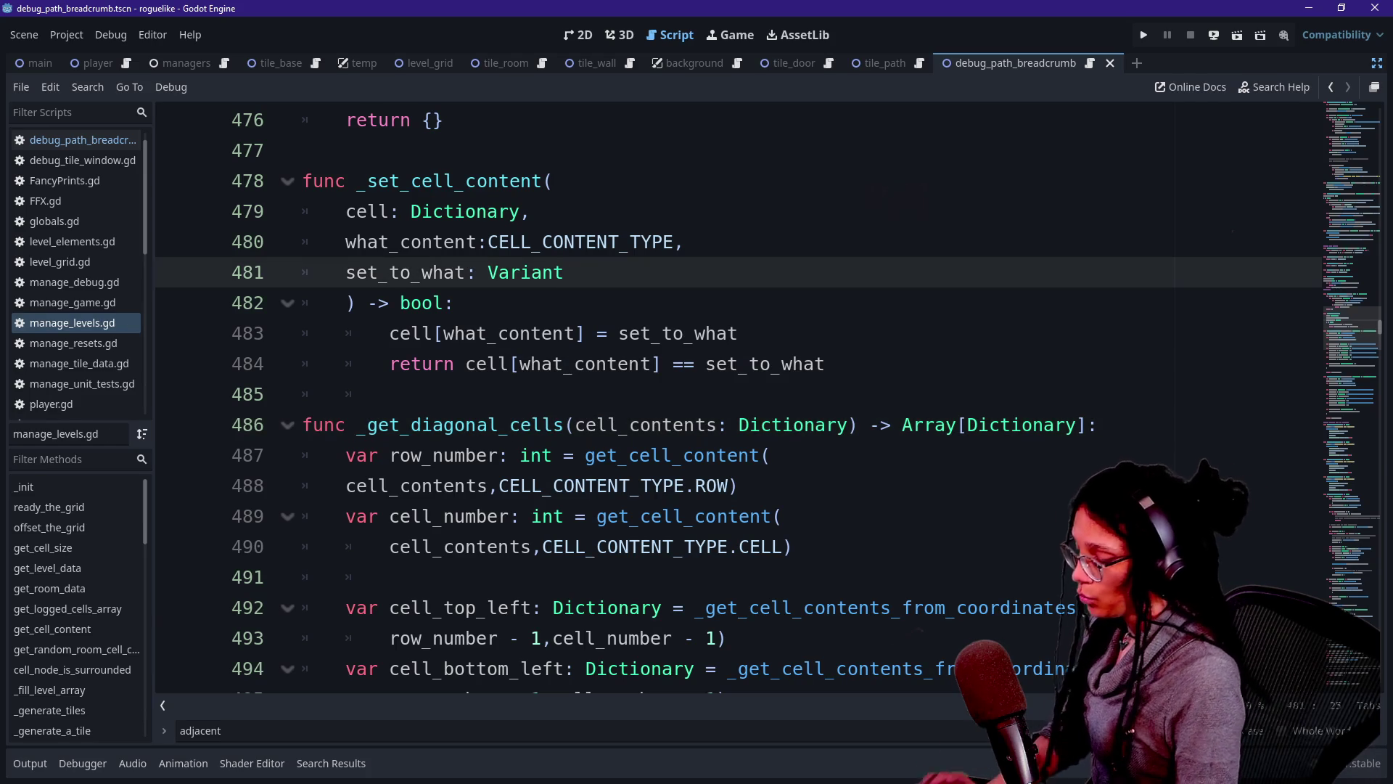
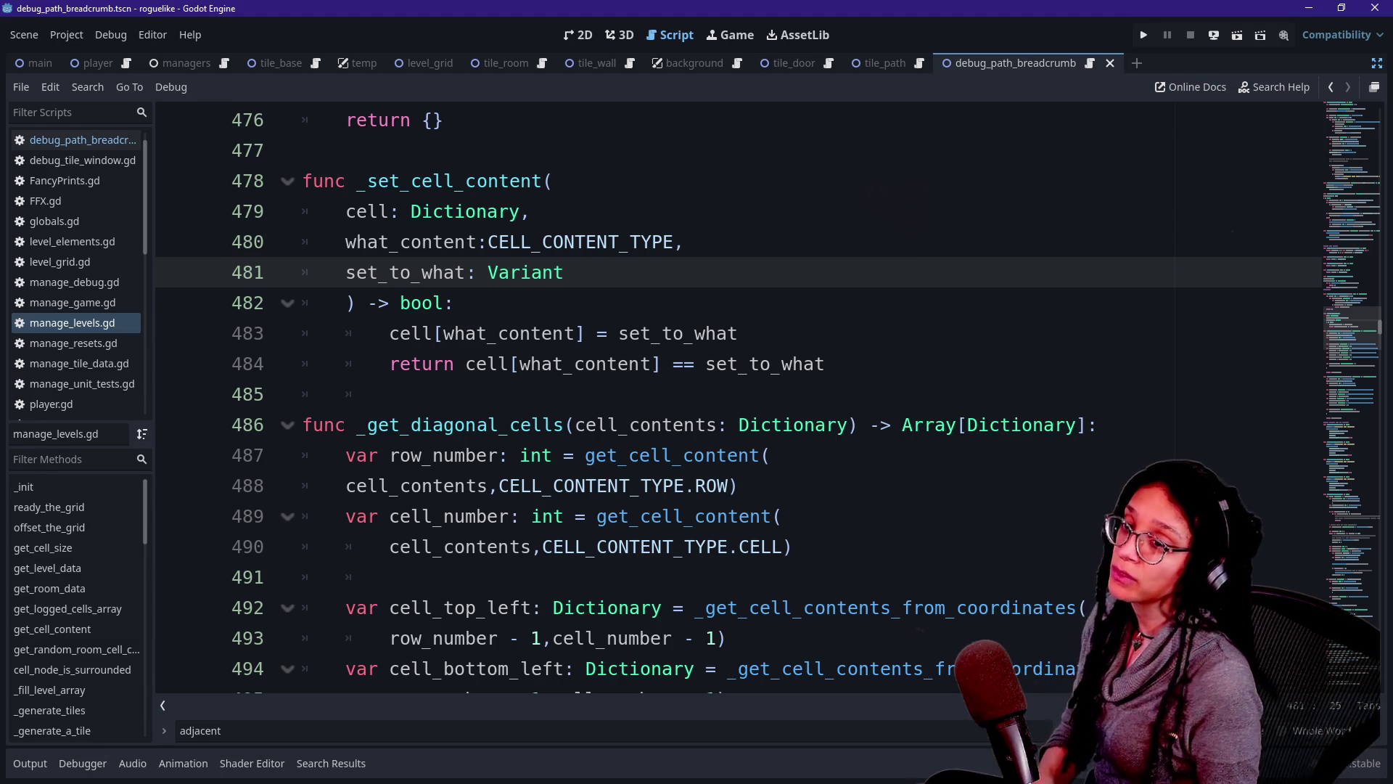
Filter the Output log for 'RESO'.
left_click(30, 763)
left_click(145, 738)
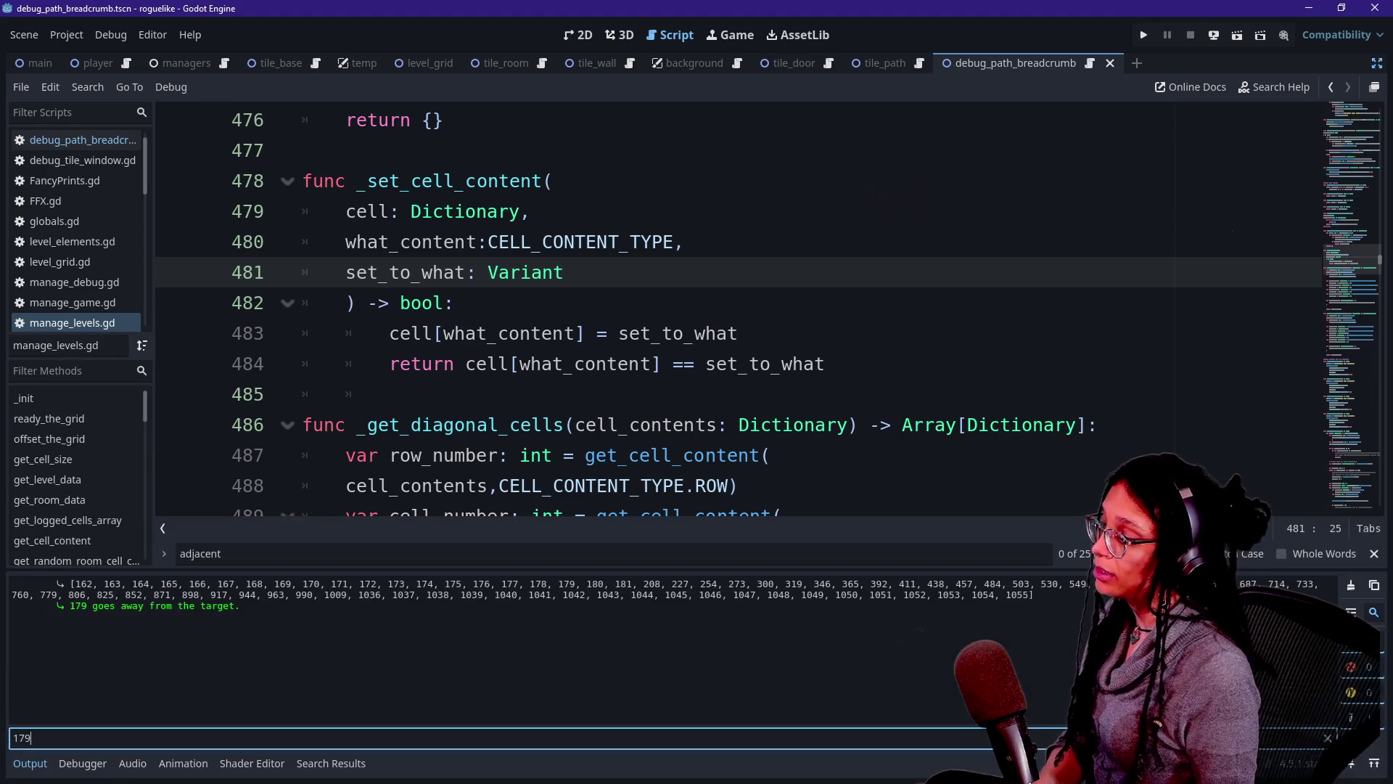
key("Caps_Lock")
type("RESO")
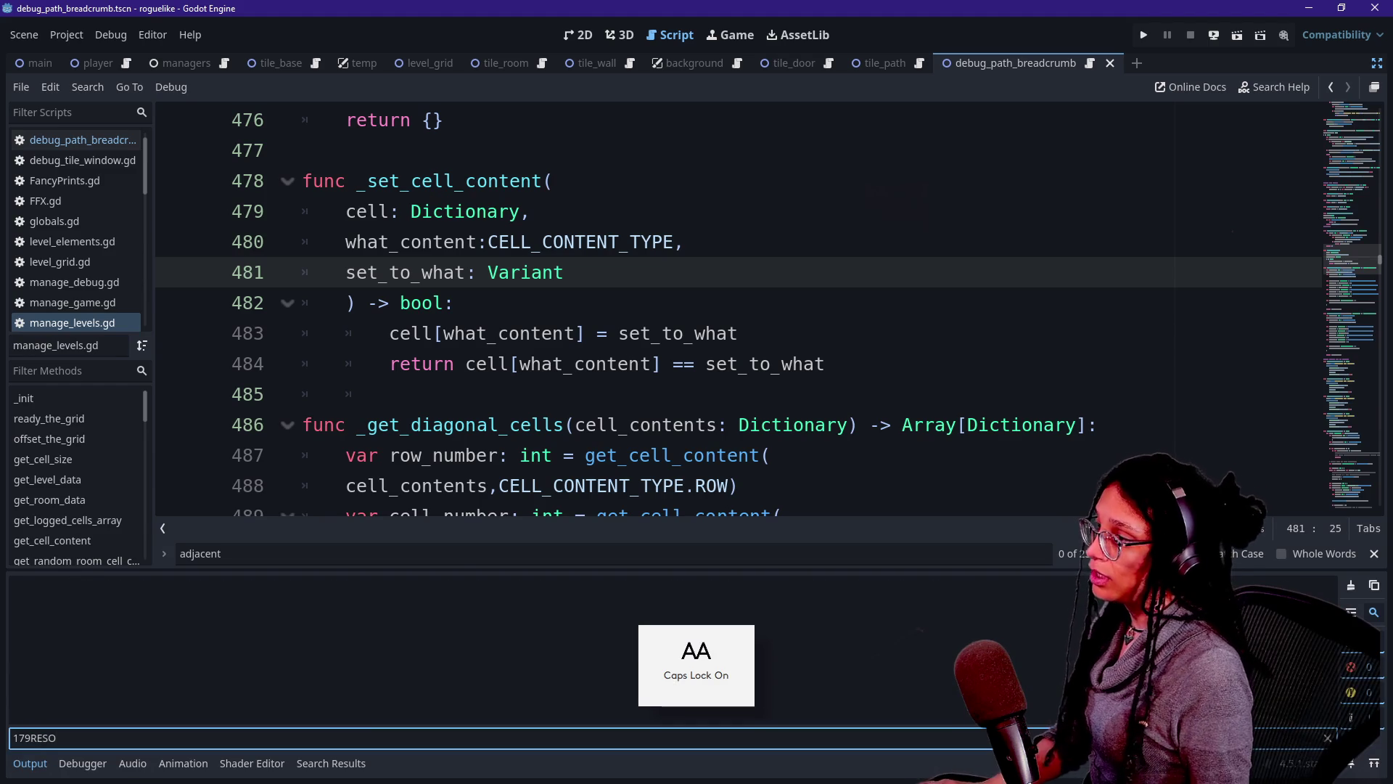
Open manage_levels.gd through Quick Open and bring up the script's find bar.
left_click(612, 315)
key("alt+shift+o")
type("AM")
key("Caps_Lock")
key("BackSpace")
key("BackSpace")
type("manage_l")
key("Return")
key("Caps_Lock")
left_click(553, 180)
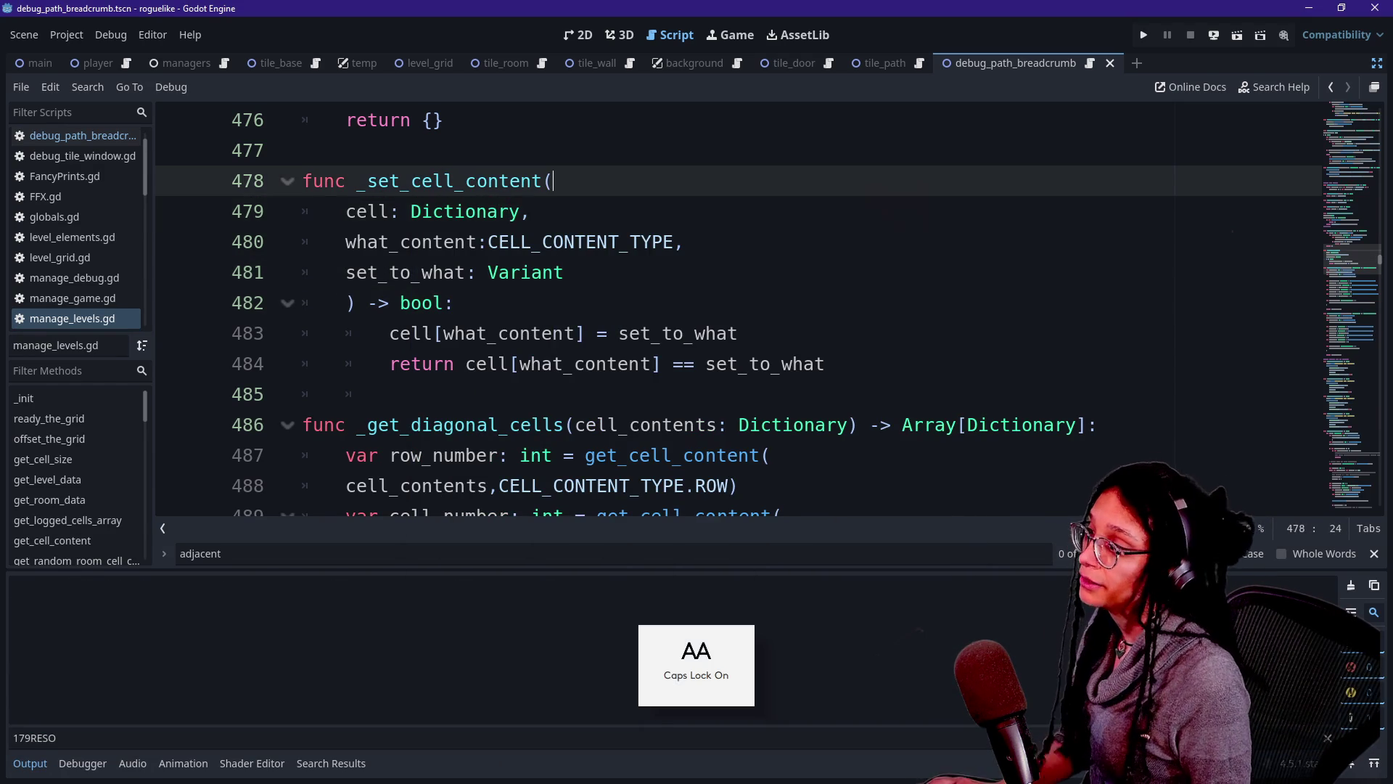
key("ctrl+f")
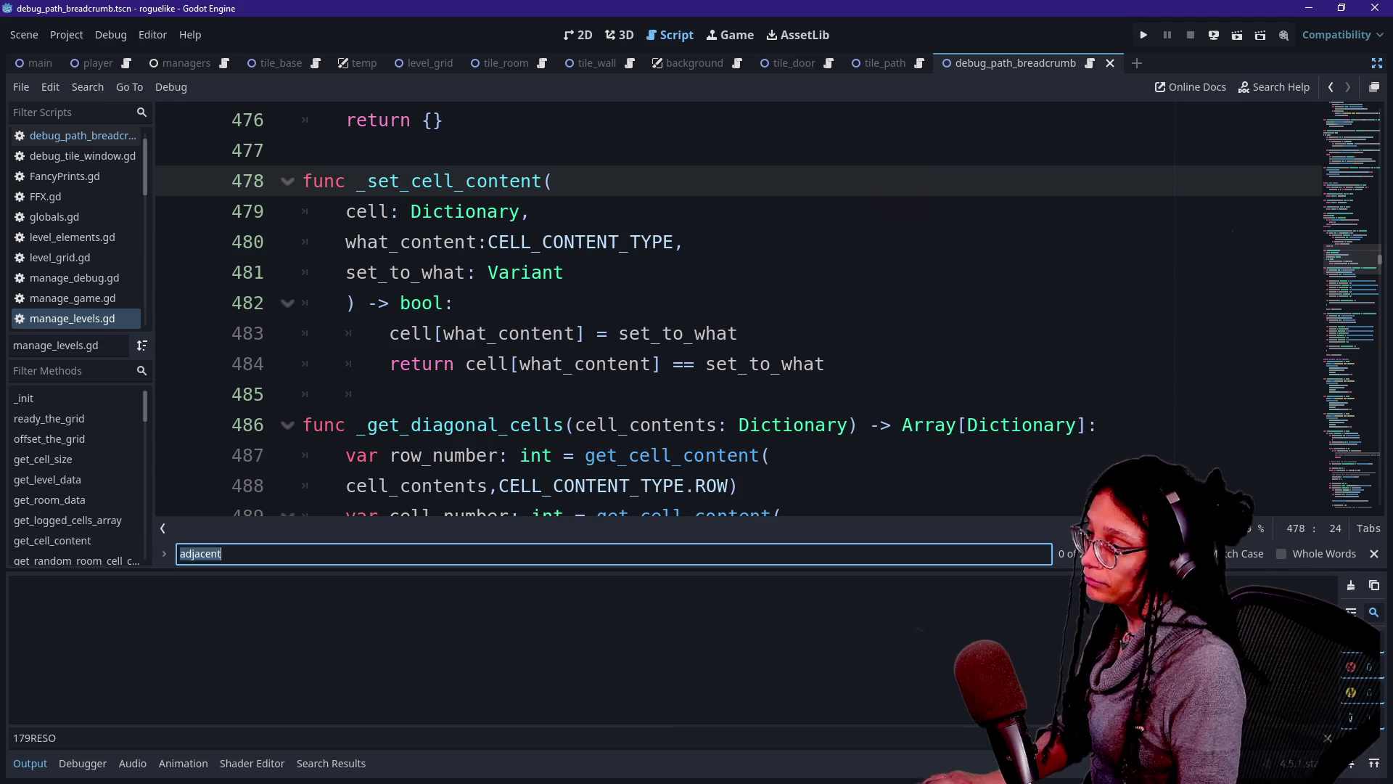
Search for 'RESOLVE' to jump to line 754 and collapse the Output panel.
type("RESOLVE")
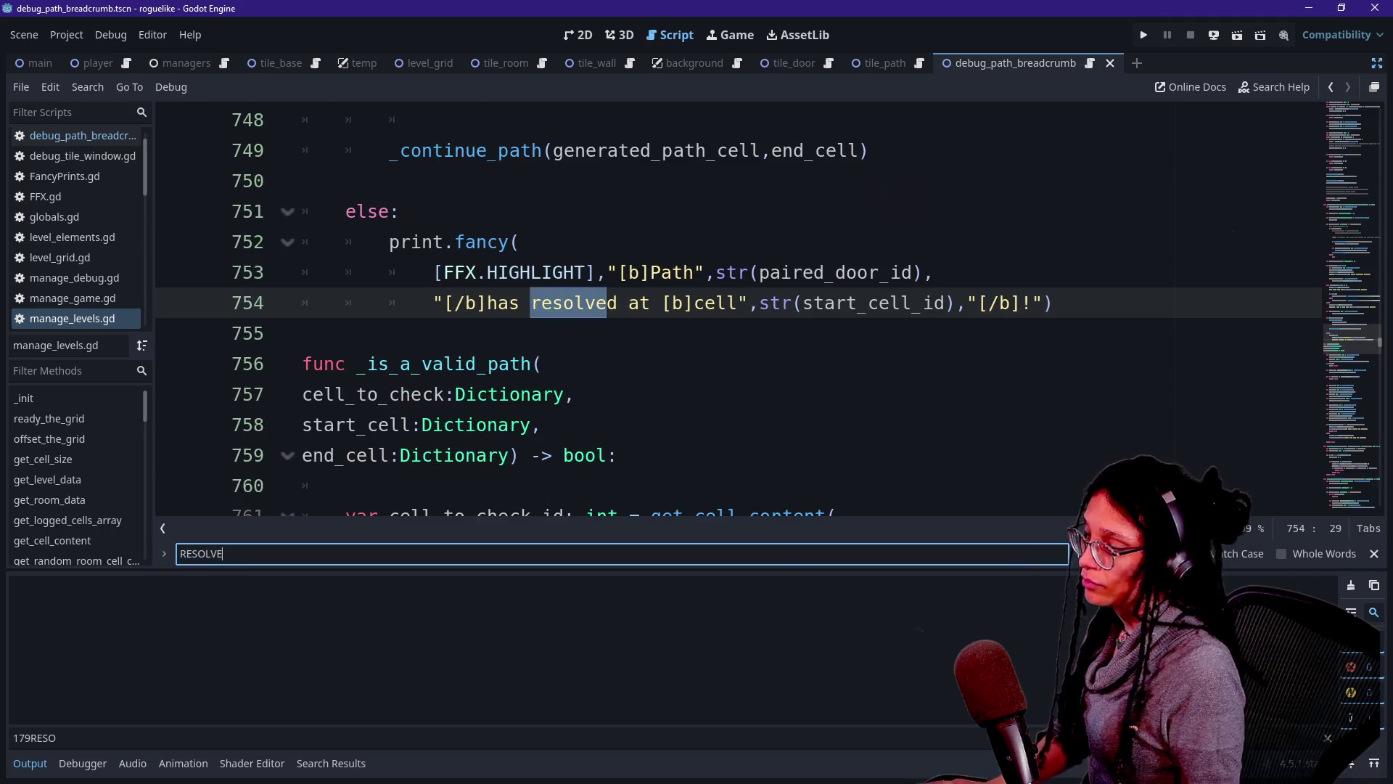
left_click(30, 763)
left_click(451, 363)
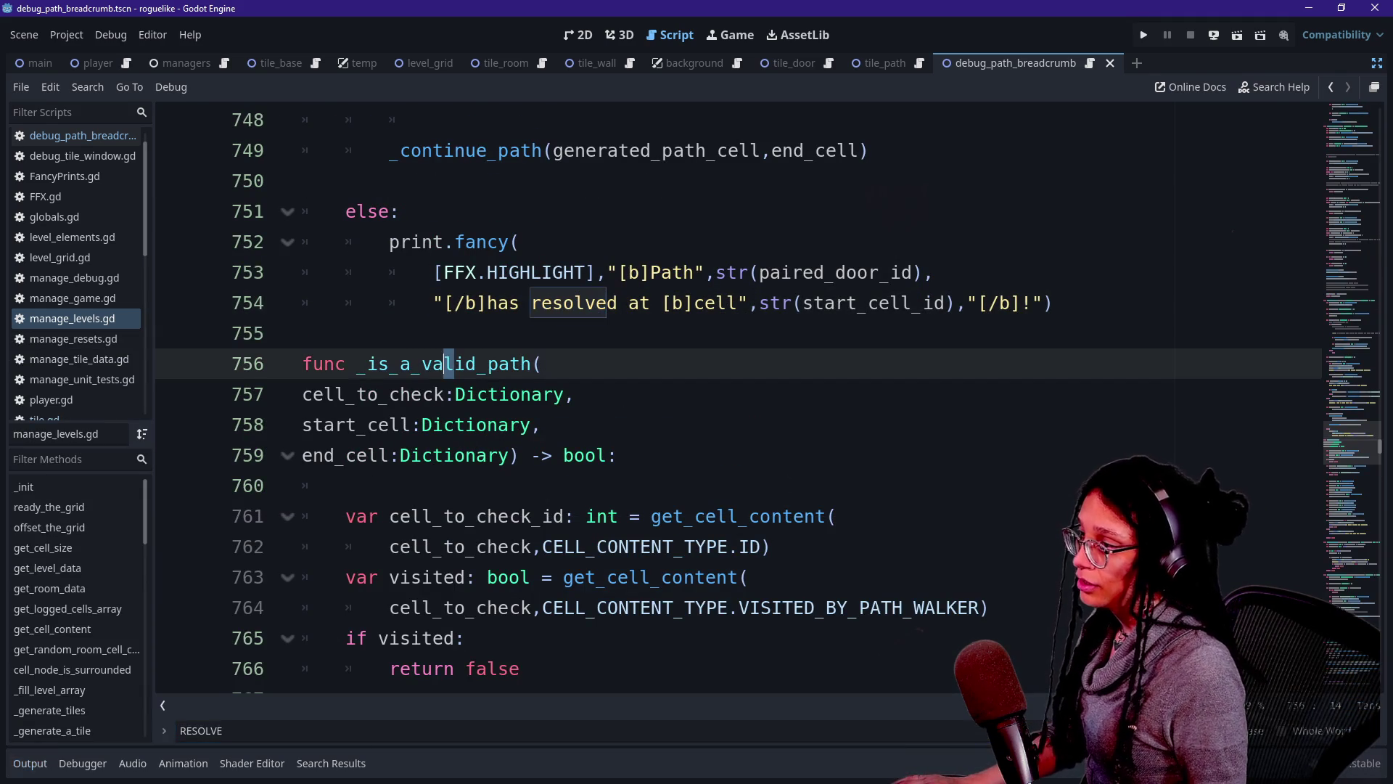
left_click_drag(305, 180, 682, 275)
right_click(683, 274)
key("Escape")
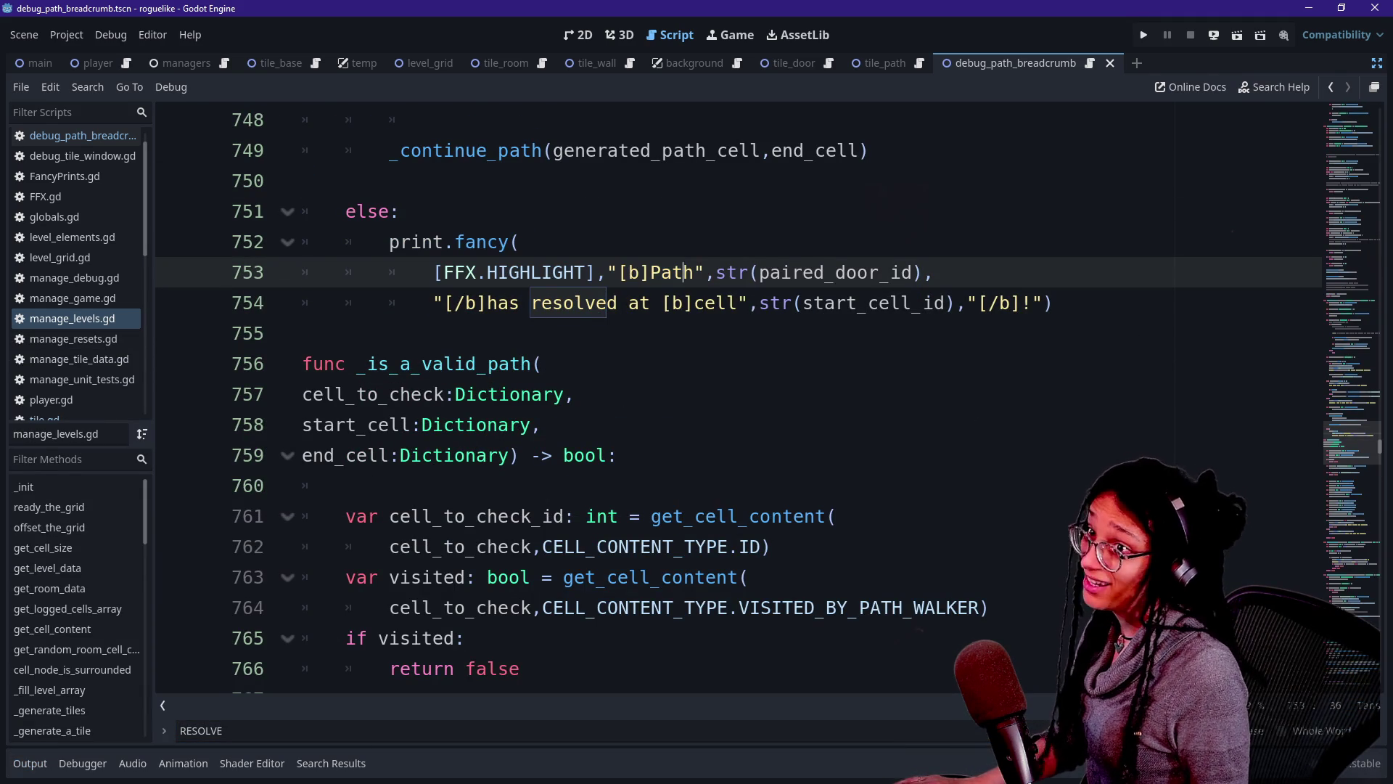
Review the else branch around lines 741–754, then insert an indented line after line 754.
key("Down")
key("Up")
key("Up")
key("Up")
key("Up")
key("Up")
key("Up")
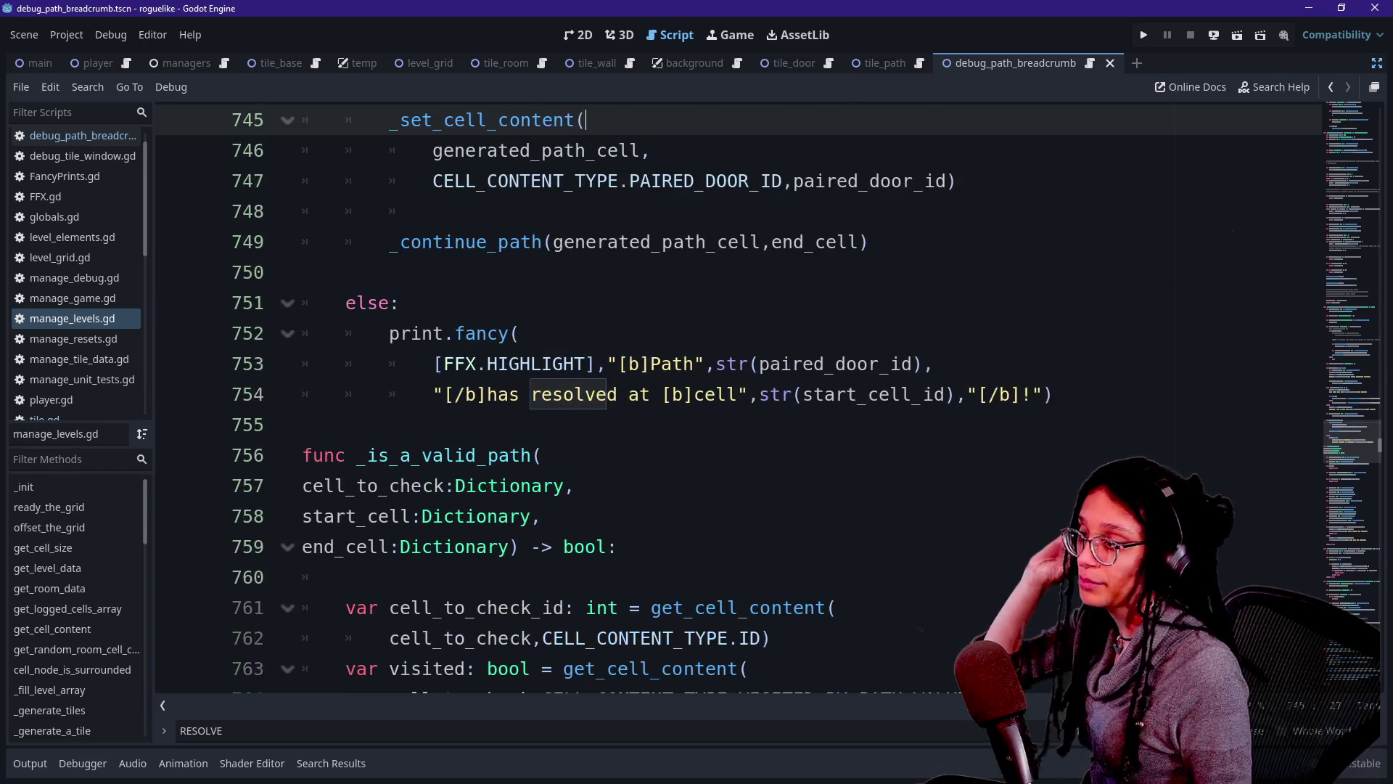
key("Down")
key("Down")
key("Down")
key("Down")
key("Down")
key("Down")
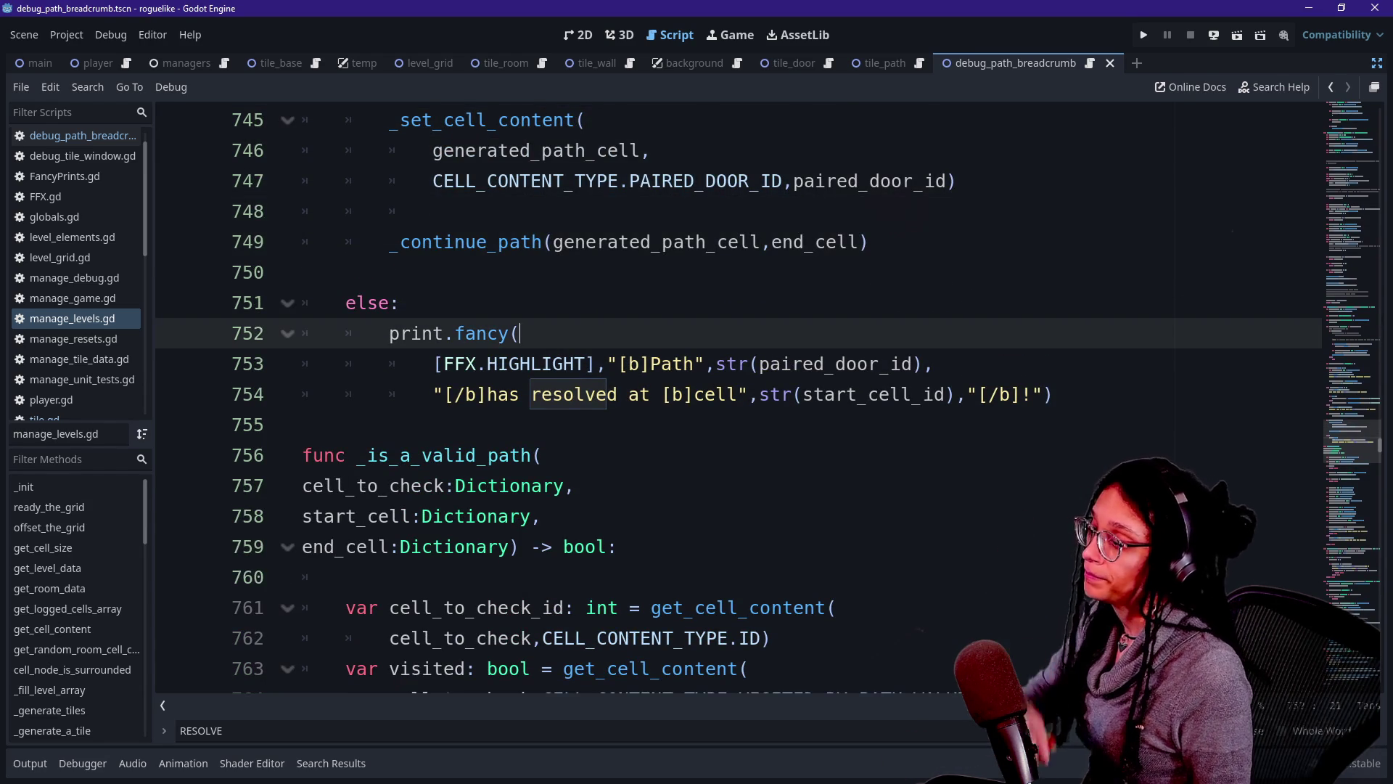
key("Up")
key("Up")
key("Up")
key("Up")
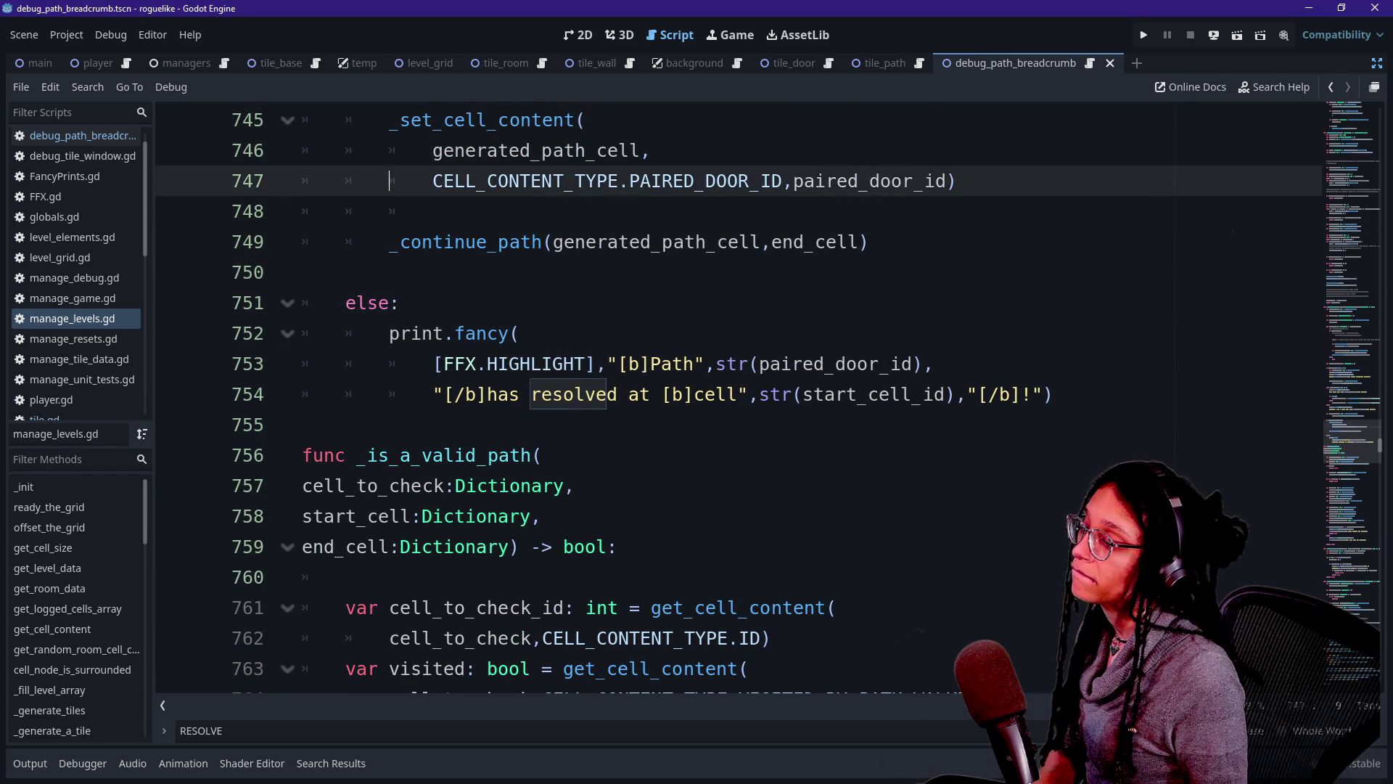
key("Up")
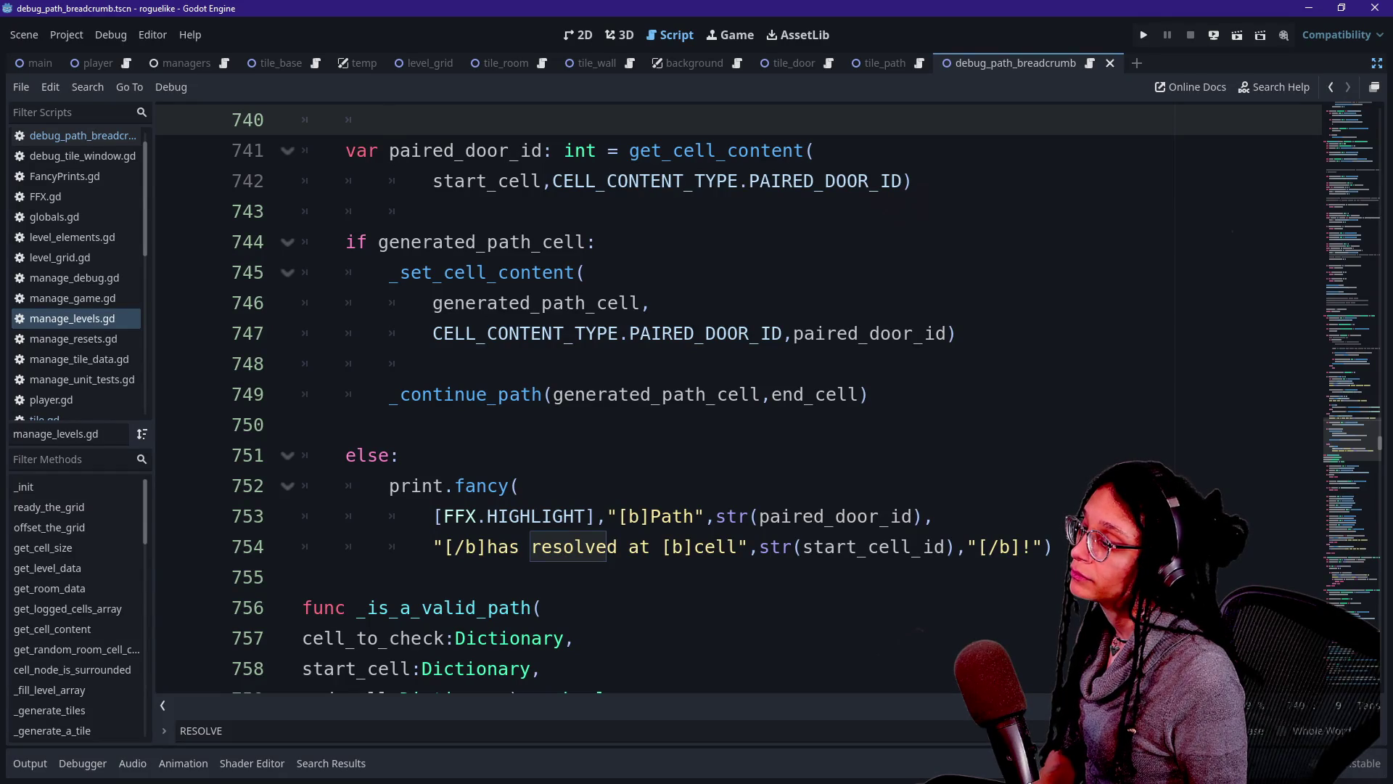
key("Down")
key("Down")
key("Down")
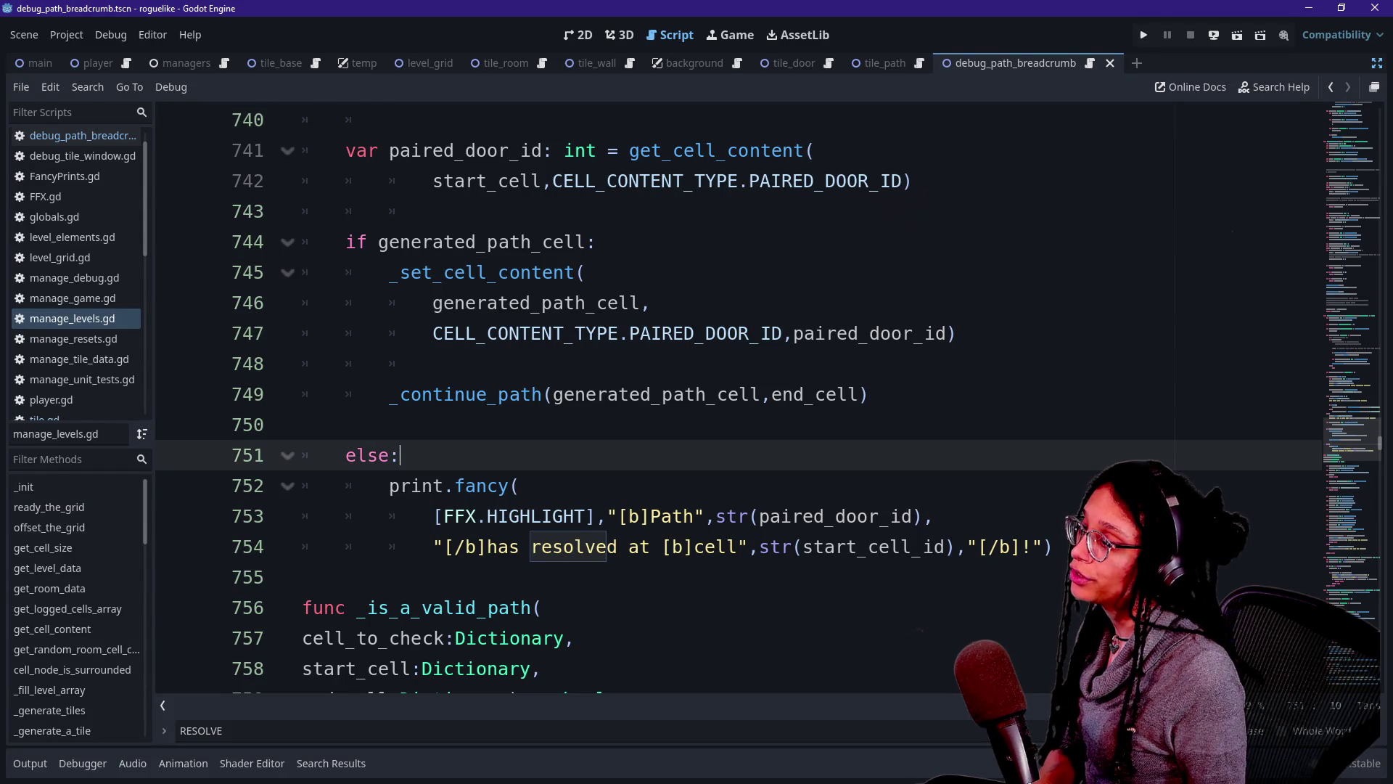
scroll(725, 399, "up", 2)
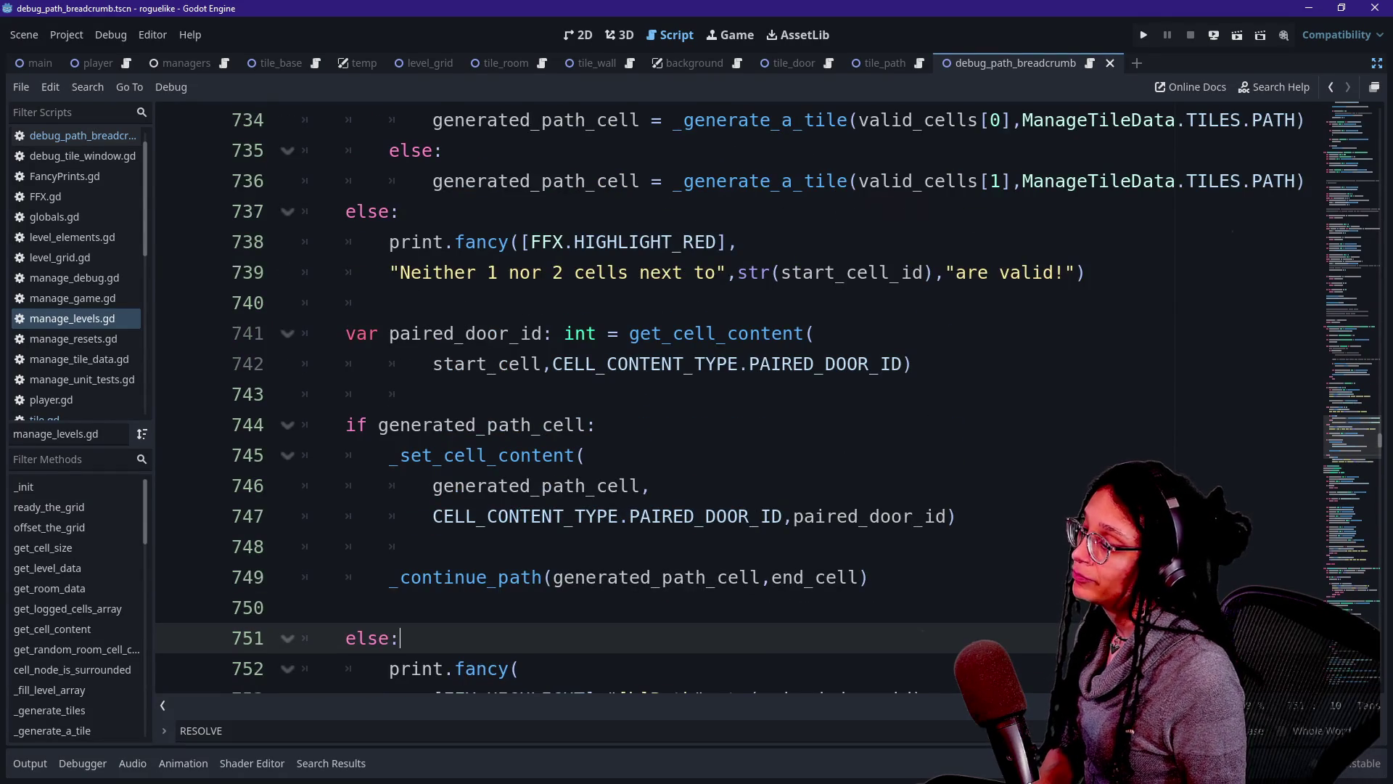
scroll(726, 399, "up", 12)
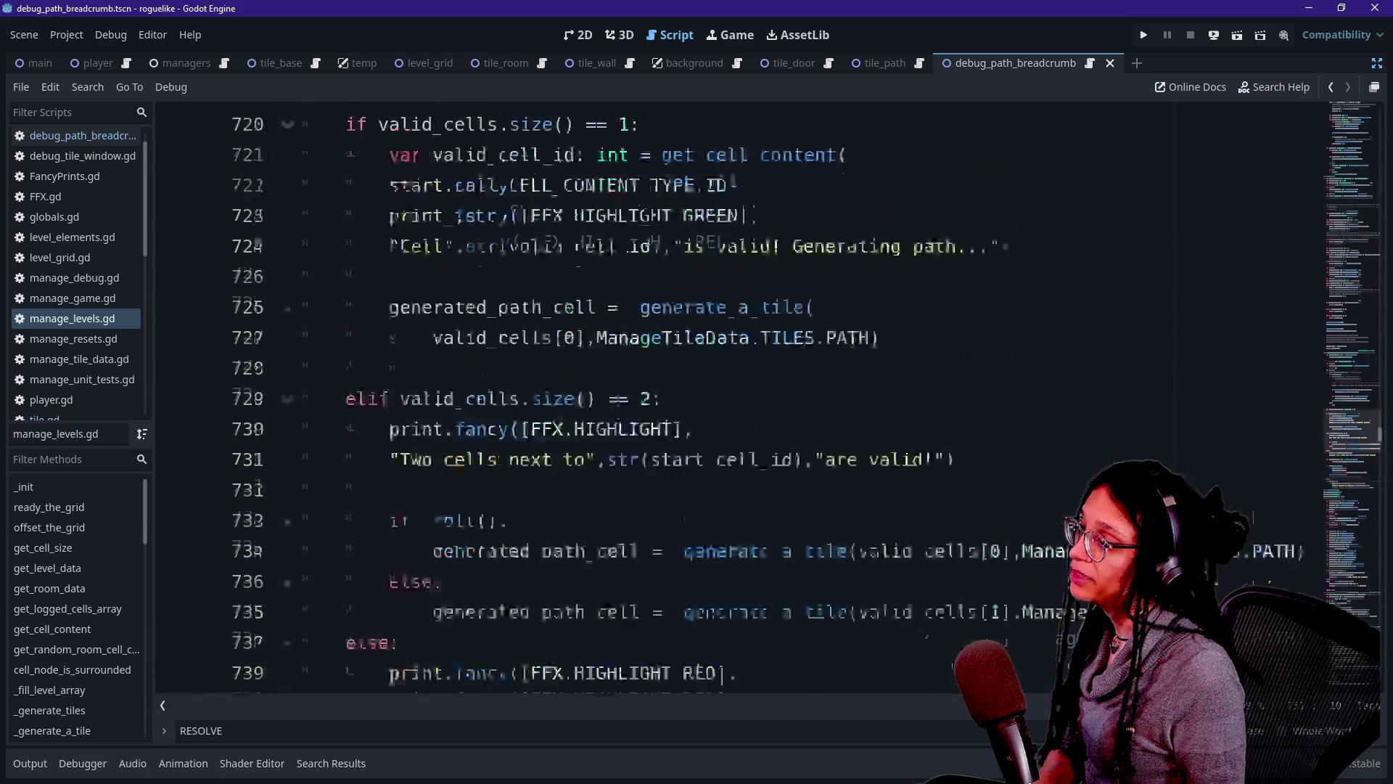
scroll(726, 399, "up", 8)
scroll(726, 400, "down", 20)
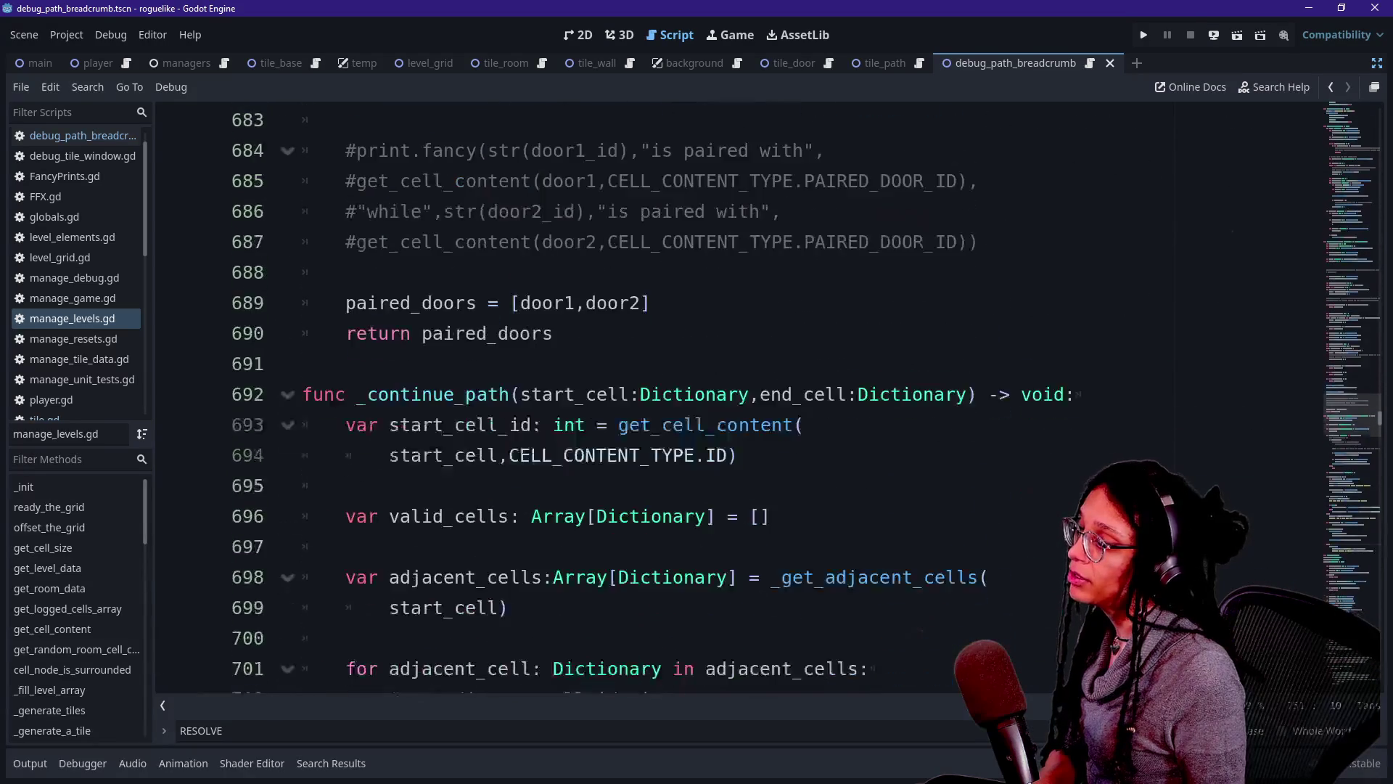
scroll(726, 399, "up", 2)
scroll(725, 399, "down", 1)
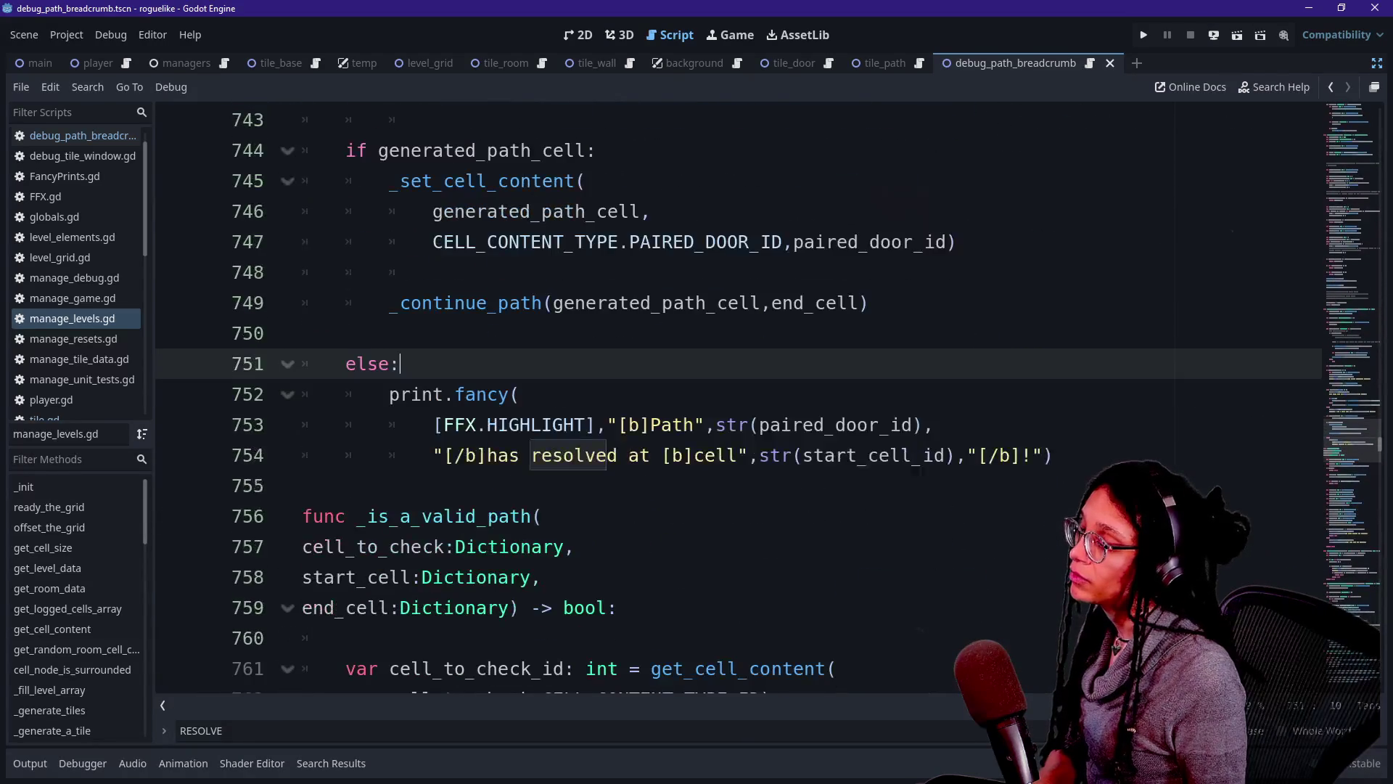
left_click(1060, 455)
key("Return")
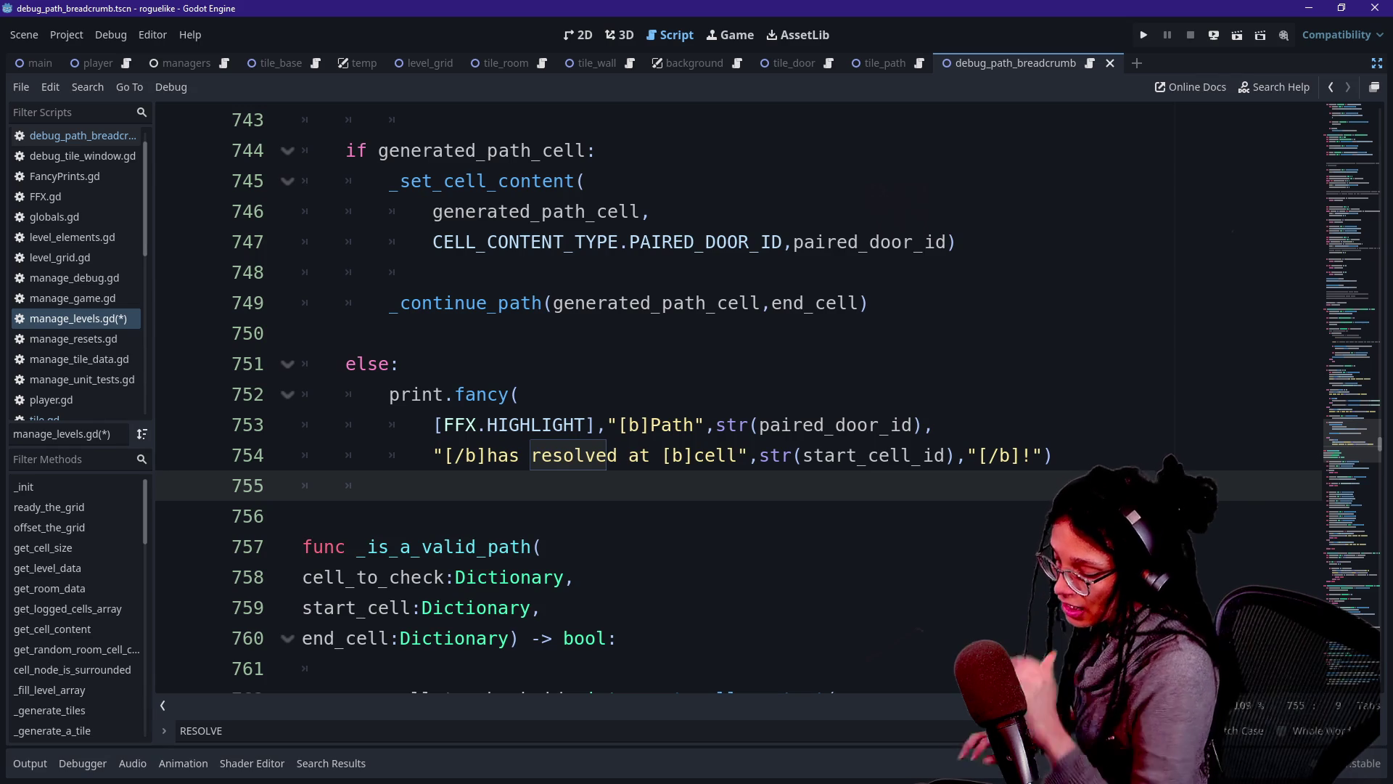
Search the script for '_get_adjacent_cell' to reach line 698.
key("ctrl+f")
type("ADJACENT_CELL")
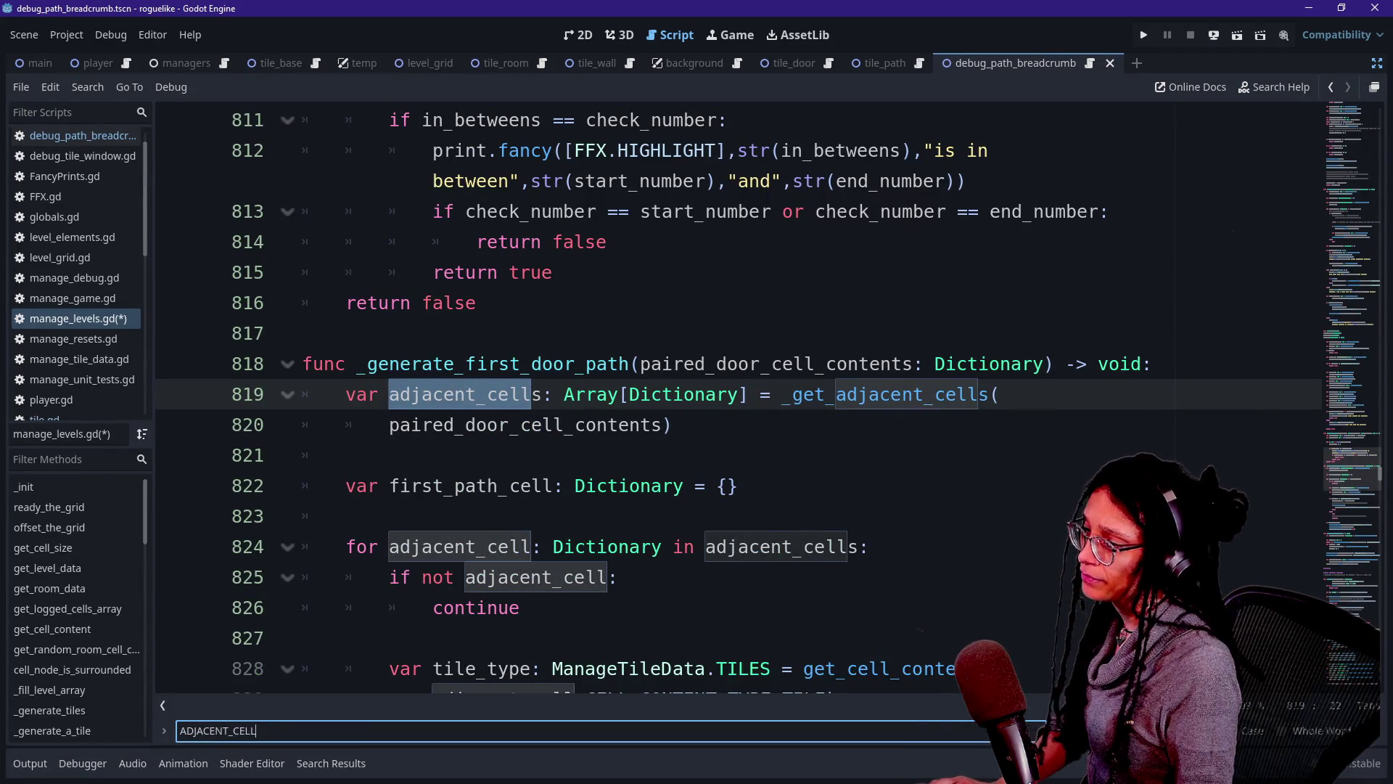
key("ctrl+a")
type("_GET_ADJ")
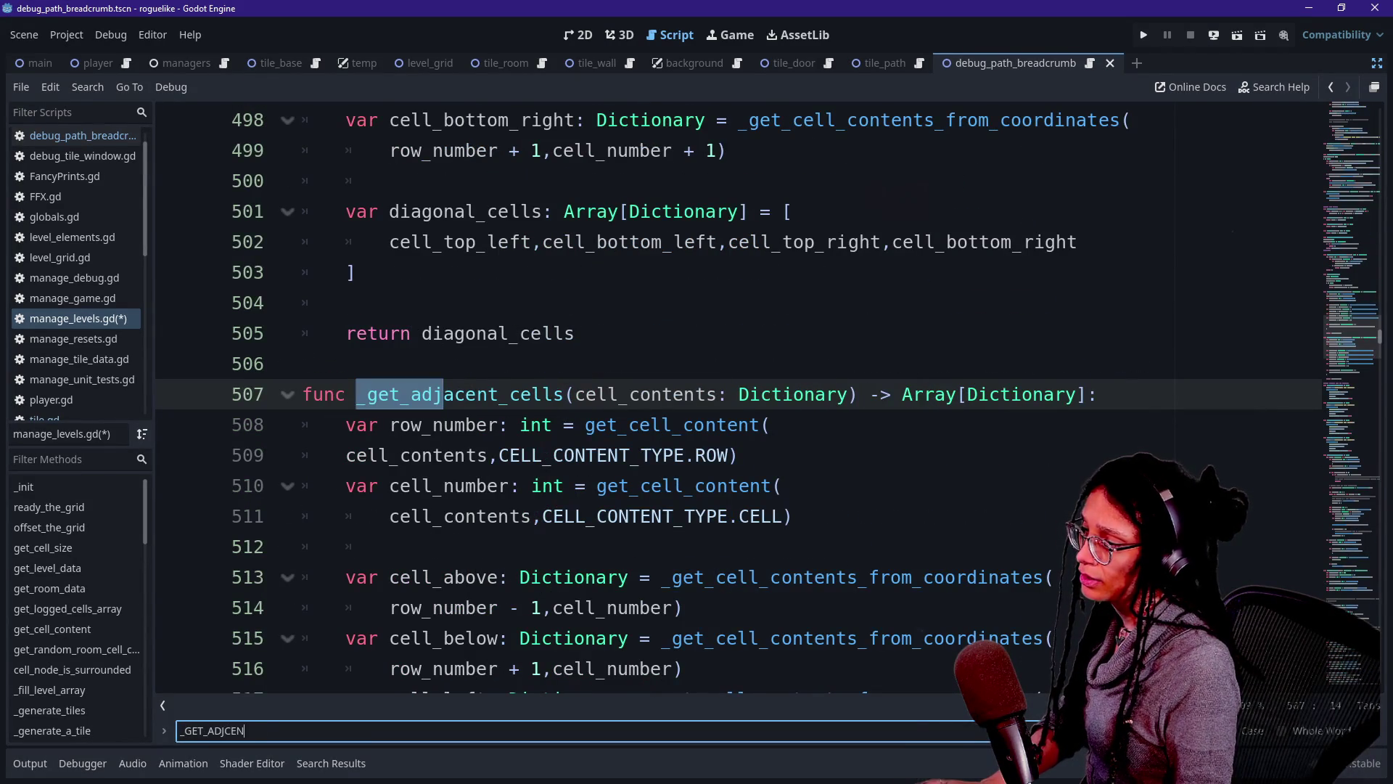
type("ACENT_CELL")
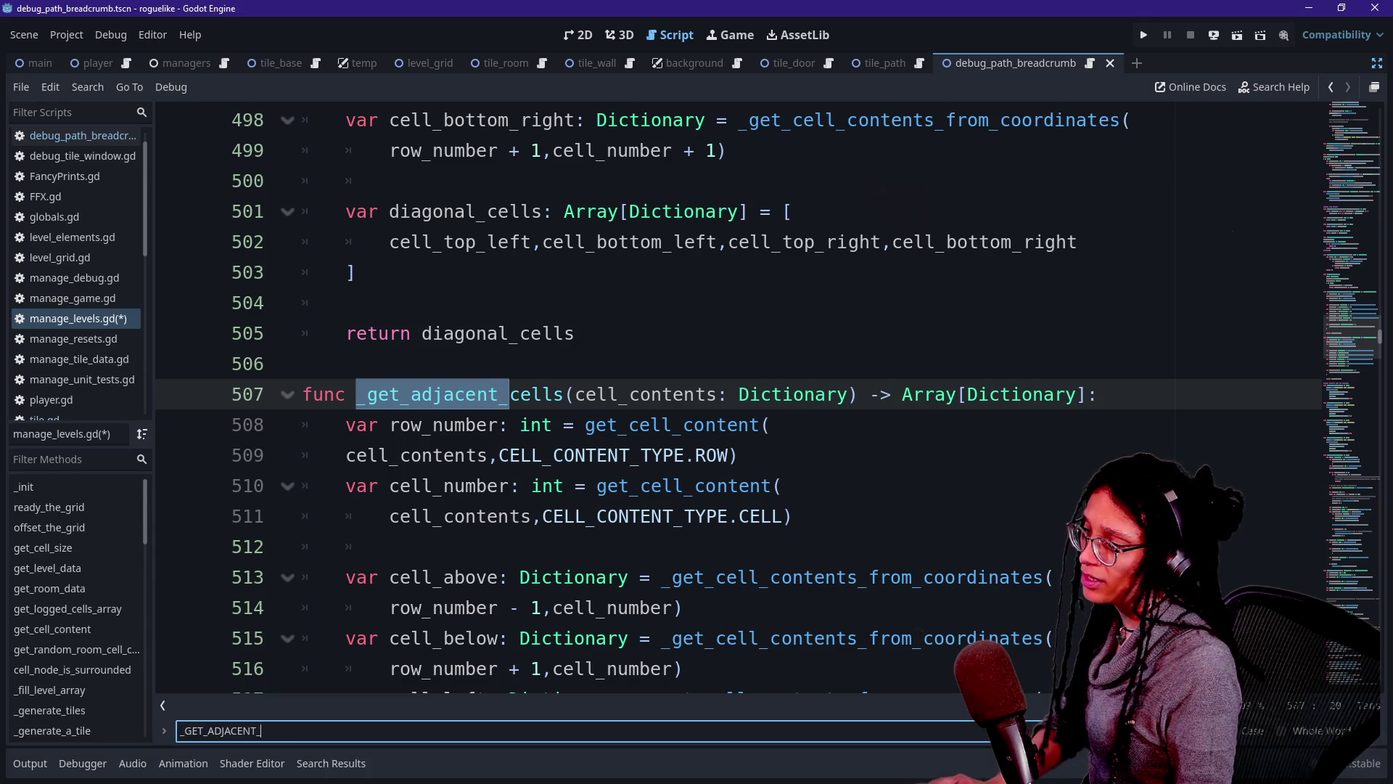
key("Caps_Lock")
key("Return")
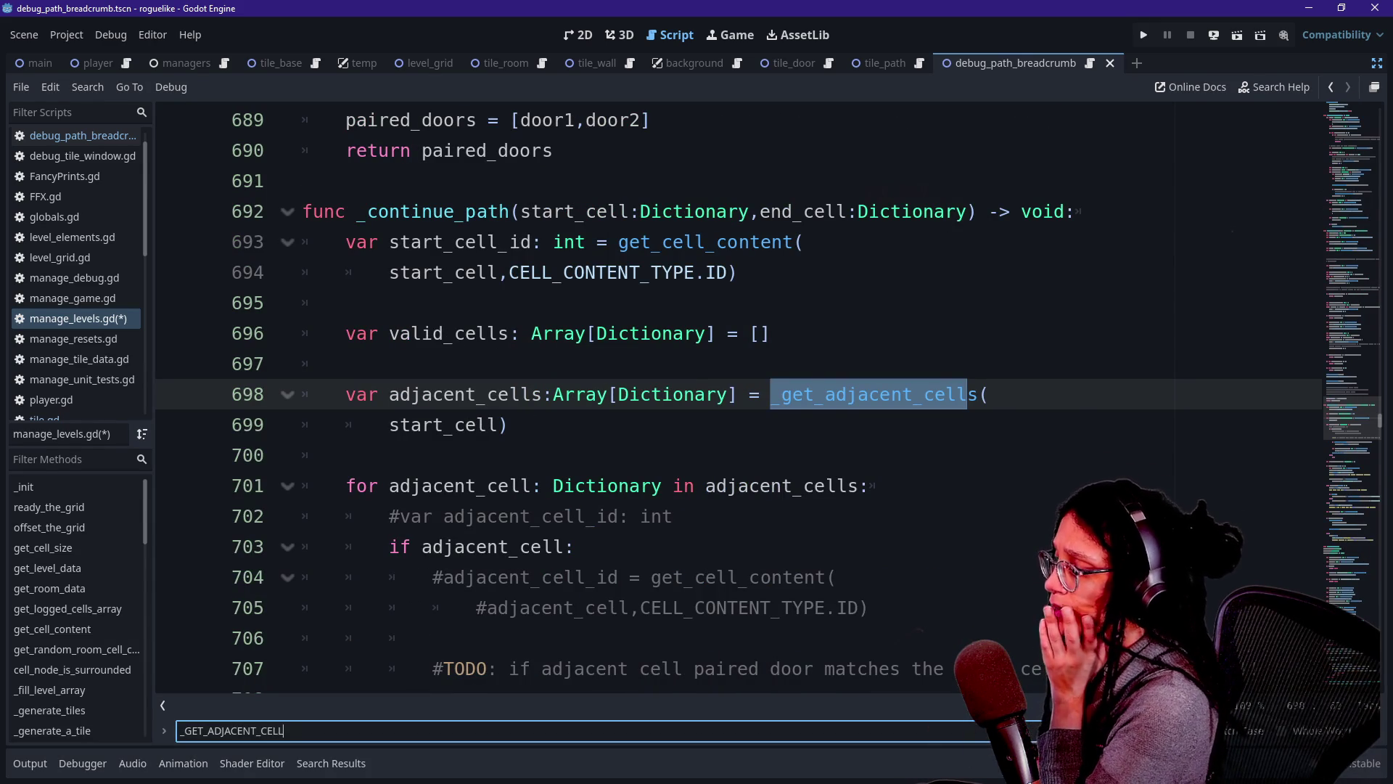
Locate the _is_a_valid_path call on line 709 in the adjacent-cells loop.
scroll(739, 395, "down", 3)
left_click_drag(475, 455, 651, 455)
left_click(640, 455)
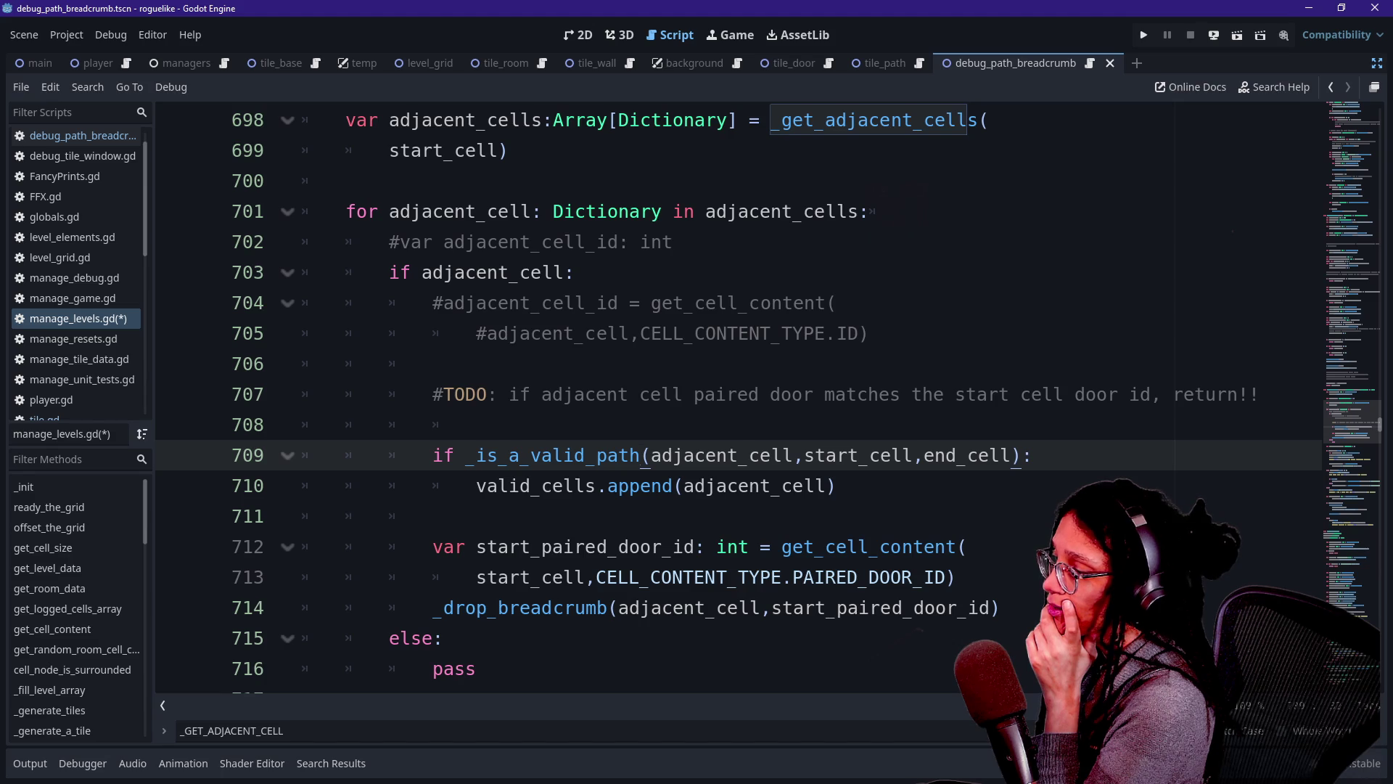
left_click(531, 455)
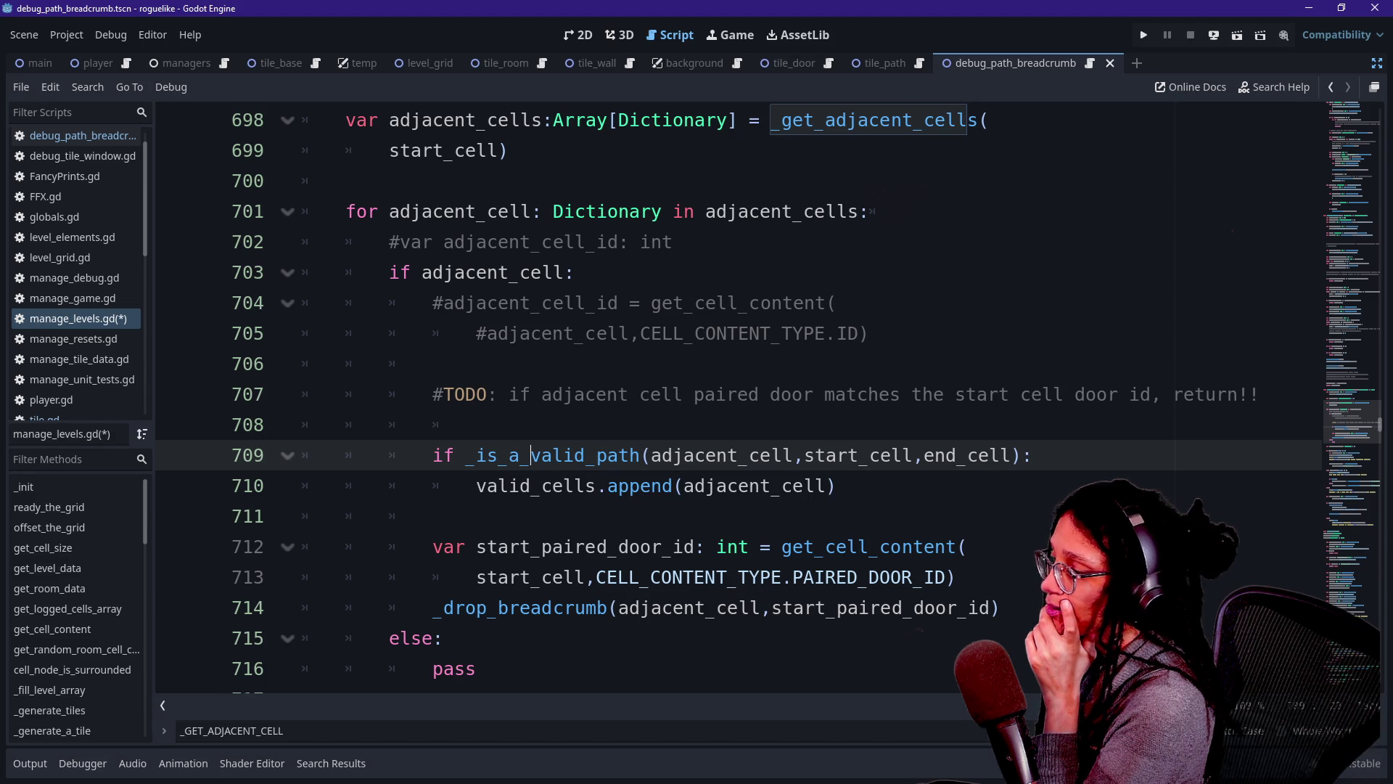
double_click(508, 486)
left_click(554, 455)
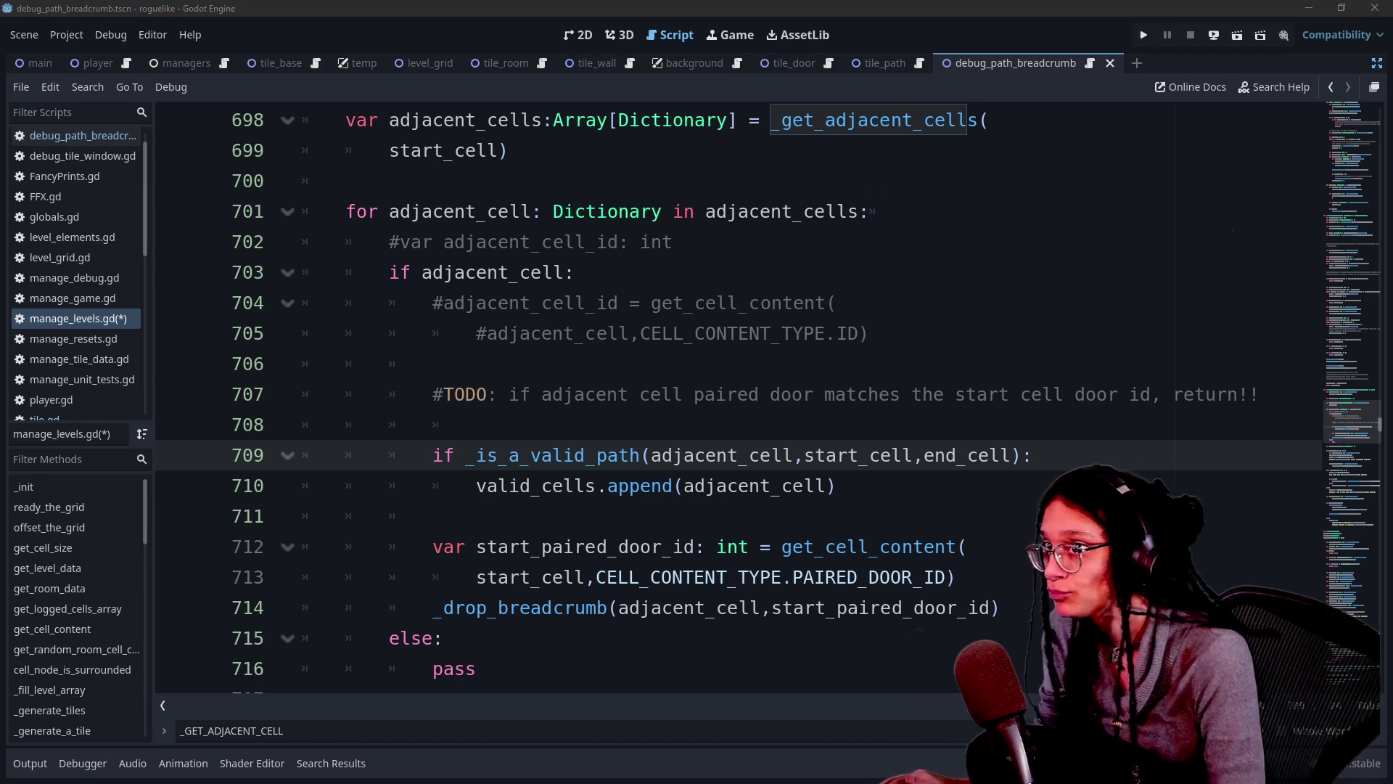
left_click(508, 485)
Go to the _is_a_valid_path definition and select its header lines 757–758.
mouse_move(468, 455)
left_mouse_down()
mouse_move(624, 463)
mouse_move(610, 468)
left_mouse_up()
left_click(610, 464, "ctrl")
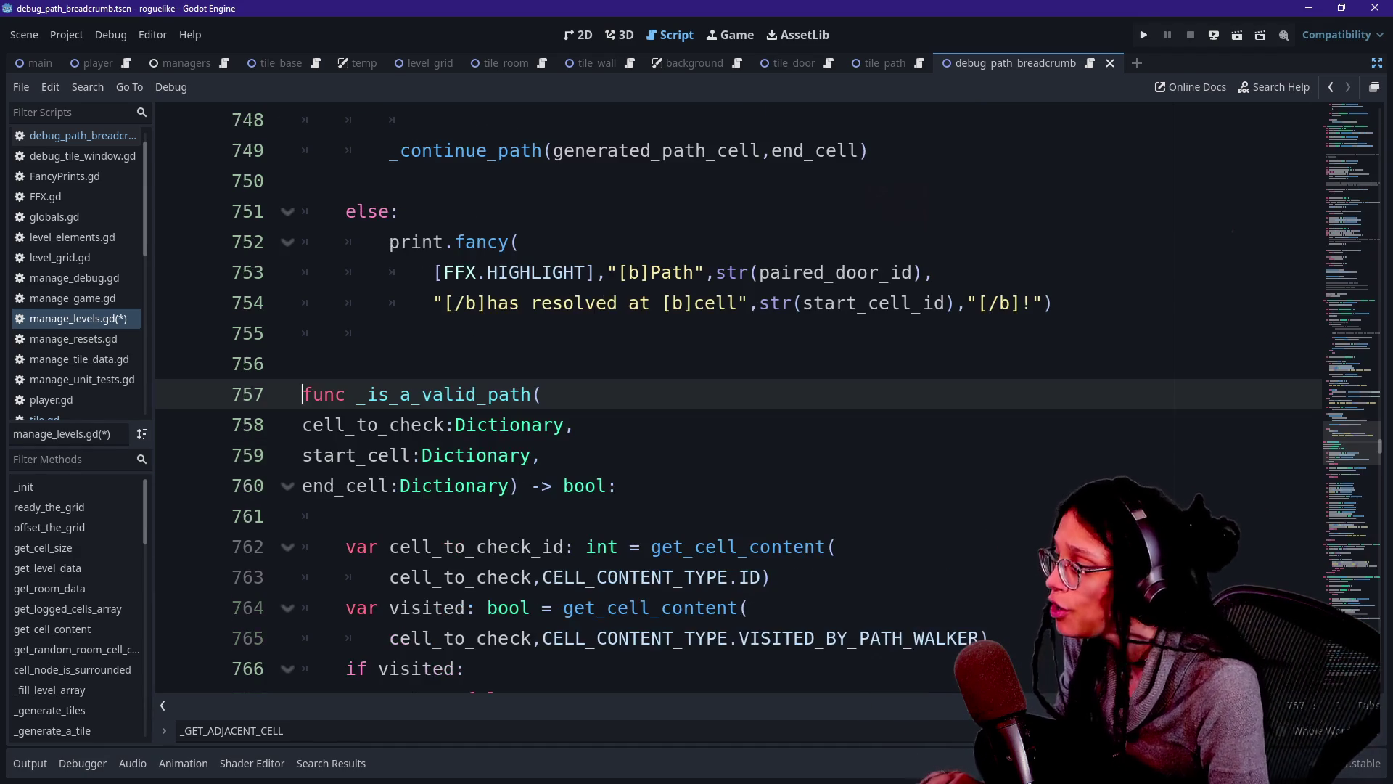
key("shift+Down")
key("shift+Down")
key("shift+Down")
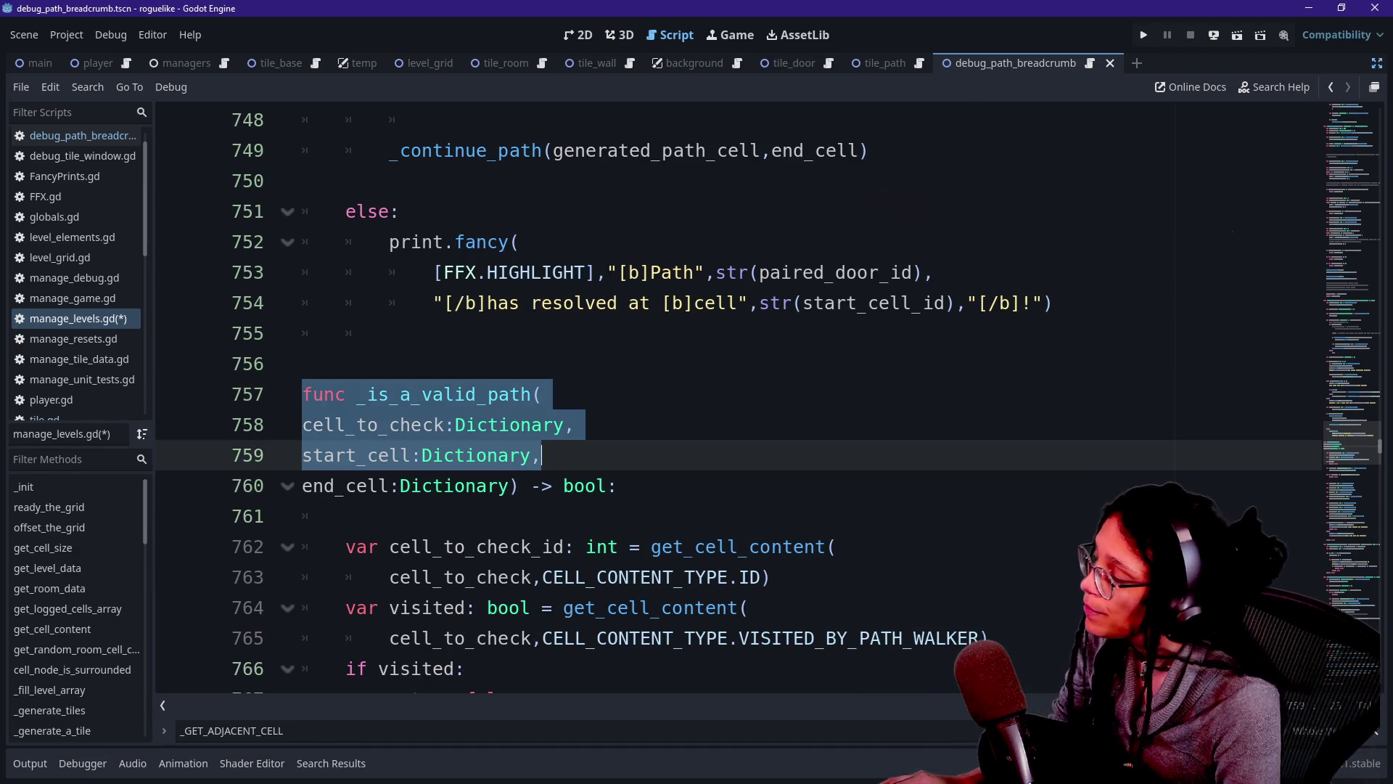
key("End")
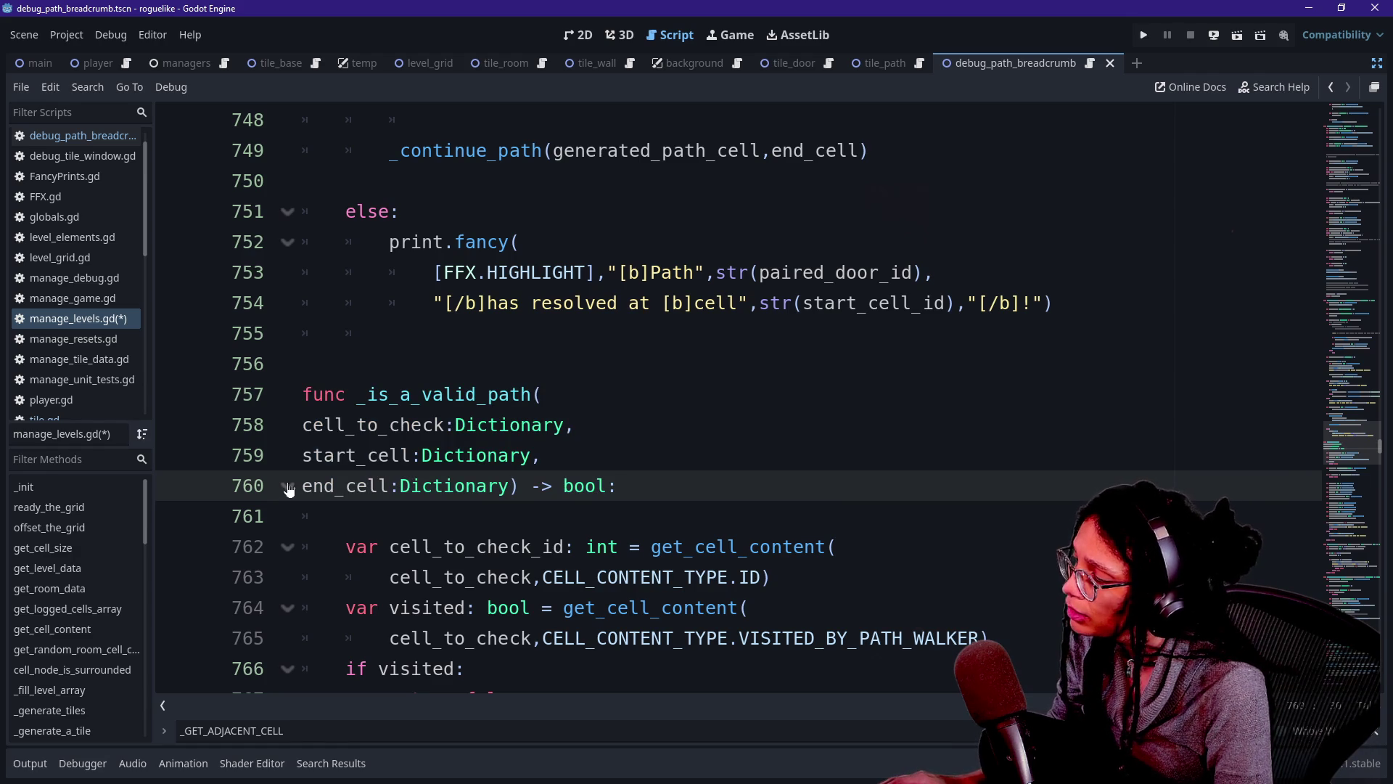
key("Up")
key("Up")
key("Up")
key("Home")
key("shift+Down")
key("shift+Down")
key("shift+End")
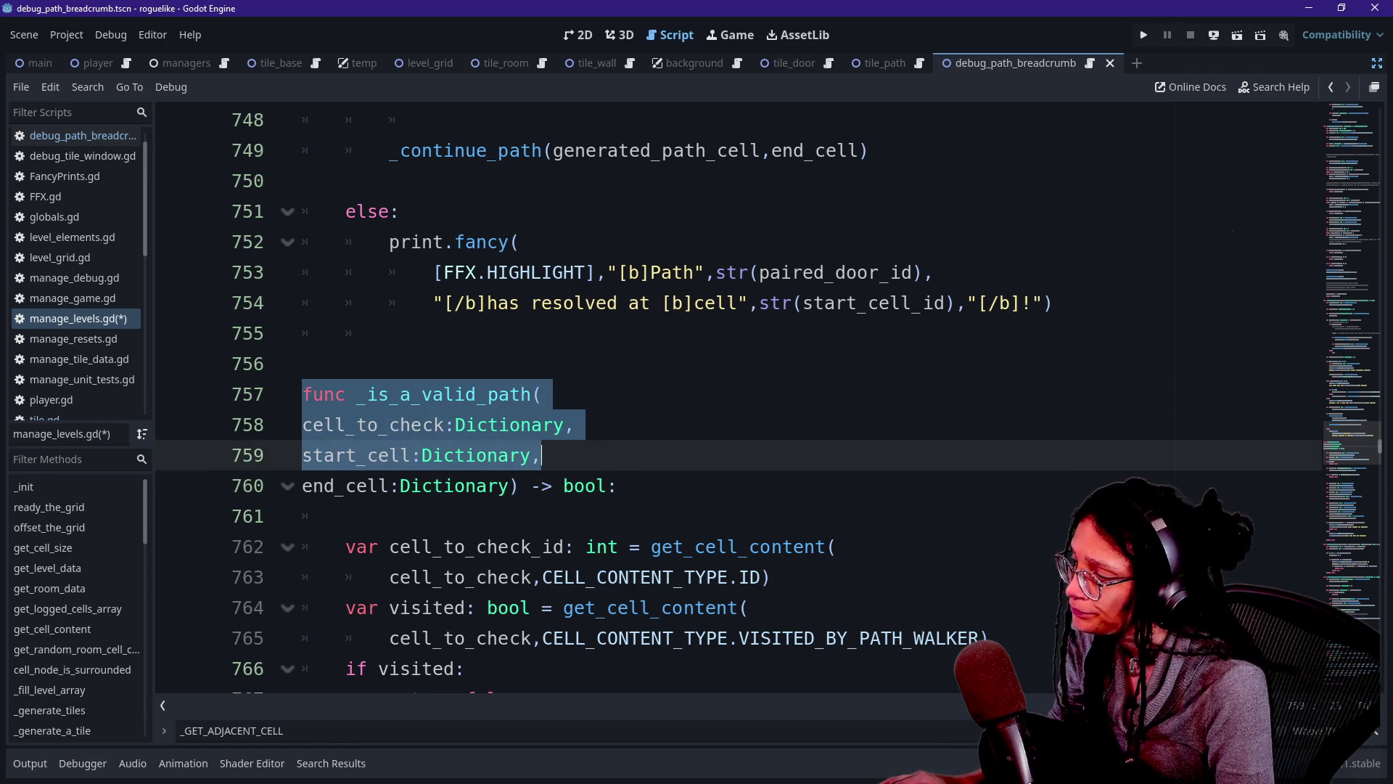
key("Right")
key("Up")
key("shift+Up")
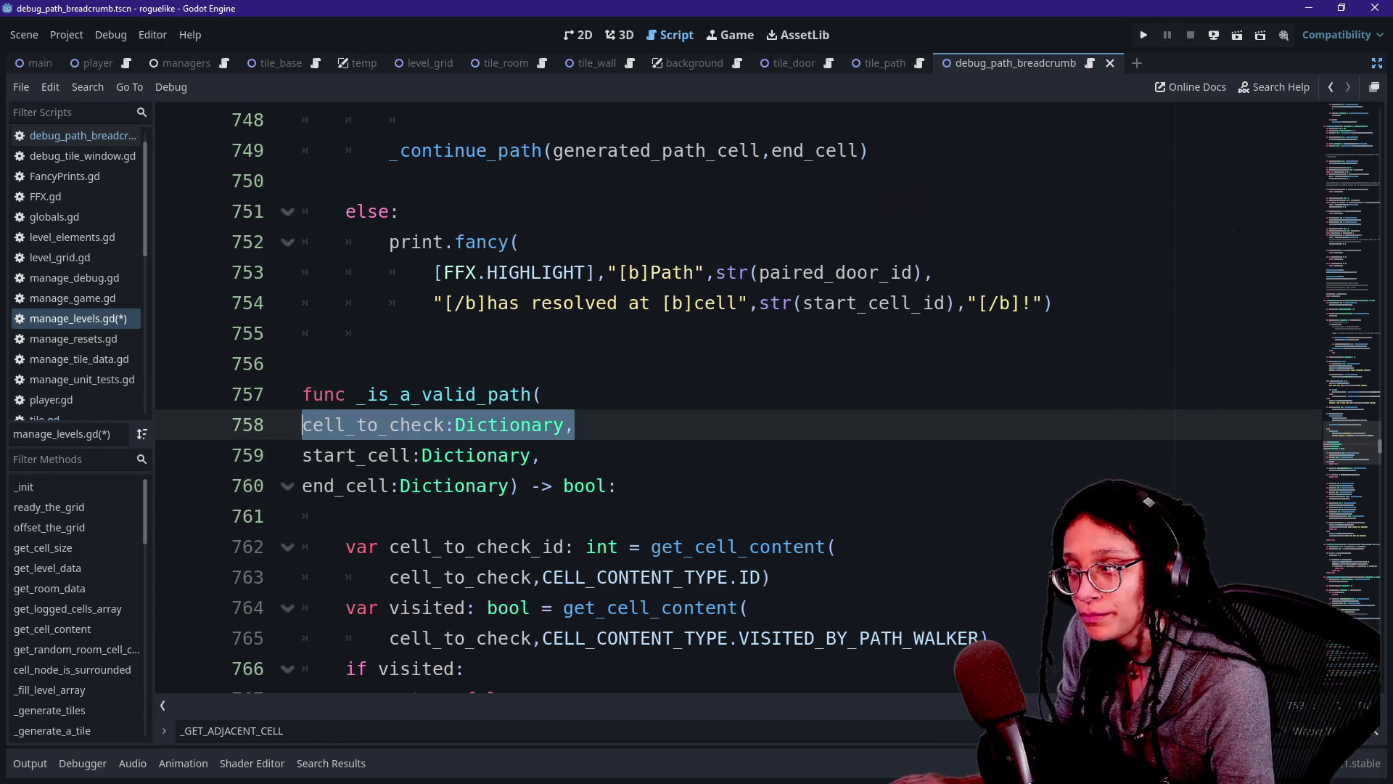
key("shift+Home")
key("ctrl+c")
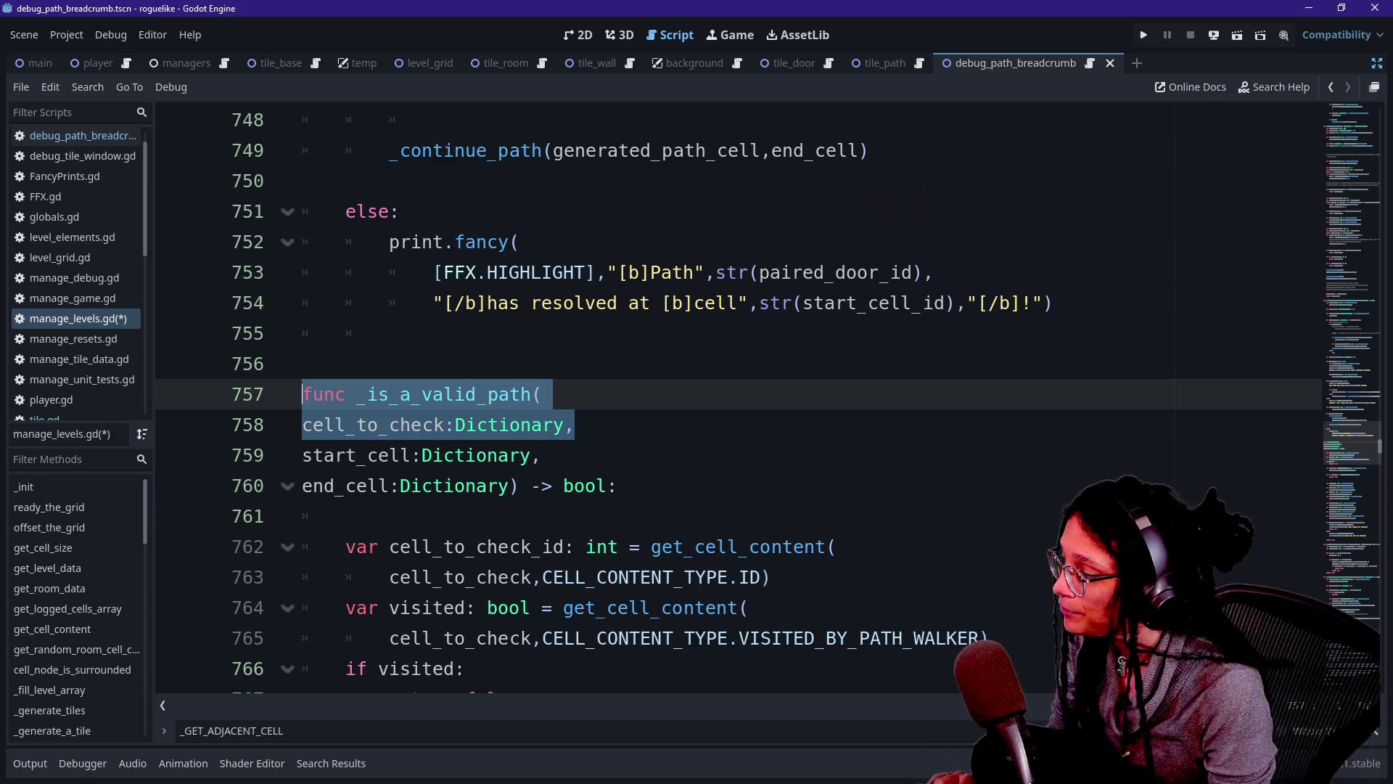
Add a blank line at 756 above the function for the new code.
scroll(726, 399, "down", 1)
left_click(305, 272)
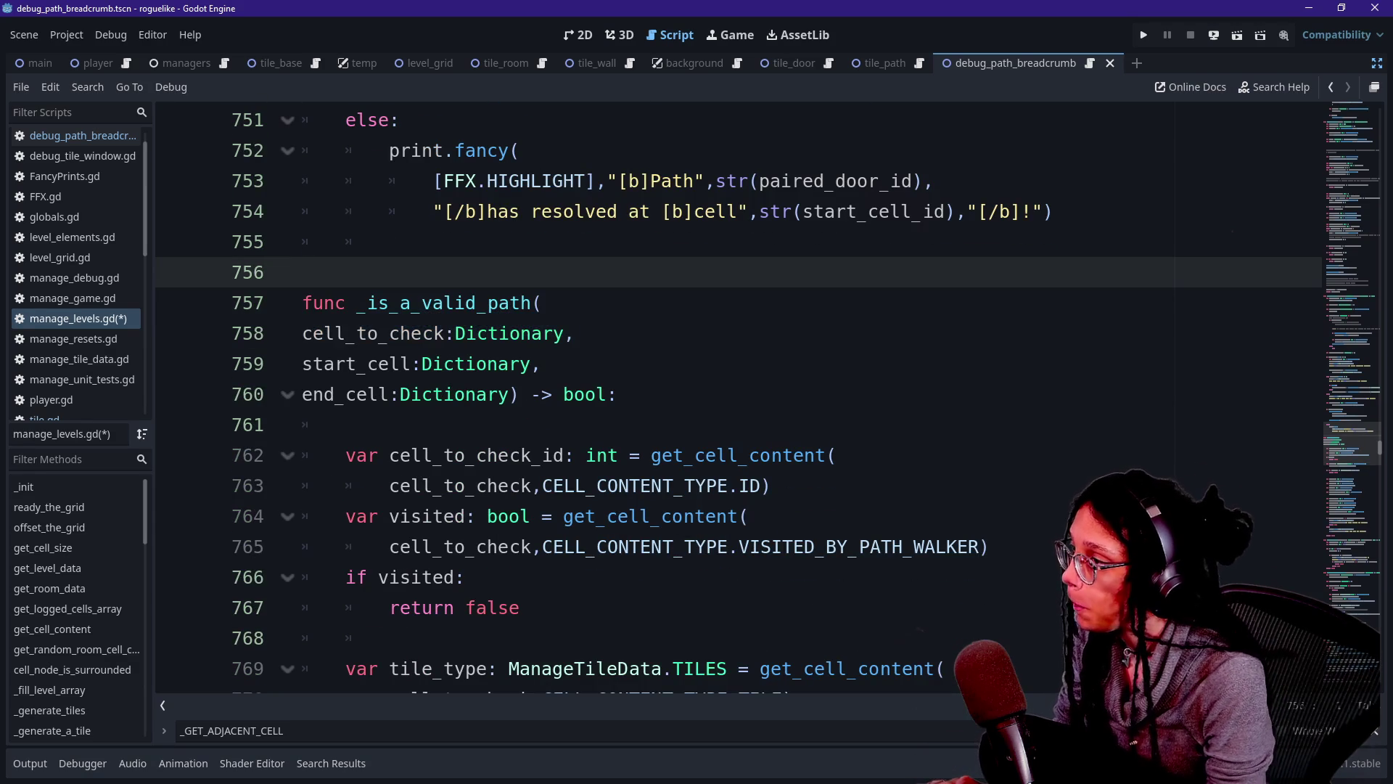
key("Return")
Paste the copied header and rename the function to _is_a_valid_path_ender.
key("ctrl+v")
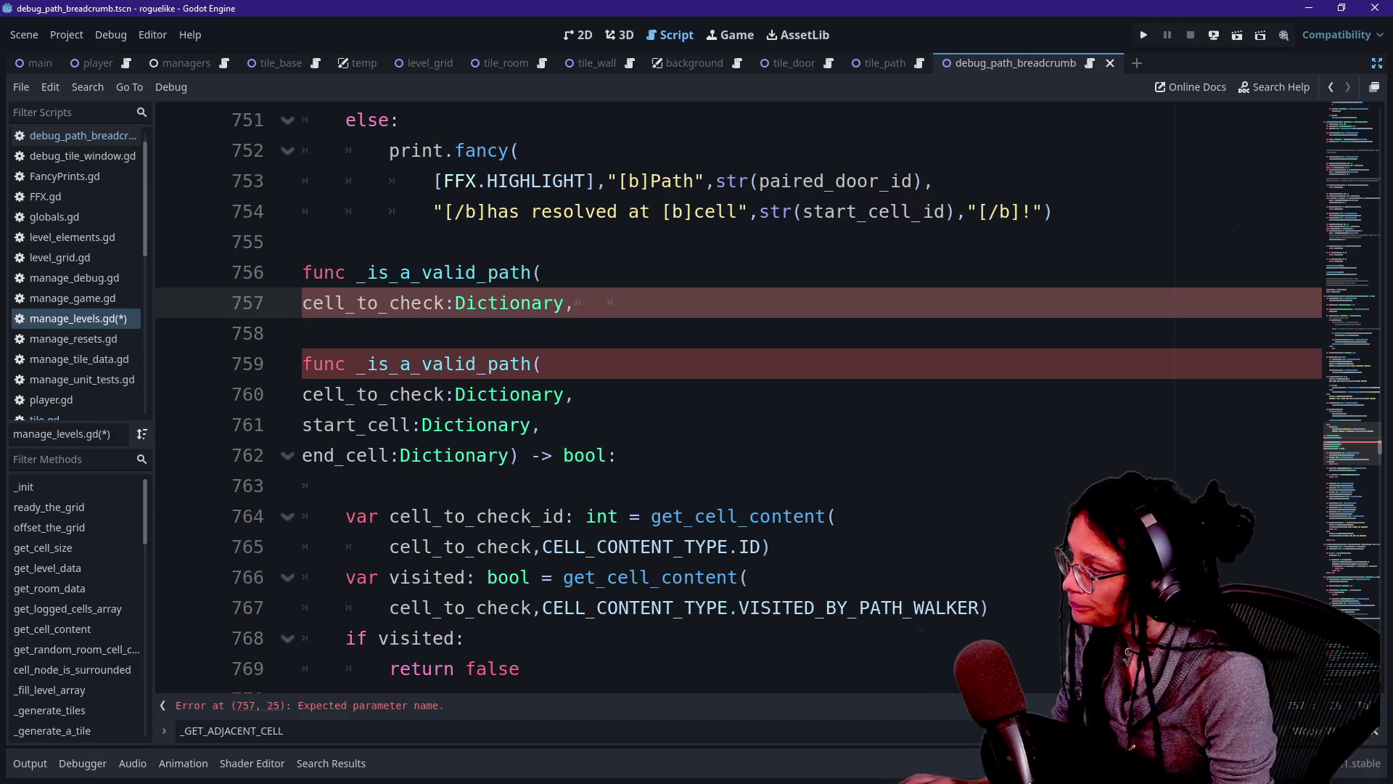
left_click(532, 272)
type("ender")
key("Left")
key("Left")
key("Left")
type("_")
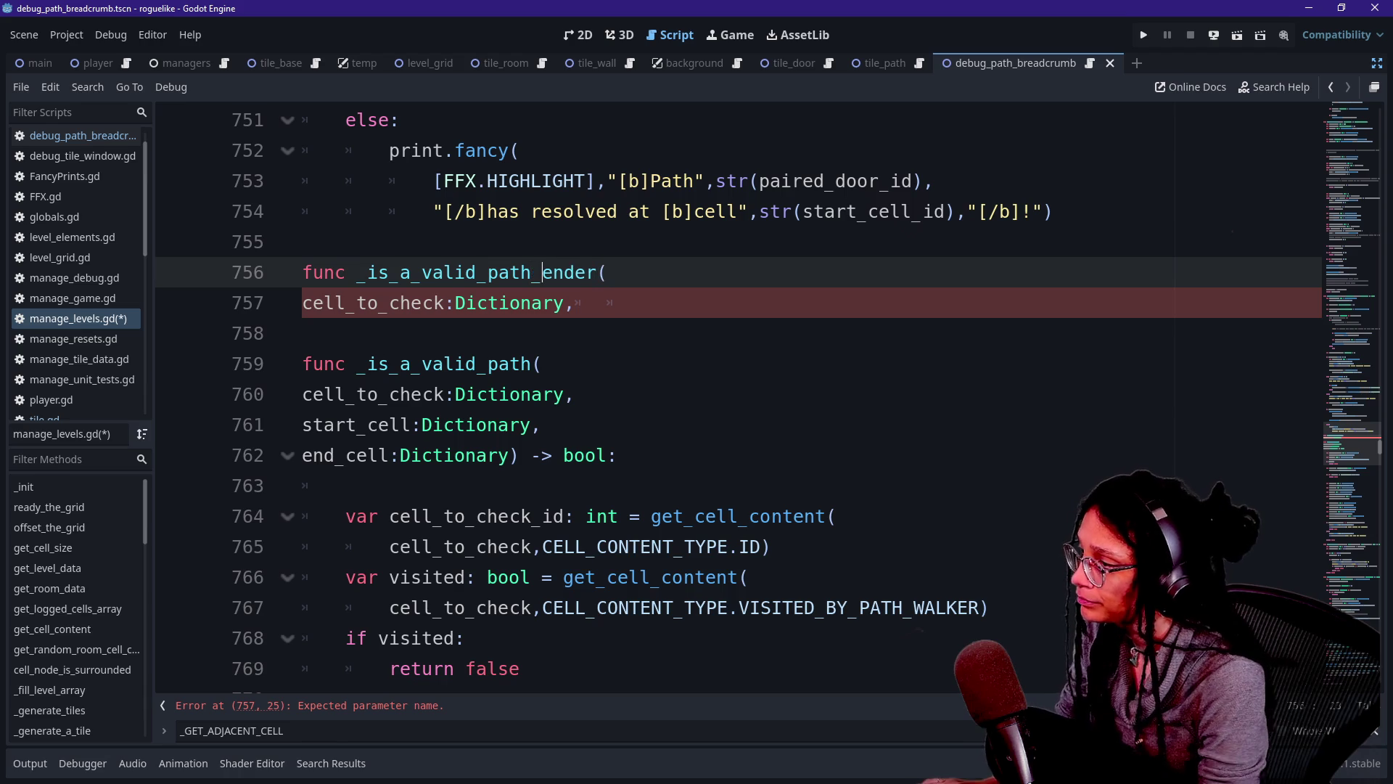
Replace the trailing comma with ') -> bool:' and start the function body.
left_click(576, 303)
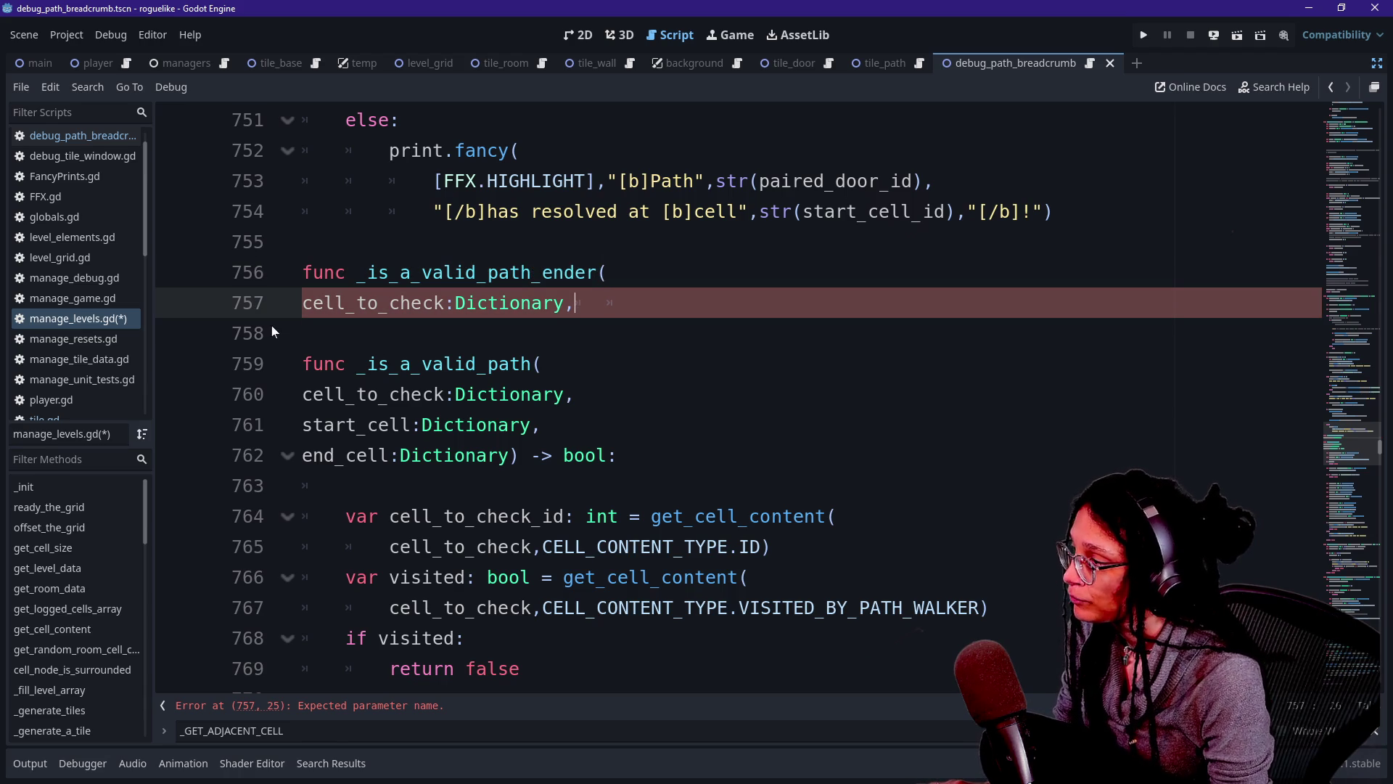
key("BackSpace")
type(") ")
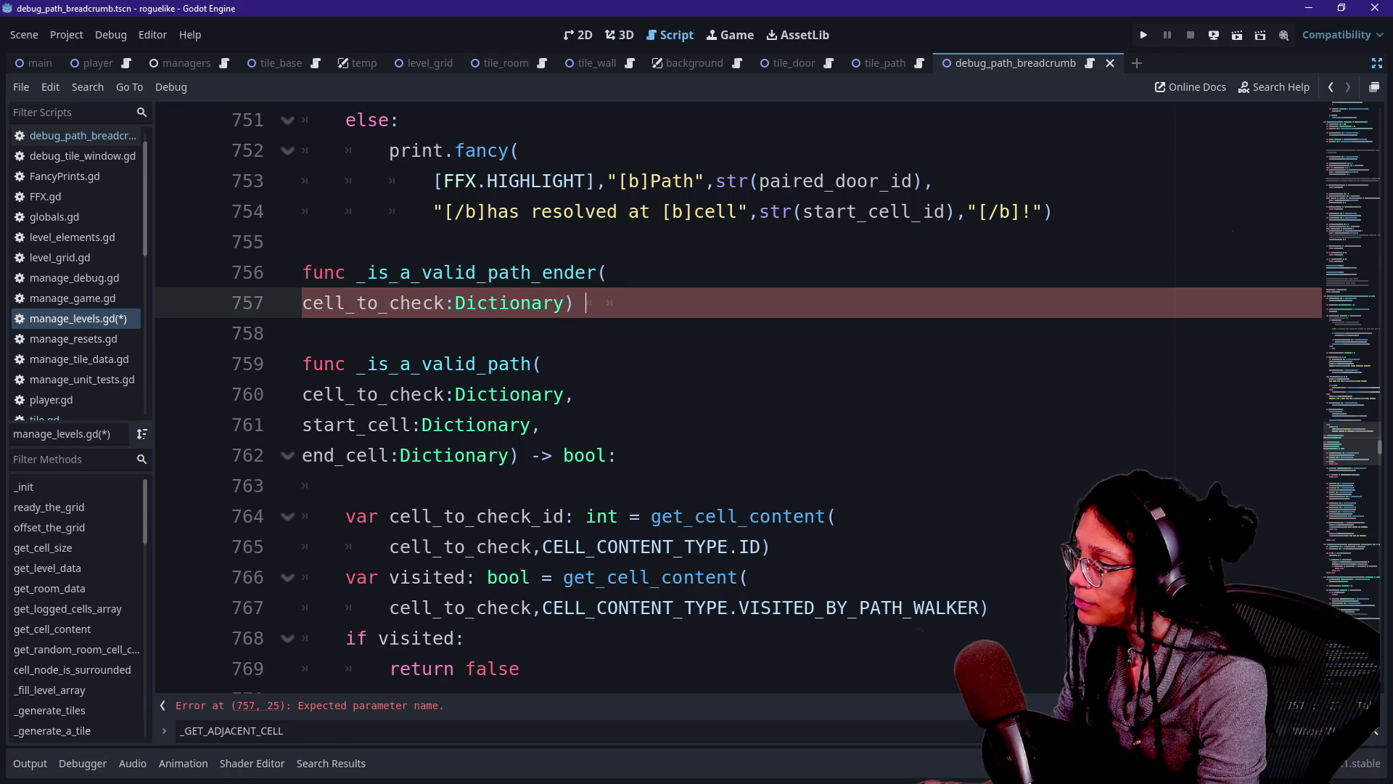
type("-> void:")
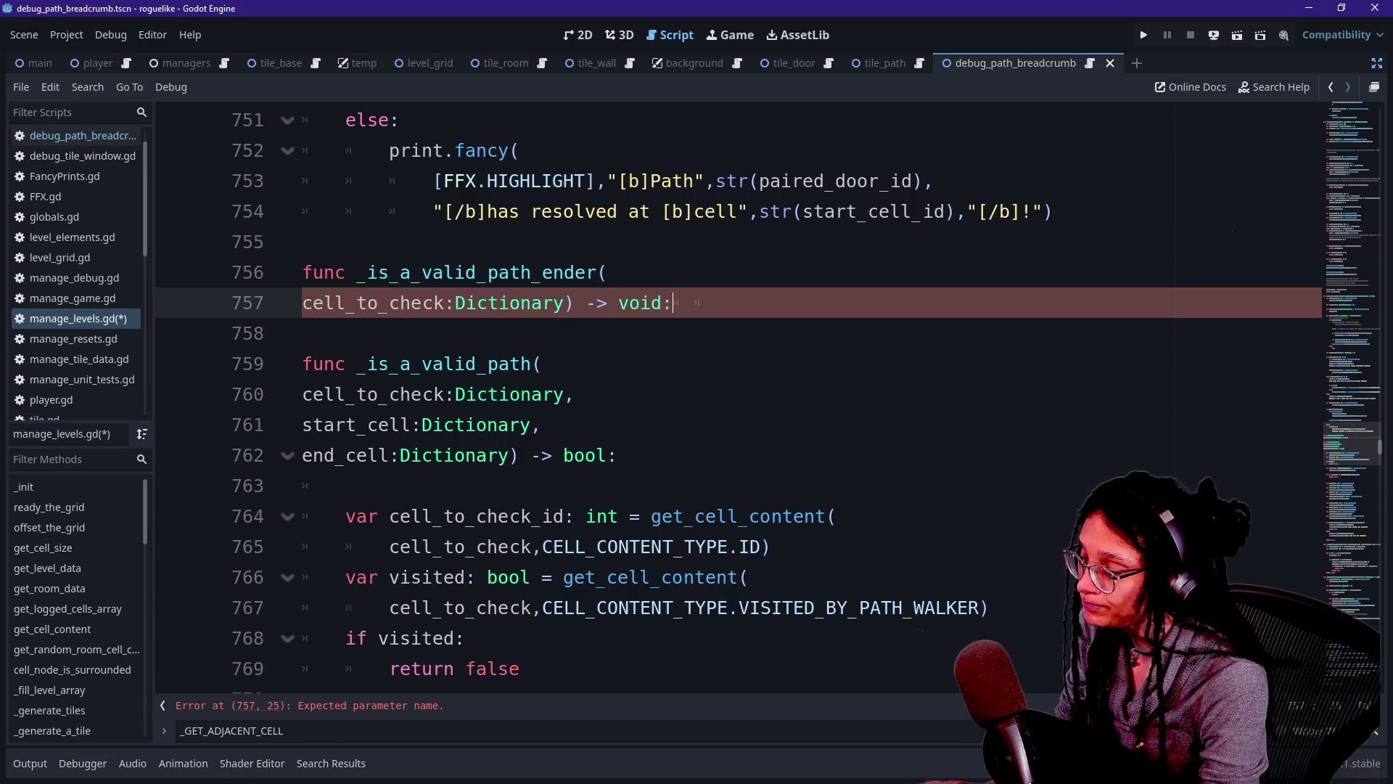
key("BackSpace")
key("BackSpace")
key("BackSpace")
key("BackSpace")
type("bool:")
key("Return")
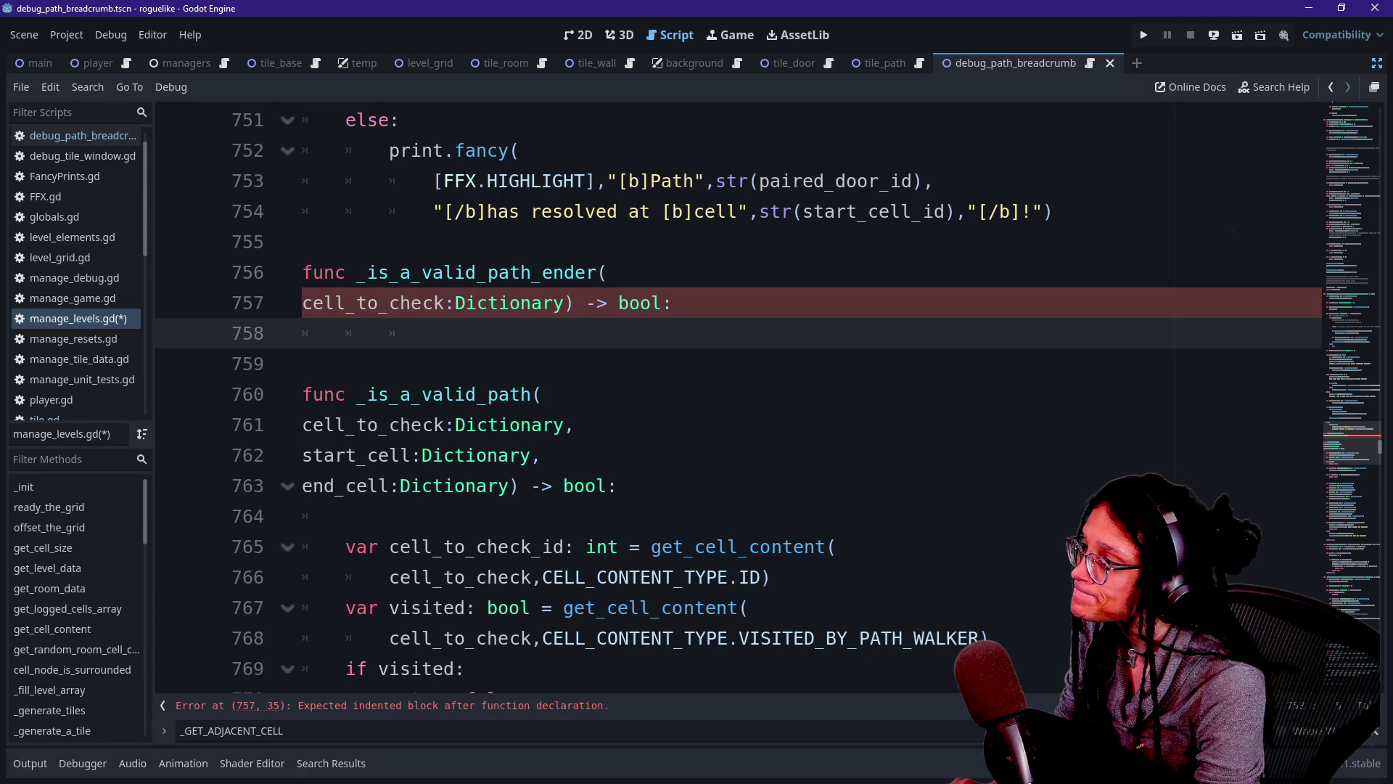
type("if")
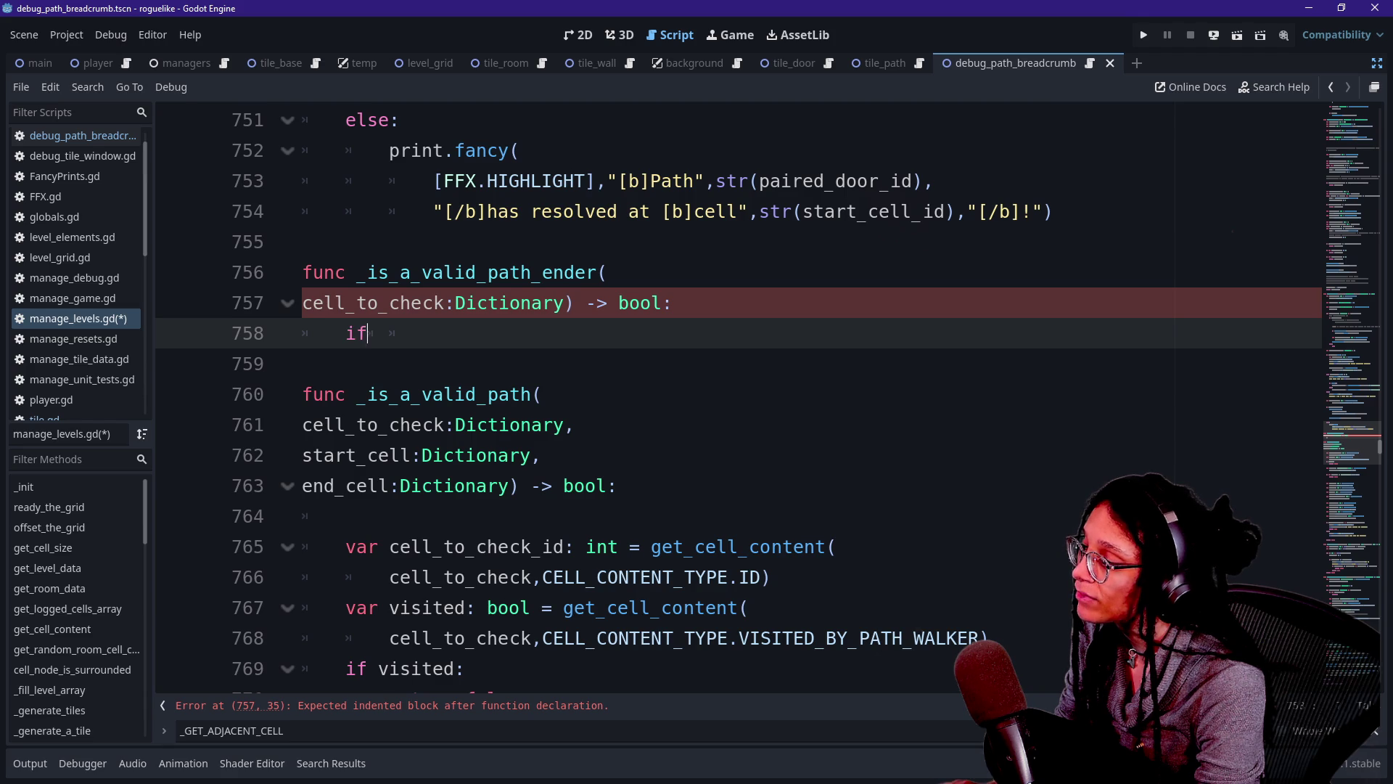
key("BackSpace")
key("BackSpace")
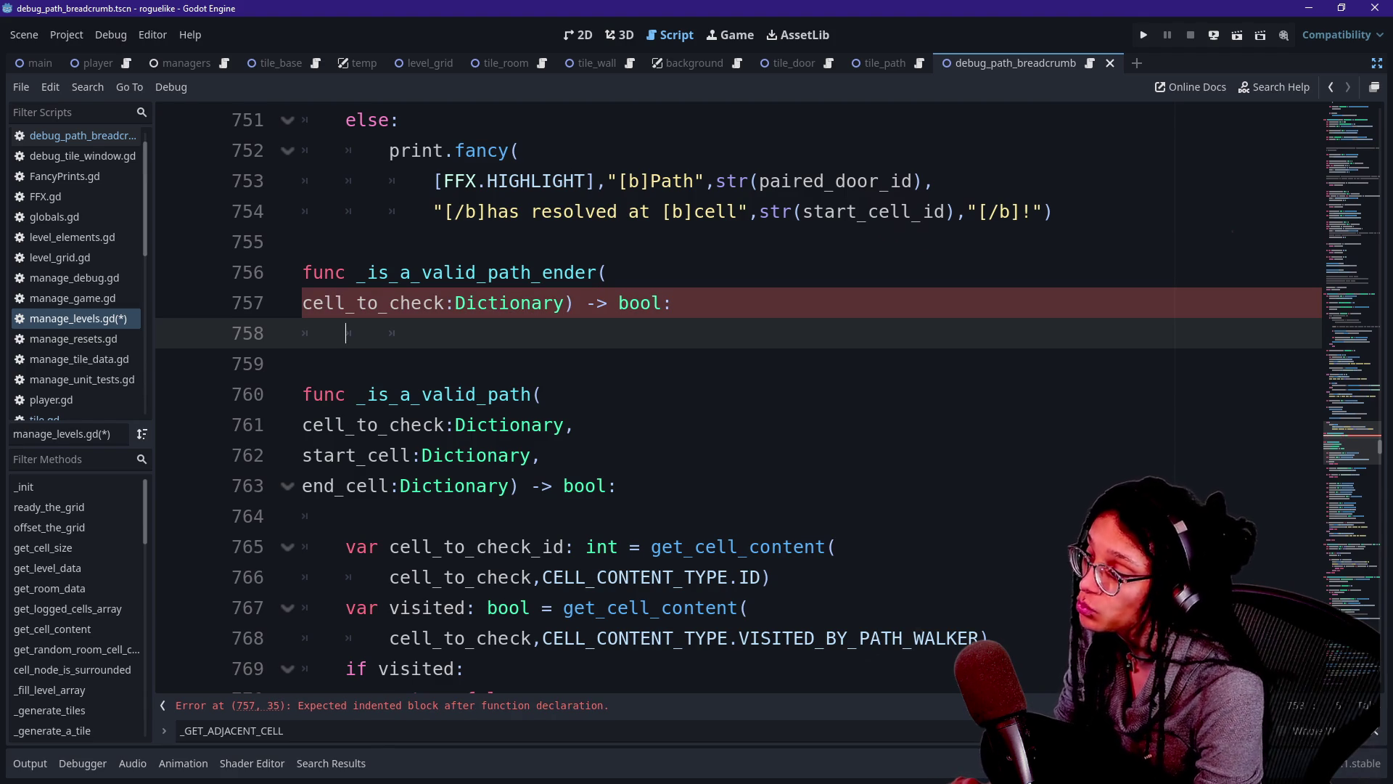
scroll(726, 399, "down", 5)
scroll(726, 399, "down", 4)
left_click(346, 180)
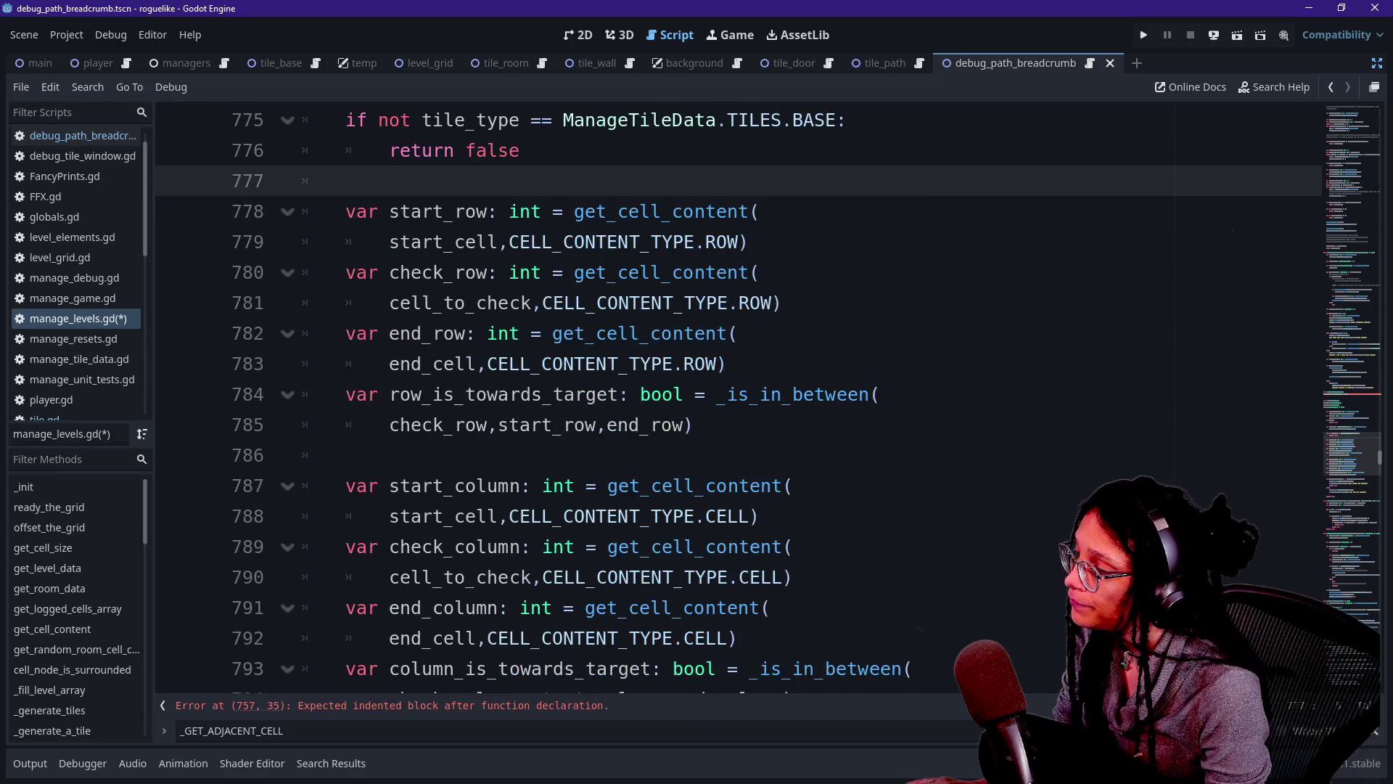
scroll(726, 399, "down", 3)
scroll(726, 400, "up", 3)
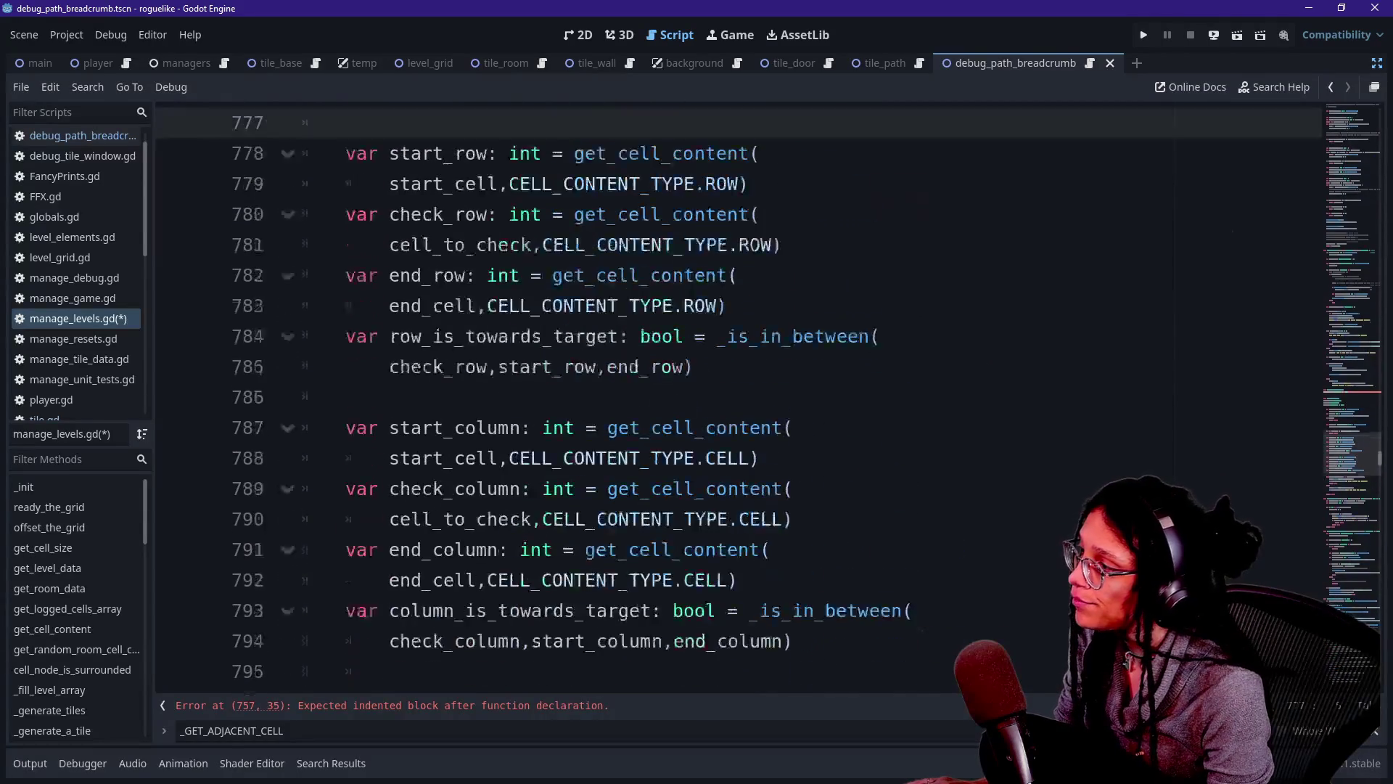
left_click_drag(312, 211, 544, 242)
left_click(544, 241)
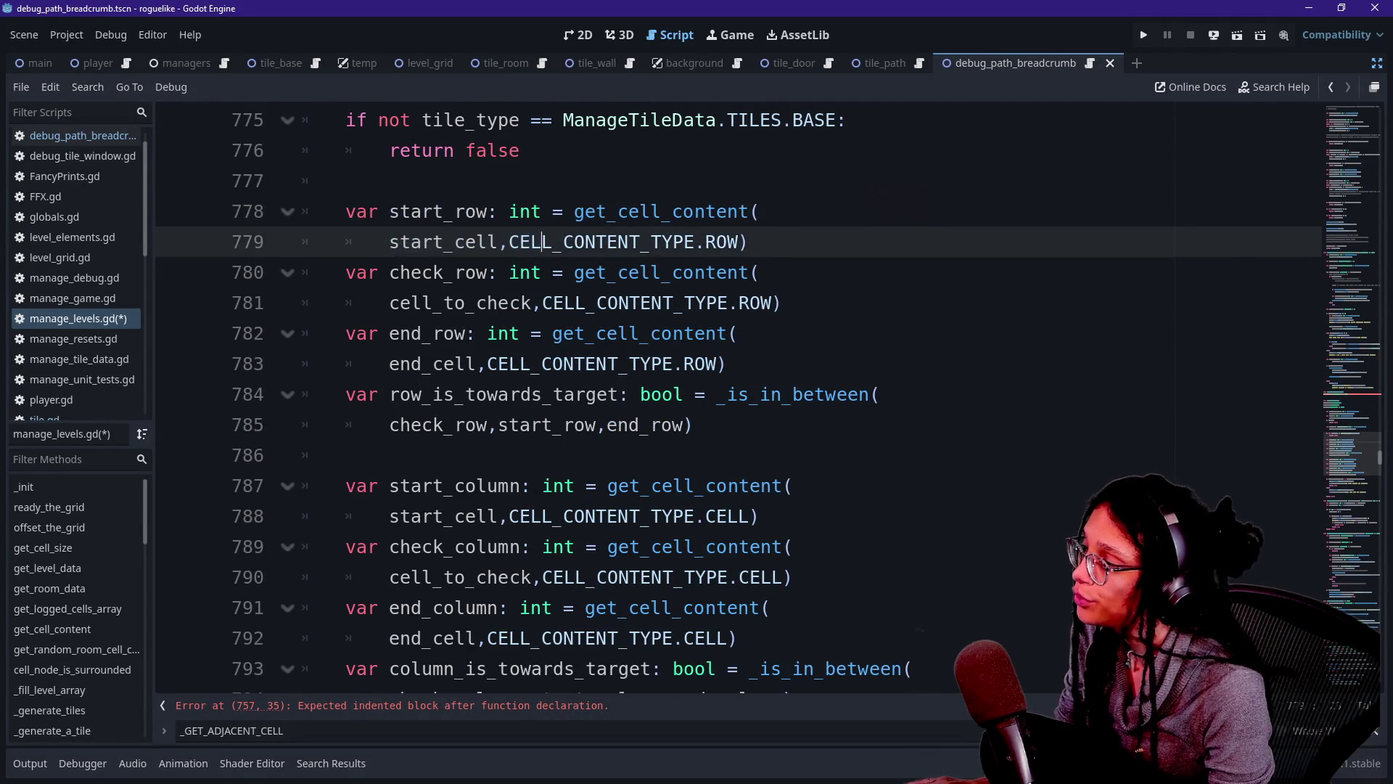
scroll(725, 399, "down", 2)
left_click(758, 333)
left_click_drag(758, 333, 345, 303)
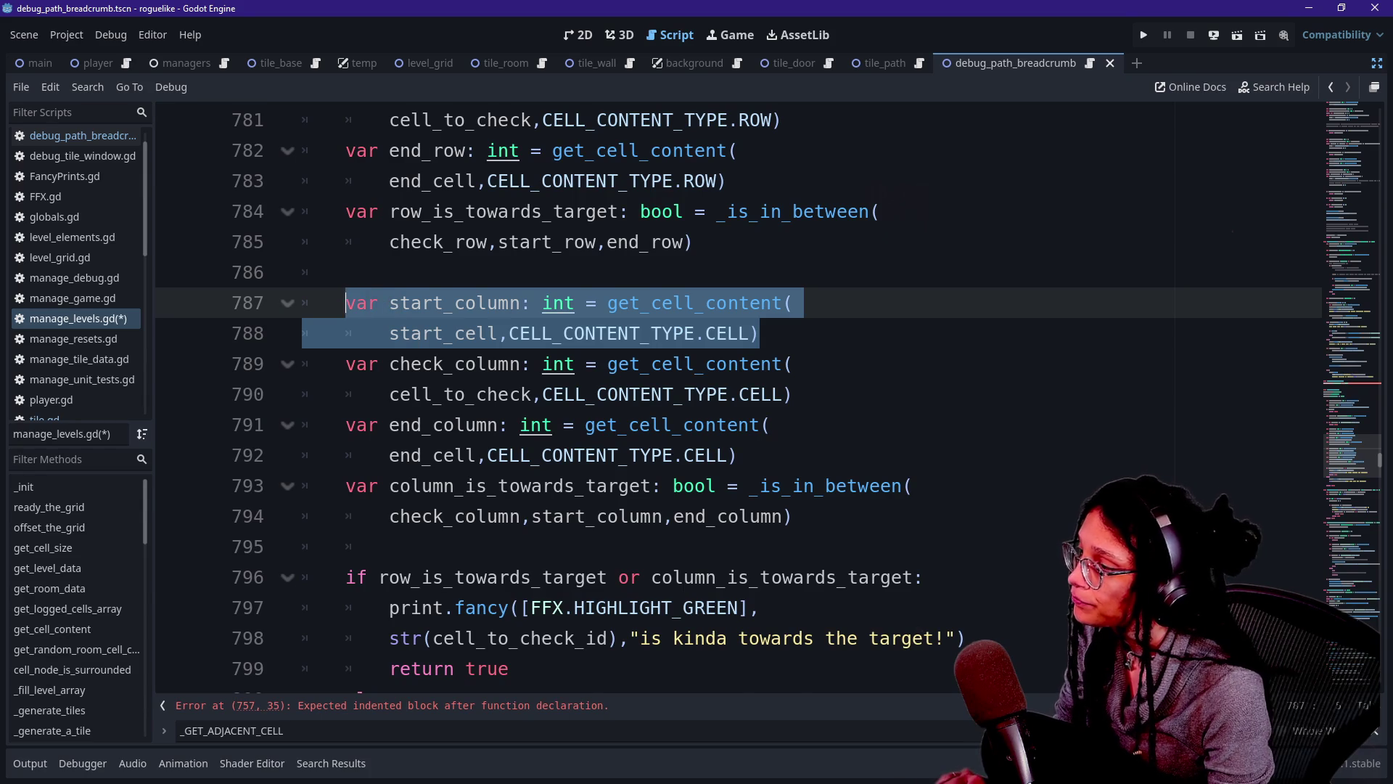
scroll(725, 399, "up", 4)
scroll(725, 399, "down", 1)
scroll(726, 399, "up", 1)
scroll(725, 399, "down", 4)
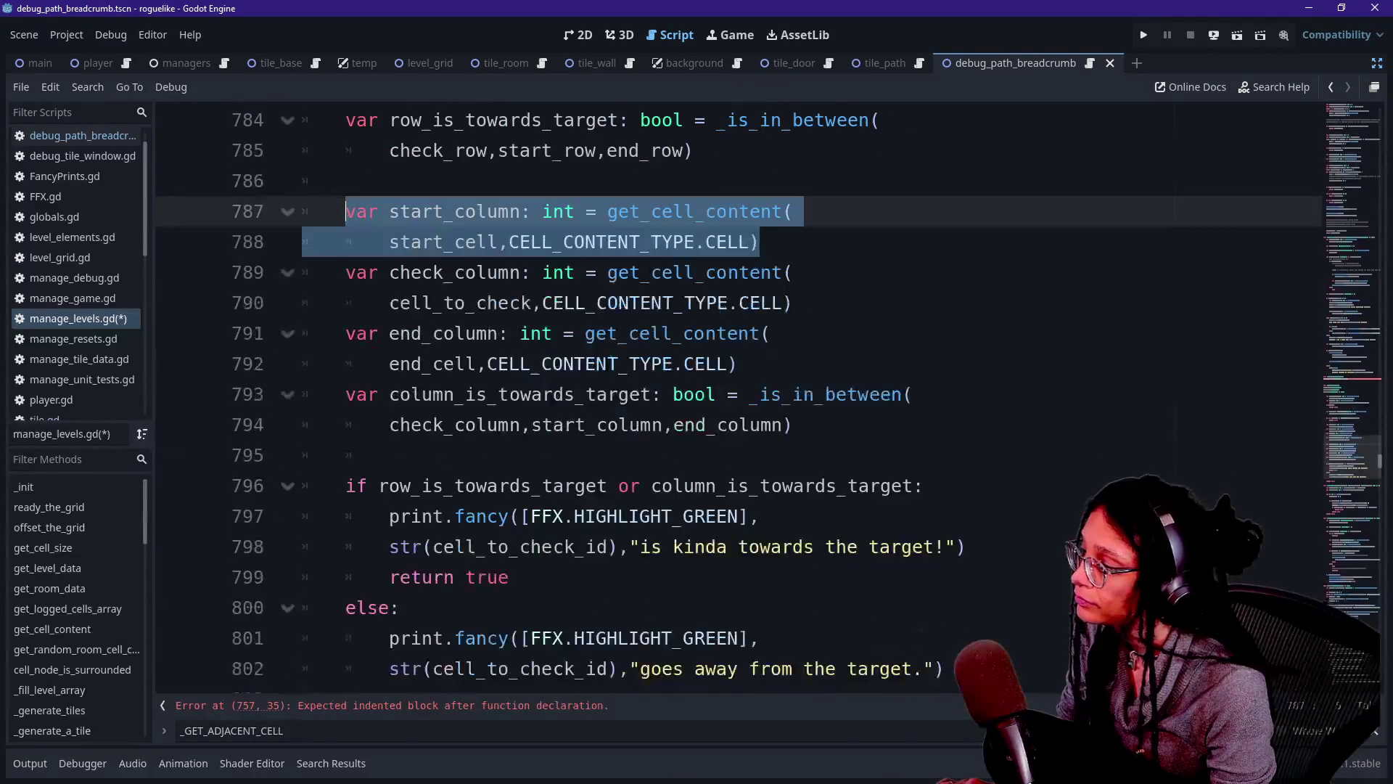
scroll(726, 399, "down", 3)
scroll(726, 399, "up", 3)
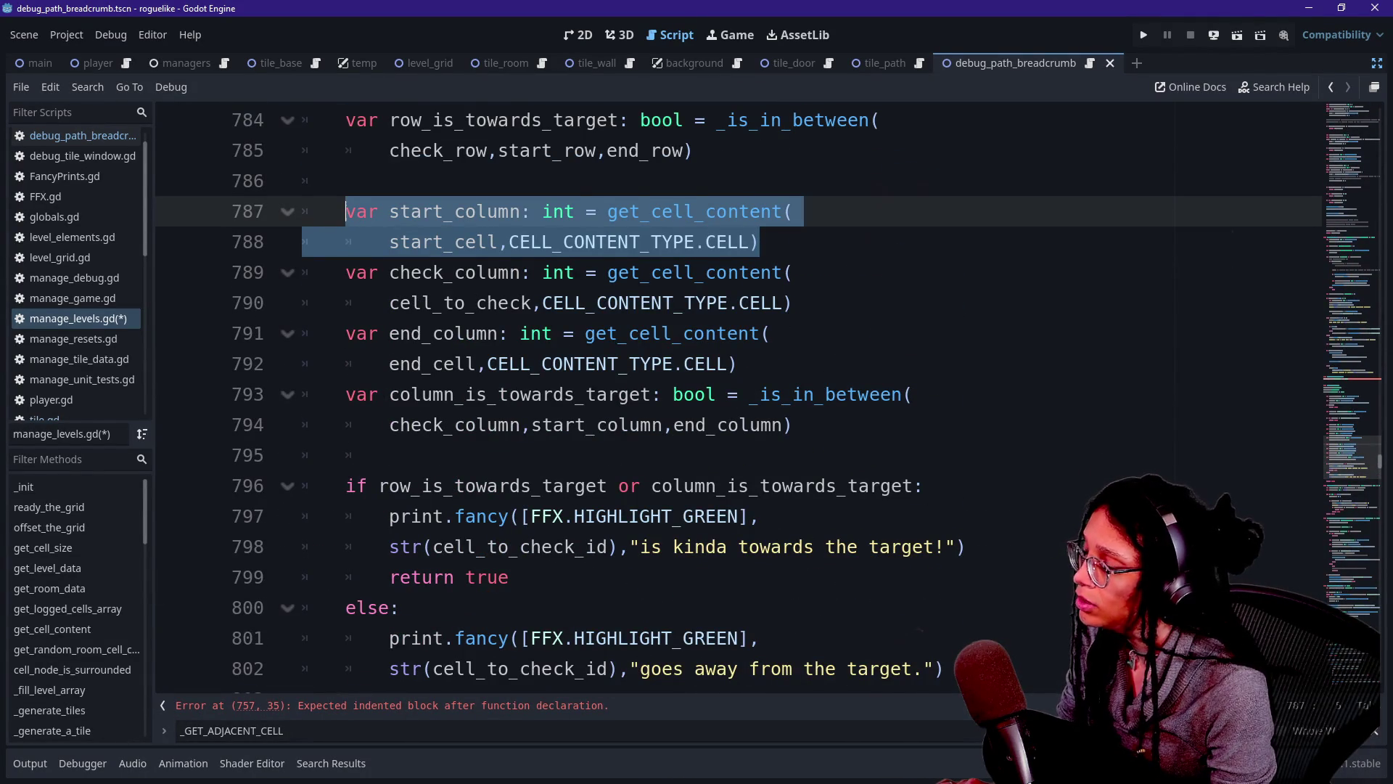
scroll(470, 499, "down", 2)
scroll(470, 499, "up", 9)
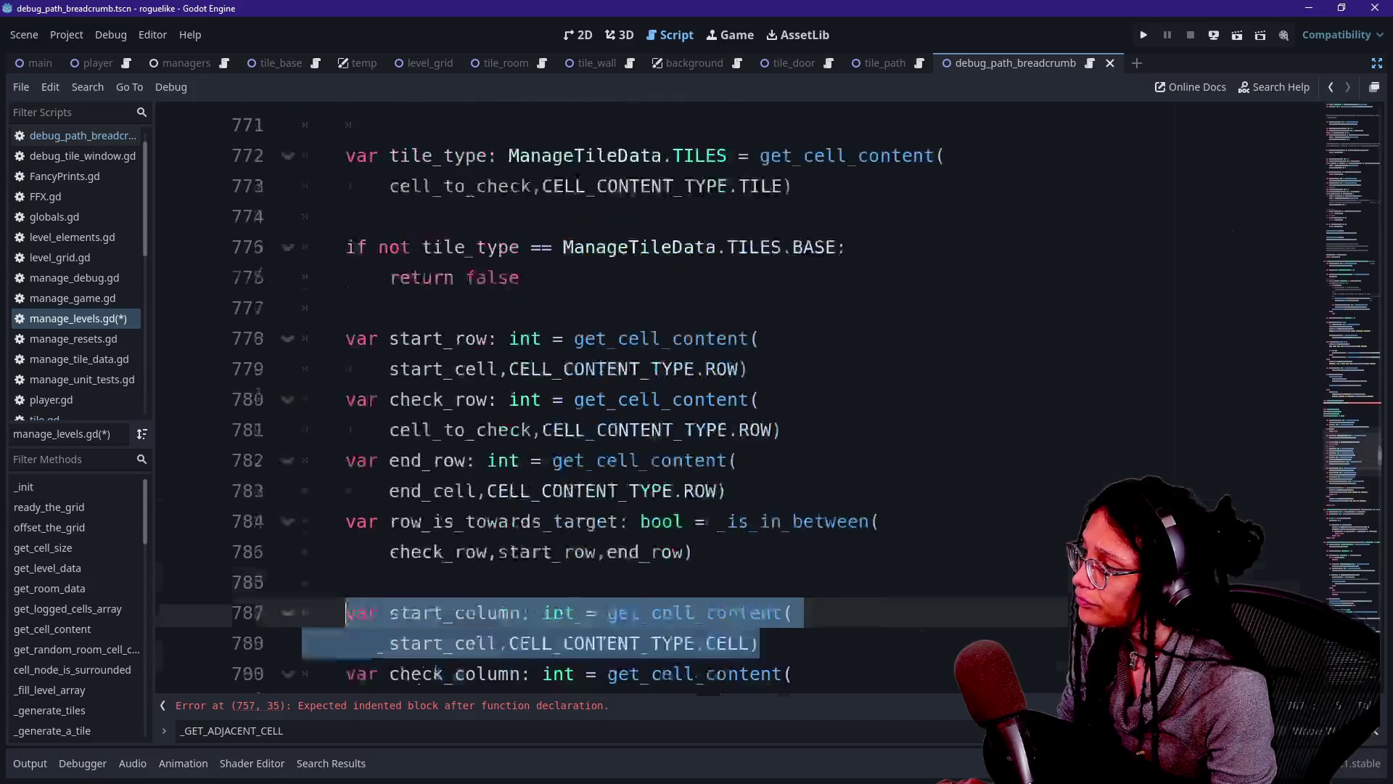
scroll(469, 499, "up", 2)
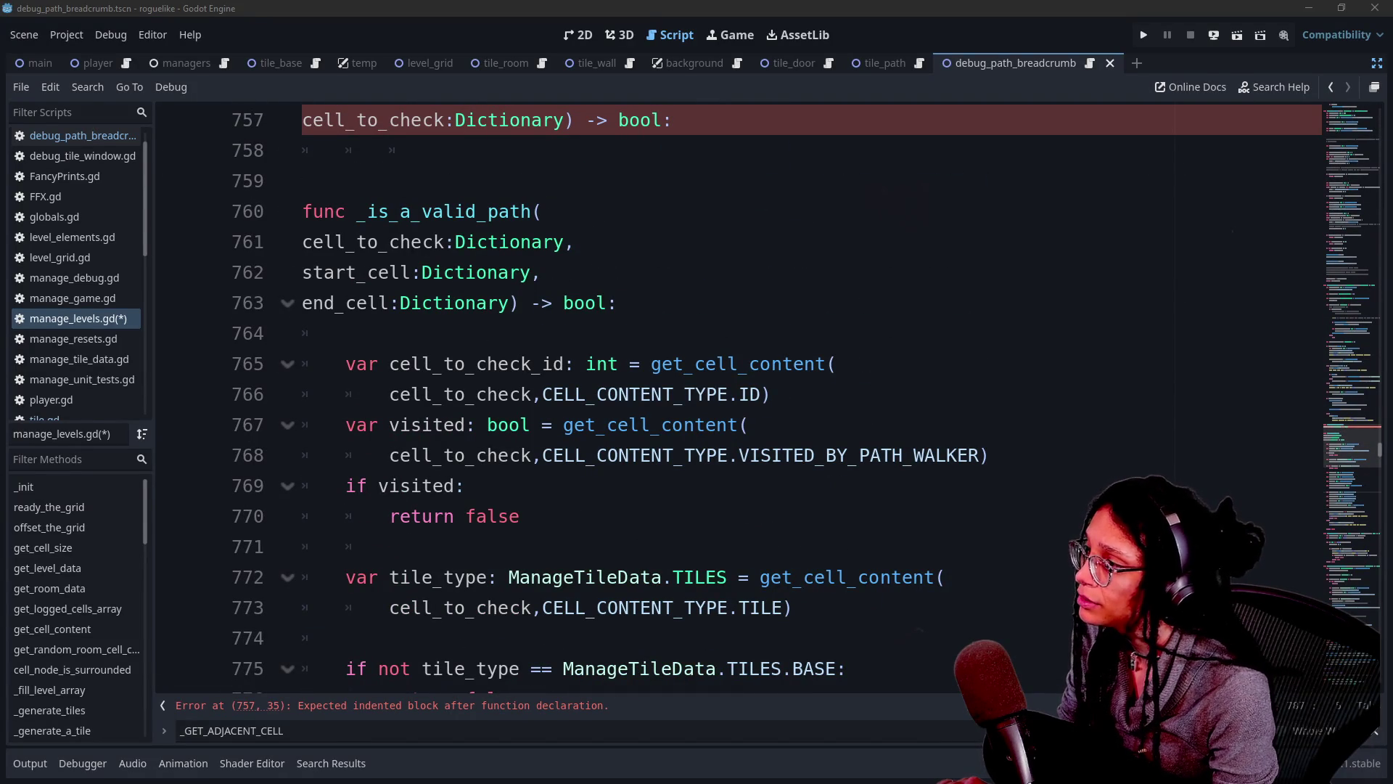
scroll(739, 395, "up", 2)
Write 'var adjacent_cells: Array[Dictionary] = _get_adjacent_cells(cell_to_check)' on line 758.
left_click(725, 302)
key("Return")
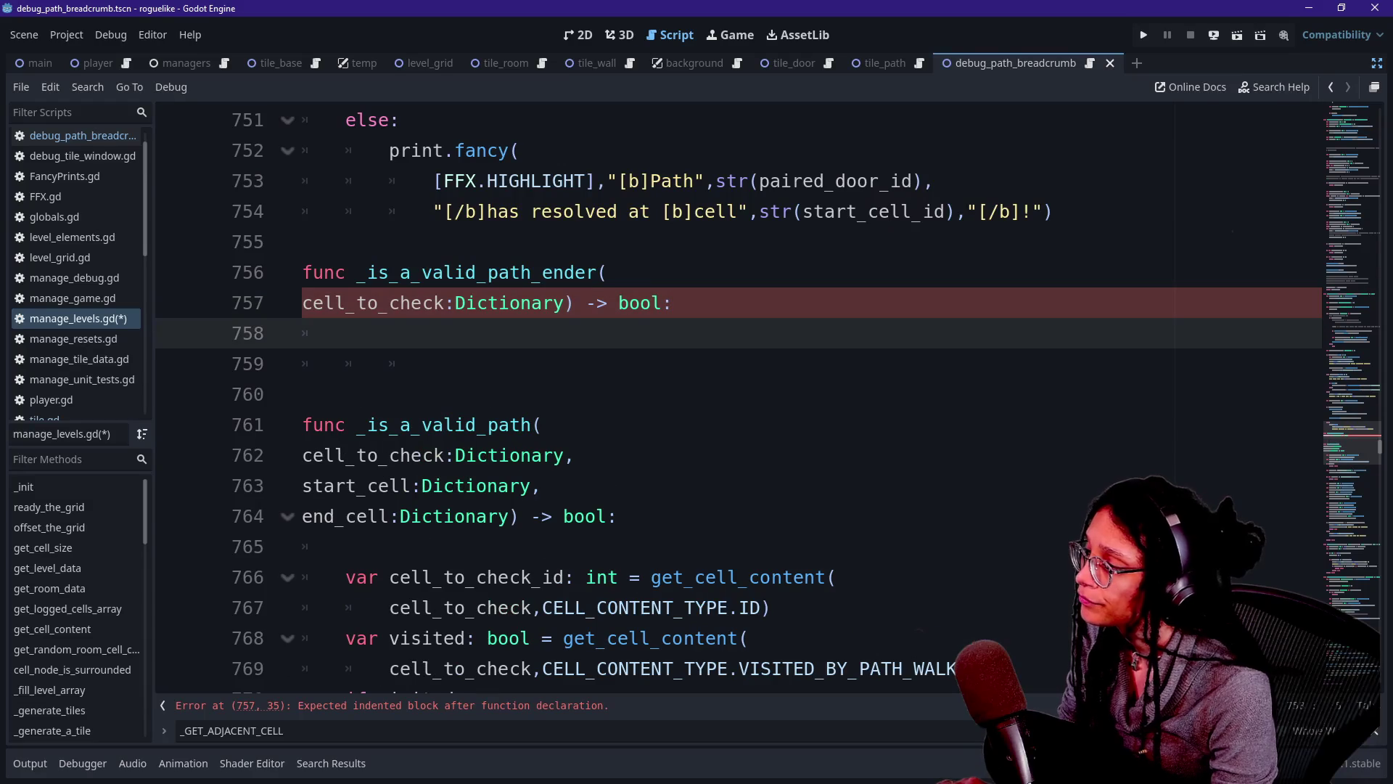
type("var ad")
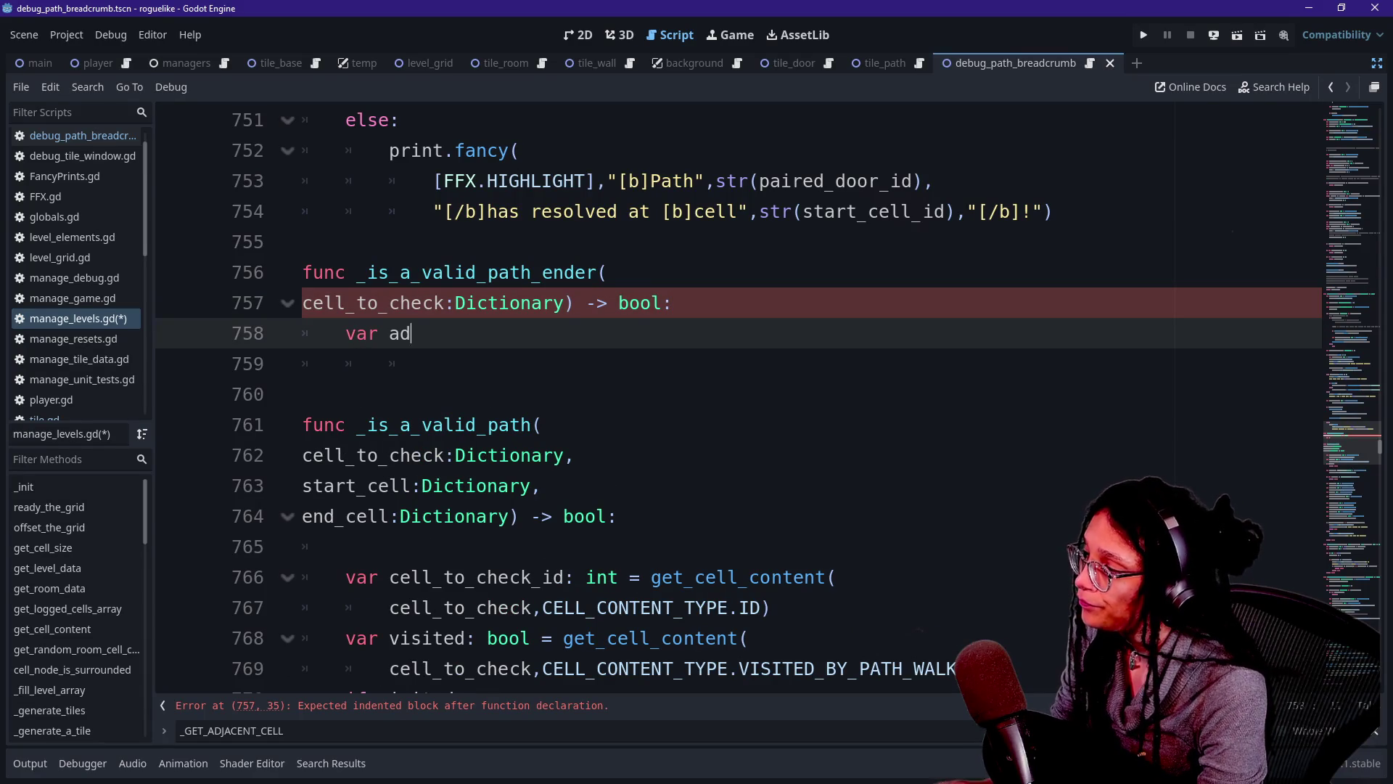
type("jacent_cells")
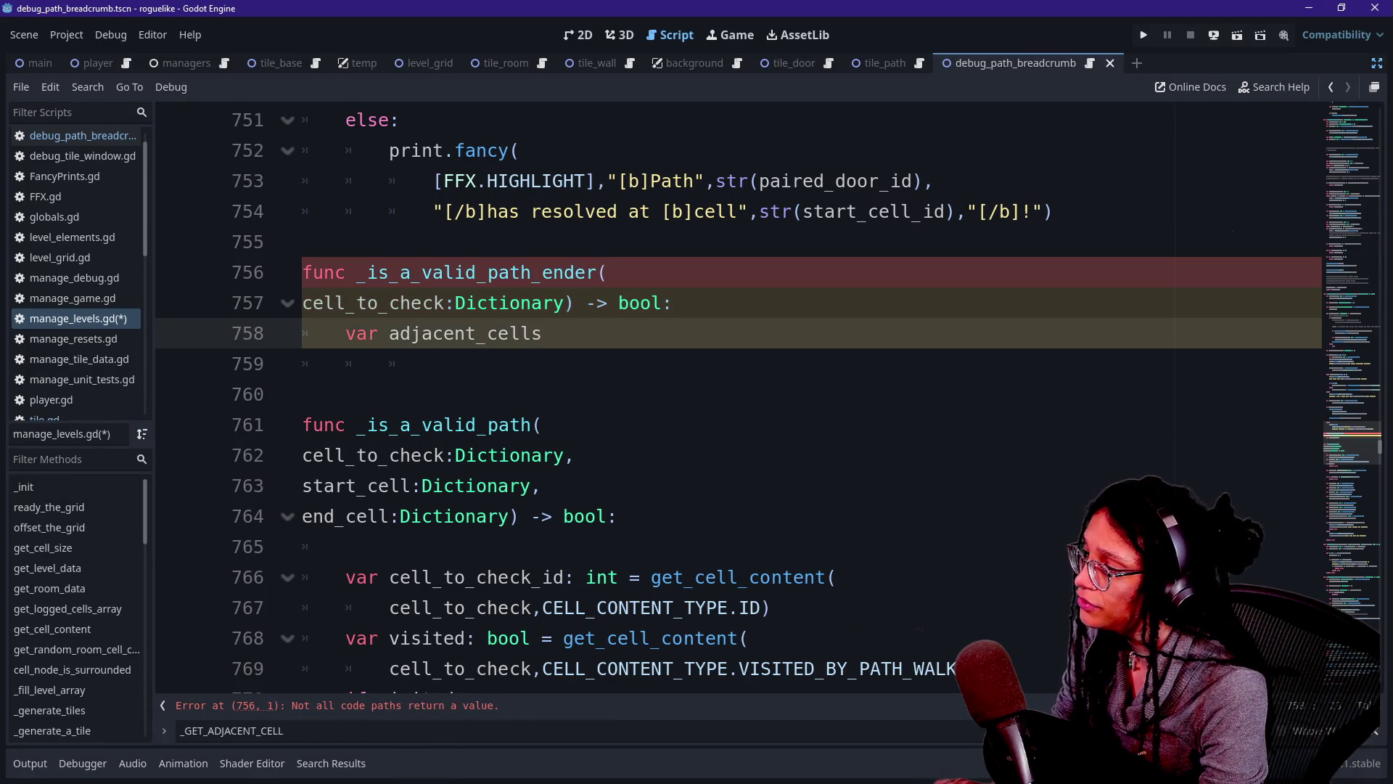
type(": Array[Dictiona")
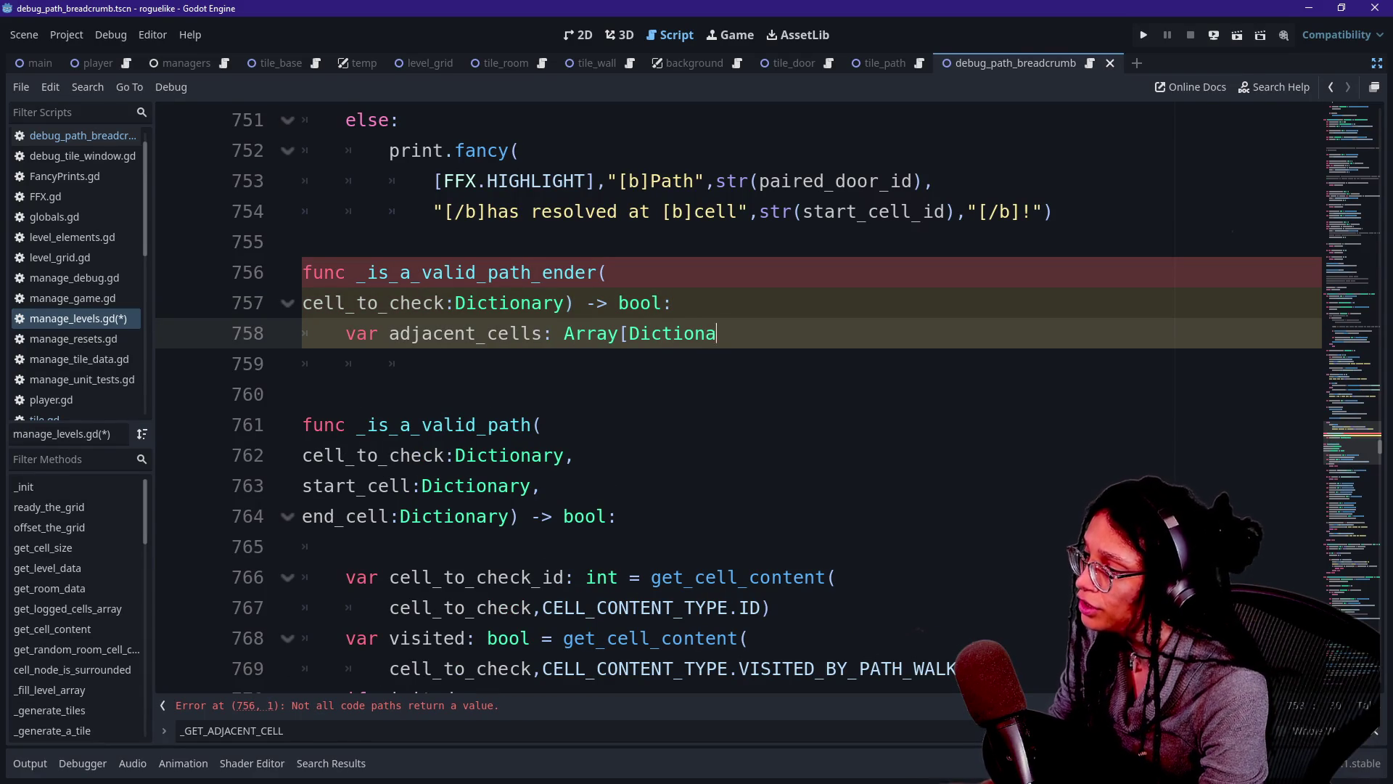
type("ry] =")
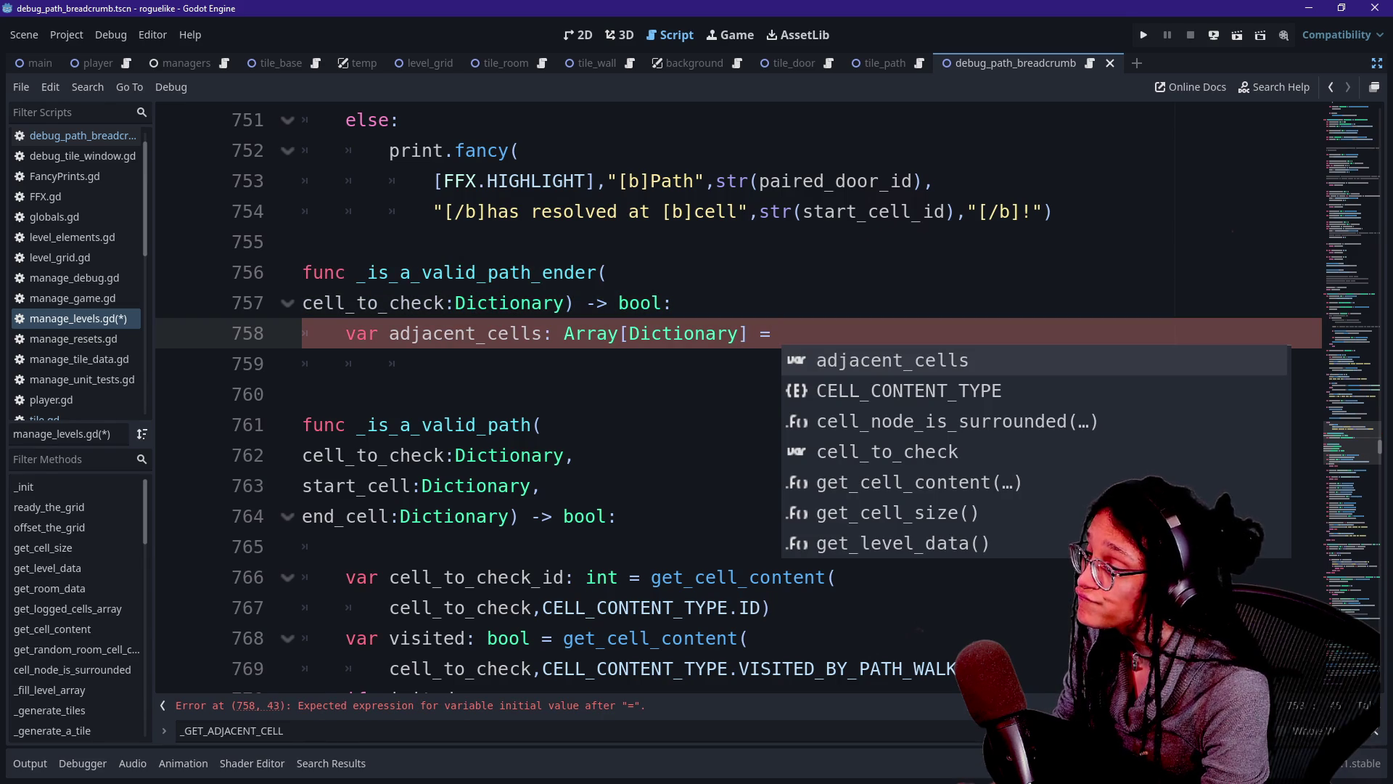
key("Return")
key("BackSpace")
key("BackSpace")
key("BackSpace")
key("BackSpace")
type("_get")
key("Return")
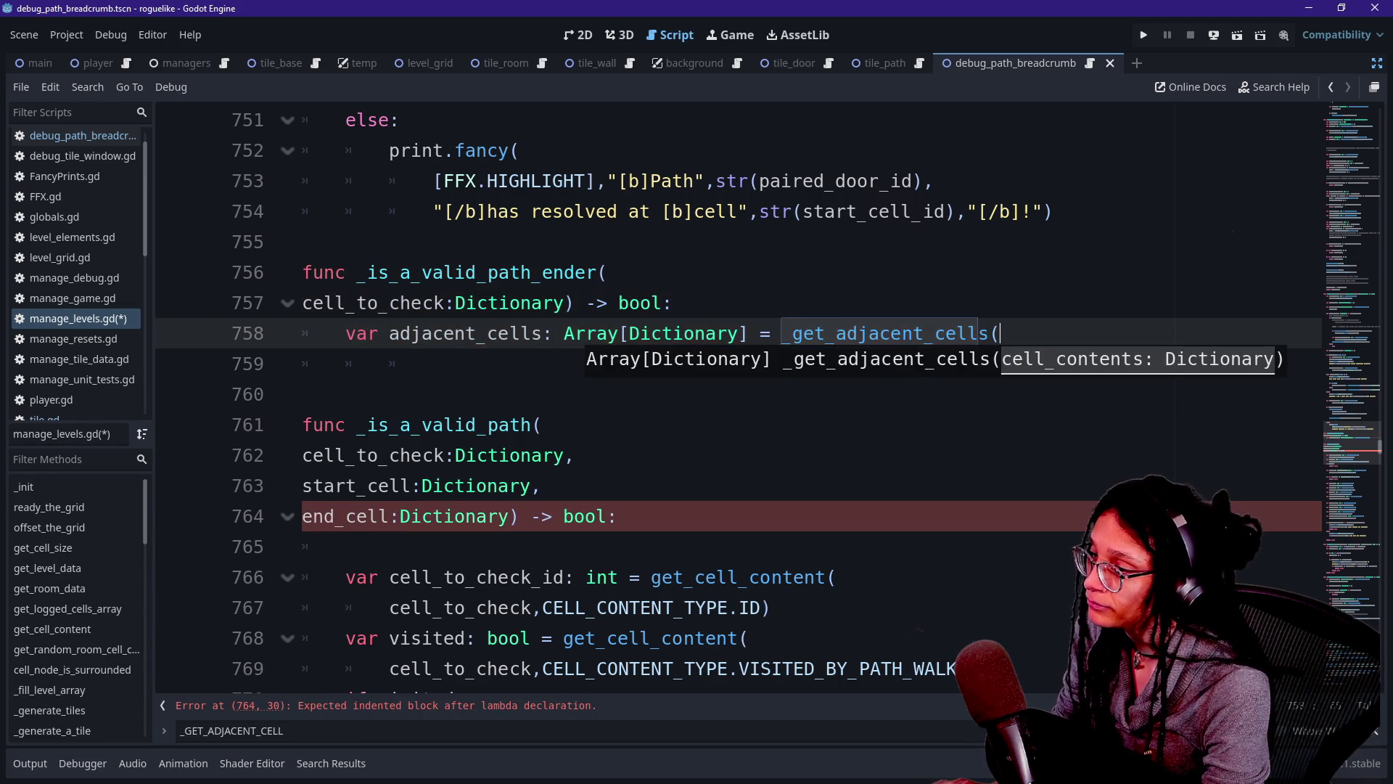
type("c")
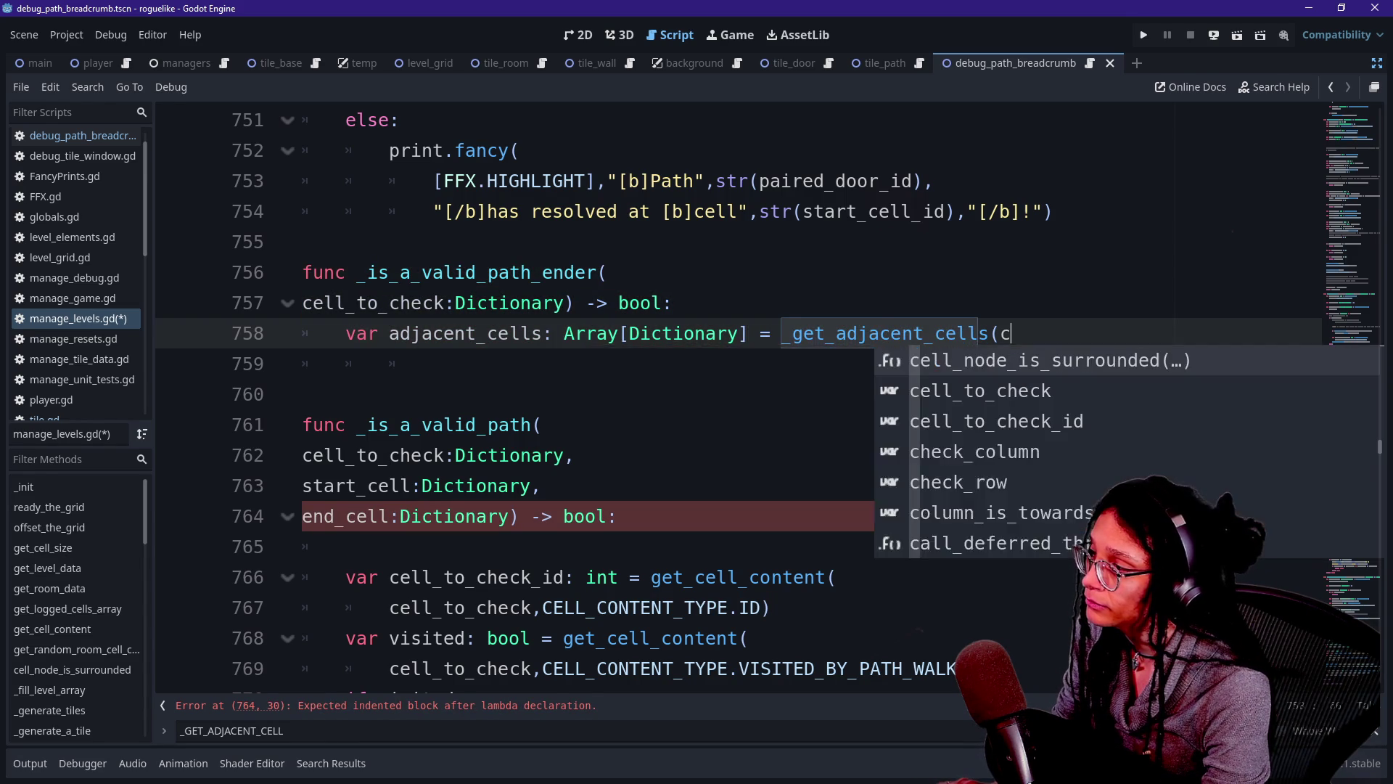
type("ell_to_ch")
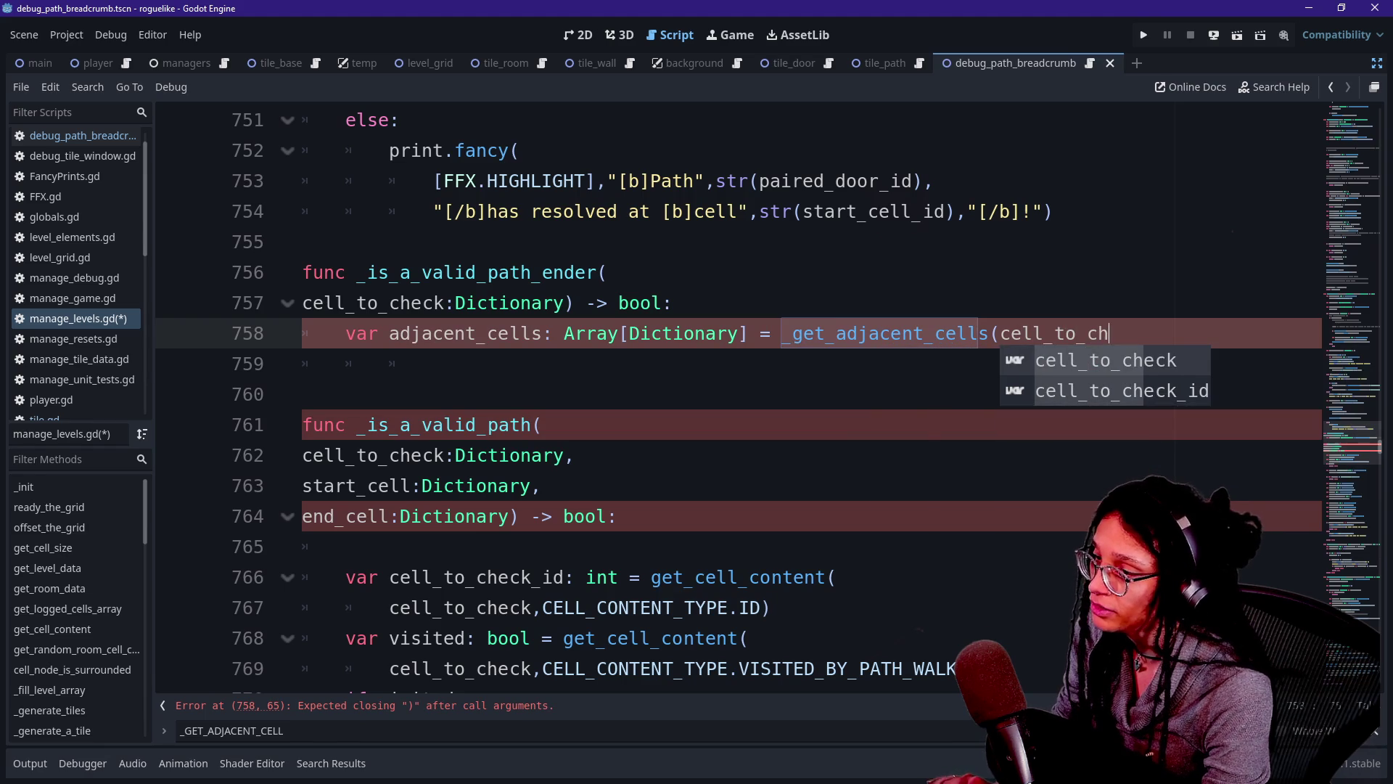
key("Return")
type(")")
key("shift+Up")
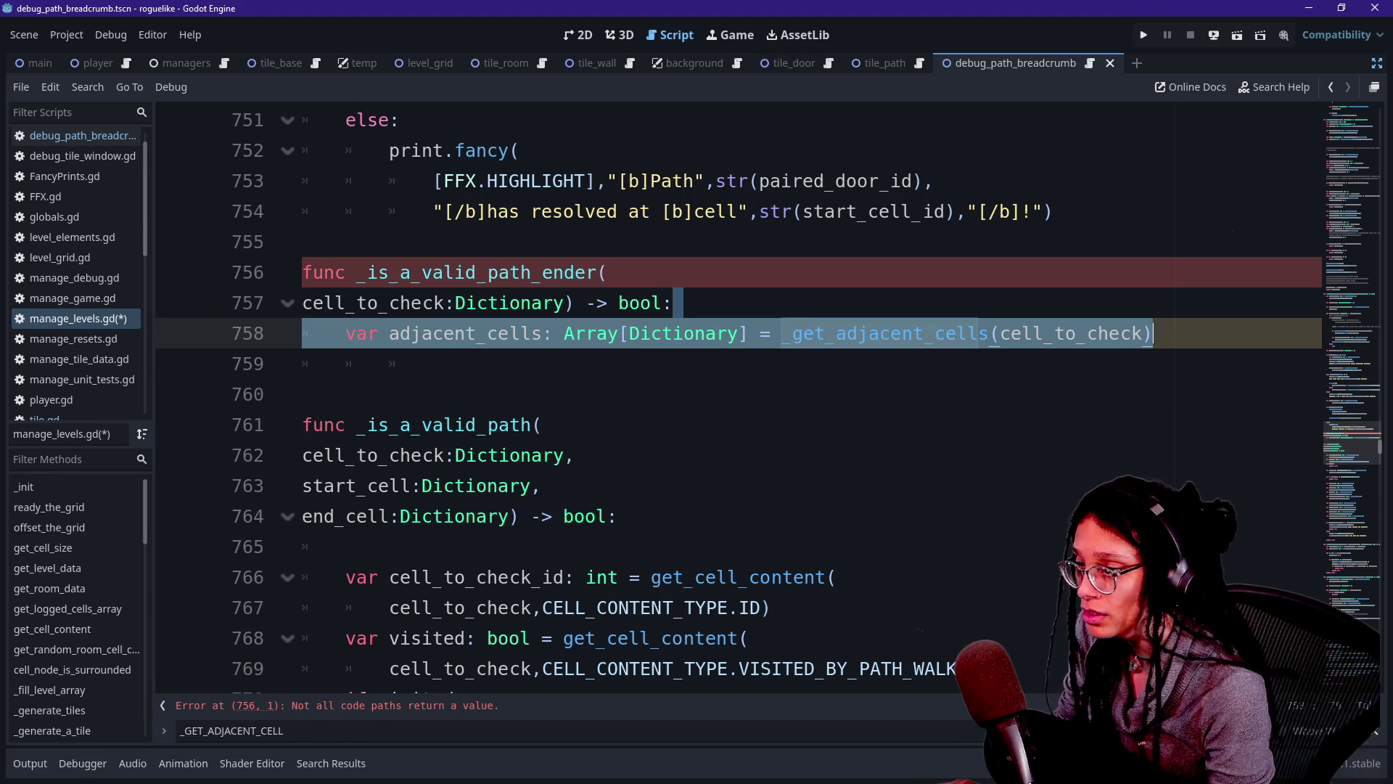
key("Right")
key("Return")
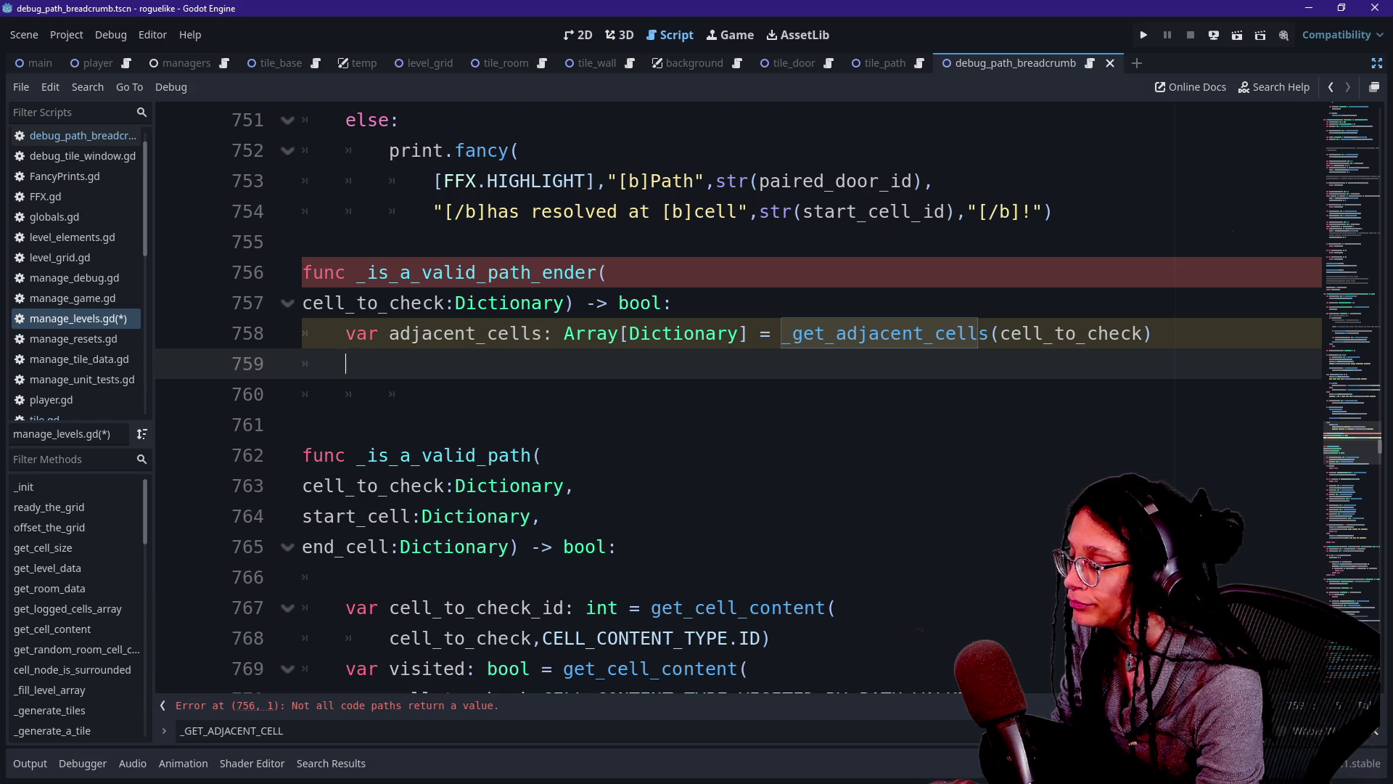
Write the loop 'for adjacent_cell:Dictionary in adjacent_cells:'.
type("i")
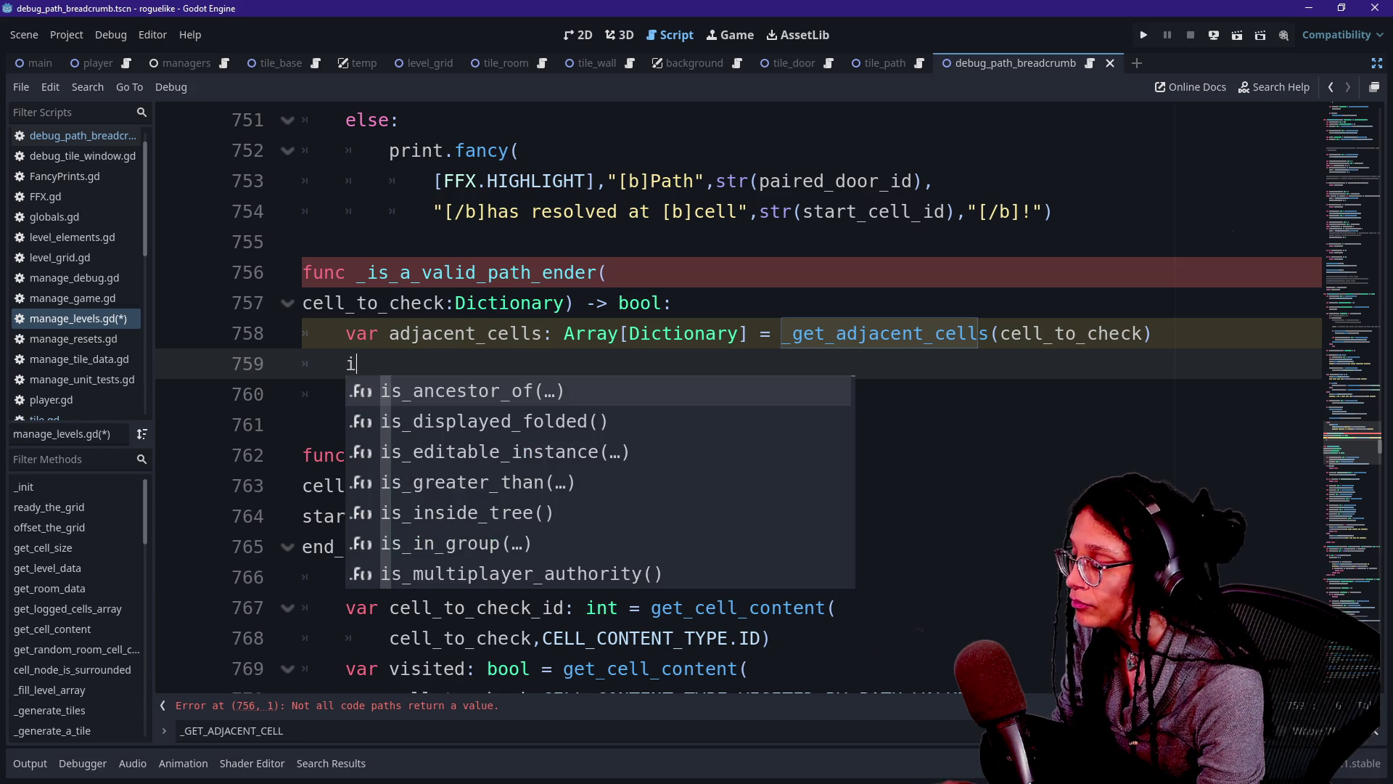
key("BackSpace")
type("if")
key("BackSpace")
key("BackSpace")
type("for ")
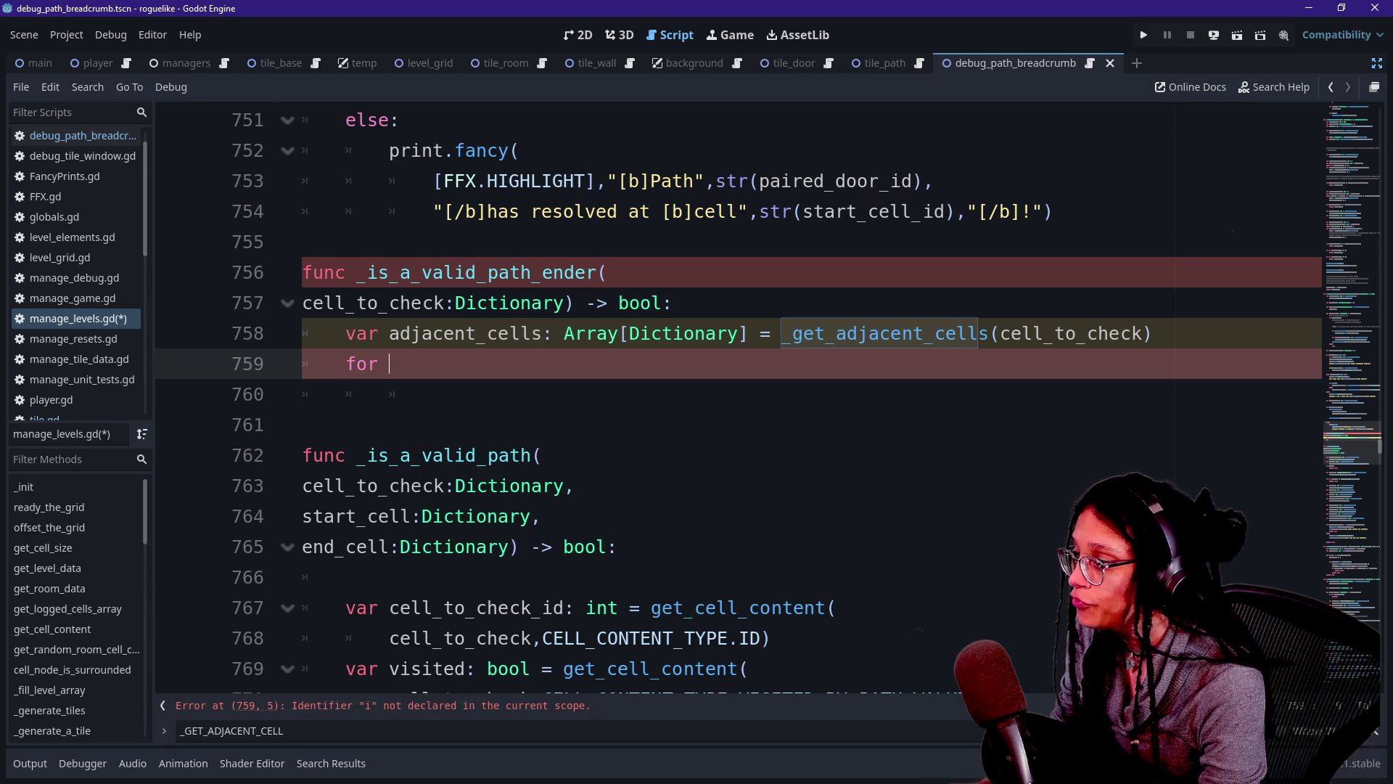
type("adjacent_cell in adj")
key("Return")
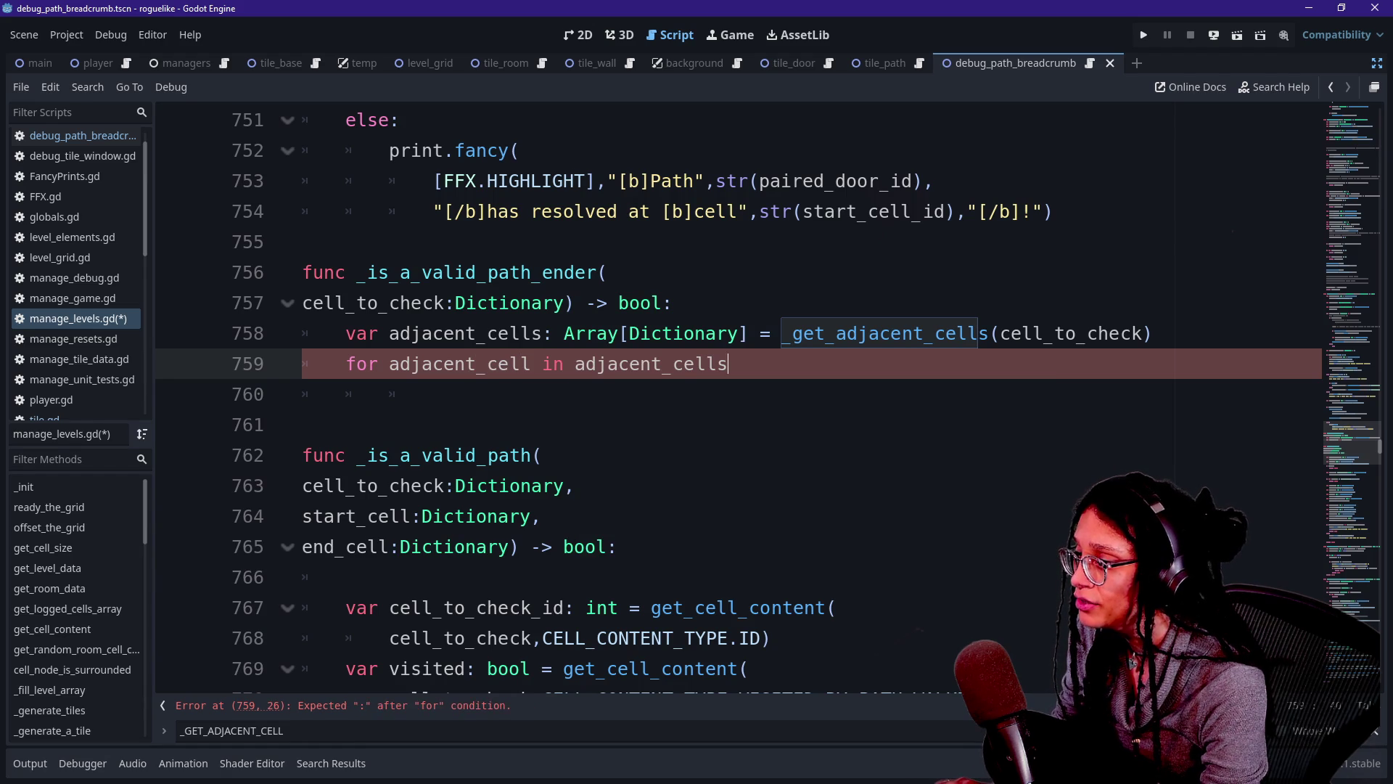
type(":")
key("Return")
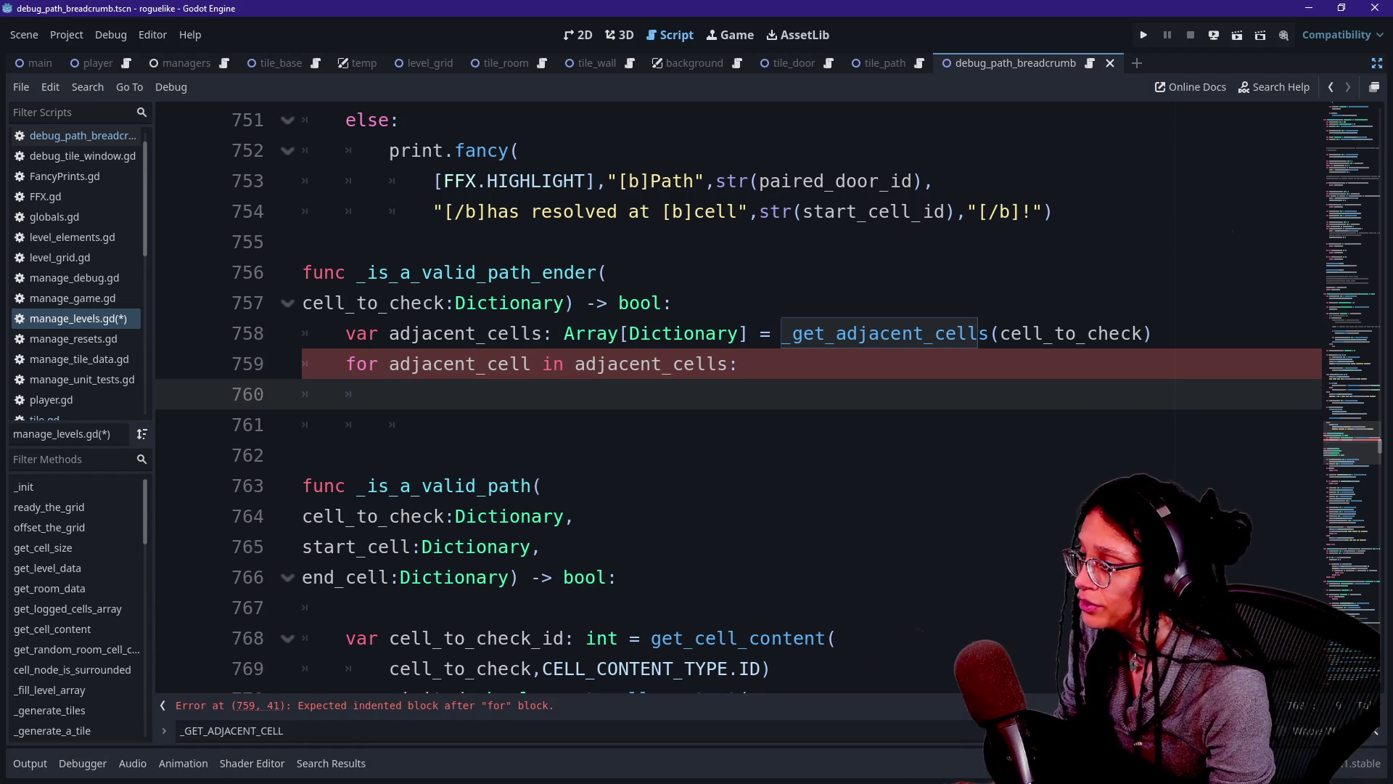
left_click(532, 363)
type(": Dui")
key("BackSpace")
key("BackSpace")
key("BackSpace")
key("BackSpace")
type(":Dictionar")
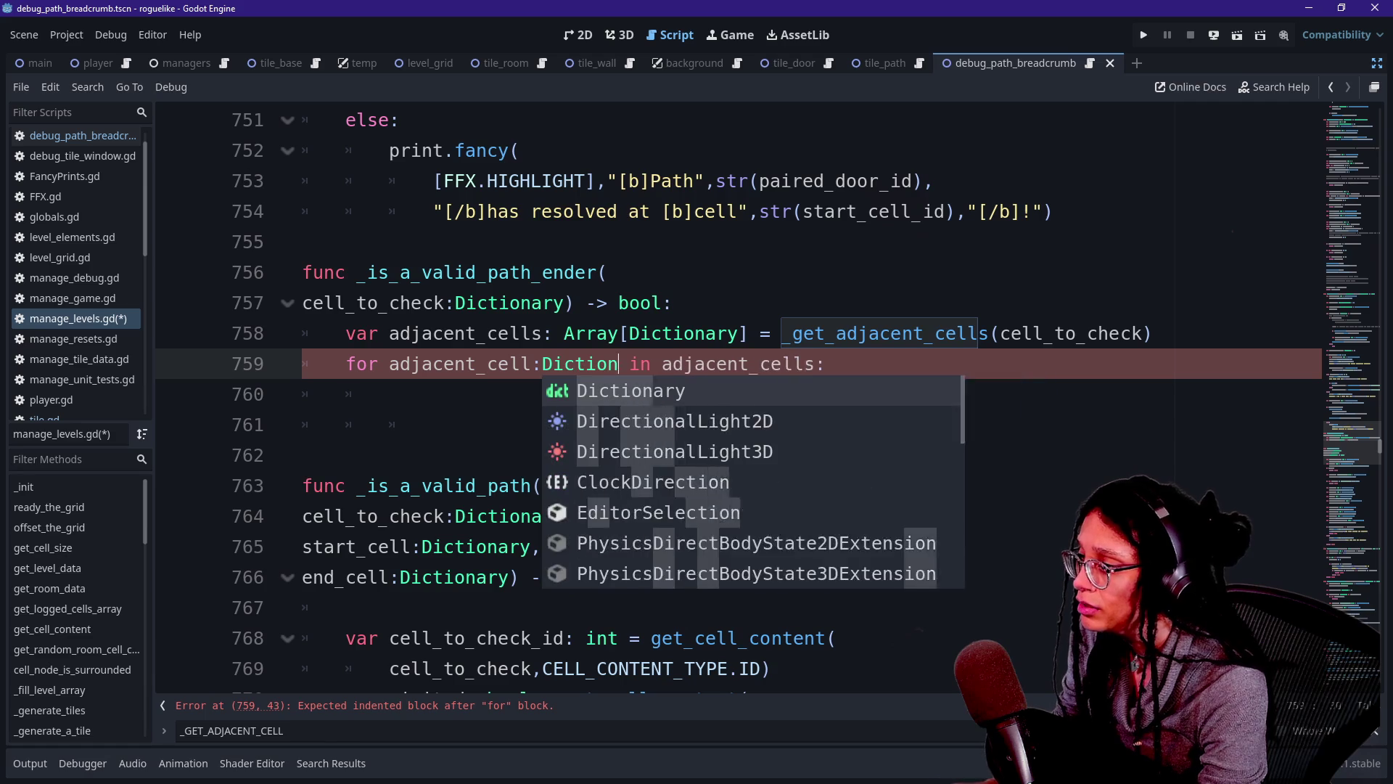
key("Return")
key("Down")
Begin 'if adjacent_cell' in the loop and insert 'var tile_type:' above it.
type("if ad")
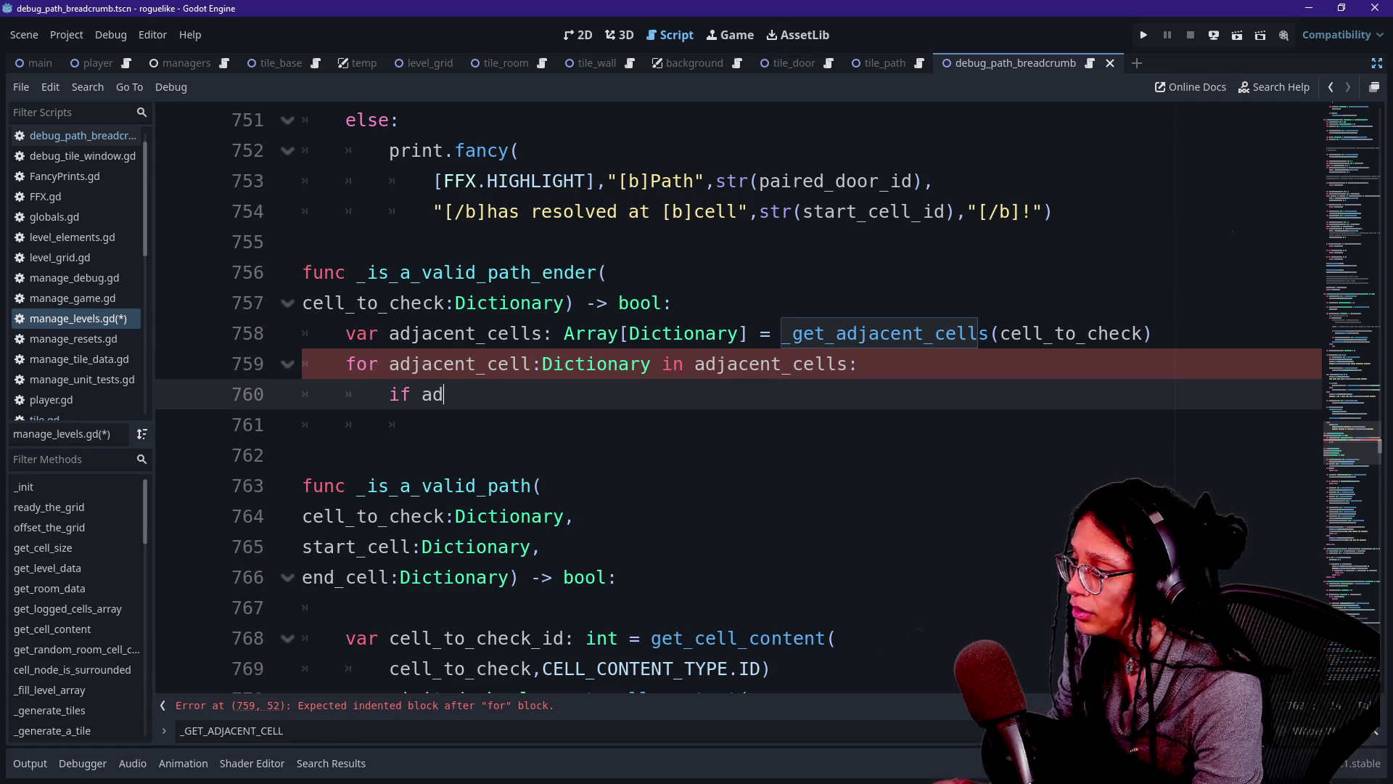
type("jacent_cell")
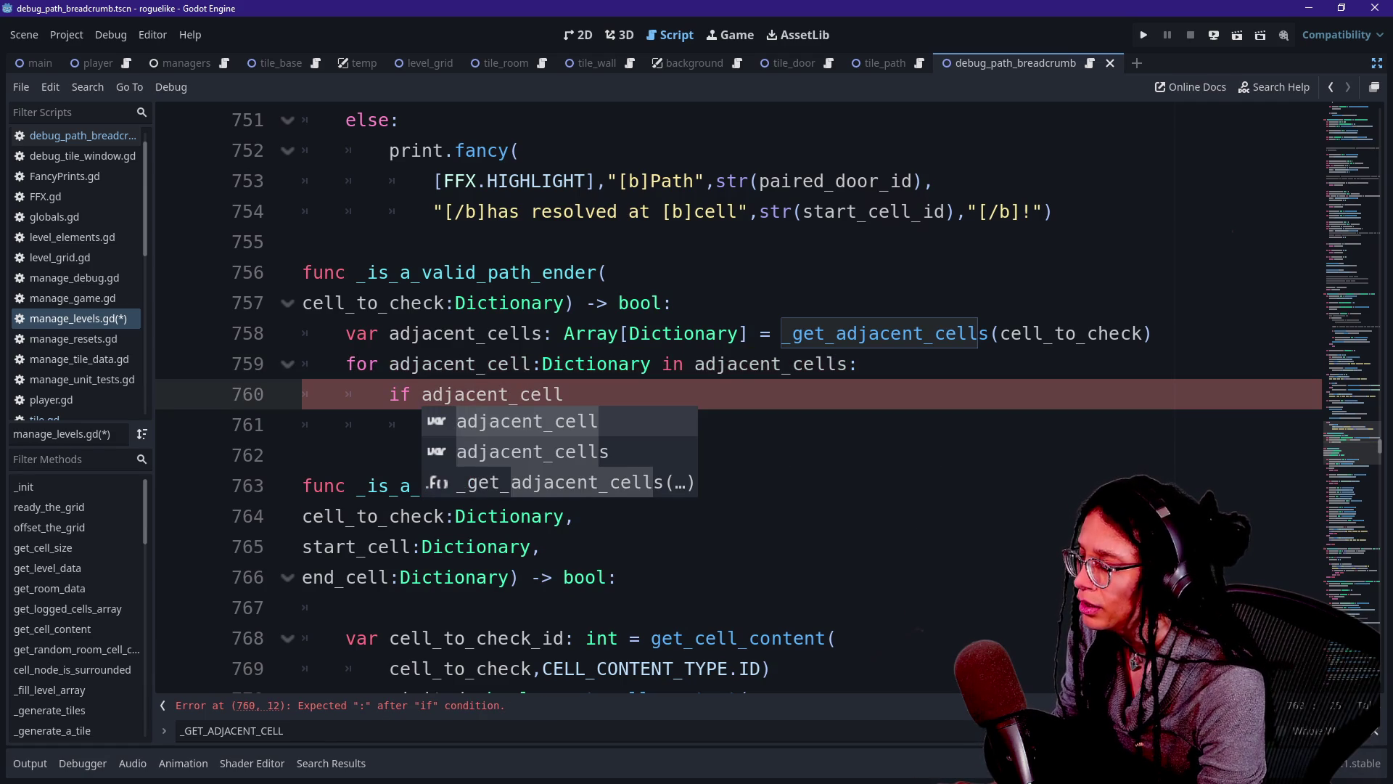
key("Escape")
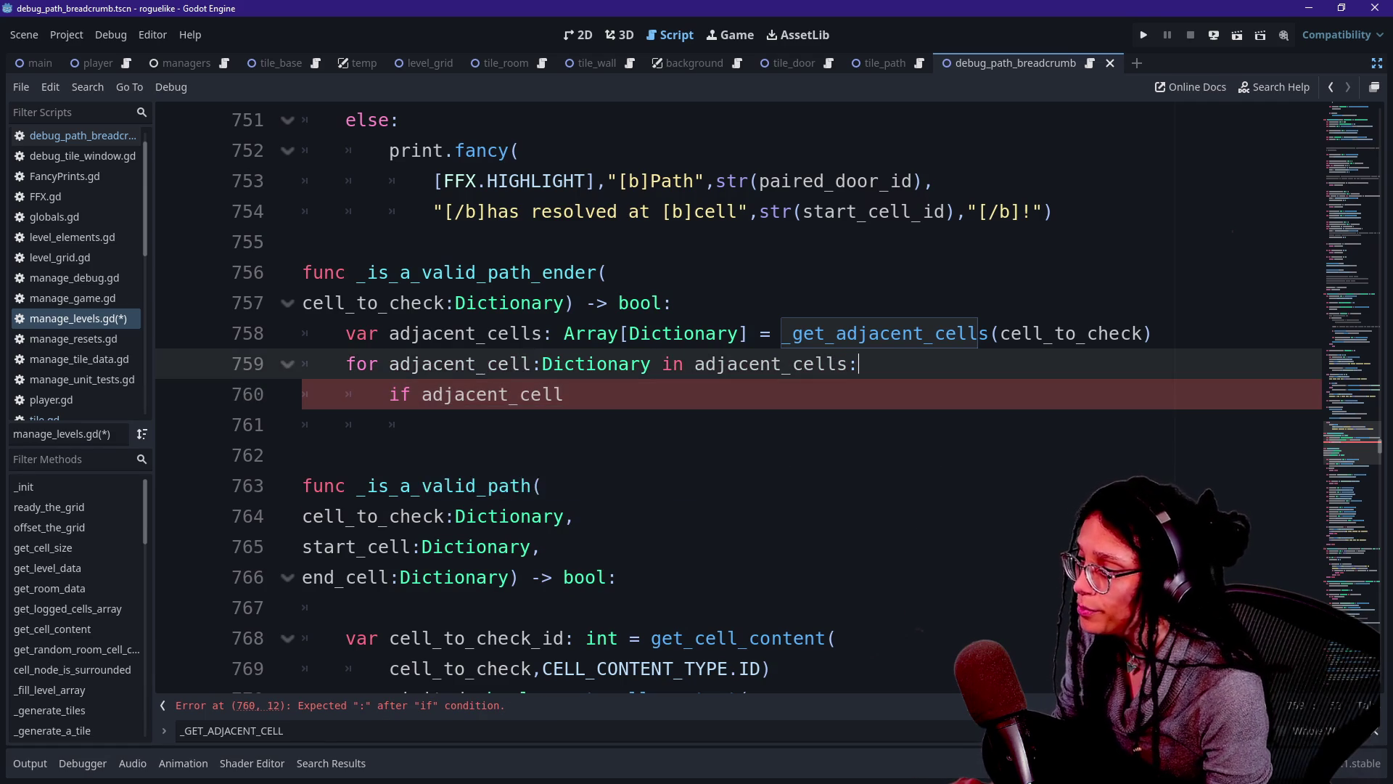
key("ctrl+shift+Return")
type("var ")
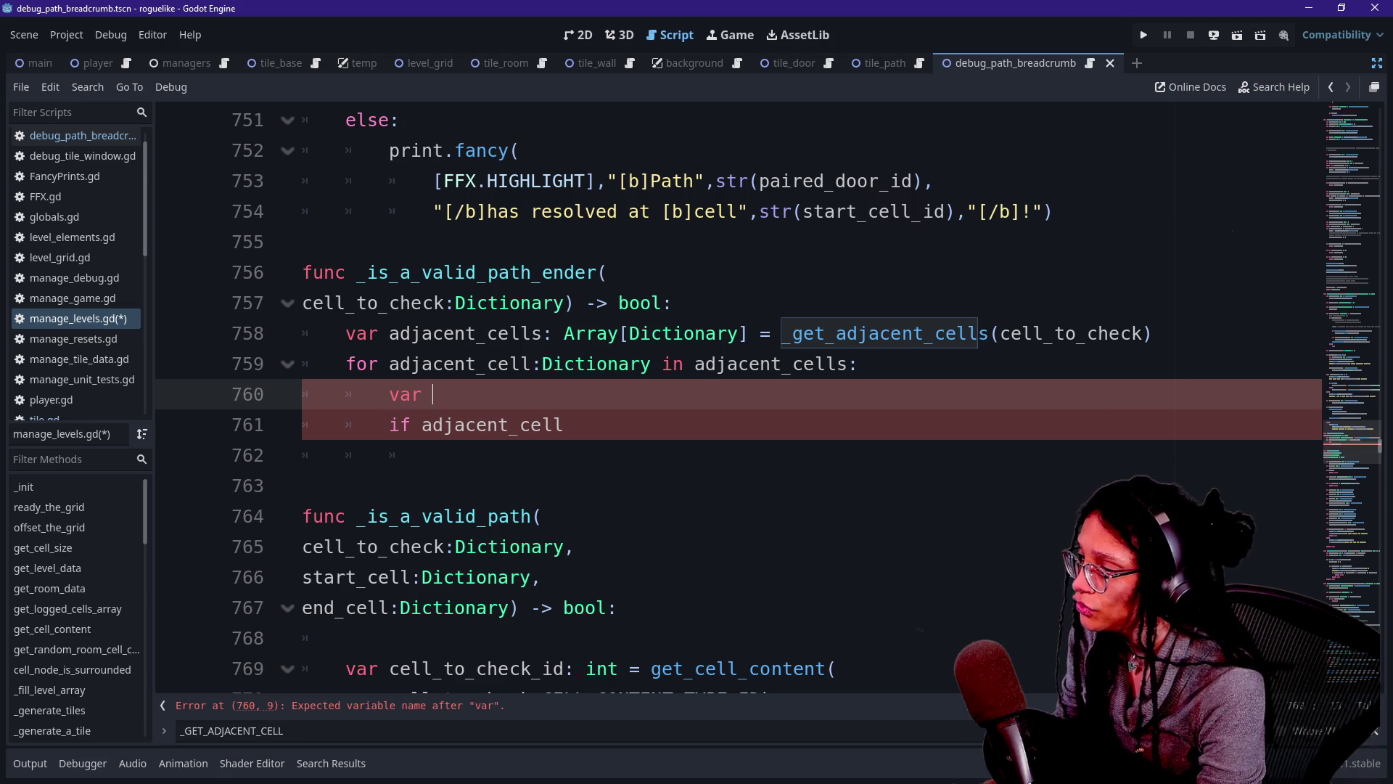
type("tile")
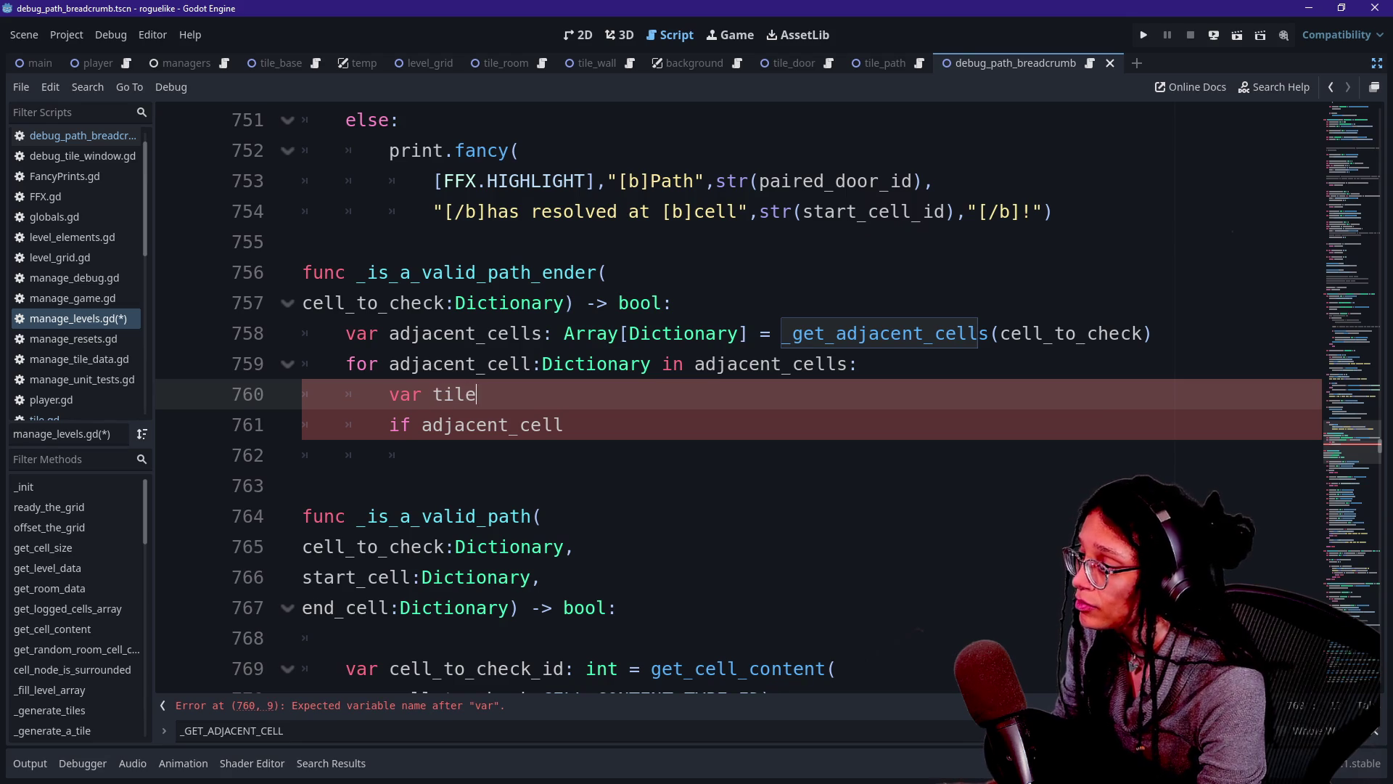
type("_type:B")
key("BackSpace")
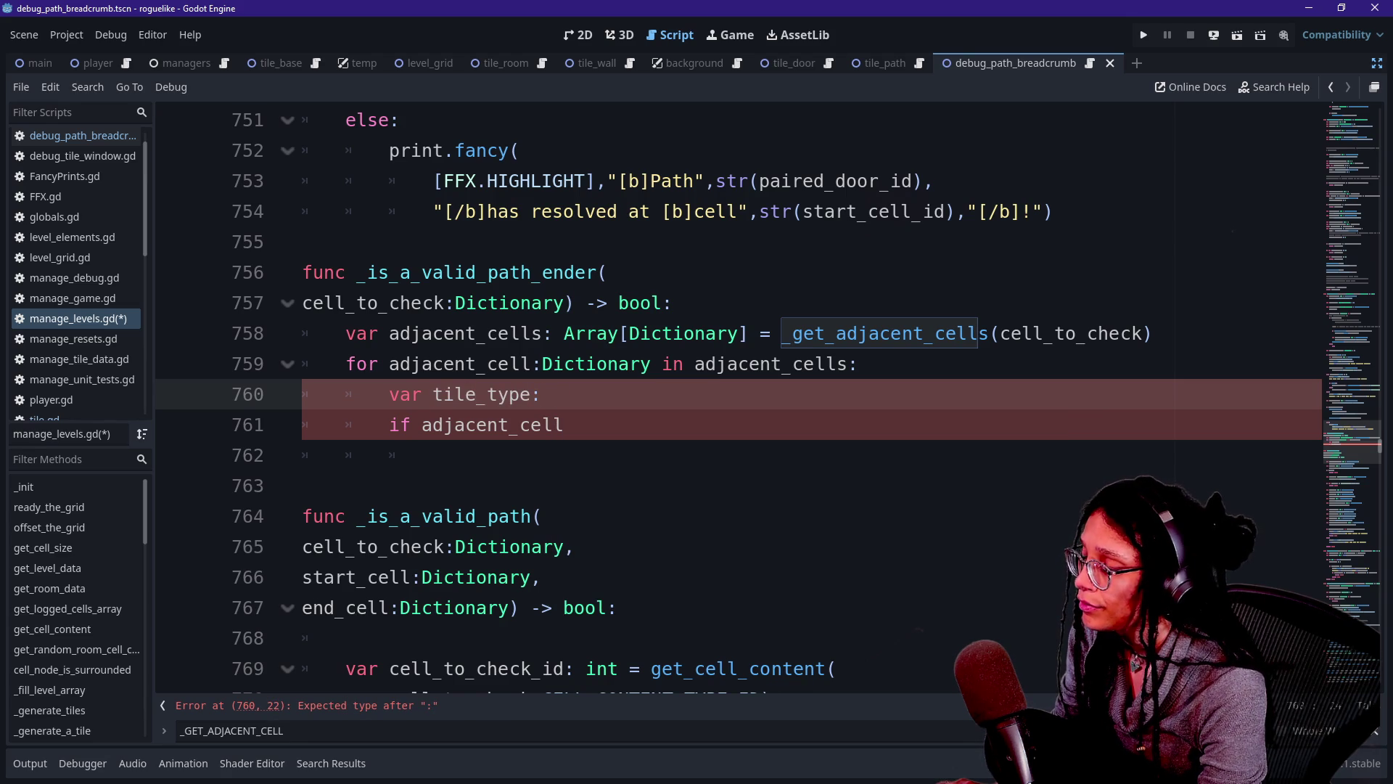
Type tile_type as ManageTileData.TILES, assigned from get_cell_content.
type("D")
key("BackSpace")
type("Manage")
key("Down")
key("Down")
key("Down")
key("Down")
key("Down")
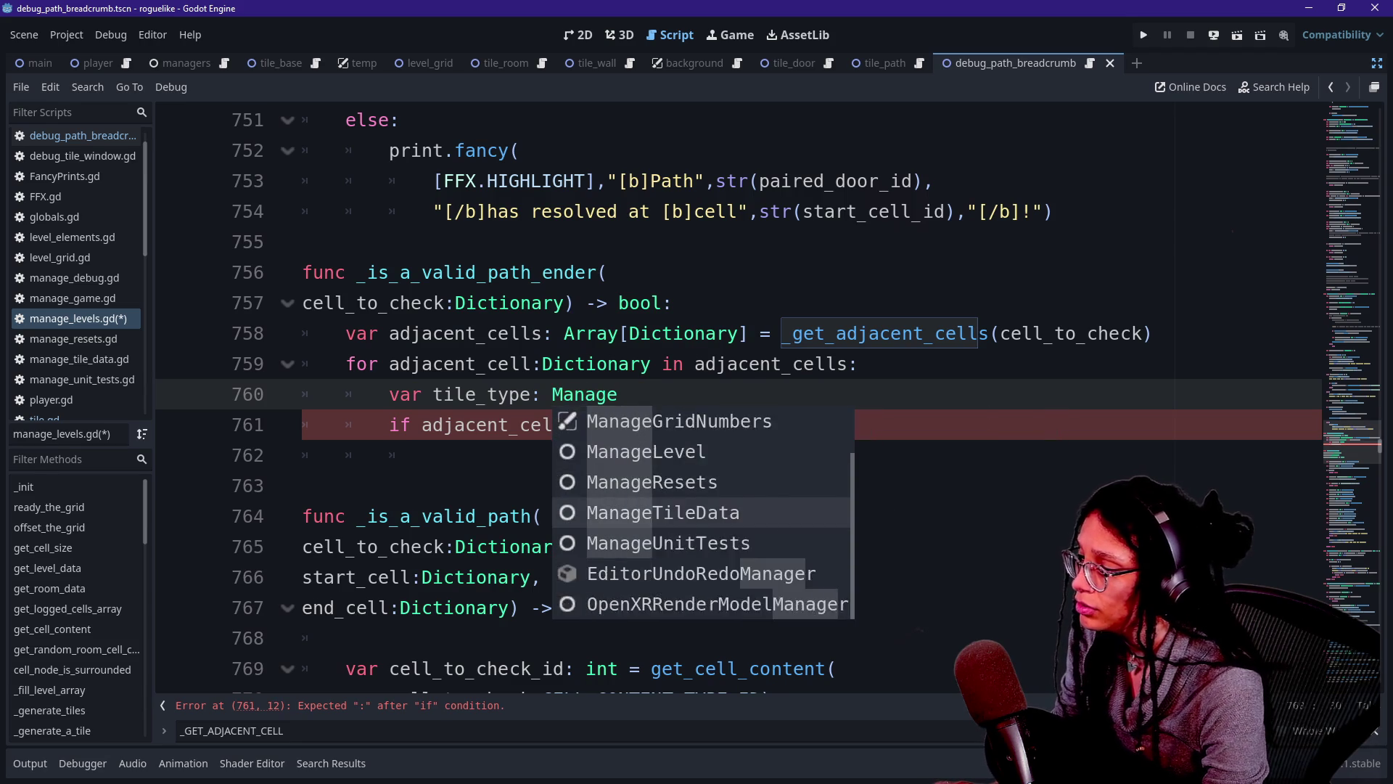
key("Return")
type(".TI")
key("Return")
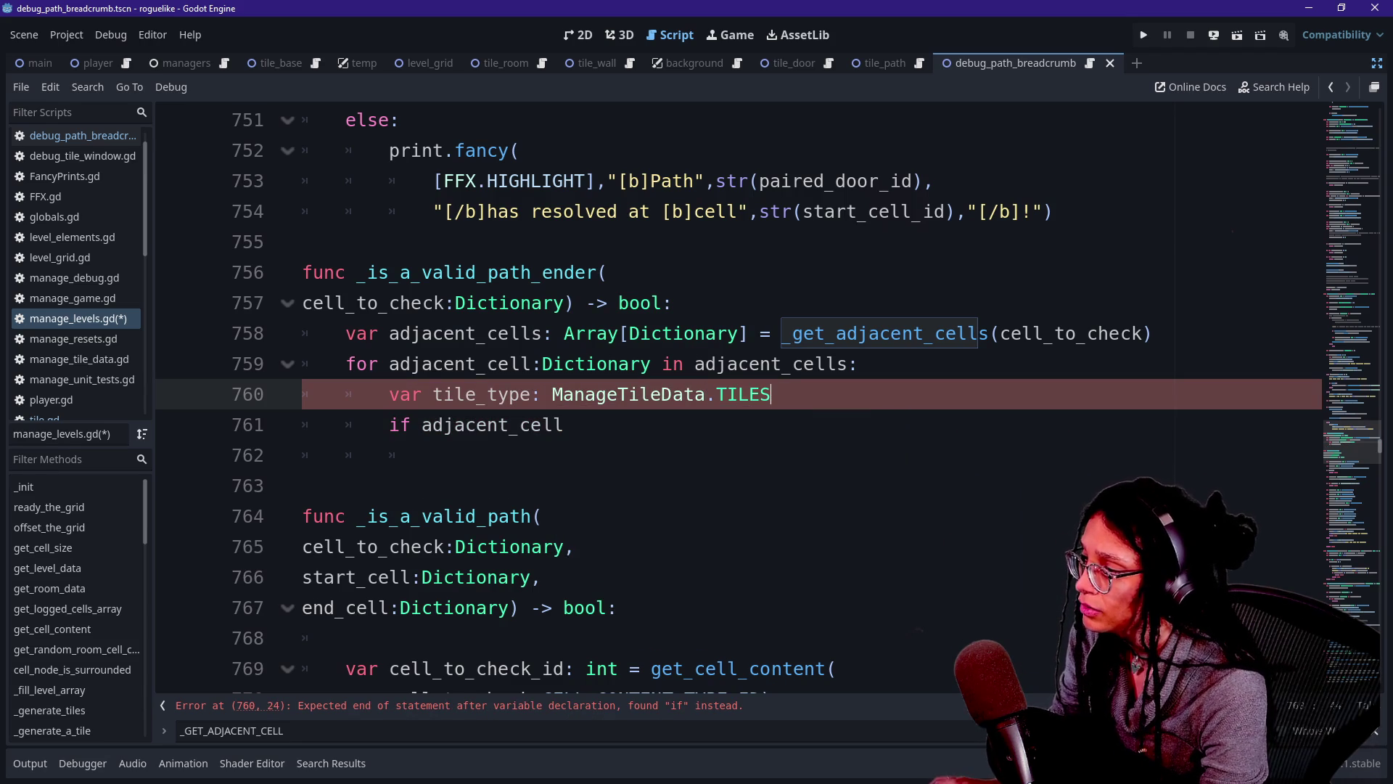
type(" = ")
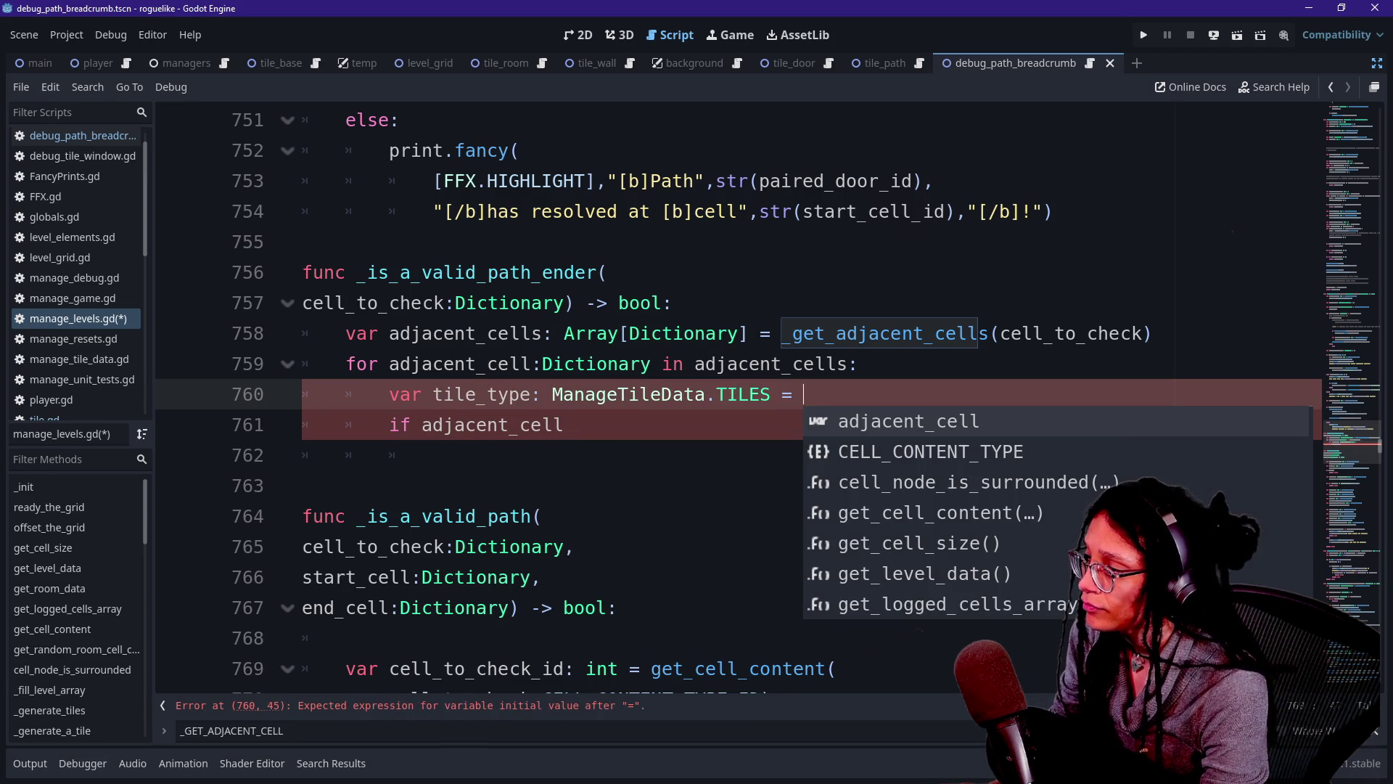
type("get")
key("Return")
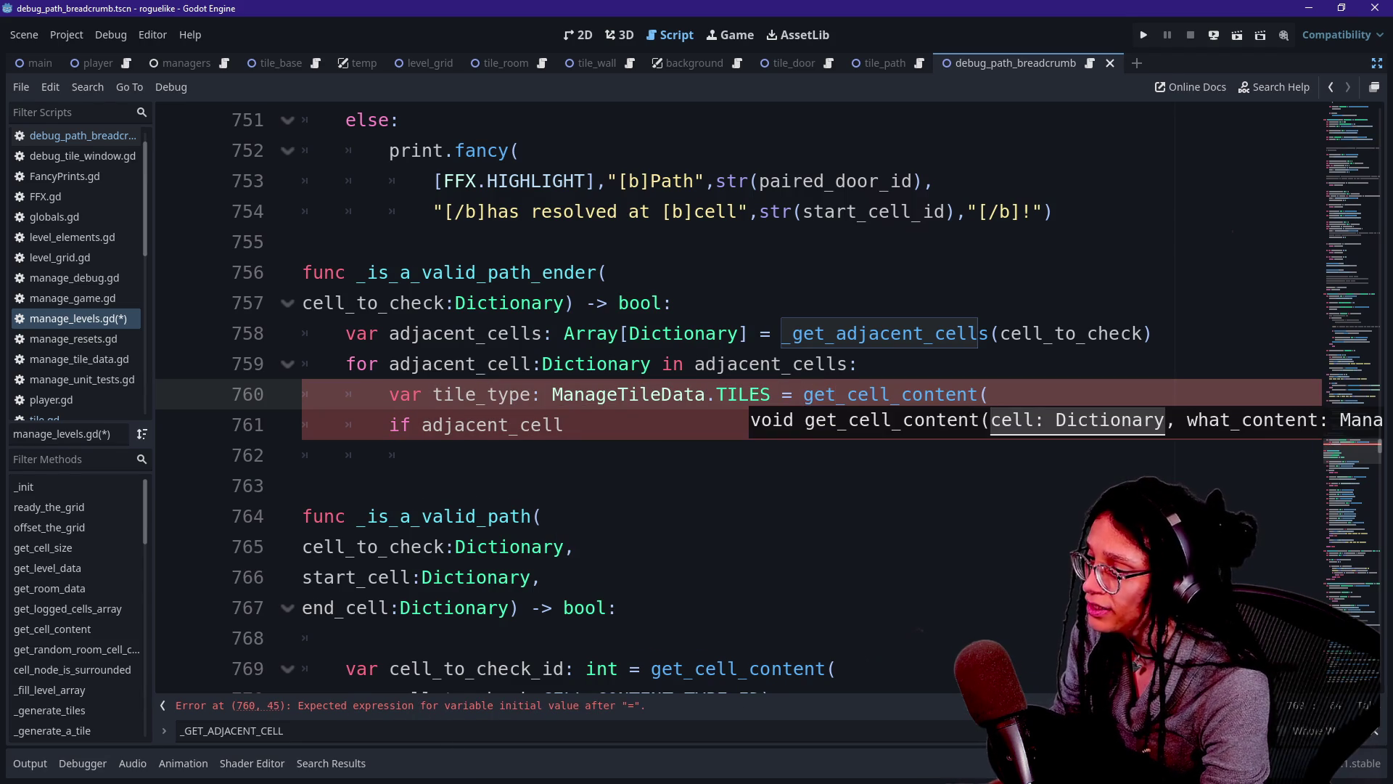
Pass adjacent_cell and CELL_CONTENT_TYPE.TILE as the get_cell_content arguments.
type("adjacen")
key("BackSpace")
key("BackSpace")
key("BackSpace")
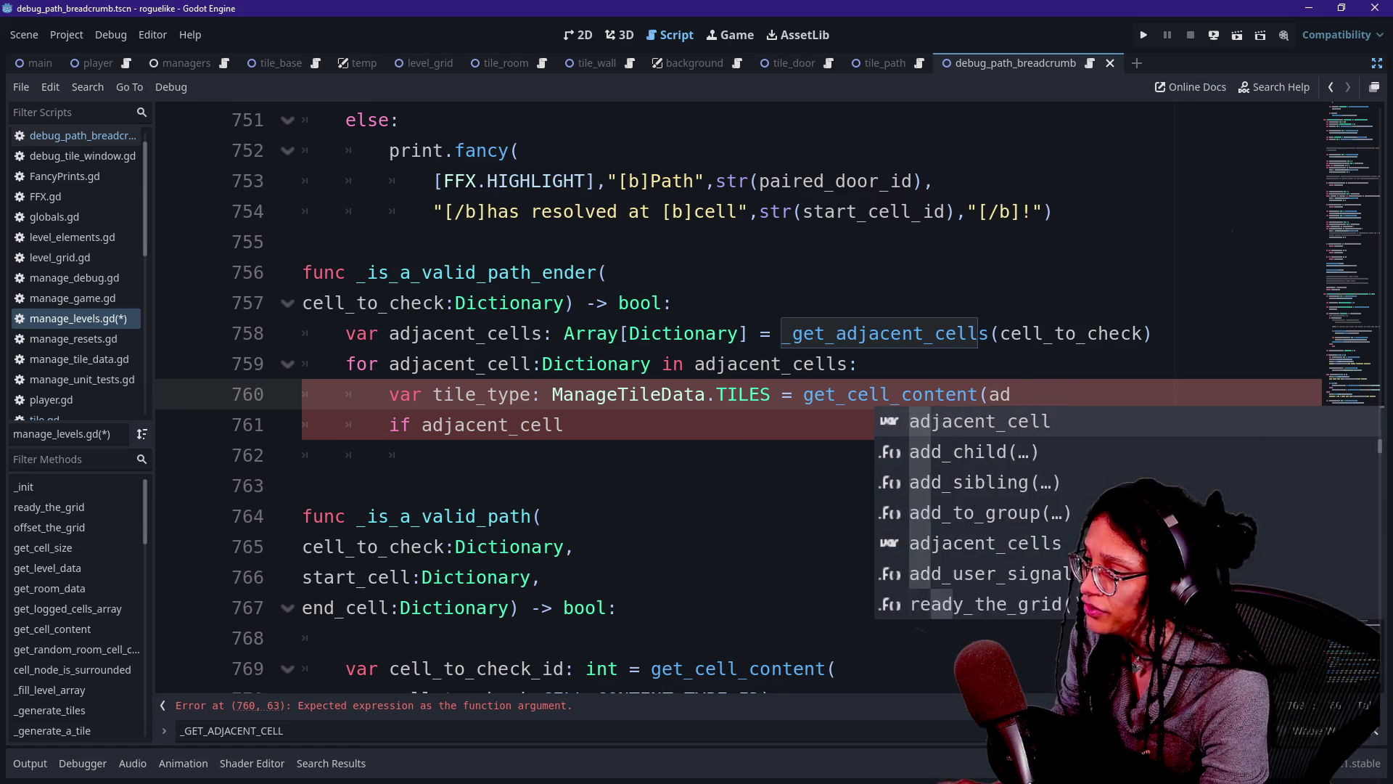
key("Return")
type("adjacent_cell")
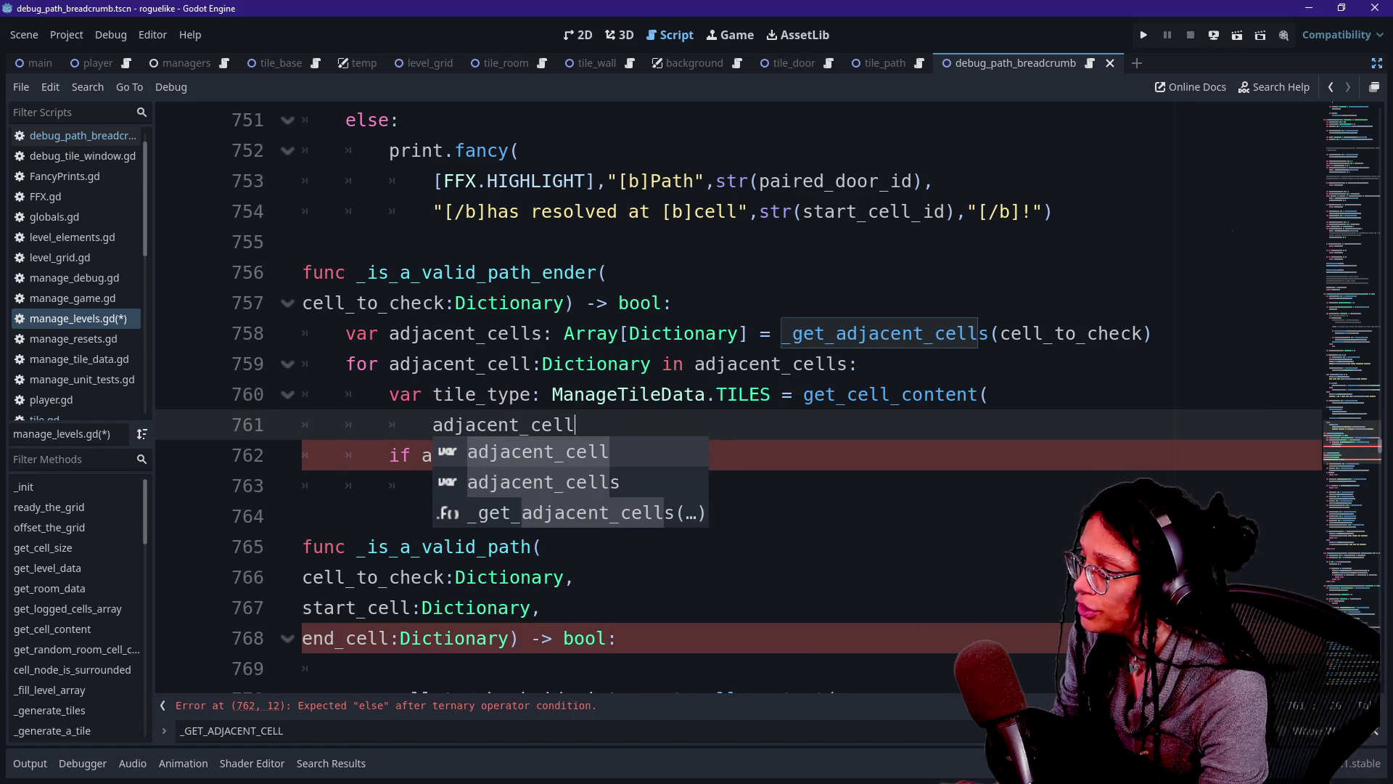
type(",CONTENT_")
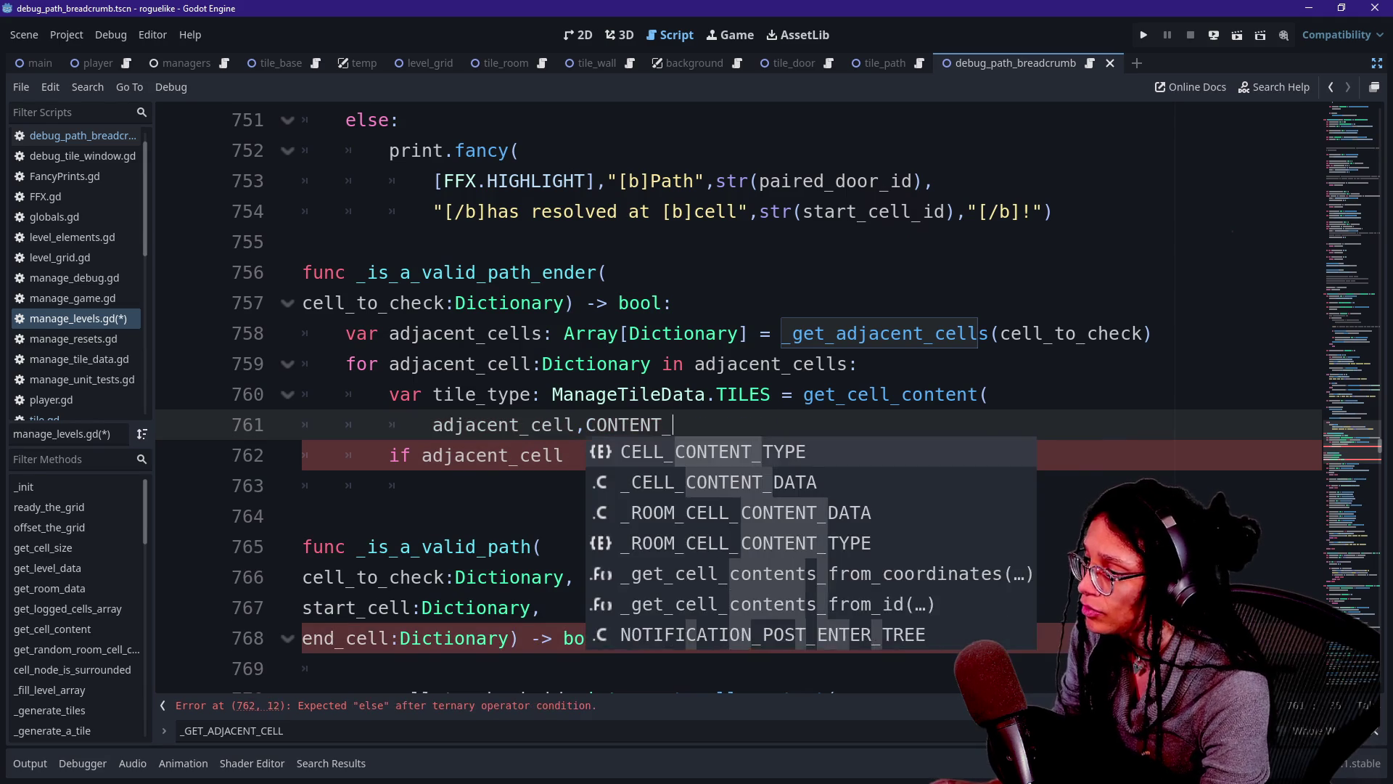
key("Return")
type(".")
left_click(303, 455)
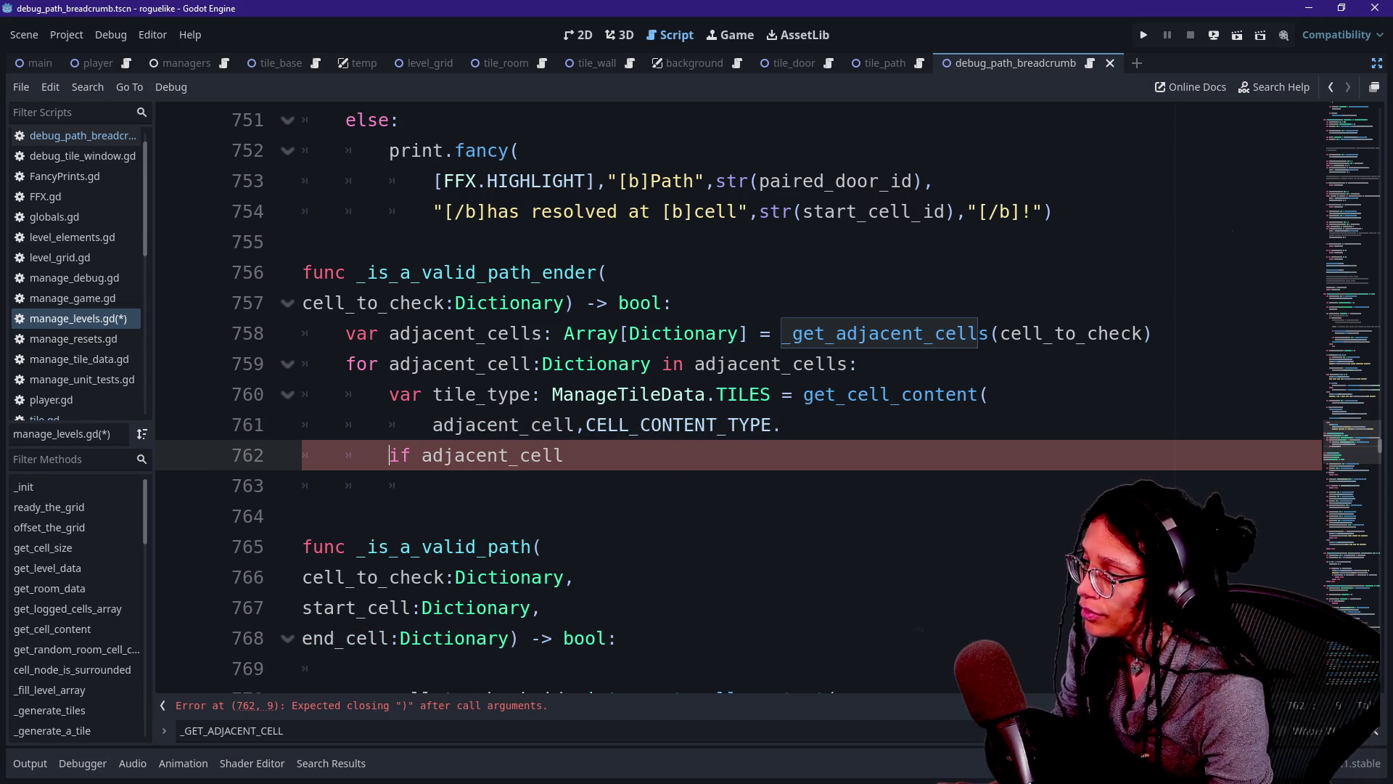
left_click(783, 425)
key("ctrl+space")
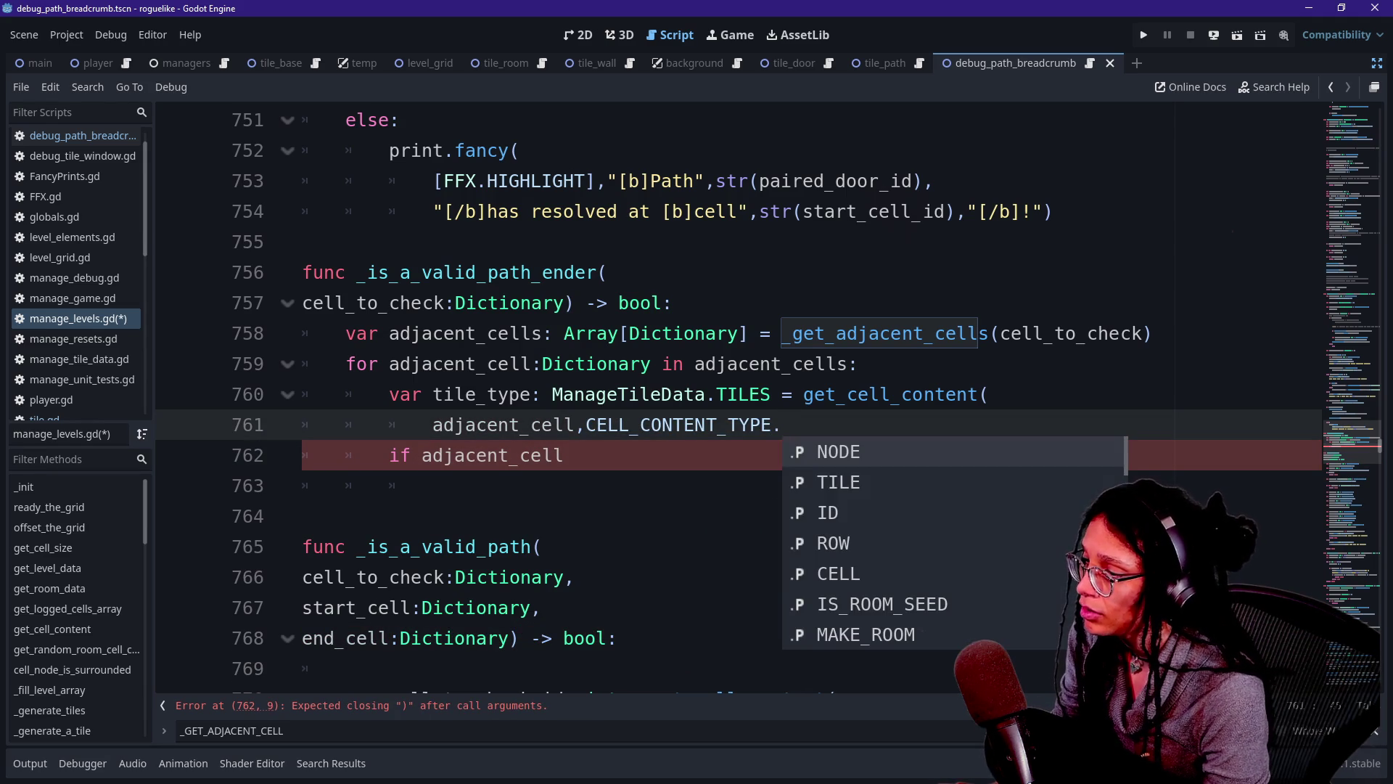
scroll(871, 543, "down", 3)
scroll(871, 543, "up", 1)
scroll(871, 543, "down", 3)
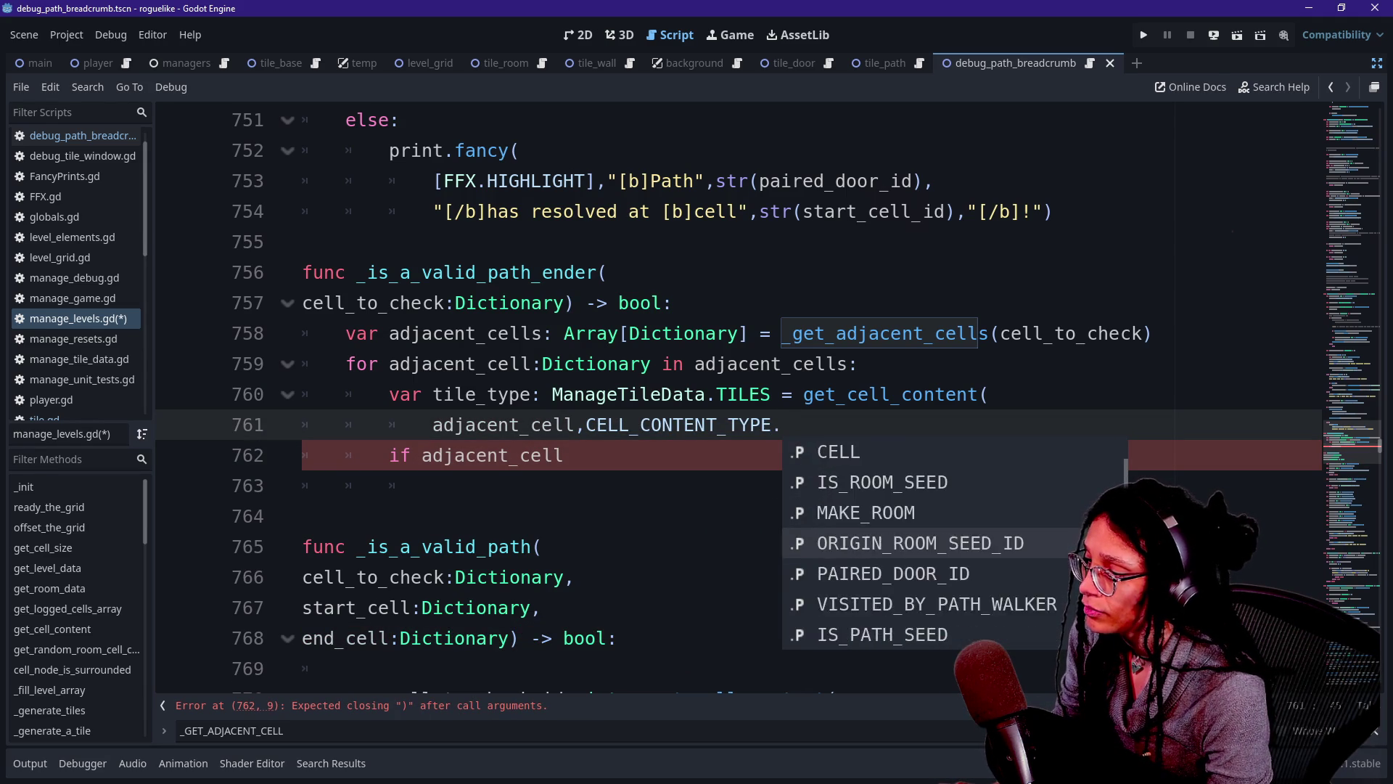
scroll(871, 543, "down", 1)
scroll(871, 543, "up", 7)
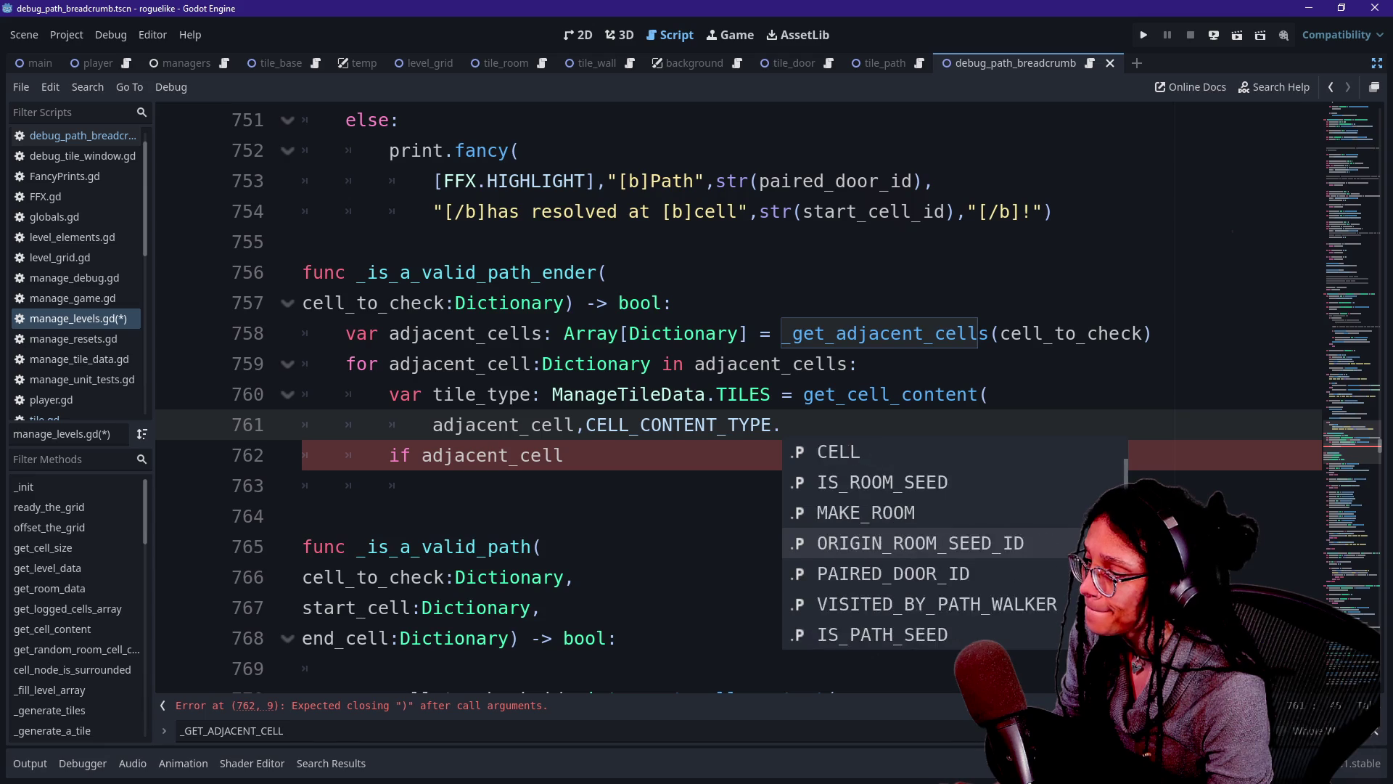
key("Return")
type(")")
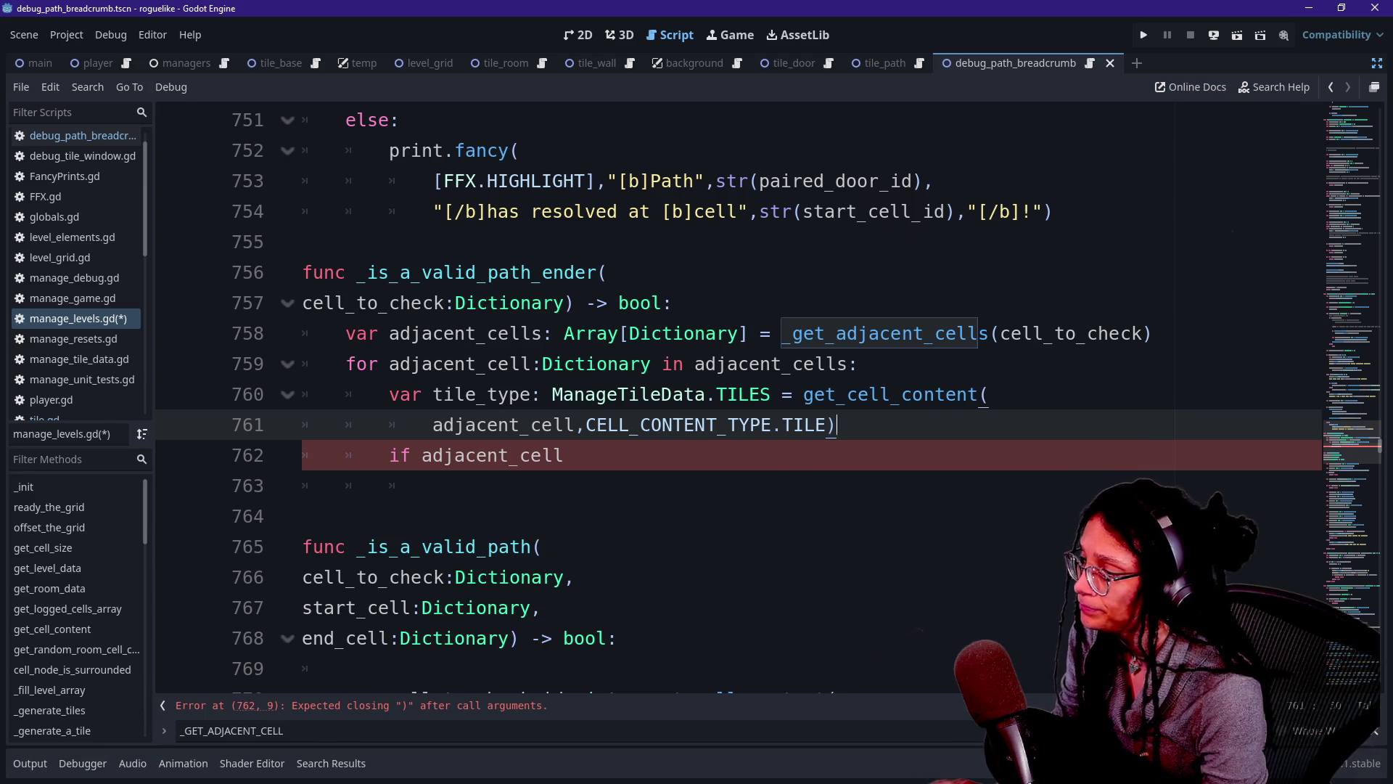
Change the if condition on line 762 to start 'tile_type == ManageTil'.
left_click(564, 455)
key("BackSpace")
key("BackSpace")
key("BackSpace")
type("tile_type == Manage")
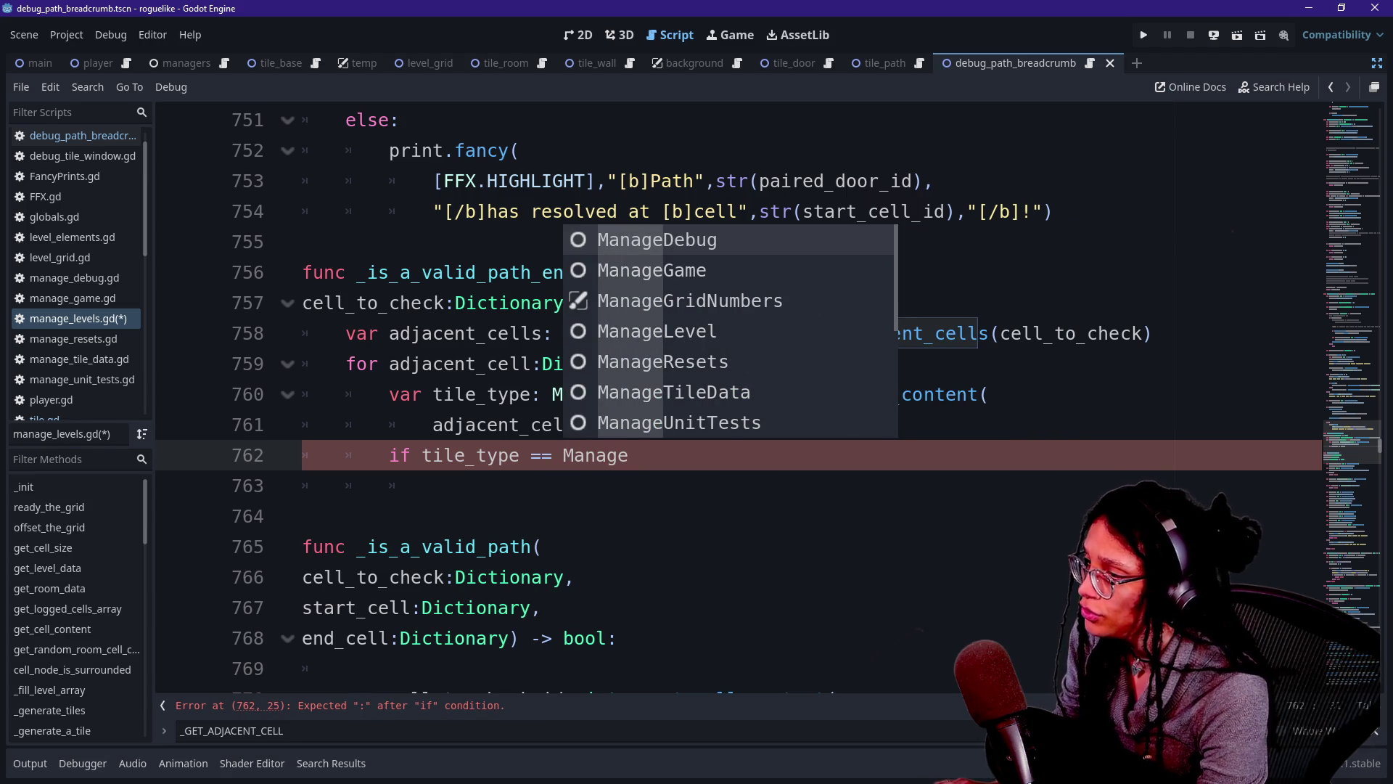
type("Til")
Complete the condition as 'if tile_type == ManageTileData.TILES.BASE:' using autocomplete.
key("Return")
type(".til")
key("Return")
type(".TILES.BA")
key("Return")
type(":")
Add 'return true' inside the if, 'return false' after the loop, and delete the trailing blank line.
key("Return")
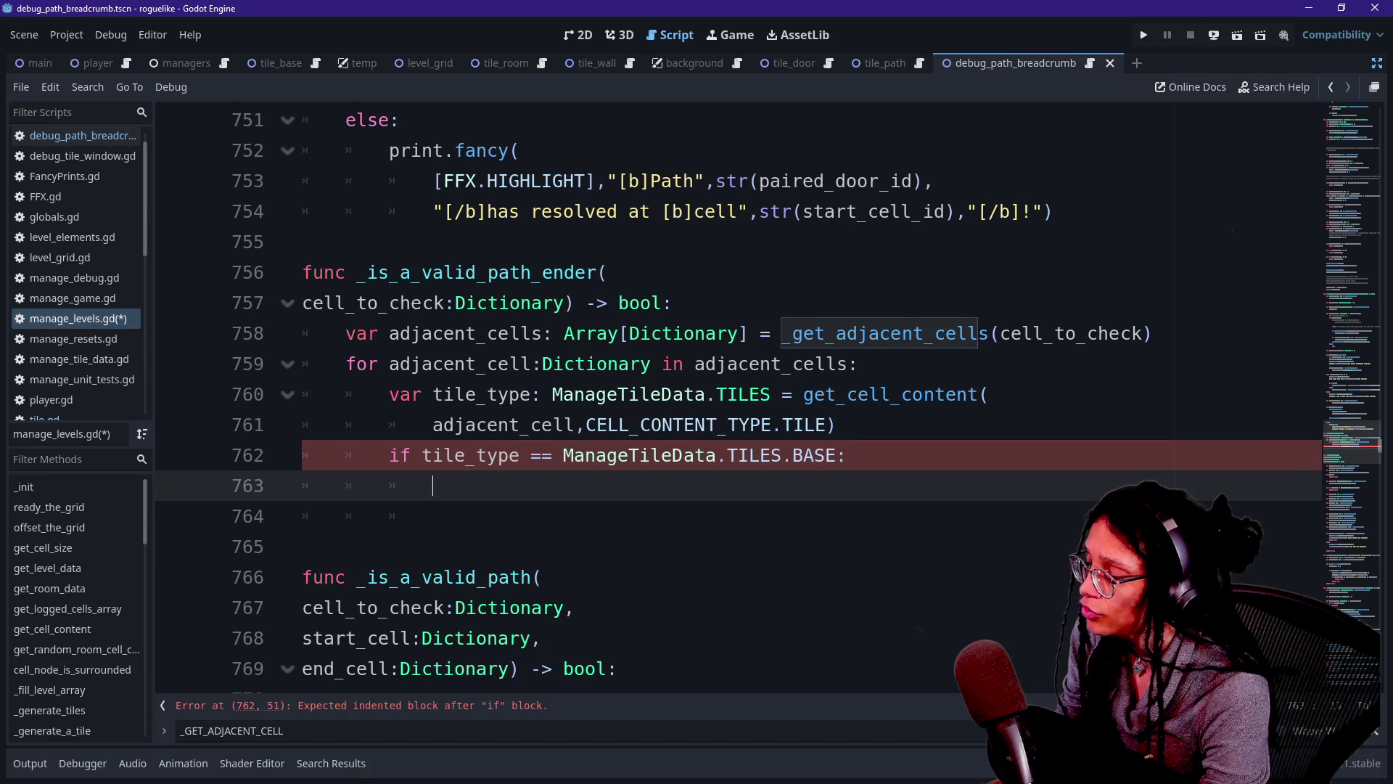
type("return true")
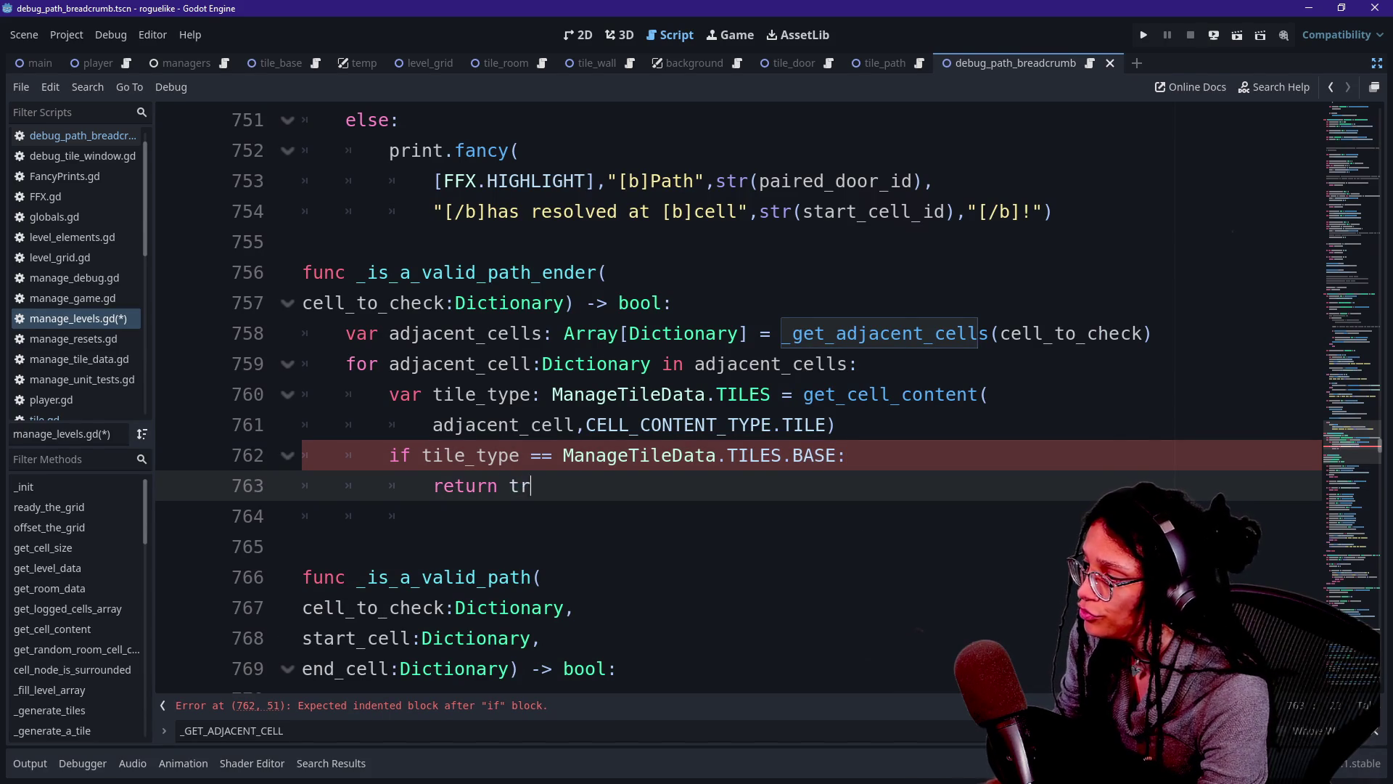
key("Return")
type("return false")
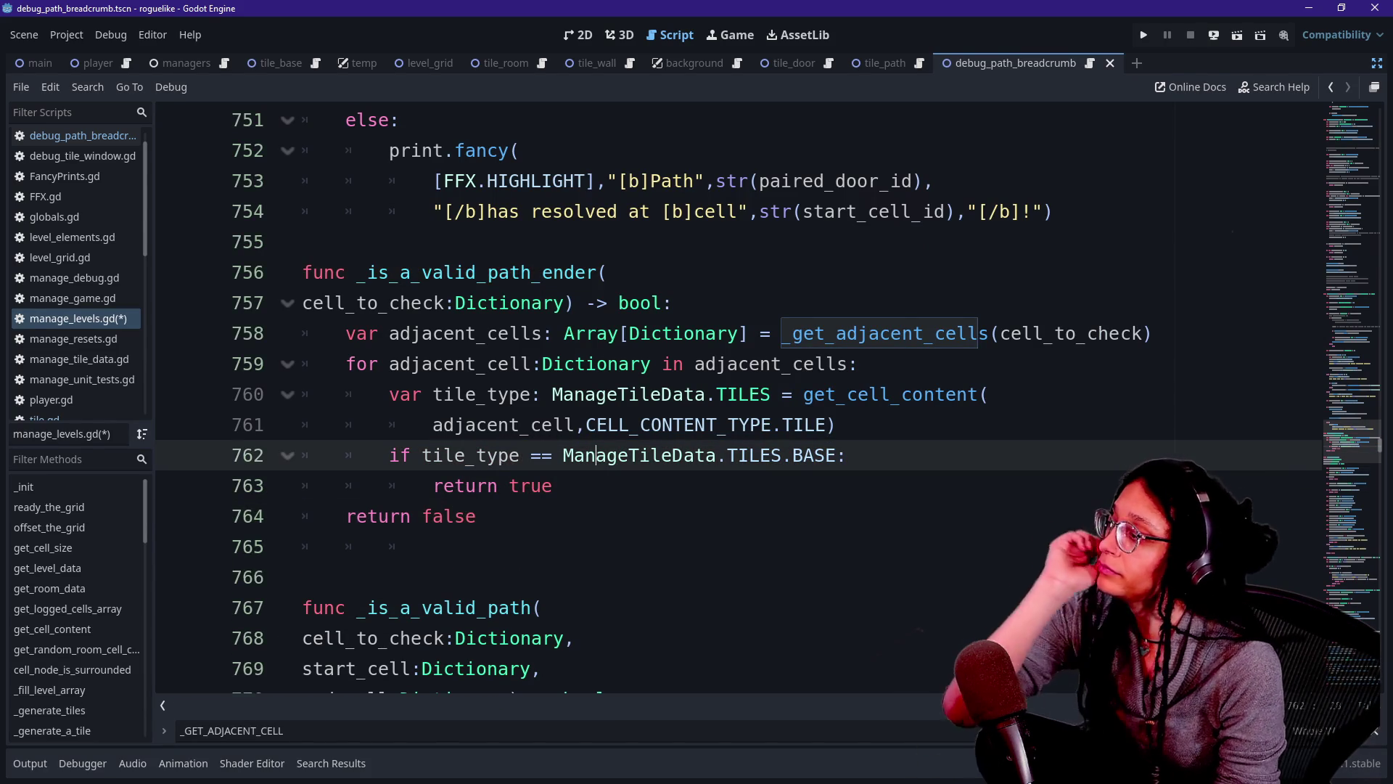
left_click(345, 547)
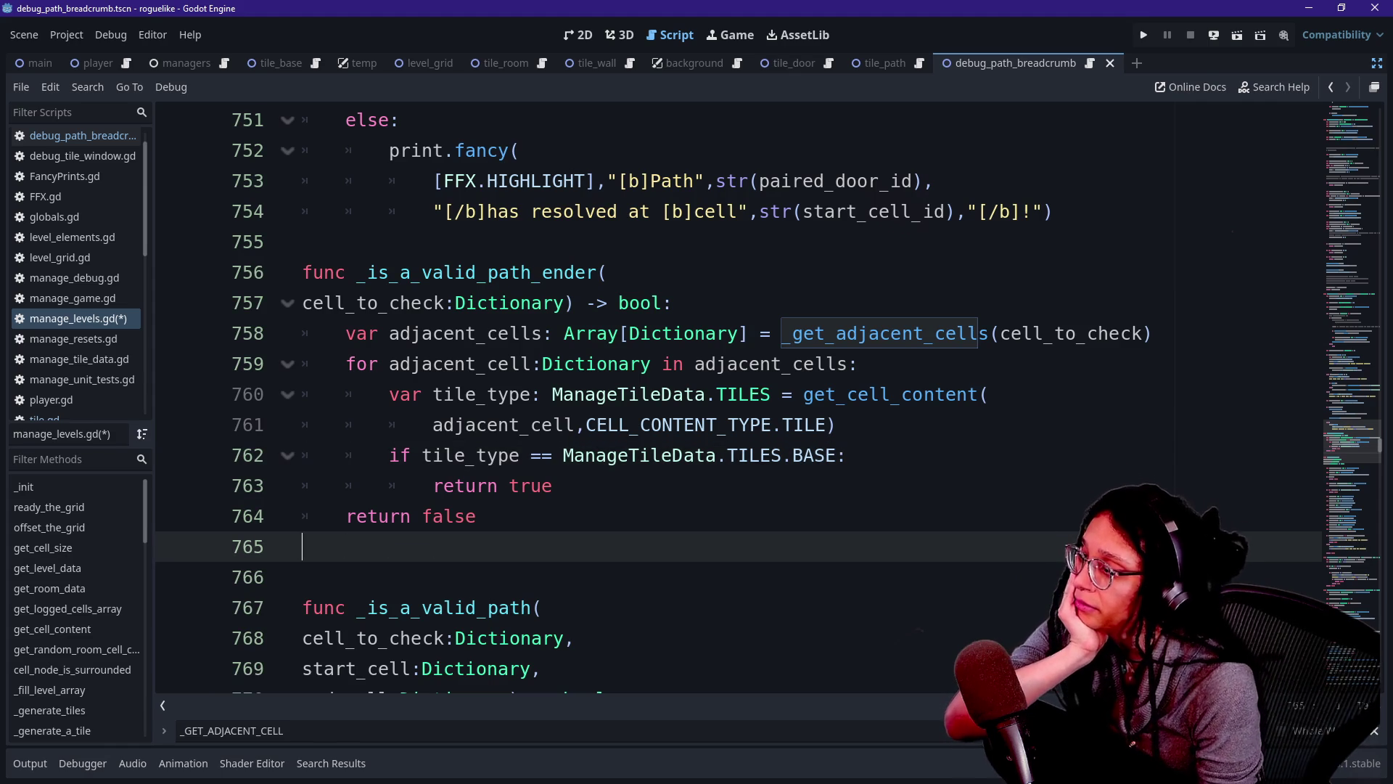
key("BackSpace")
key("BackSpace")
left_click(695, 455)
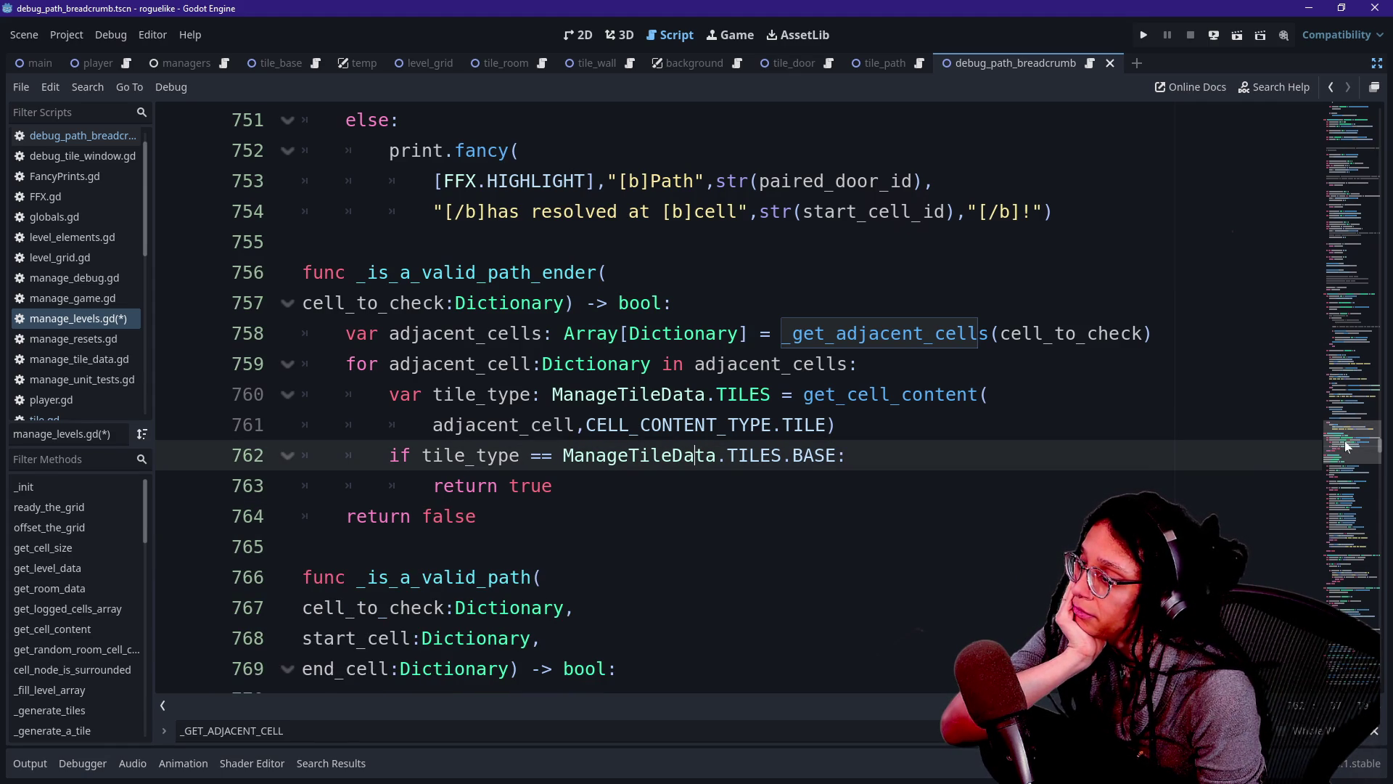
key("alt+Left")
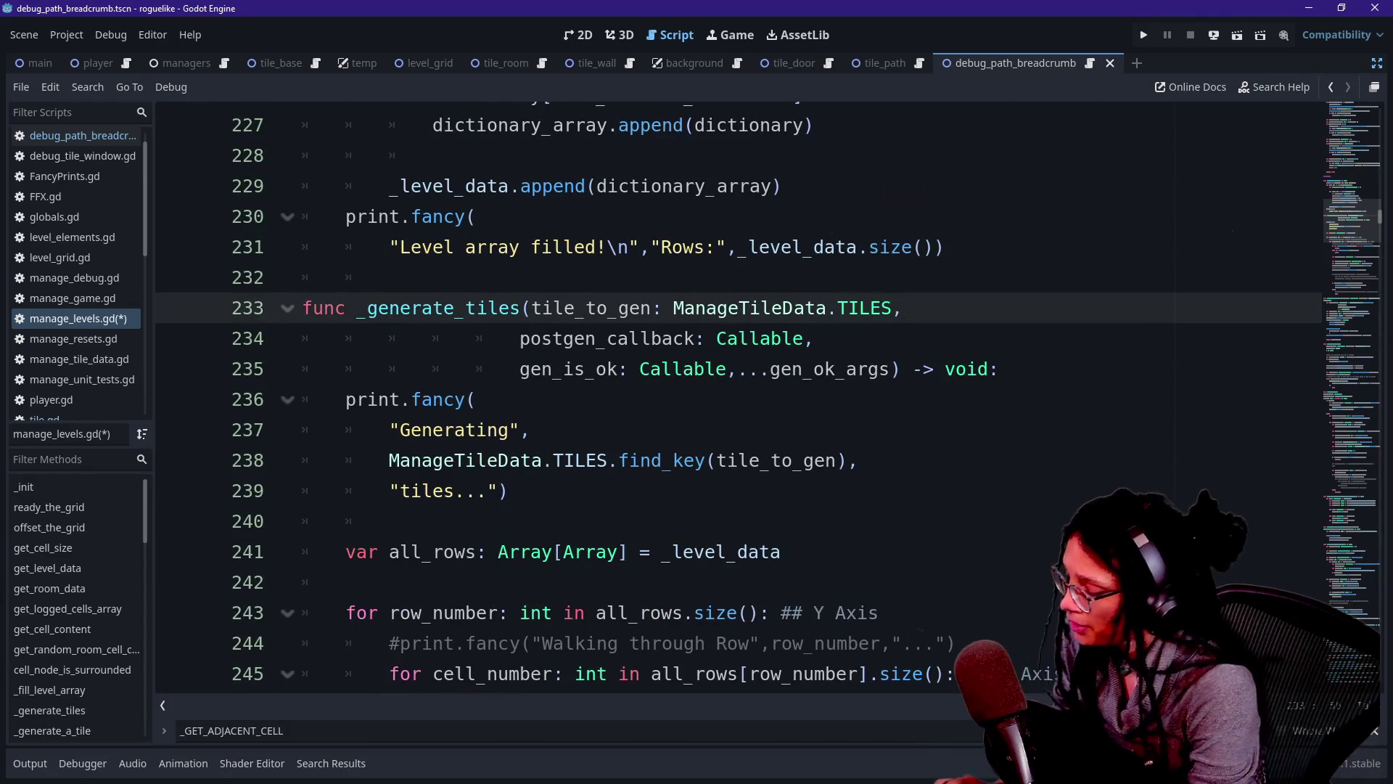
Search the script for 'diagonal', then 'resolv', and place the cursor after the resolved print on line 754.
key("ctrl+f")
type("diagonal")
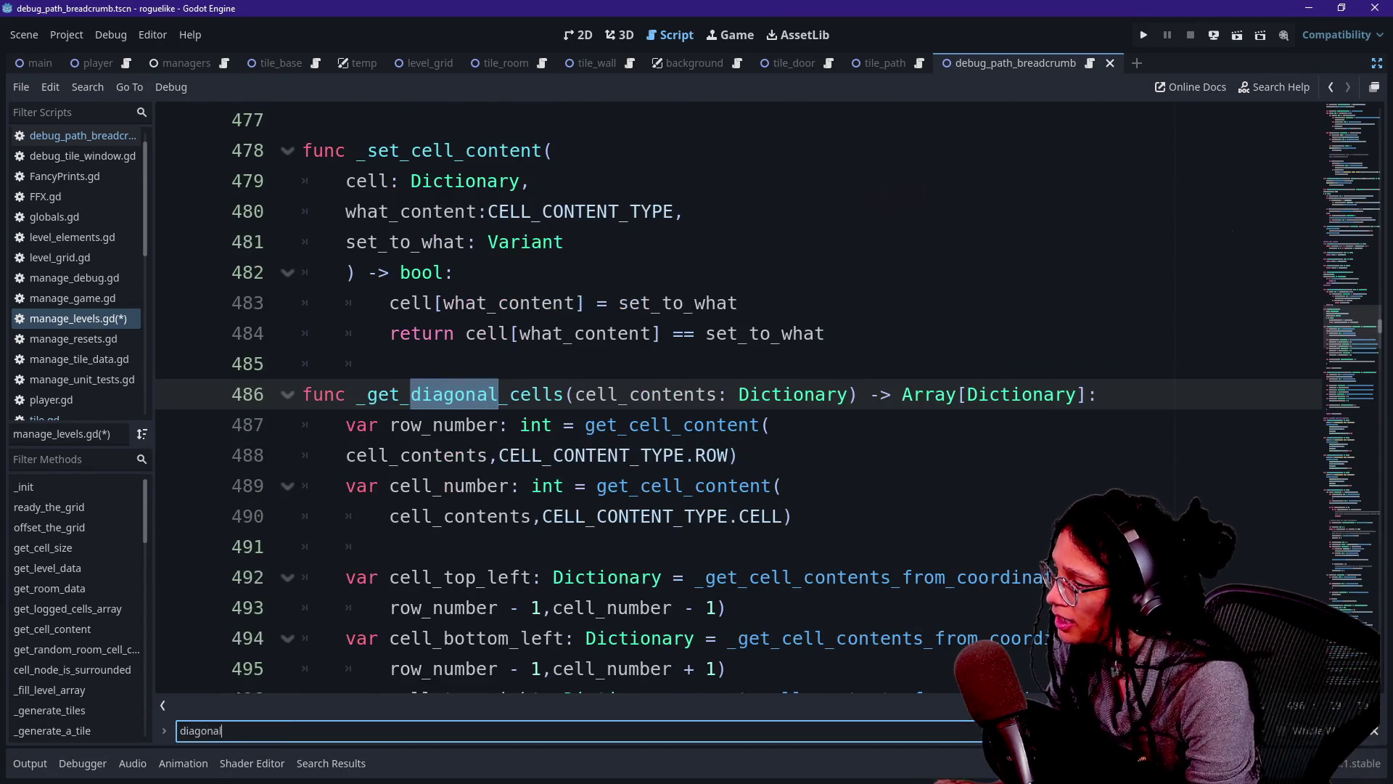
key("Return")
key("Return")
key("Return")
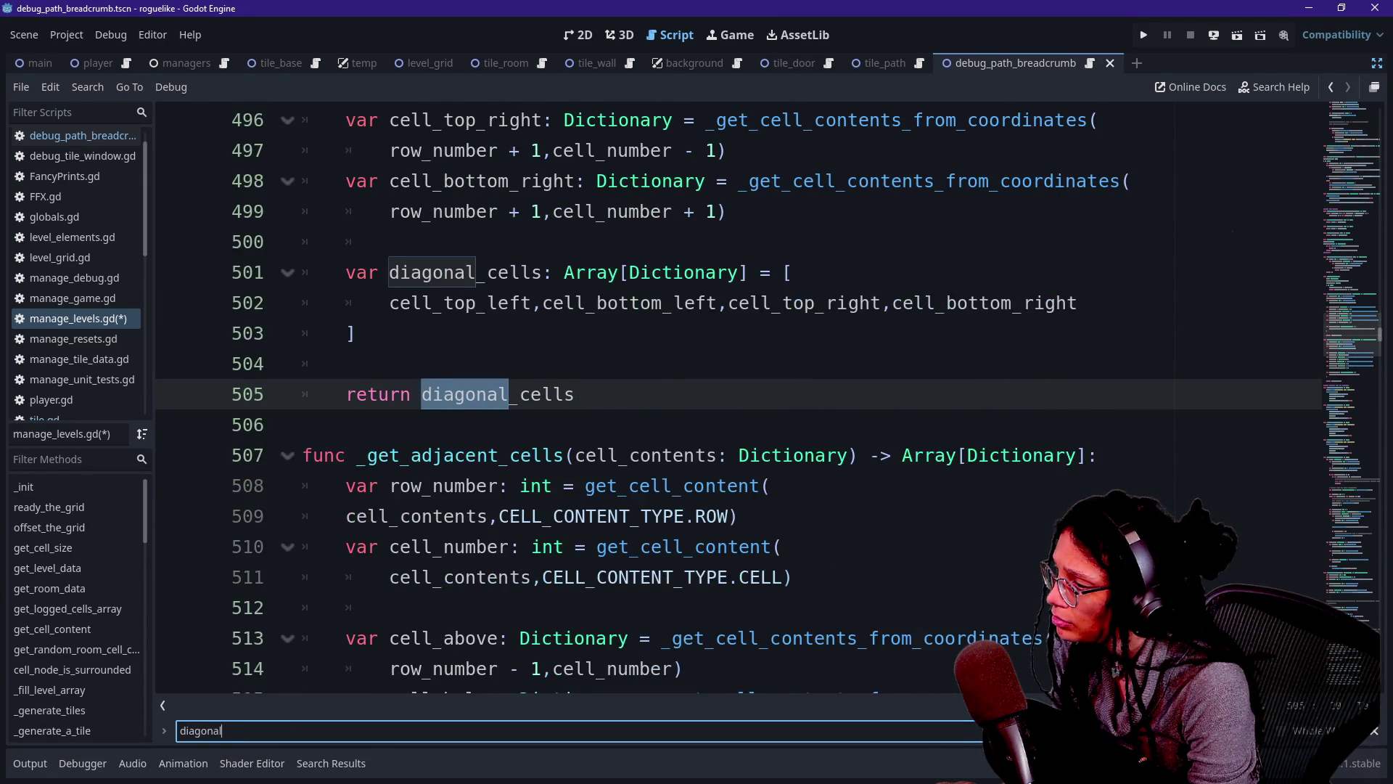
key("ctrl+a")
type("f")
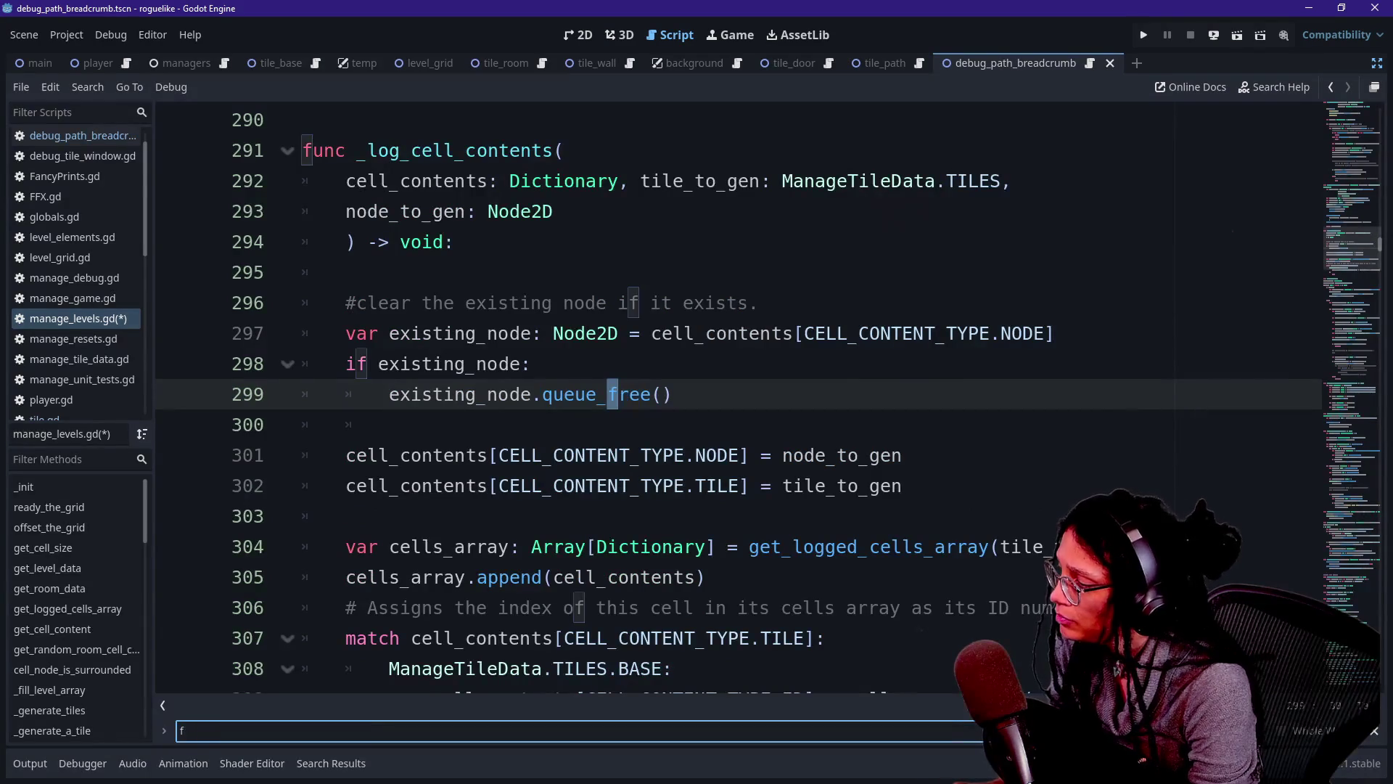
key("BackSpace")
type("resolv")
left_click(302, 424)
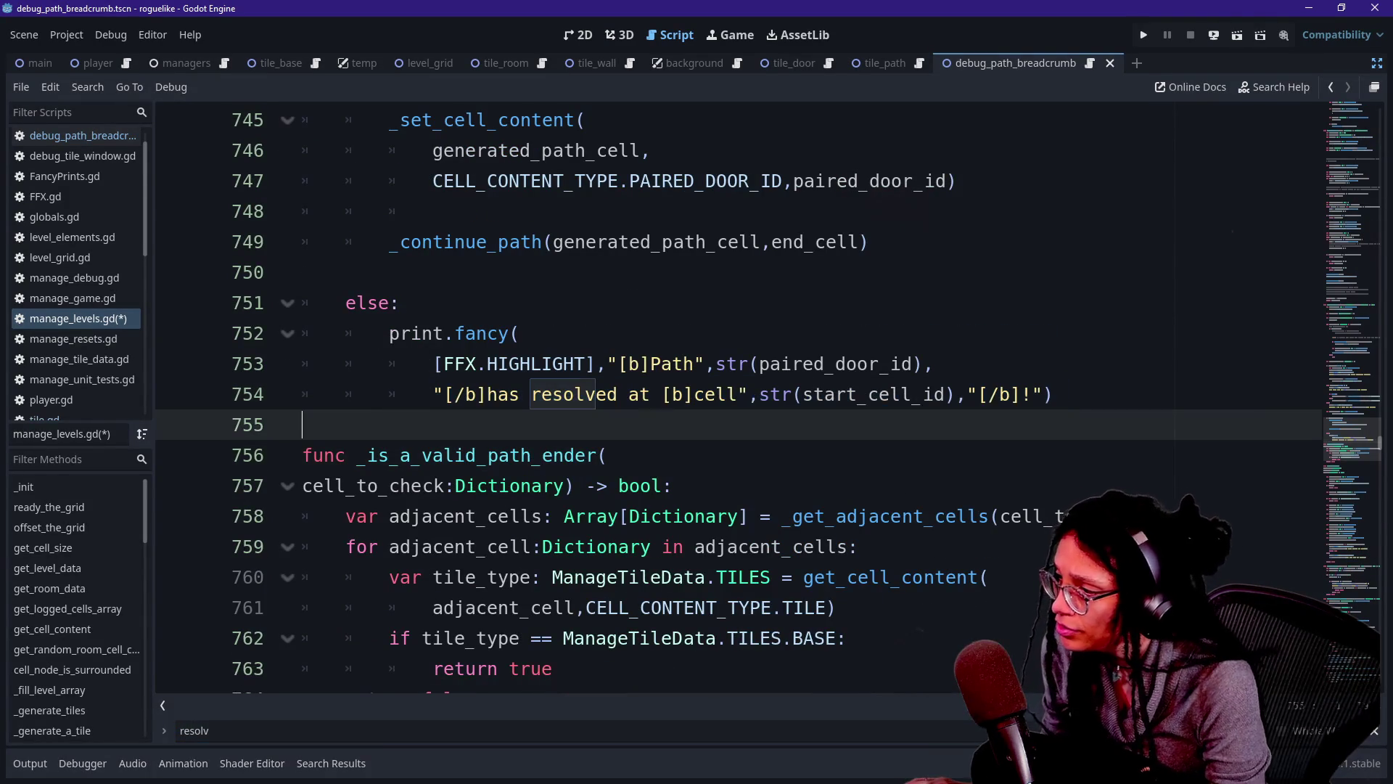
Below the resolved message, declare 'var diagonal_cells: Array[Dictionary] = _get_adjacent_cells(start_cell)'.
key("Up")
key("End")
key("Return")
key("BackSpace")
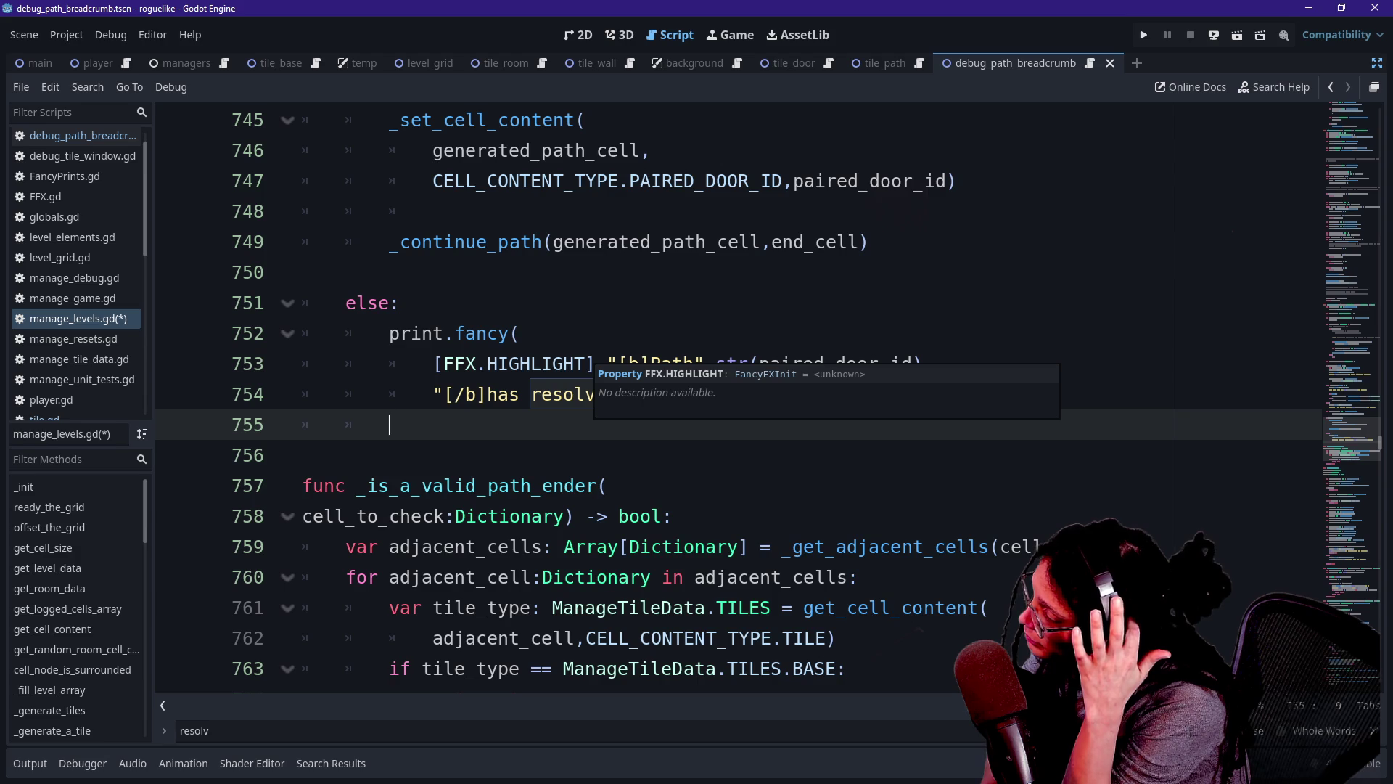
type("fo")
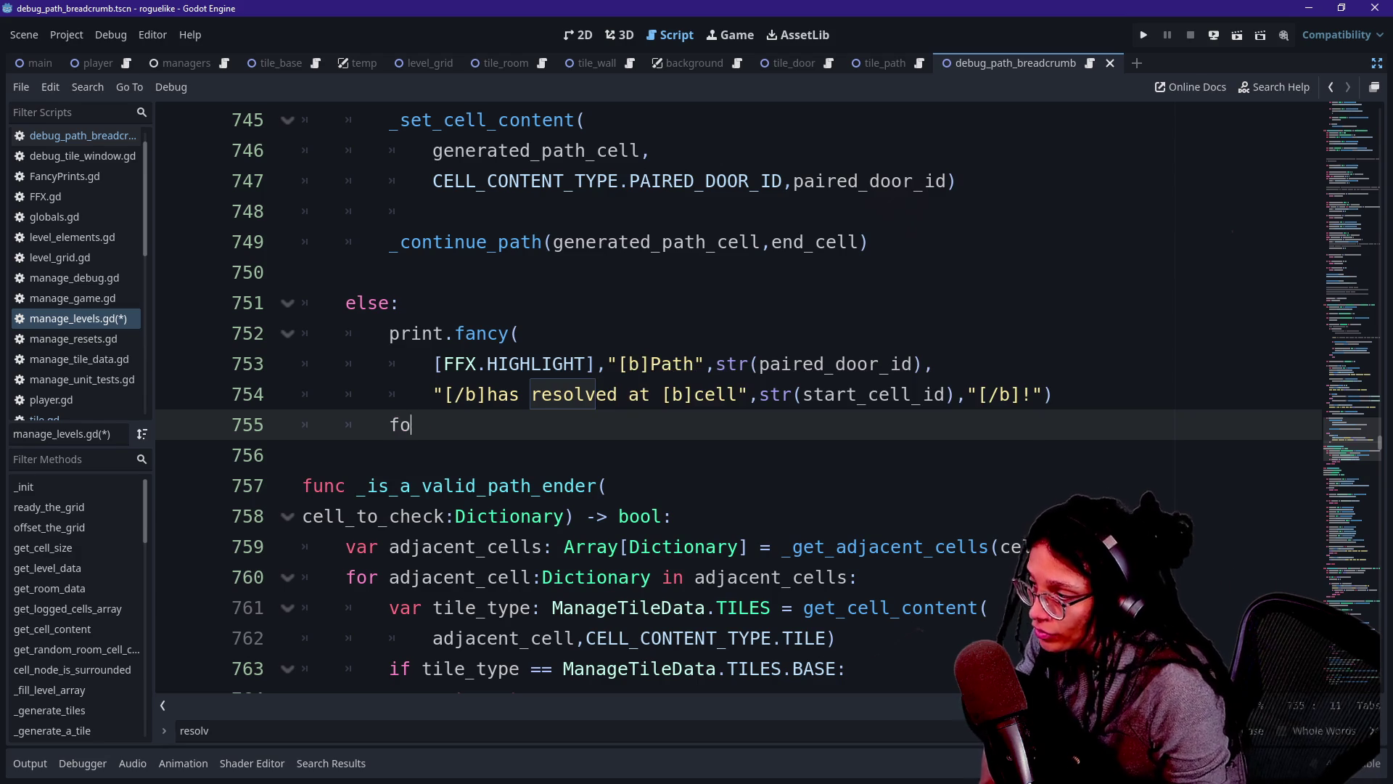
key("BackSpace")
key("BackSpace")
type("v")
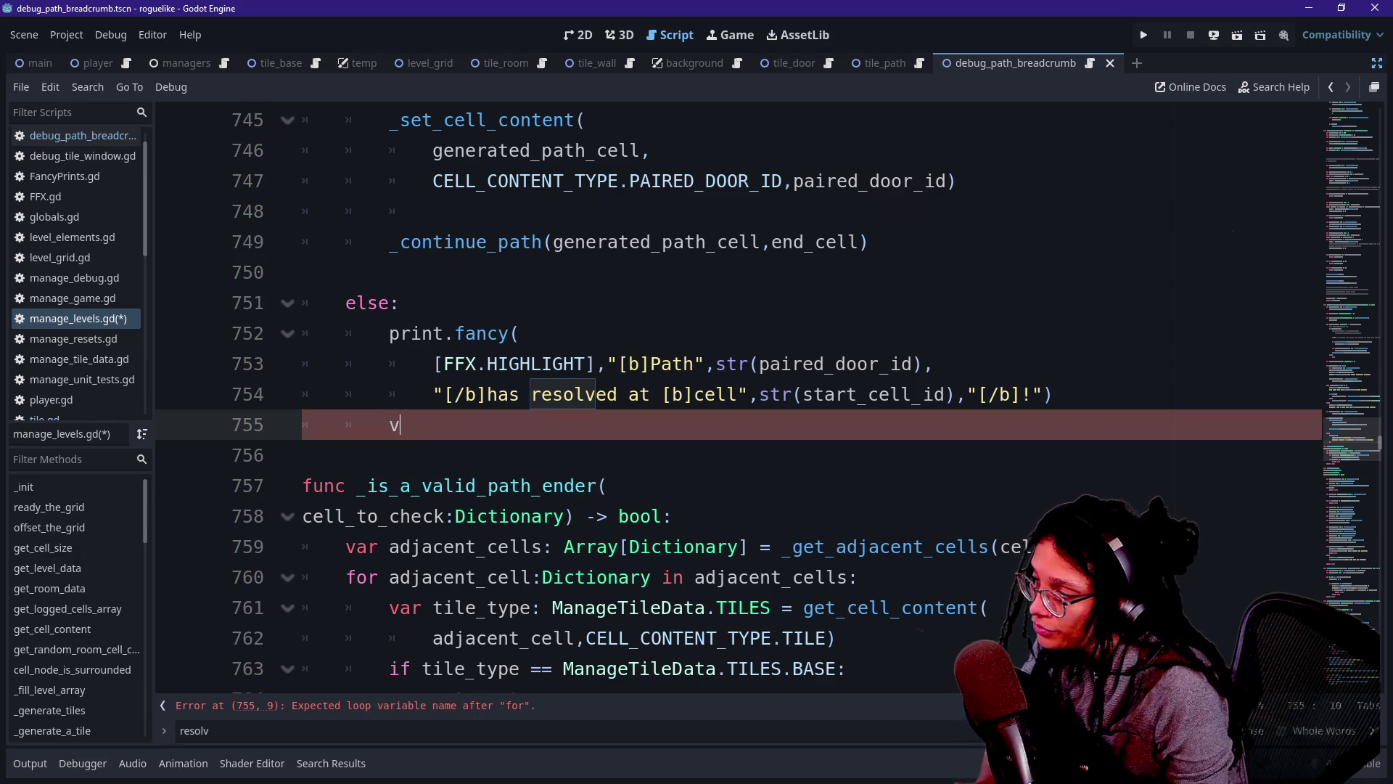
type("ar dia")
key("BackSpace")
key("BackSpace")
key("BackSpace")
type("debu")
key("BackSpace")
key("BackSpace")
key("BackSpace")
type("diagonal_cells")
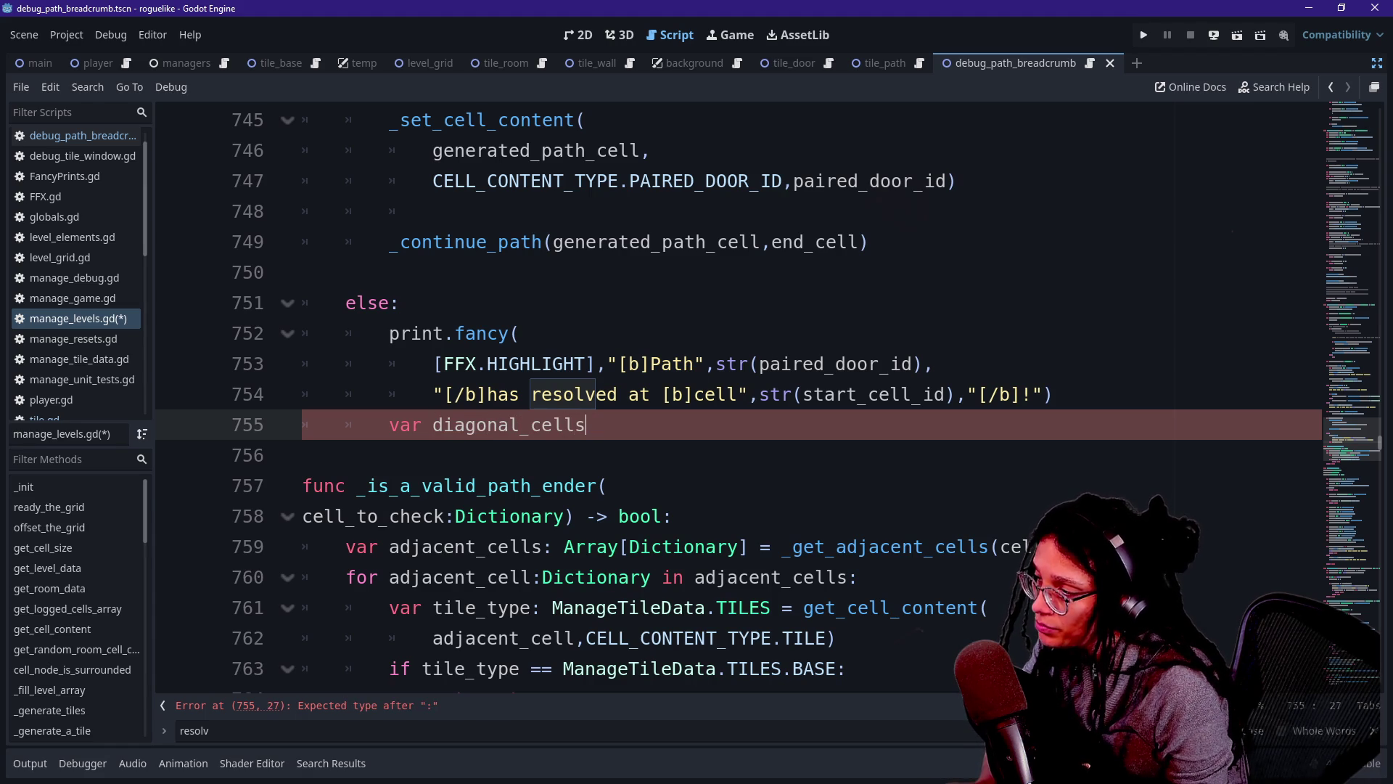
type(": Array[Dictionary] =")
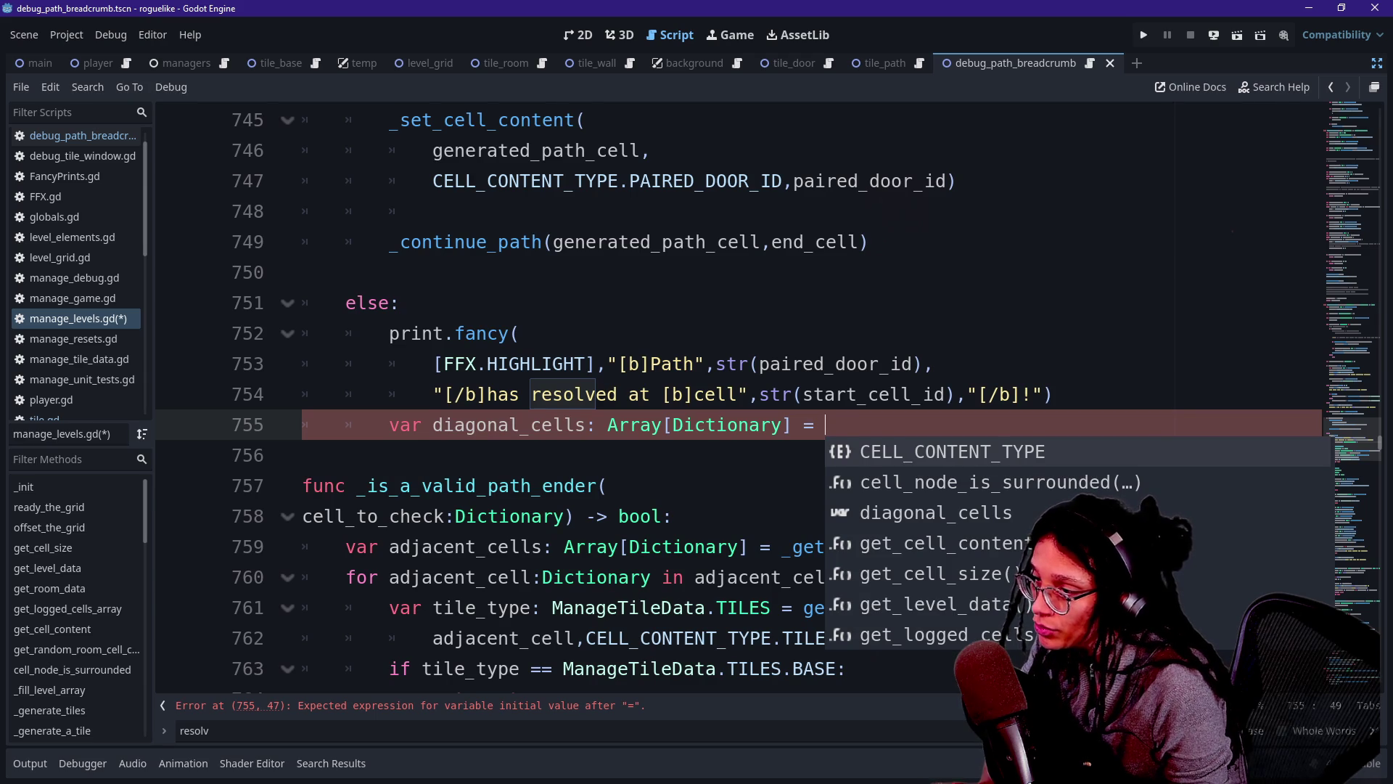
type("_get")
key("Return")
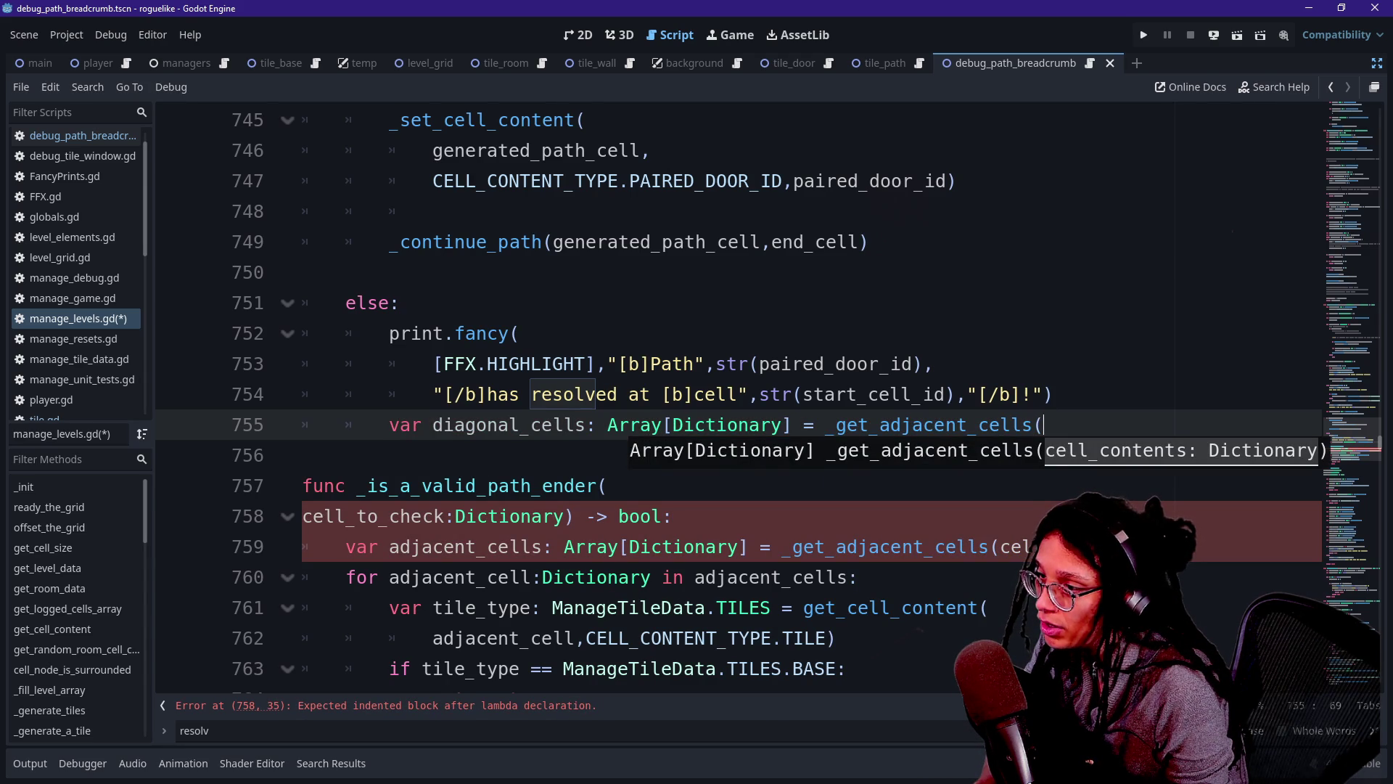
type("start_cell)")
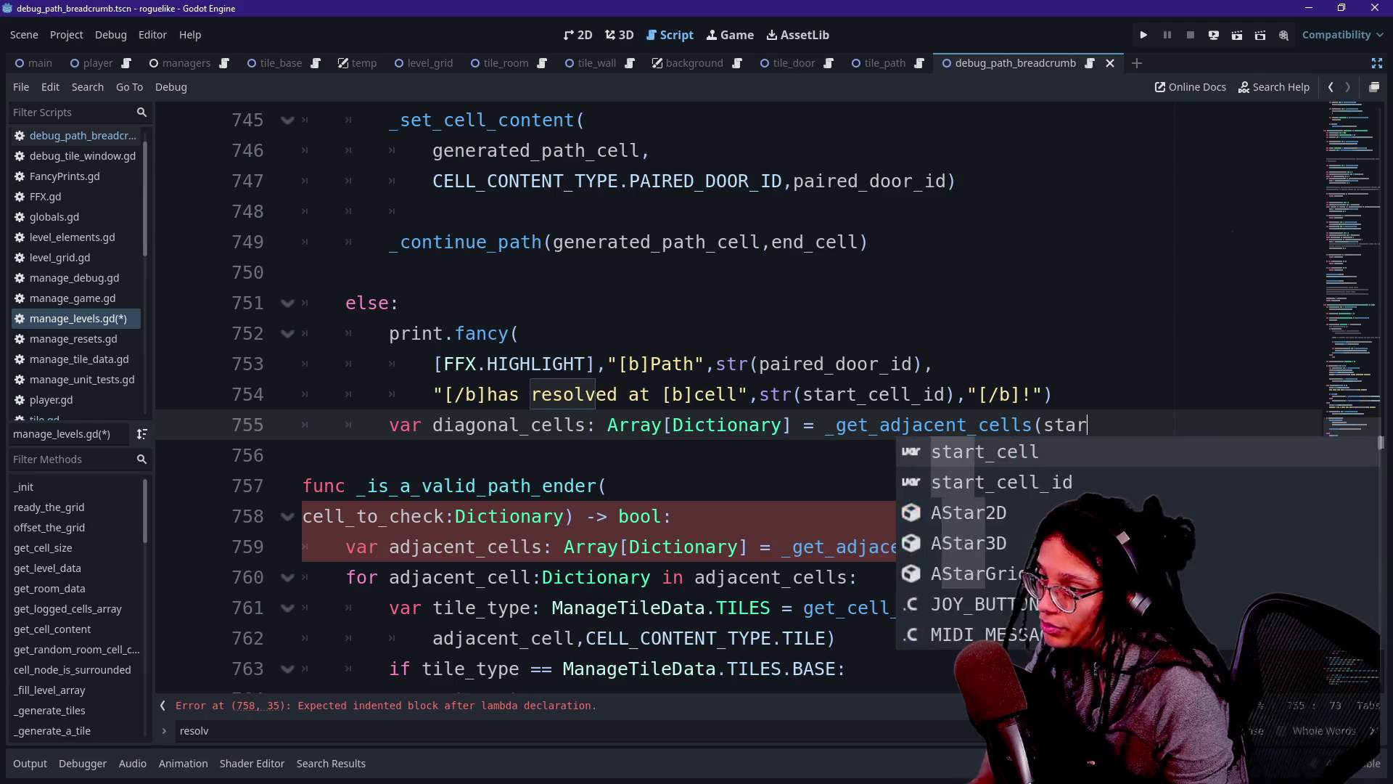
Add the loop 'for diagonal_cell: Dictionary in diagonal_cells:' and begin an if inside it.
key("Return")
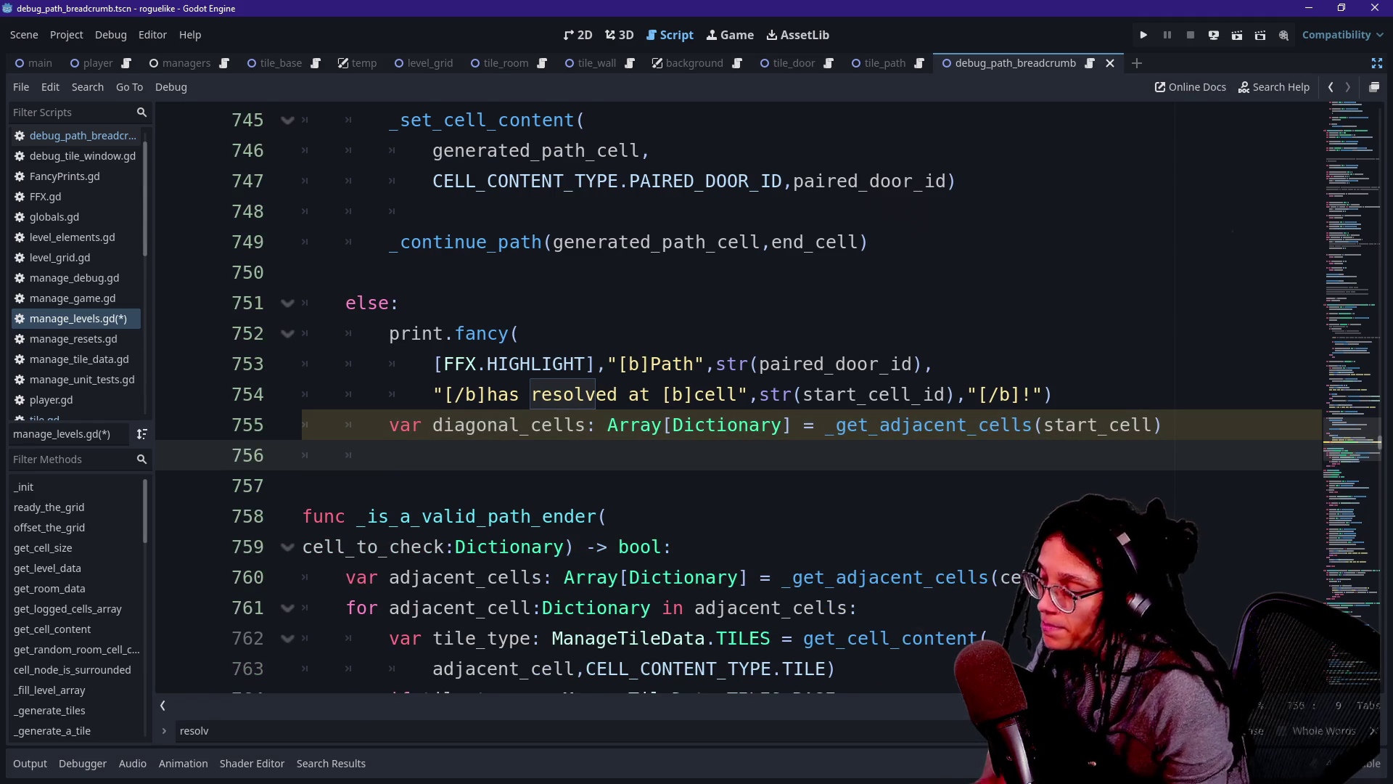
type("for dia")
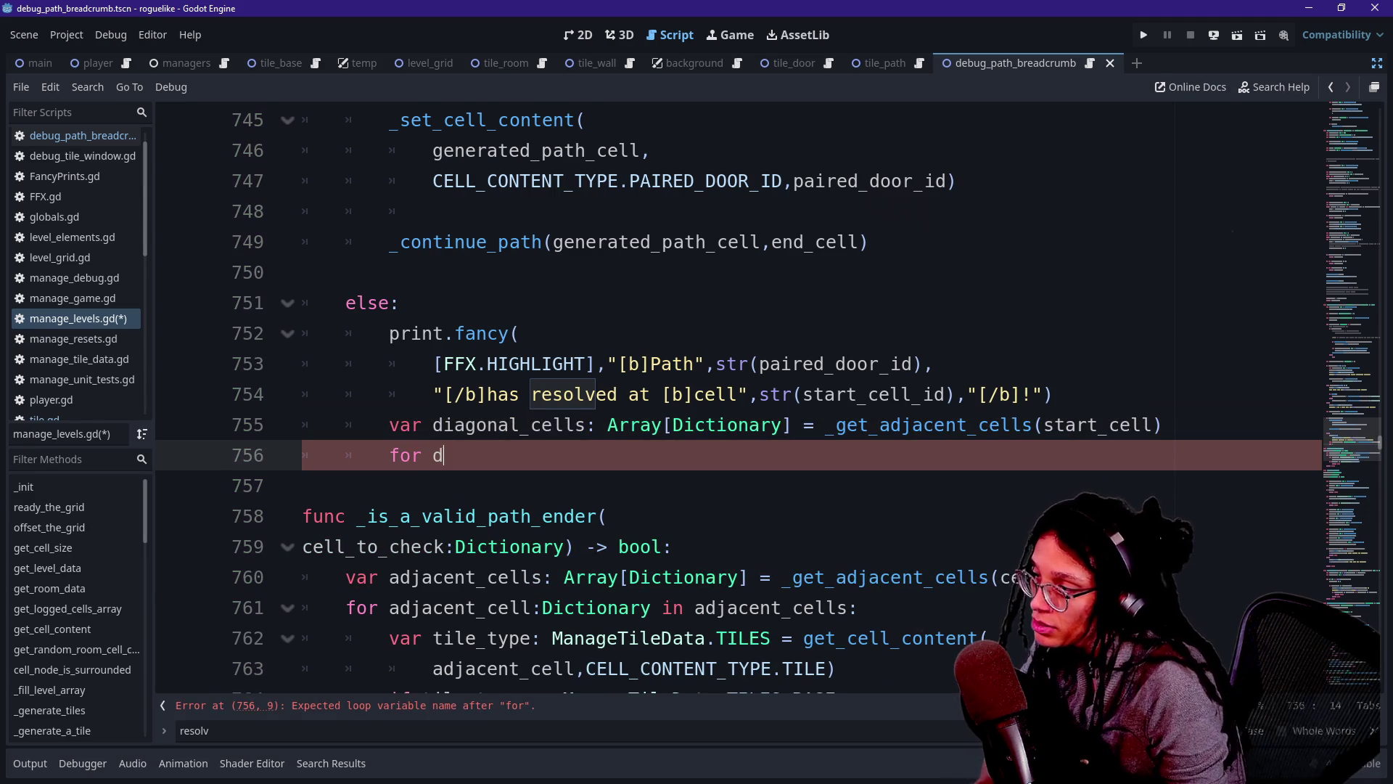
key("Return")
key("BackSpace")
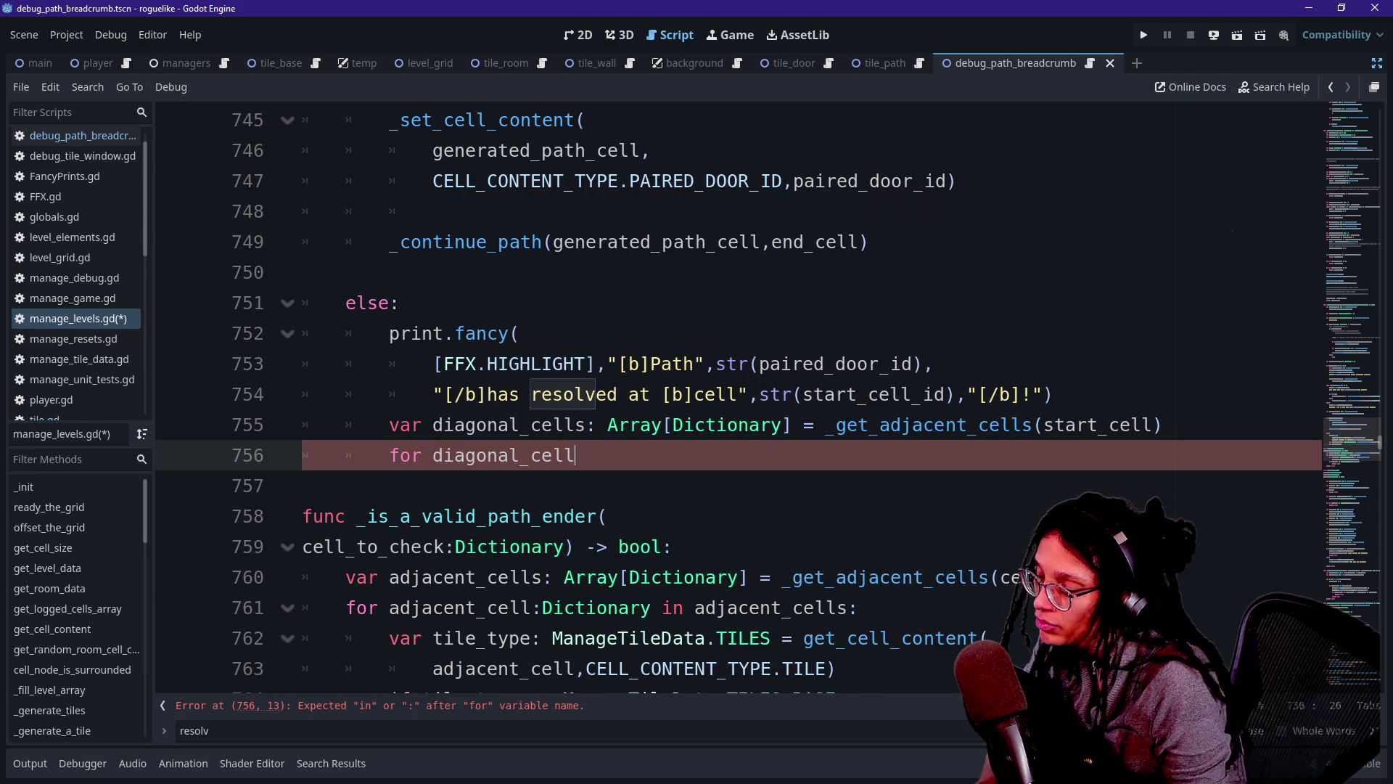
type(": Diction")
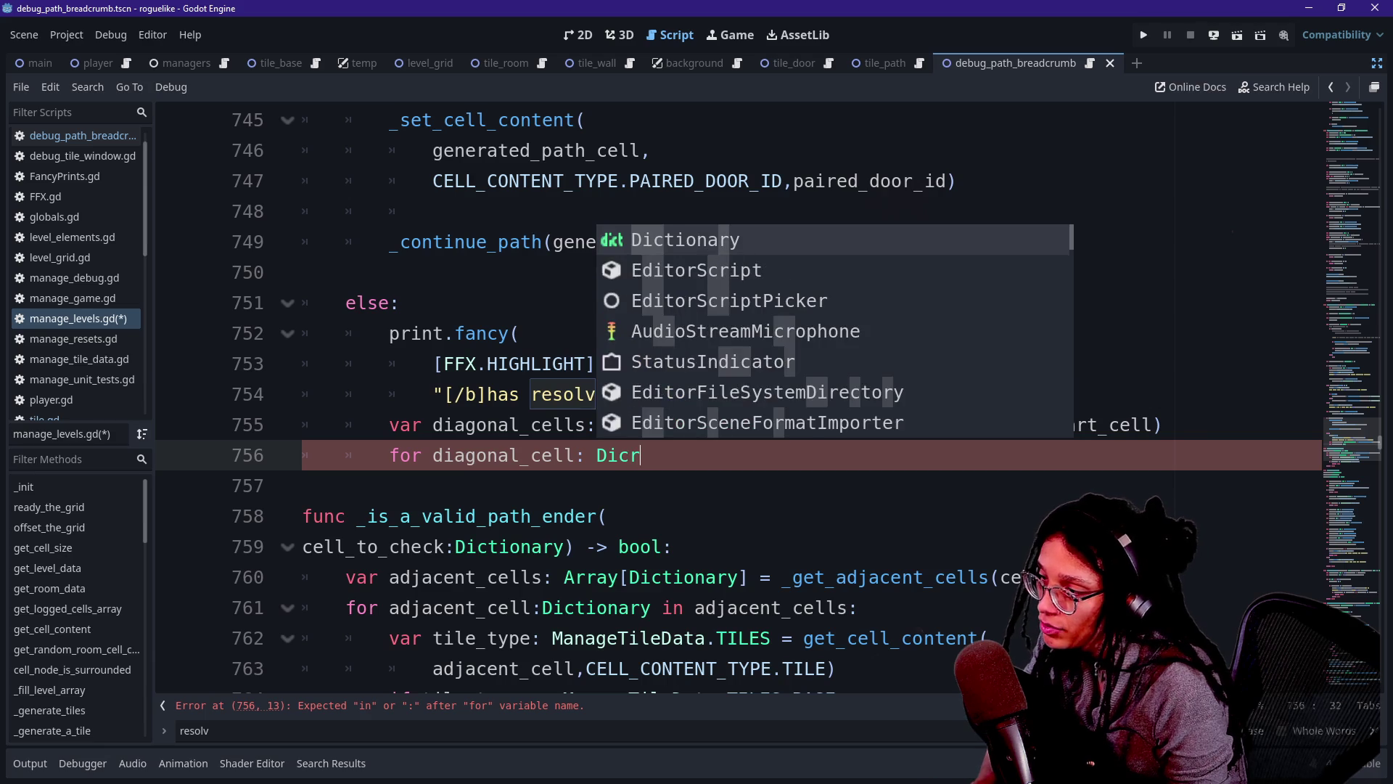
key("Return")
type("in ")
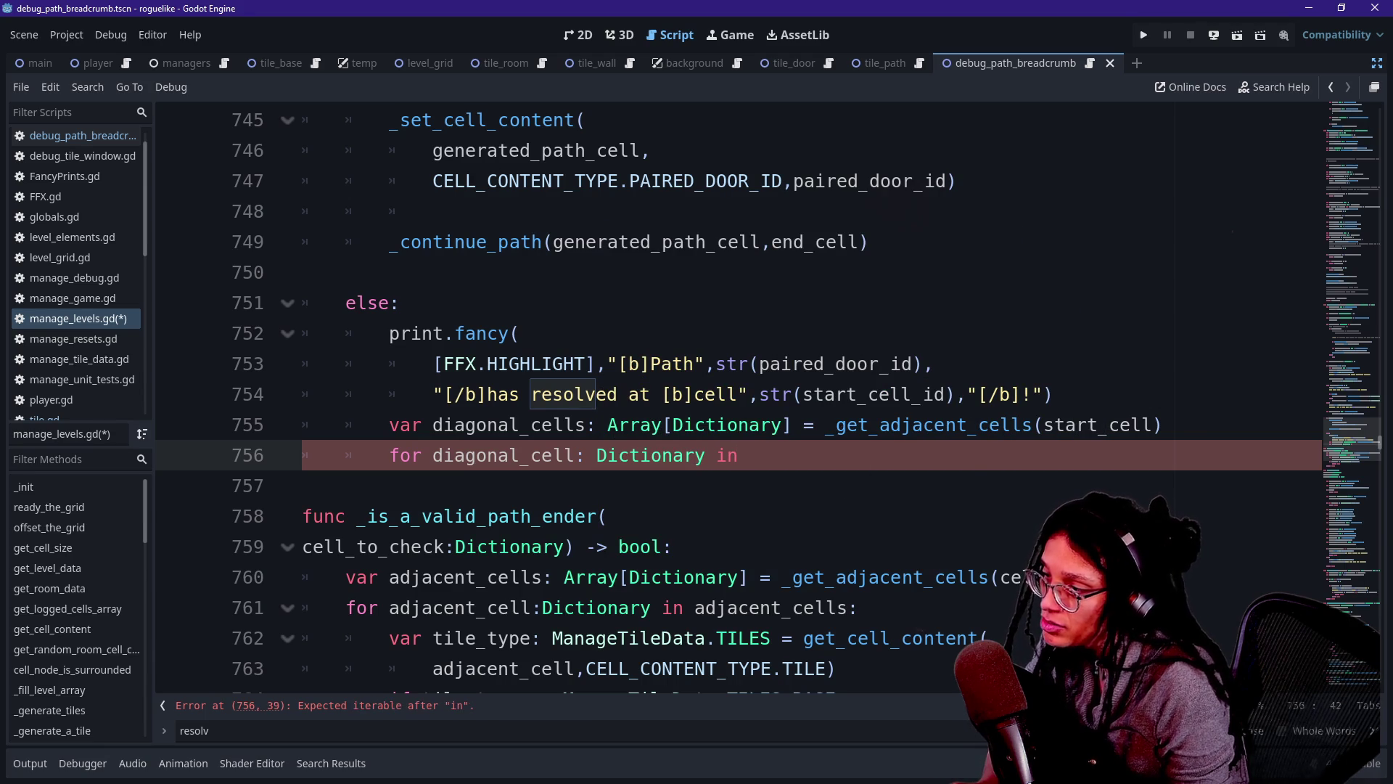
type("diagon")
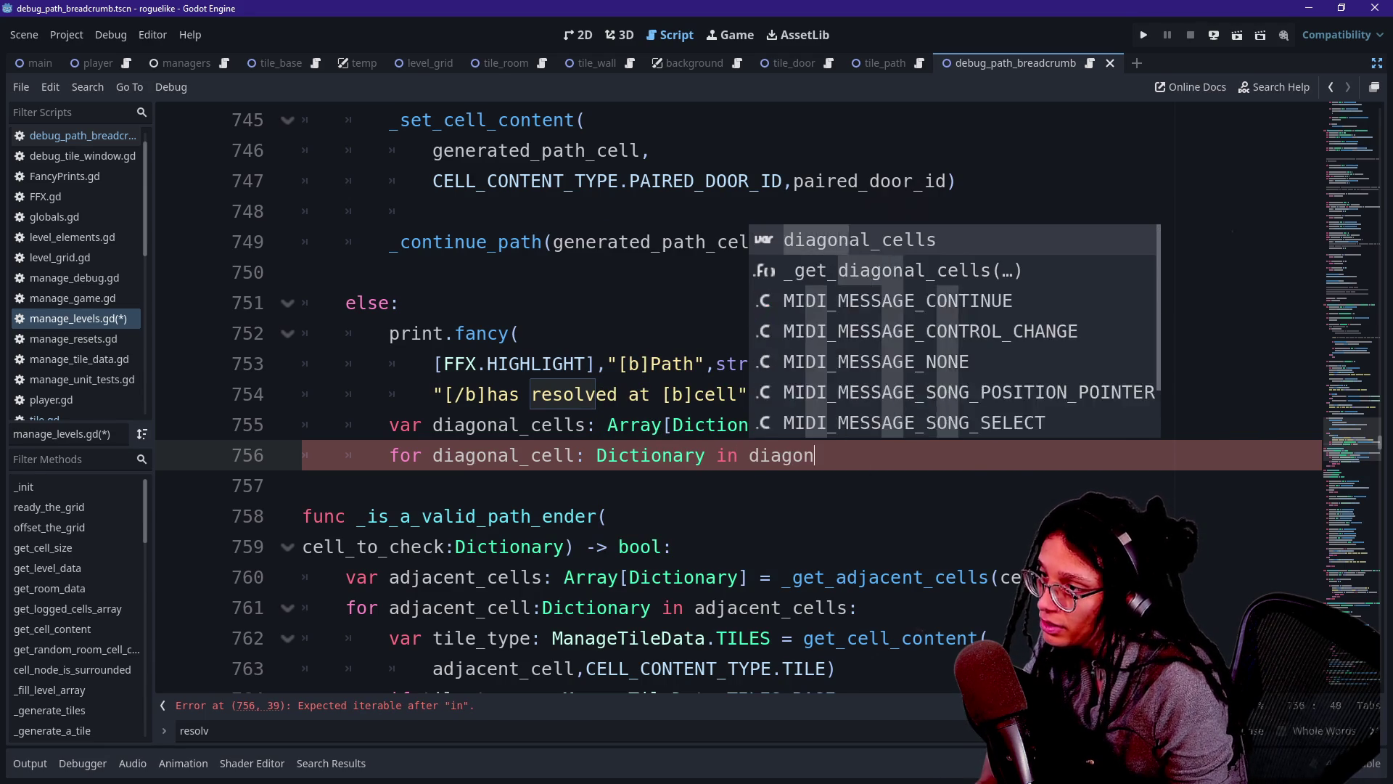
key("Return")
type(":")
key("Return")
type("if ")
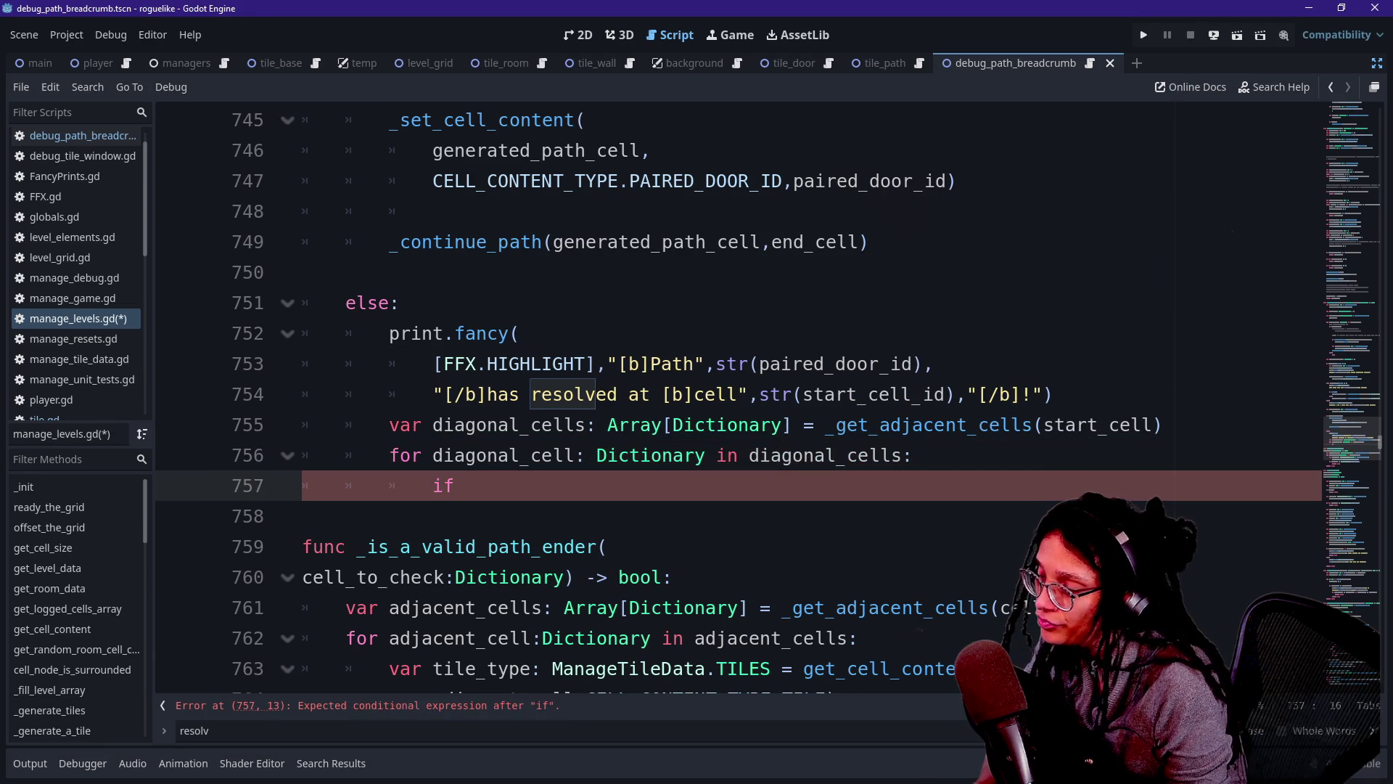
type("dia")
Write the condition 'if _is_a_valid_path_ender(diagonal_cell):', fixing misplaced text along the way.
key("Return")
type("is")
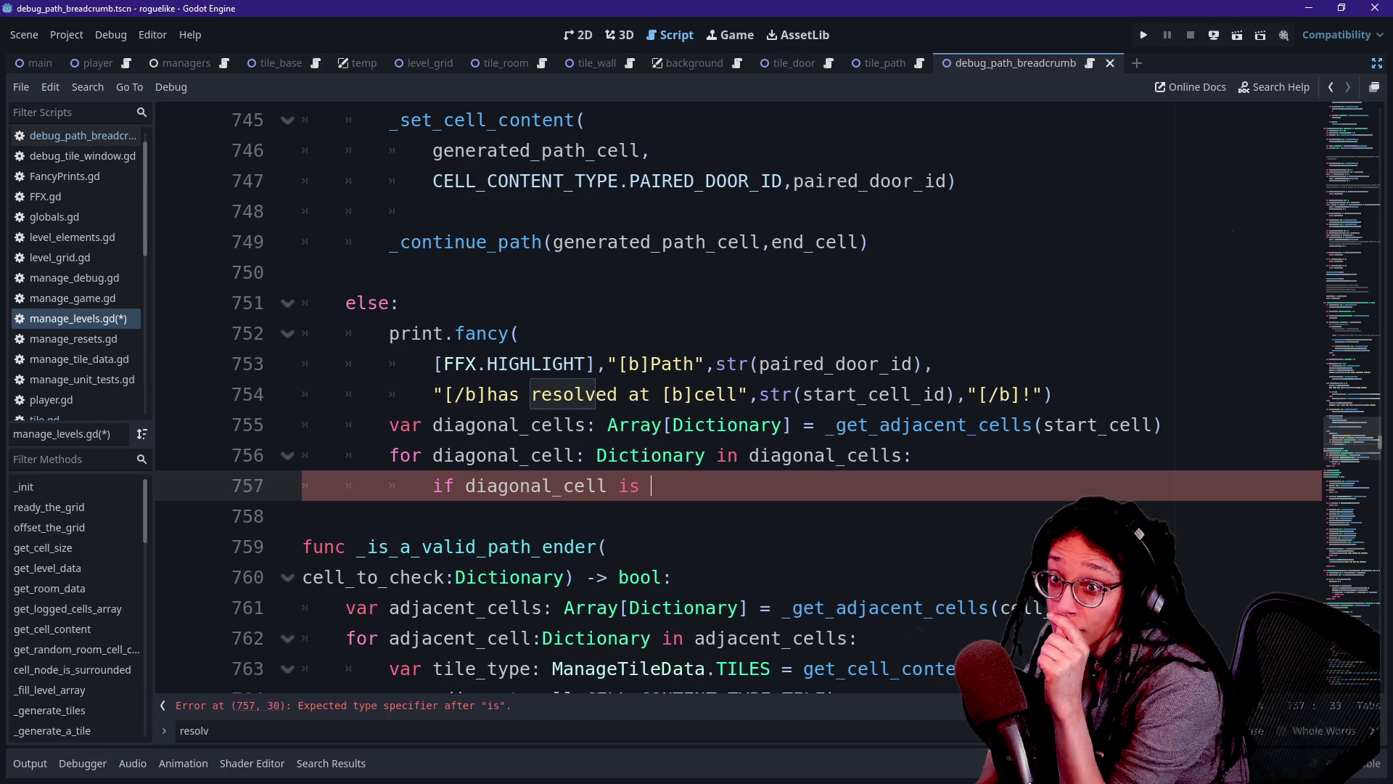
key("BackSpace")
key("BackSpace")
key("BackSpace")
type("_is")
key("Down")
key("Return")
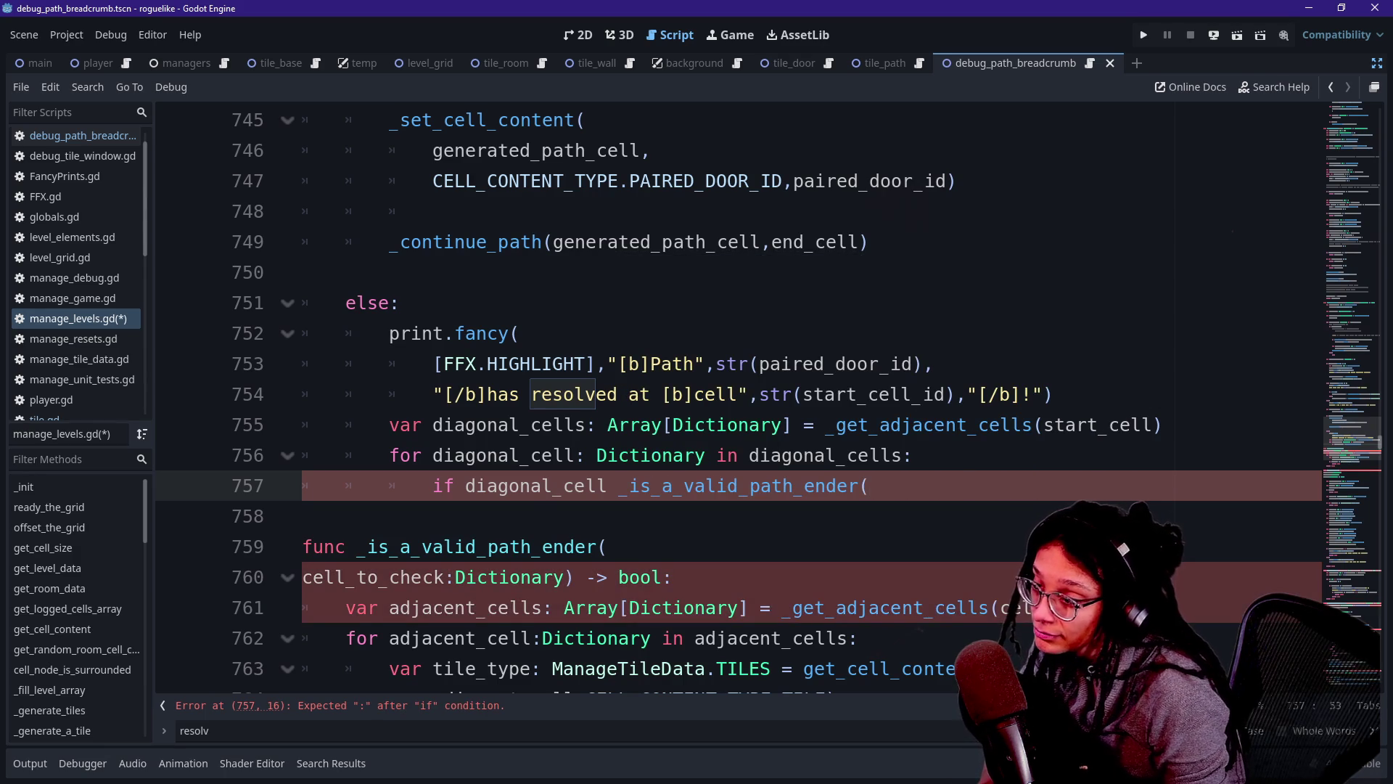
key("BackSpace")
type(")")
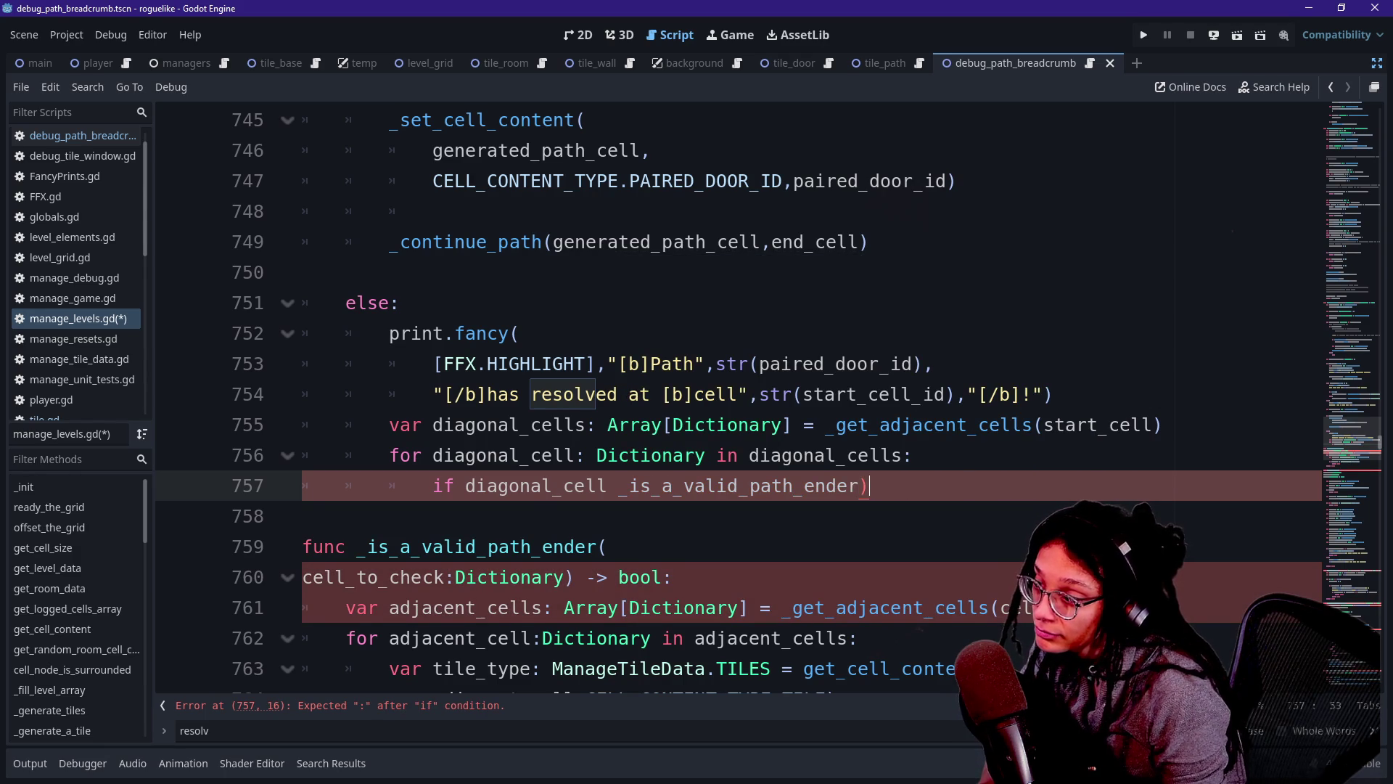
left_click_drag(455, 486, 618, 485)
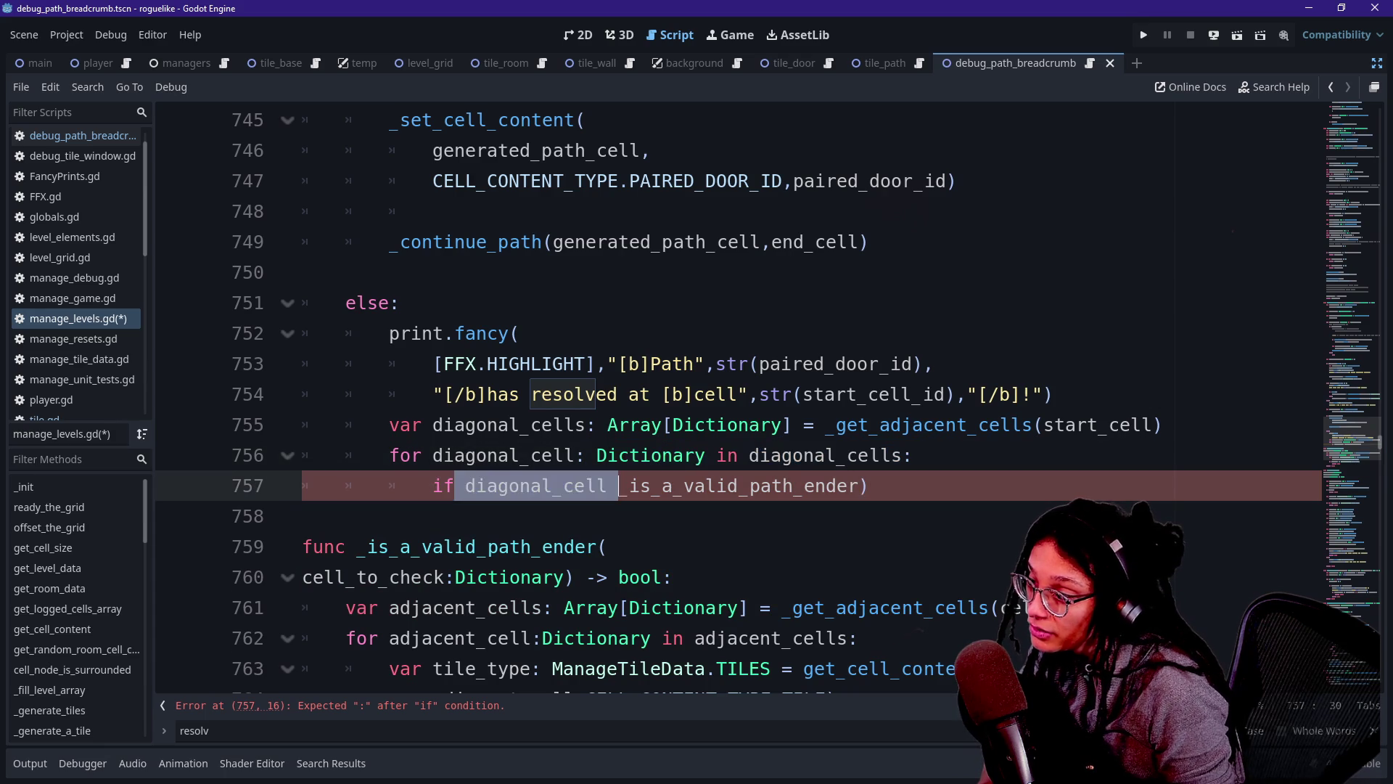
key("BackSpace")
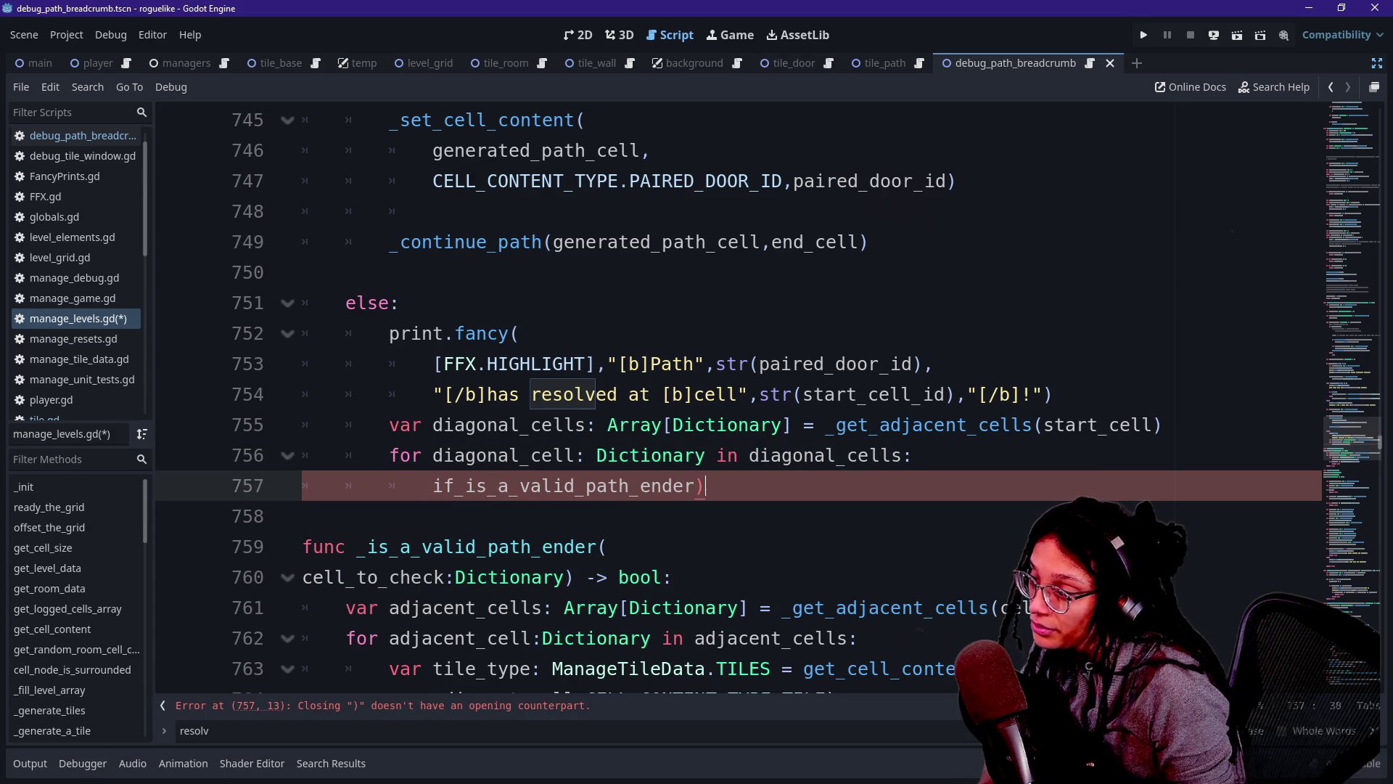
key("End")
key("BackSpace")
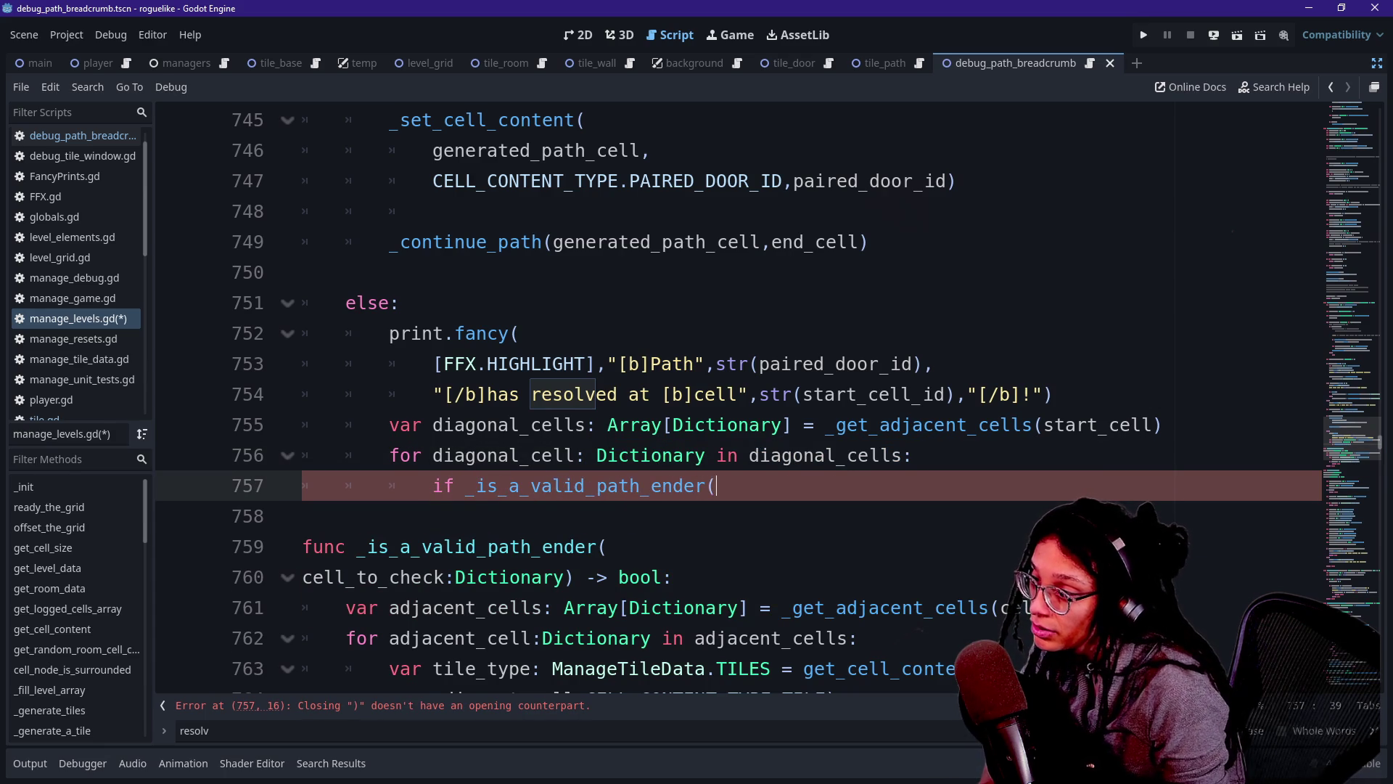
type("(D")
key("BackSpace")
type("d")
key("Return")
type("):")
Start a _generate_a_tile call in the if body.
key("Return")
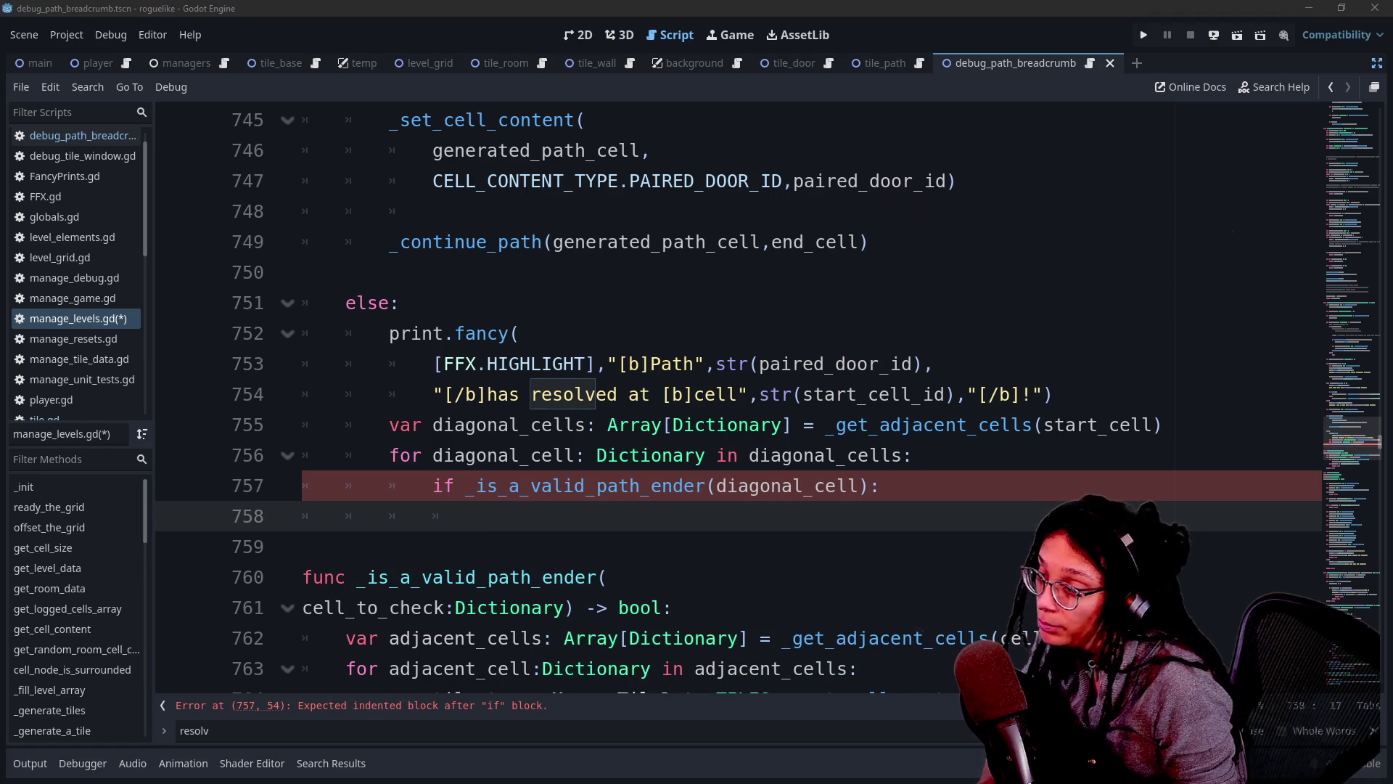
type("_g")
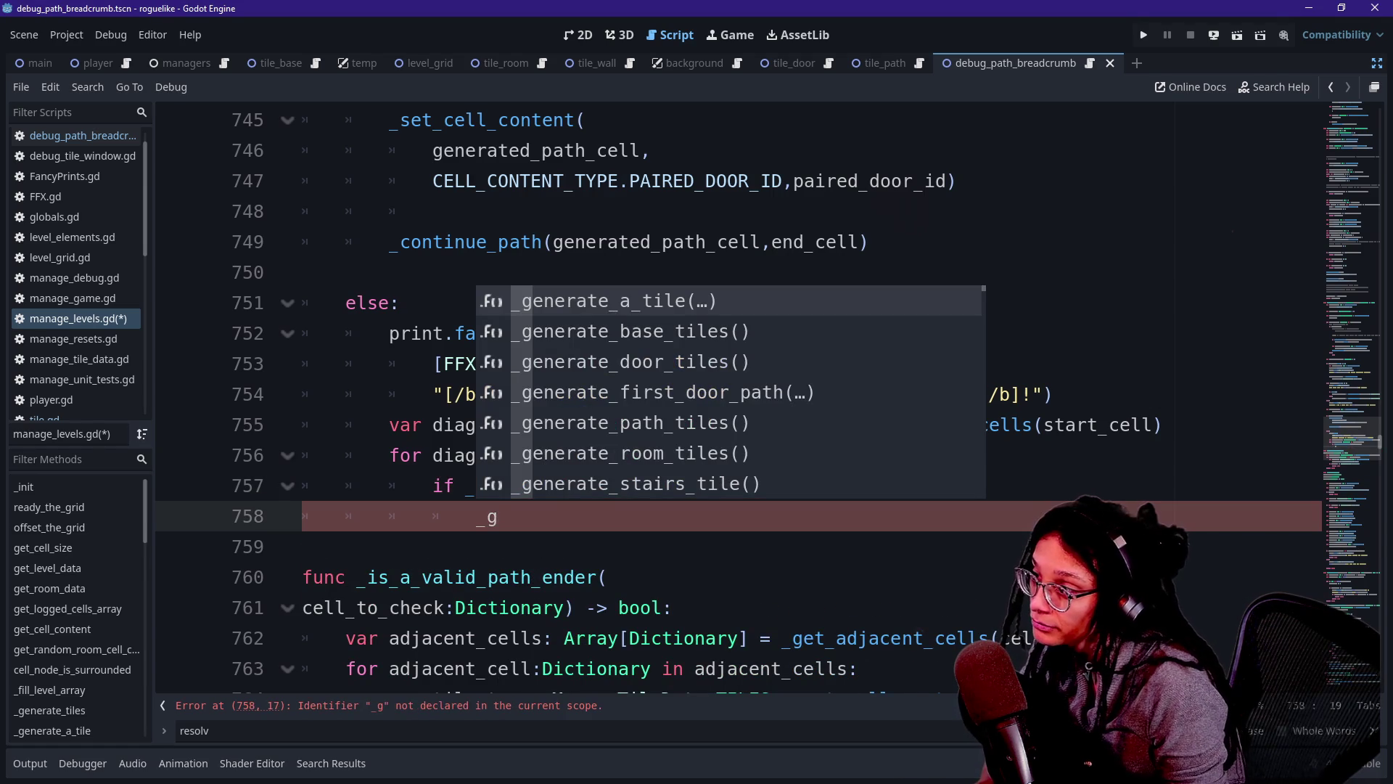
key("Return")
scroll(726, 399, "up", 5)
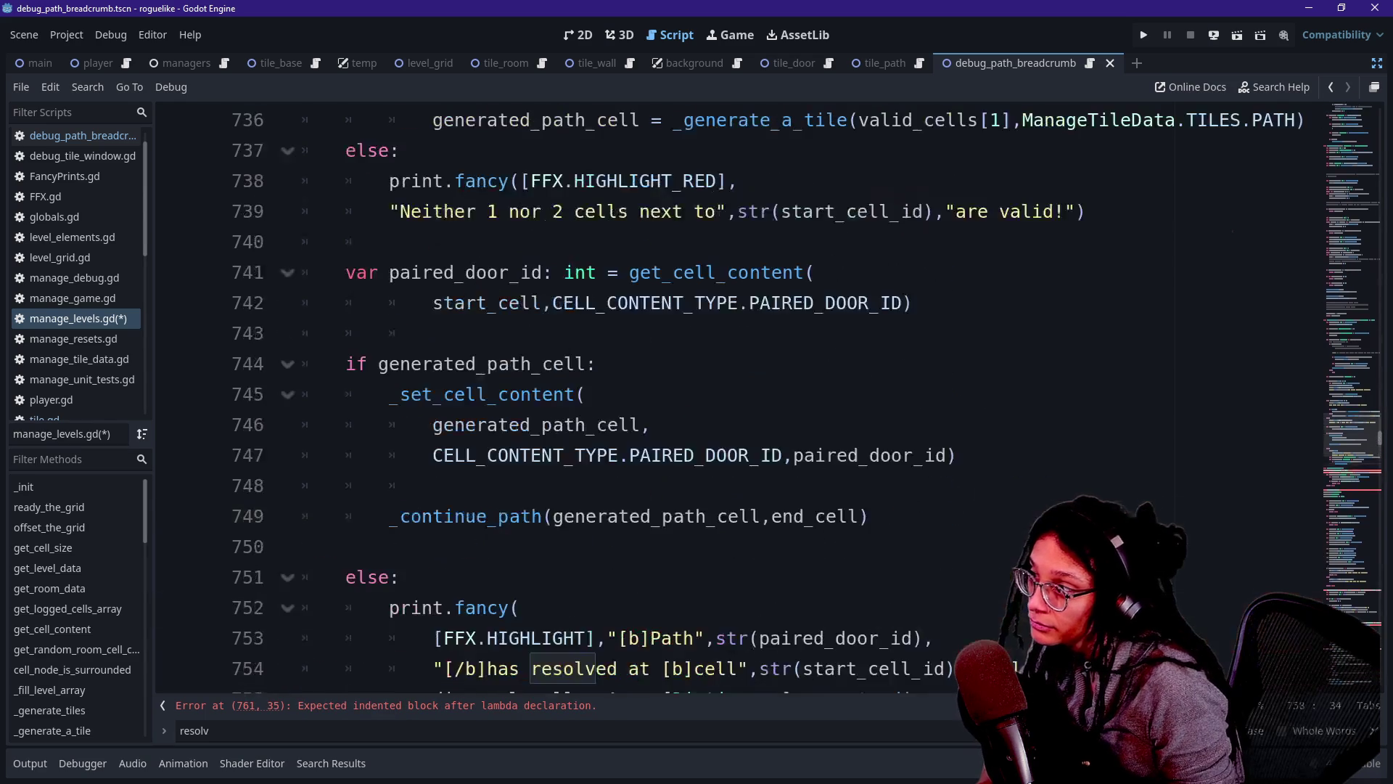
Paste the existing PATH tile-generation line into the loop and change its first argument to diagonal_cell.
mouse_move(433, 242)
left_mouse_down()
mouse_move(444, 272)
mouse_move(1306, 241)
left_mouse_up()
key("ctrl+c")
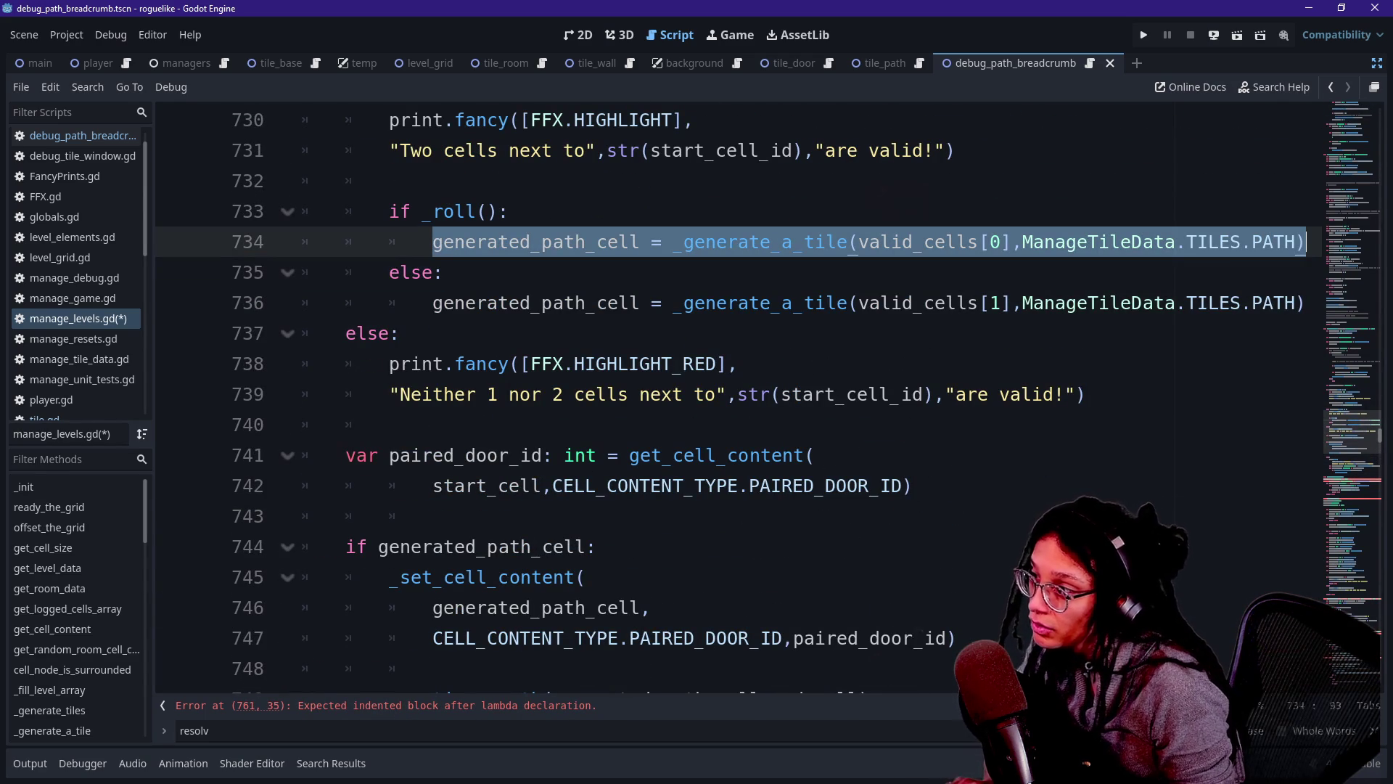
scroll(725, 399, "down", 7)
left_click_drag(661, 333, 477, 333)
key("ctrl+v")
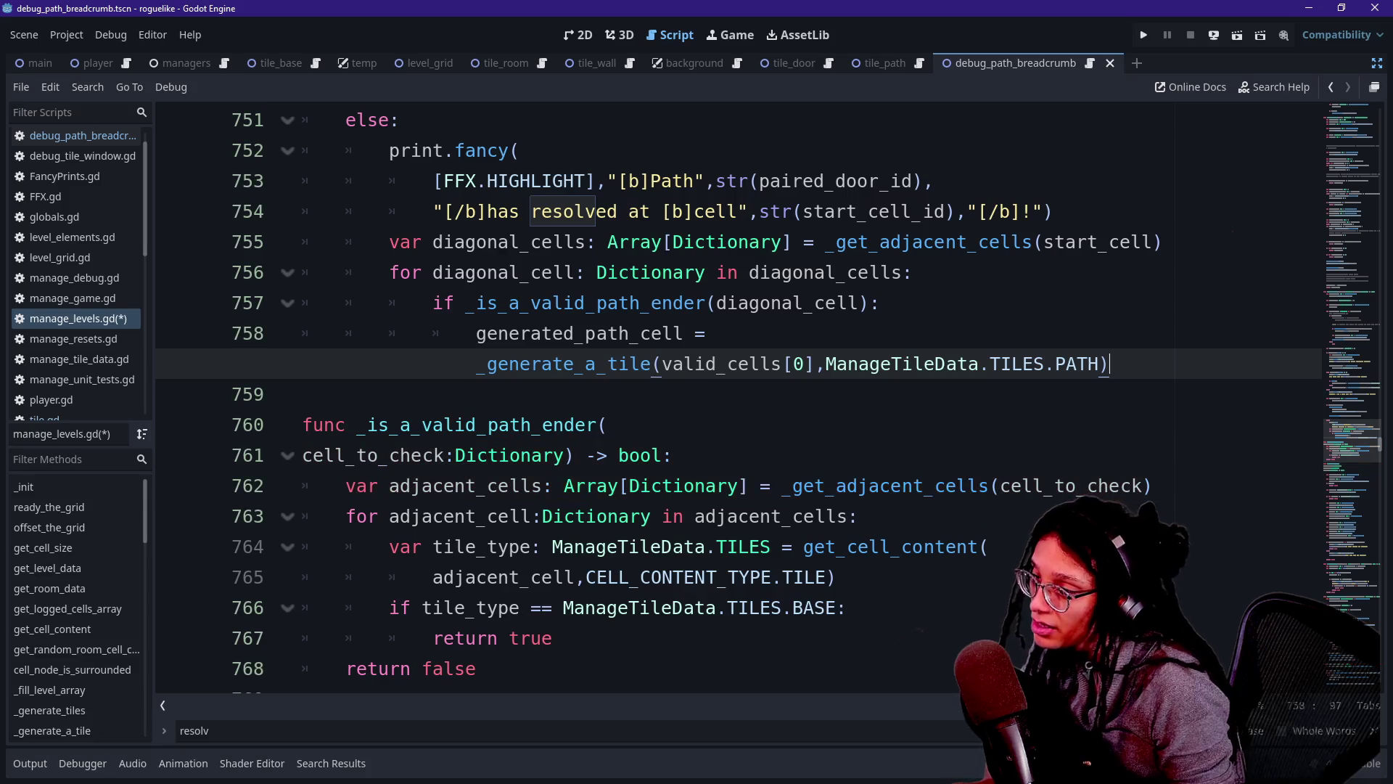
left_click(958, 364)
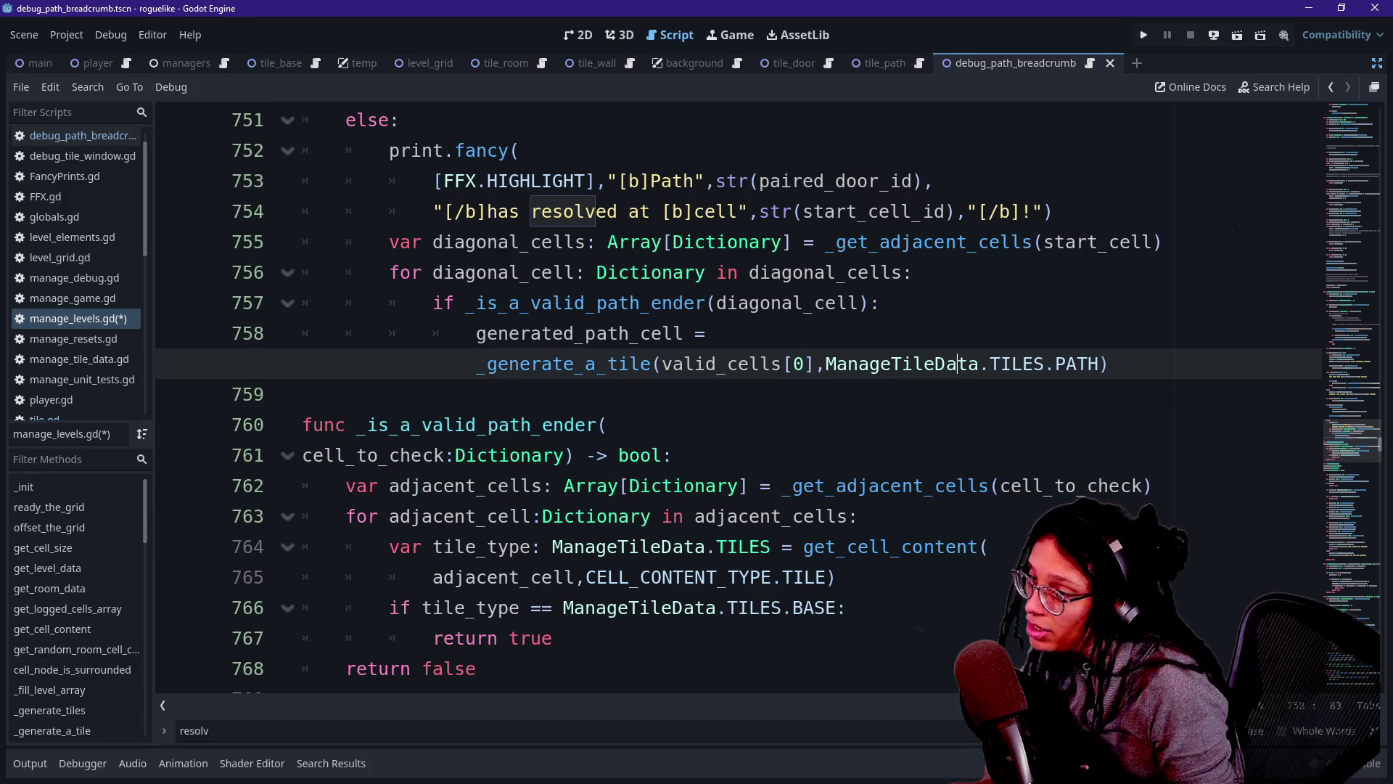
left_click(805, 363)
key("BackSpace")
key("BackSpace")
key("BackSpace")
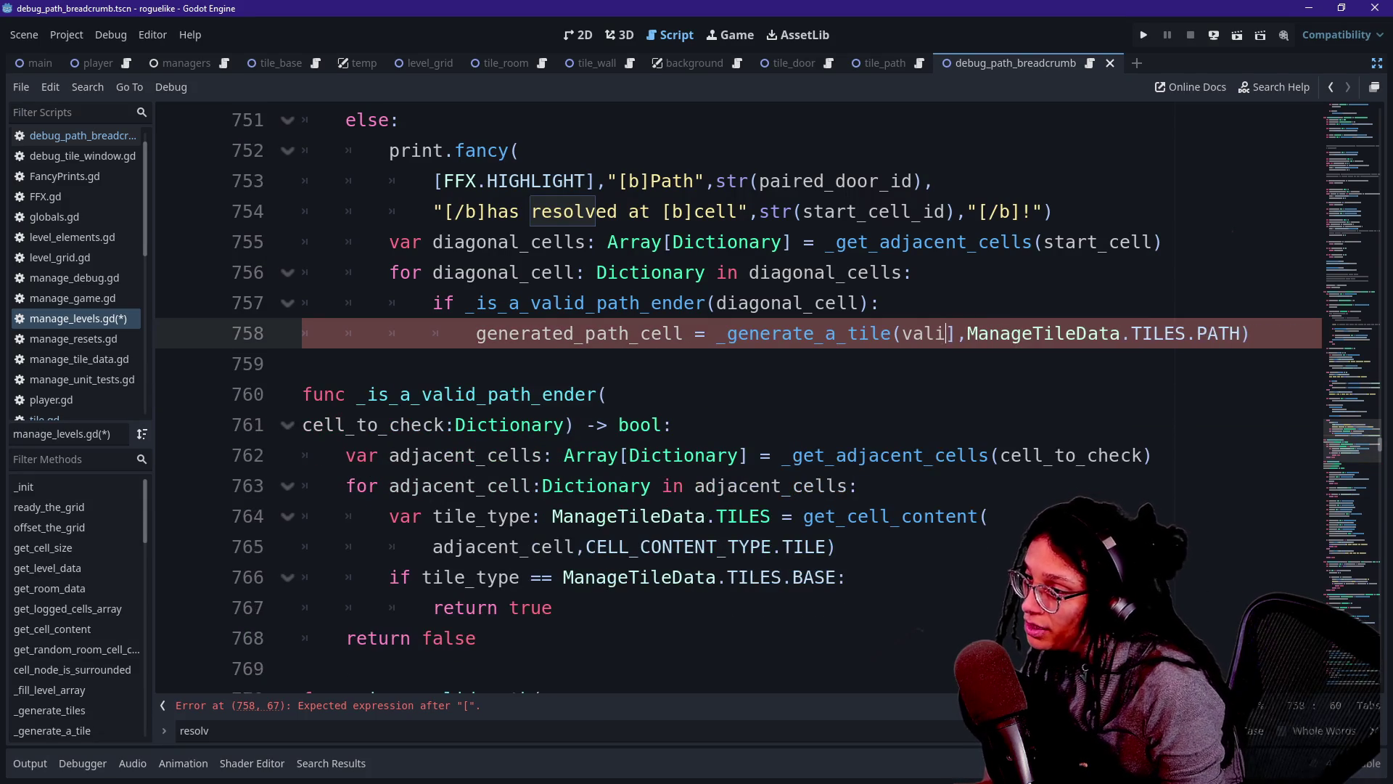
key("BackSpace")
key("BackSpace")
key("Delete")
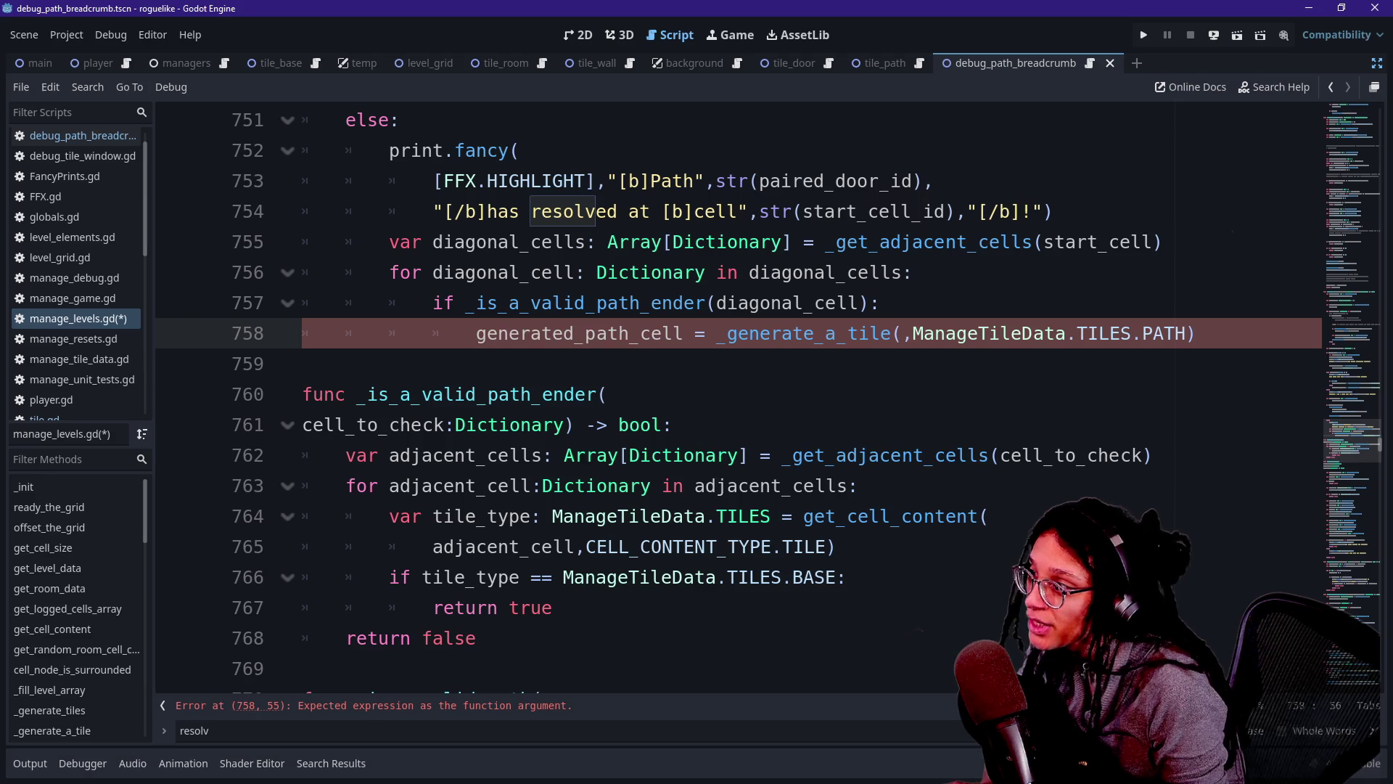
type("diagona")
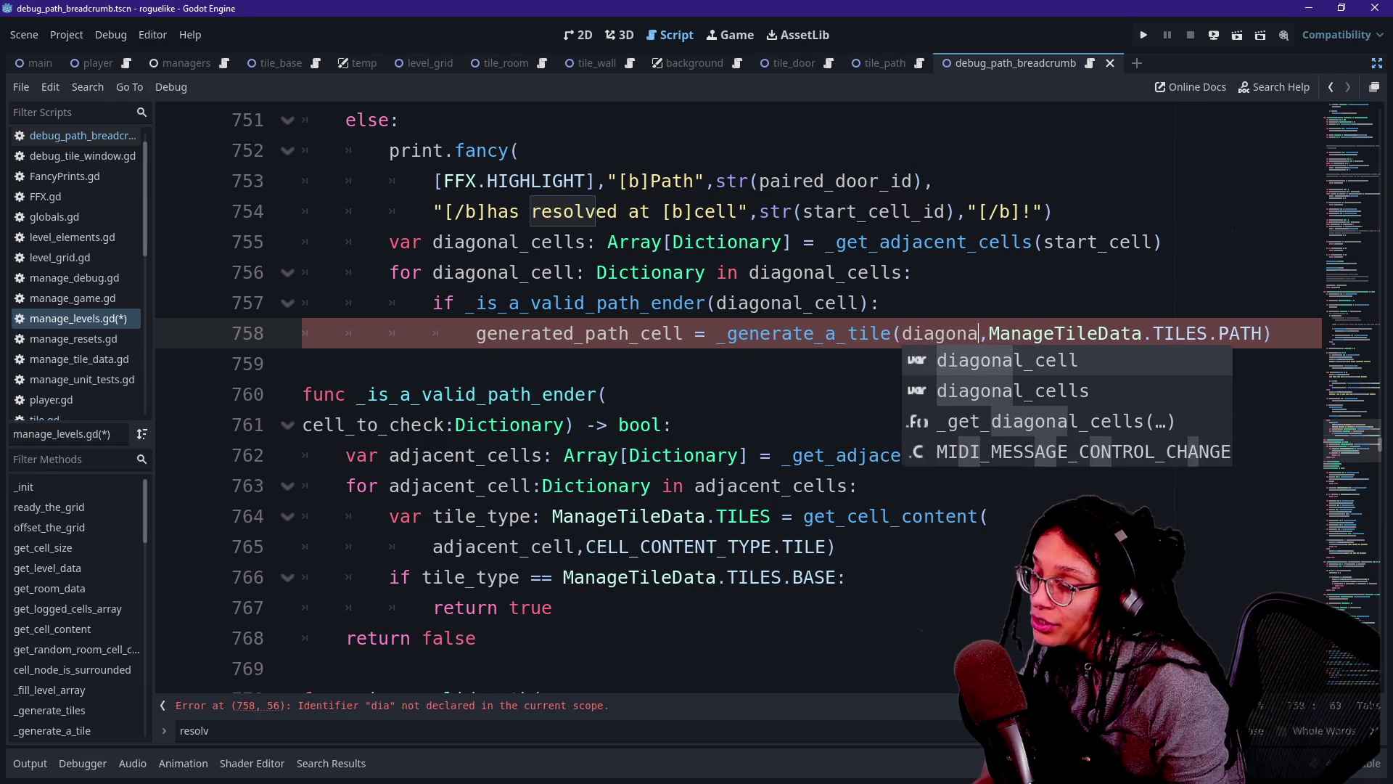
type("l_cell")
left_click(891, 364)
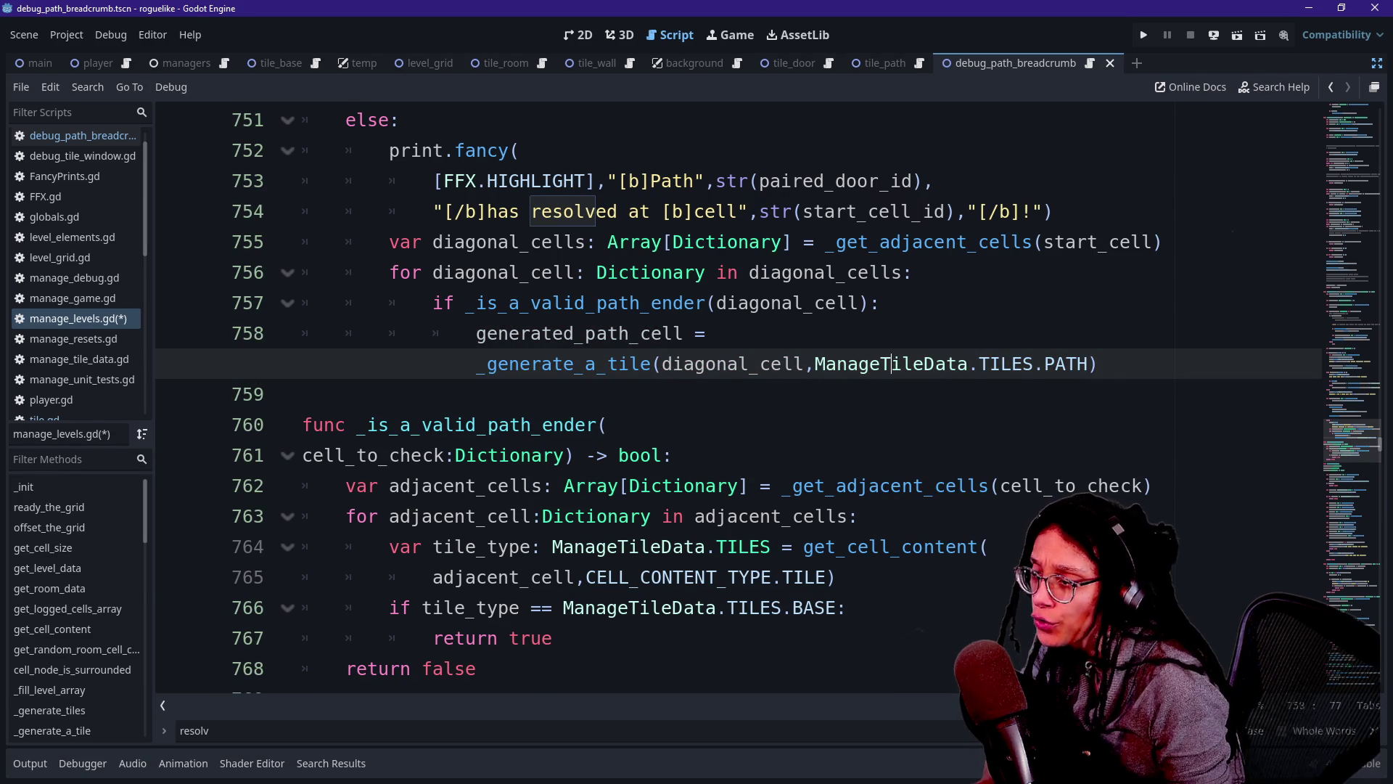
mouse_move(675, 365)
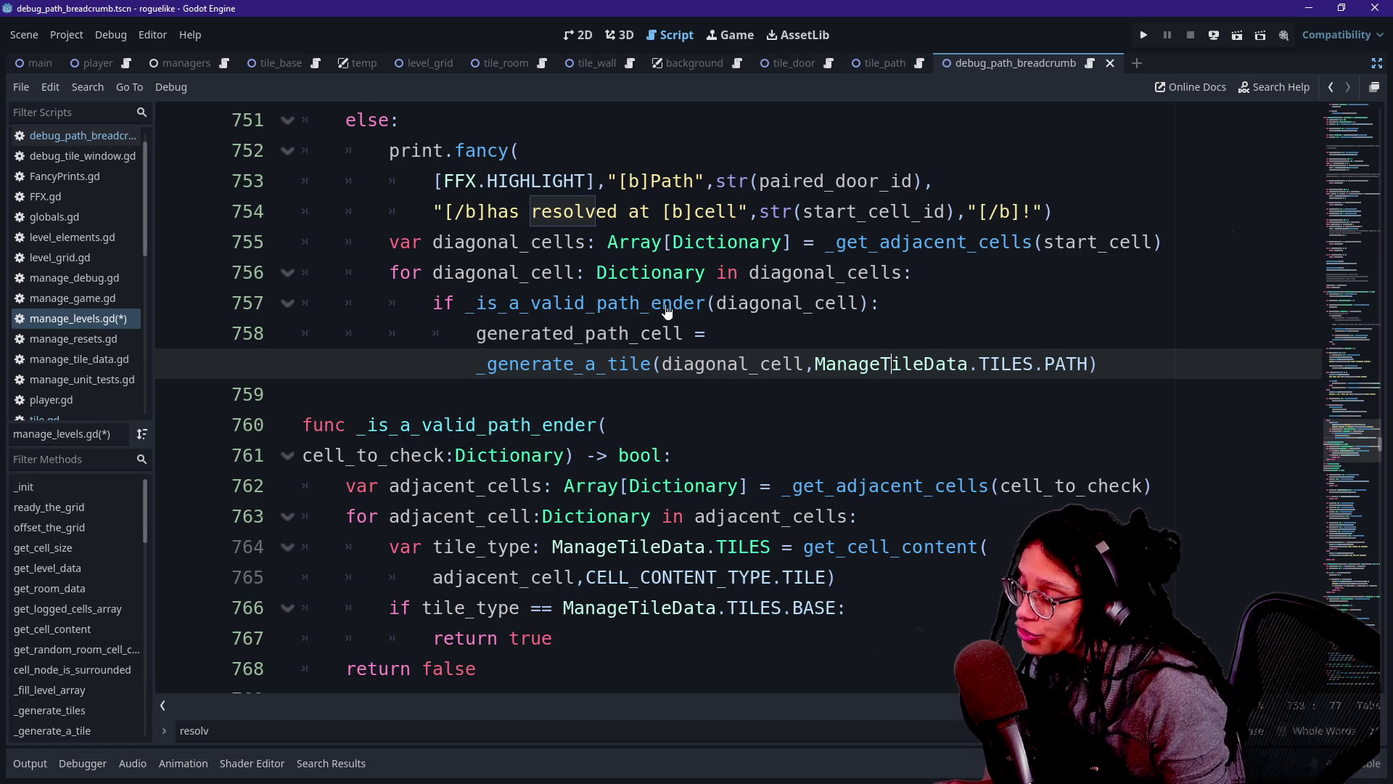
key("Down")
key("Down")
Begin renaming _is_a_valid_path_ender on line 760, trying and erasing draft names.
scroll(726, 399, "down", 2)
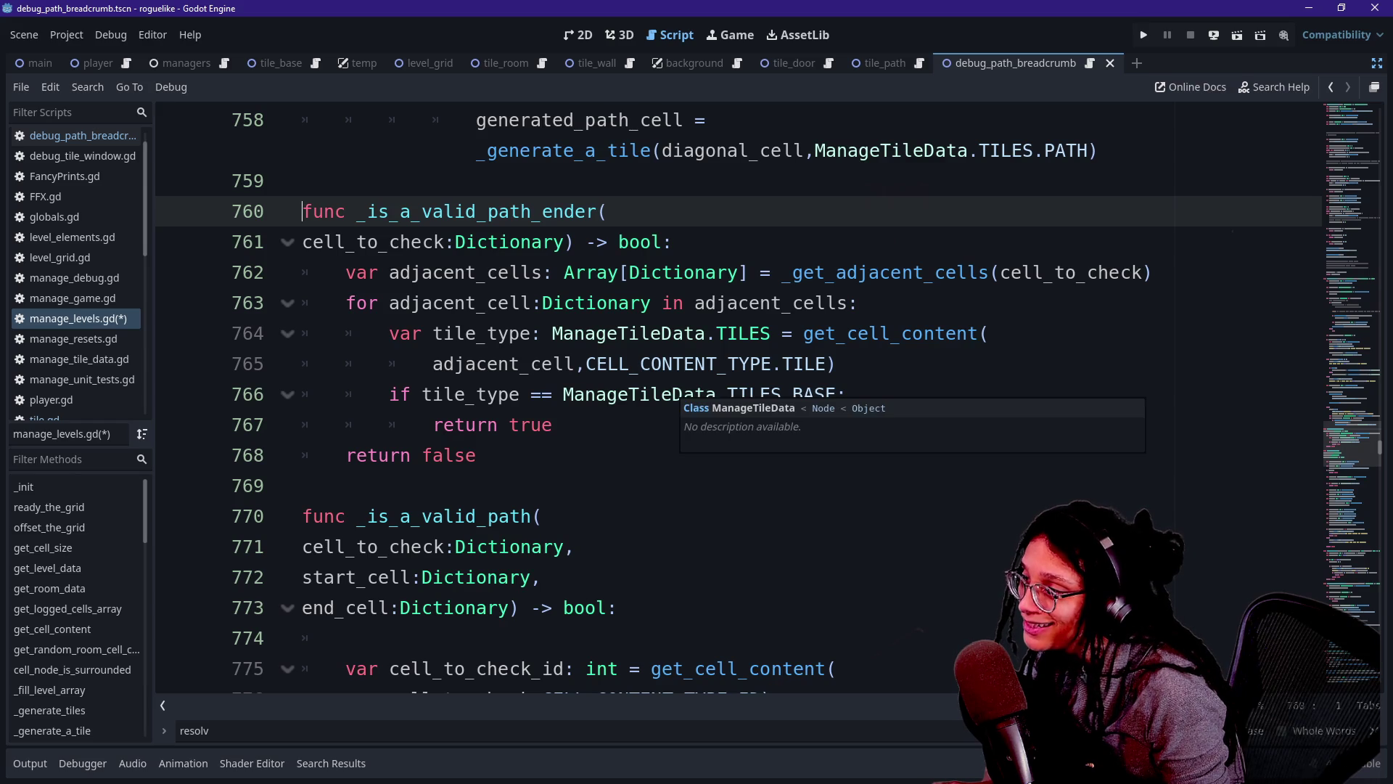
double_click(378, 212)
type("get")
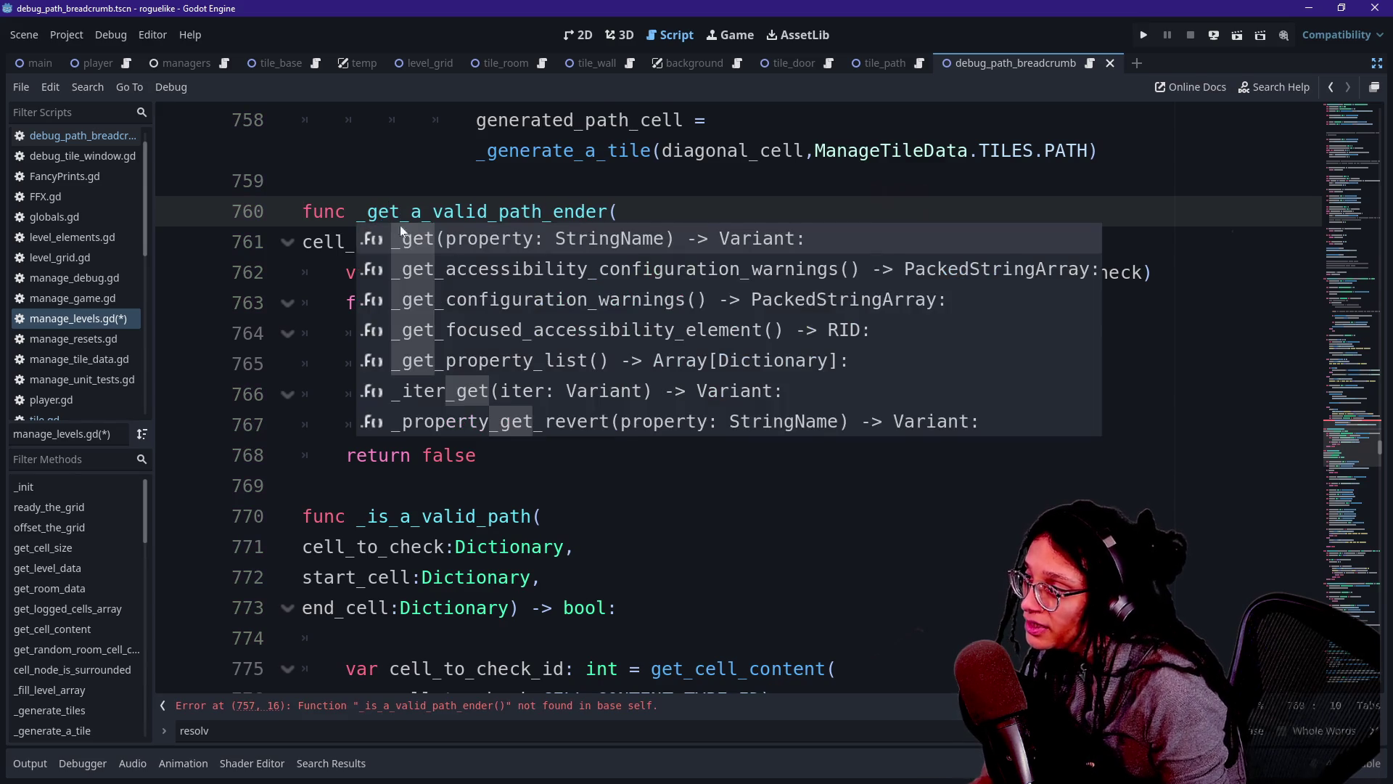
double_click(416, 211)
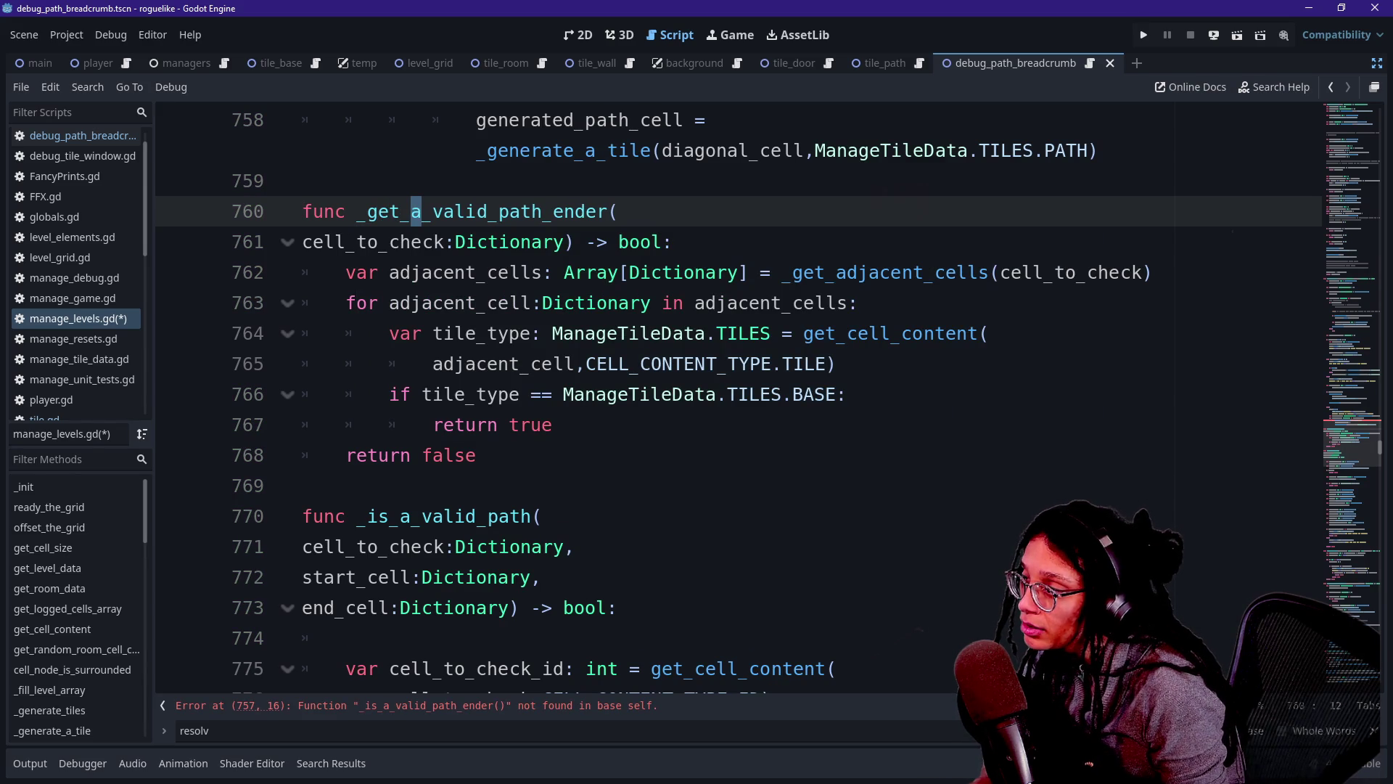
type("nearby")
key("BackSpace")
key("BackSpace")
key("BackSpace")
key("BackSpace")
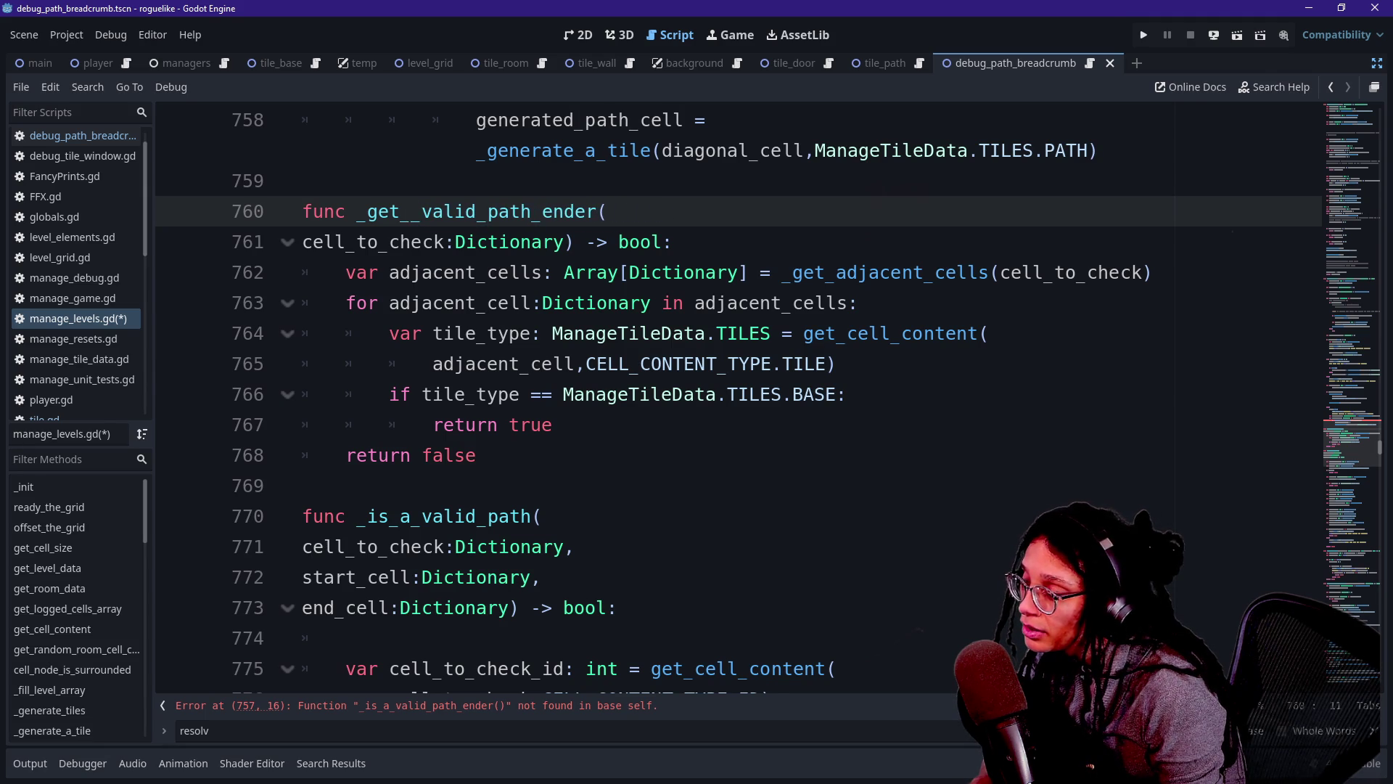
type("en")
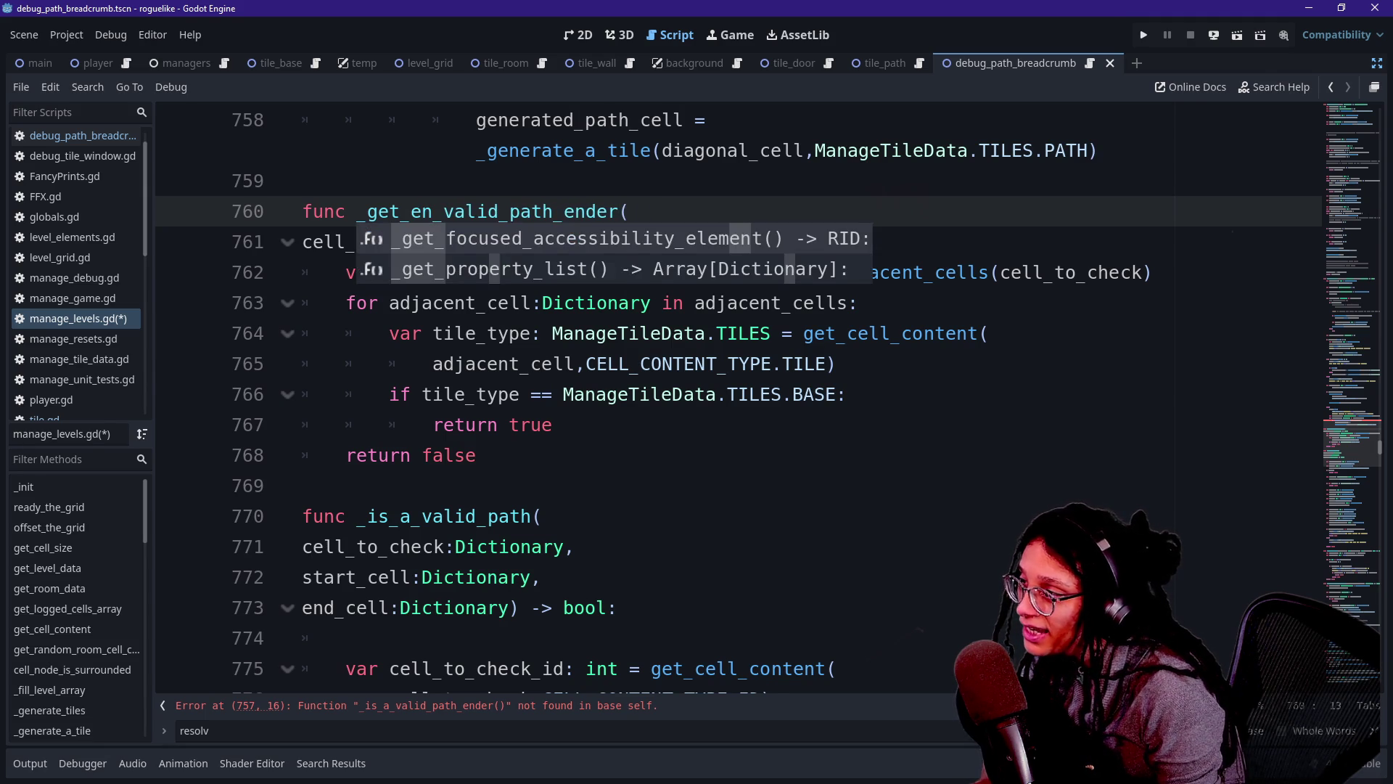
type("ding")
key("BackSpace")
key("BackSpace")
key("BackSpace")
type("_")
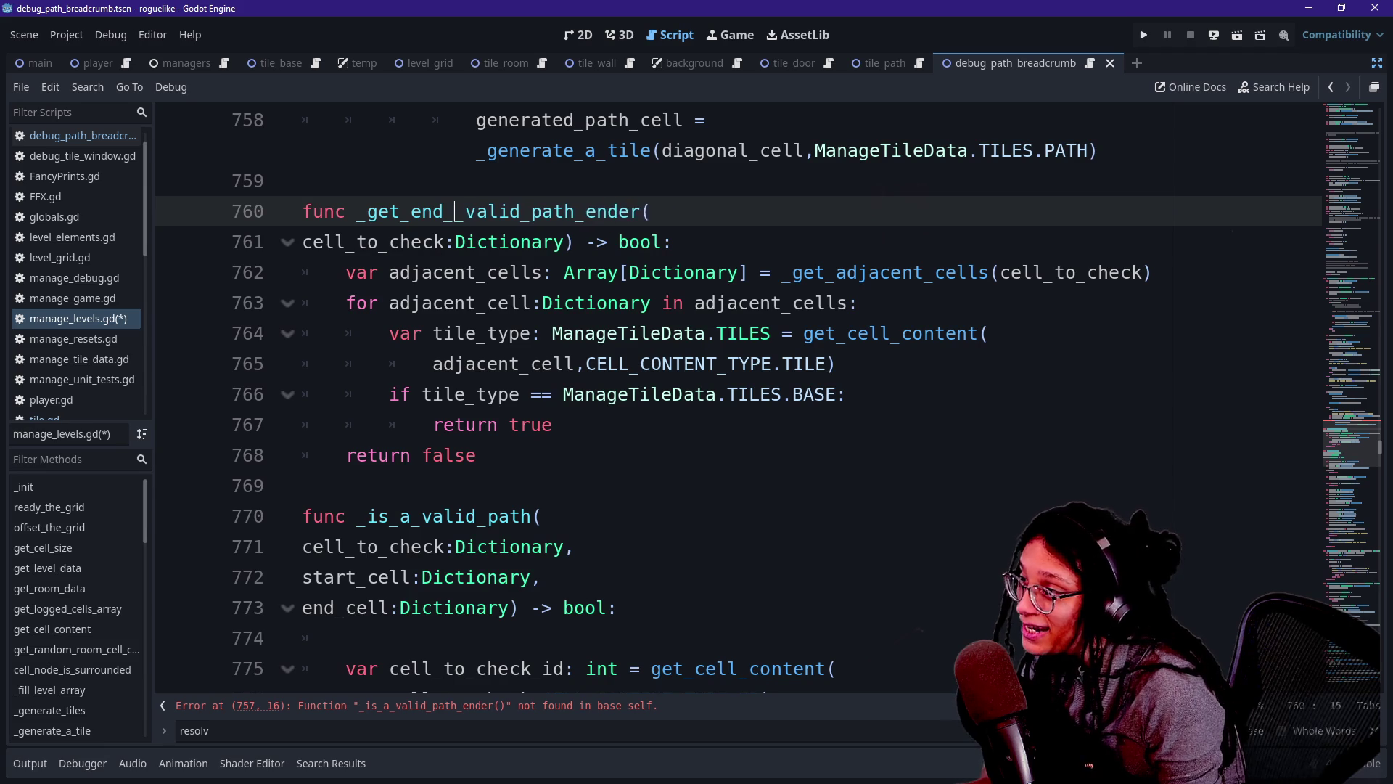
type("cell")
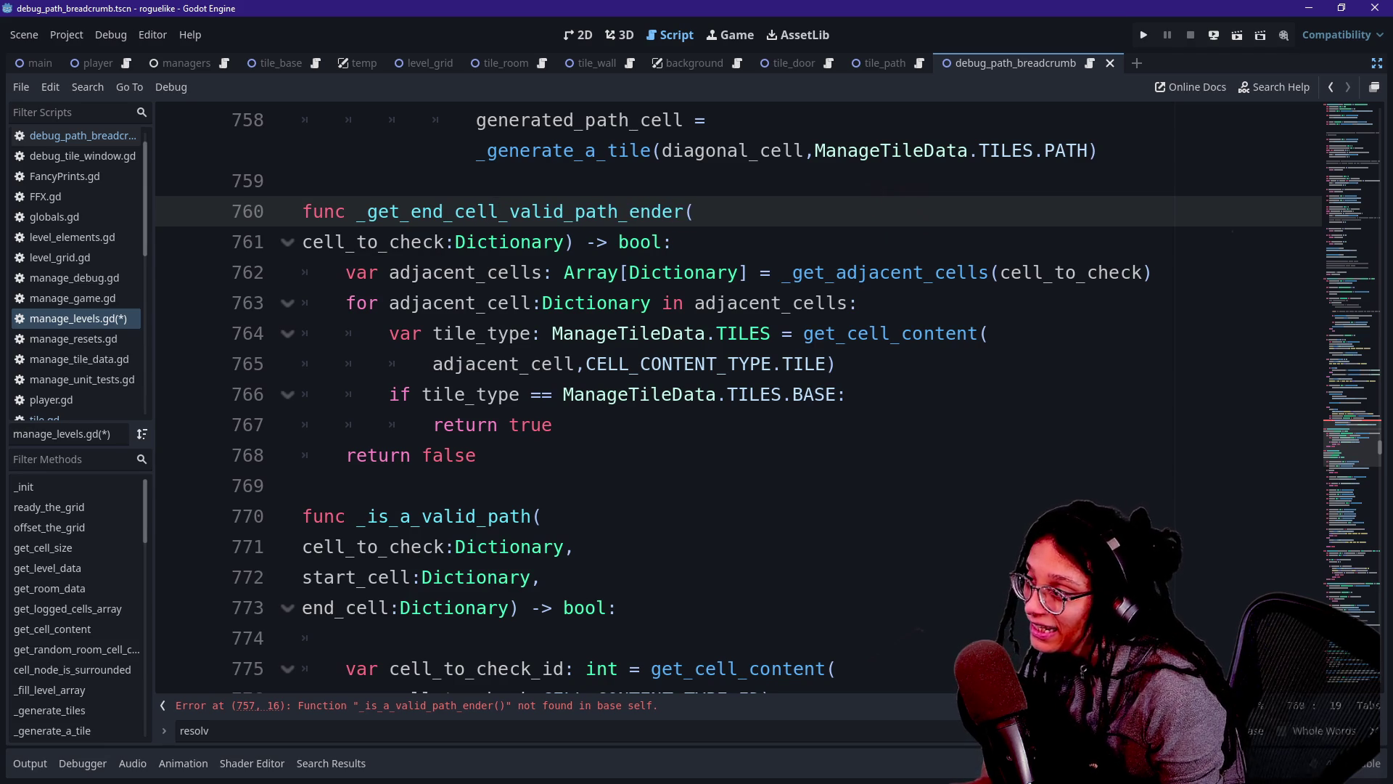
type("_path")
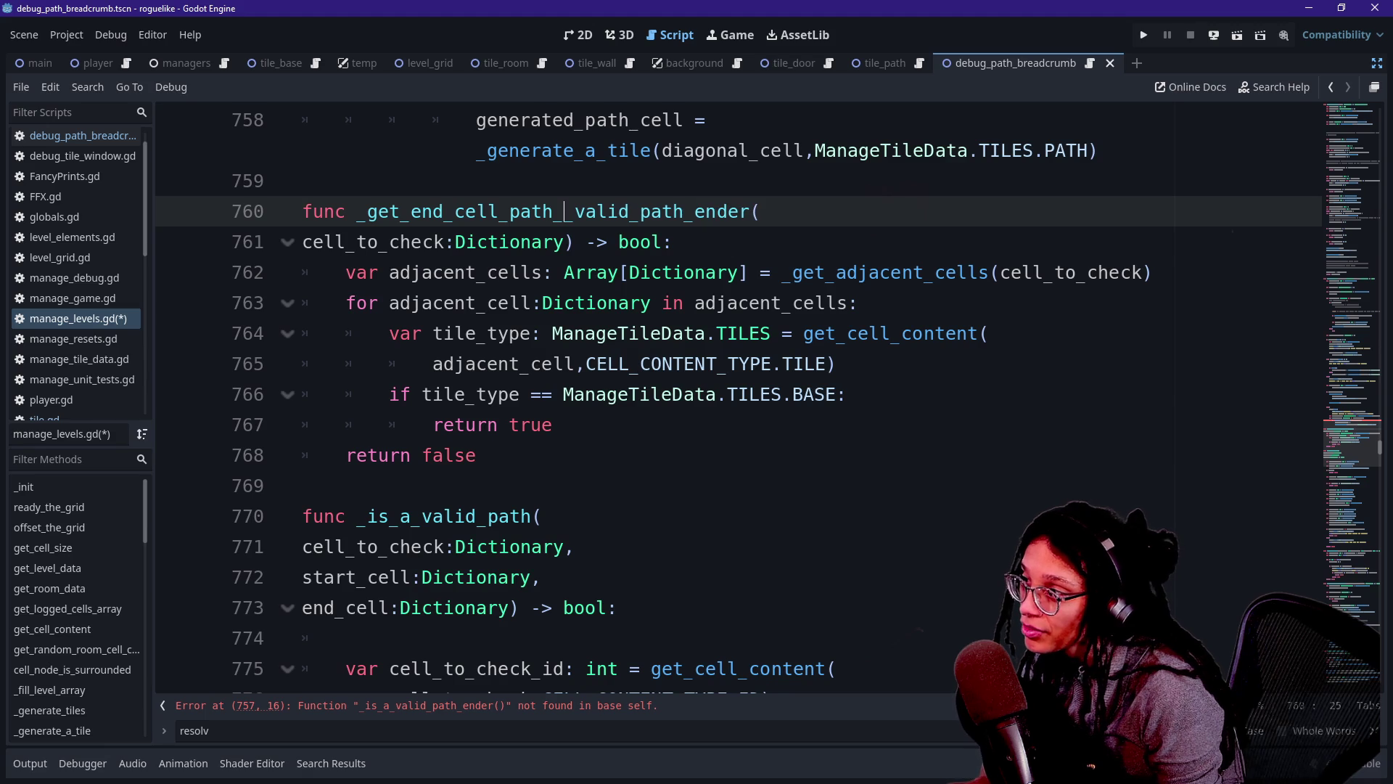
type("_")
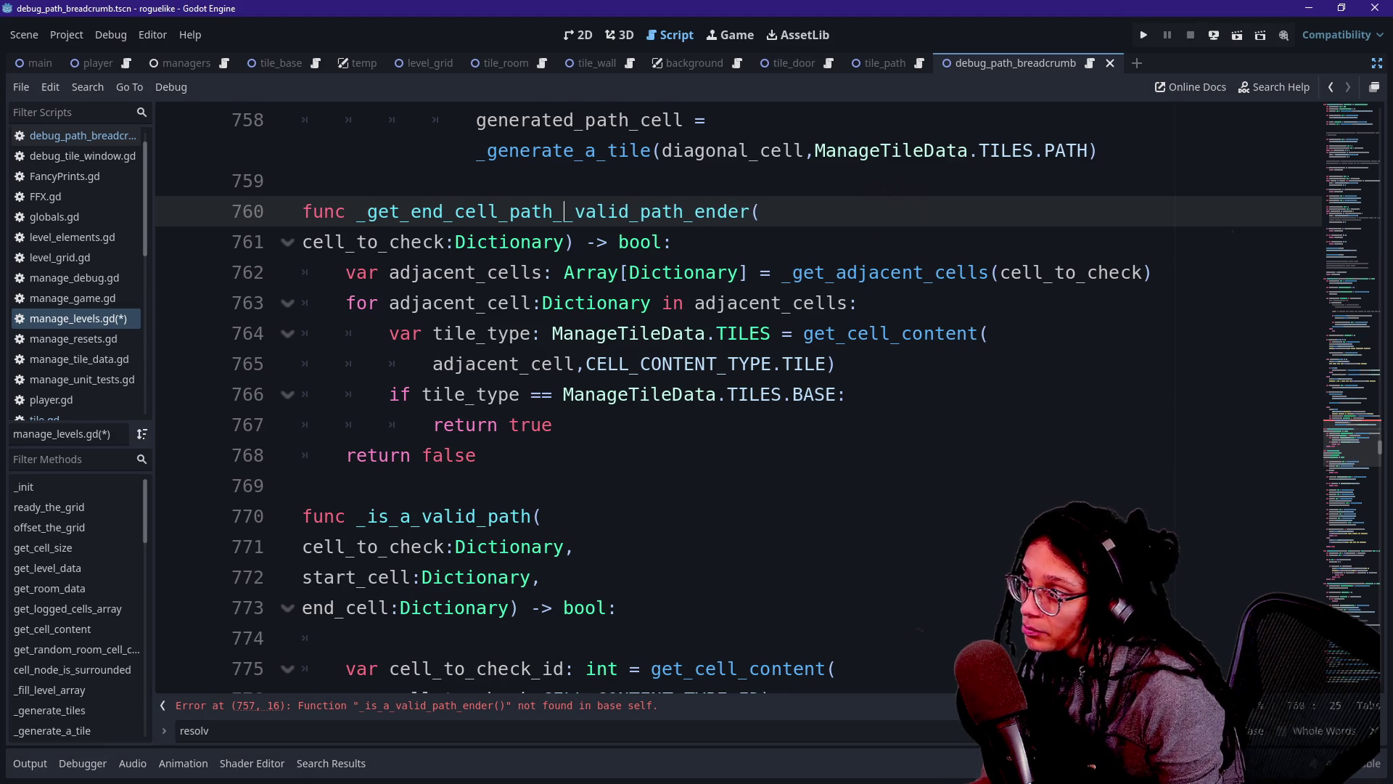
key("BackSpace")
key("BackSpace")
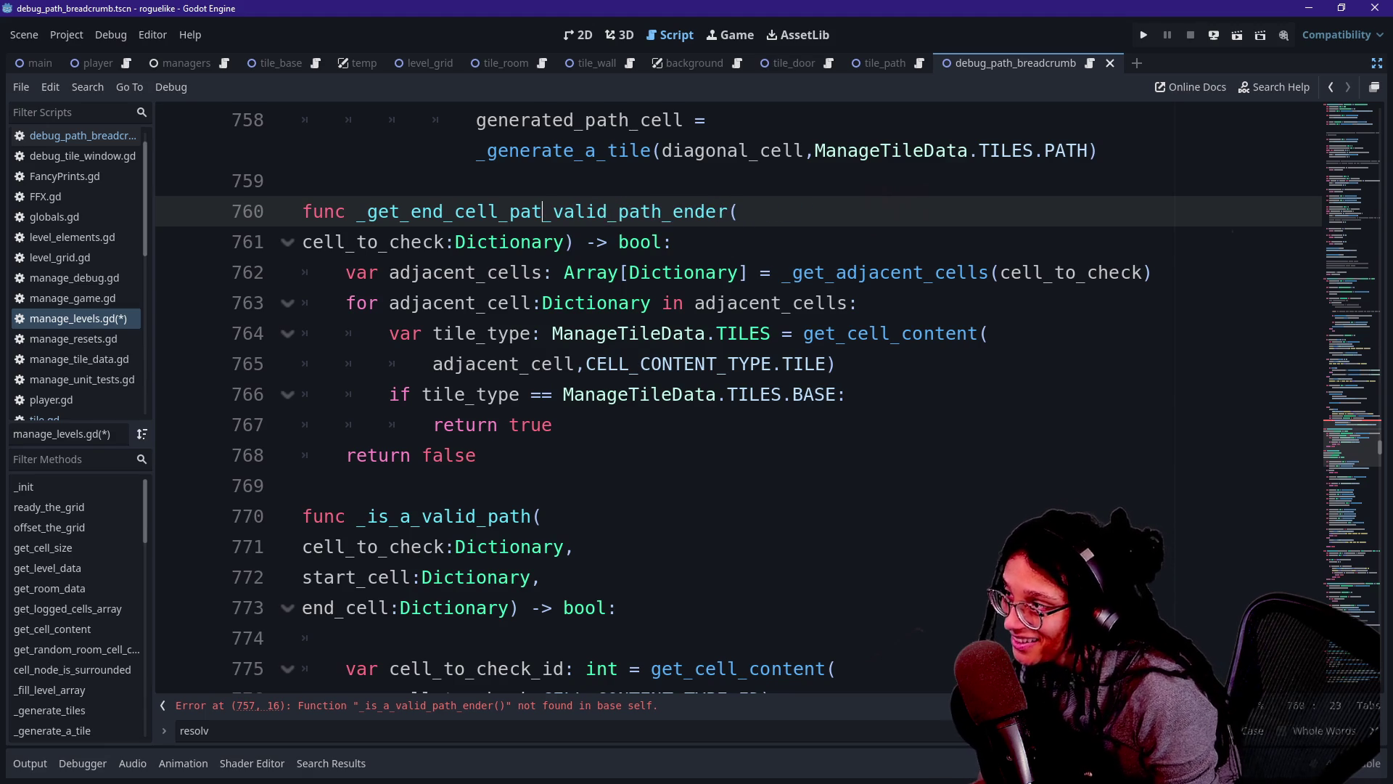
key("BackSpace")
key("BackSpace")
key("BackSpace")
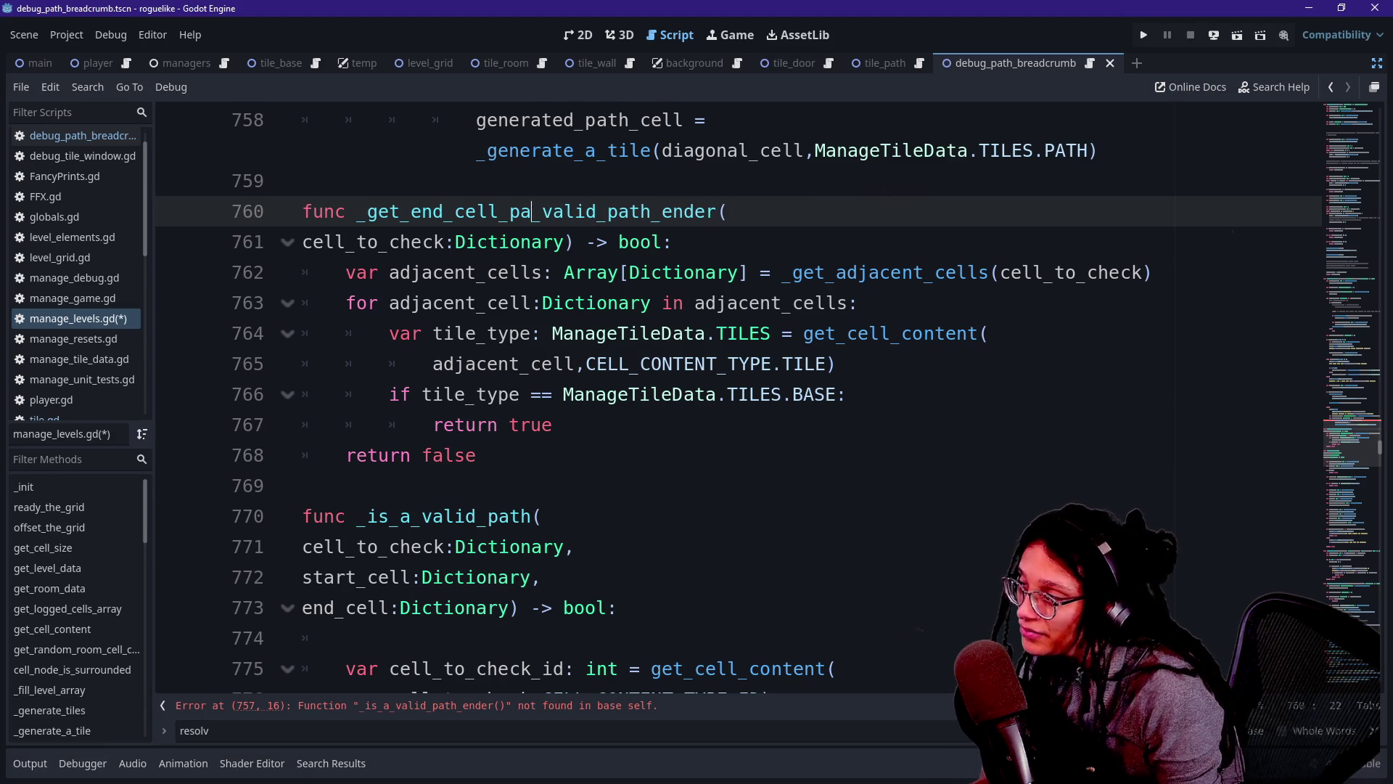
Finish the helper name as _place_final_path_cell, deleting the leftover 'valid_path_ender'.
type("place_")
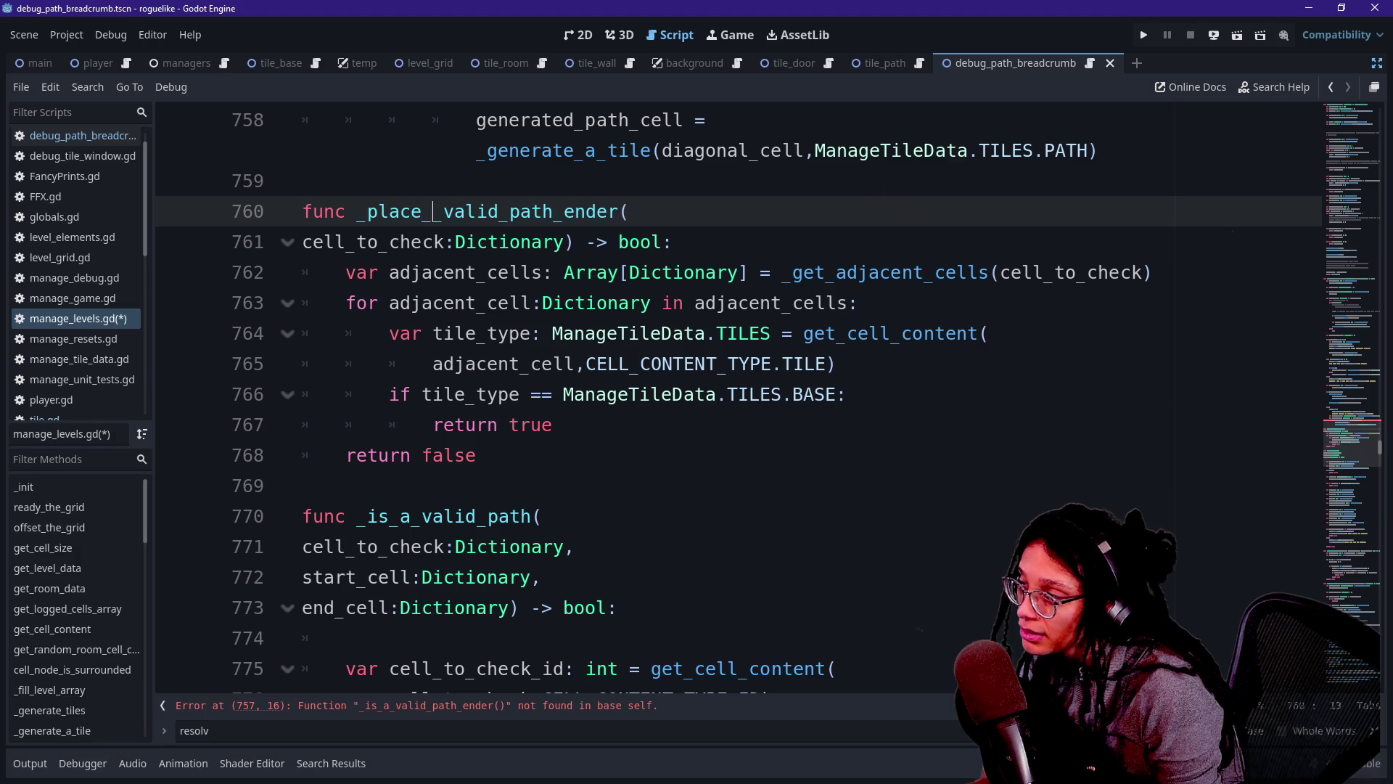
type("path_")
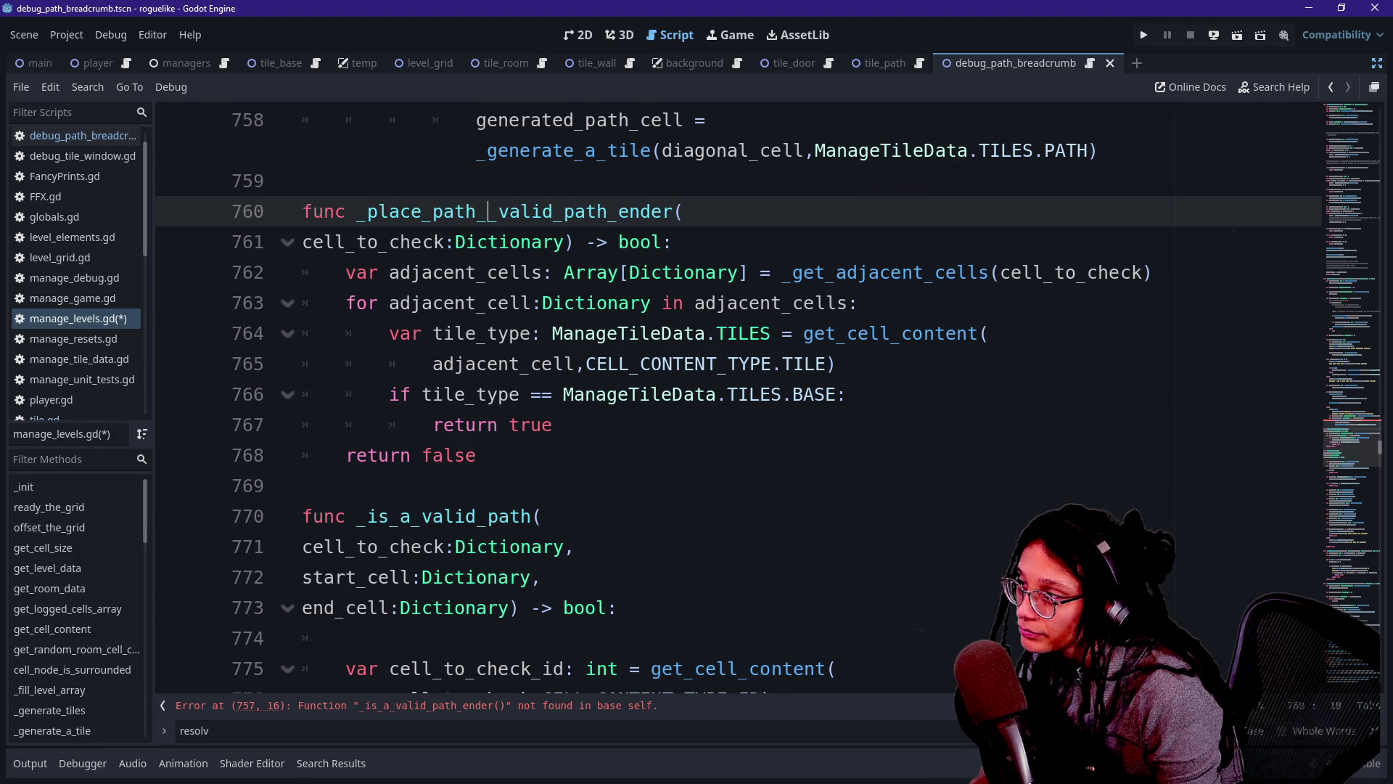
type("a")
key("BackSpace")
key("BackSpace")
key("BackSpace")
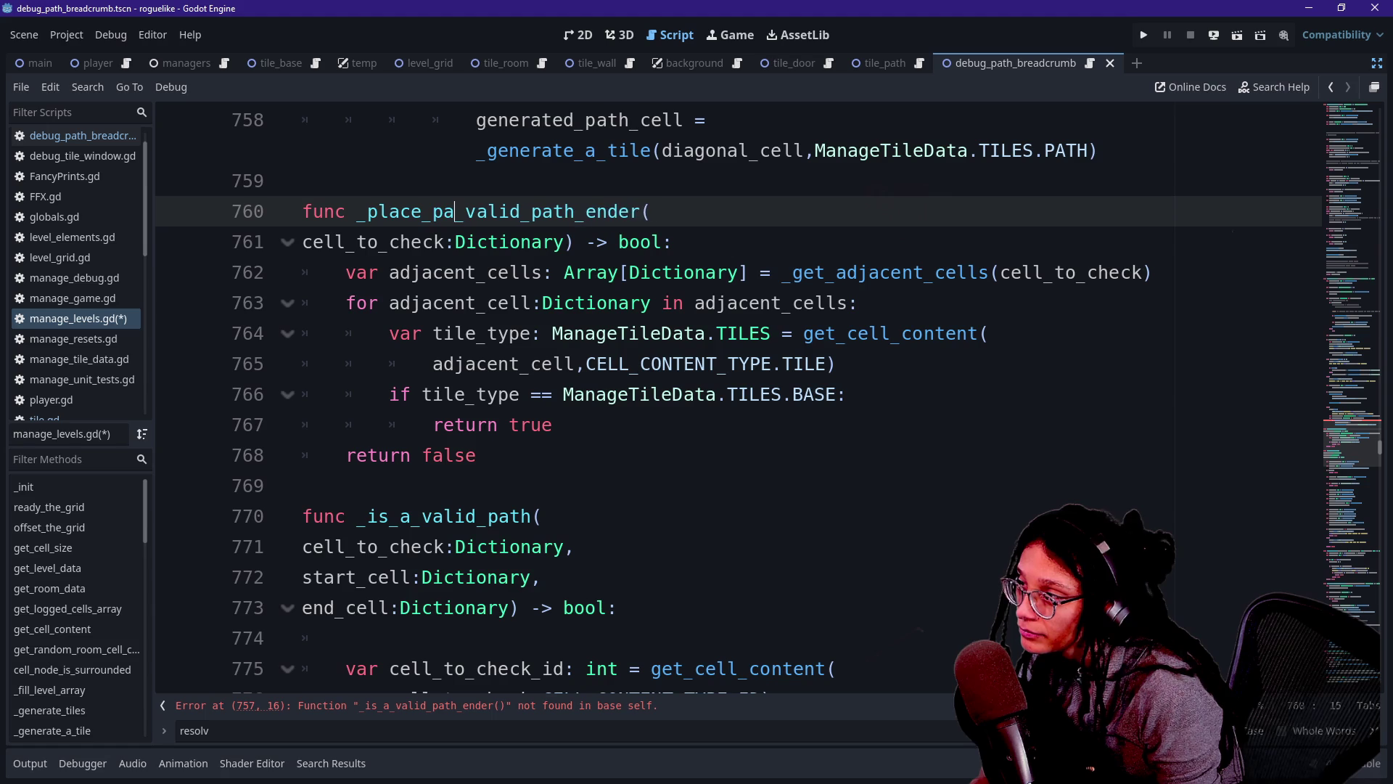
type("last_")
key("BackSpace")
key("BackSpace")
key("BackSpace")
type("final_path_c")
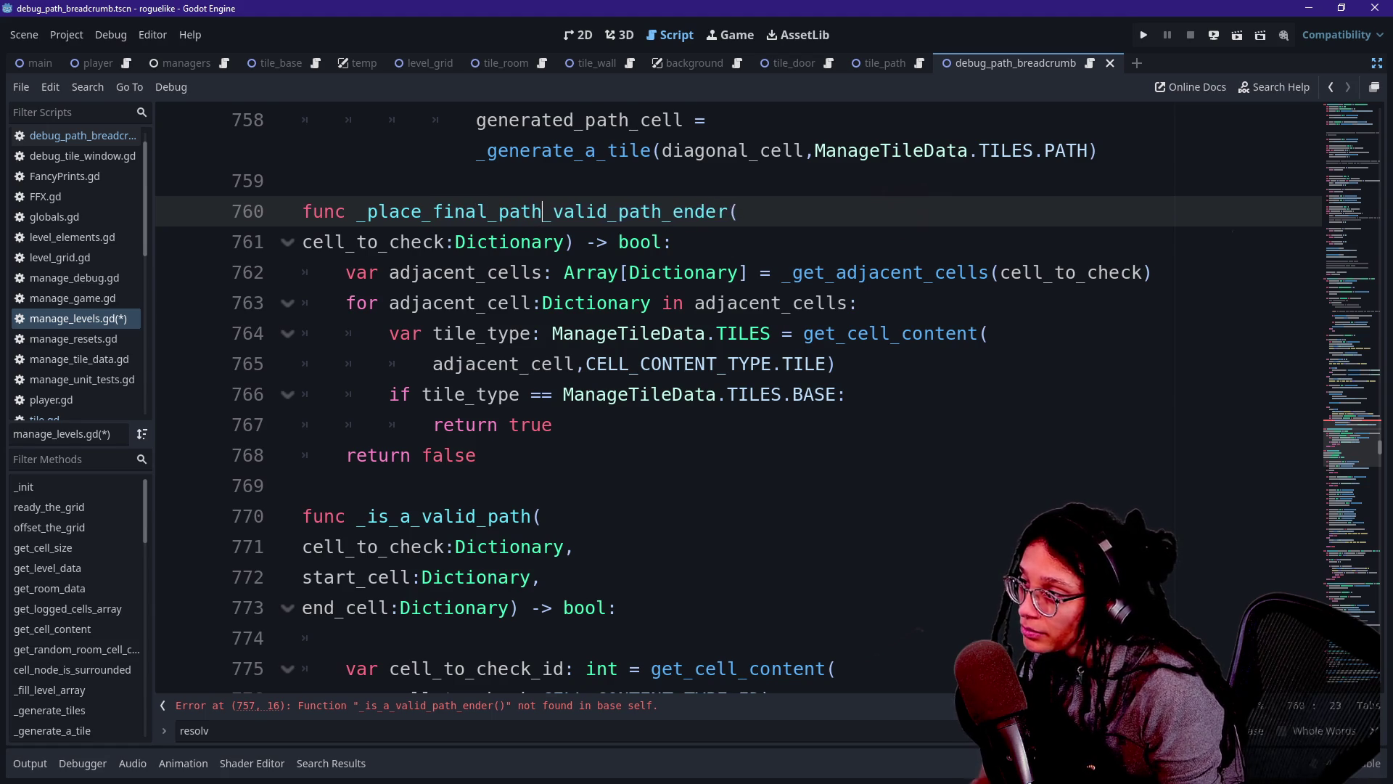
type("ell")
key("Delete")
key("Delete")
key("Delete")
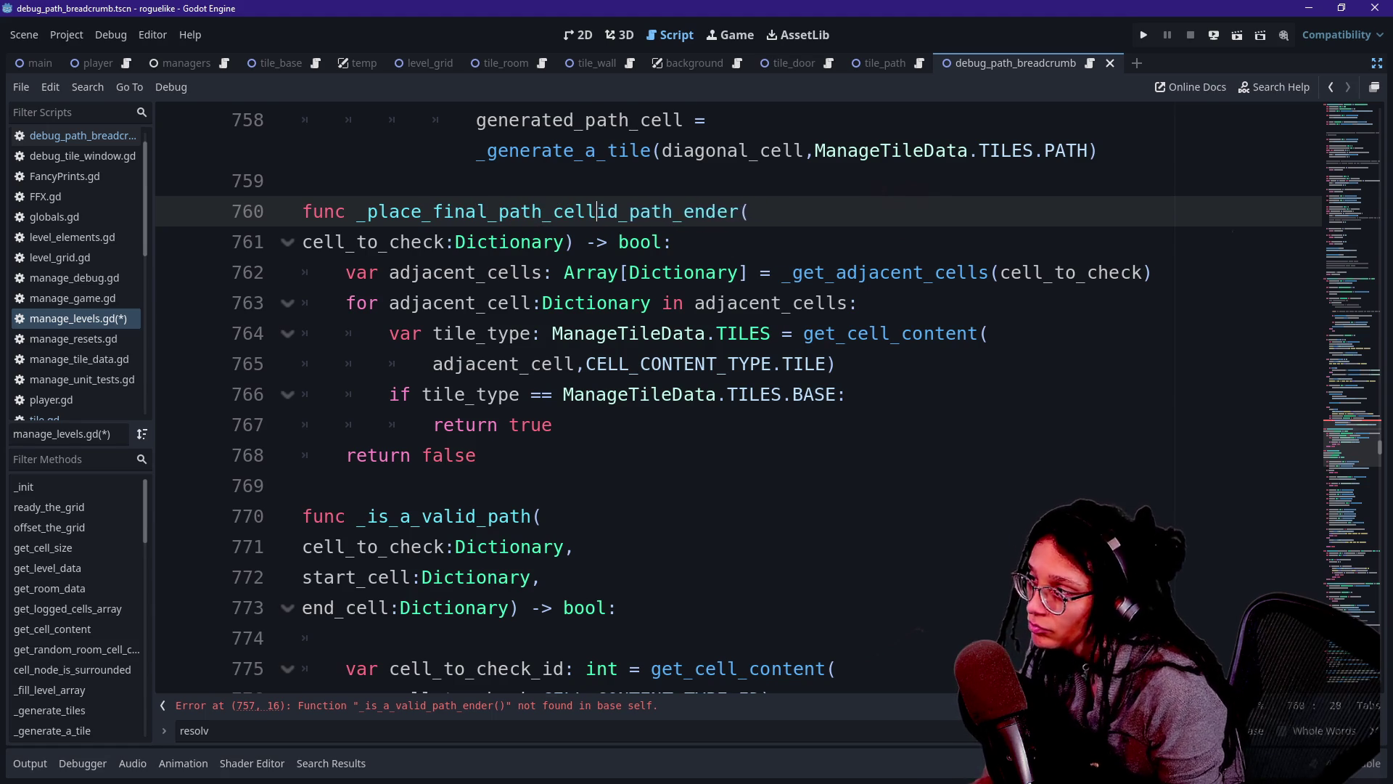
key("Delete")
key("Delete")
key("Delete")
scroll(738, 399, "up", 5)
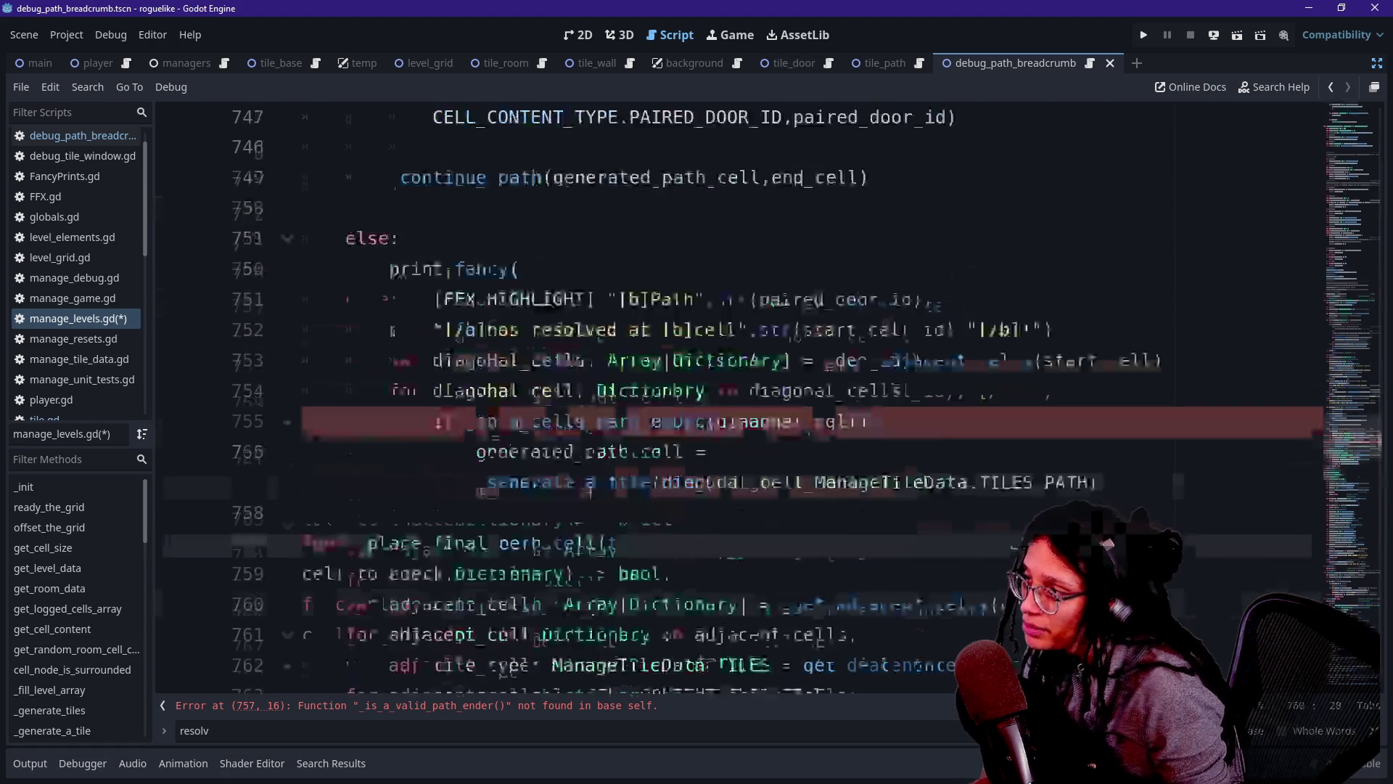
Replace the diagonal-cell loop on lines 755–758 with a _place_final_path_cell call.
scroll(625, 406, "down", 2)
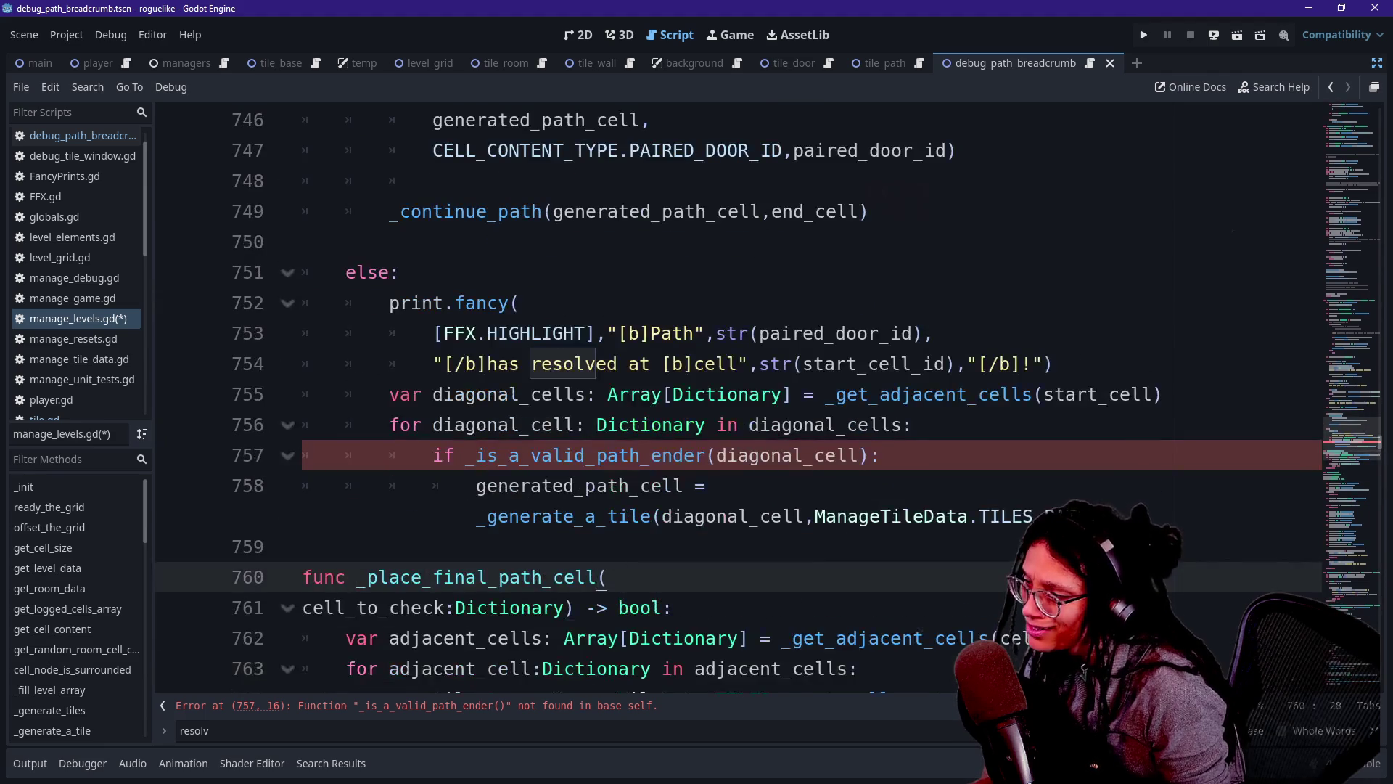
left_click(913, 334)
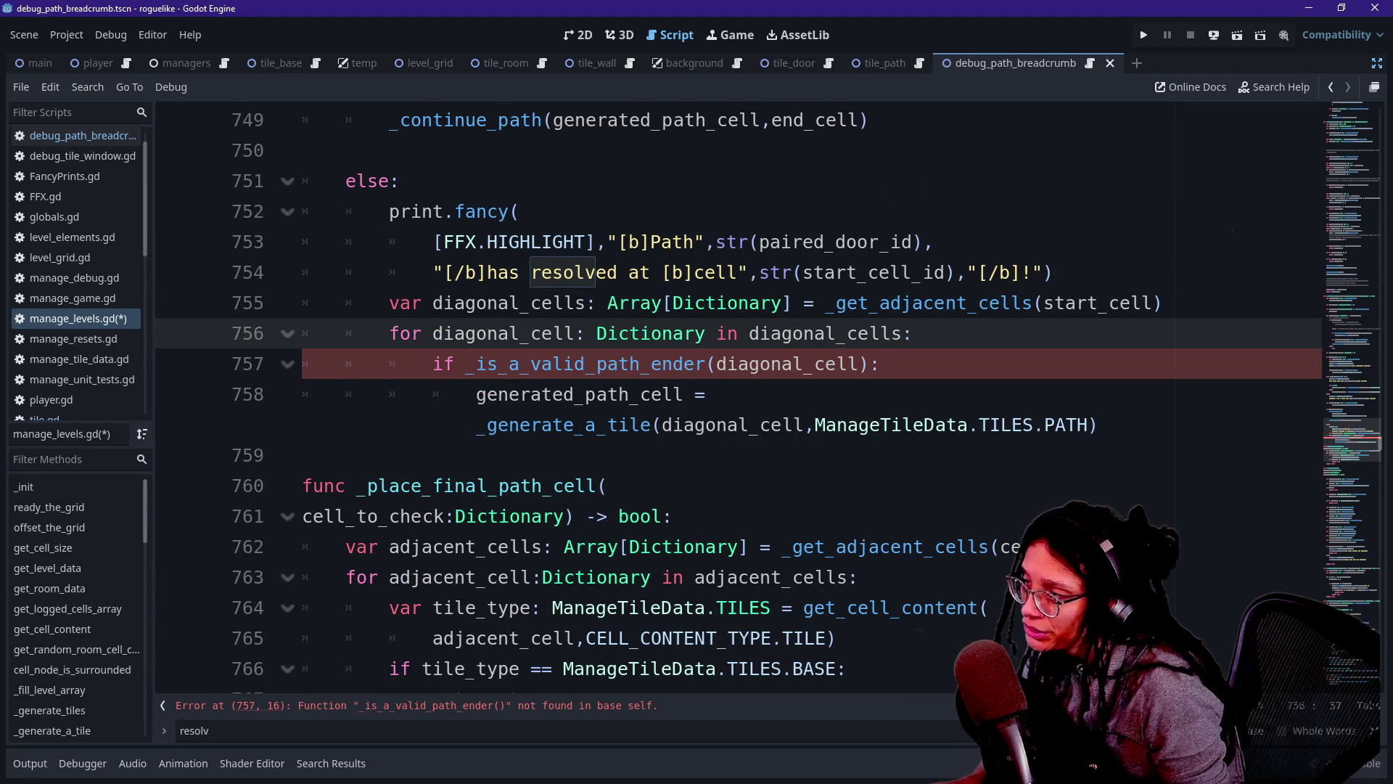
mouse_move(1100, 424)
left_mouse_down()
mouse_move(581, 394)
mouse_move(392, 333)
mouse_move(389, 303)
left_mouse_up()
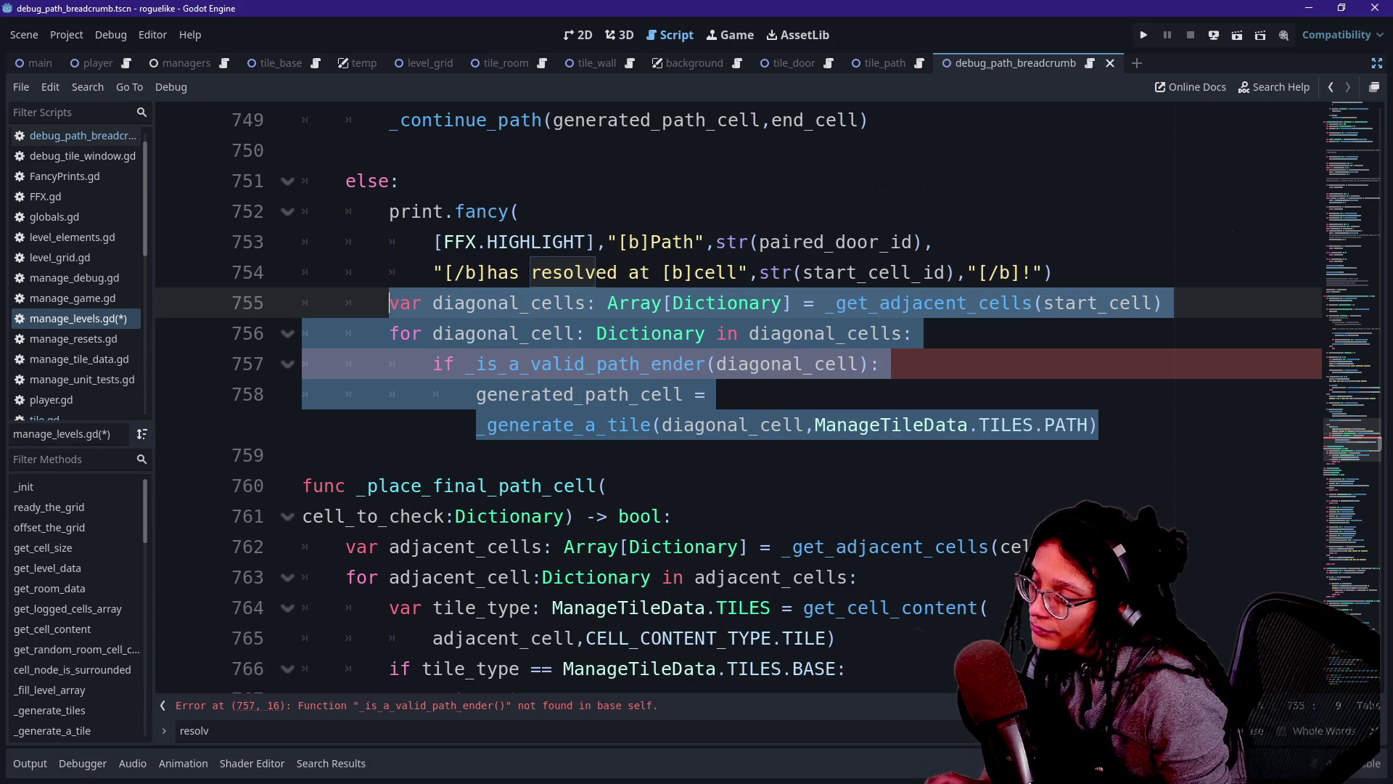
key("BackSpace")
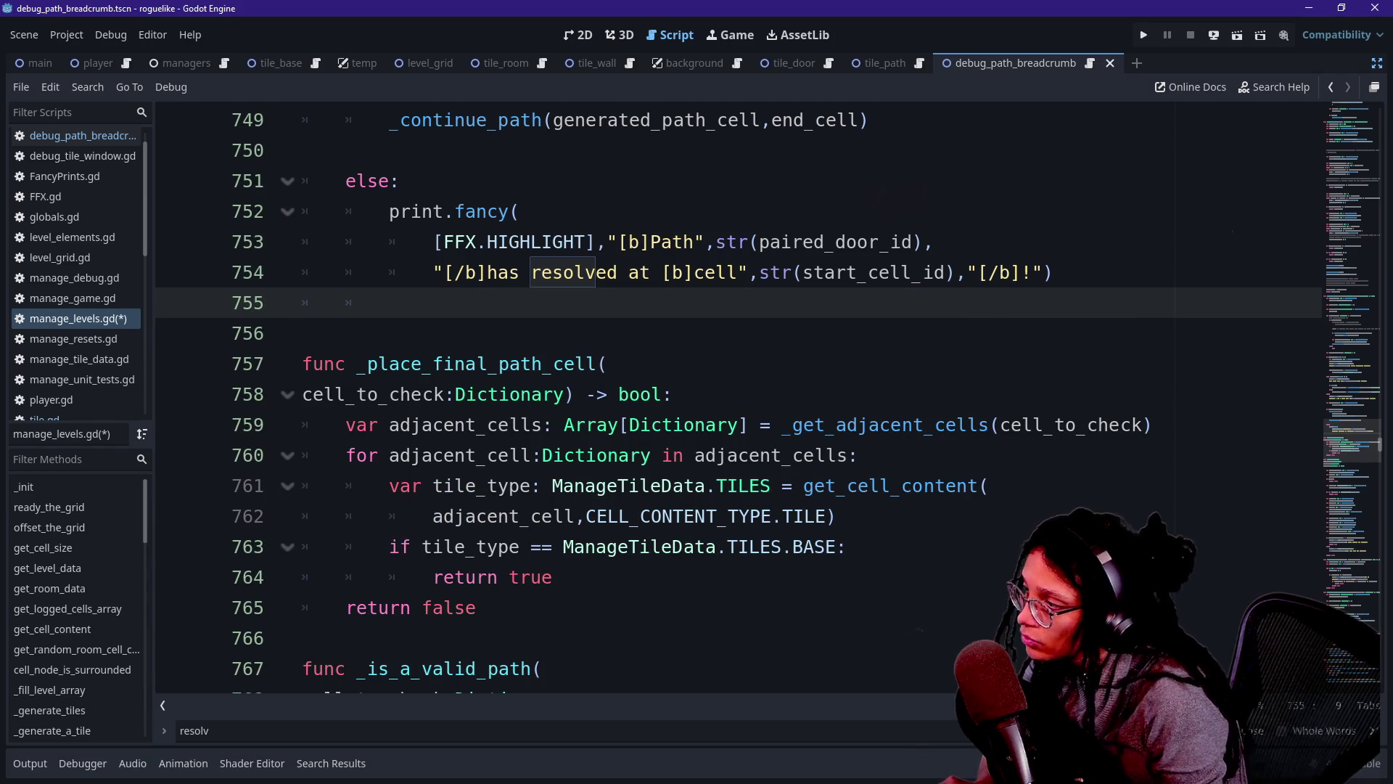
type("_place")
key("Return")
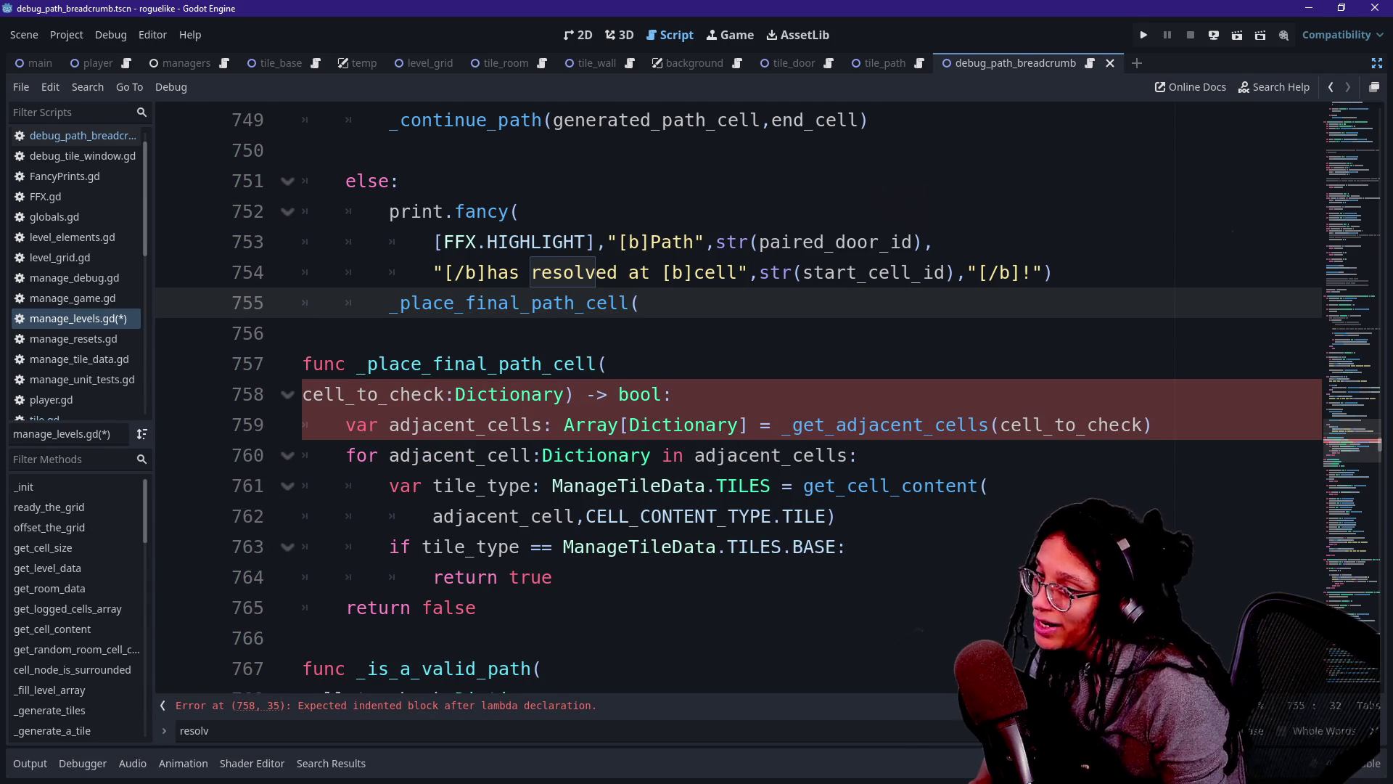
Try adding blank lines around the new call, then undo and redo back to the call line.
left_click(302, 333)
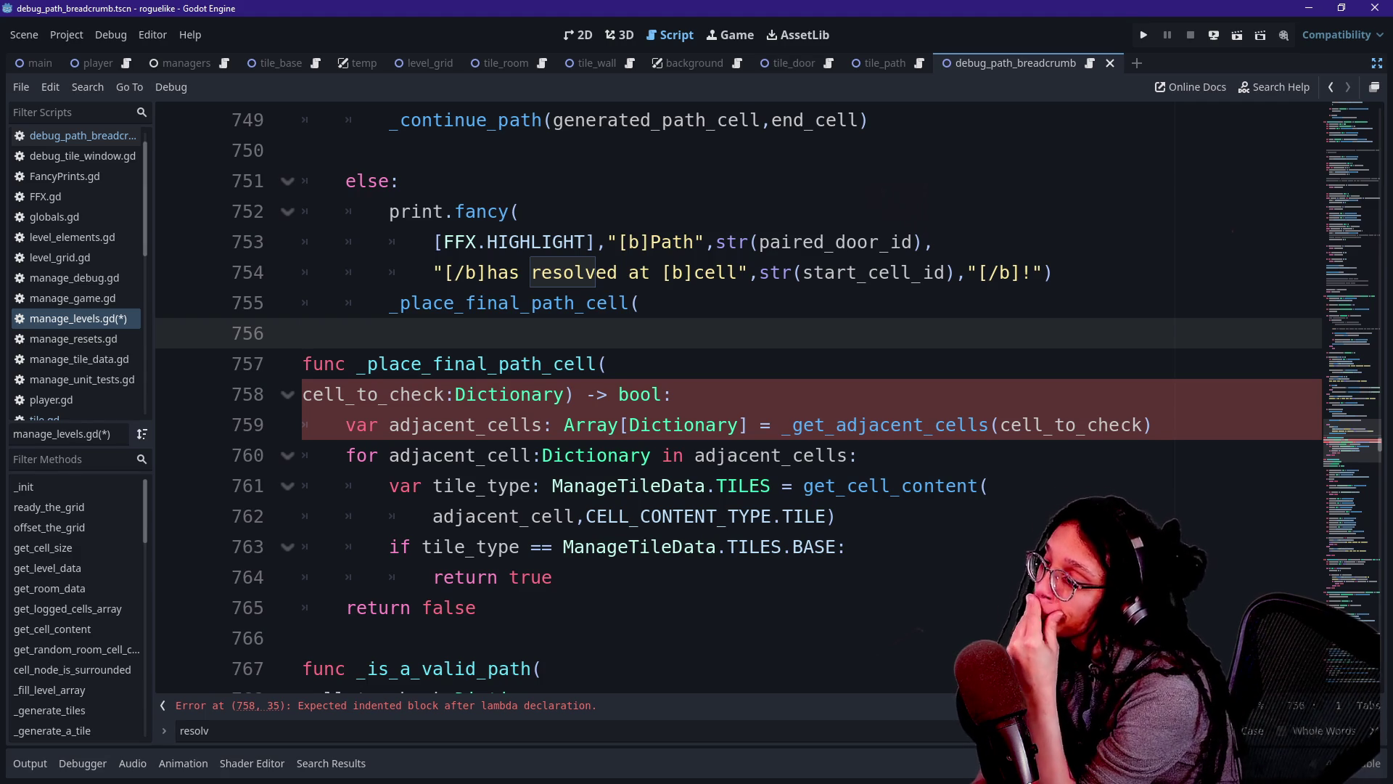
left_click(641, 303)
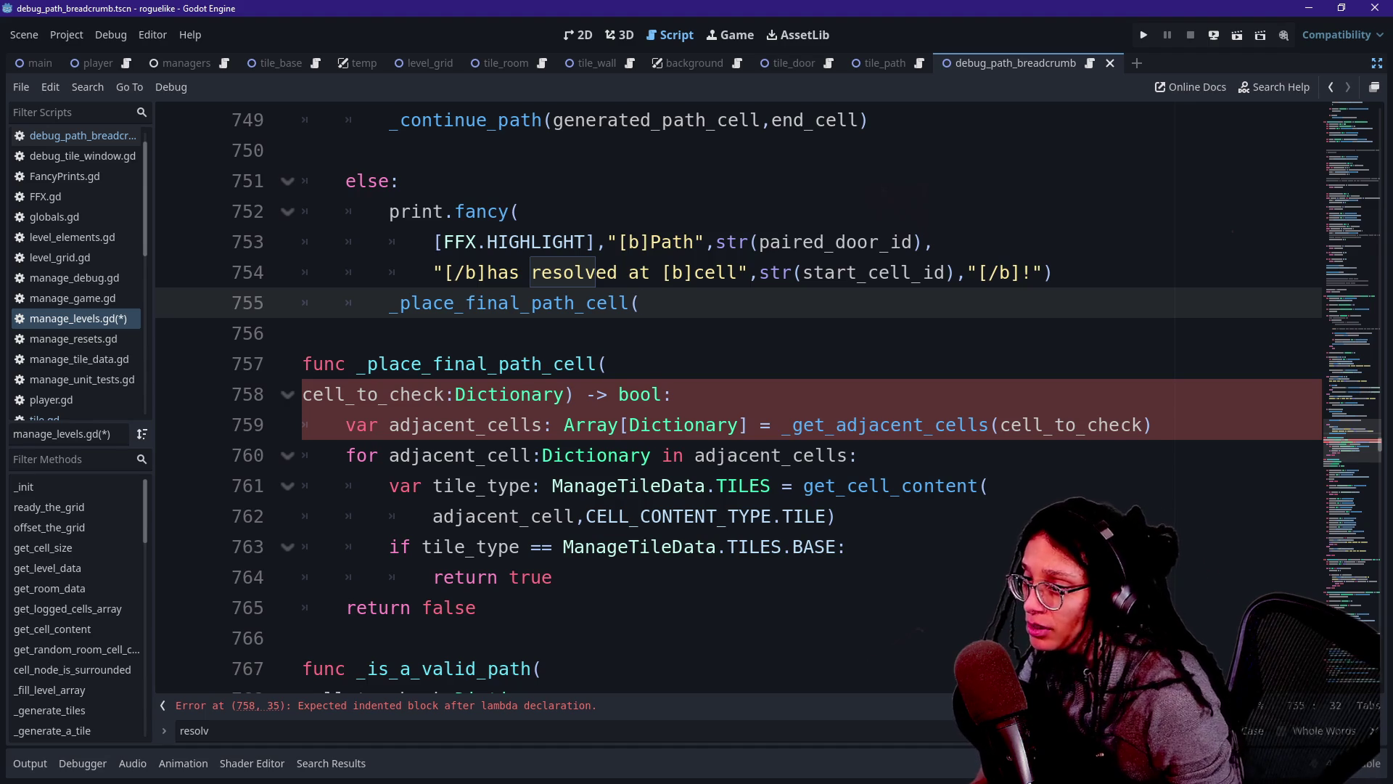
key("ctrl+shift+Return")
key("Down")
left_click(302, 363)
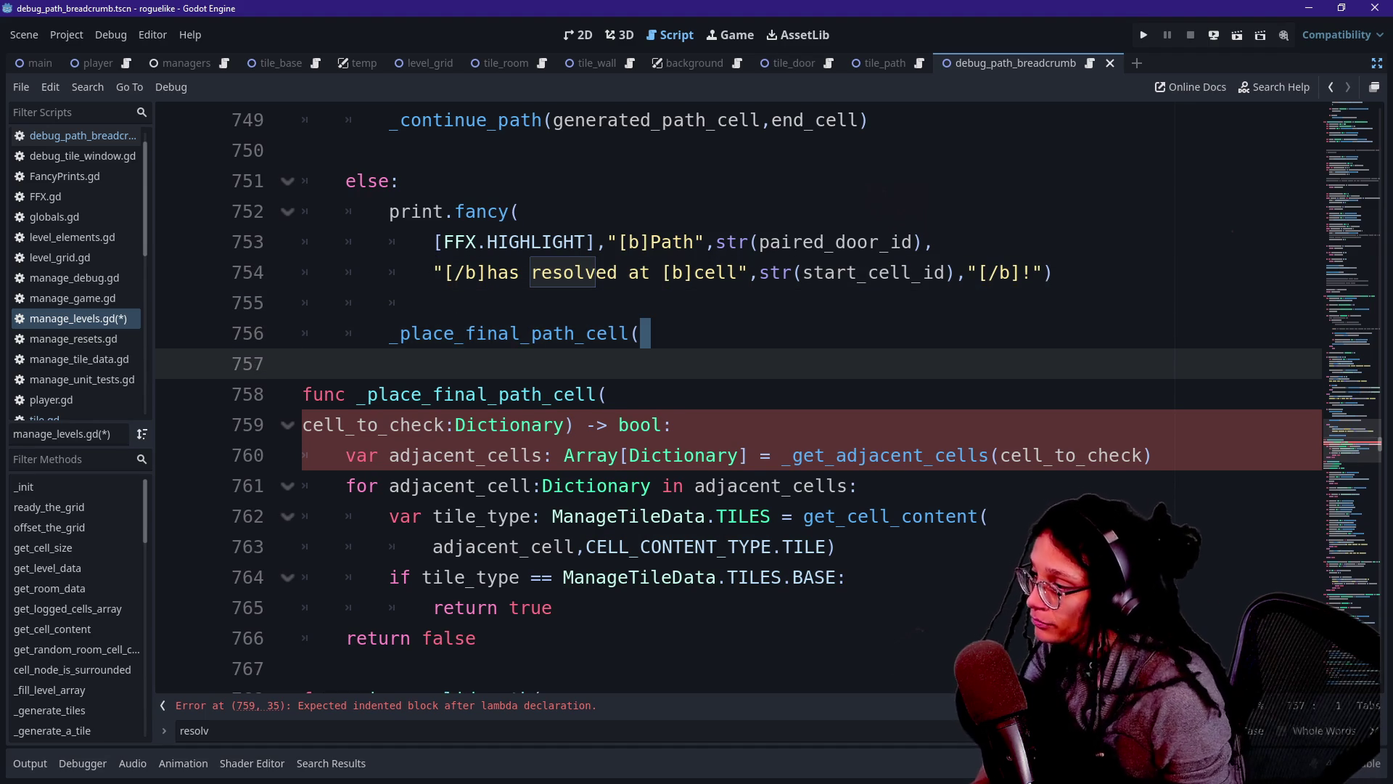
left_click(645, 333)
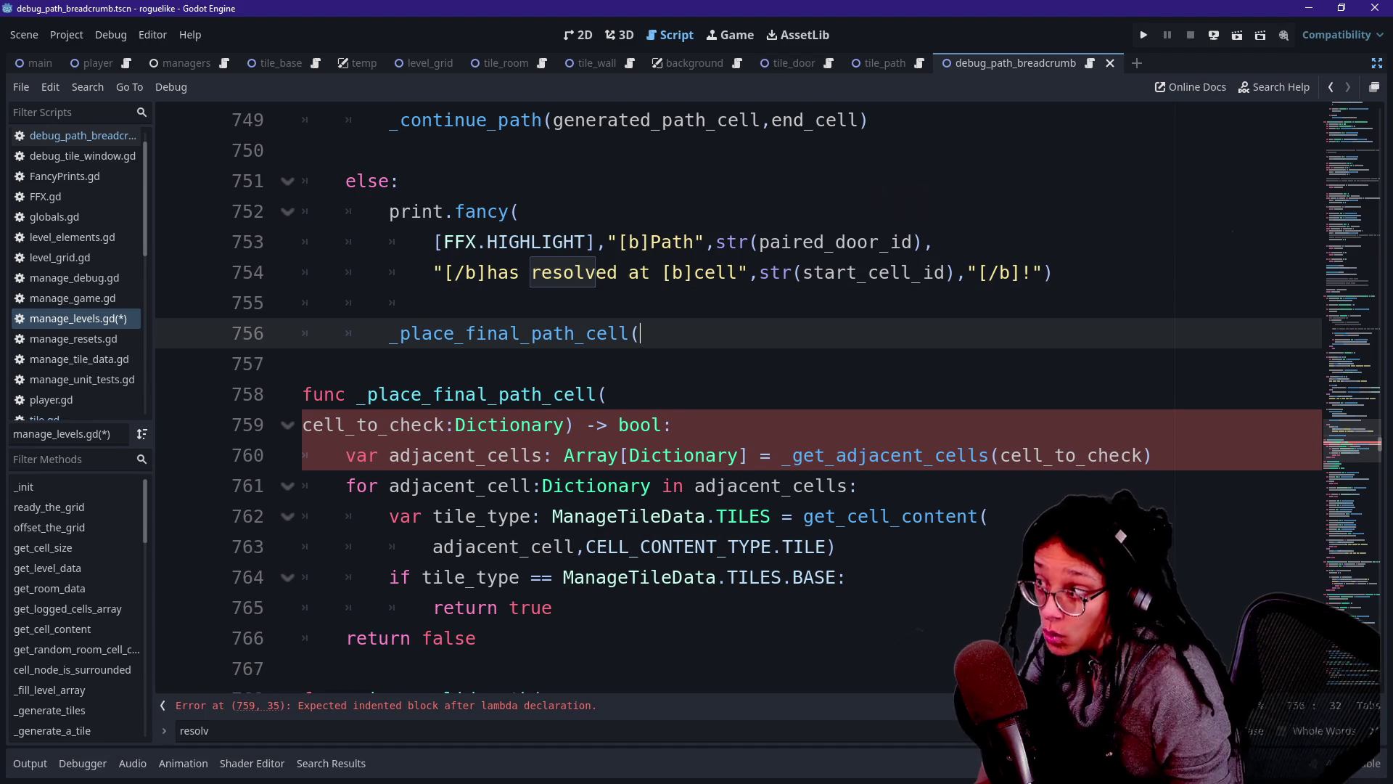
key("ctrl+z")
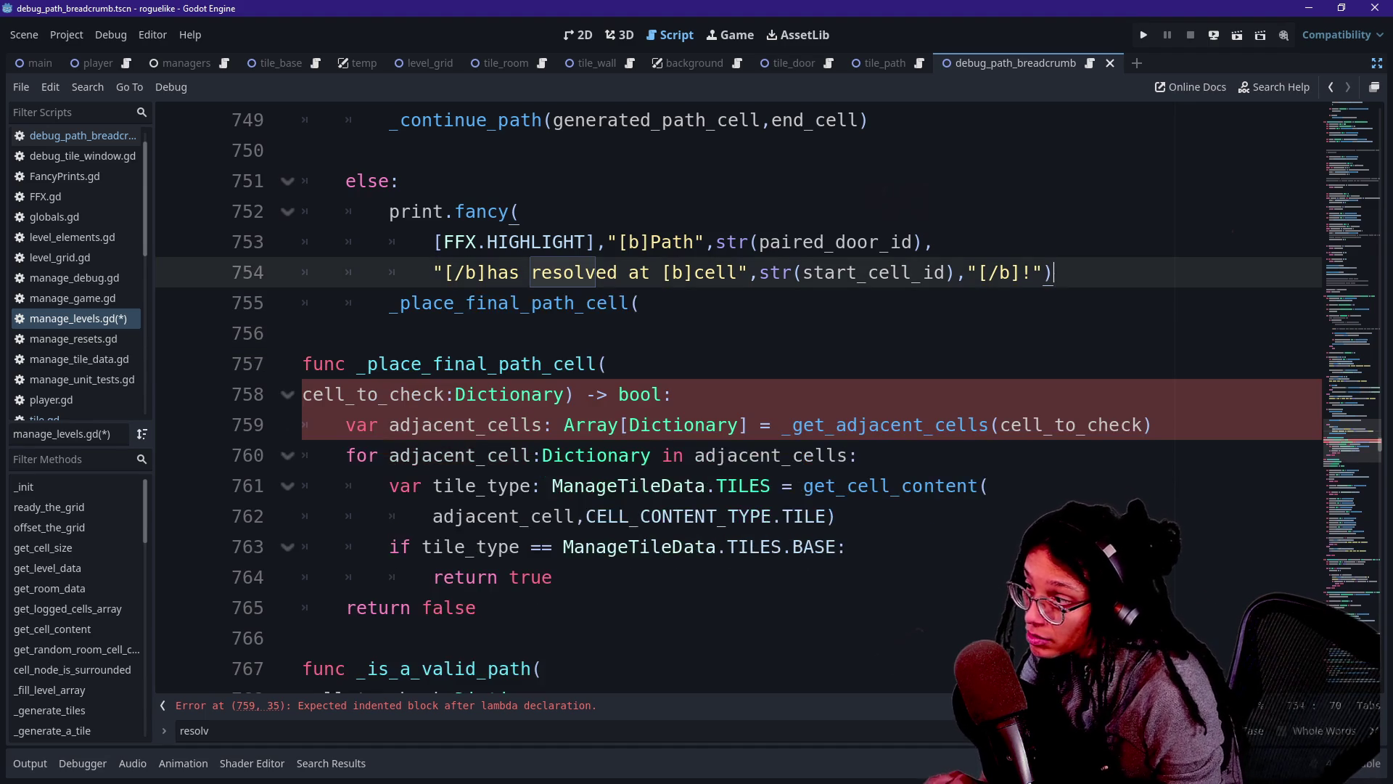
key("ctrl+z")
key("ctrl+y")
key("ctrl+y")
key("ctrl+y")
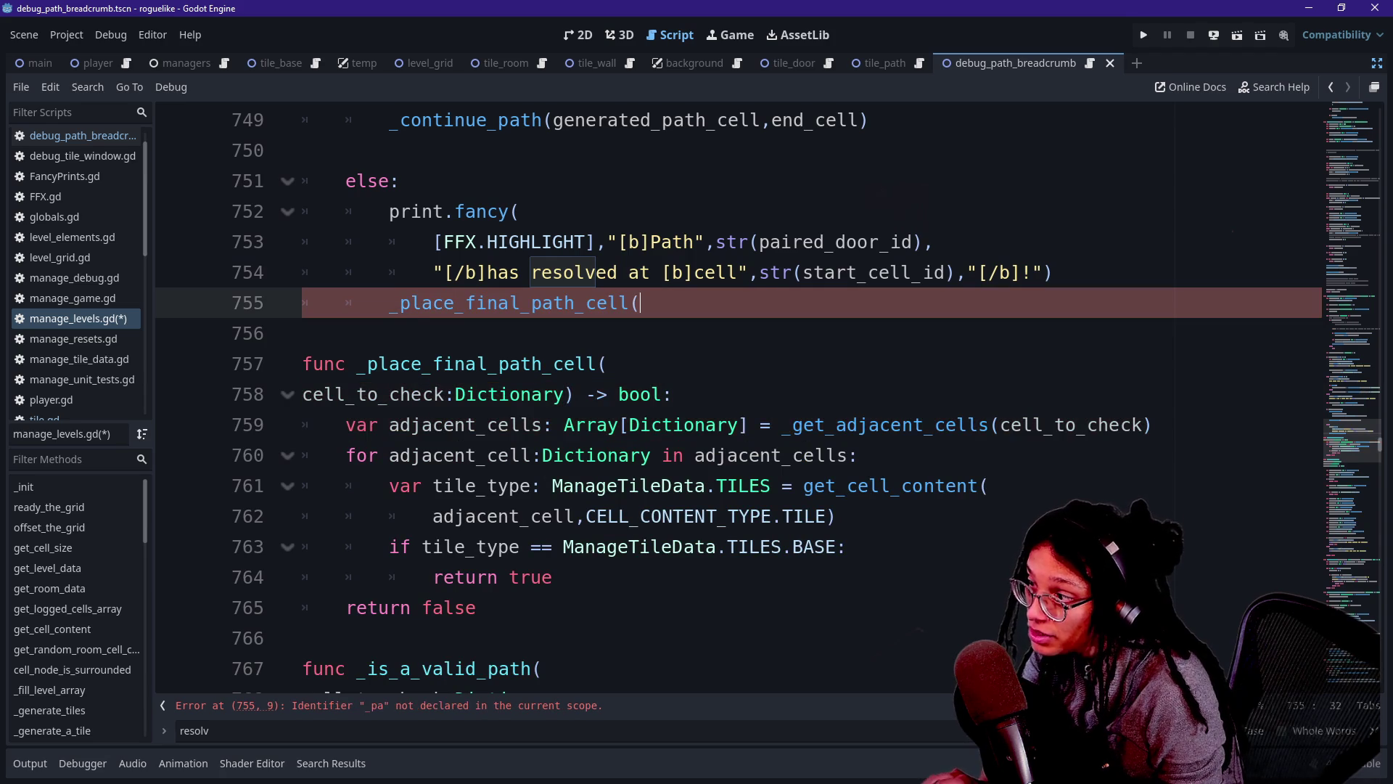
Complete the call as _place_final_path_cell(start_cell) and add an indented blank line above it.
type("start_cell)")
key("Up")
key("End")
key("Return")
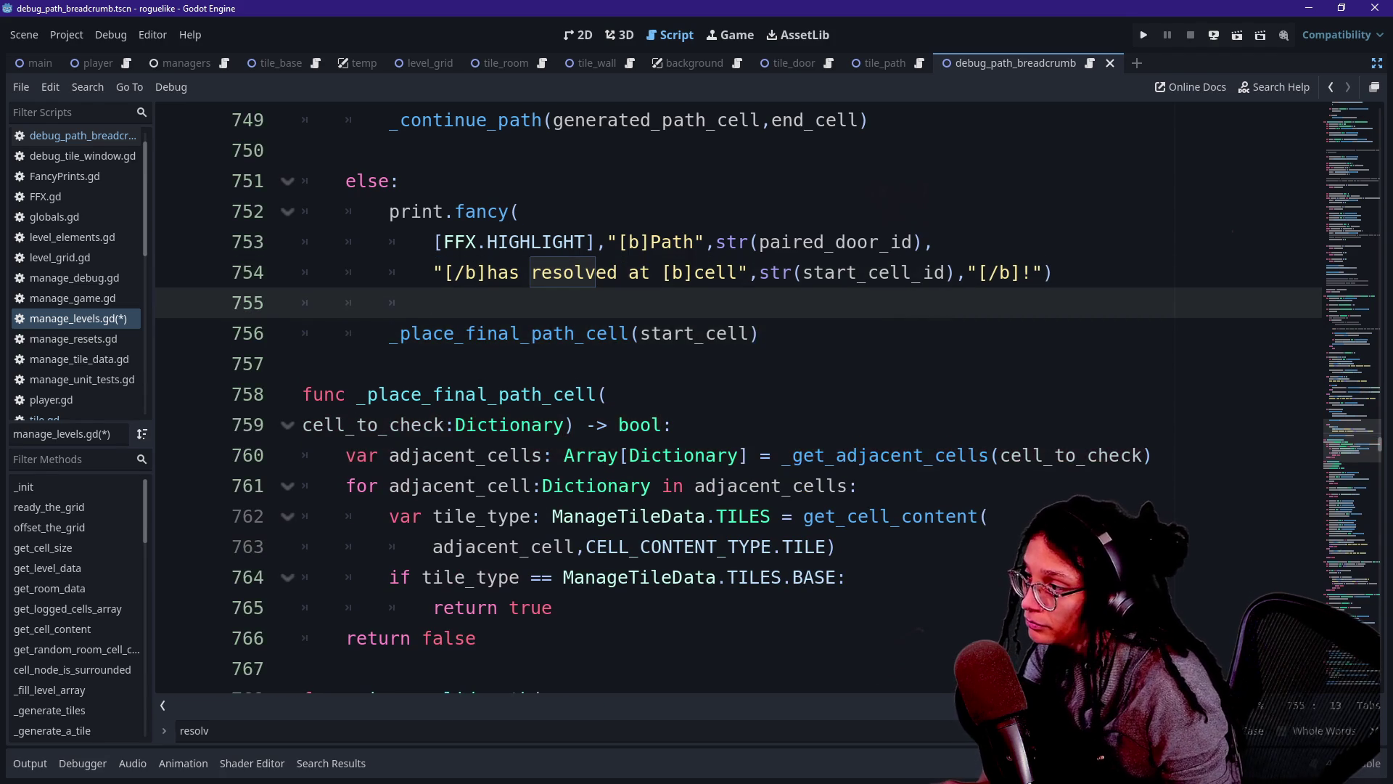
Paste the diagonal_cells loop into _place_final_path_cell and unindent it one level.
left_click(672, 424)
key("Return")
key("ctrl+v")
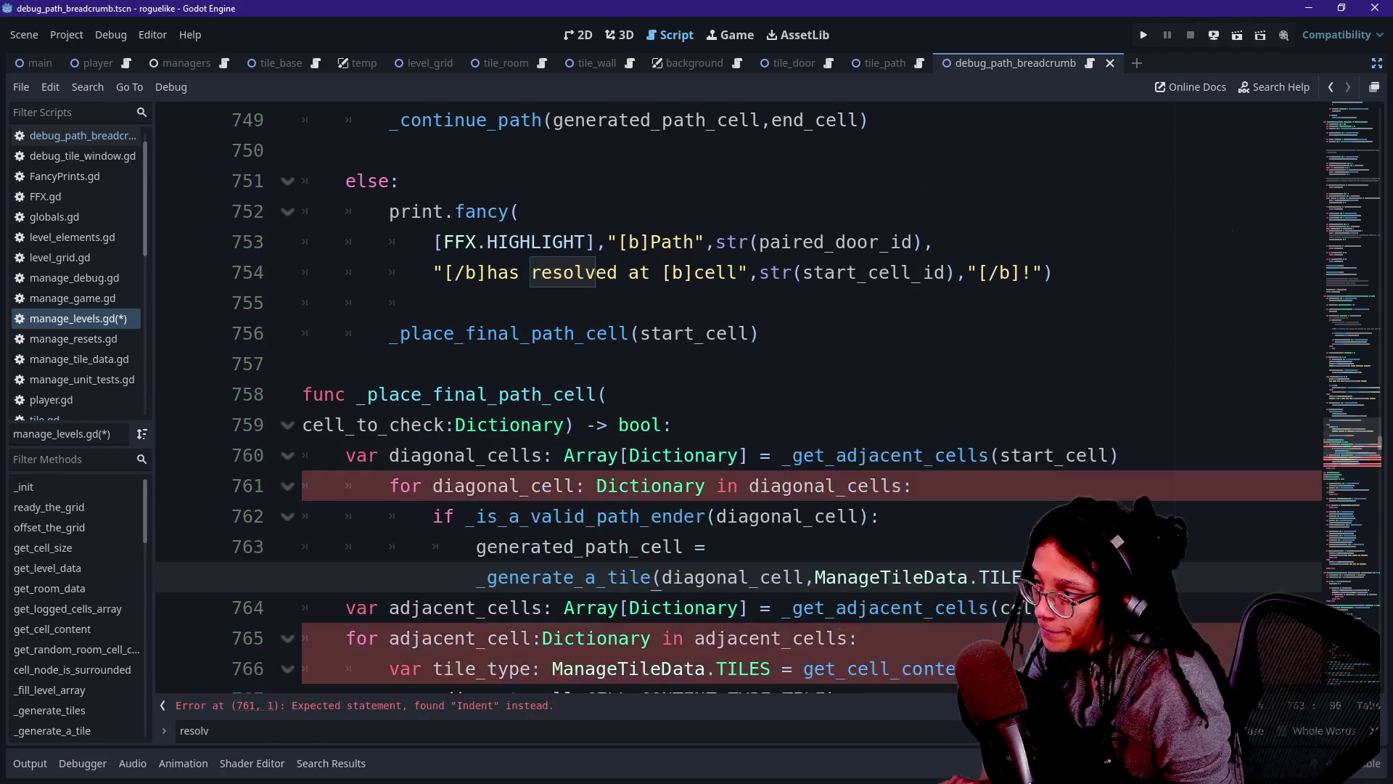
scroll(725, 399, "down", 2)
left_click(751, 394)
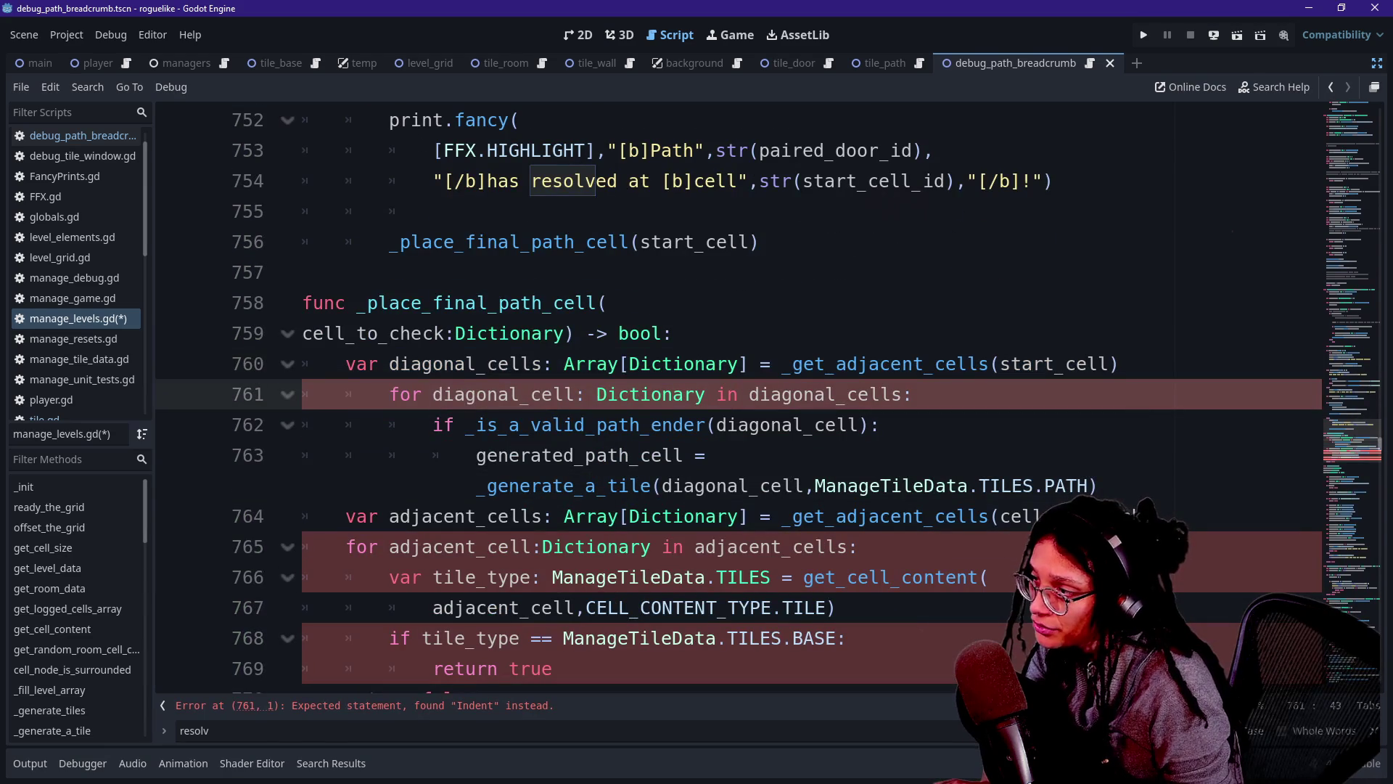
key("Home")
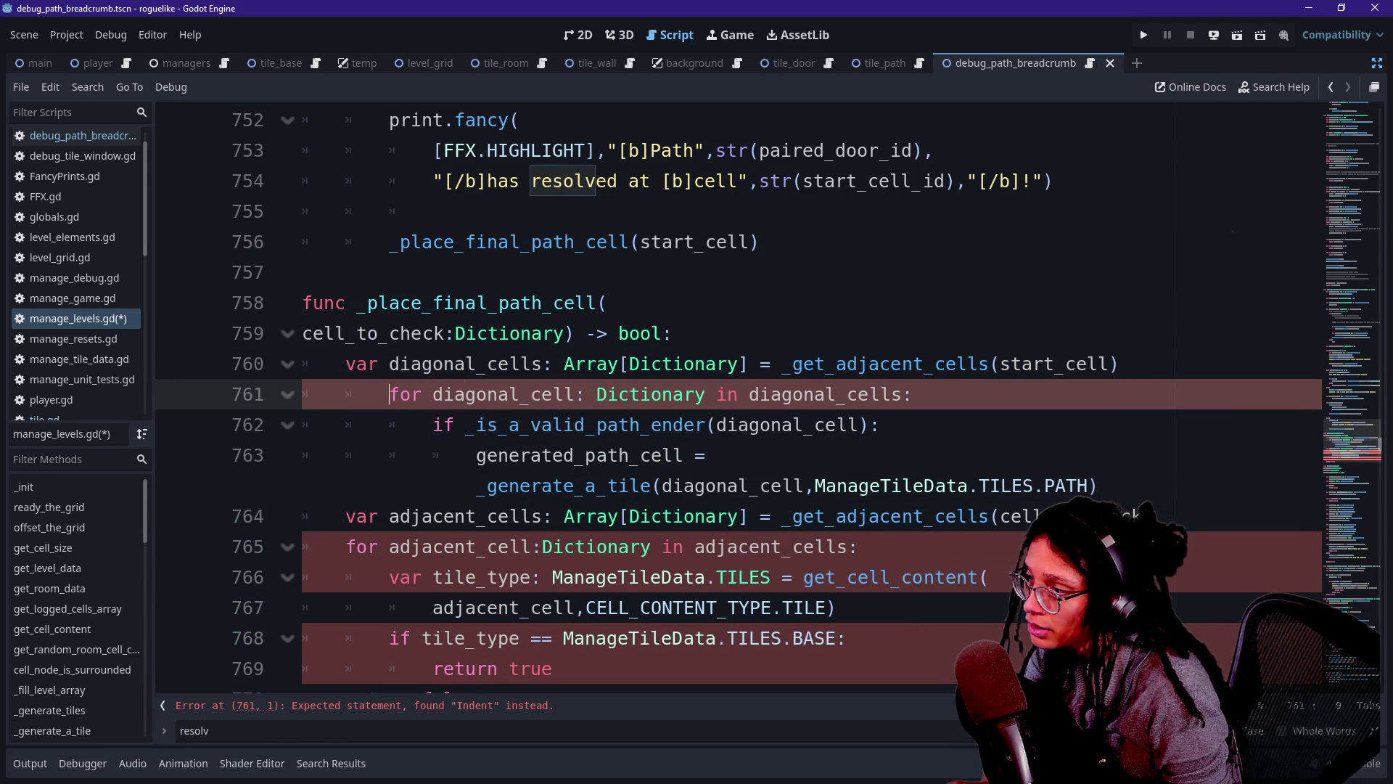
key("shift+Down")
key("shift+Down")
key("shift+Tab")
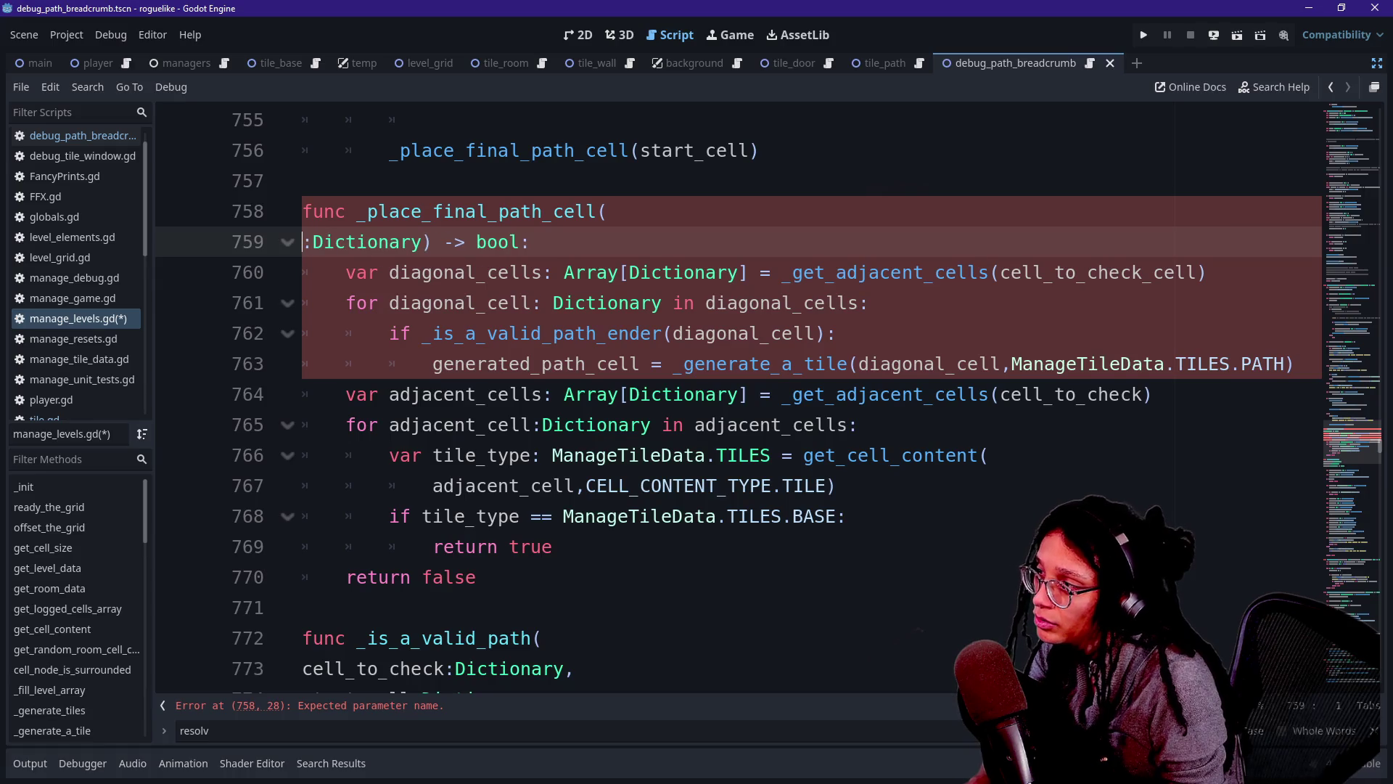
Rename the function parameter to start_cell and clear the old diagonal_cells call argument.
type("pth")
key("BackSpace")
key("BackSpace")
key("BackSpace")
type("start_cell")
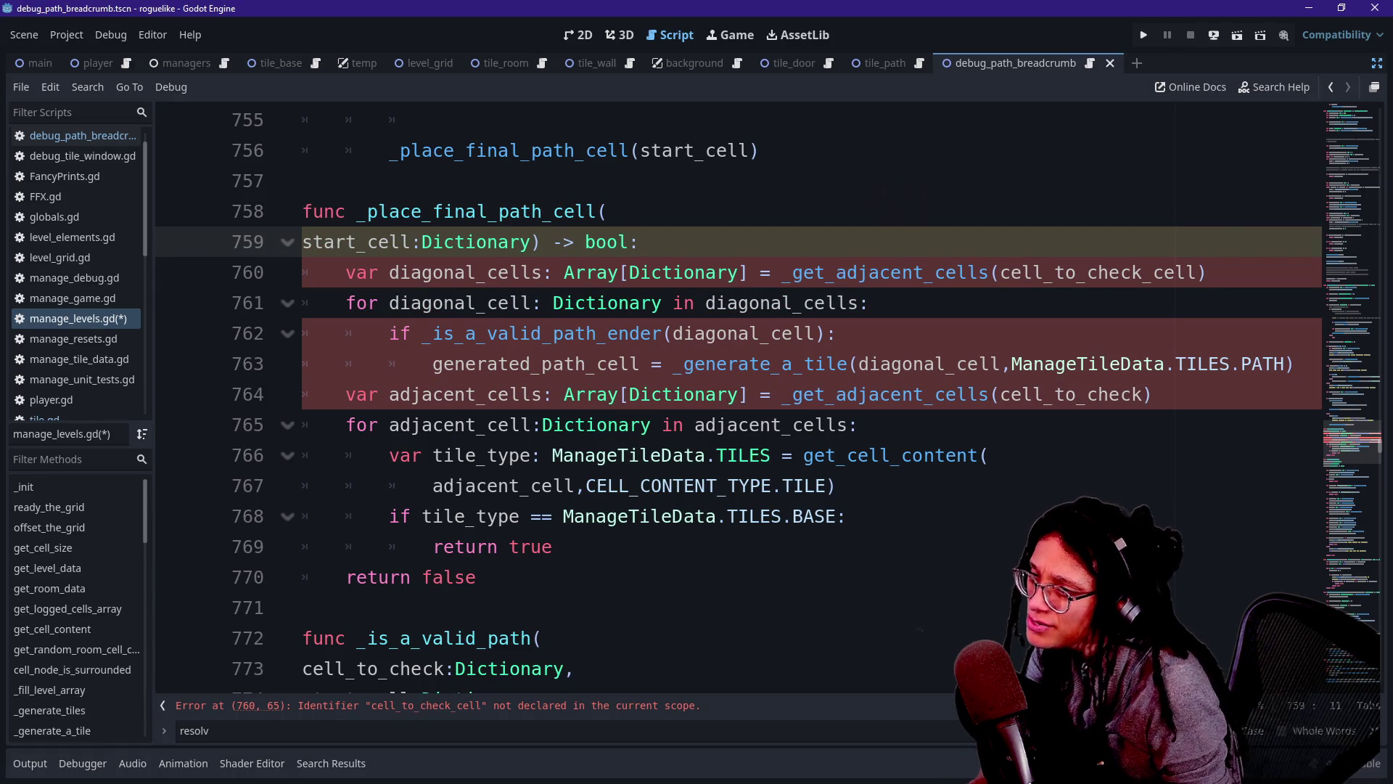
left_click_drag(1000, 272, 1186, 272)
key("Delete")
key("Delete")
type("start_cell")
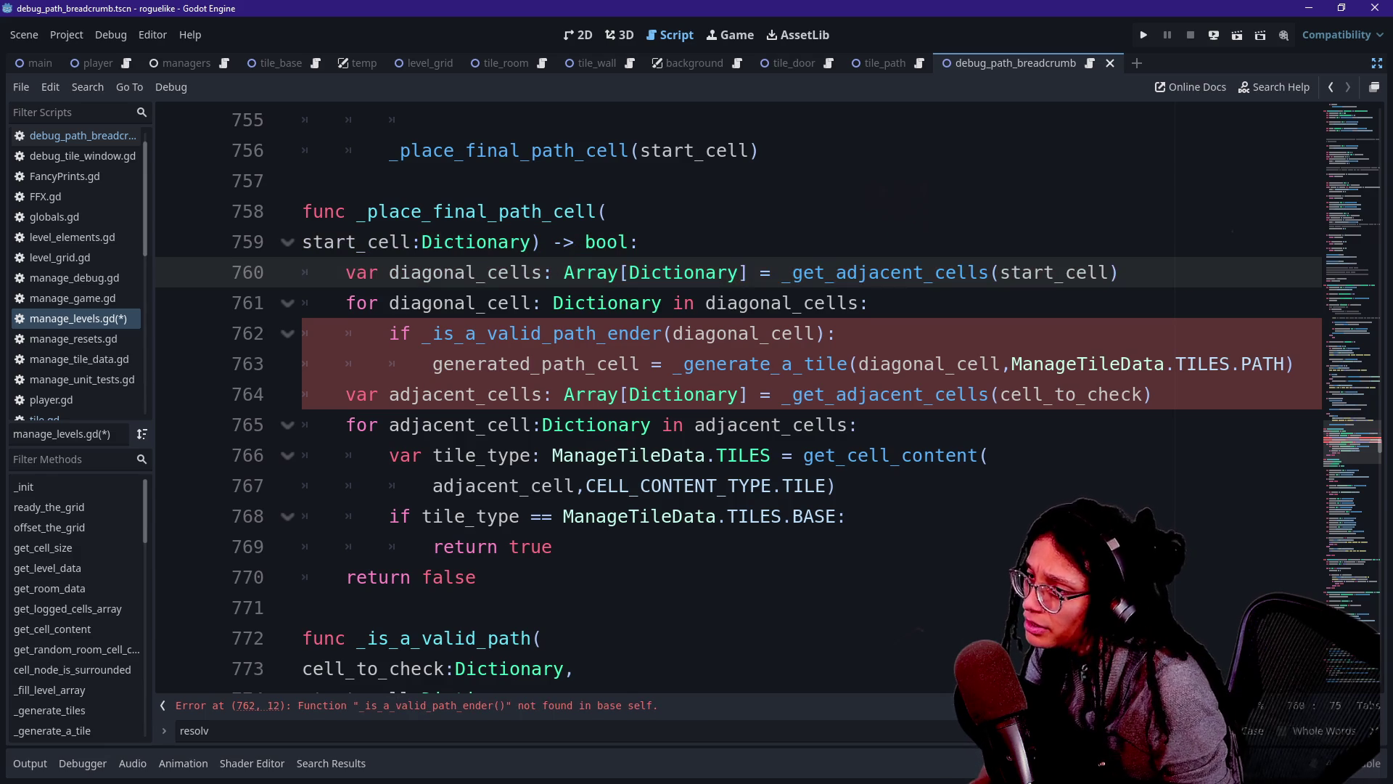
left_click(410, 302)
left_click(1055, 273)
left_click_drag(1066, 272, 823, 272)
left_click(1055, 272)
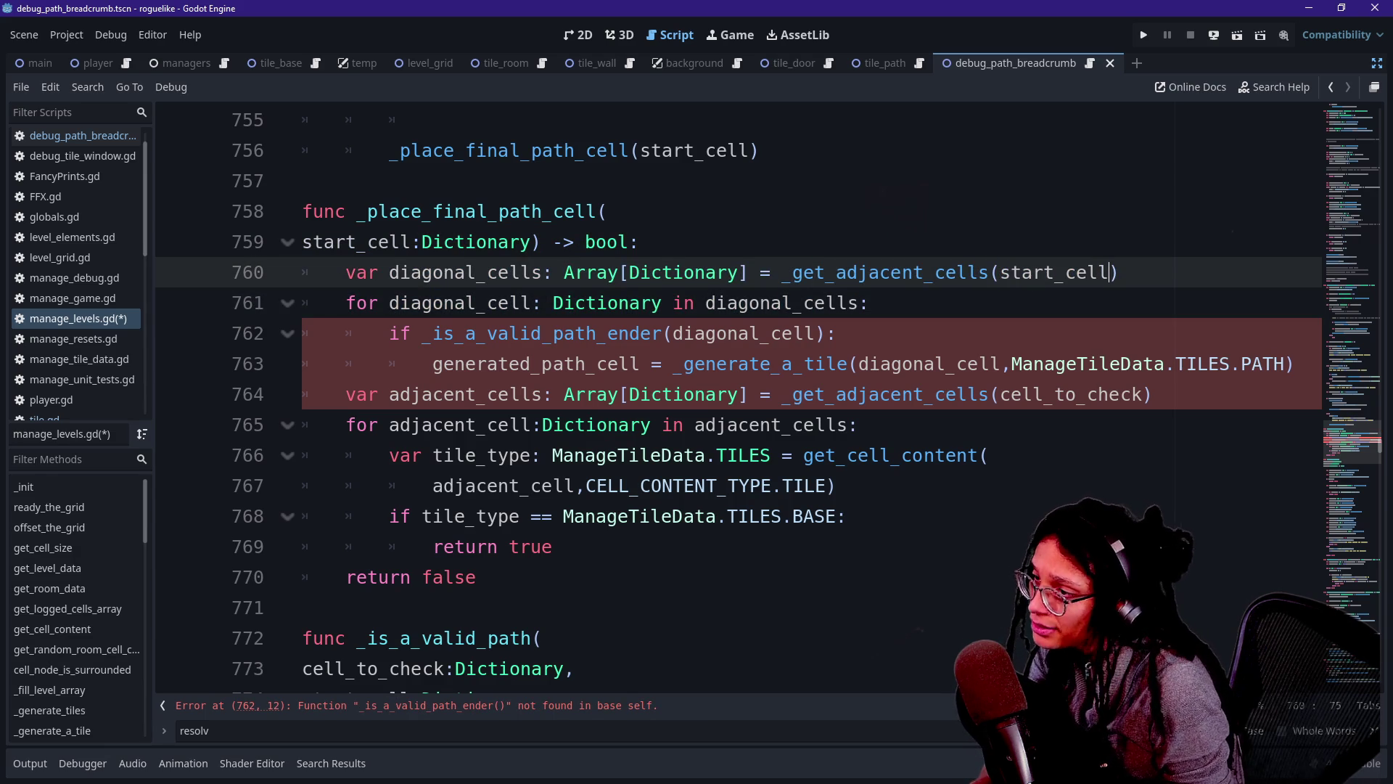
Make diagonal_cells come from _get_diagonal_cells(start_cell).
left_click_drag(684, 303, 618, 303)
left_click(684, 303)
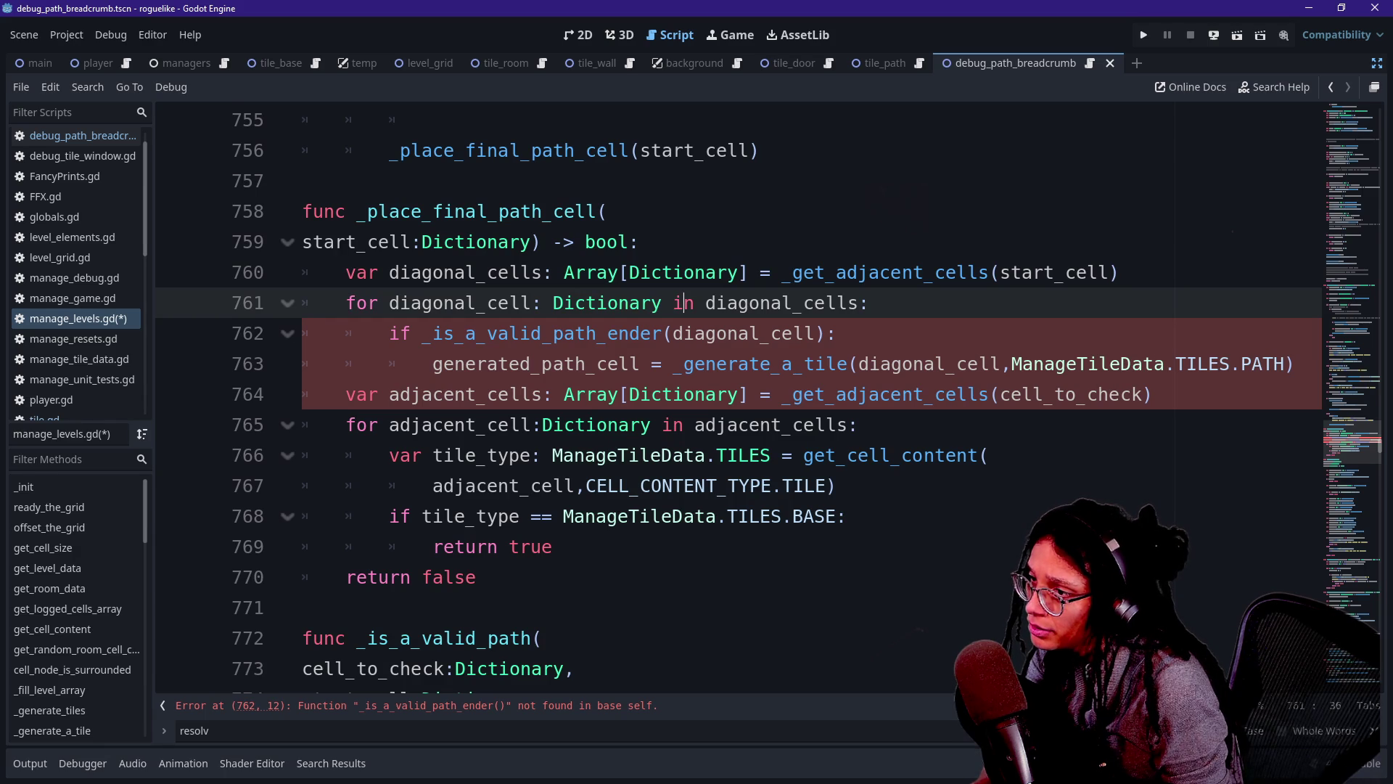
left_click_drag(847, 272, 947, 272)
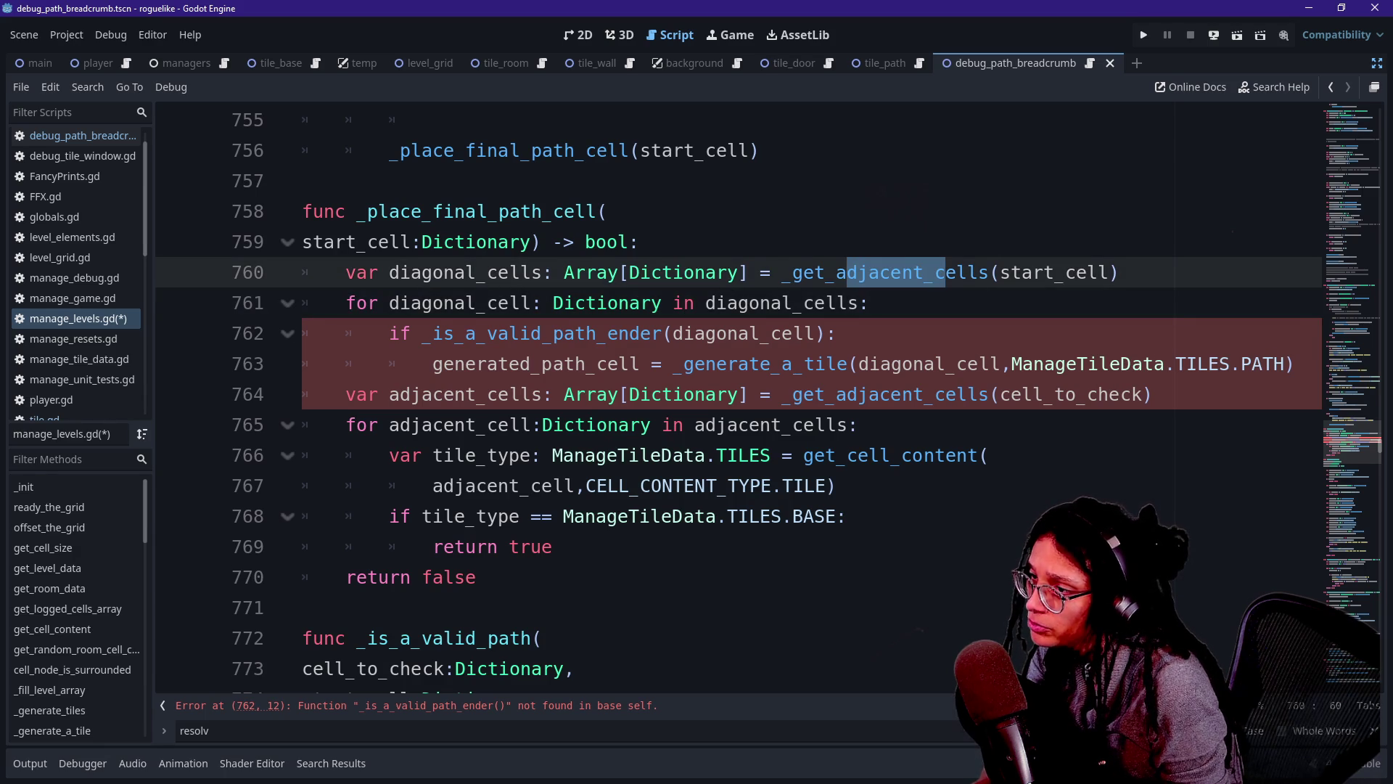
type("di")
type("iagonal_")
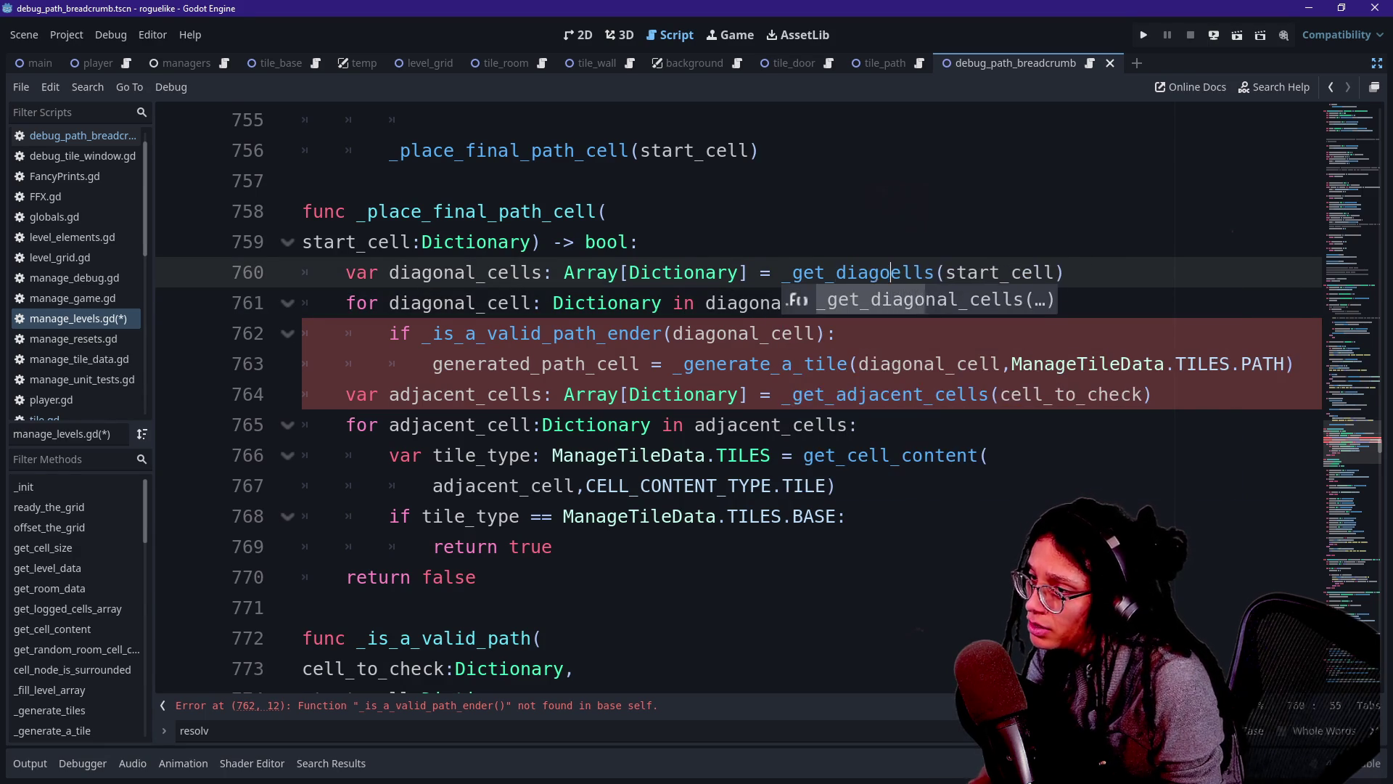
type("cells:")
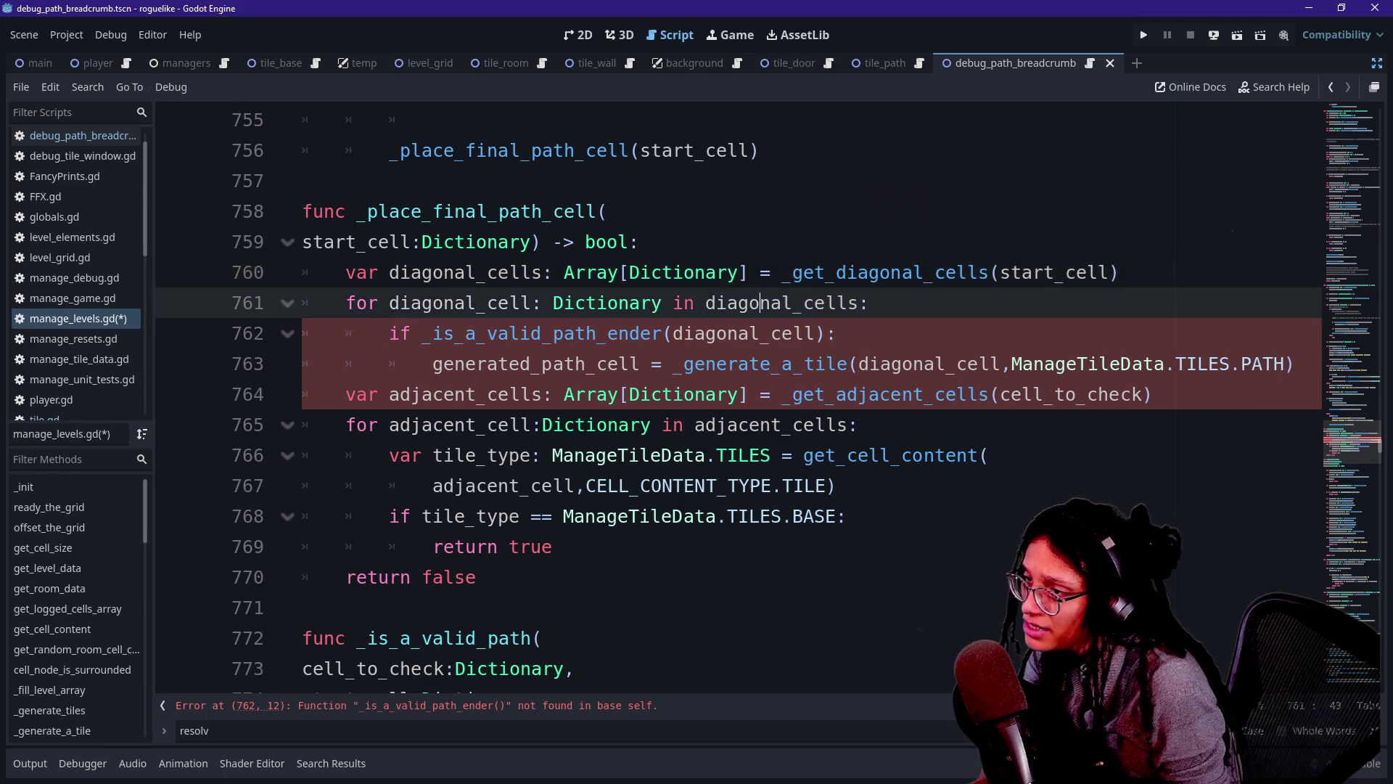
left_click(630, 303)
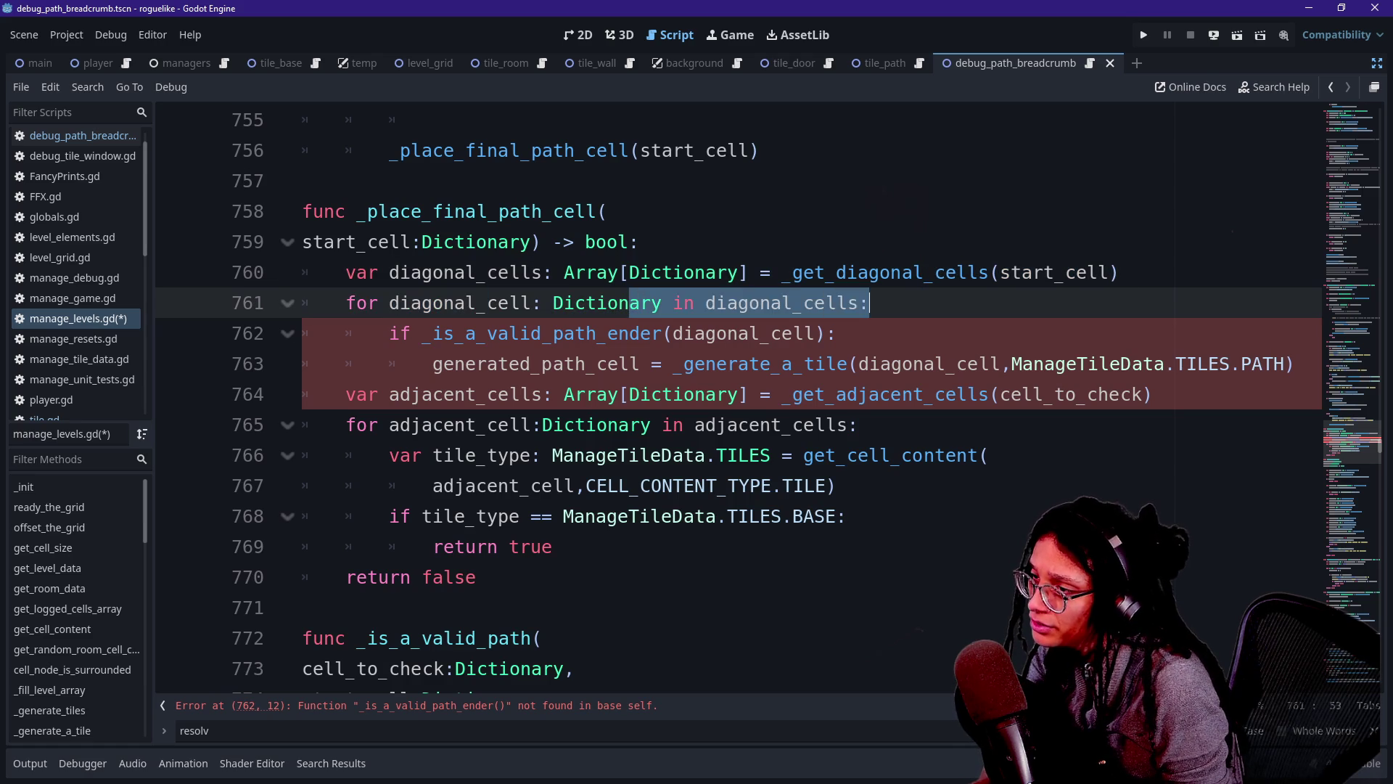
Delete the path-ender if statement from the loop.
left_click(564, 333)
left_click(717, 333)
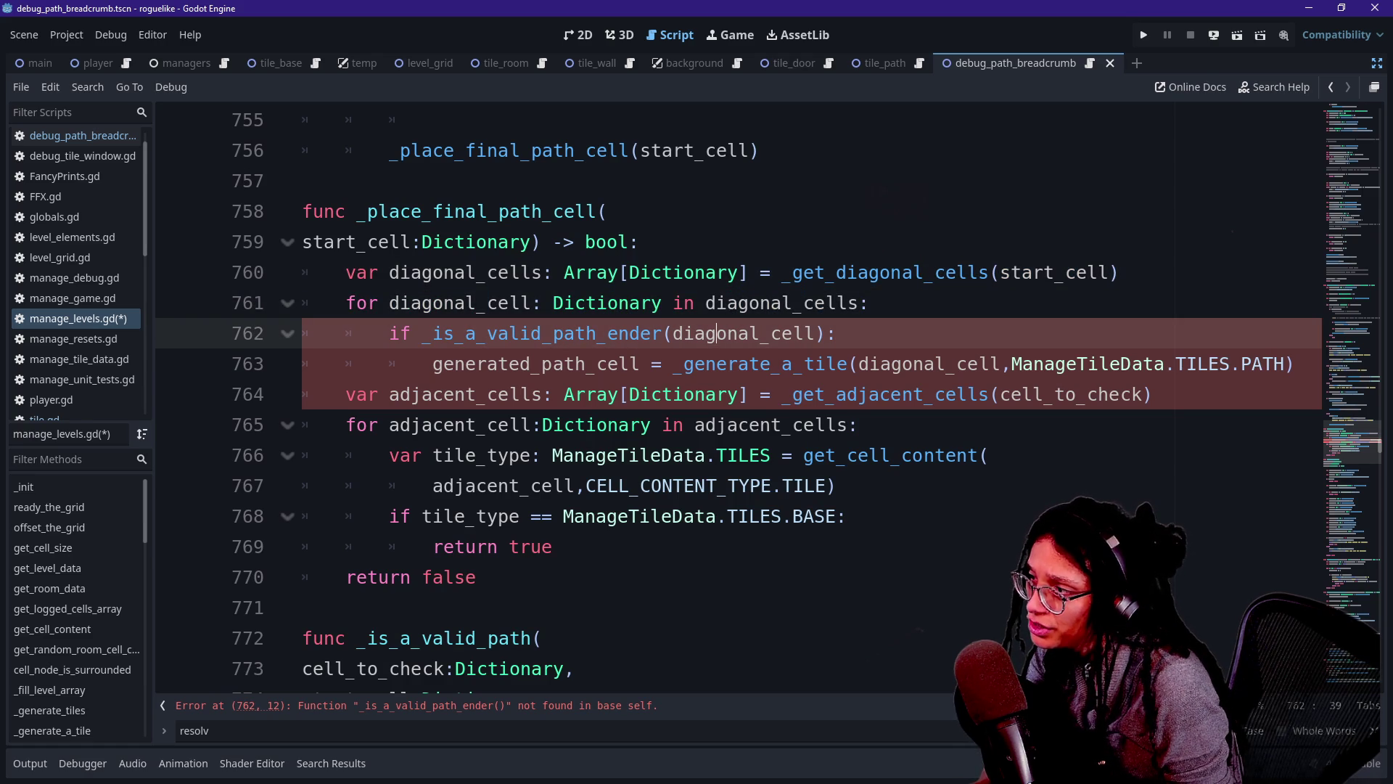
mouse_move(390, 333)
left_mouse_down()
mouse_move(594, 303)
mouse_move(839, 333)
left_mouse_up()
key("BackSpace")
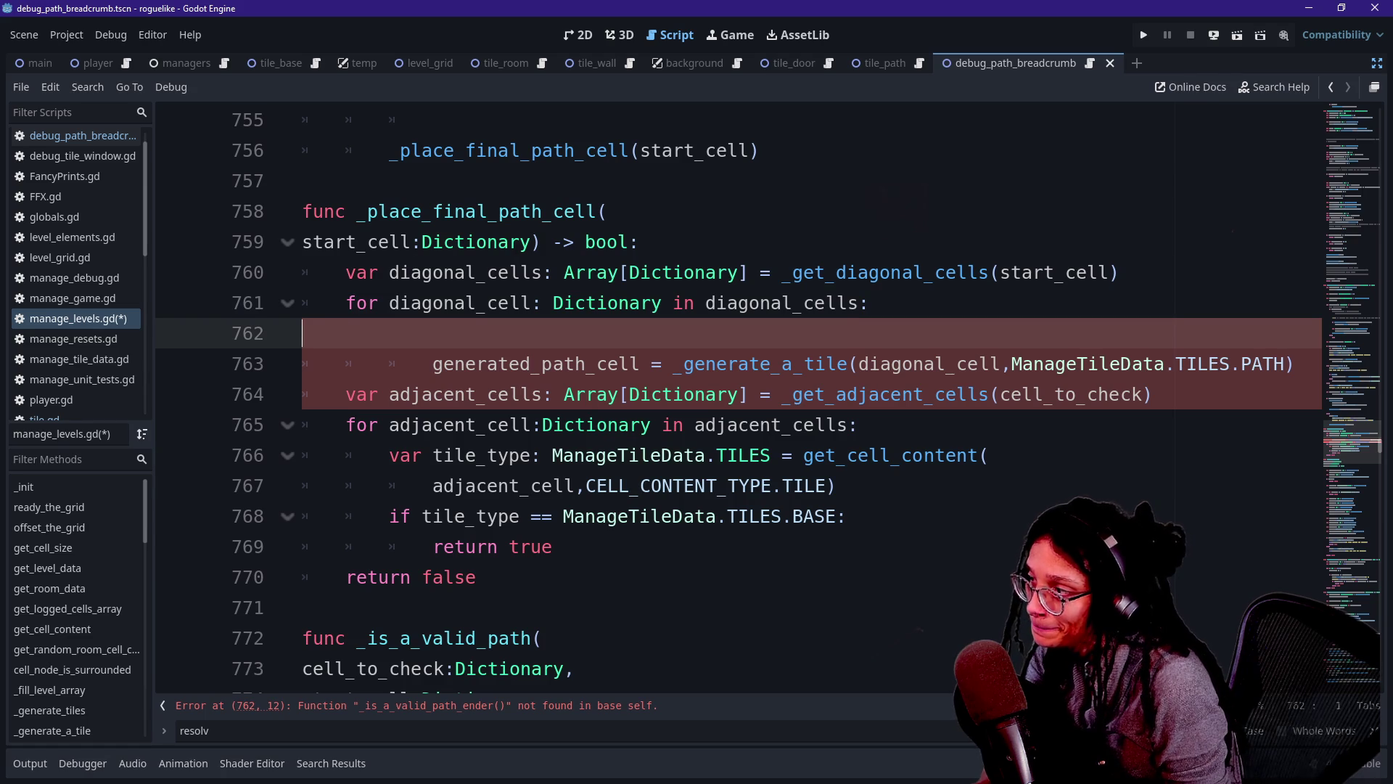
Remove the emptied line, then delete the diagonal loop header and tile-generation lines.
key("BackSpace")
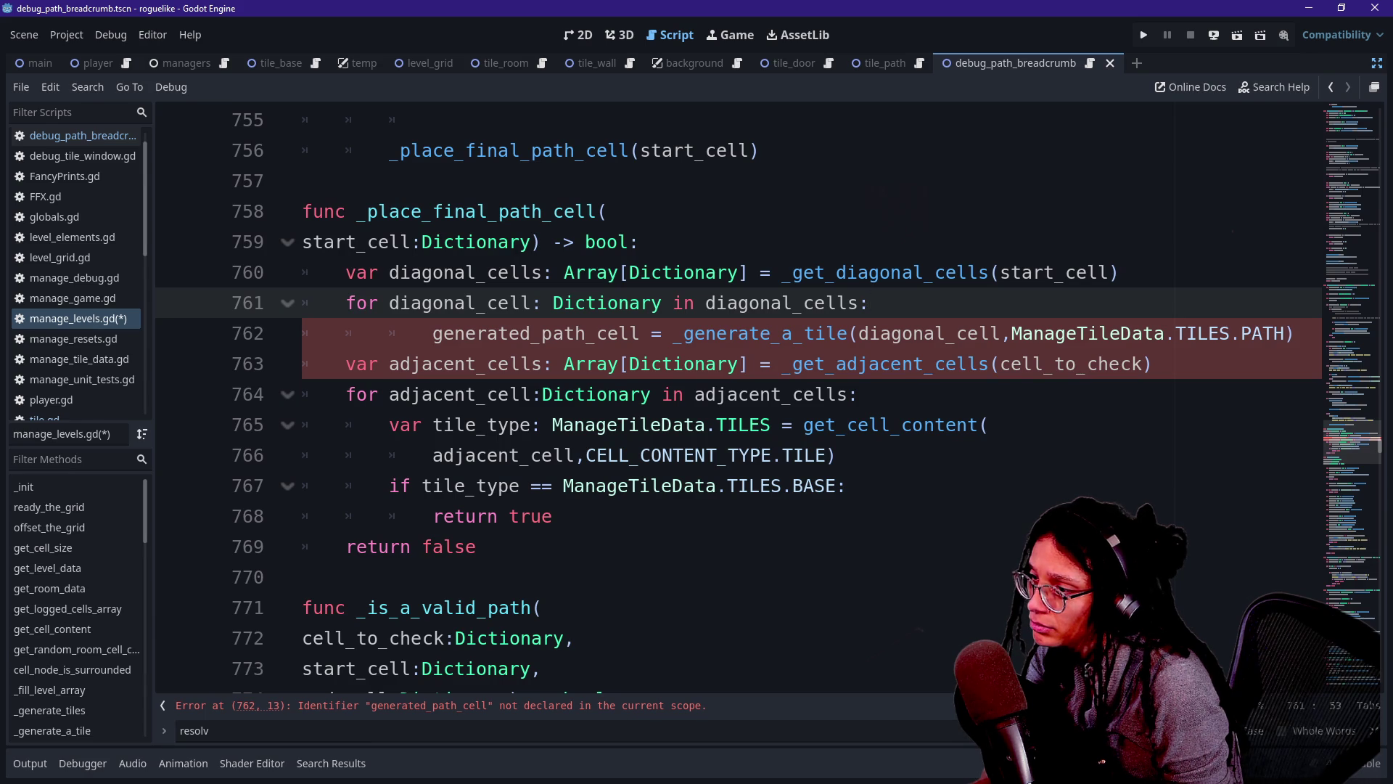
key("Down")
key("Home")
key("shift+Down")
key("shift+Up")
key("BackSpace")
key("Up")
key("End")
key("shift+Up")
key("shift+End")
key("BackSpace")
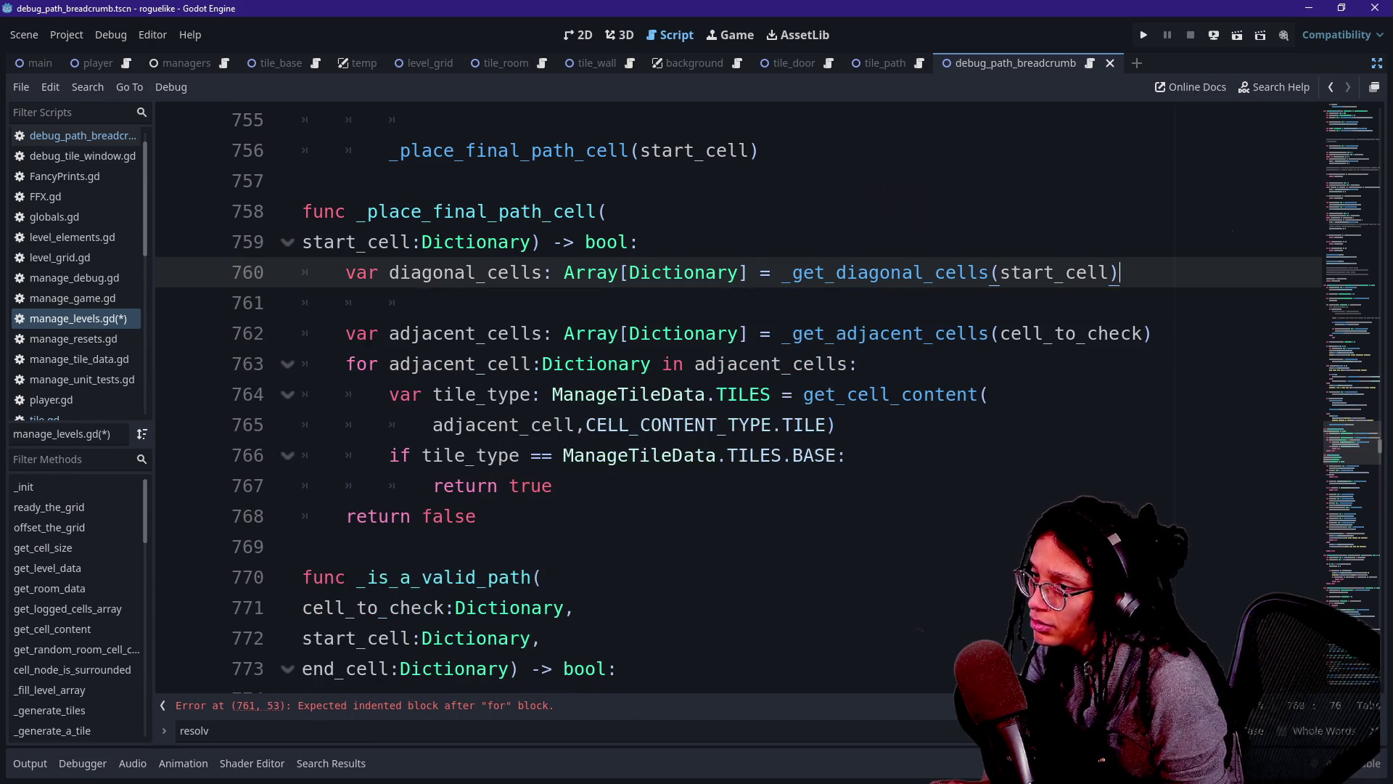
key("ctrl+z")
key("ctrl+z")
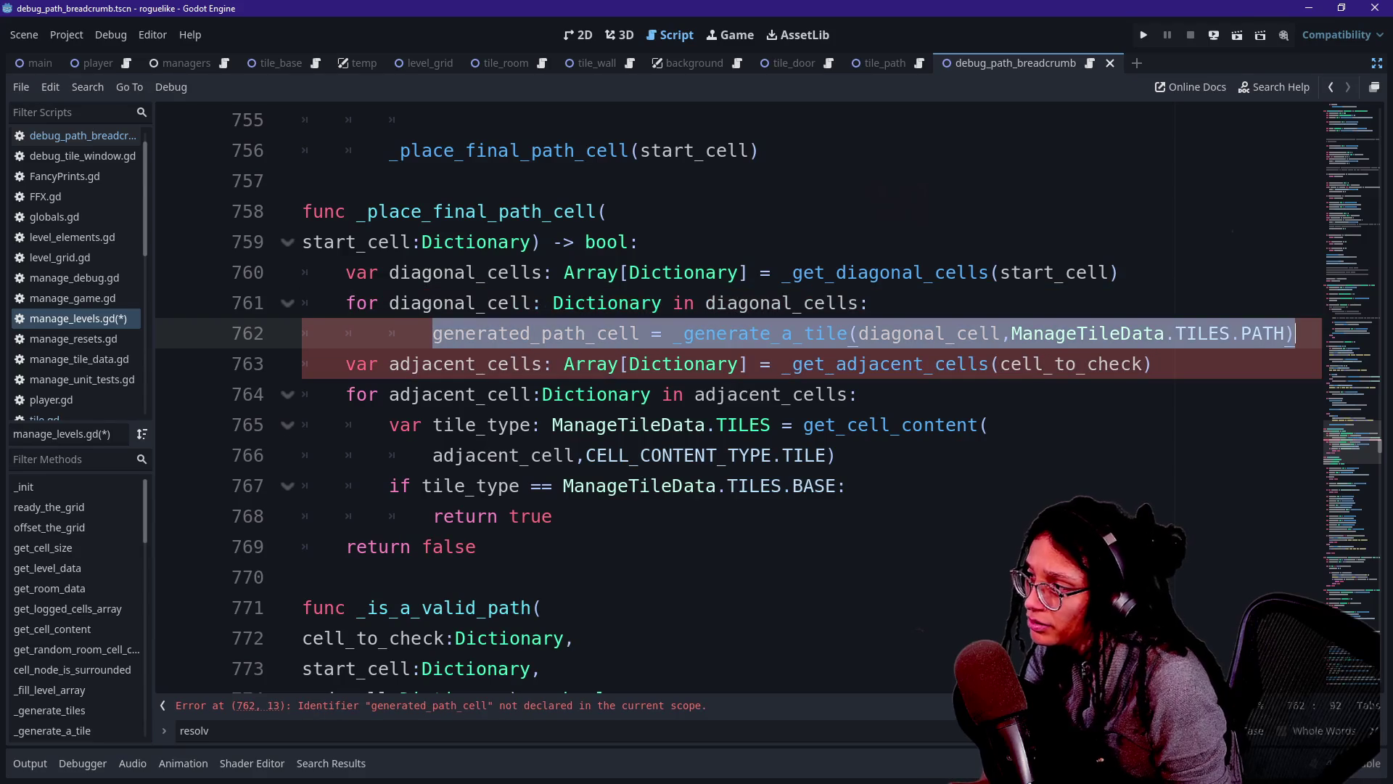
key("shift+Up")
key("BackSpace")
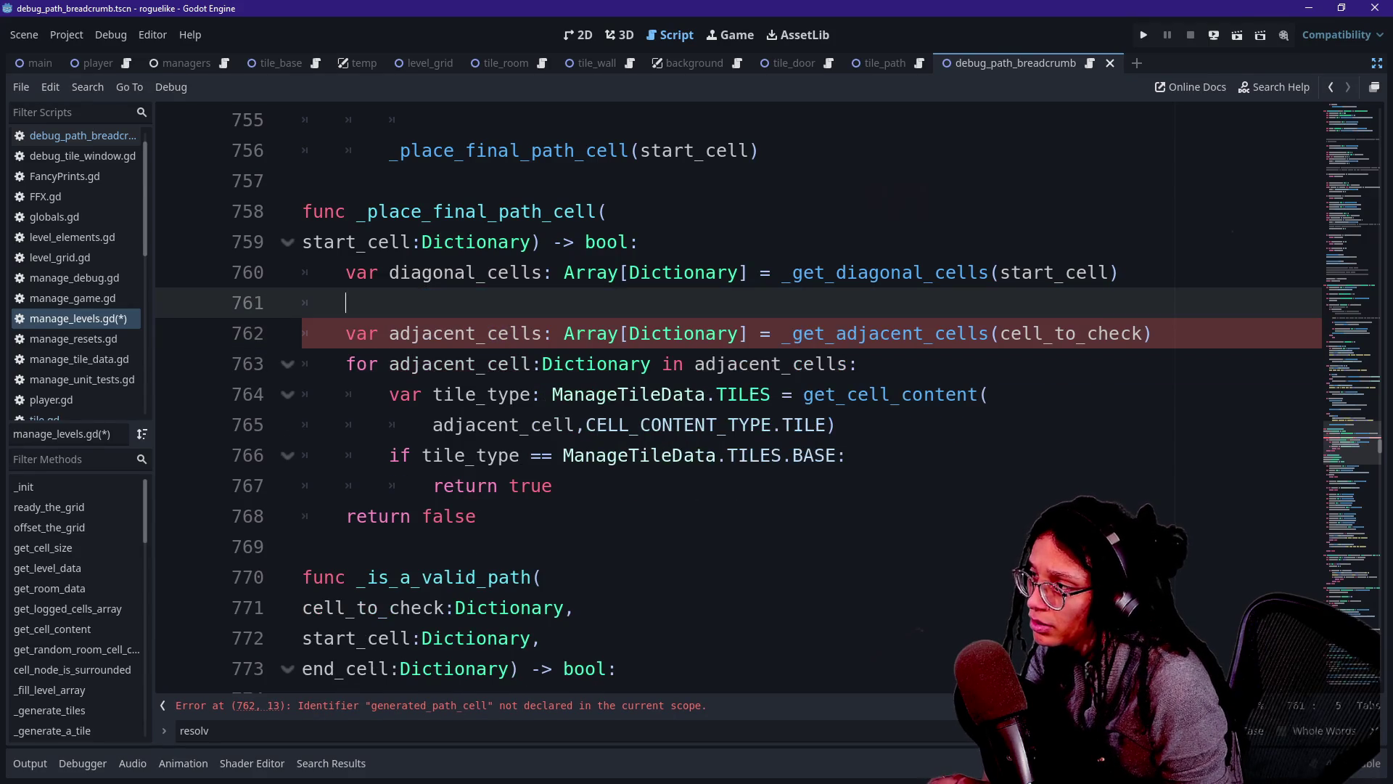
Paste the diagonal loop back below diagonal_cells and delete its generated_path_cell statement.
left_click(603, 333)
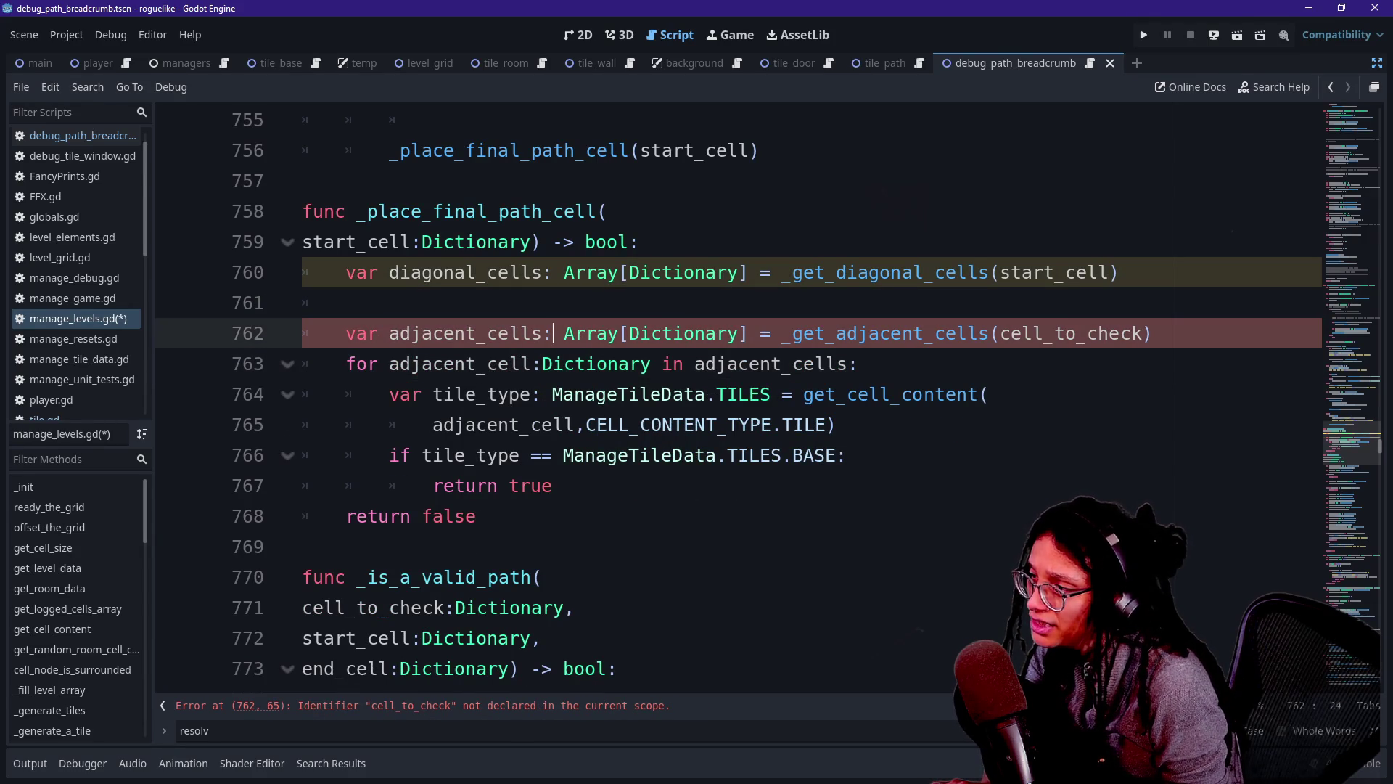
left_click(392, 272)
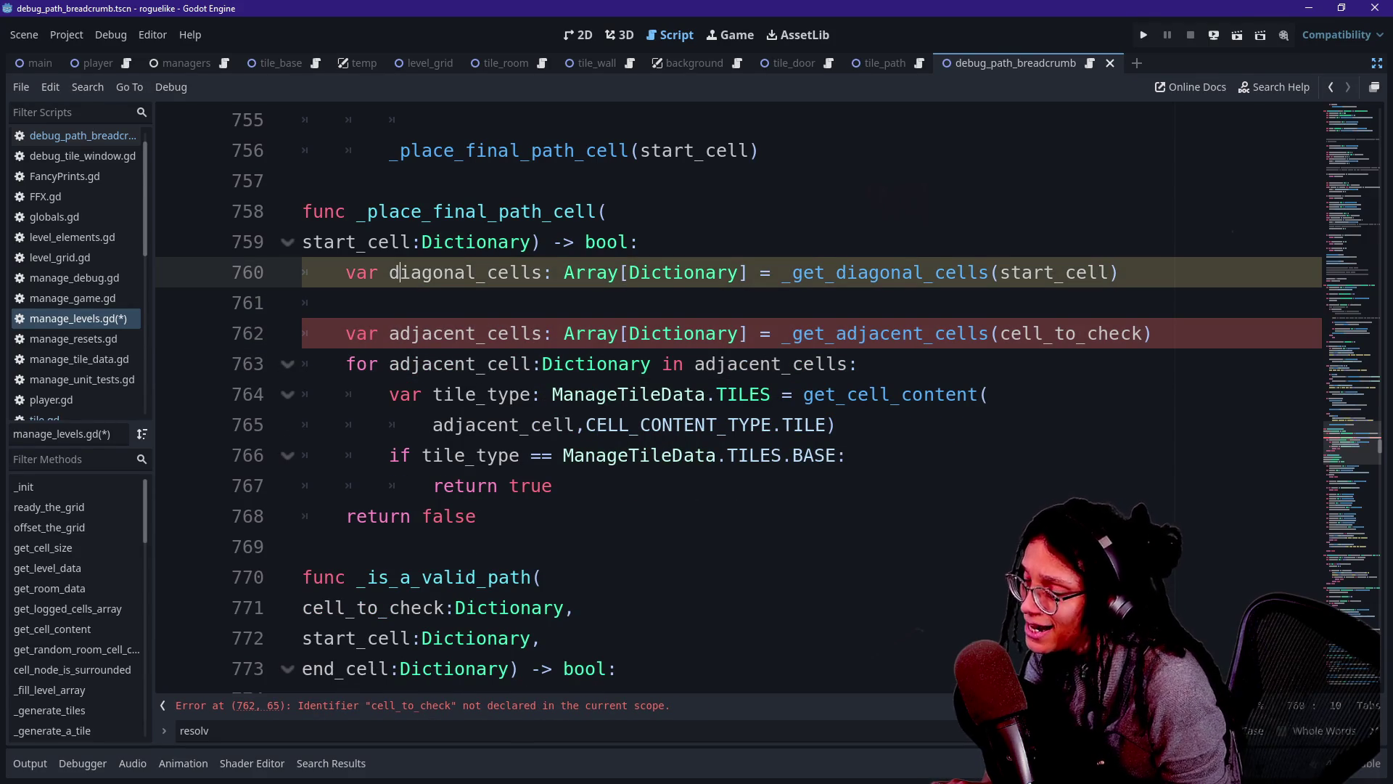
left_click(346, 302)
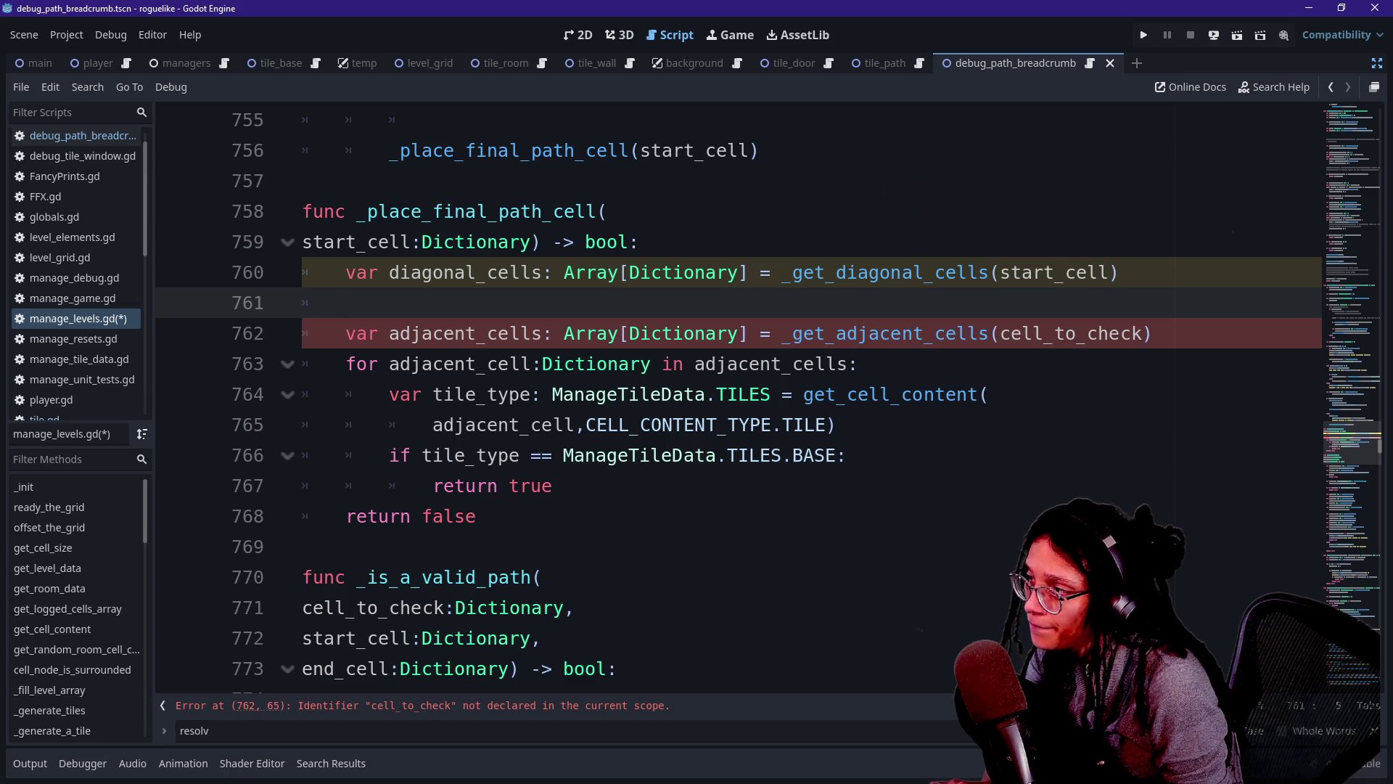
type("for diagonal_cell: Dictionary in diagonal_cells: \t\t\tgenerated_path_cell = _generate_a_tile(diagonal_cell,ManageTileData.TILES.PATH)")
left_click_drag(432, 333, 597, 333)
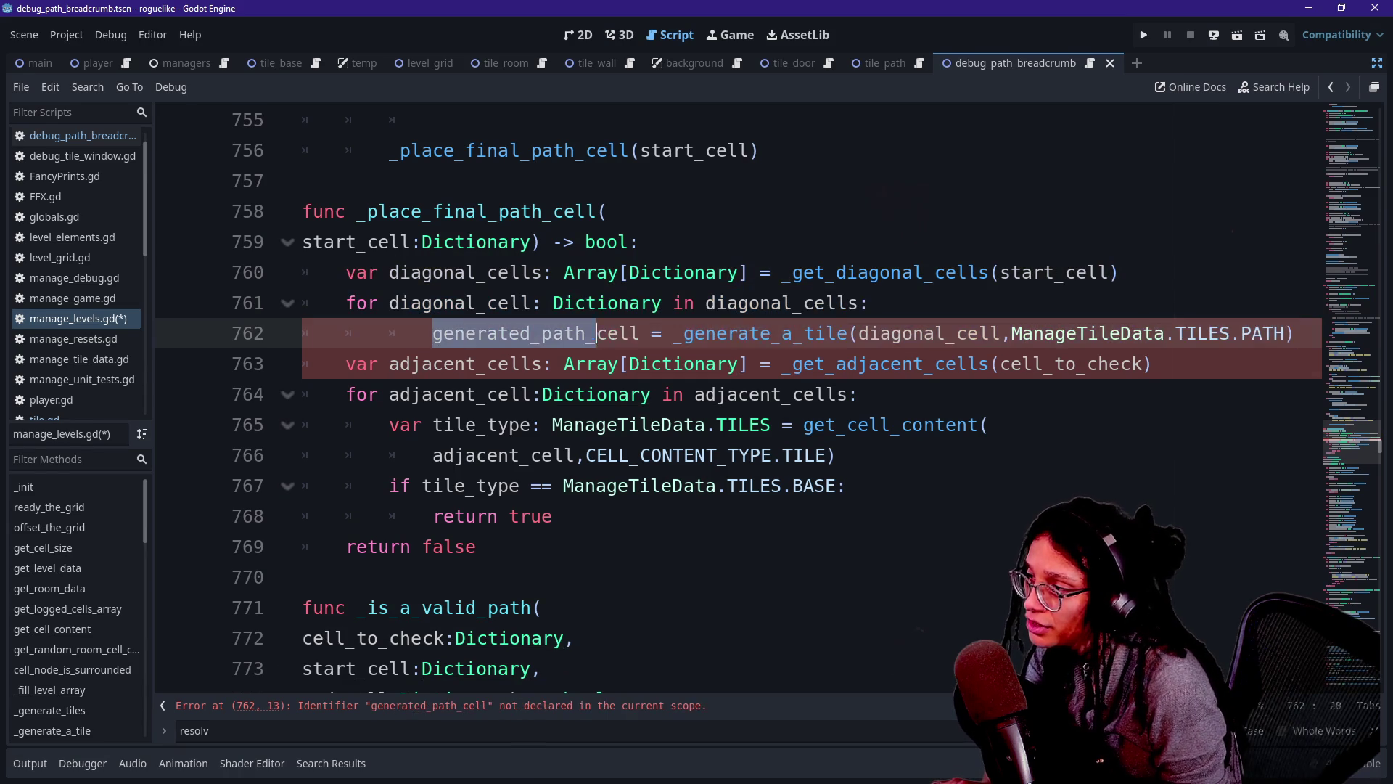
key("shift+End")
key("BackSpace")
Indent the adjacent-cells BASE block under the diagonal loop and start an 'if diagonal' line.
mouse_move(389, 363)
left_mouse_down()
mouse_move(436, 394)
mouse_move(544, 608)
mouse_move(553, 516)
mouse_move(541, 516)
left_mouse_up()
key("Tab")
left_click(390, 333)
key("BackSpace")
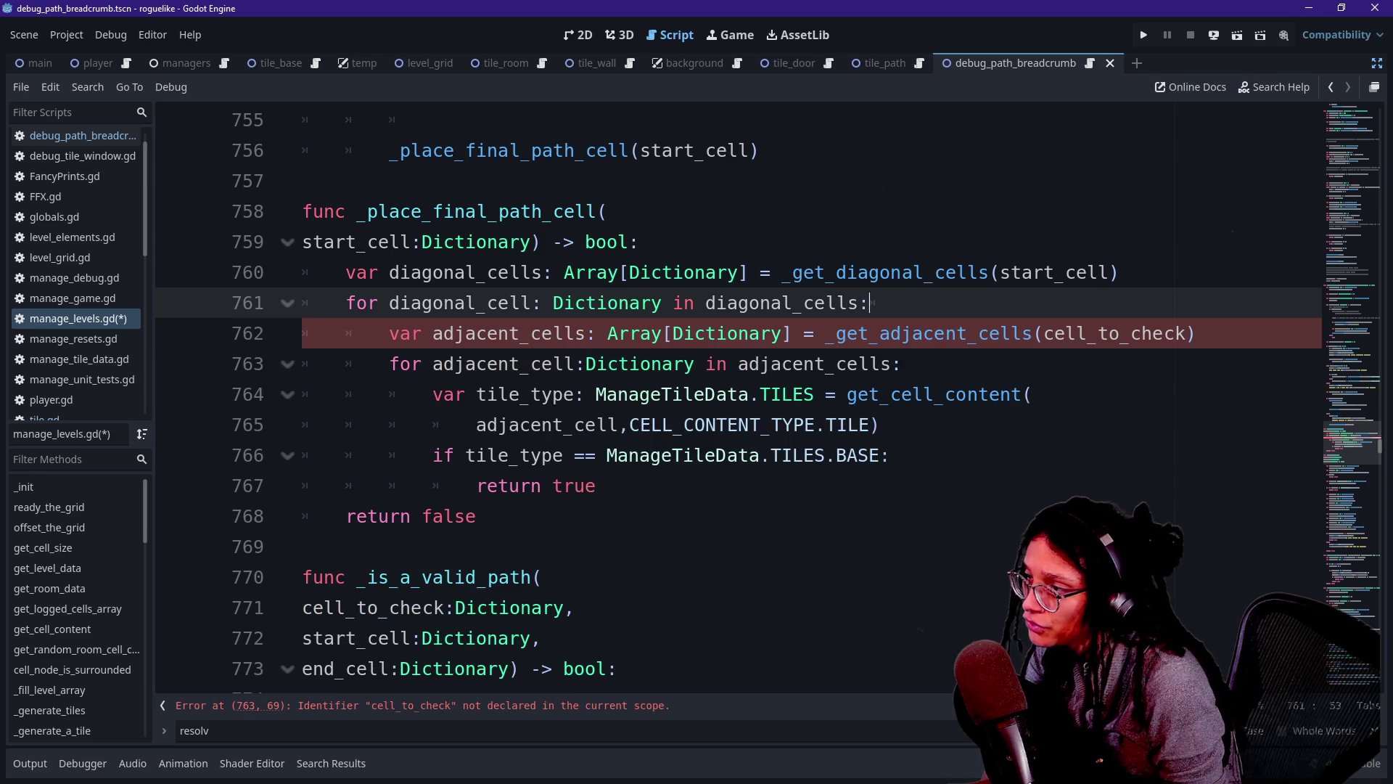
left_click(618, 303)
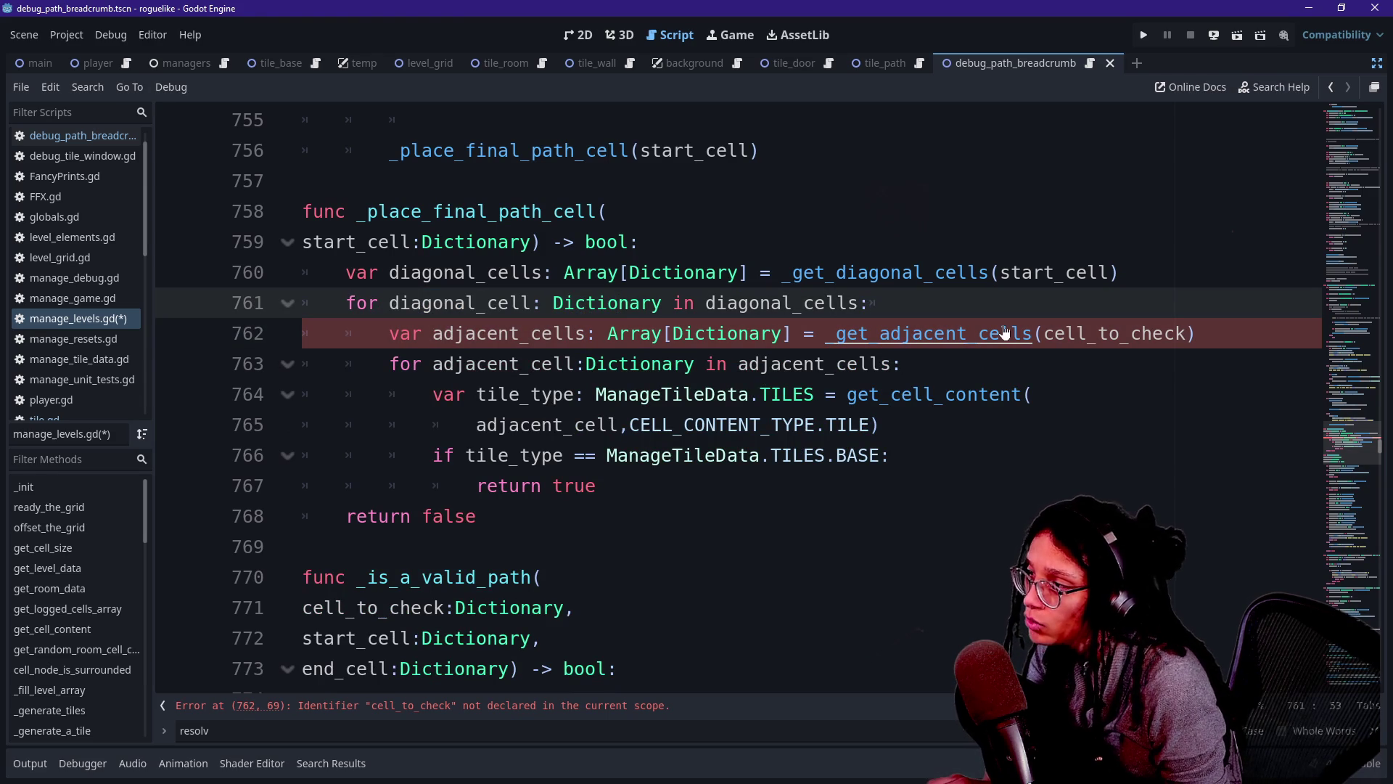
key("Return")
type("if")
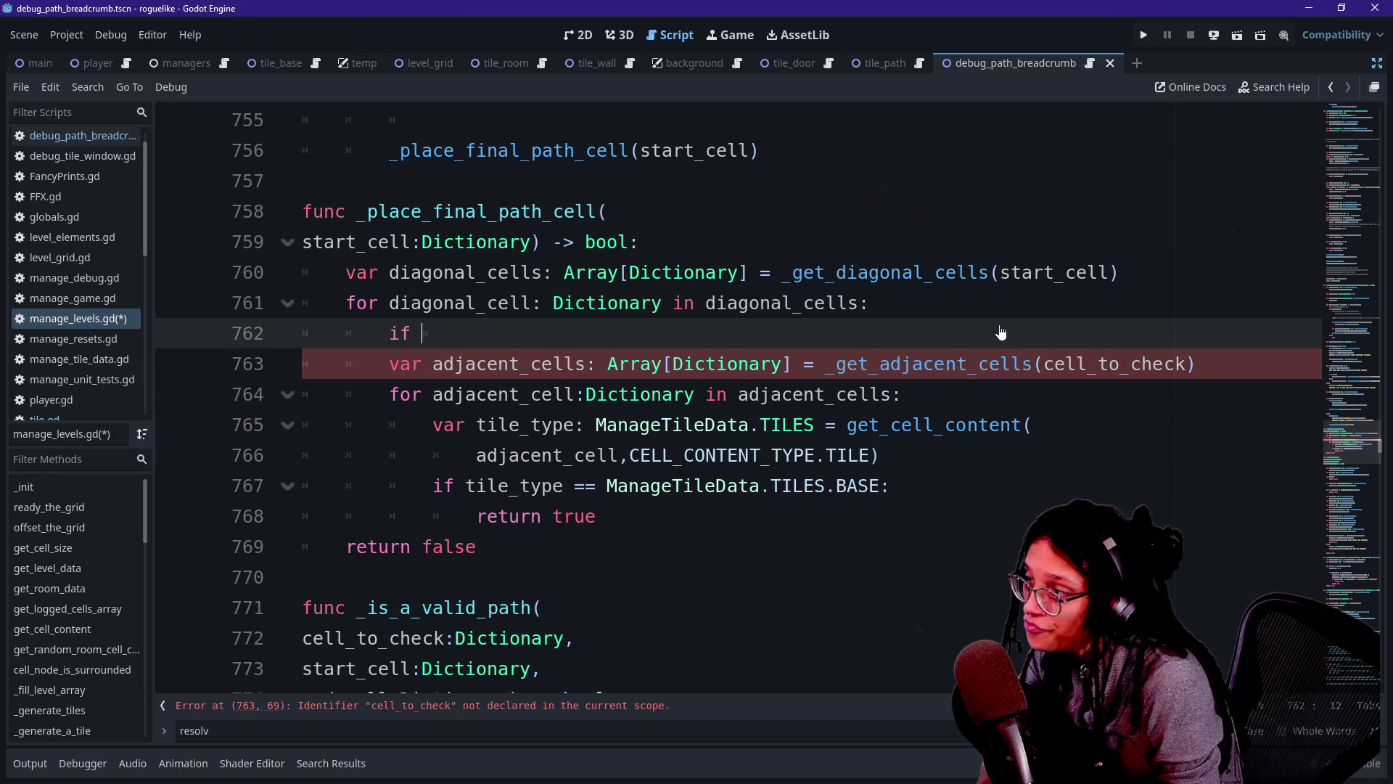
type(" diagonal")
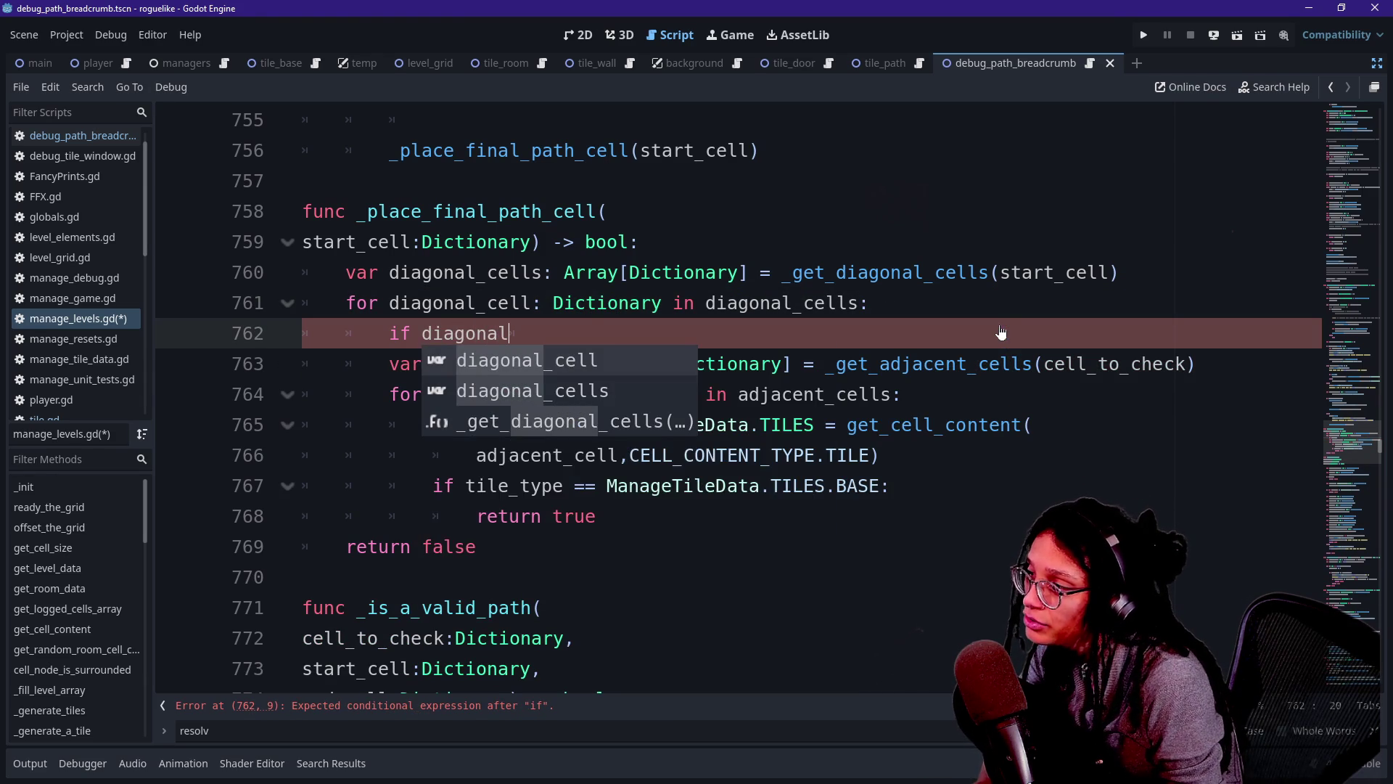
Copy the tile_type lookup into the diagonal loop, renamed diagonal_tile_type.
key("Escape")
key("ctrl+shift+Return")
type("v")
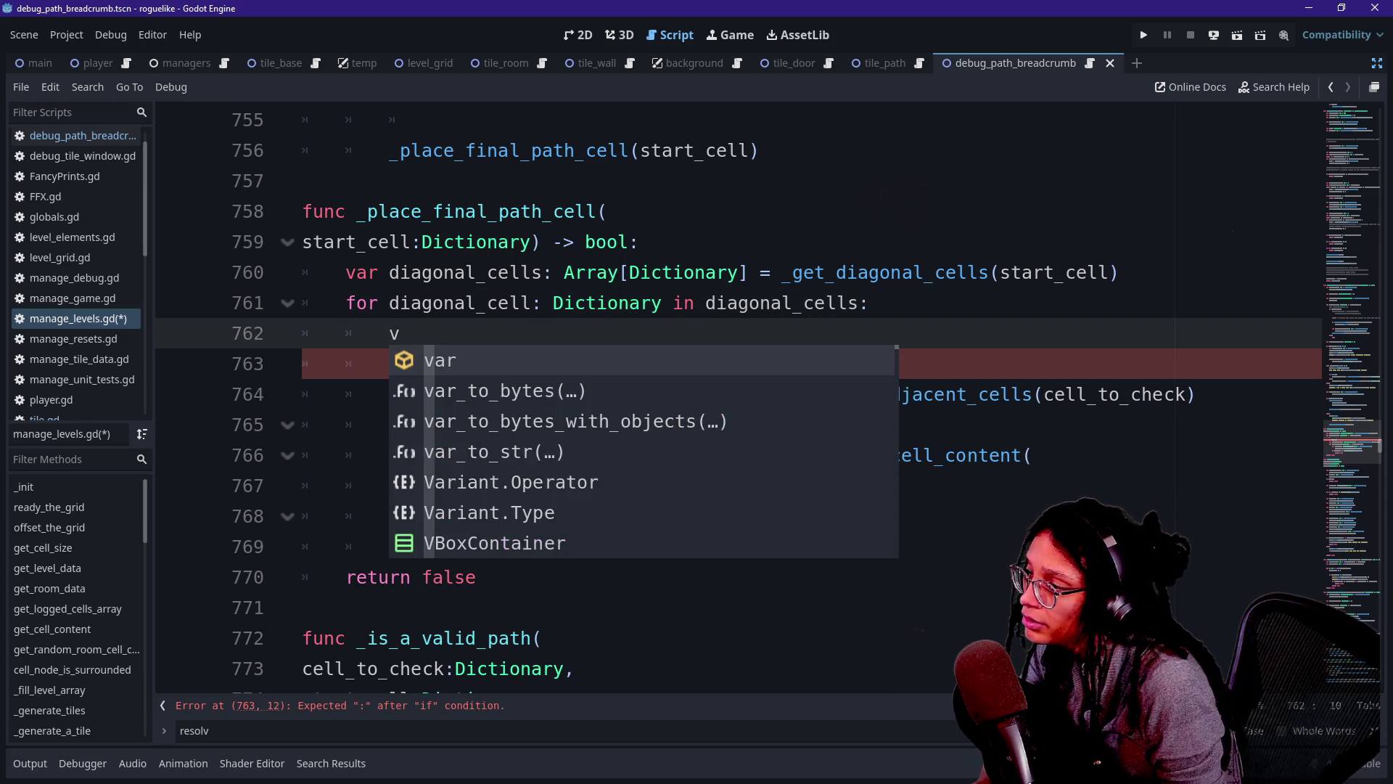
left_click(629, 455)
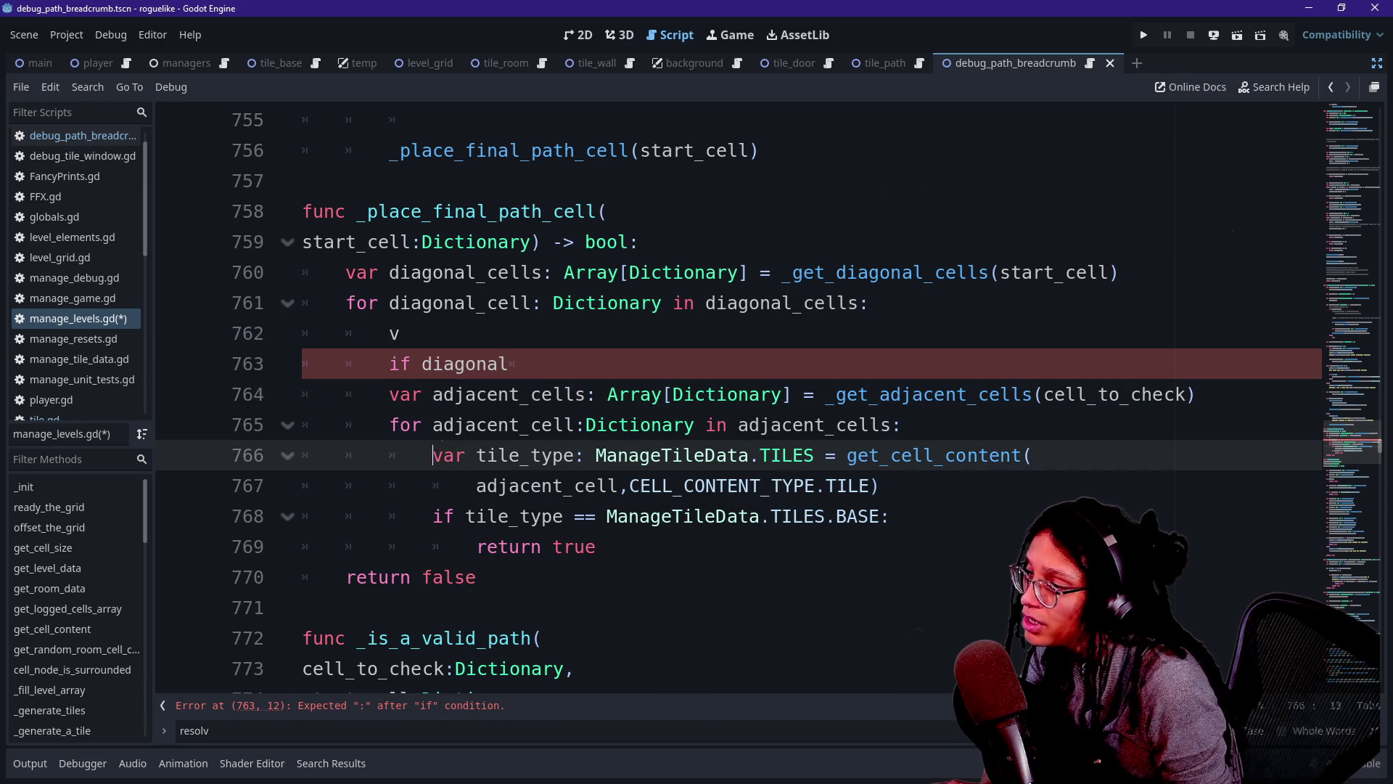
key("shift+End")
key("shift+Down")
key("ctrl+c")
left_click(401, 334)
key("BackSpace")
key("ctrl+v")
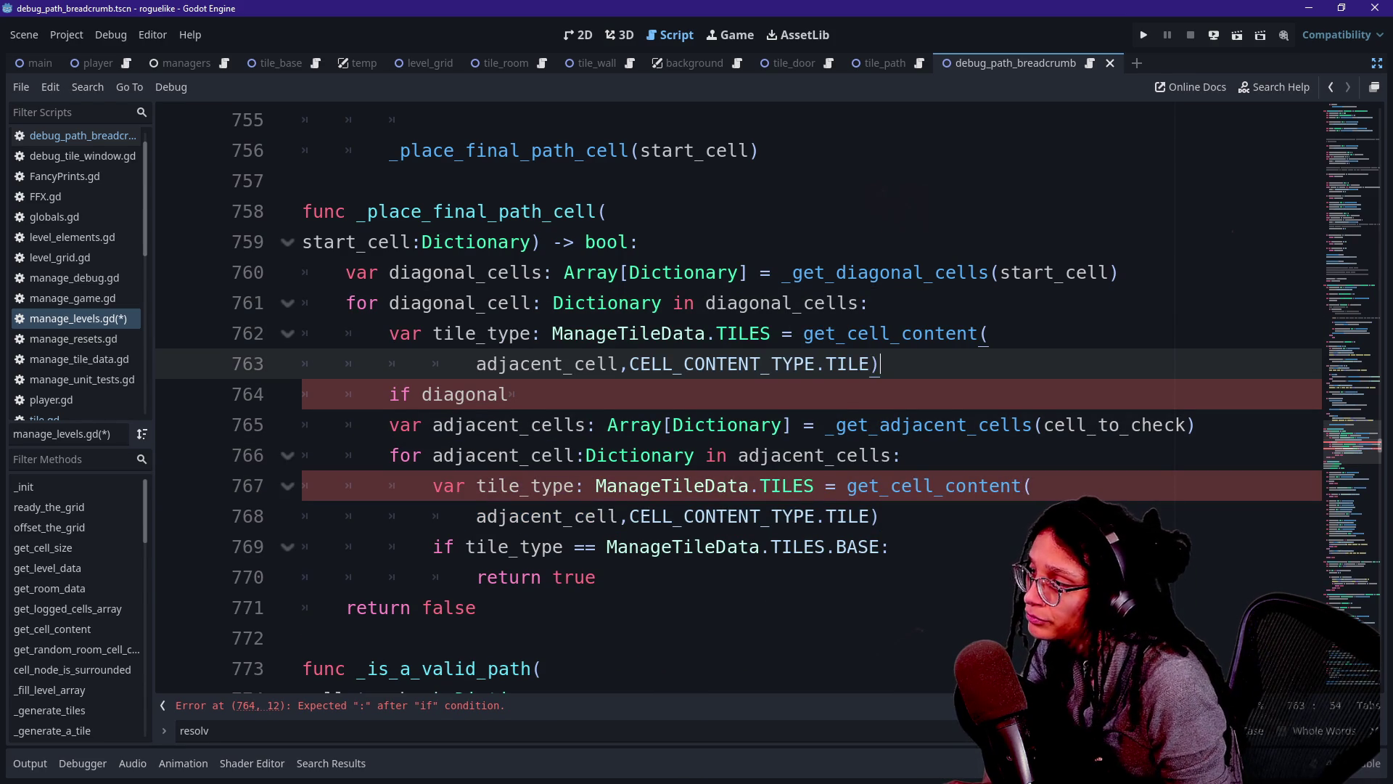
left_click(442, 333)
type("diagonal_")
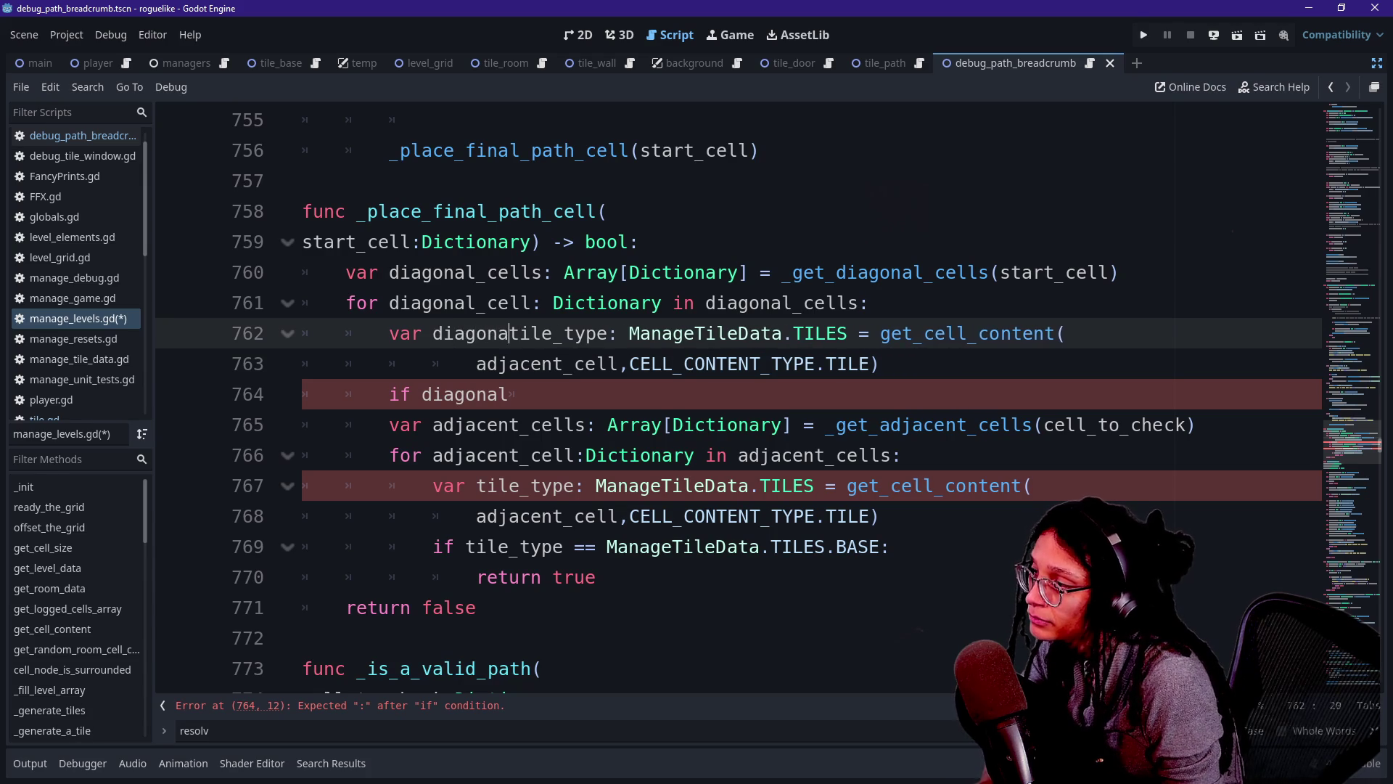
Change the lookup's cell argument from adjacent_cell to diagonal.
mouse_move(597, 364)
left_mouse_down()
mouse_move(696, 363)
mouse_move(673, 363)
left_mouse_up()
left_click_drag(476, 364, 629, 364)
type("diagonal")
left_click(862, 333)
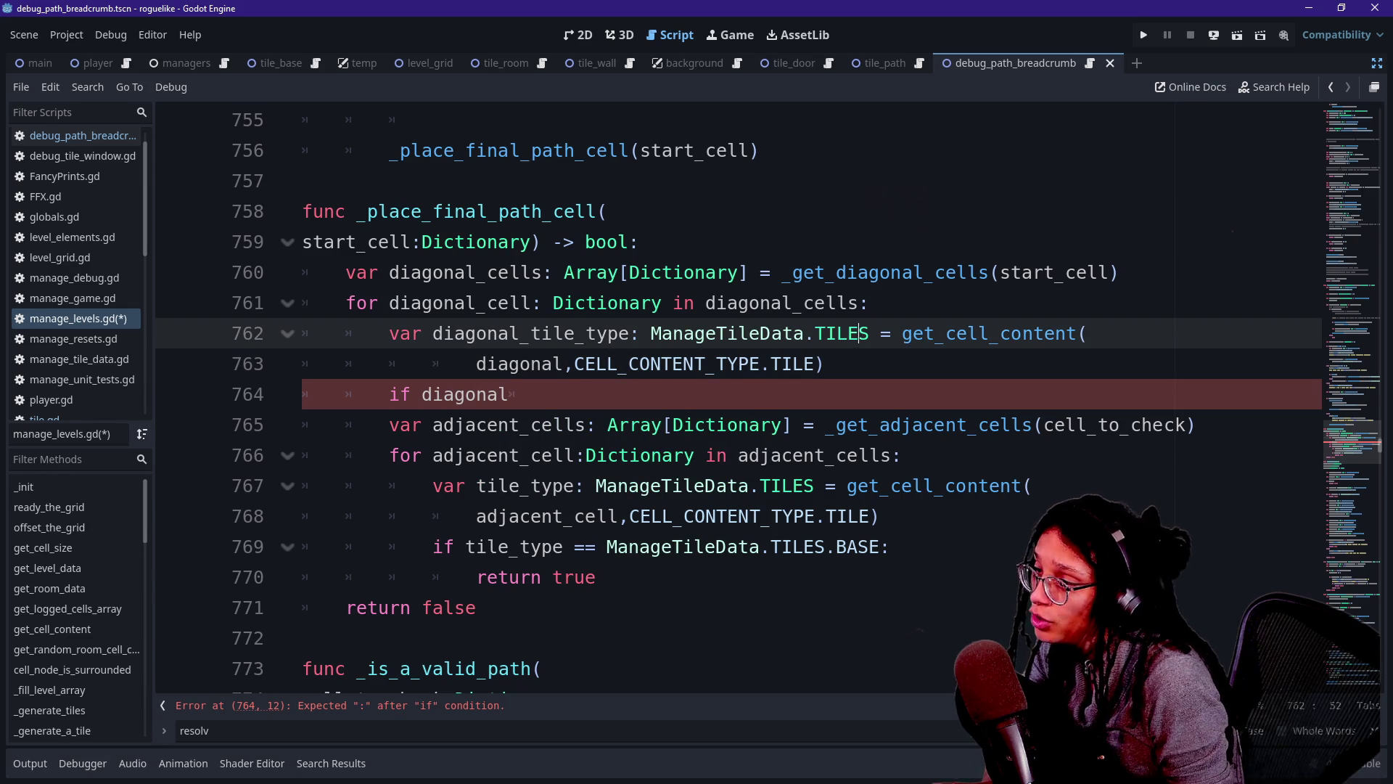
left_click(825, 364)
Paste the BASE tile check below the lookup and change it to ManageTileData.TILES.DOOR.
left_click_drag(433, 547, 890, 547)
left_click(824, 364)
key("Return")
key("BackSpace")
key("BackSpace")
key("ctrl+v")
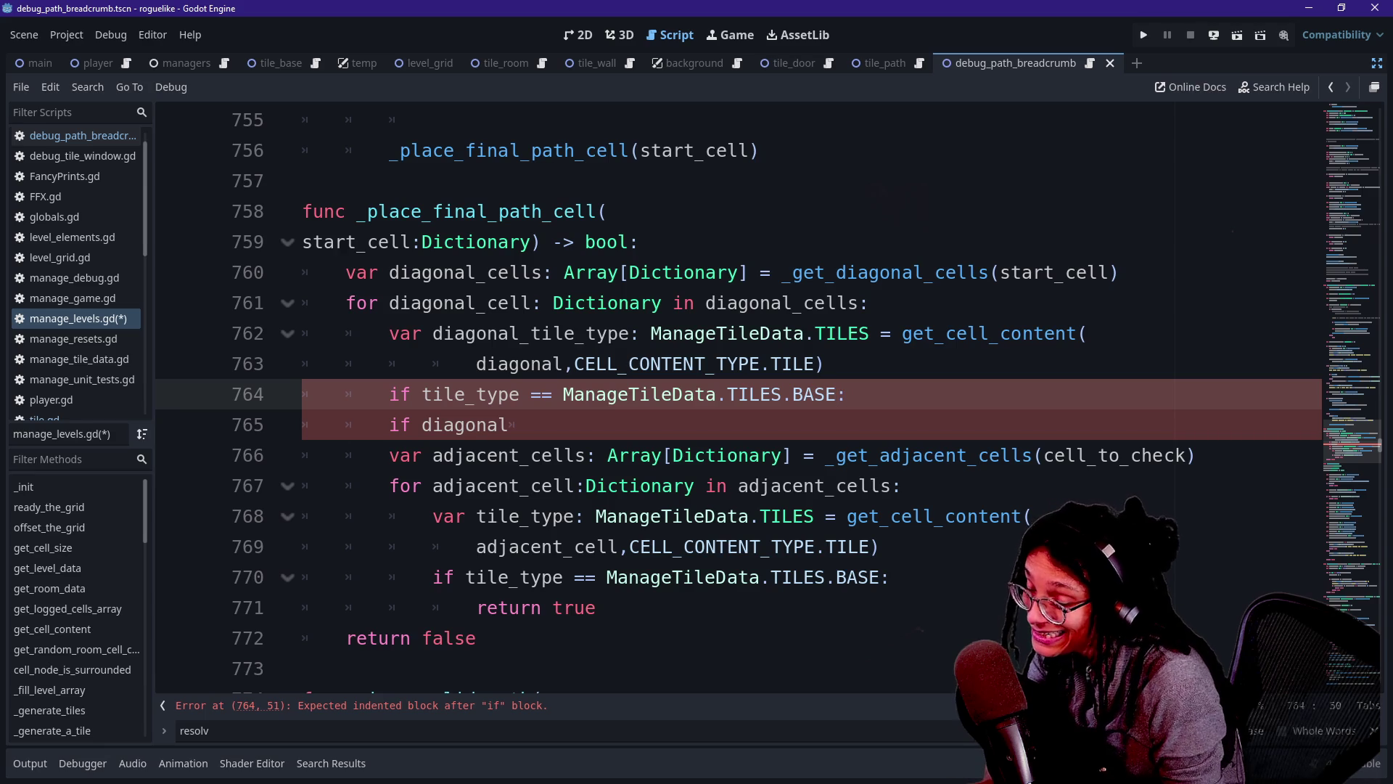
key("BackSpace")
key("BackSpace")
key("BackSpace")
type("DP")
key("BackSpace")
key("Return")
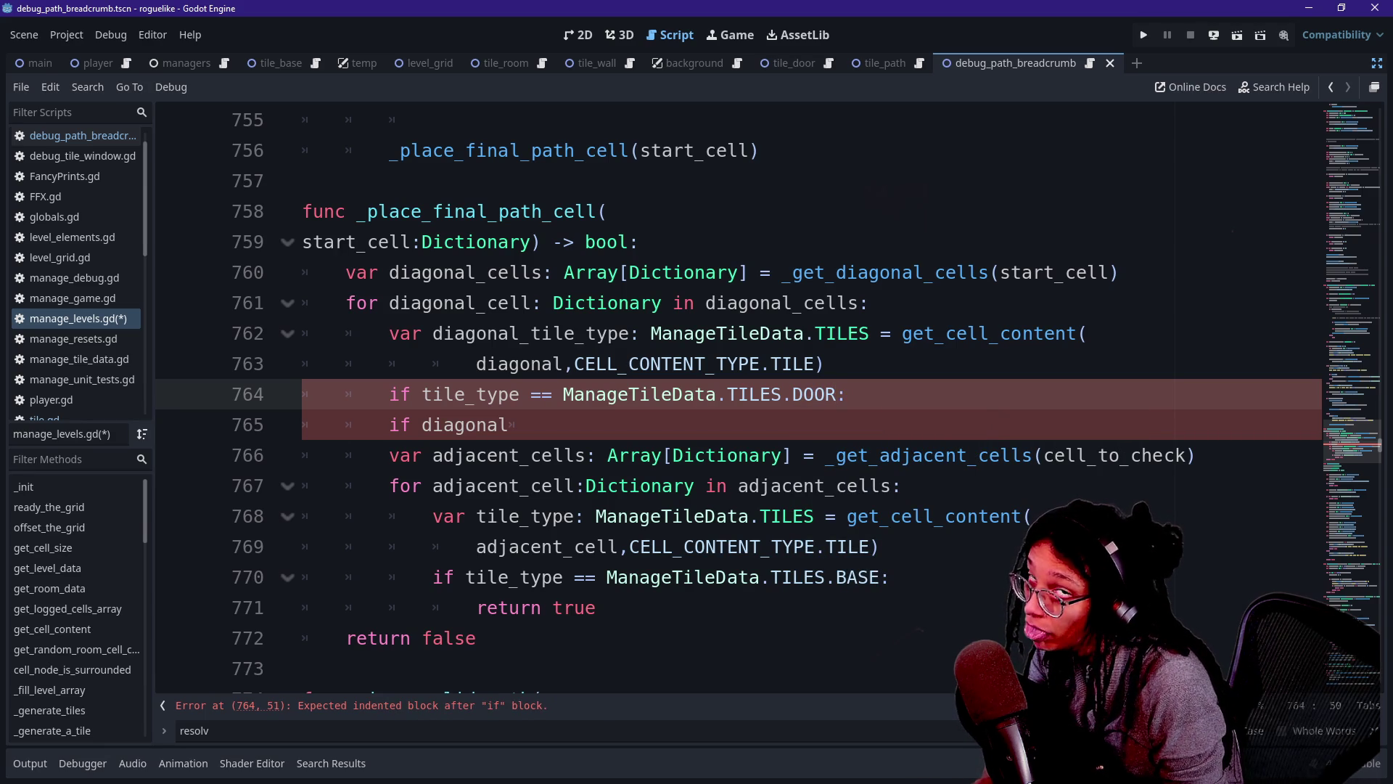
key("Up")
key("Return")
key("Up")
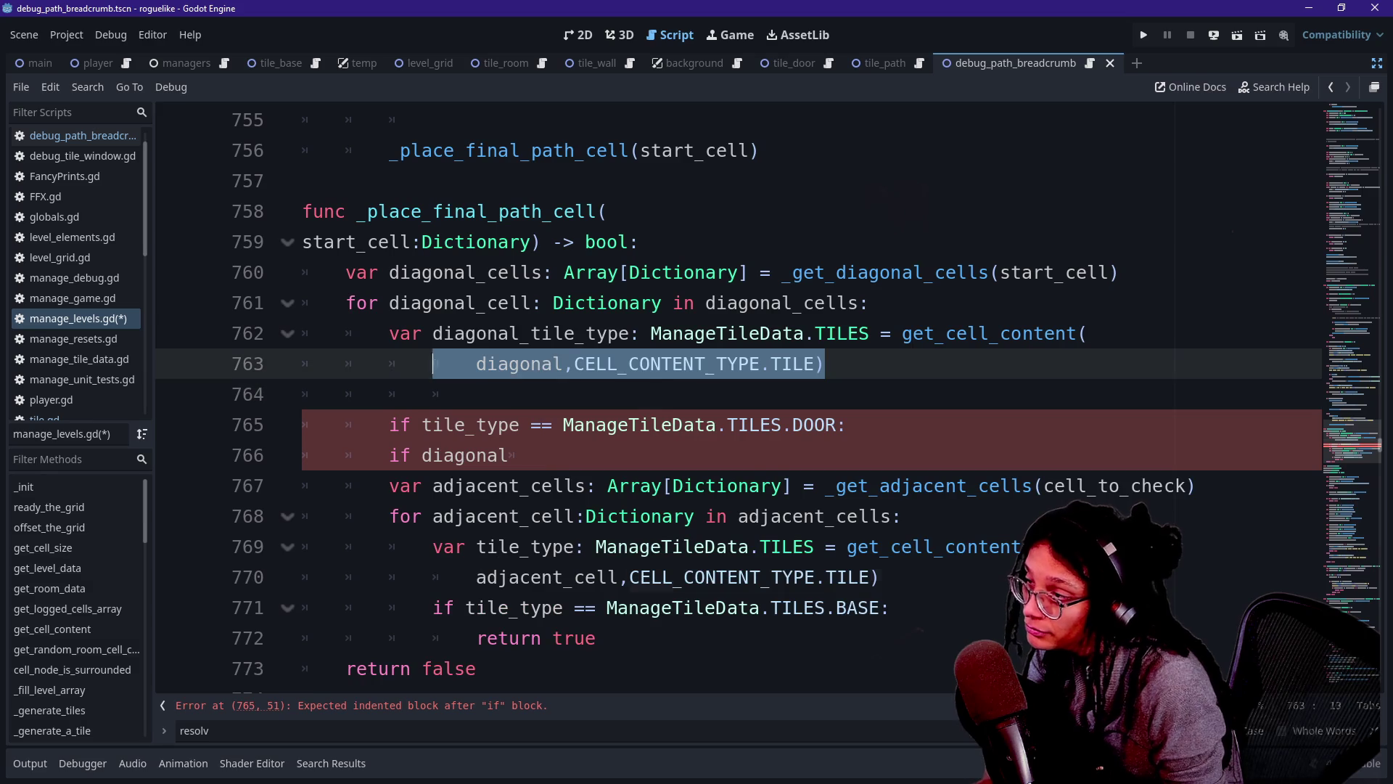
Paste a copy of the diagonal_tile_type lookup onto blank line 764.
key("shift+Up")
key("shift+Home")
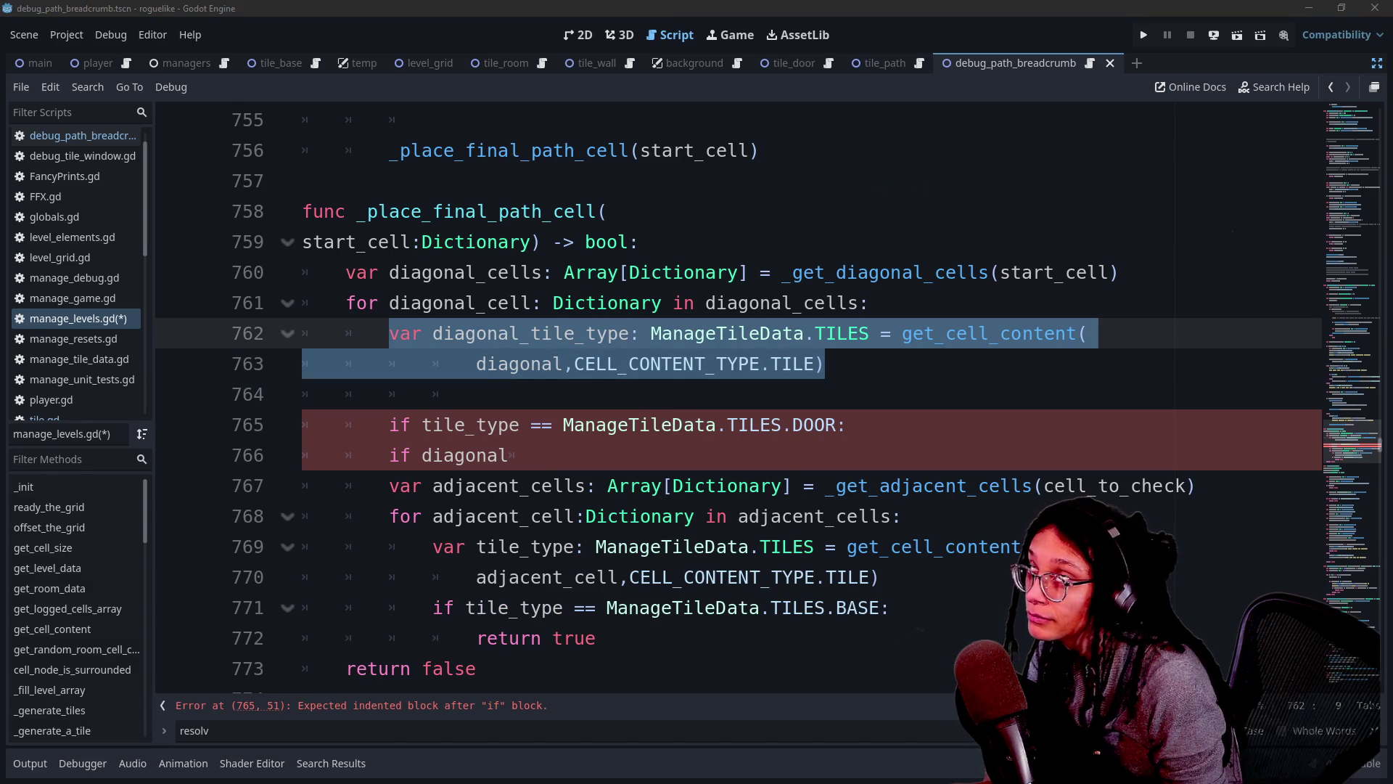
key("Right")
key("shift+Up")
key("shift+Home")
left_click(476, 394)
key("ctrl+v")
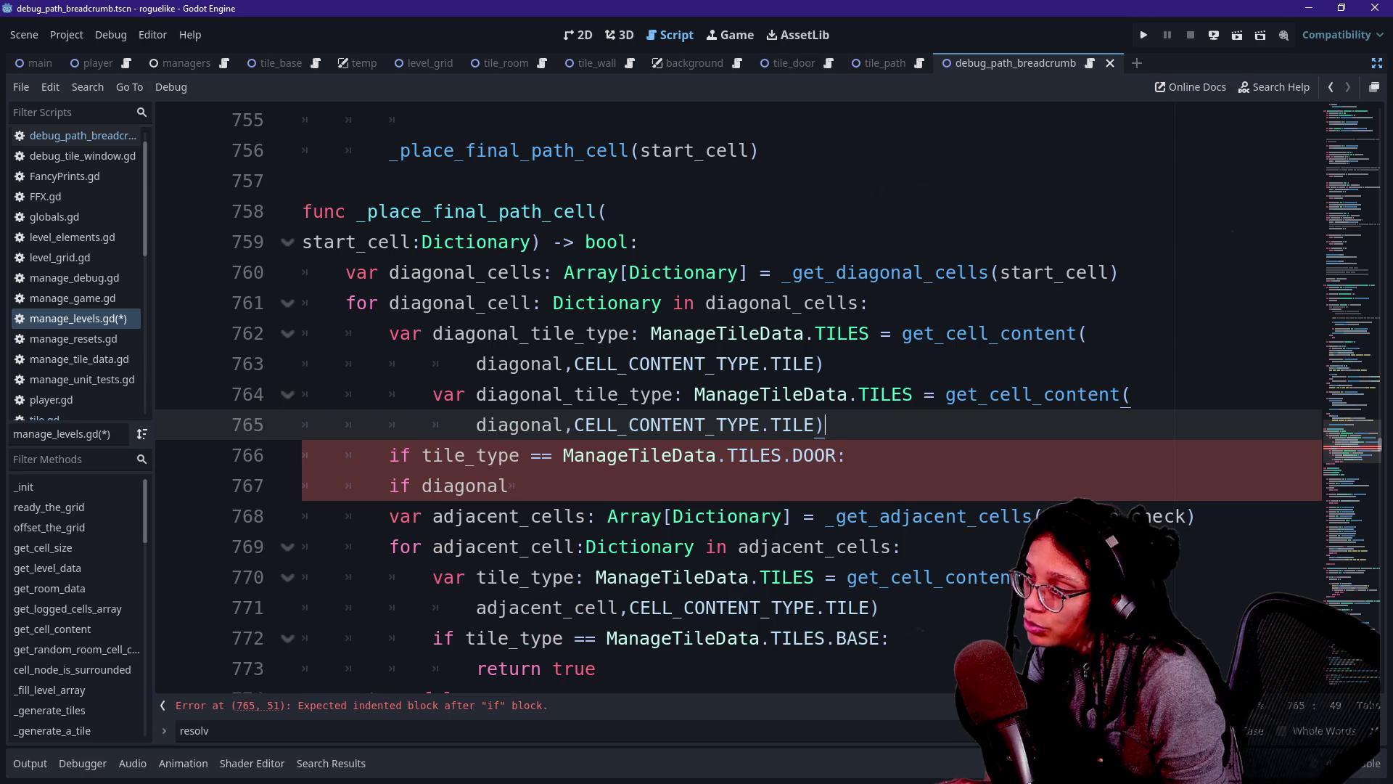
Rename the copied variable to diagonal_cell_id.
left_click(422, 394)
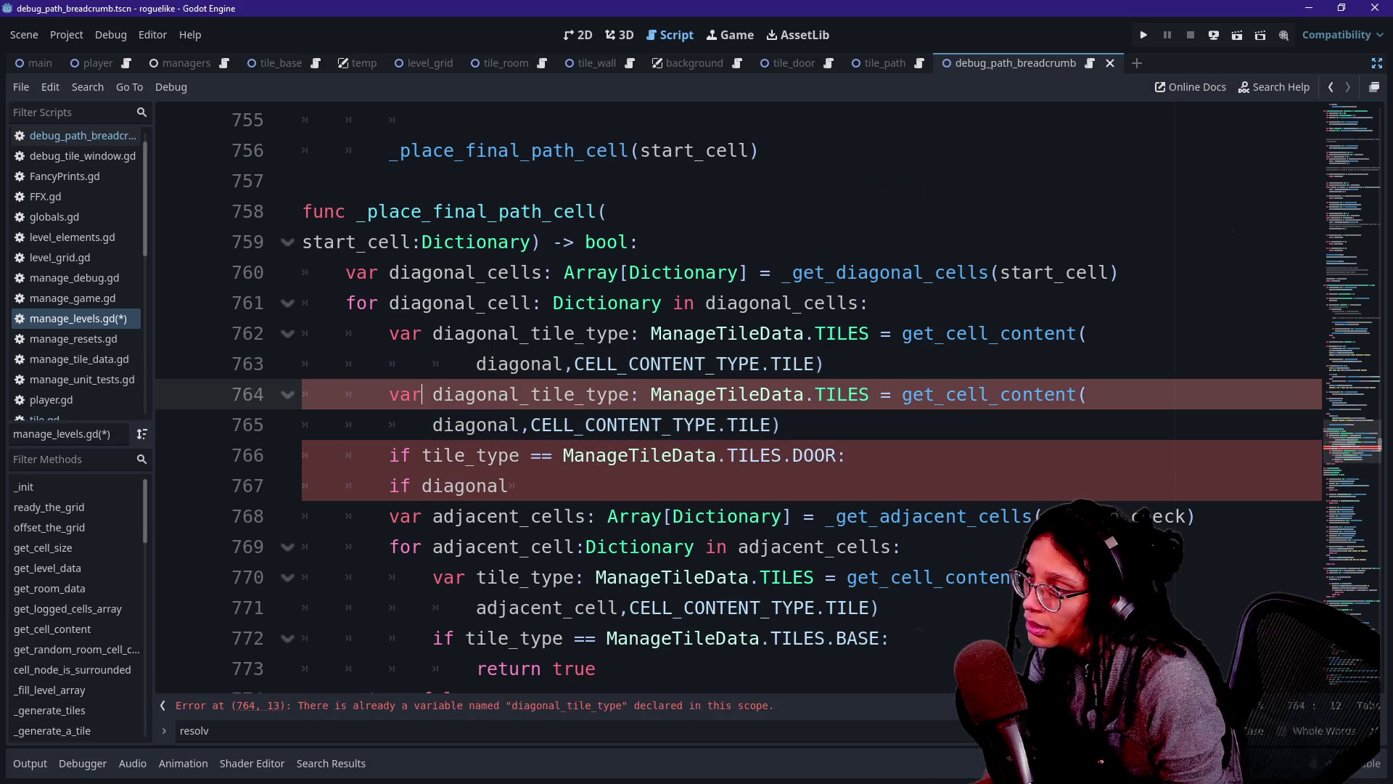
left_click_drag(530, 394, 627, 394)
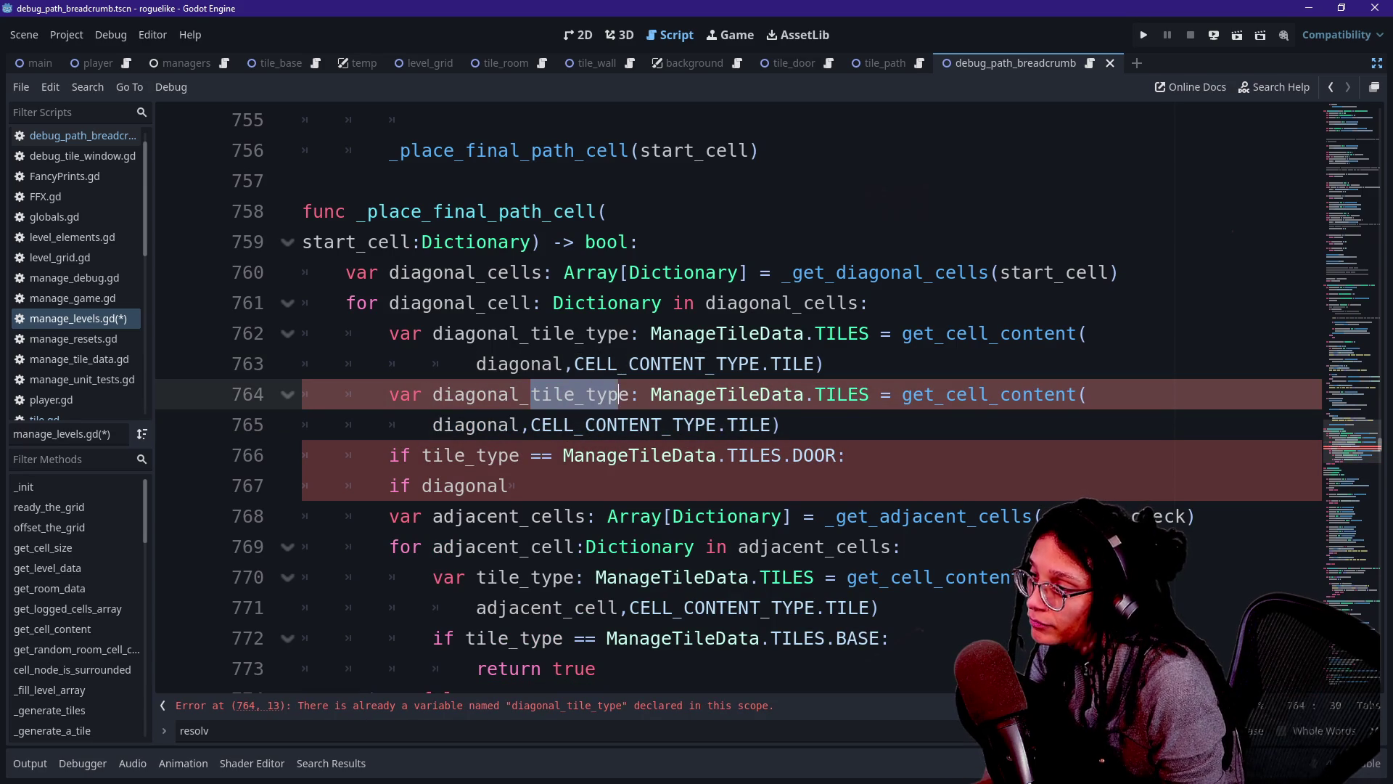
type("paired_door")
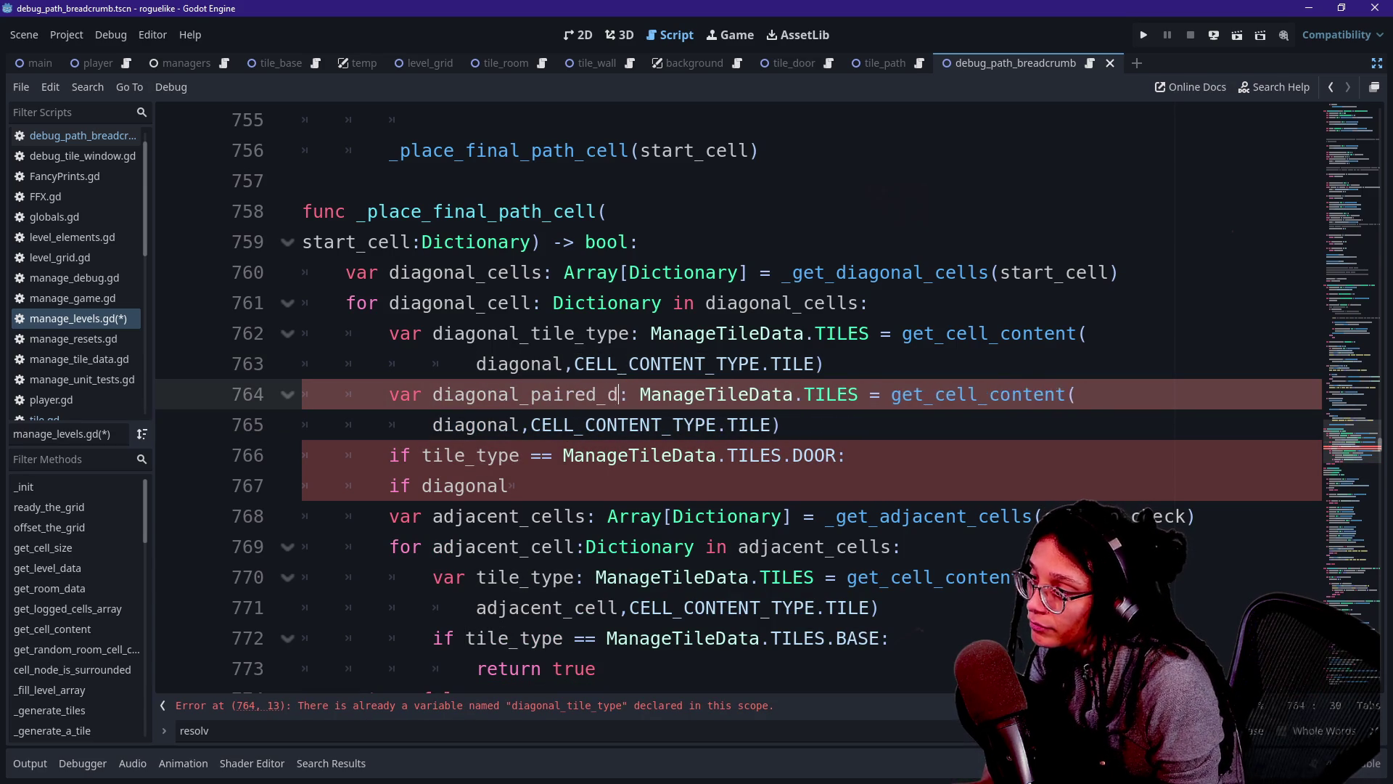
left_click(498, 394)
left_click(652, 425)
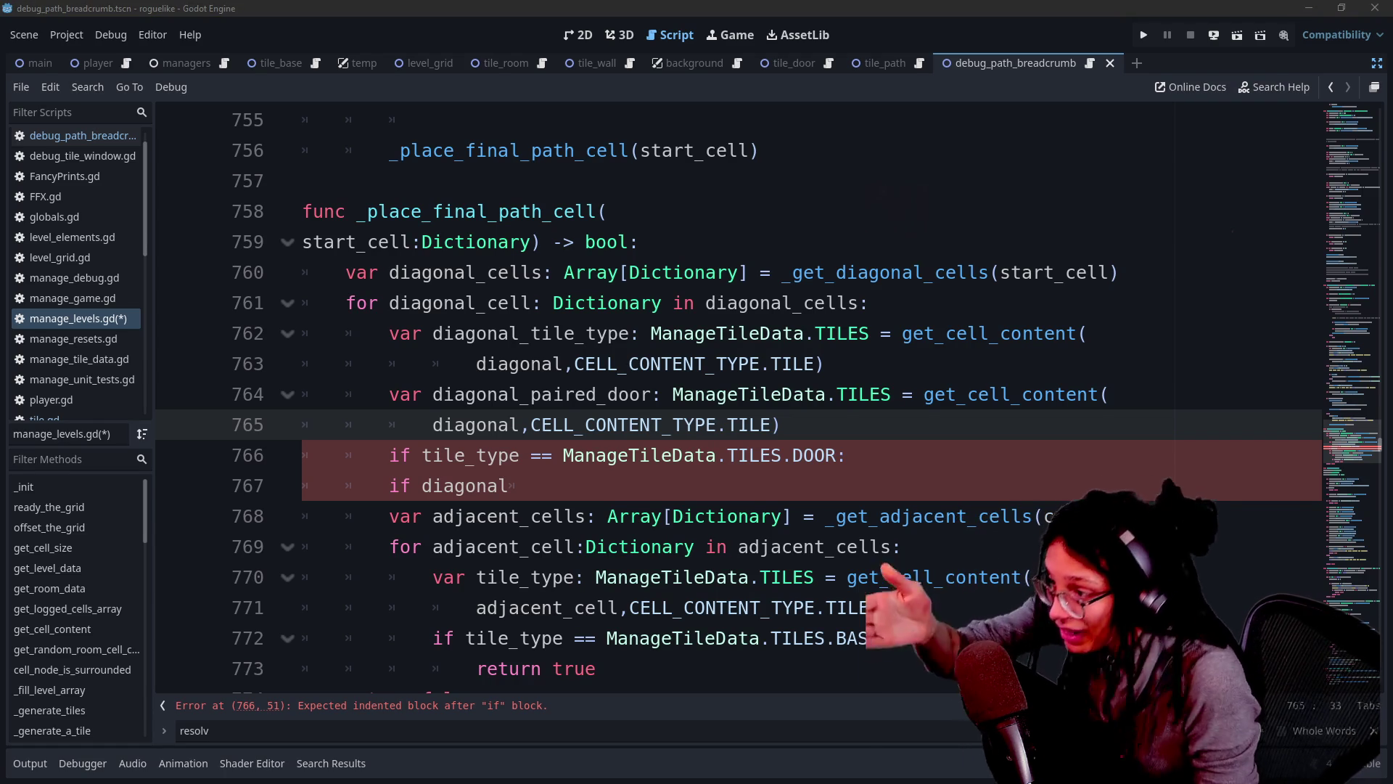
left_click(694, 455)
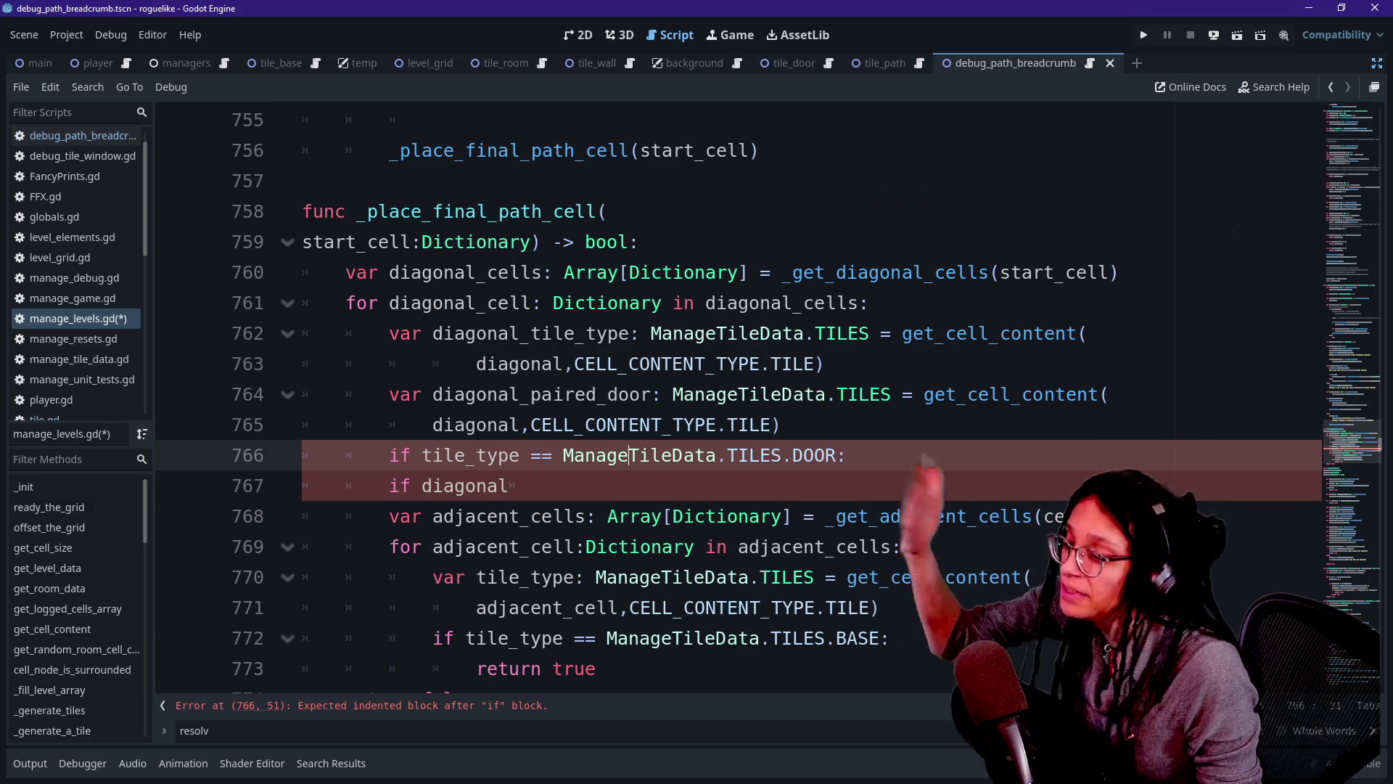
left_click(661, 424)
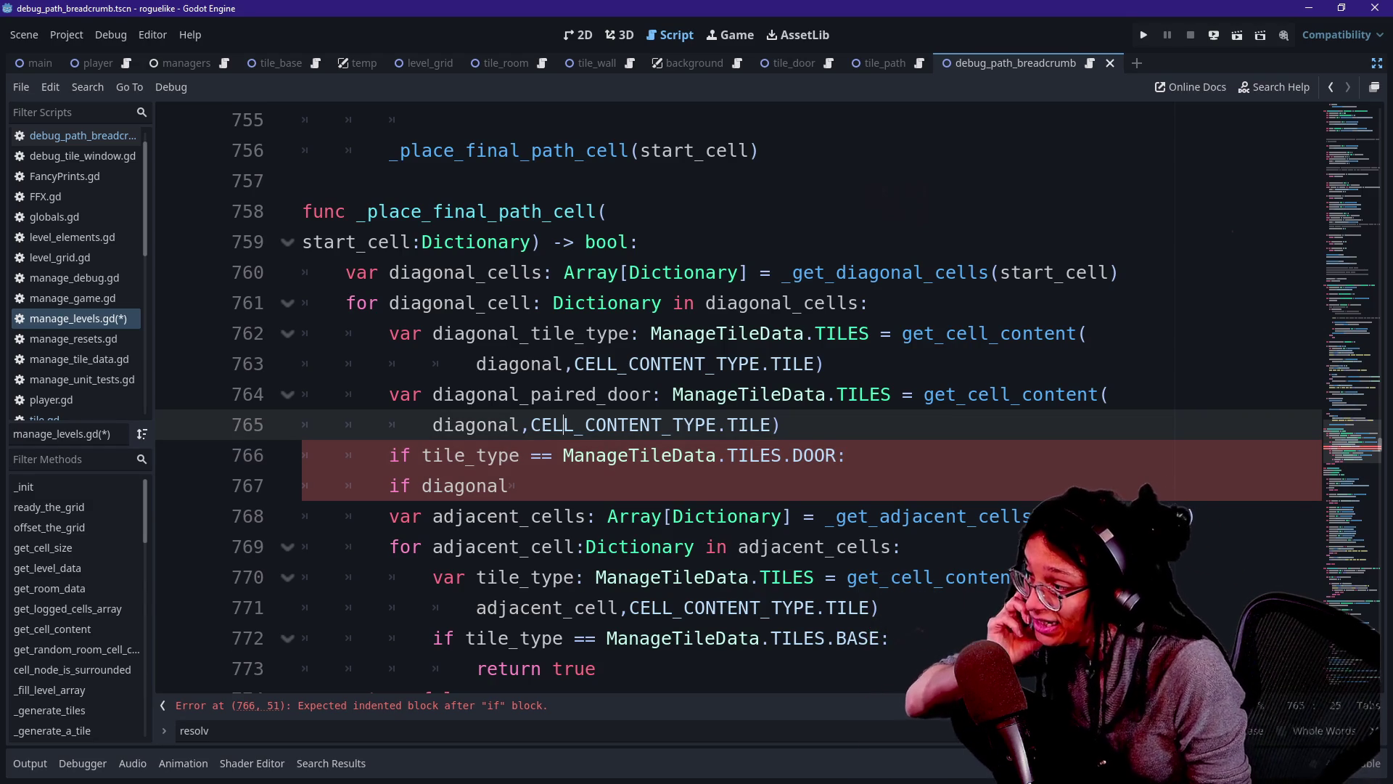
left_click(530, 394)
key("ctrl+shift+Right")
key("ctrl+shift+Right")
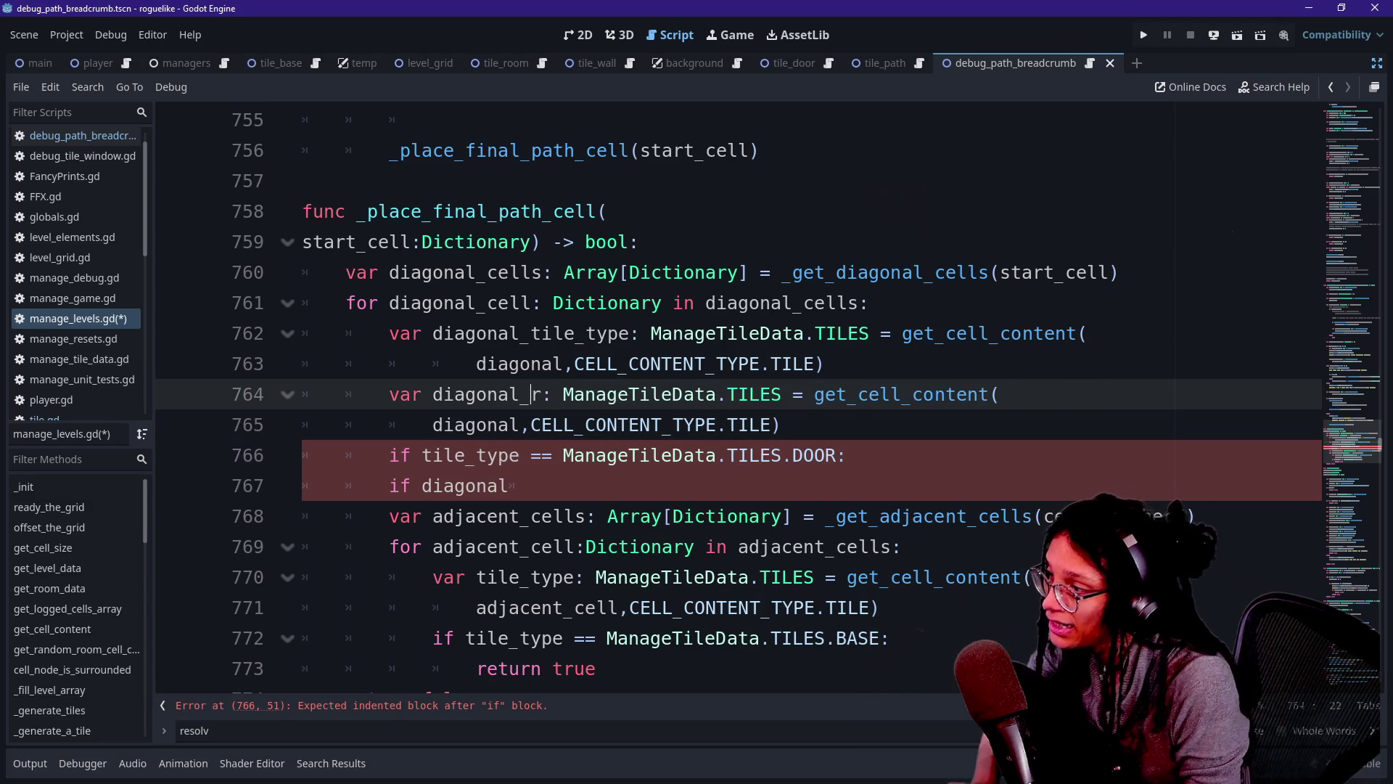
type("r")
key("BackSpace")
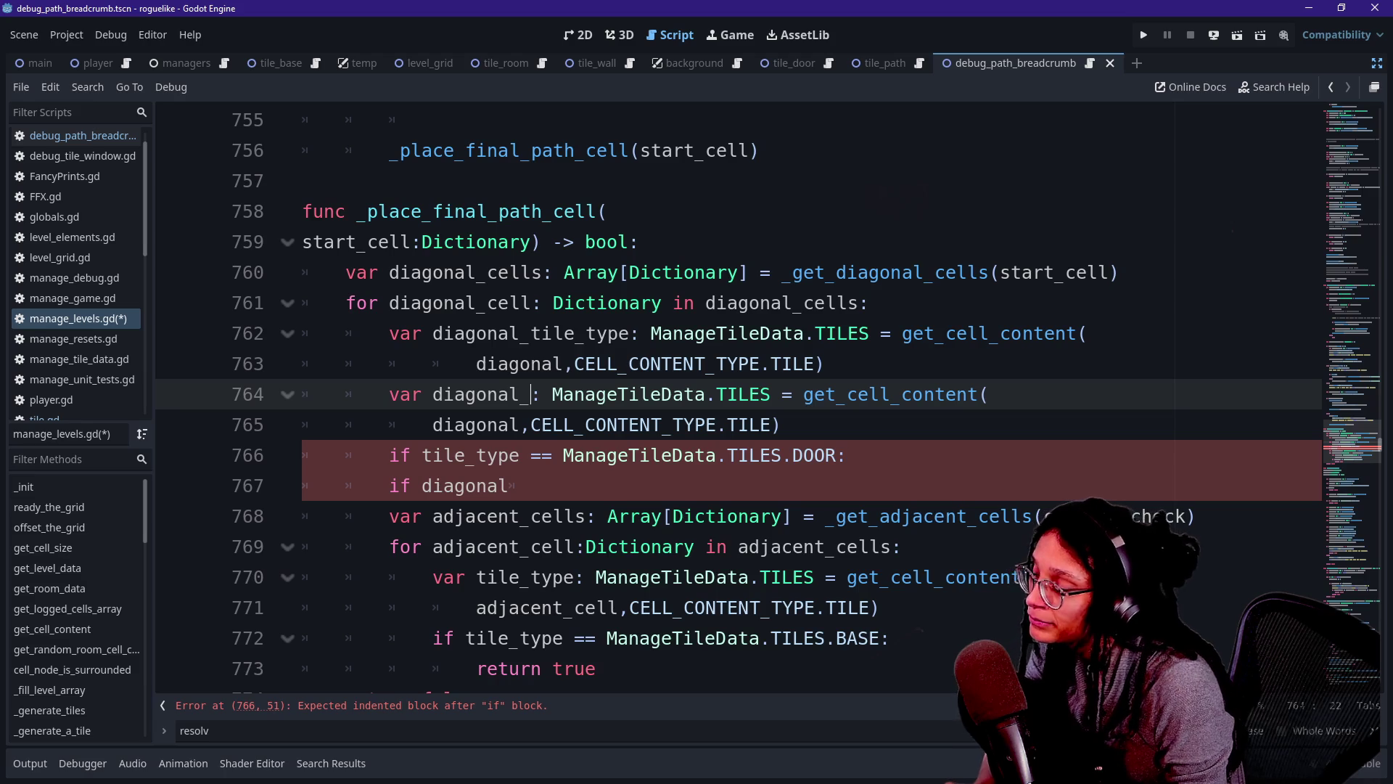
type("cell_id")
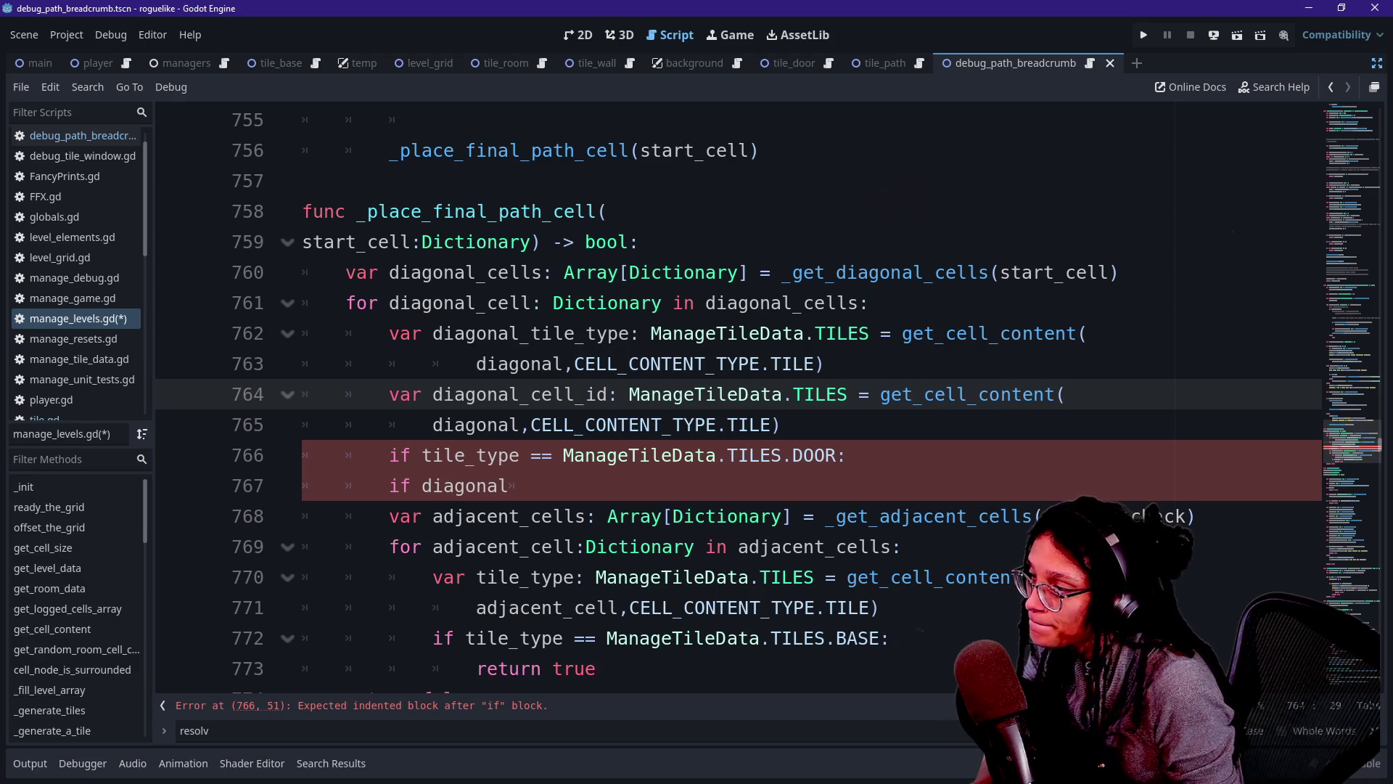
Change the copy's content type from CELL_CONTENT_TYPE.TILE to ID.
double_click(748, 424)
type("ID")
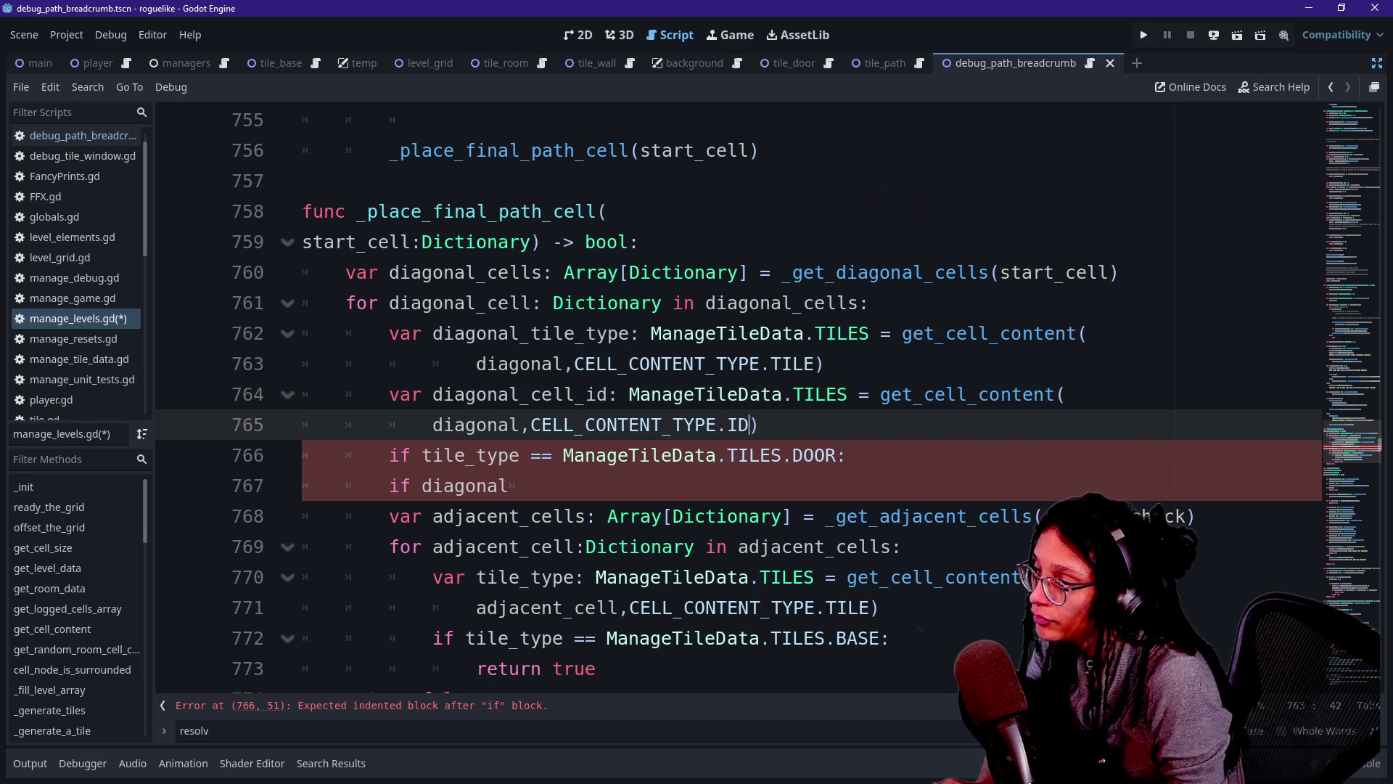
left_click(684, 424)
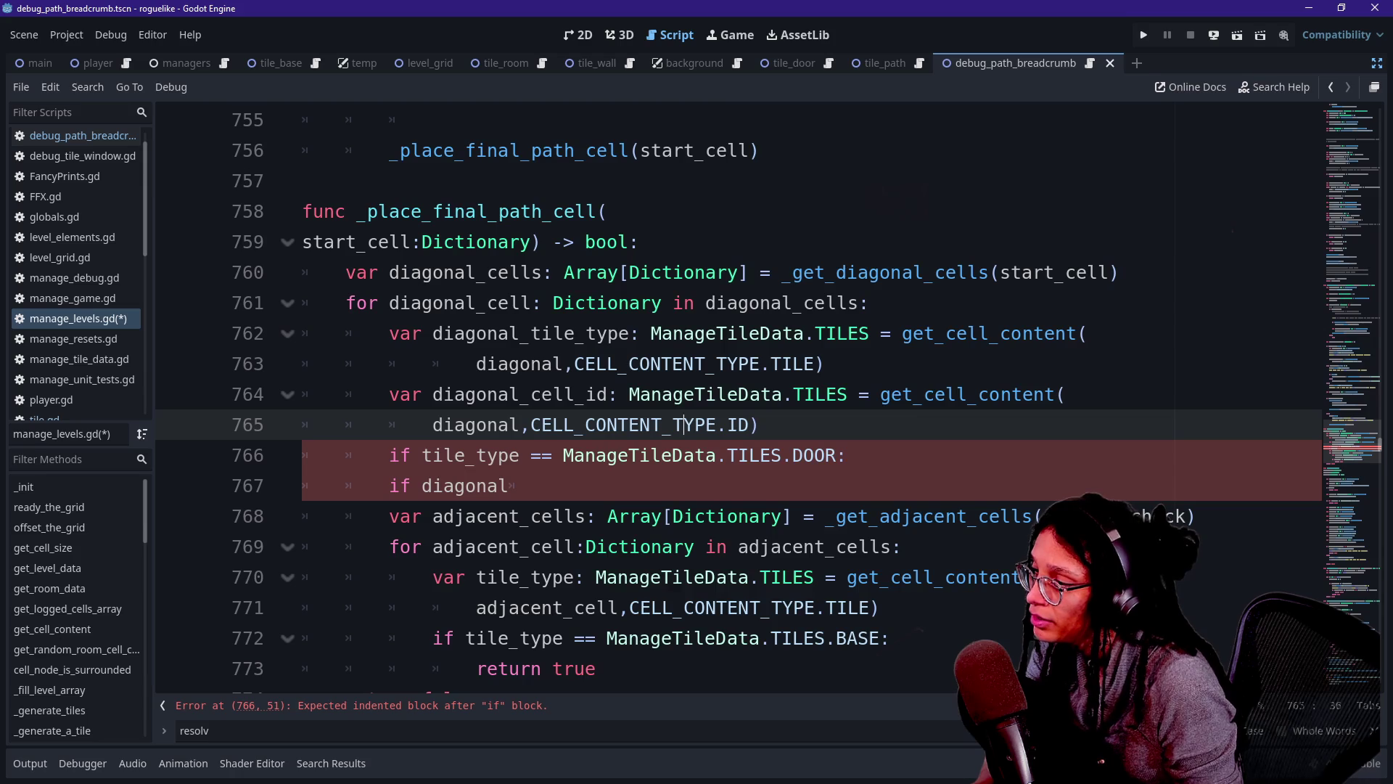
left_click(750, 455)
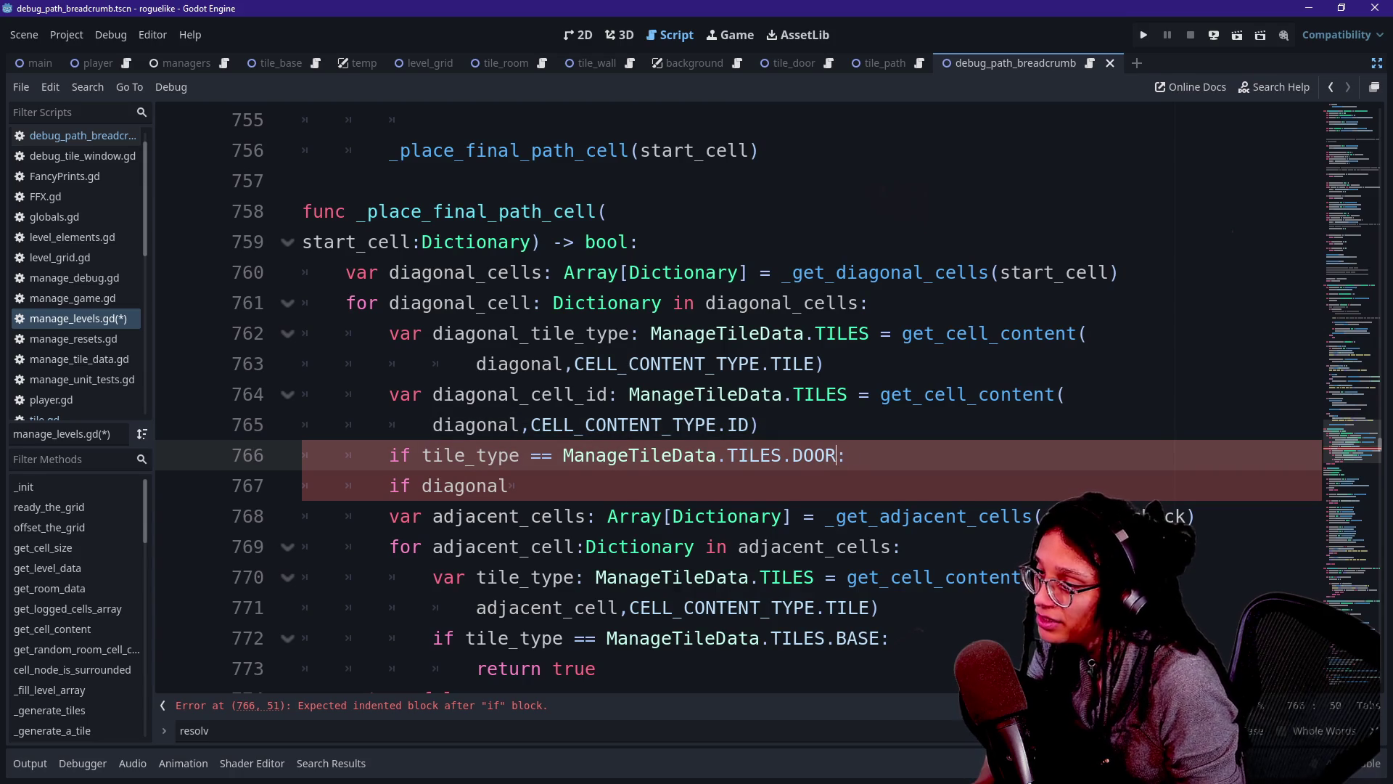
Continue the DOOR check with a backslash and 'and diagonal_cell_id == start_ce' on the next line.
type("and")
key("BackSpace")
key("BackSpace")
key("BackSpace")
type("\\")
key("Return")
type("and ")
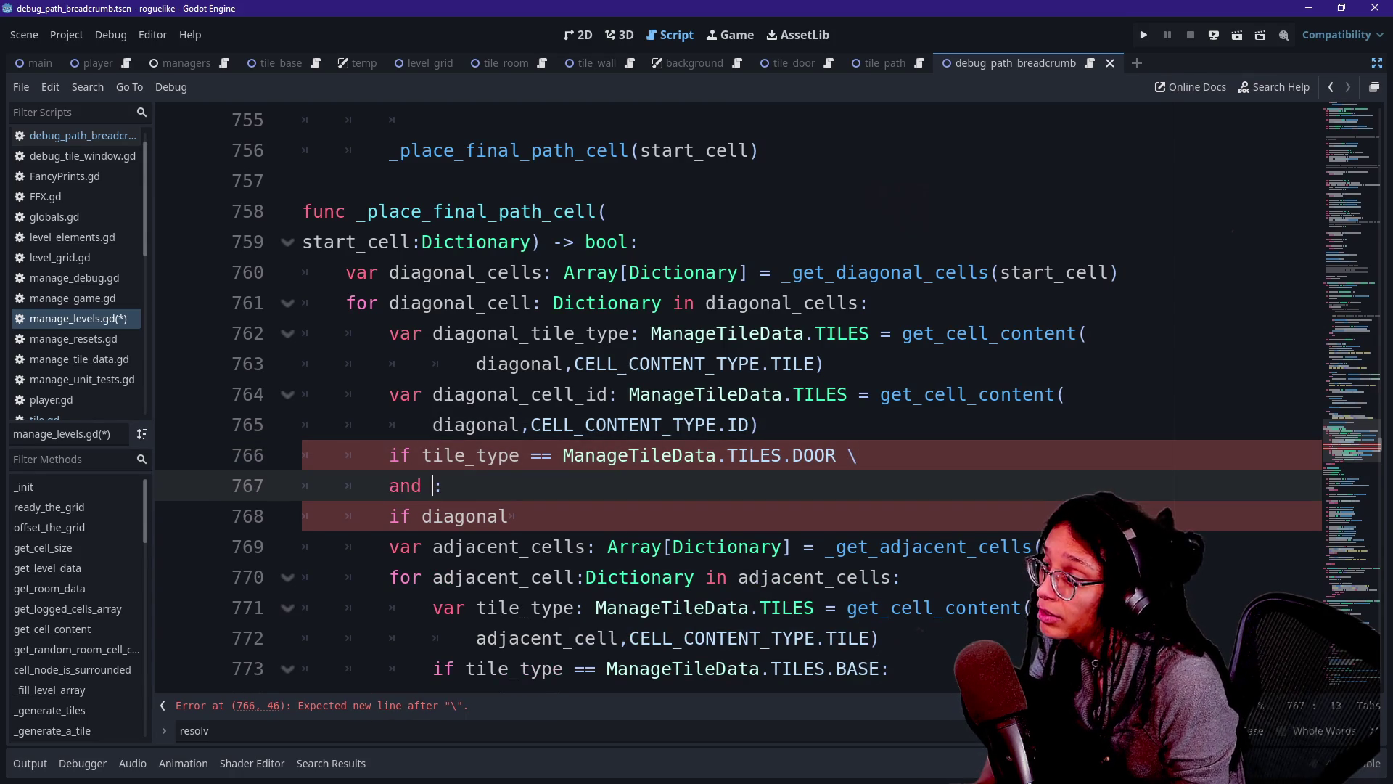
type("dia")
key("Down")
key("Return")
type("== s")
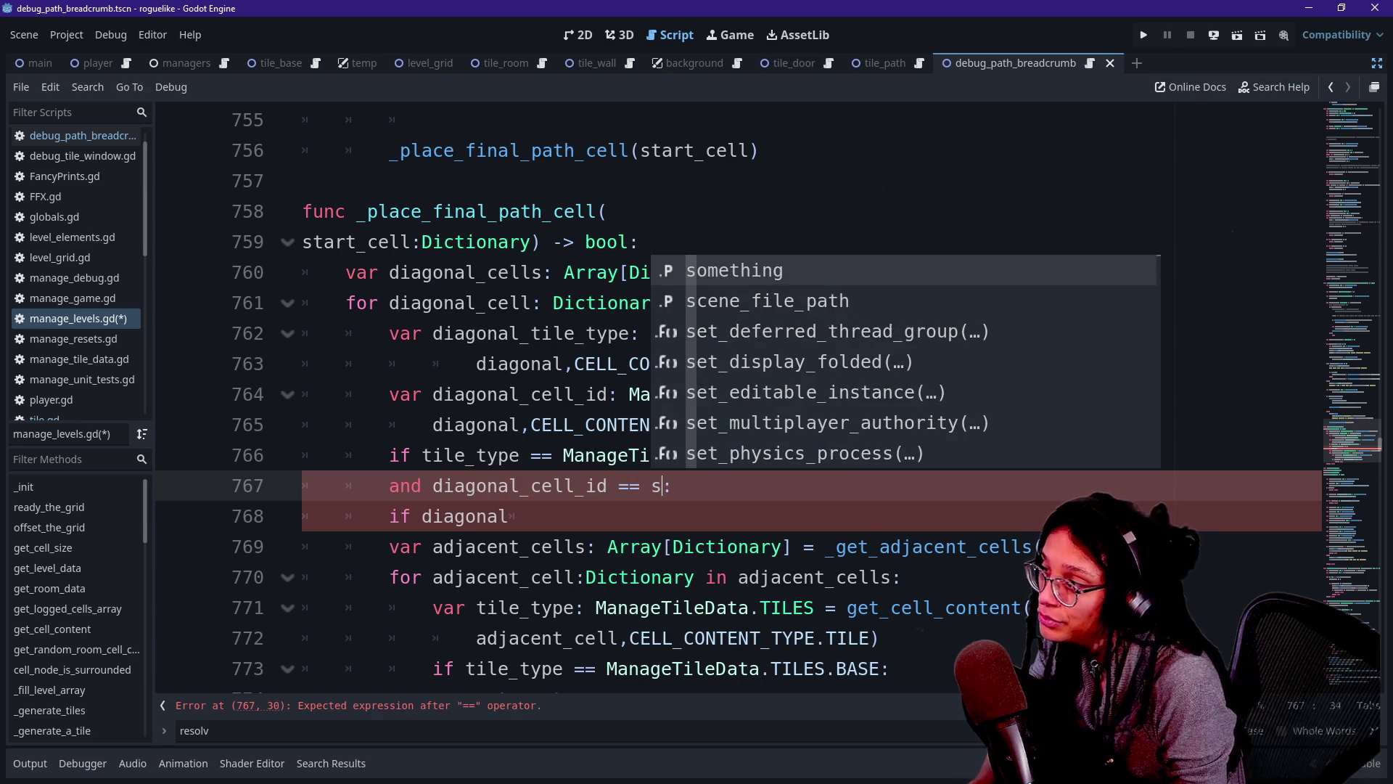
type("tart_ce")
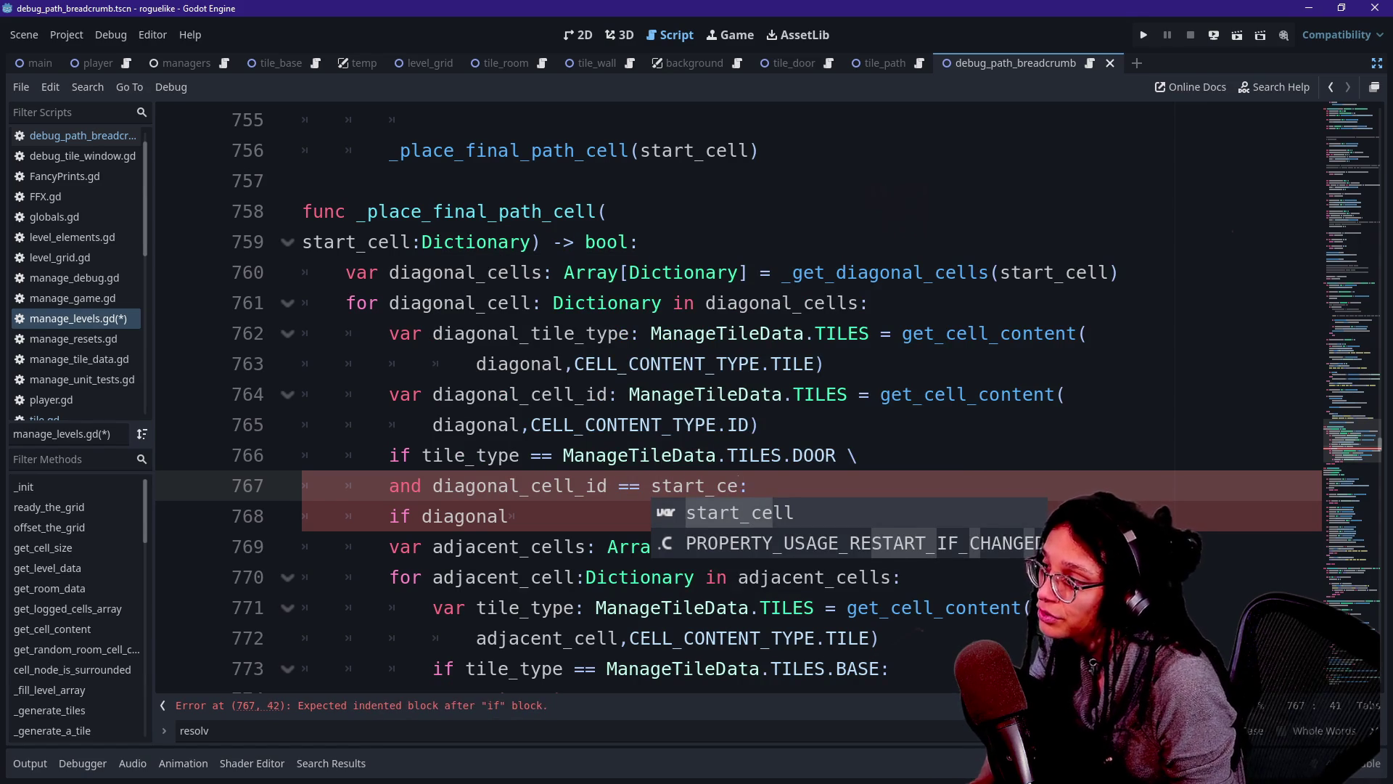
Start a 'var start_cell_paired' line below the ID lookup.
left_click(759, 425)
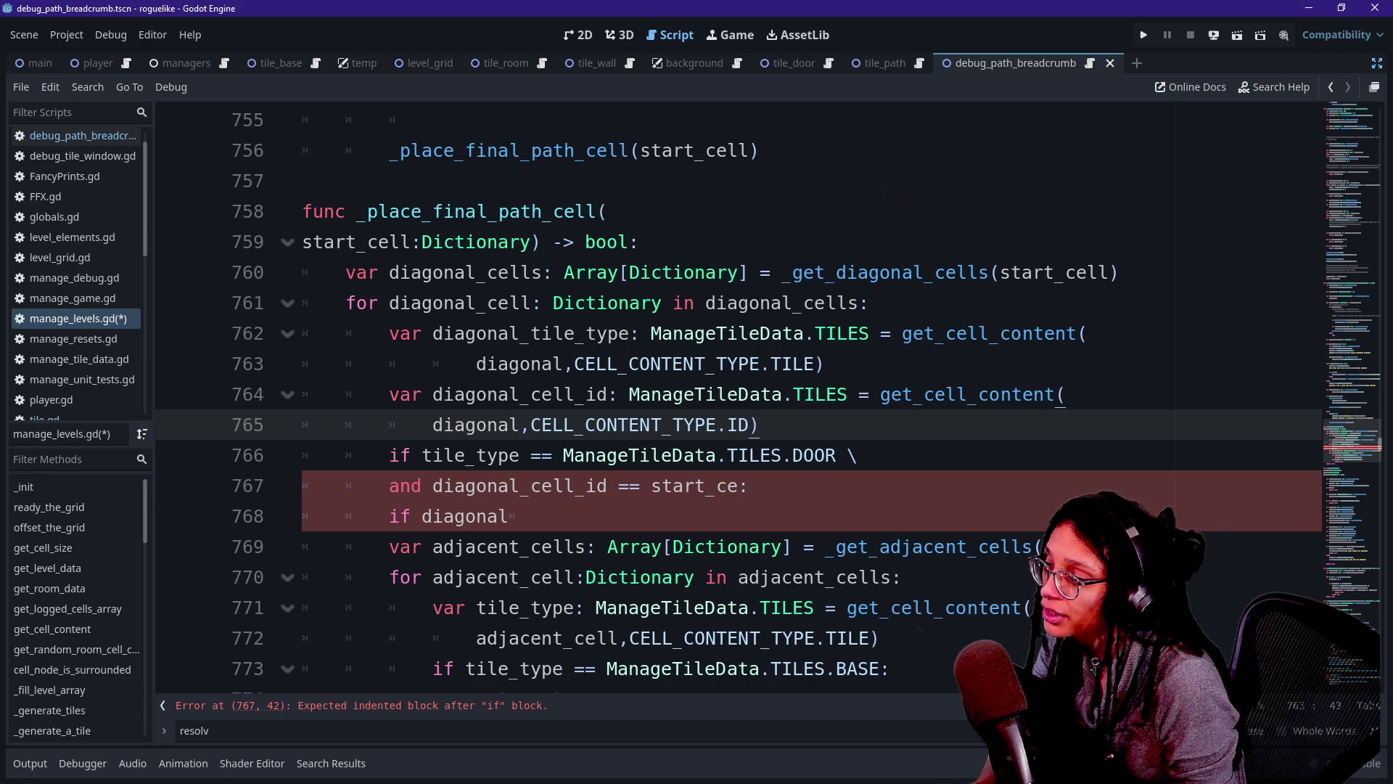
key("Return")
type("var ")
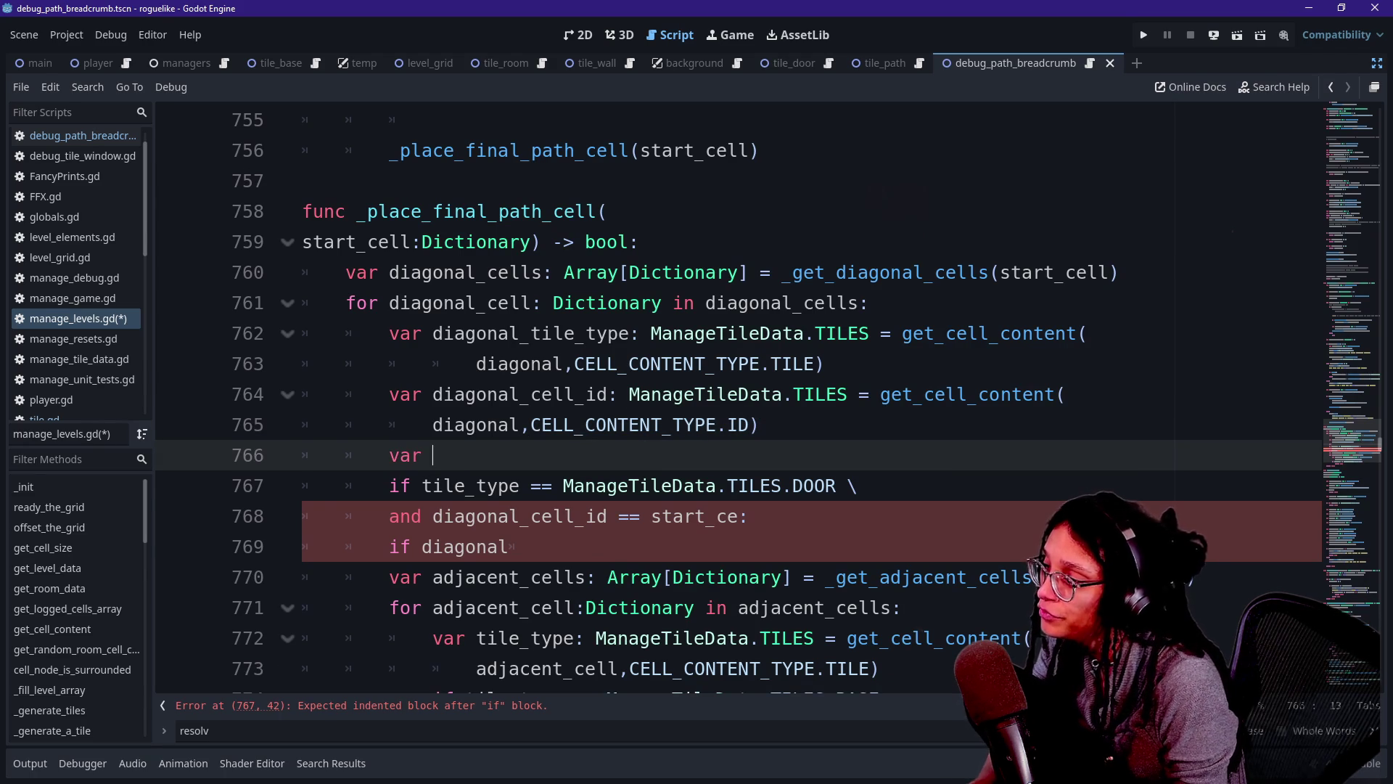
type("start")
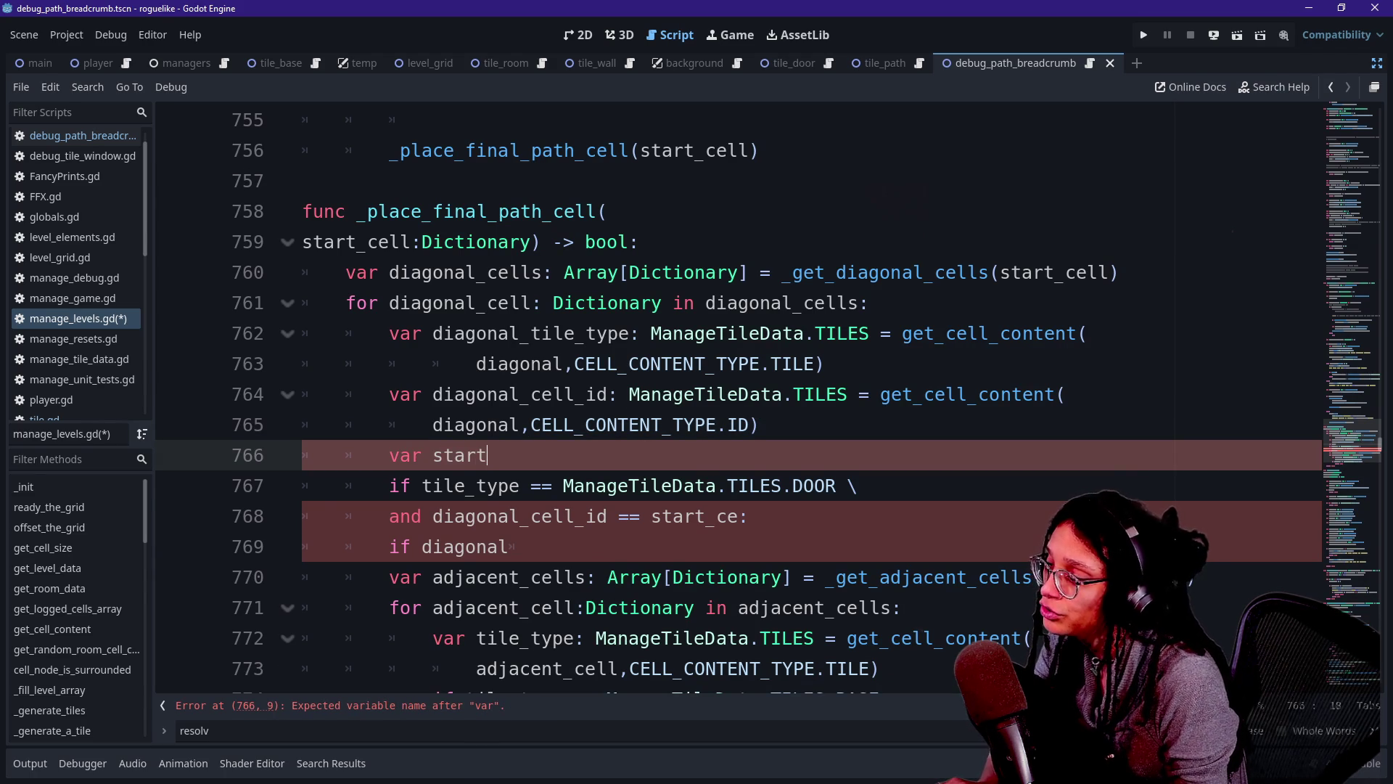
type("_cell_paired")
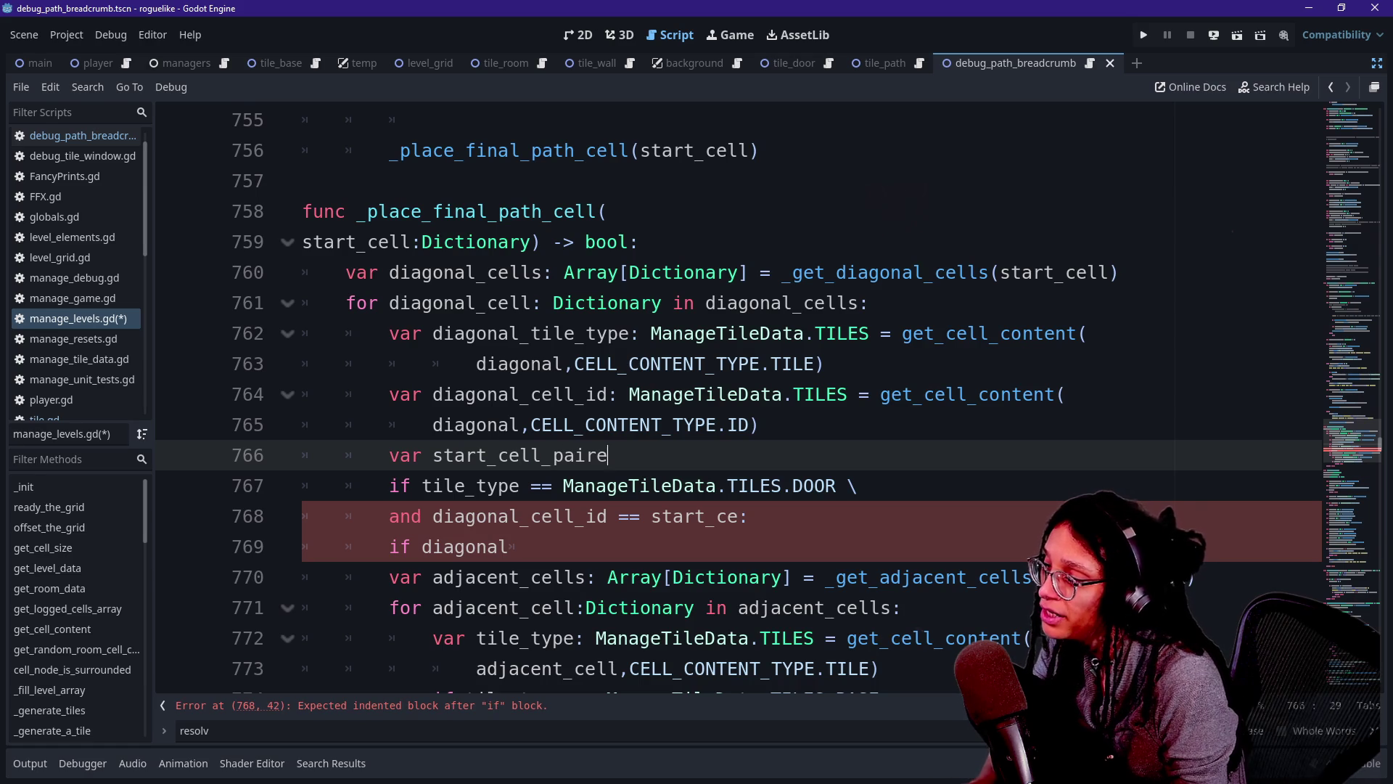
Name the new variable start_cell_paired_door_id with type int.
key("BackSpace")
key("BackSpace")
key("BackSpace")
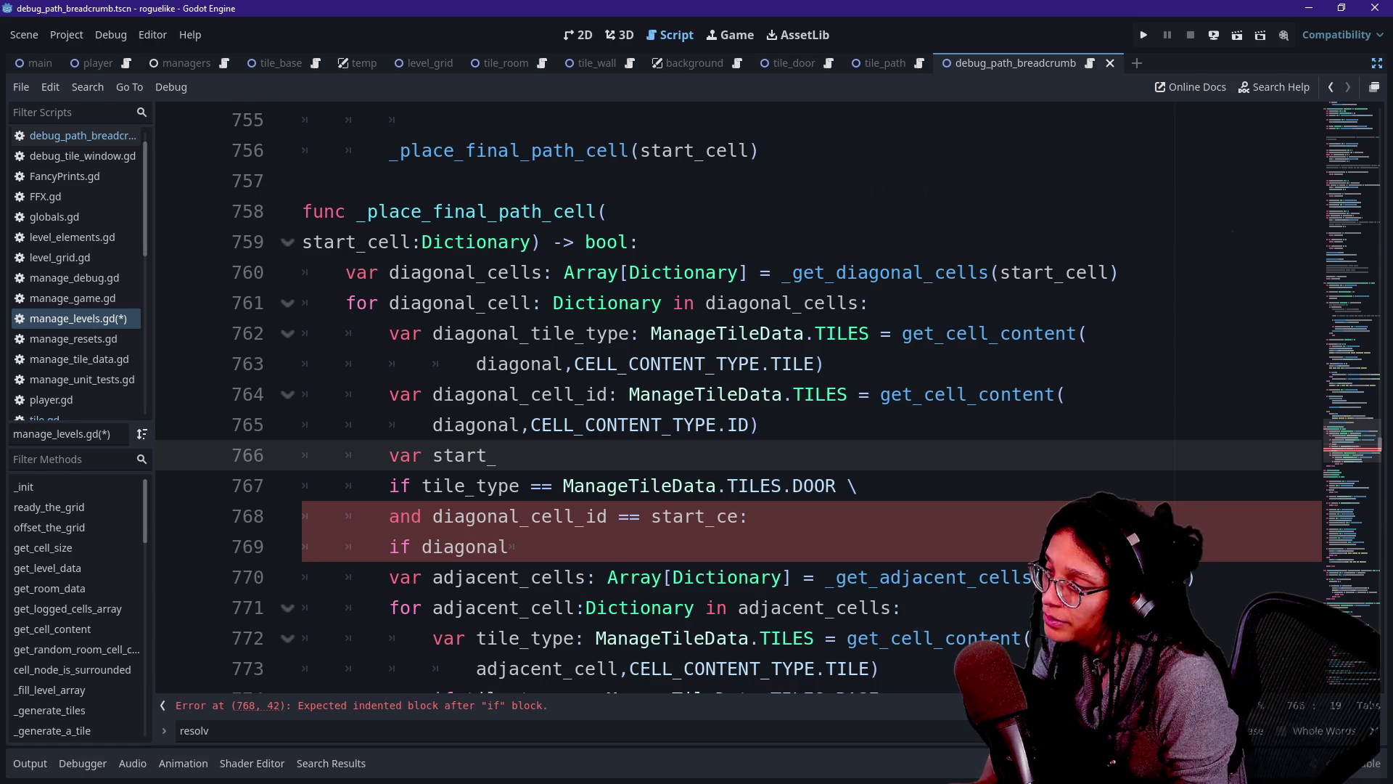
type("cell+")
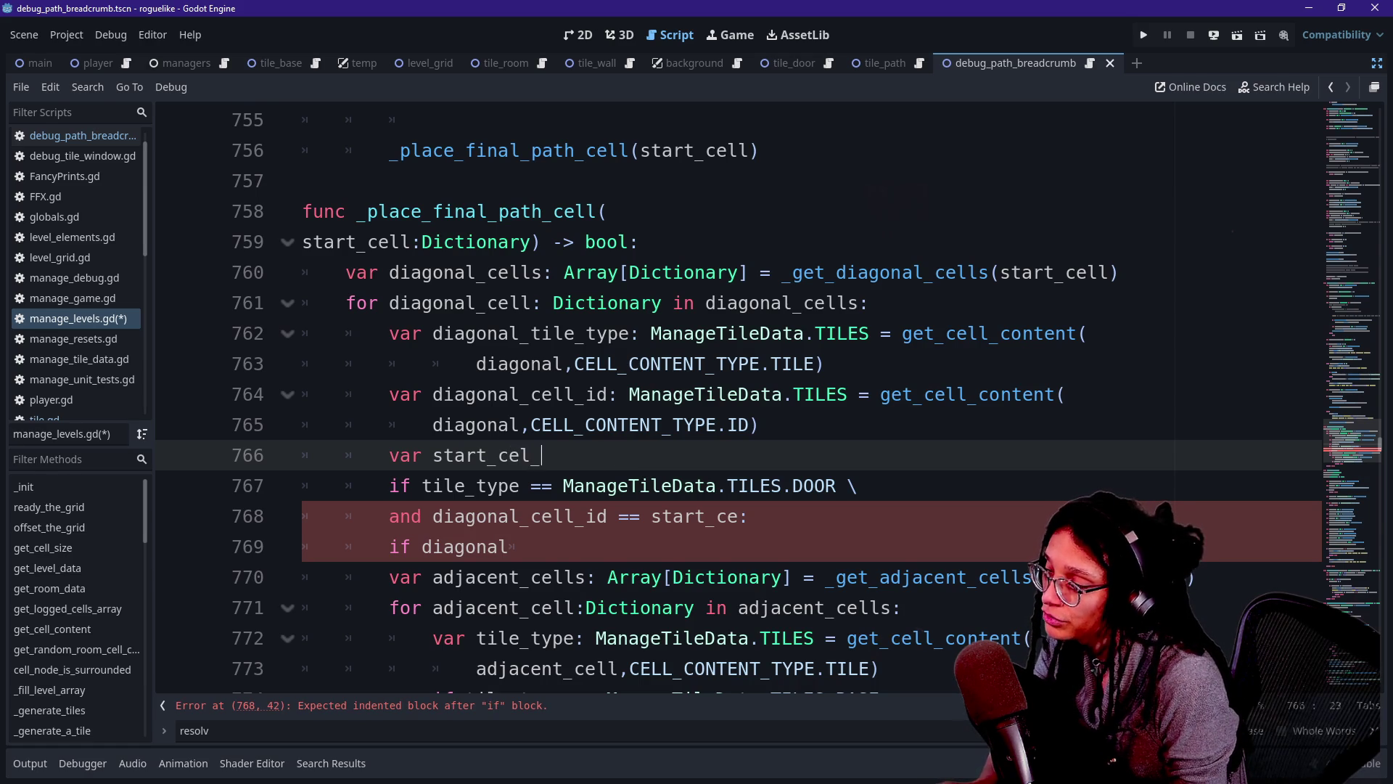
key("BackSpace")
type("_pai")
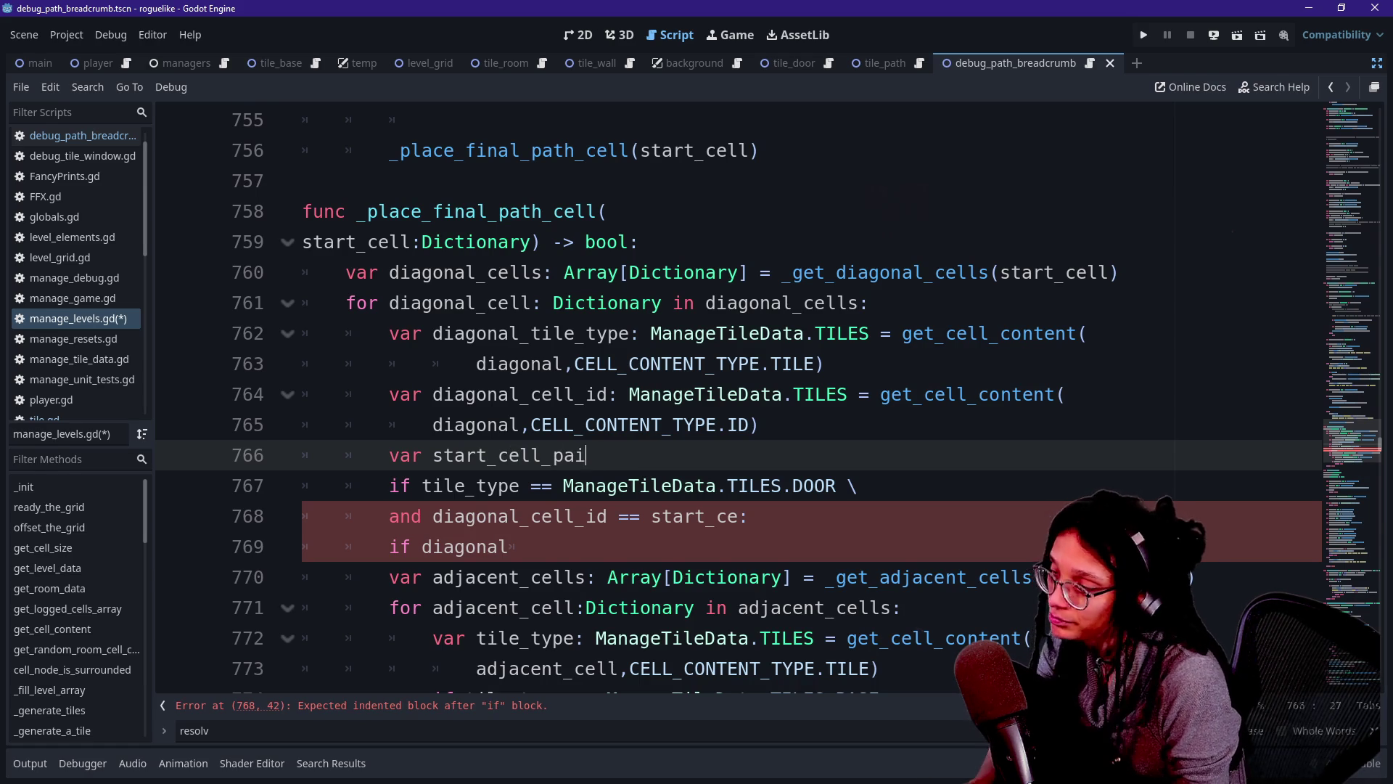
type("red_door_id: ")
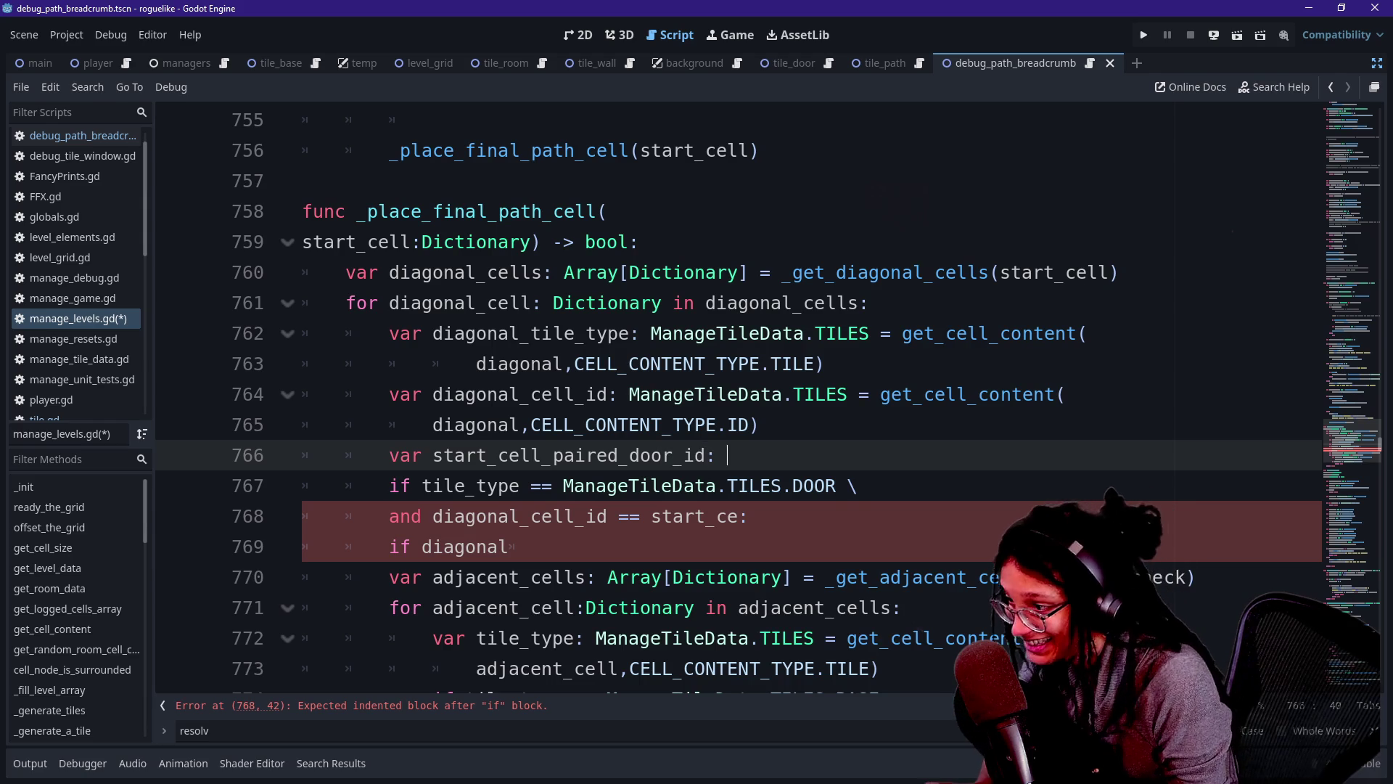
type("int =")
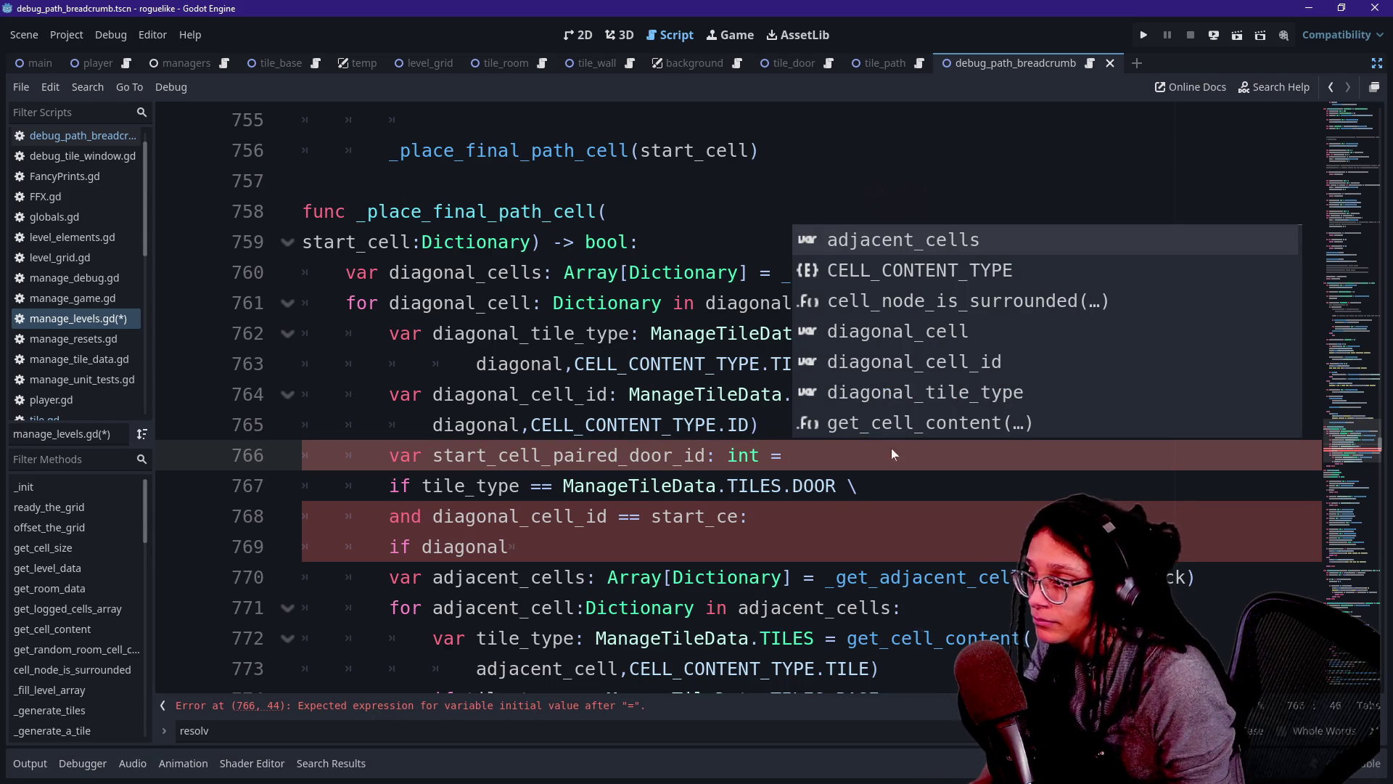
key("Escape")
Assign it the copied get_cell_content call, changing ID to PAIRED_DOOR_ID.
mouse_move(902, 333)
left_mouse_down()
mouse_move(826, 363)
mouse_move(758, 424)
left_mouse_up()
key("ctrl+c")
left_click(793, 455)
key("ctrl+v")
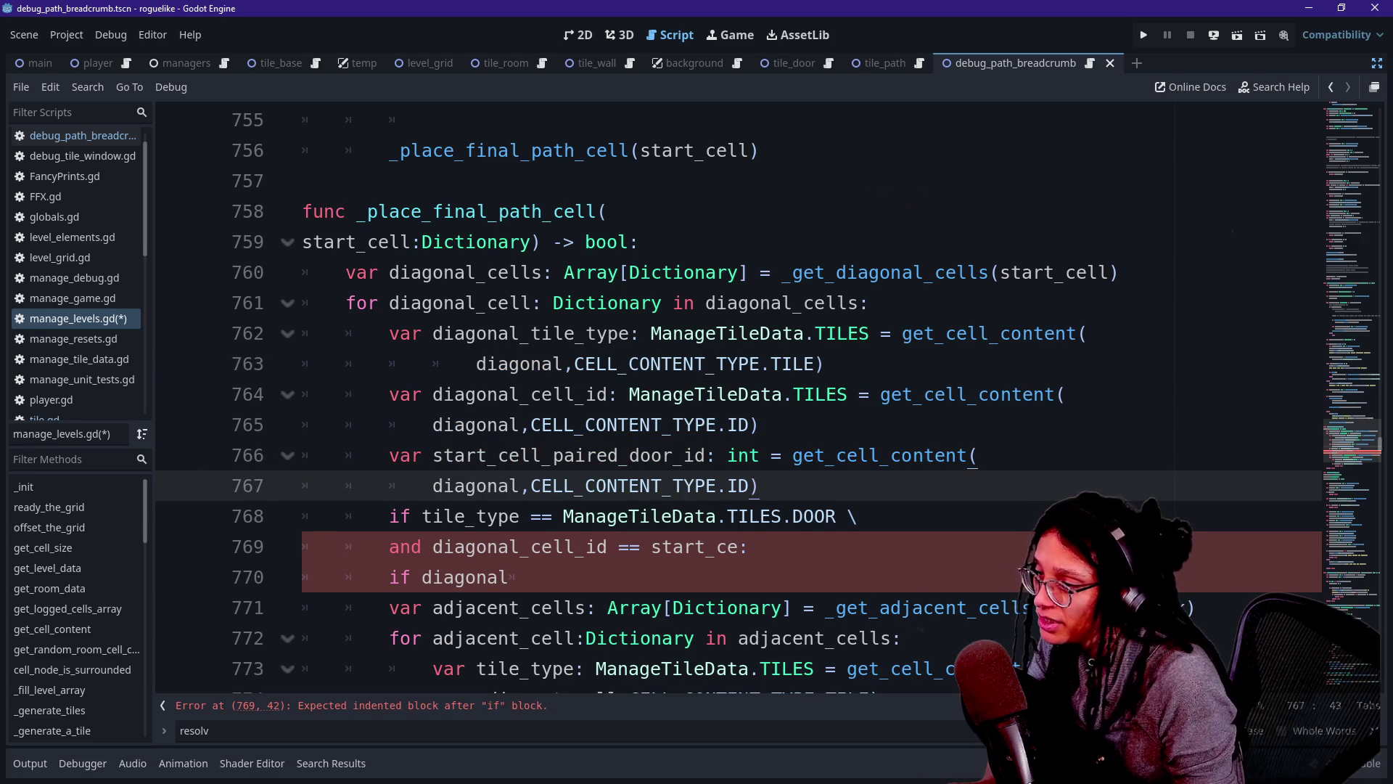
key("BackSpace")
key("BackSpace")
type("PAI")
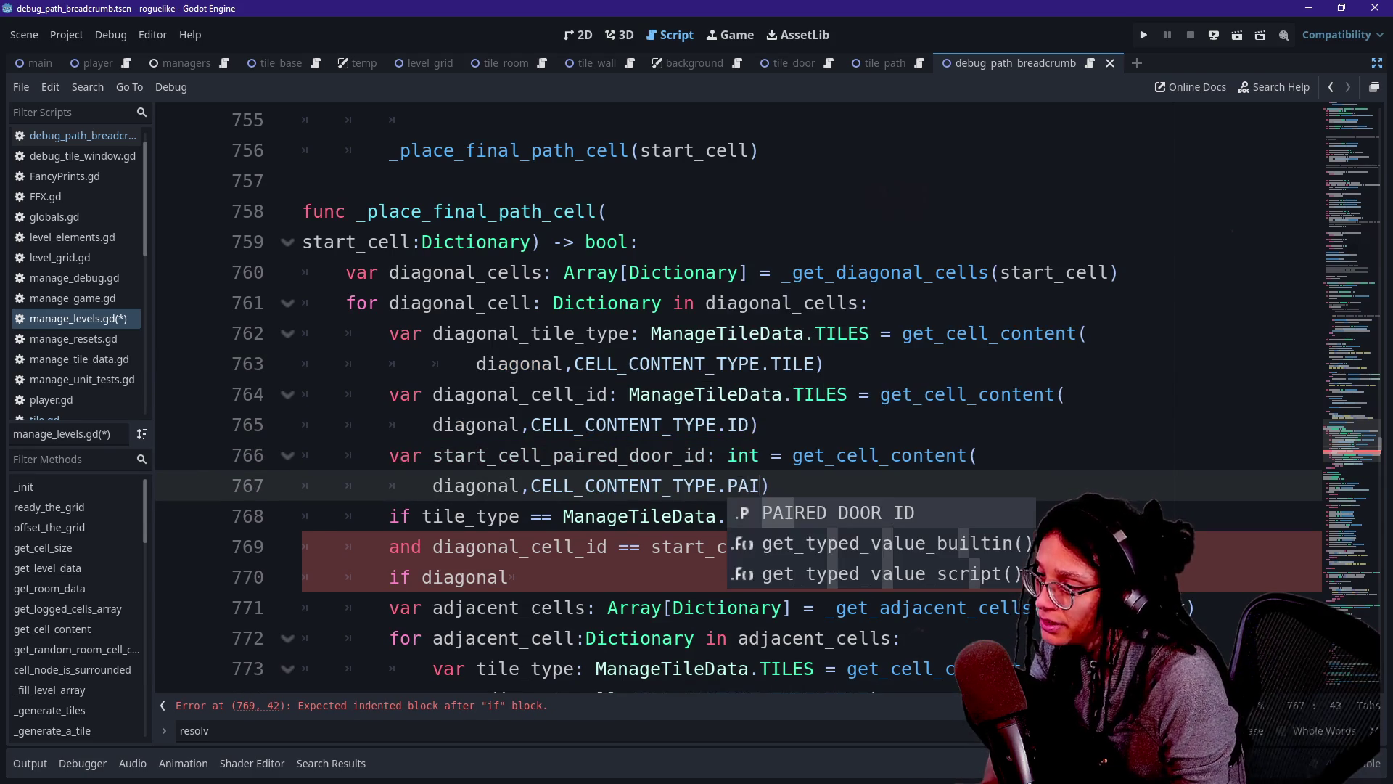
key("Return")
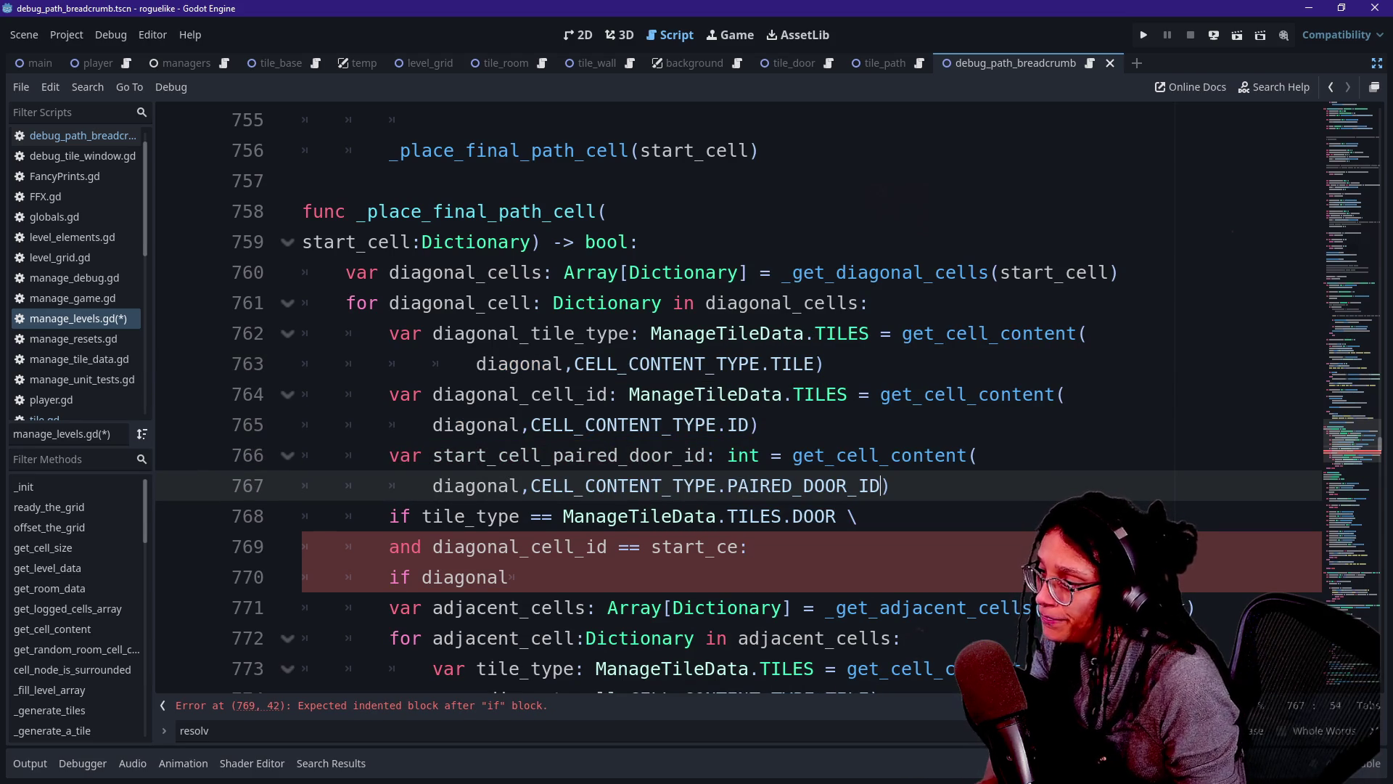
Make the door condition compare diagonal_cell_id against start_cell_paired_door_id.
left_click(422, 516)
key("ctrl+shift+Return")
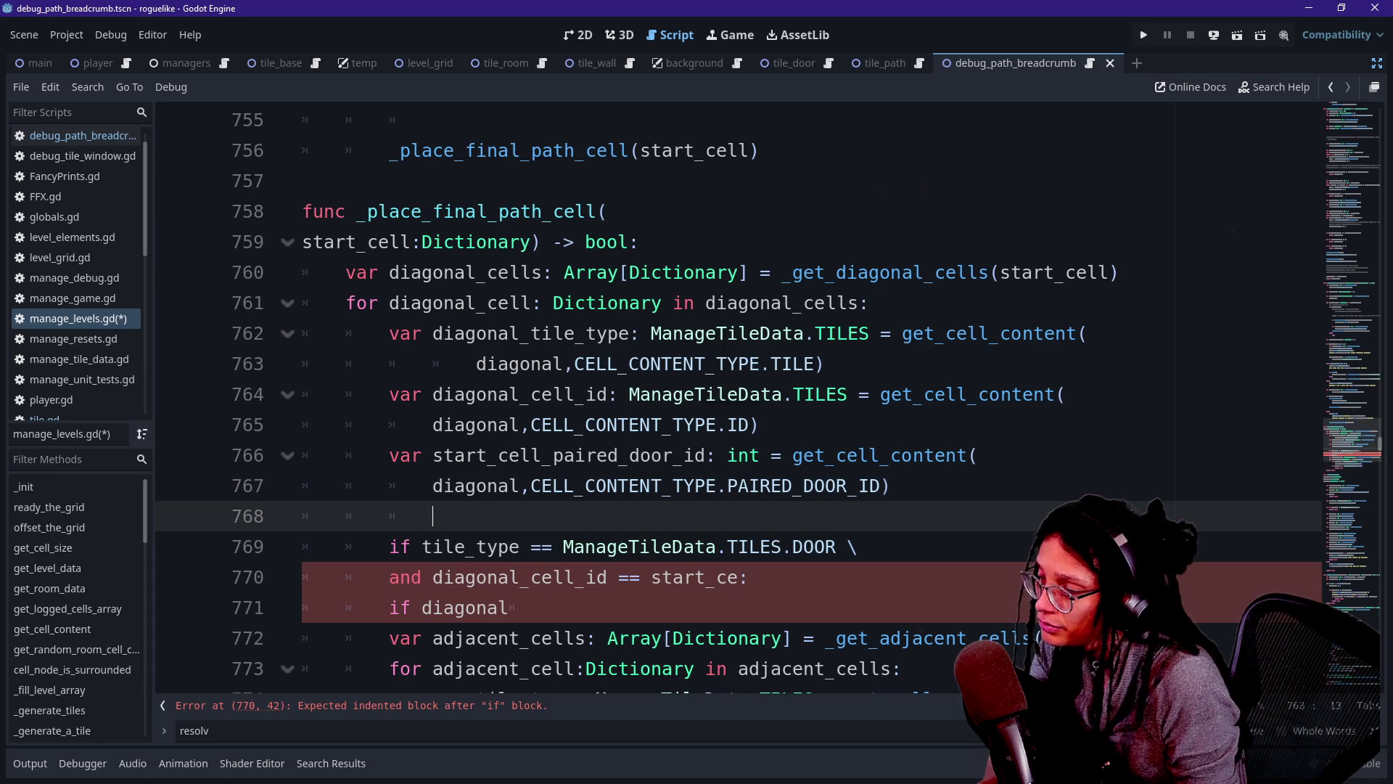
scroll(755, 485, "down", 1)
left_click(752, 486)
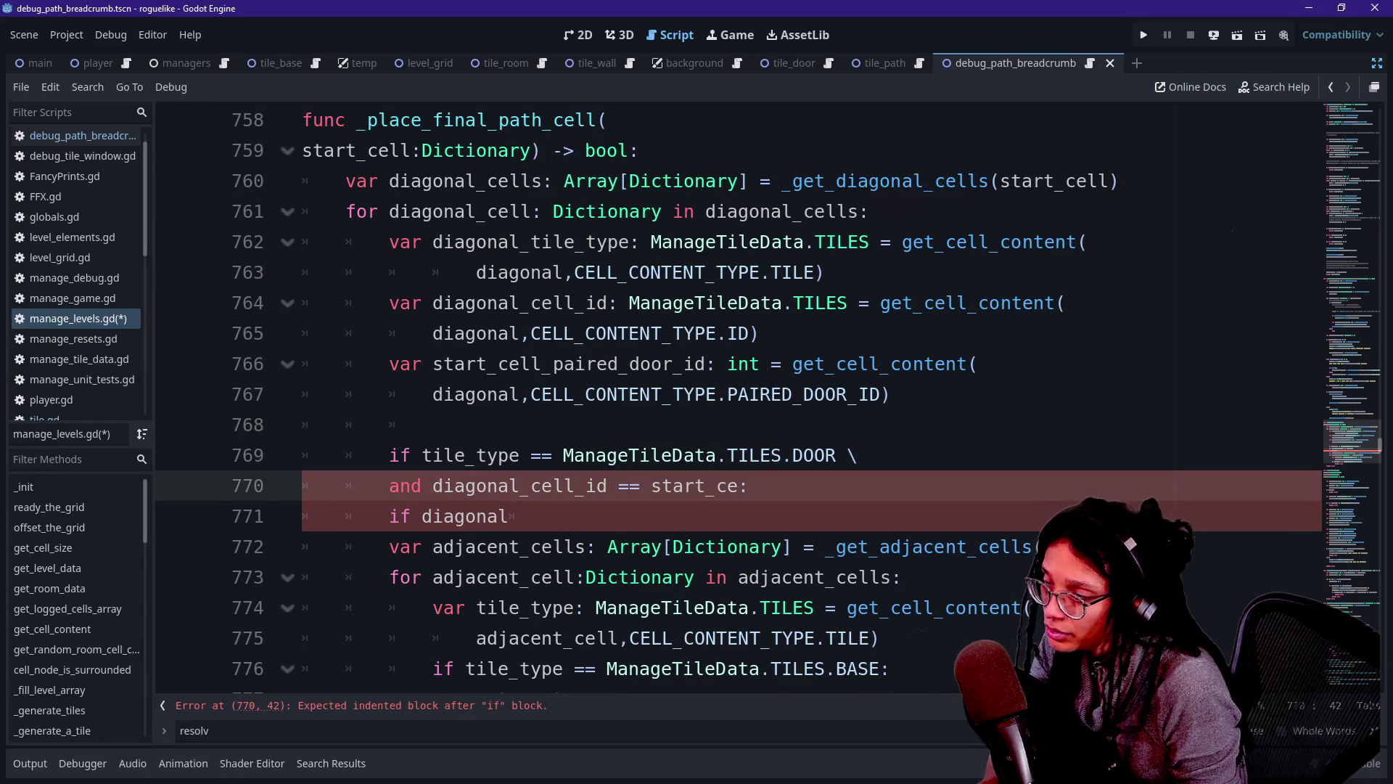
left_click(814, 455)
key("Down")
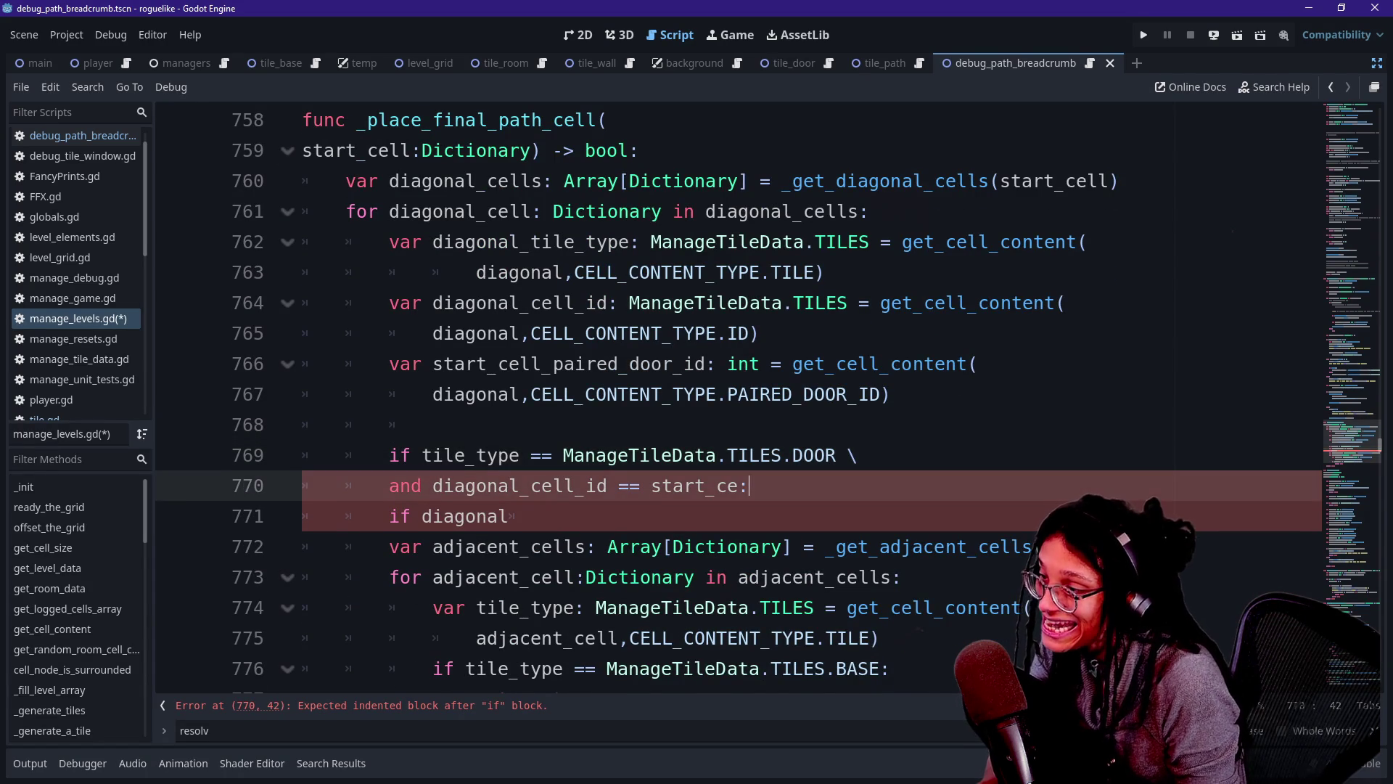
key("Return")
left_click(651, 485)
left_click(586, 485)
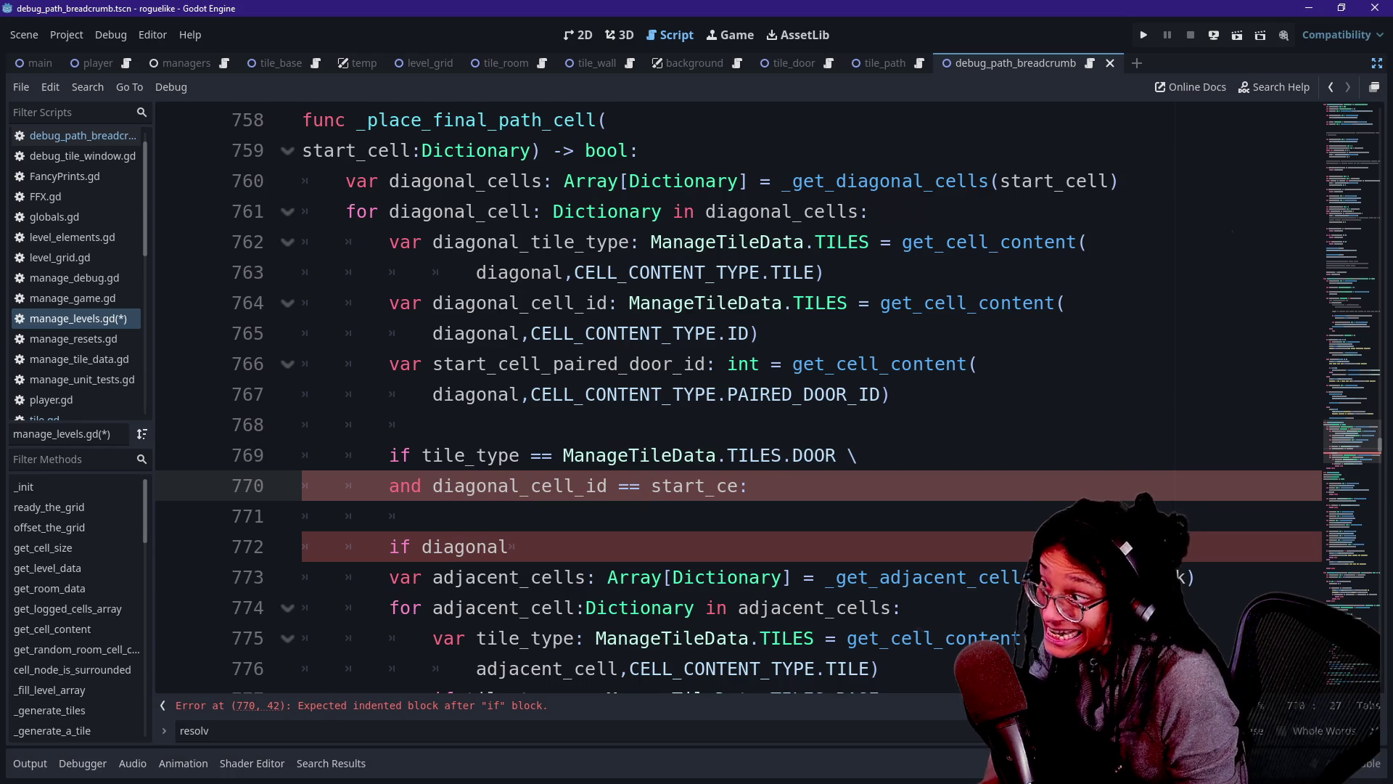
key("Right")
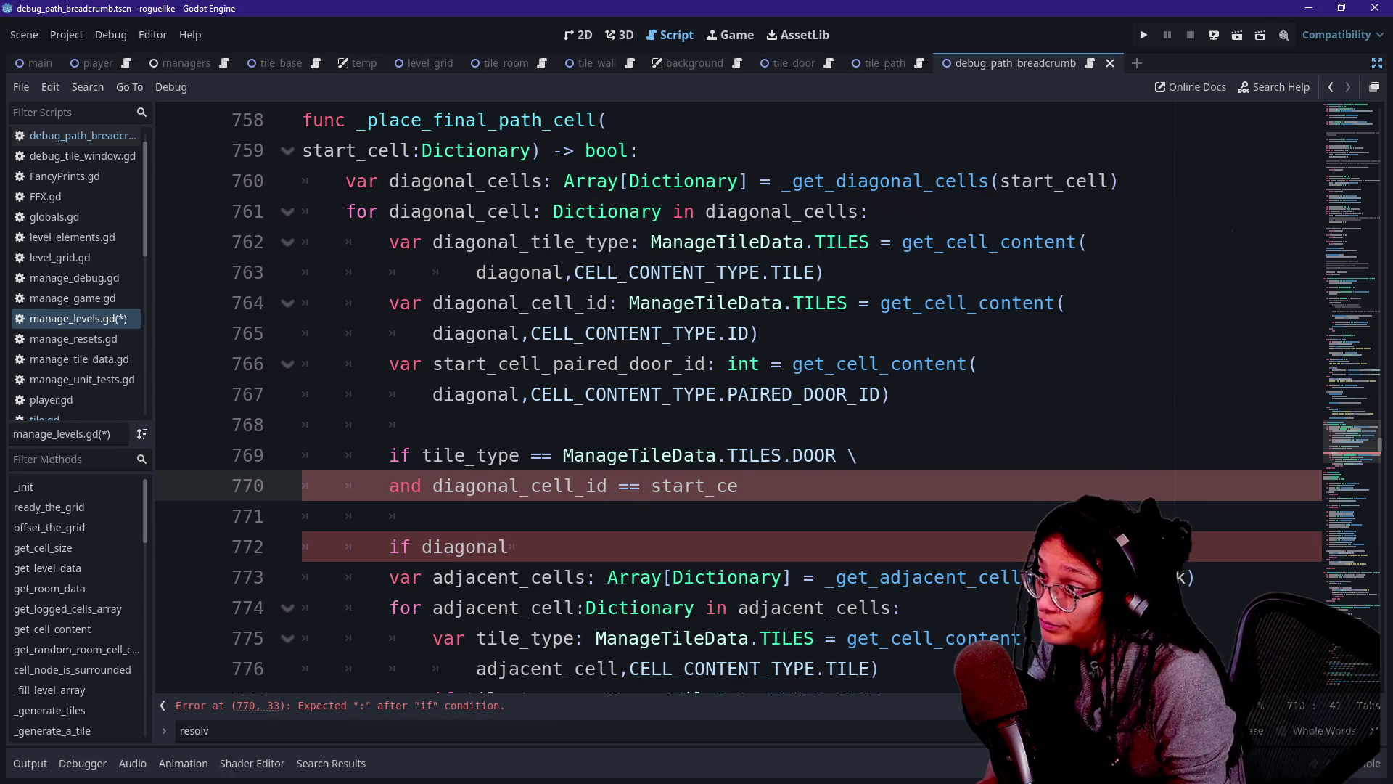
type("l")
key("Return")
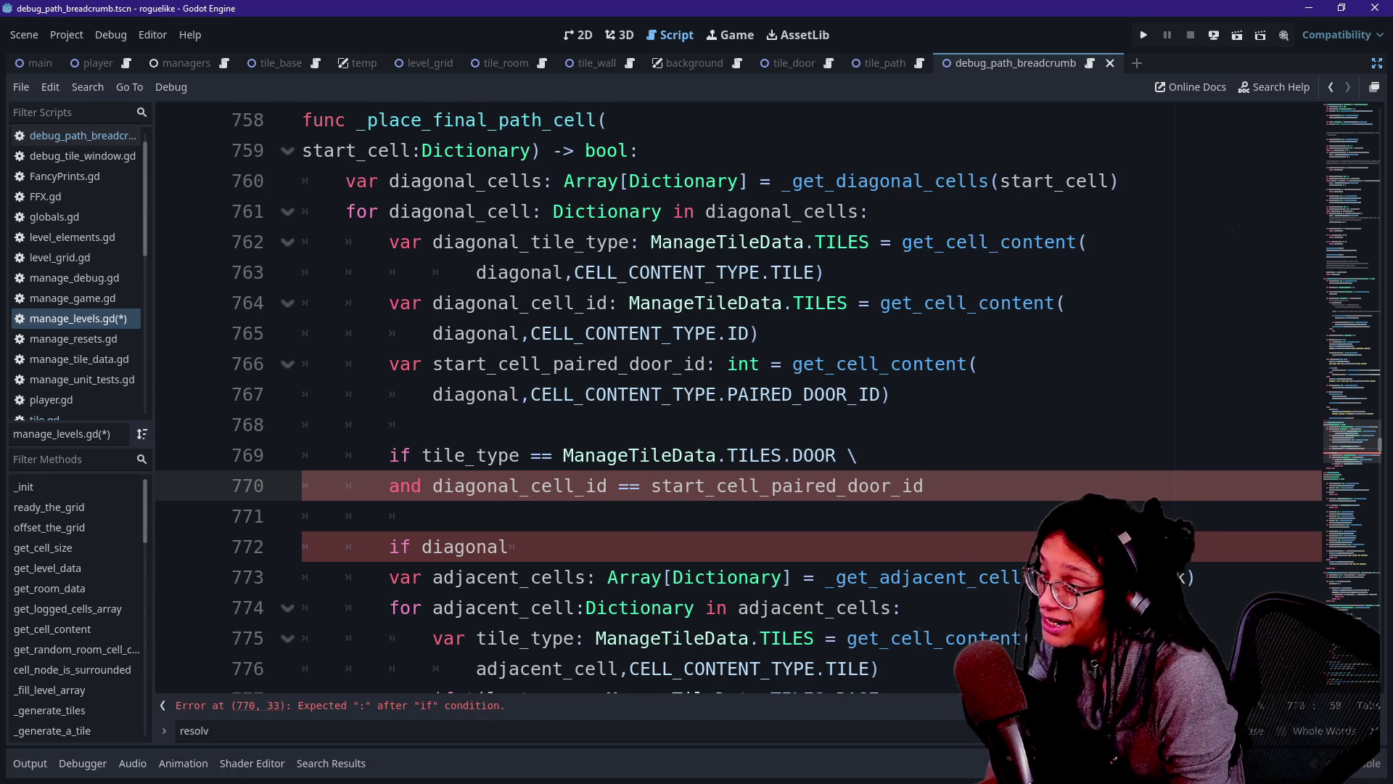
type(":")
End the door condition with its colon and delete the leftover 'if diagonal' line.
key("Return")
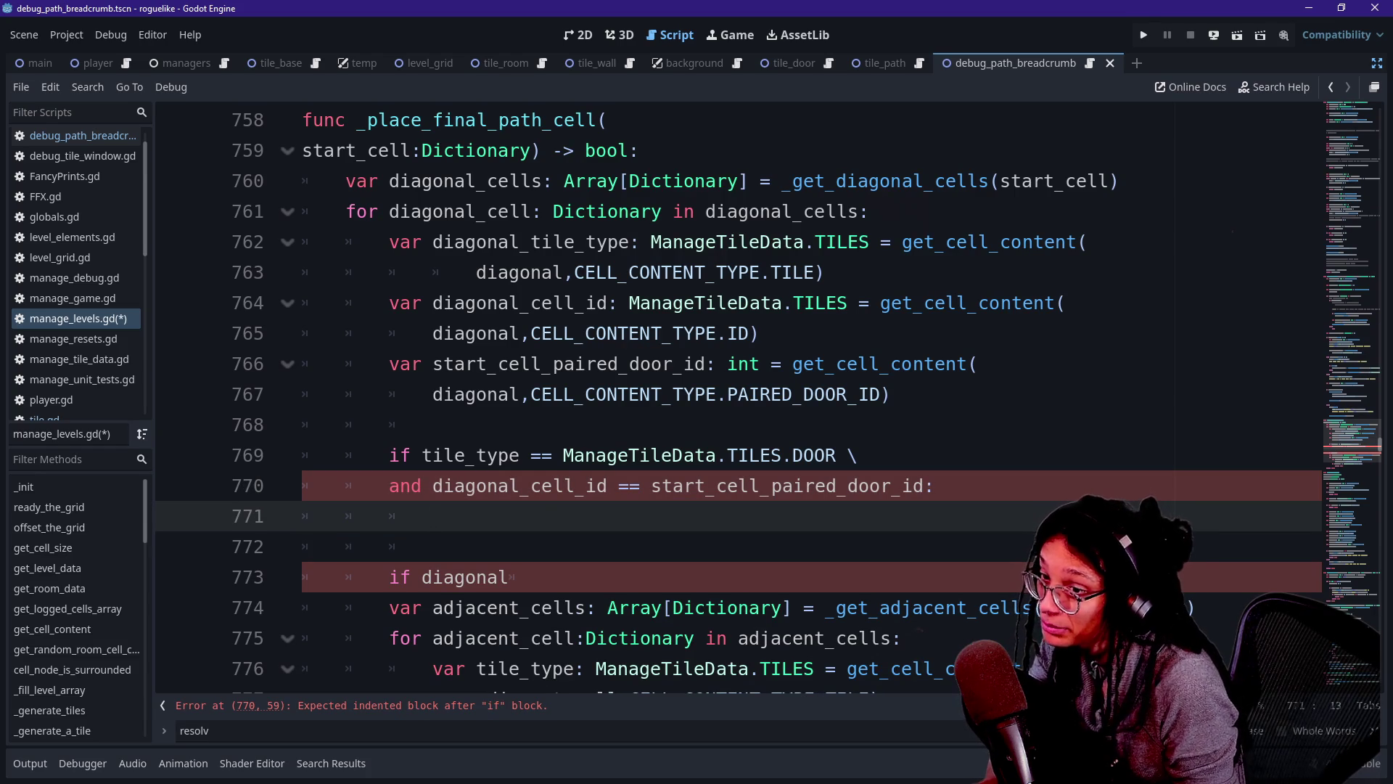
scroll(726, 399, "down", 1)
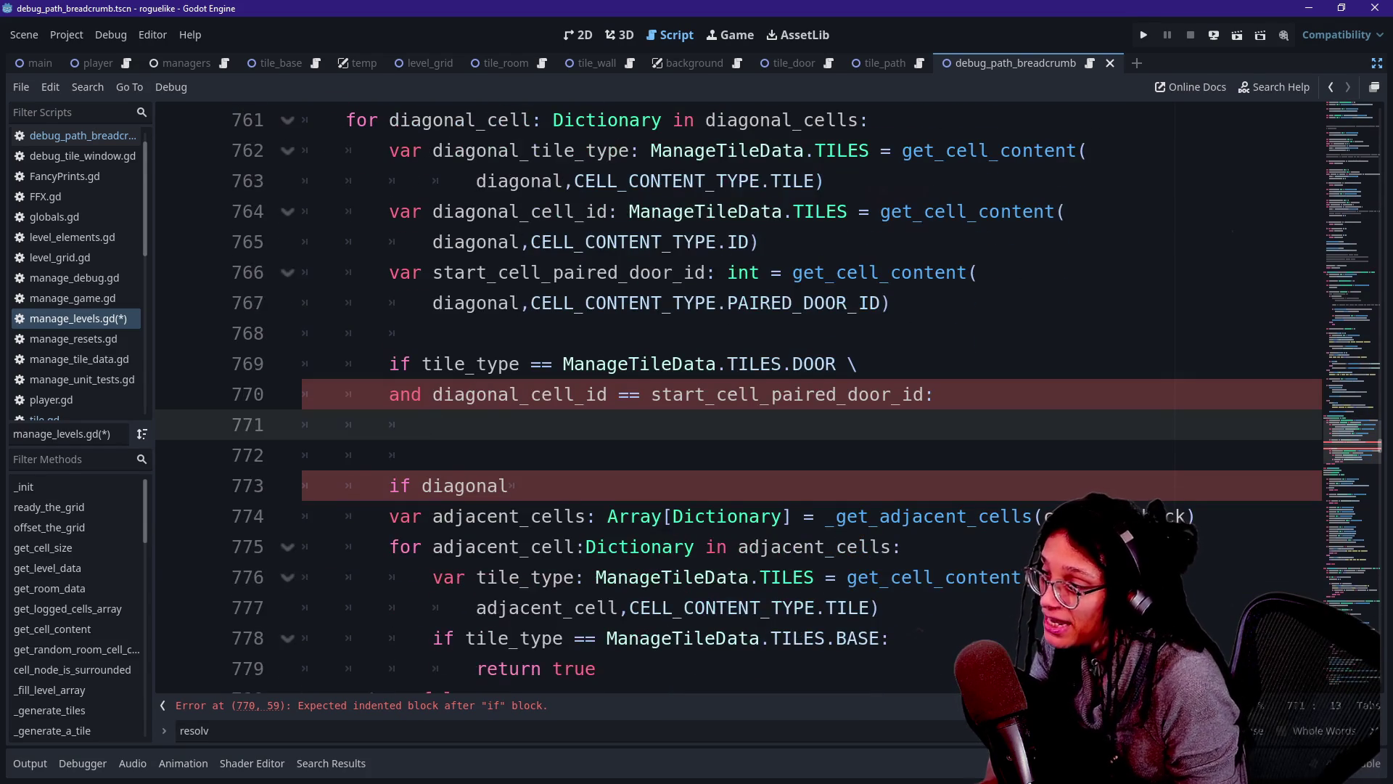
left_click(506, 485)
key("shift+Up")
key("shift+Up")
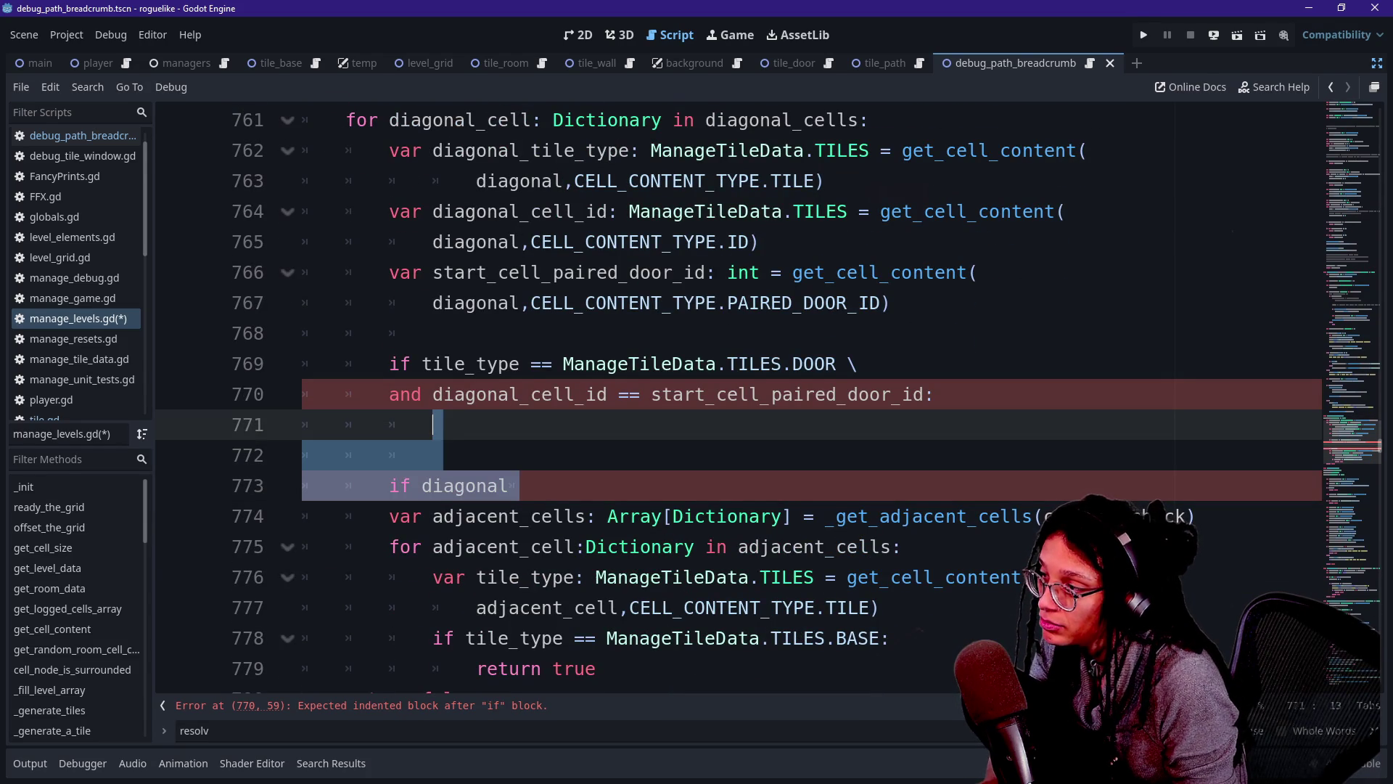
key("BackSpace")
Indent the adjacent-cells loop under the door condition and remove the blank line before it.
mouse_move(498, 455)
left_mouse_down()
mouse_move(798, 472)
mouse_move(541, 576)
left_mouse_up()
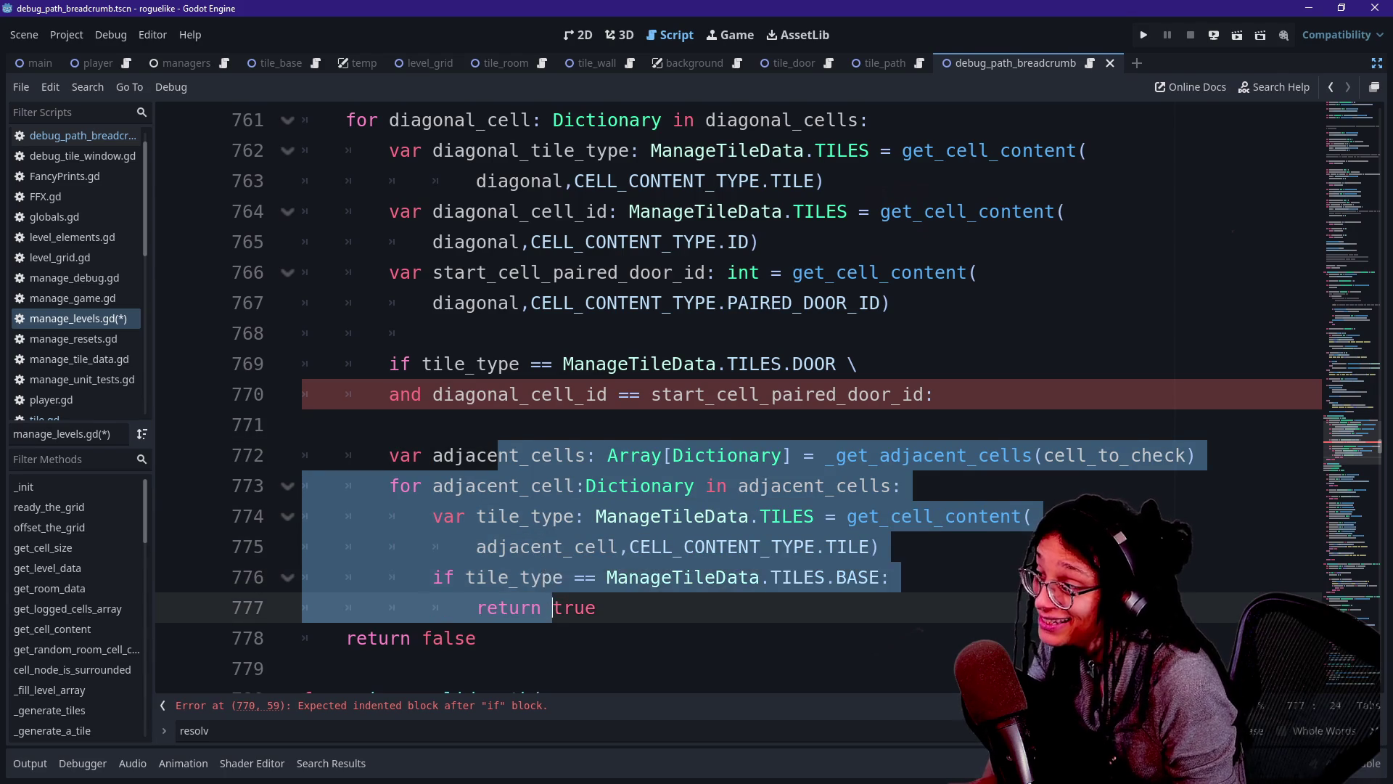
key("Tab")
left_click(302, 425)
key("BackSpace")
key("BackSpace")
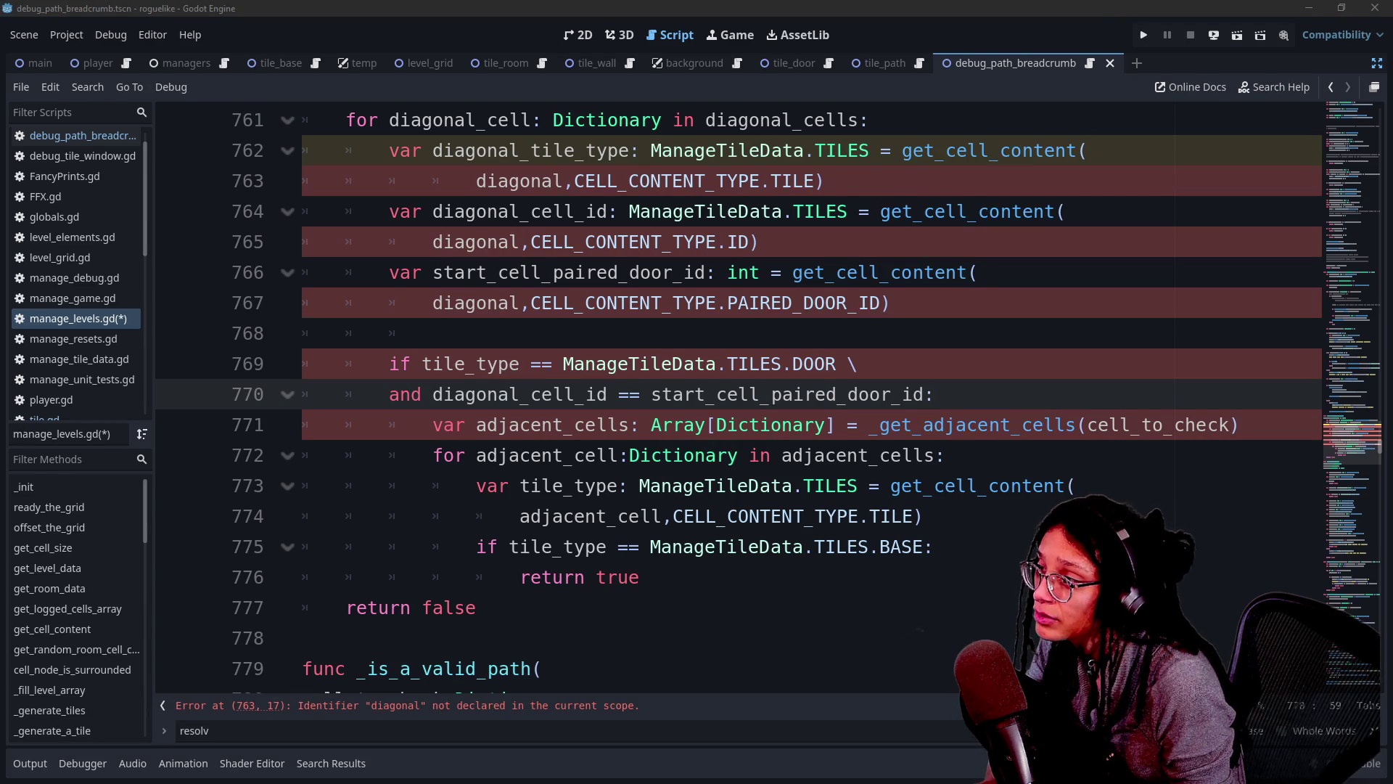
Rename diagonal to diagonal_cell and tile_type to diagonal_tile_type.
left_click(563, 180)
type("_cell")
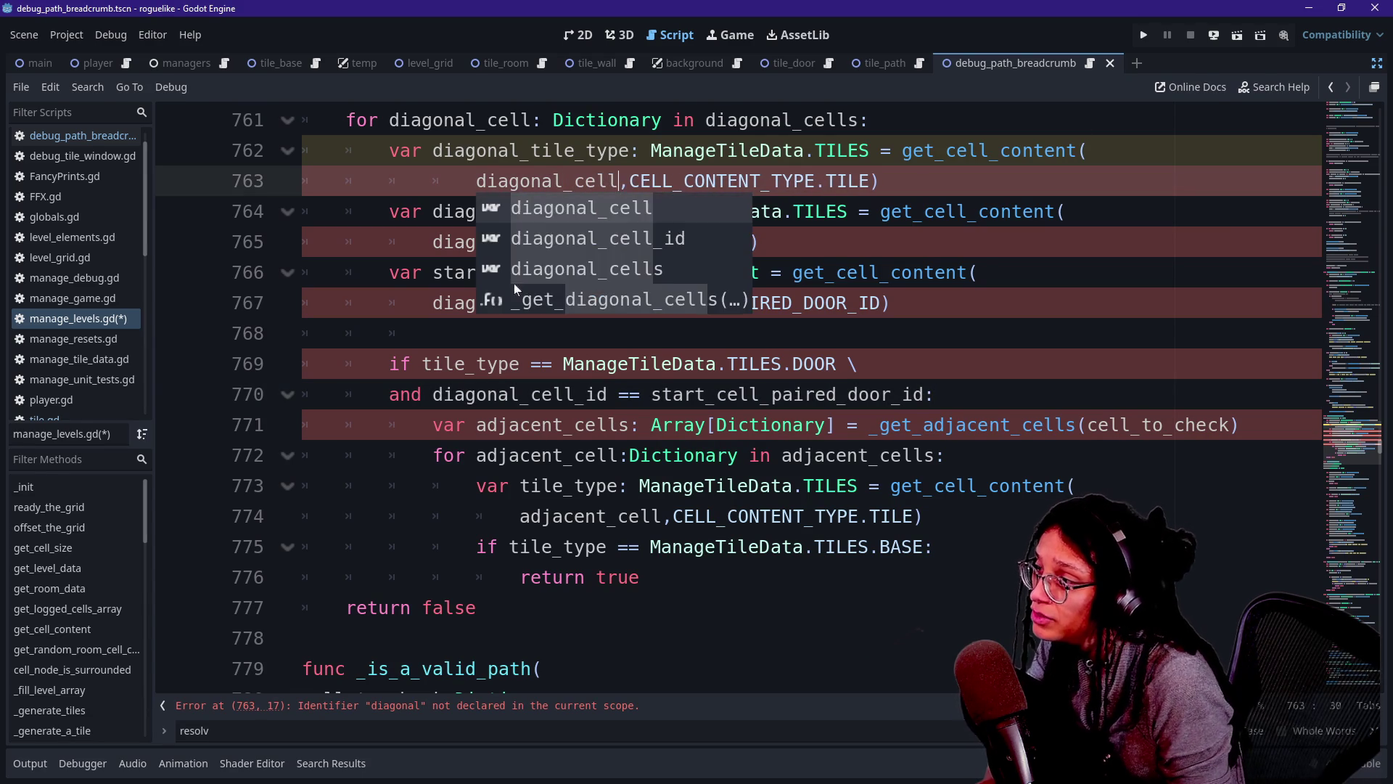
left_click(476, 241)
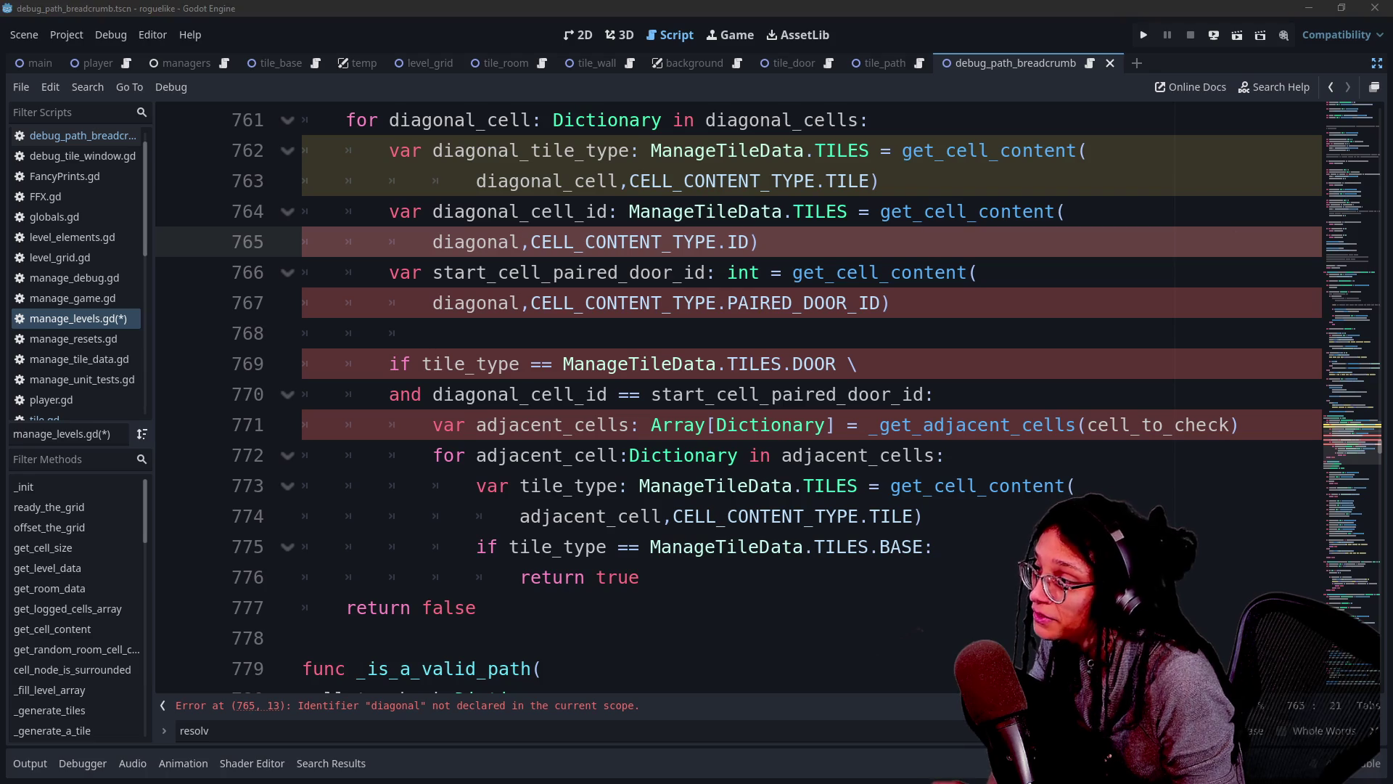
type("_")
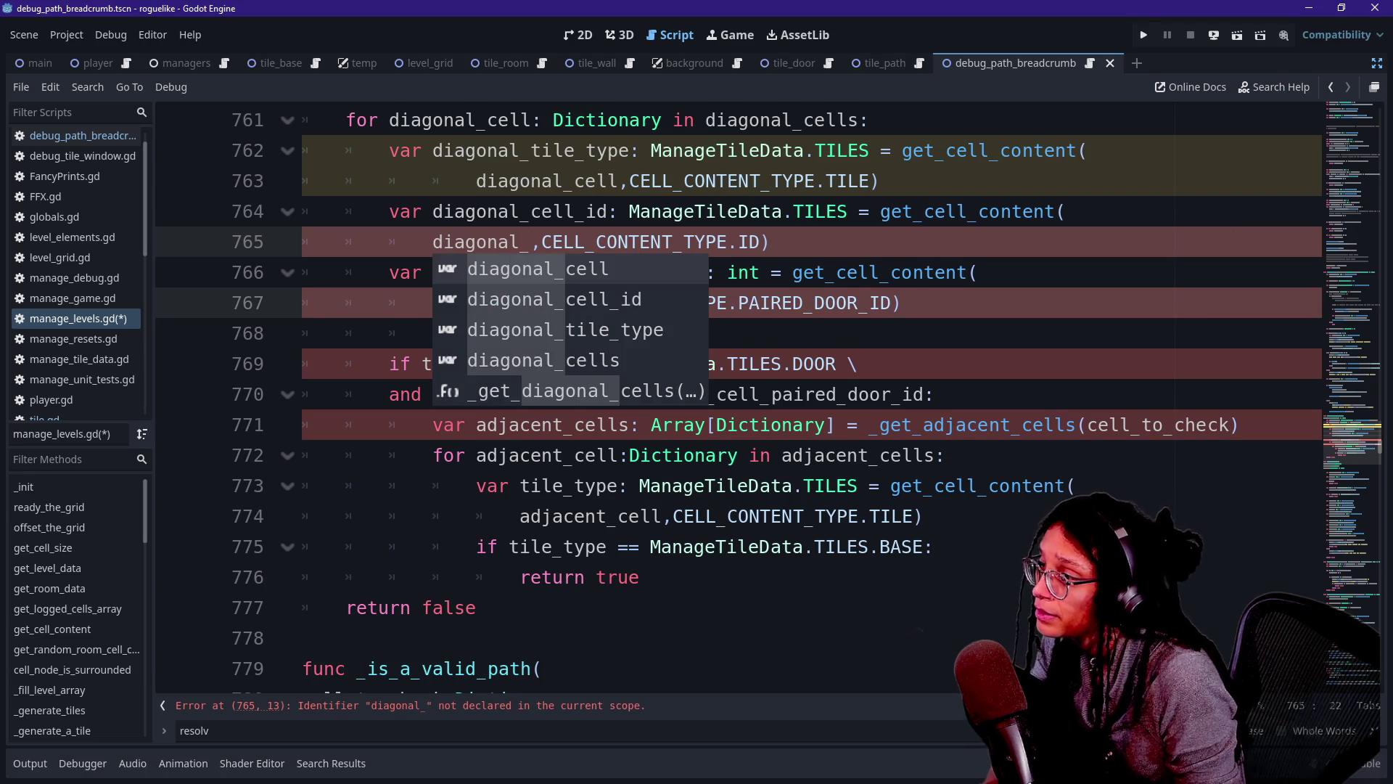
type("cell")
left_click(559, 455)
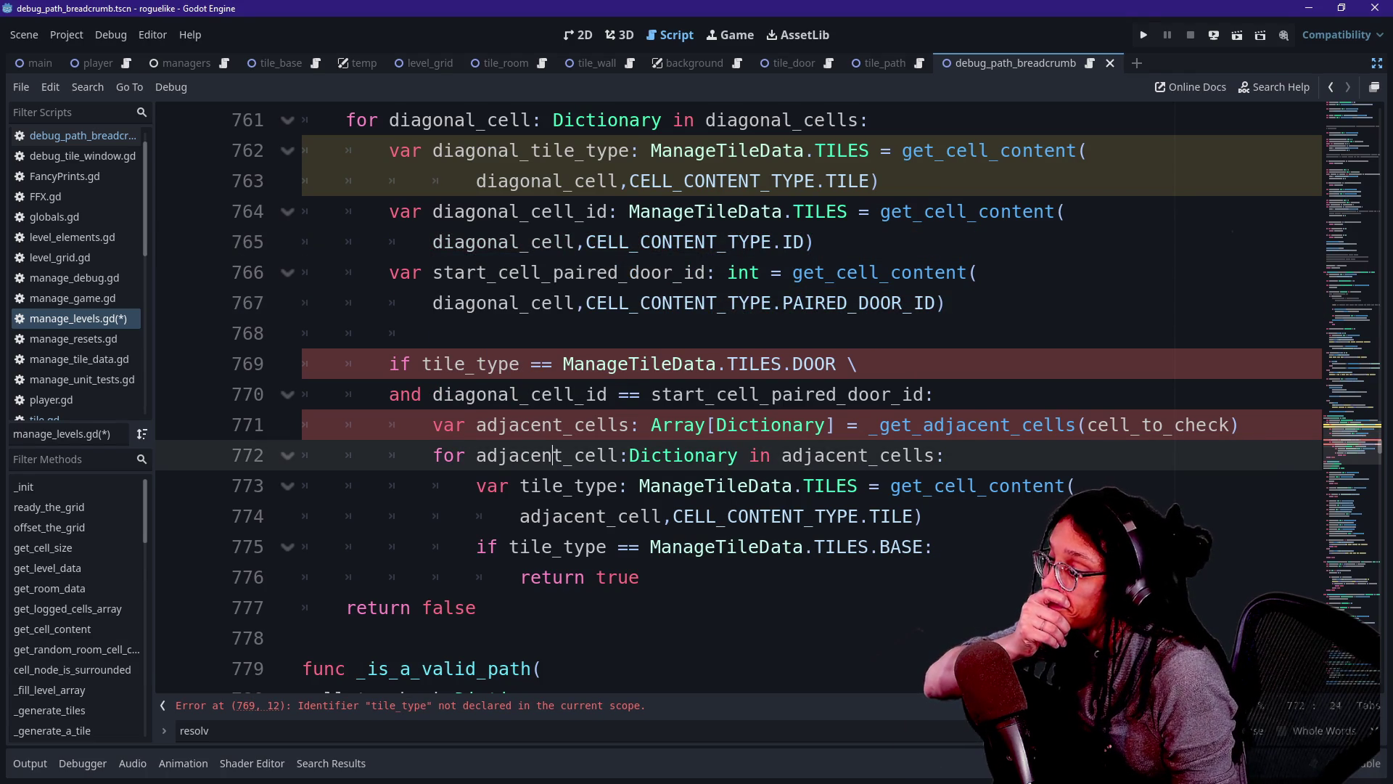
left_click(422, 364)
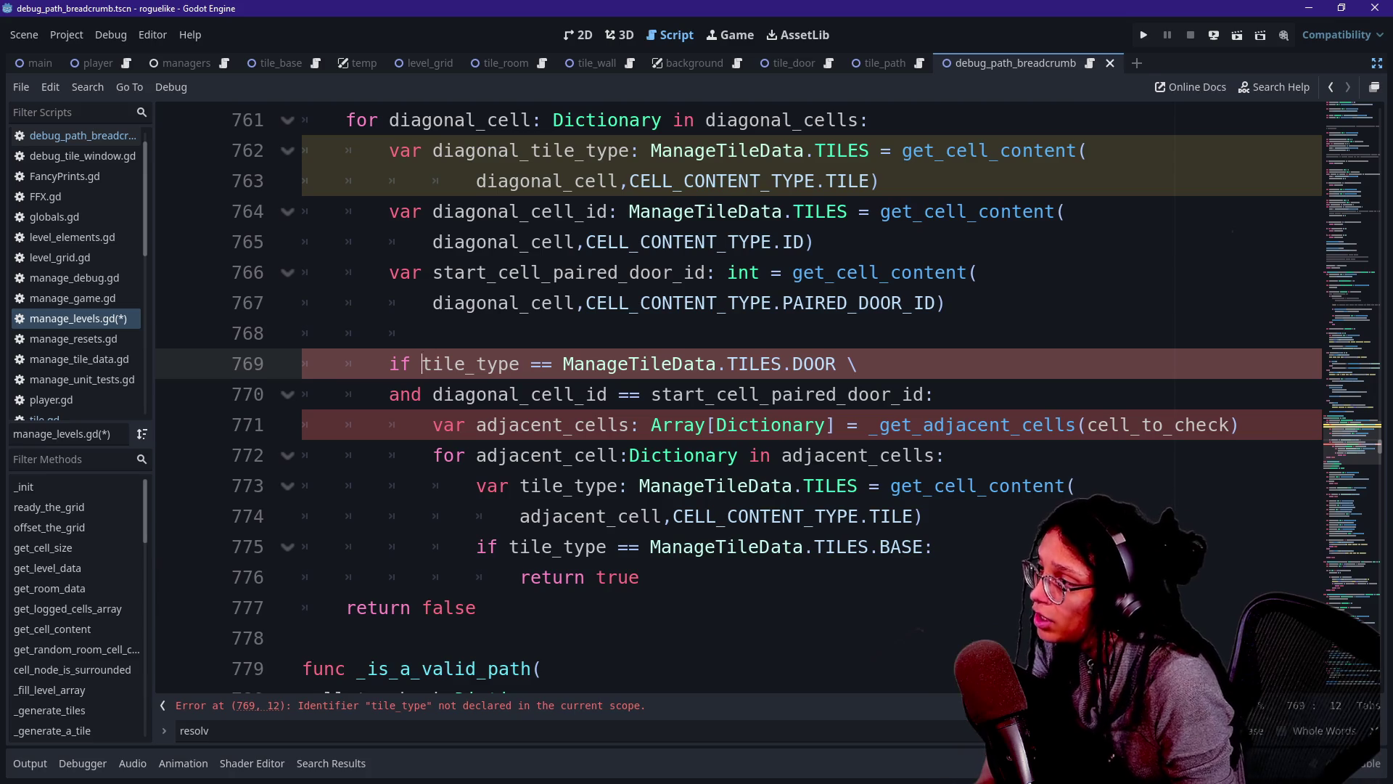
left_click(596, 302)
scroll(596, 303, "down", 1)
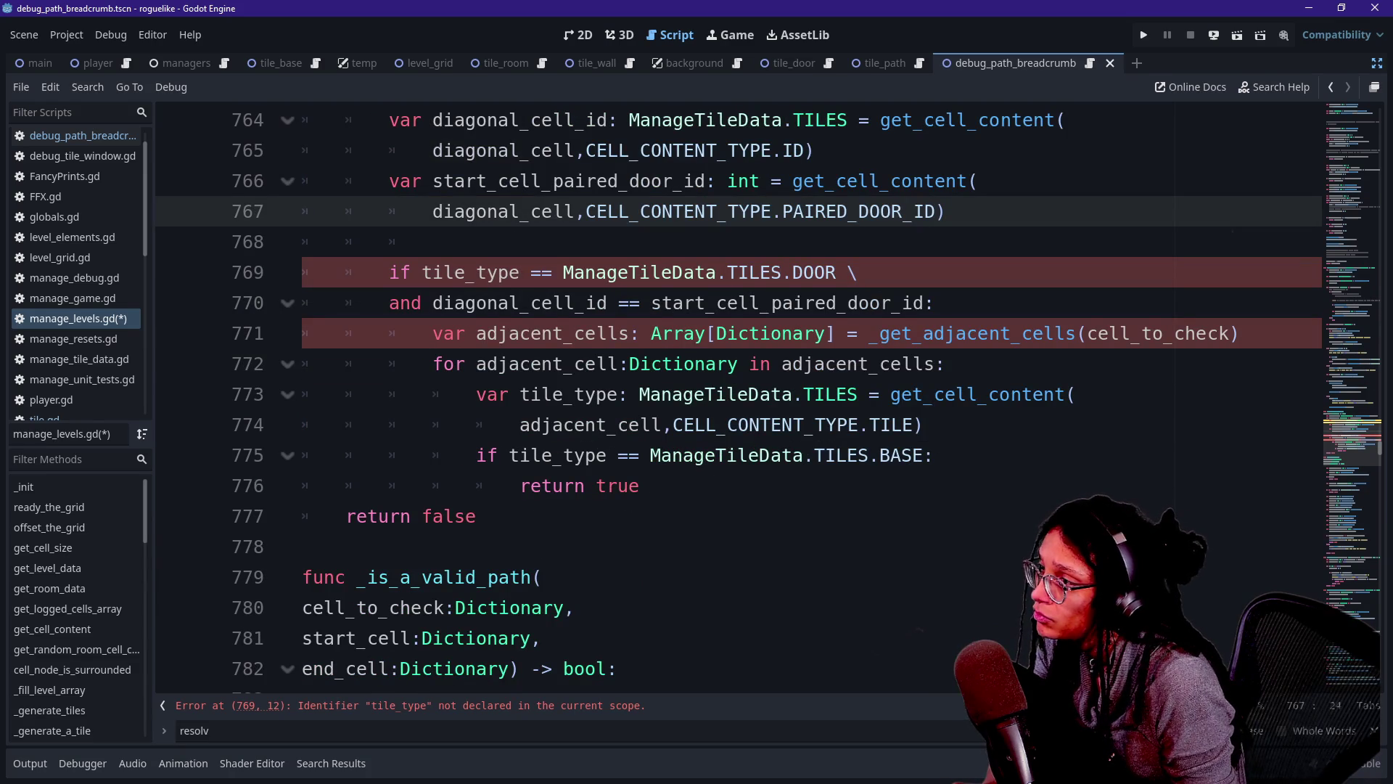
scroll(554, 211, "up", 1)
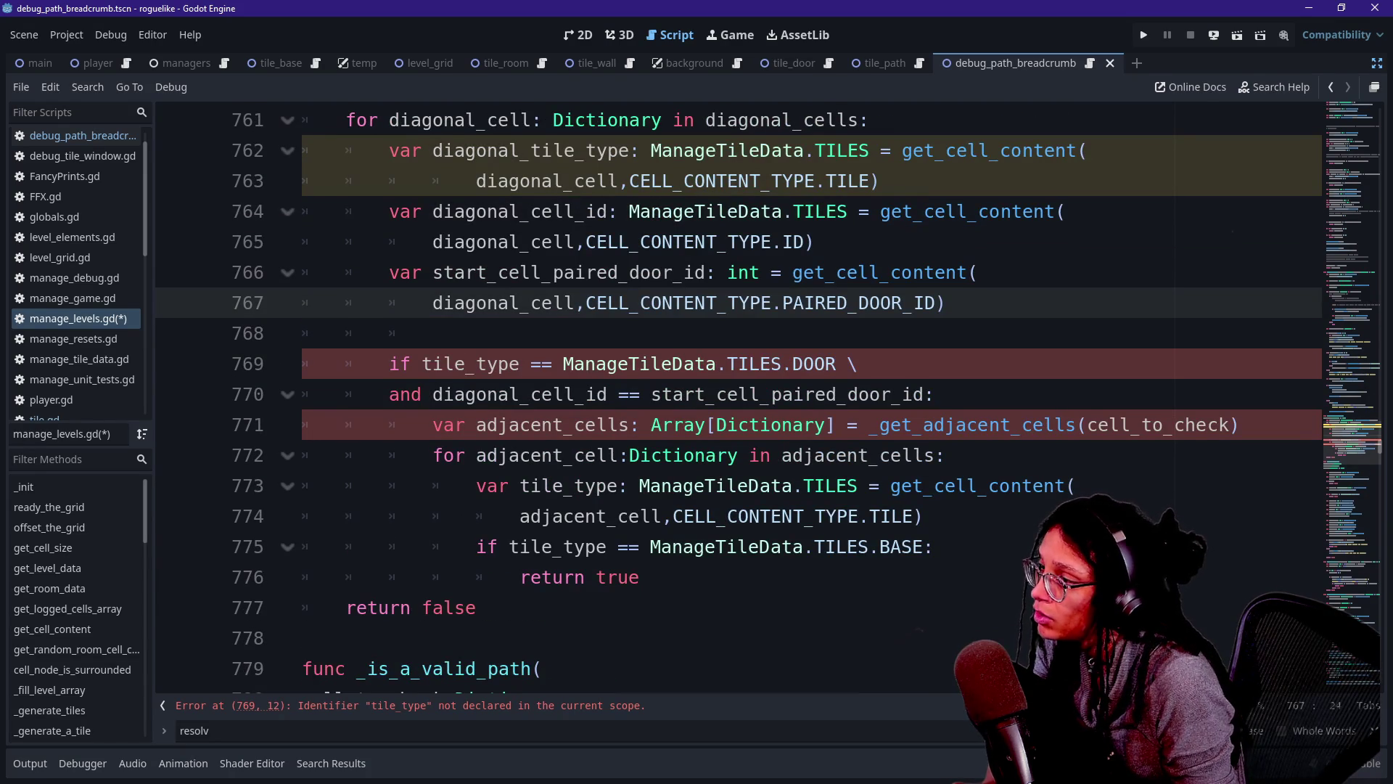
left_click(422, 364)
type("diagonal_")
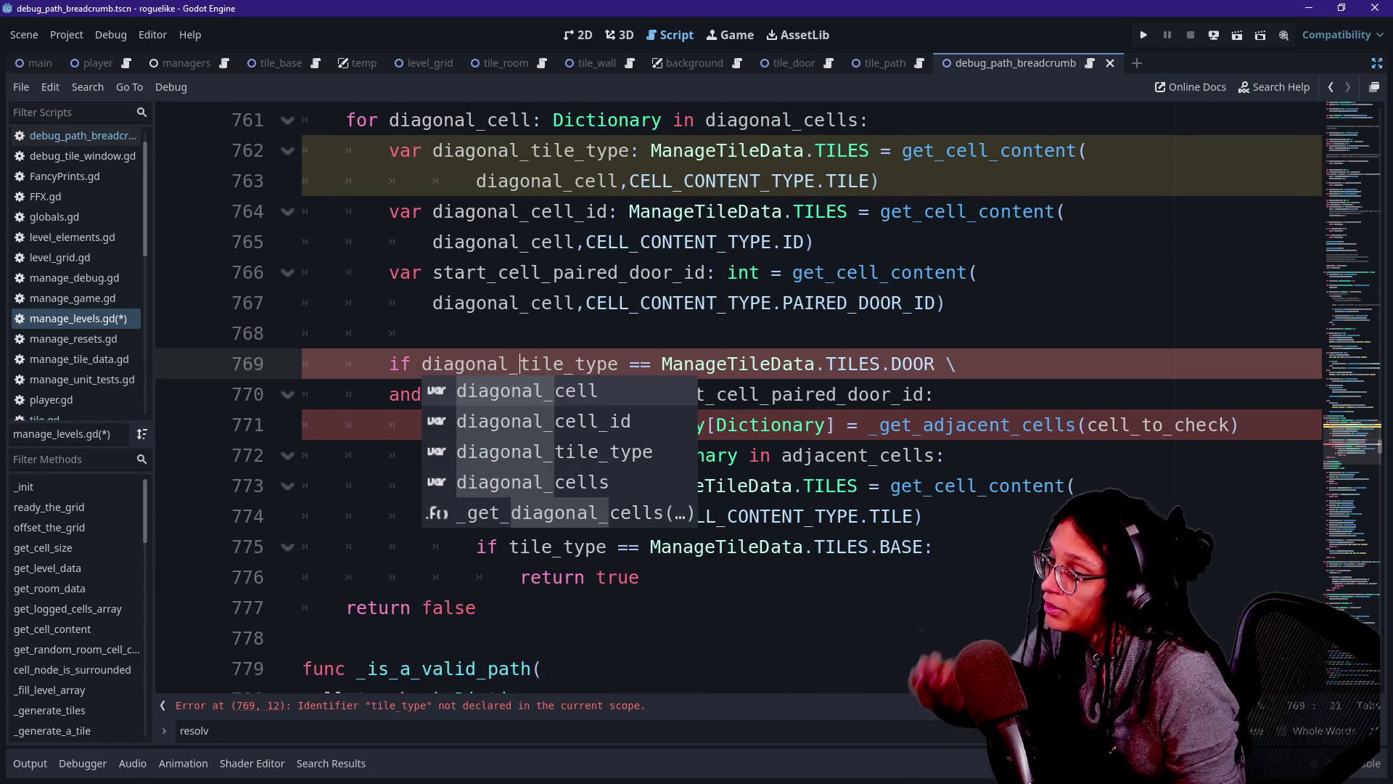
Replace the cell_to_check argument of _get_adjacent_cells with diagonal_cell, split across lines.
left_click(476, 607)
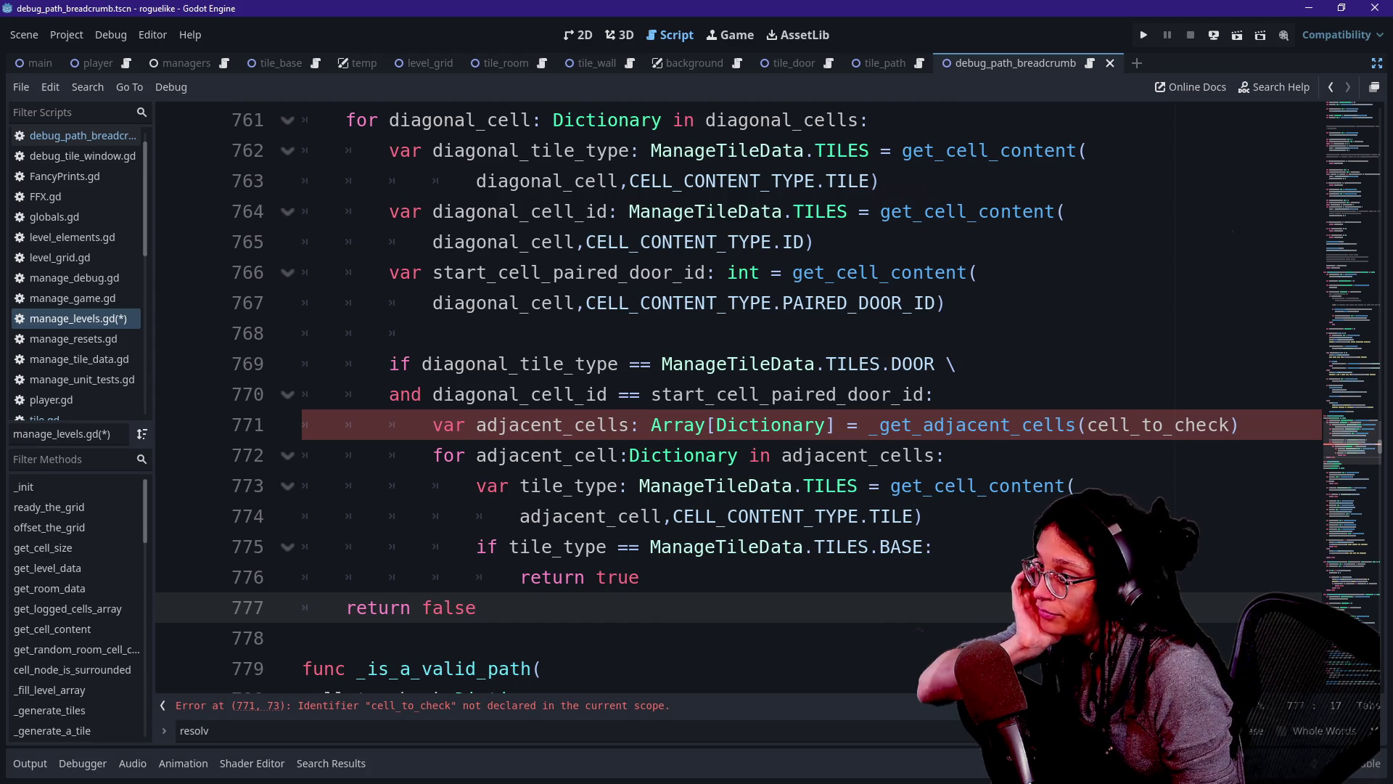
left_click(749, 394)
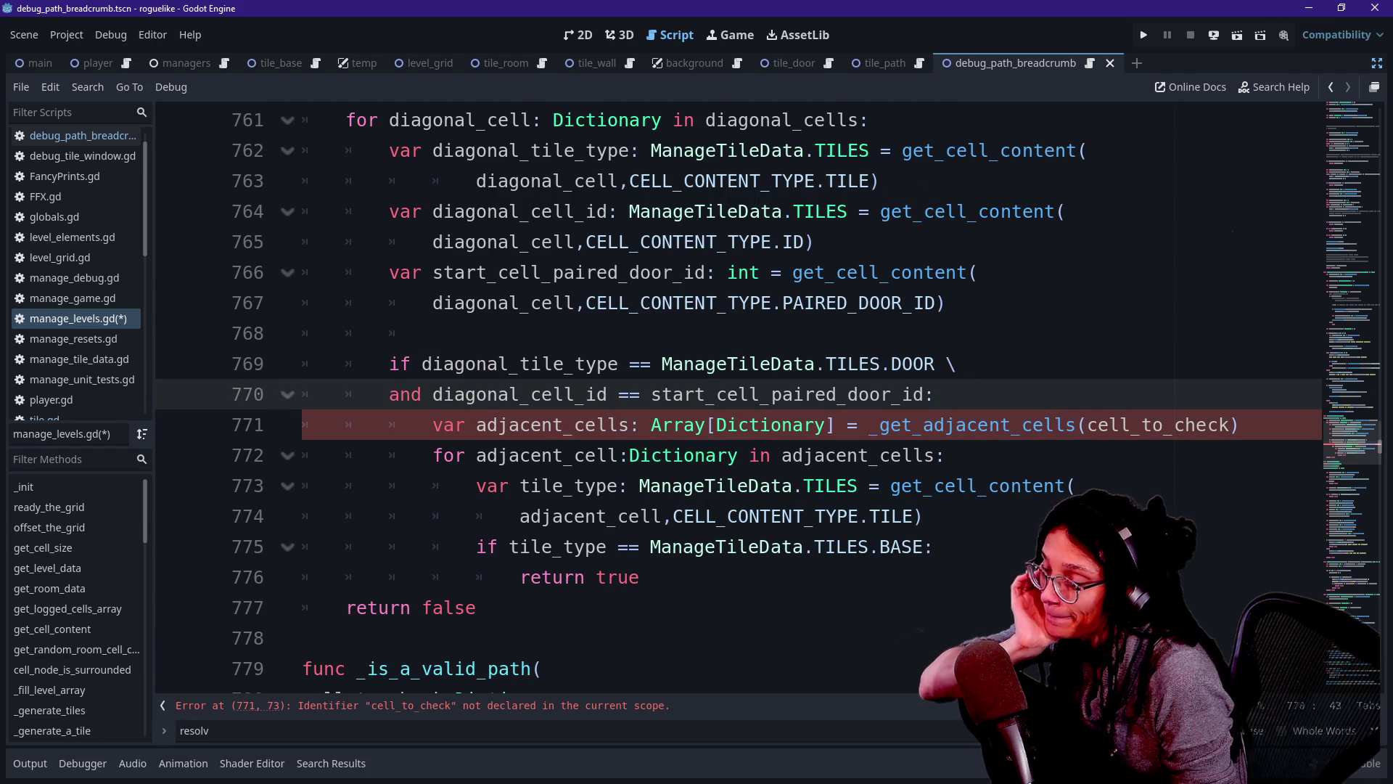
left_click_drag(1086, 424, 1230, 425)
key("BackSpace")
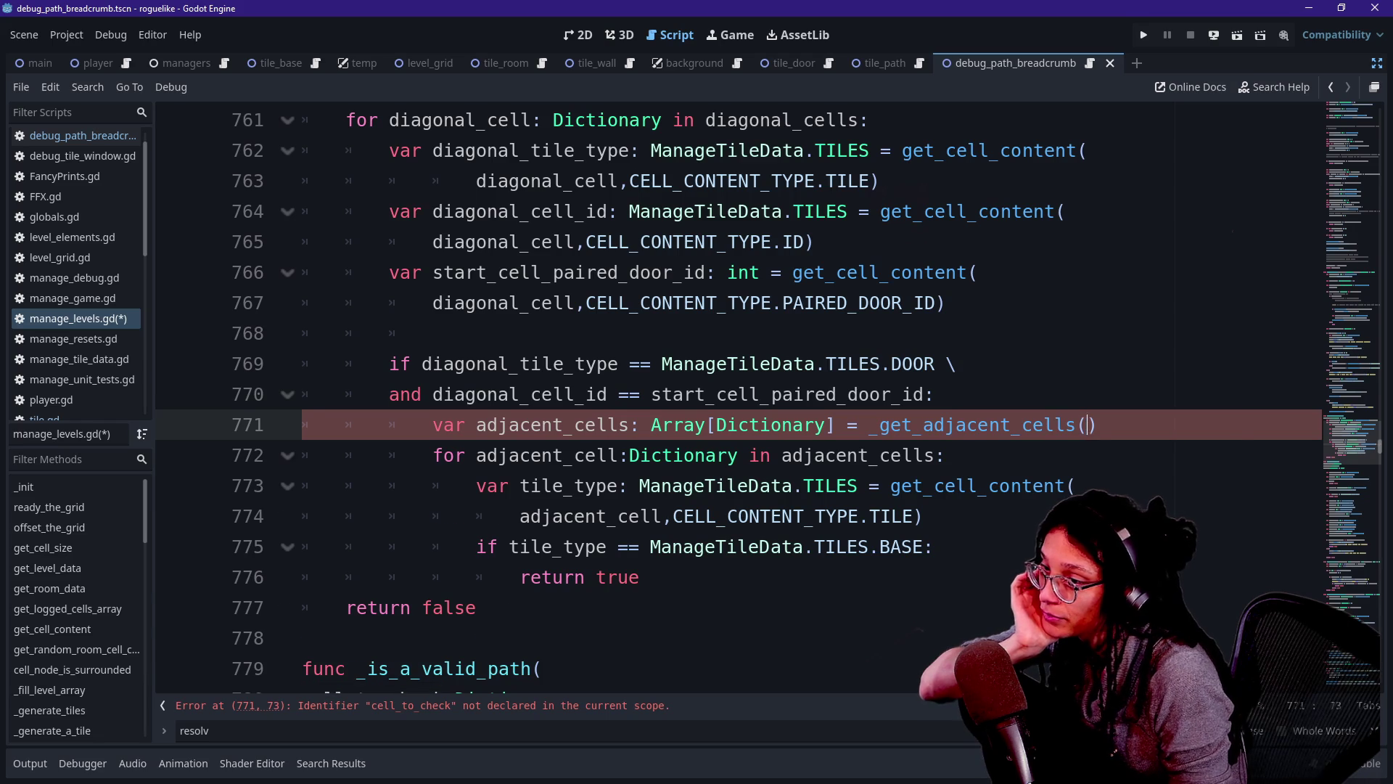
key("Return")
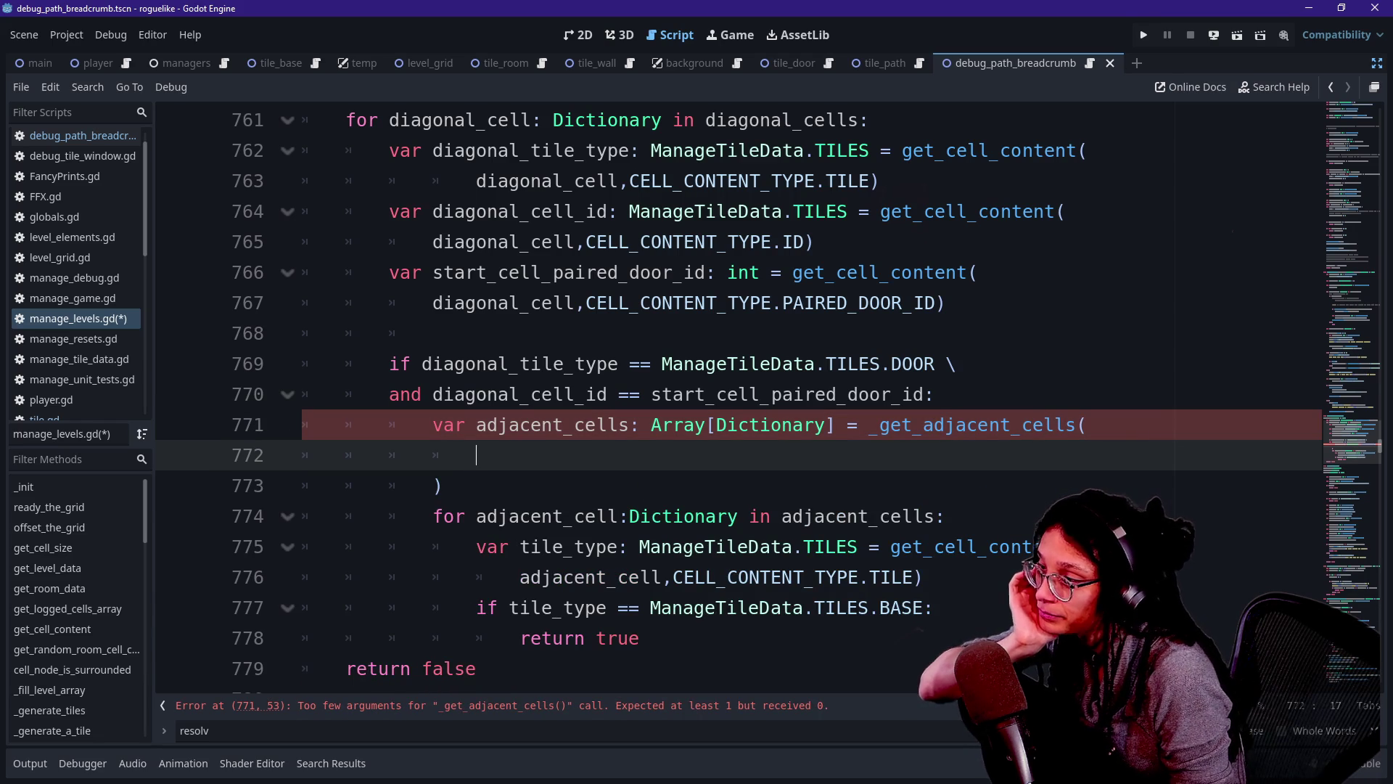
type("d")
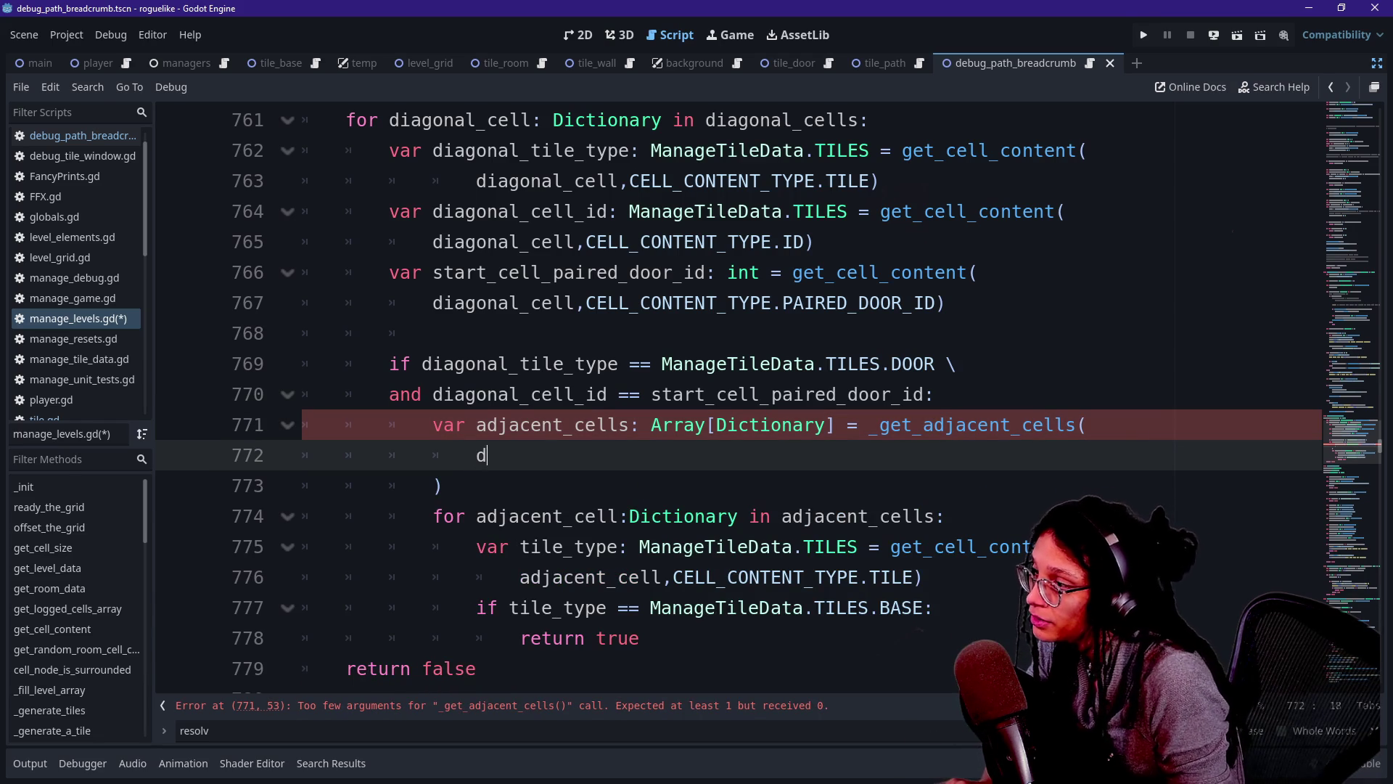
type("iagonal_cell")
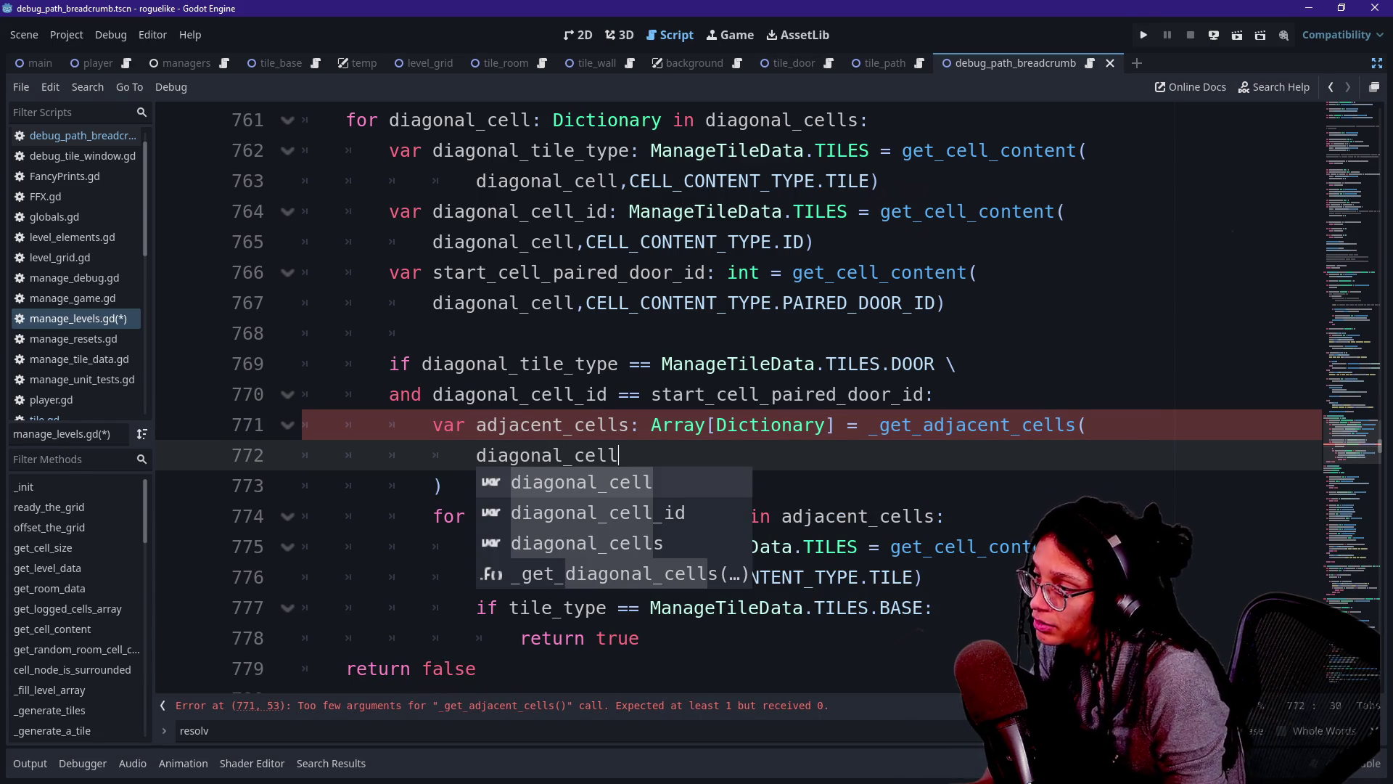
left_click(467, 424)
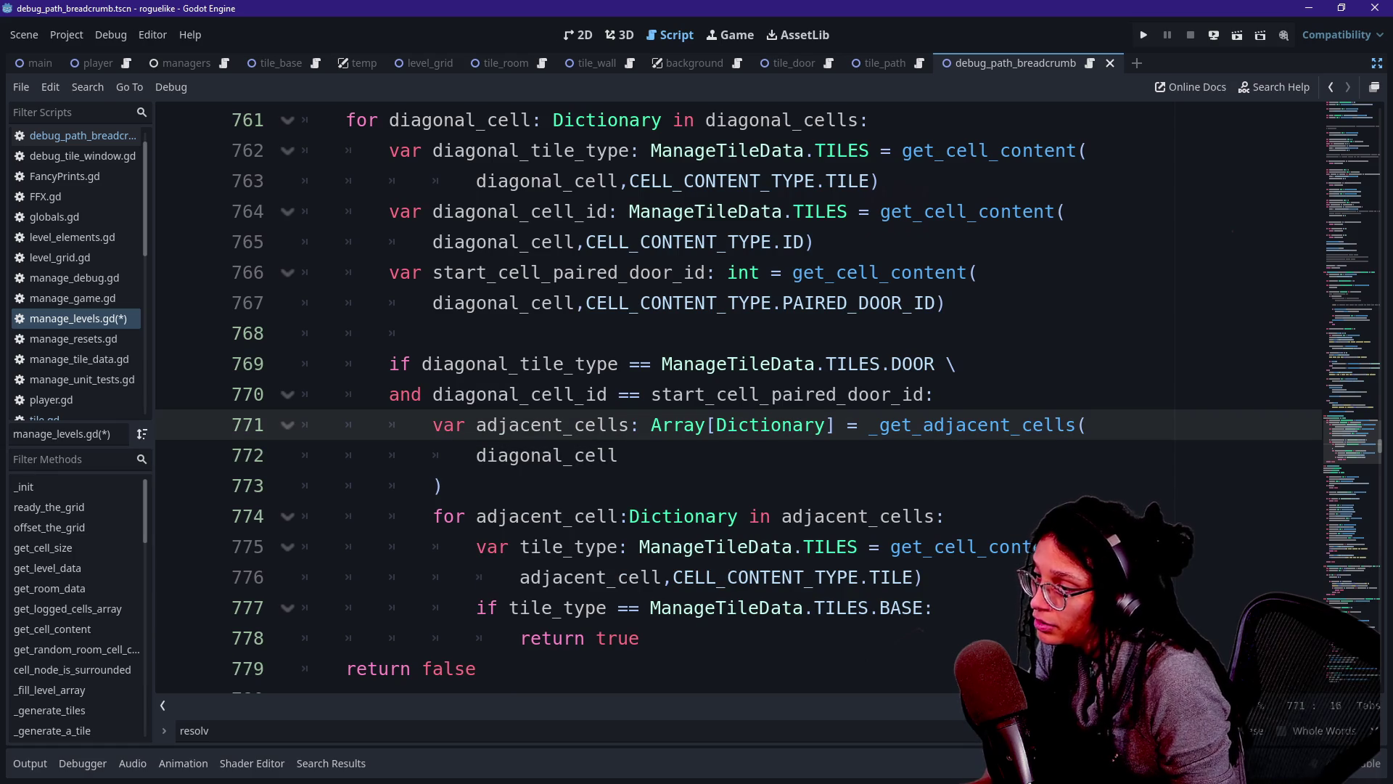
Review the adjacent-cells loop and BASE tile check, selecting the return true statement.
left_click(675, 516)
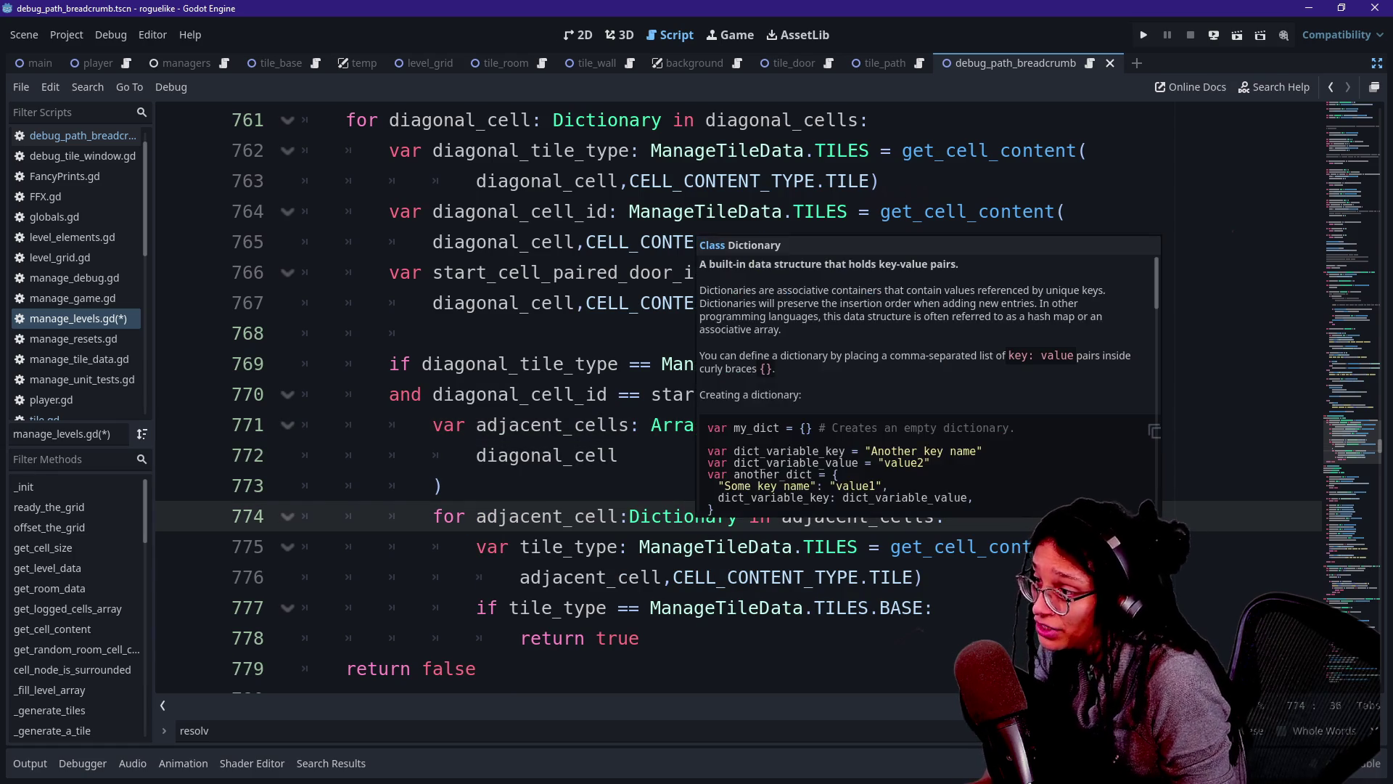
right_click(543, 546)
key("Escape")
scroll(726, 399, "down", 1)
left_click_drag(564, 486, 628, 486)
left_click(749, 516)
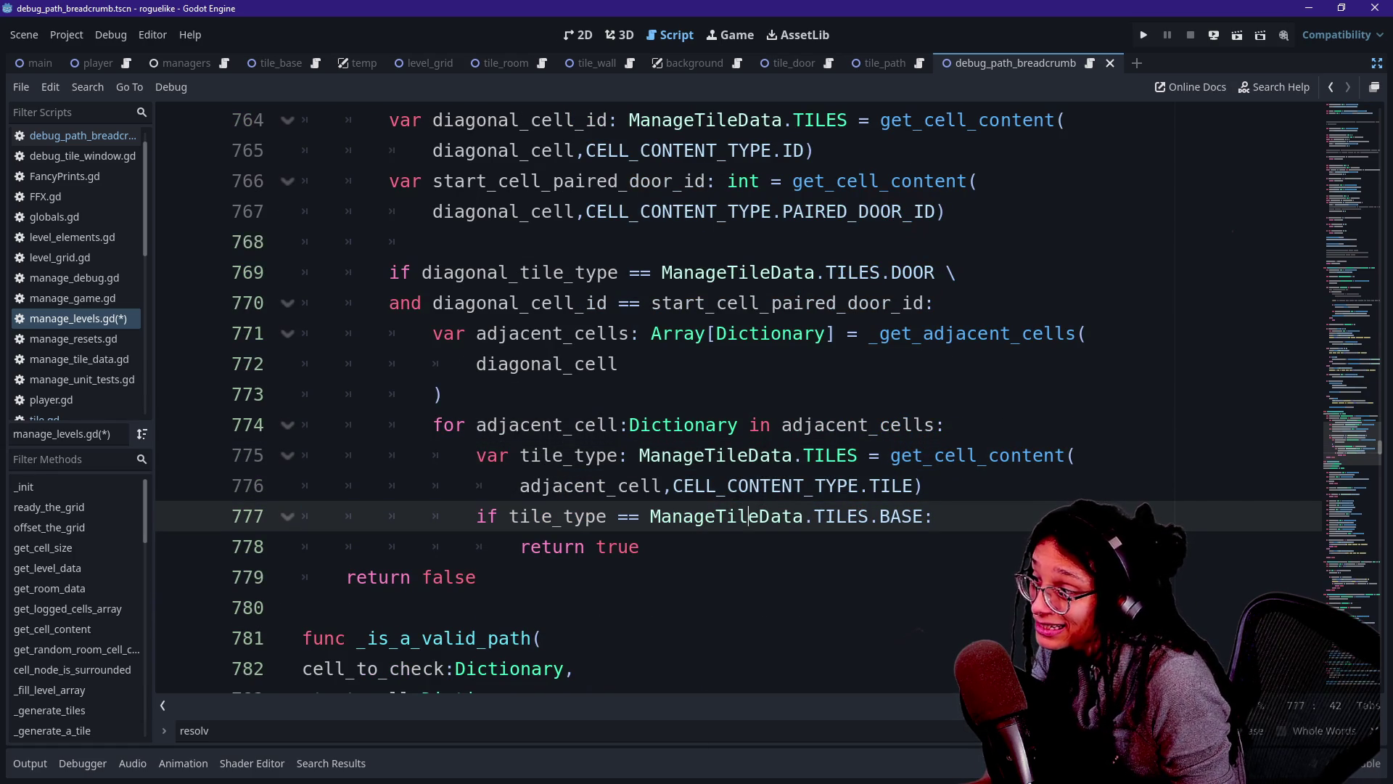
scroll(726, 399, "up", 2)
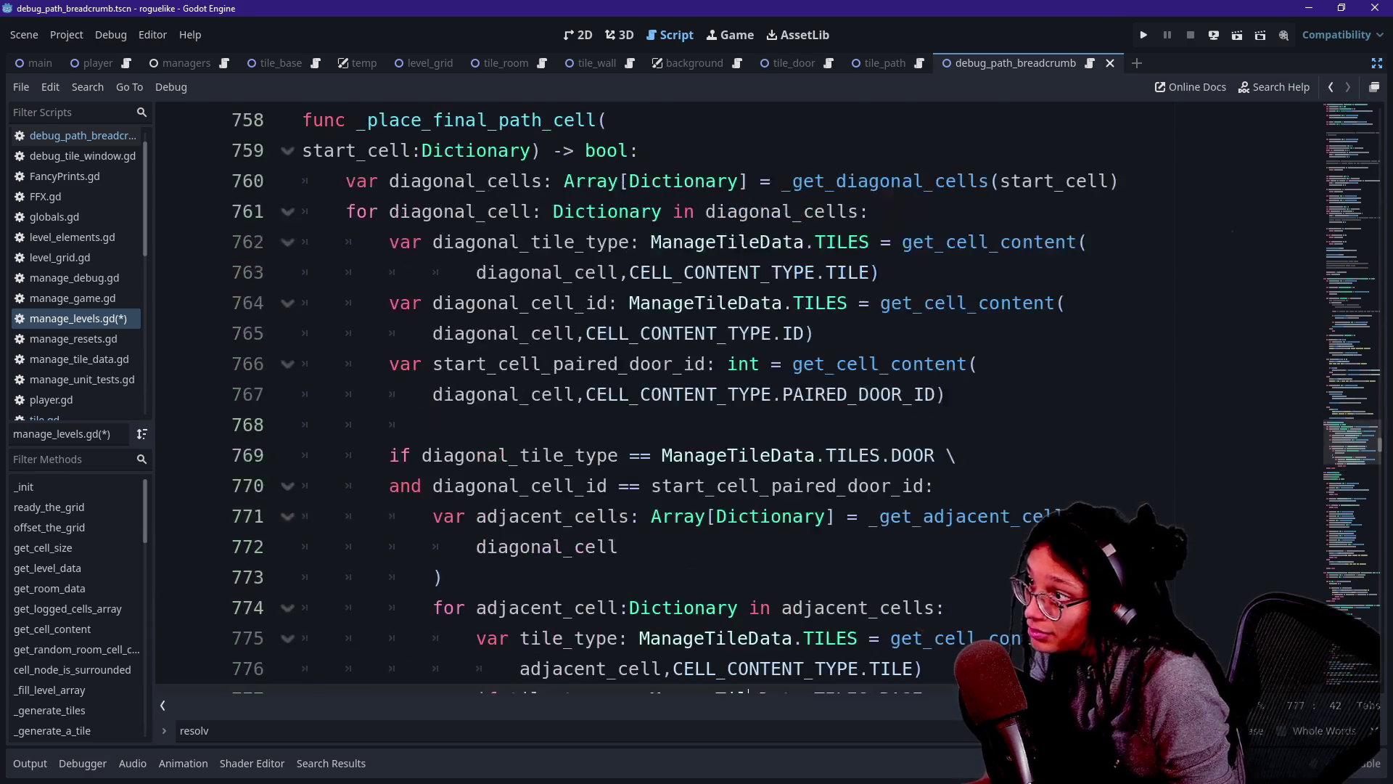
scroll(726, 399, "down", 1)
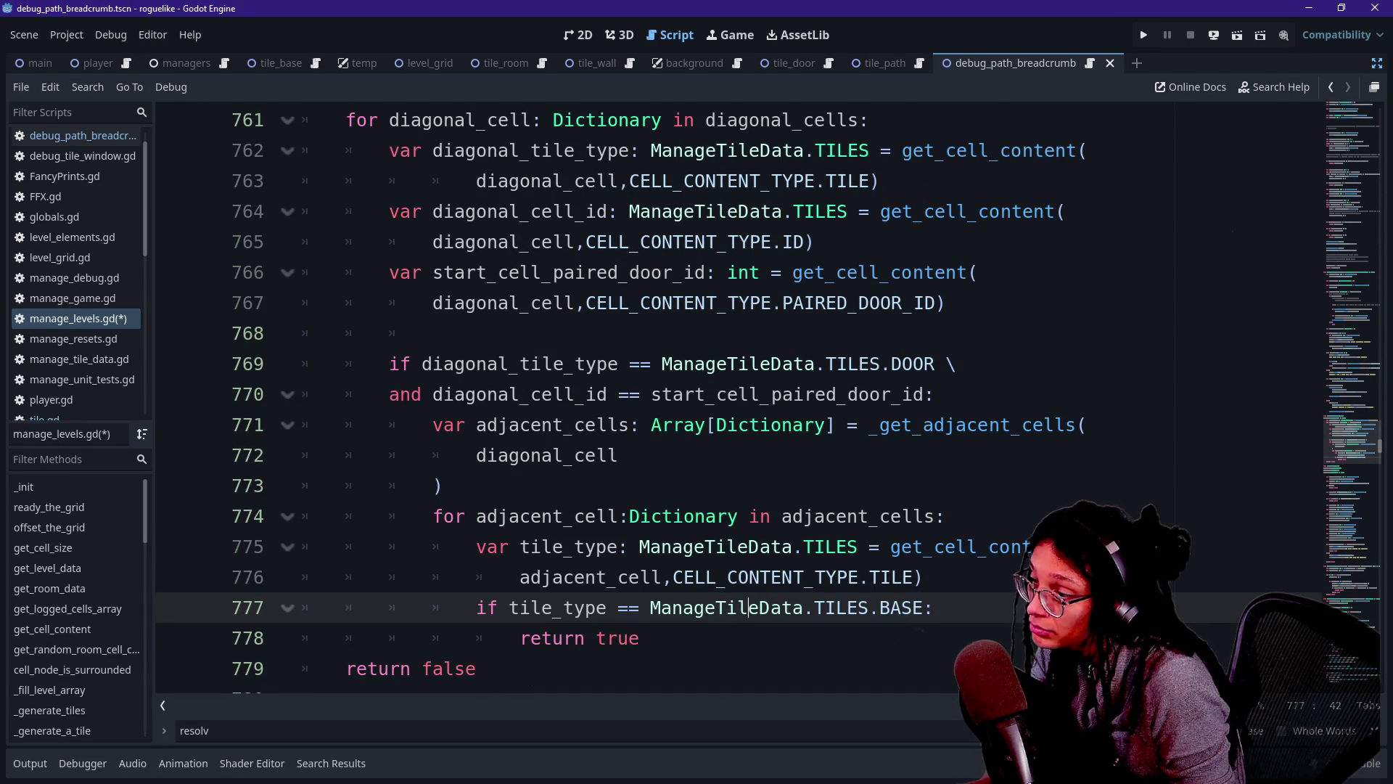
left_click_drag(639, 638, 520, 637)
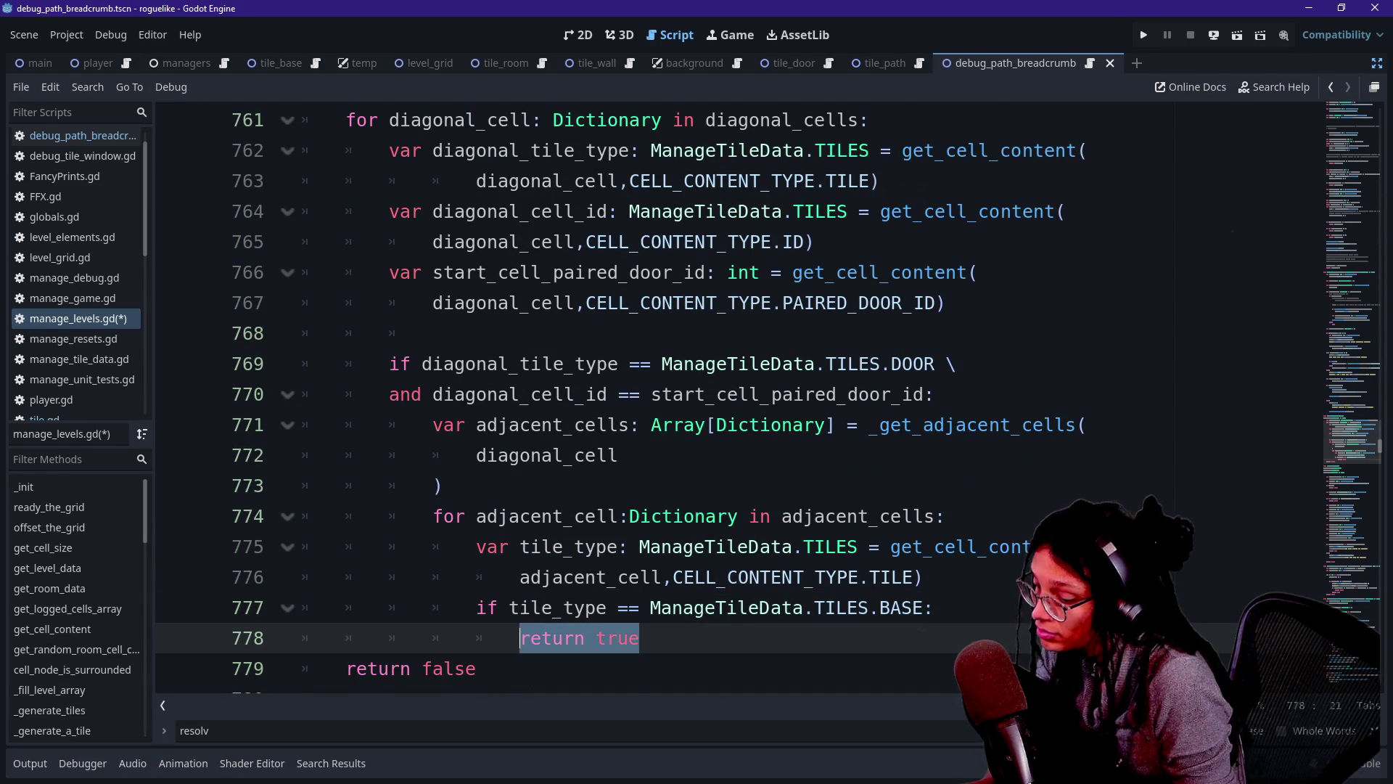
Replace return true with the _generate_a_tile PATH call from clipboard history.
key("BackSpace")
key("super+v")
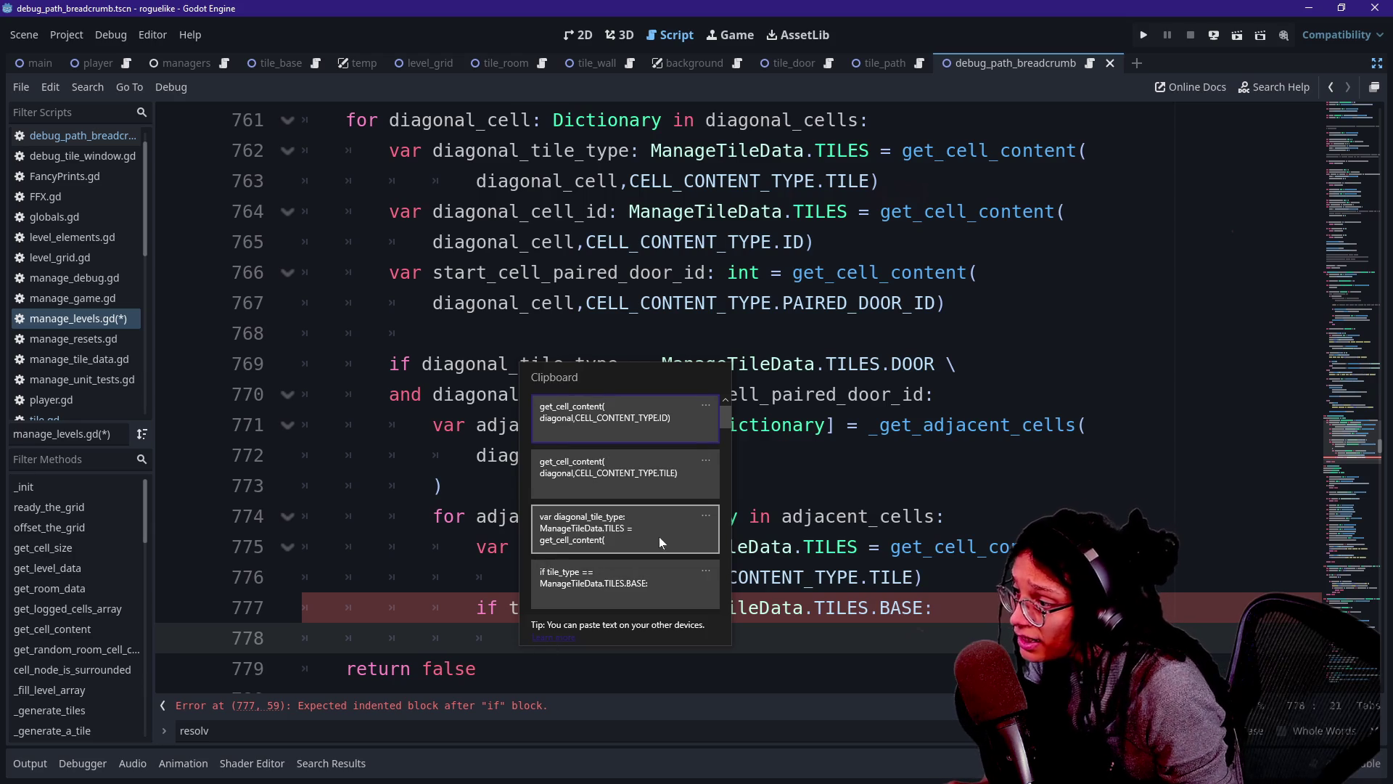
scroll(661, 541, "down", 2)
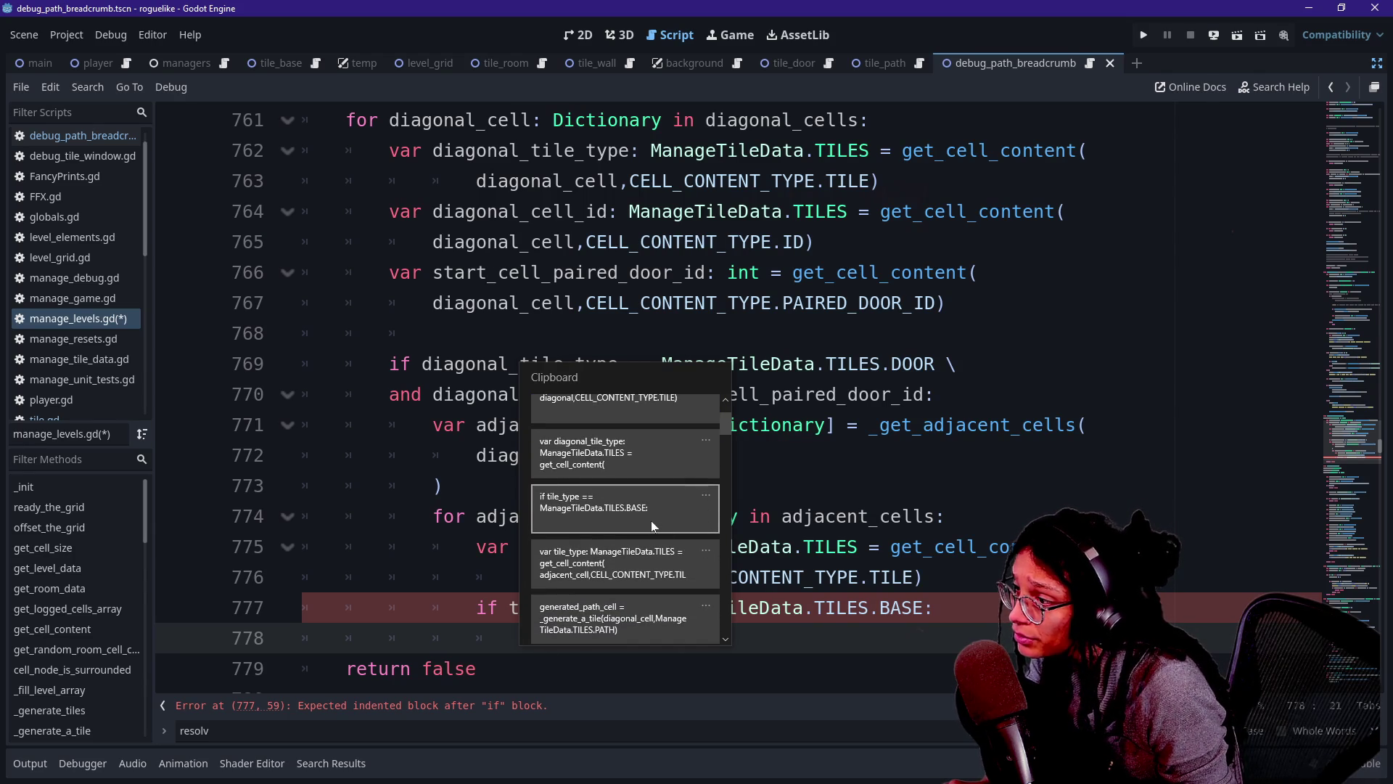
scroll(653, 525, "down", 1)
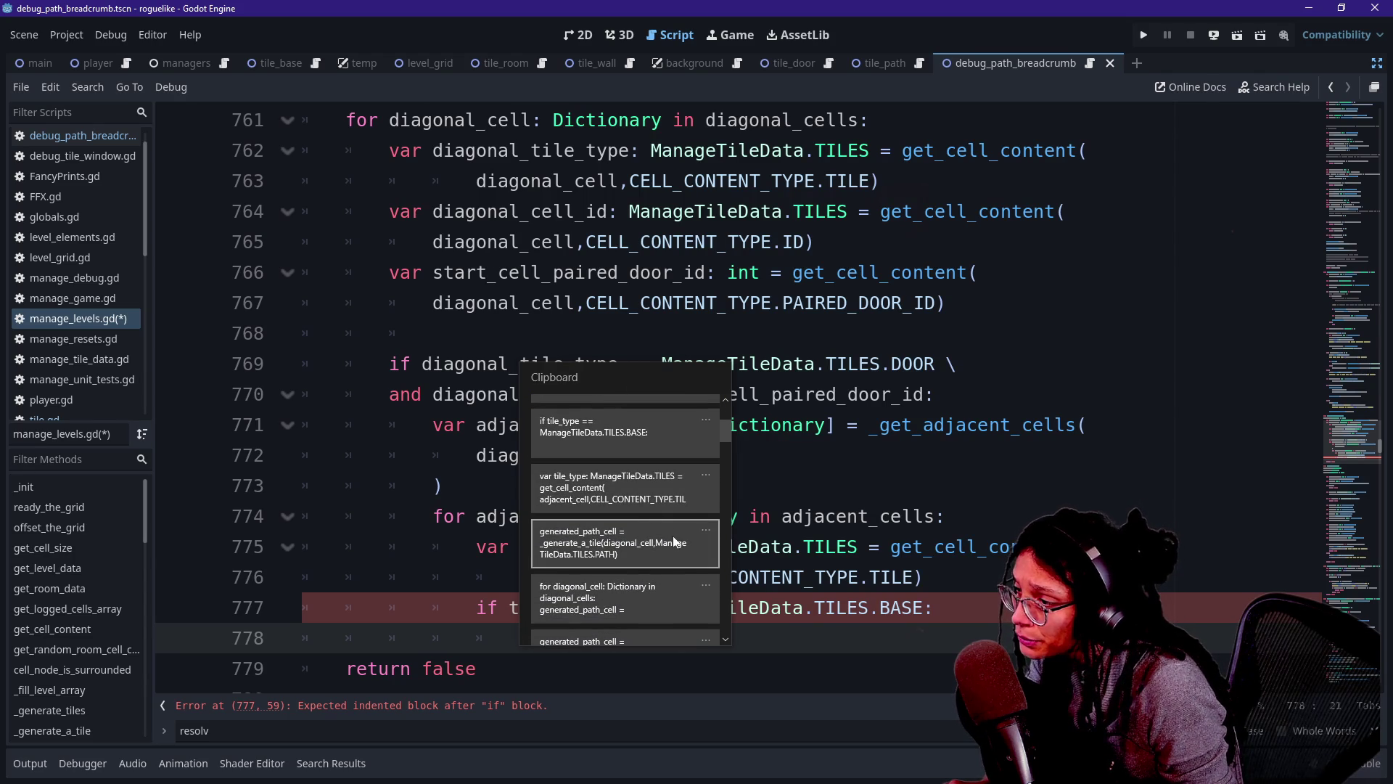
left_click(678, 559)
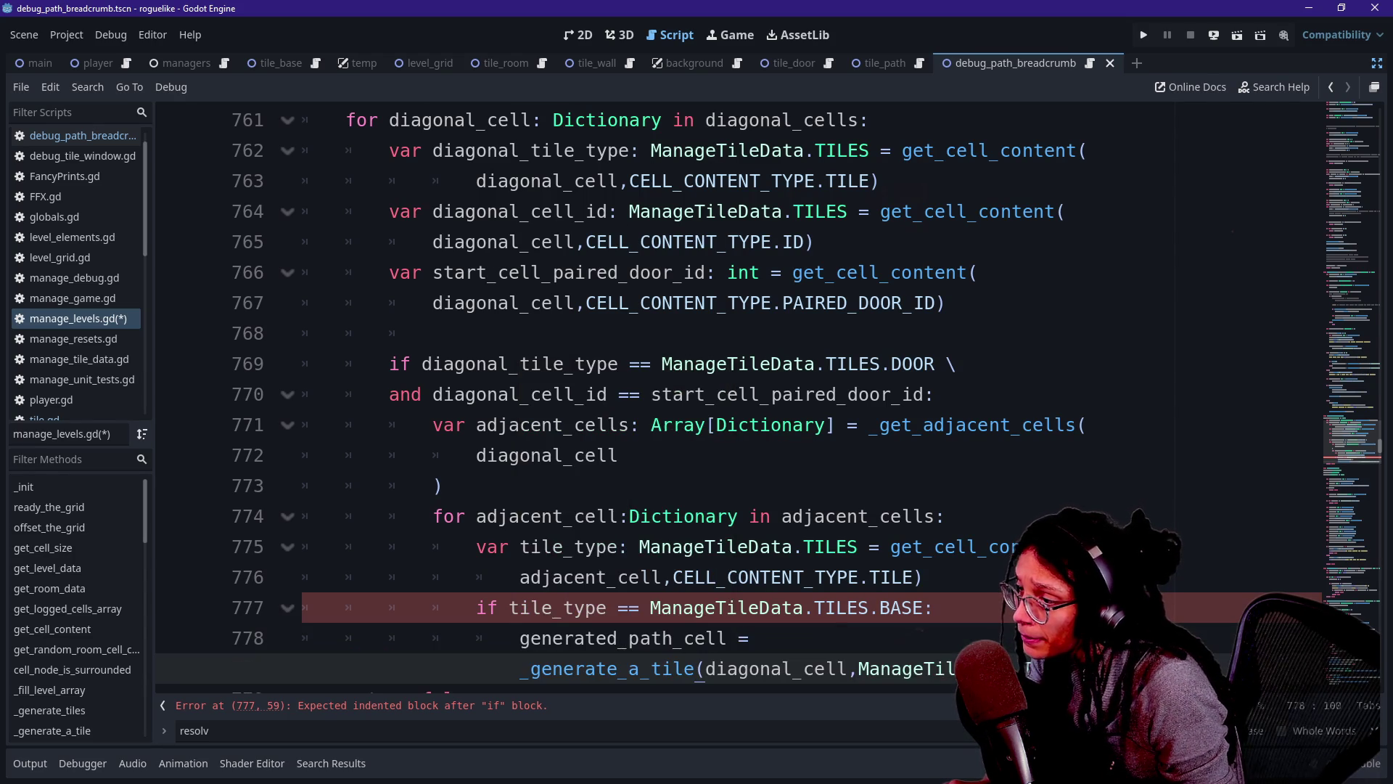
scroll(679, 558, "down", 1)
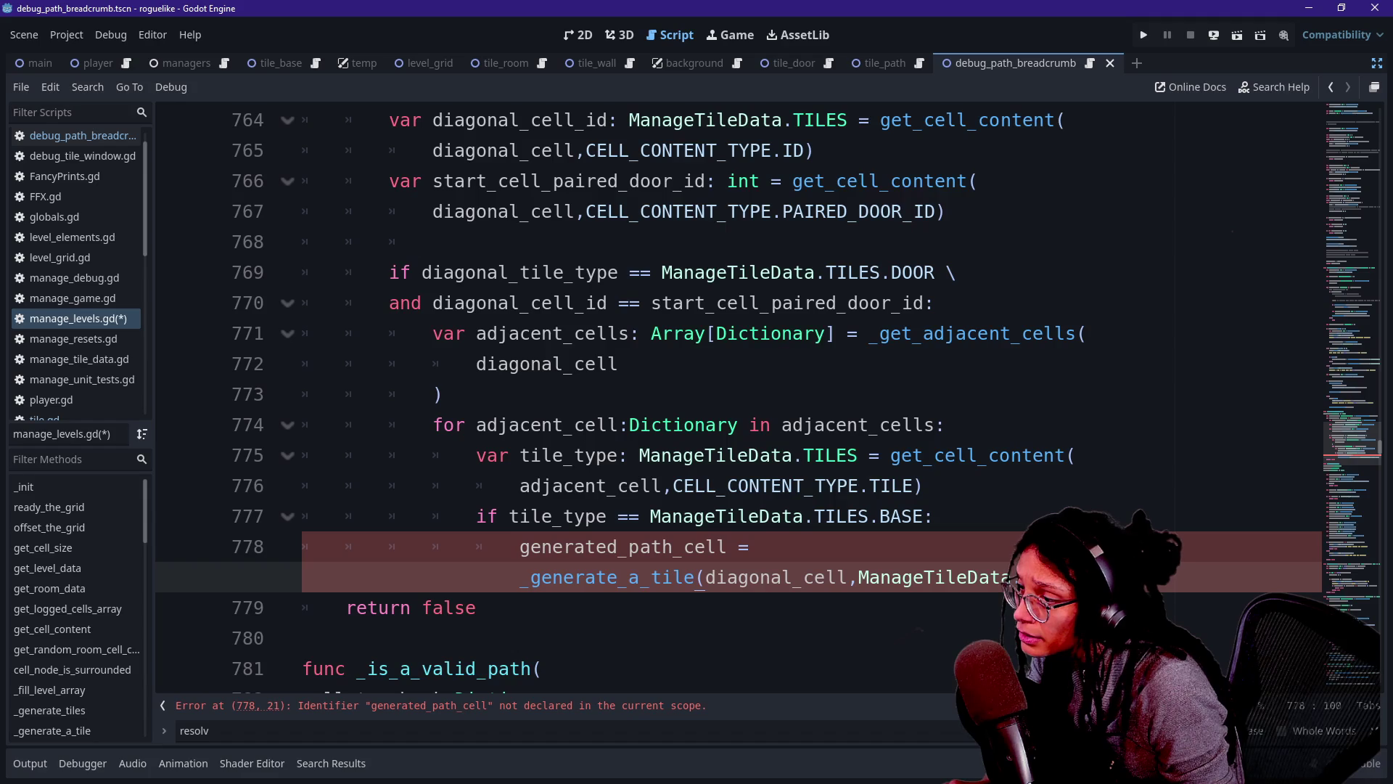
key("shift+Up")
key("BackSpace")
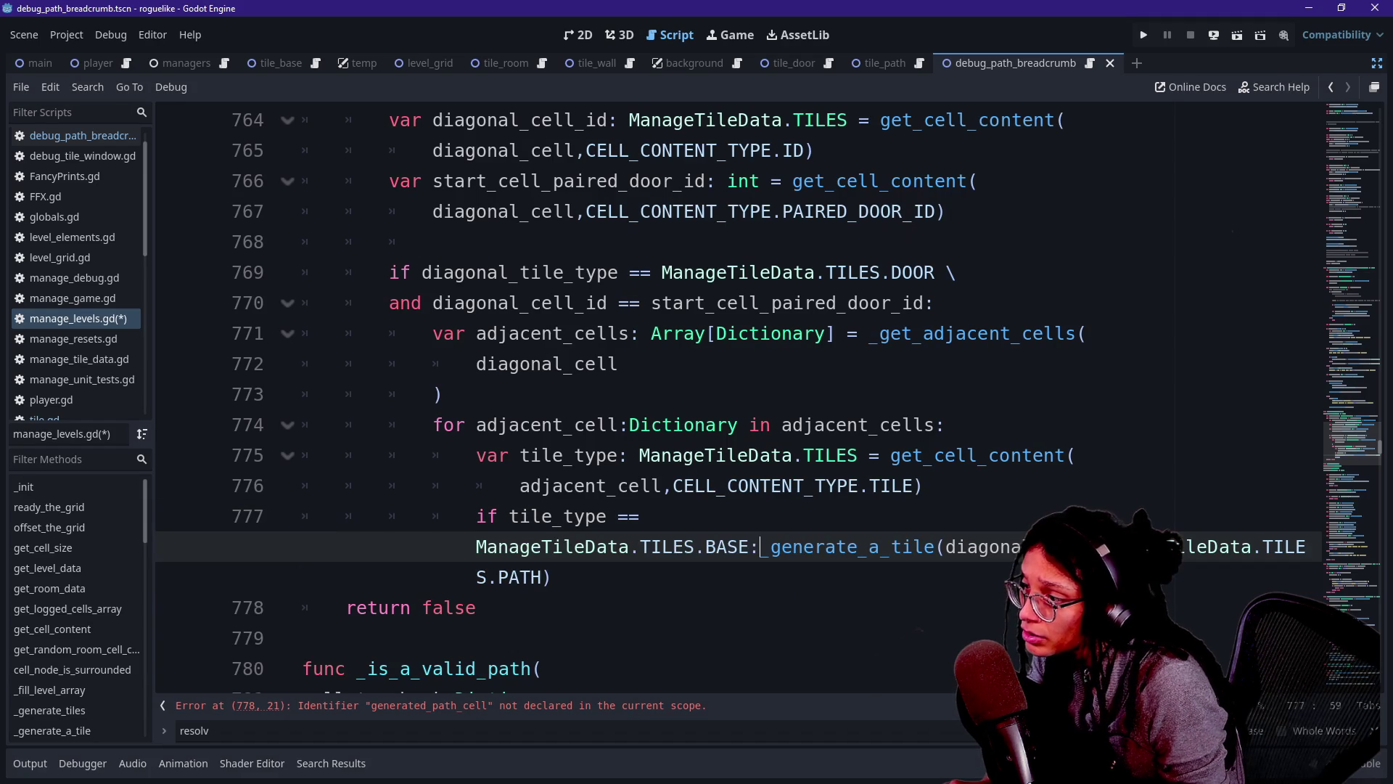
key("Return")
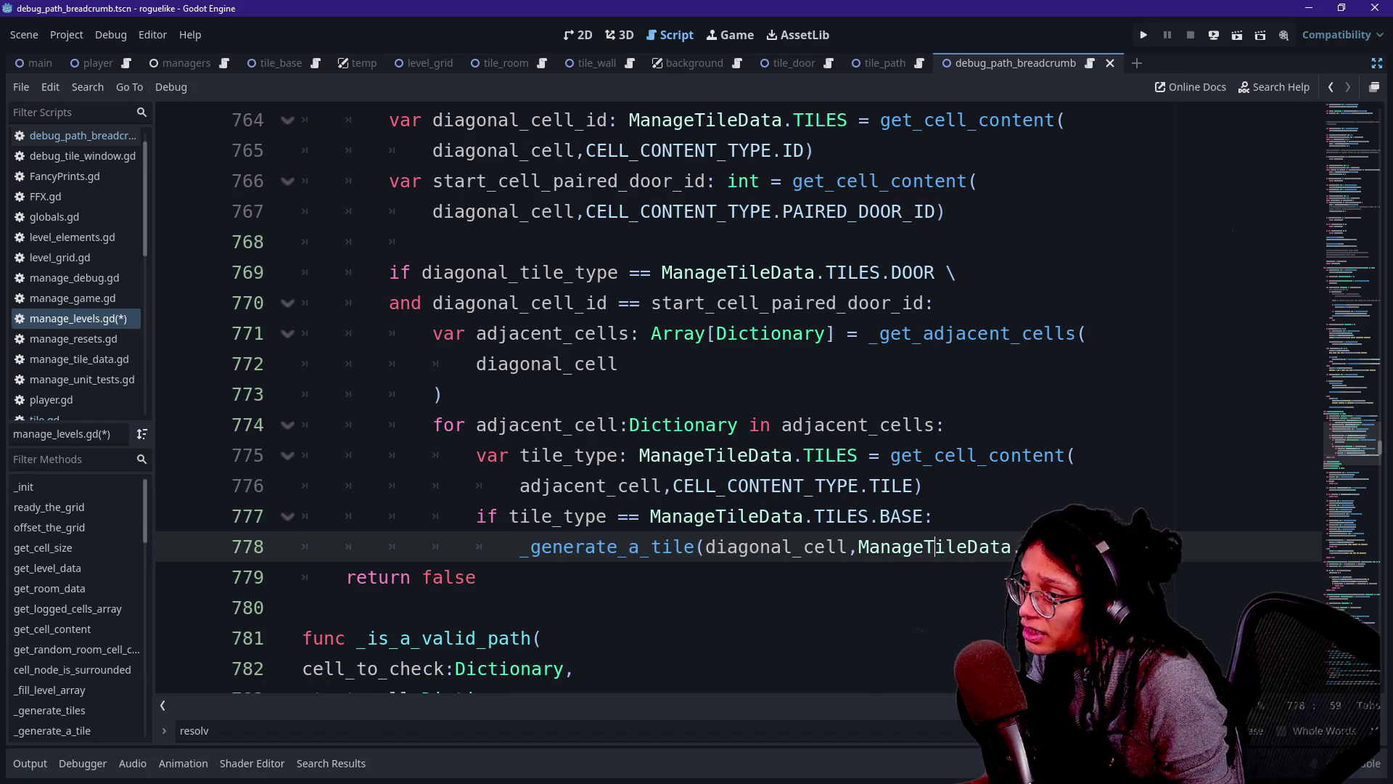
Change the tile call's argument from diagonal_cell to adjacent_cell.
left_click_drag(705, 547, 848, 547)
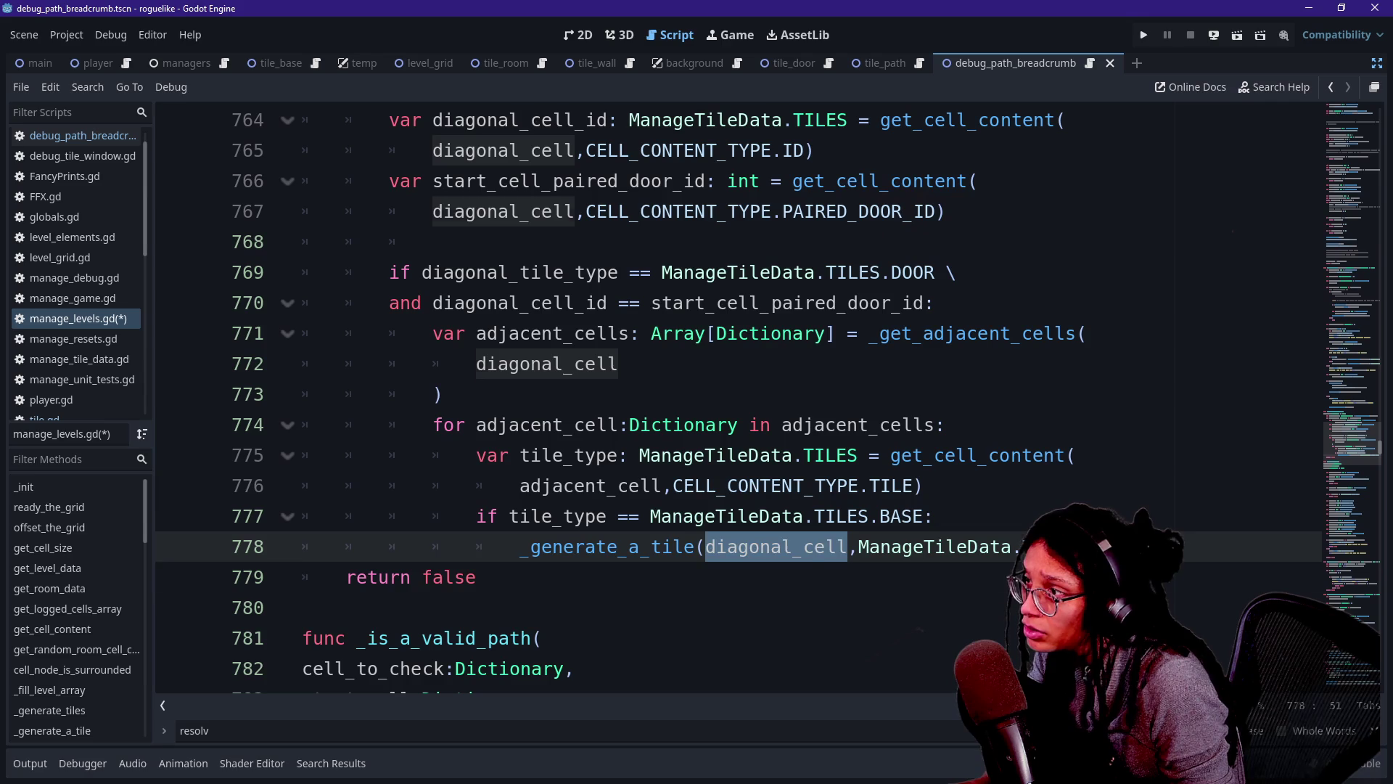
left_click(476, 577)
scroll(476, 577, "up", 1)
scroll(726, 399, "up", 1)
scroll(726, 399, "down", 1)
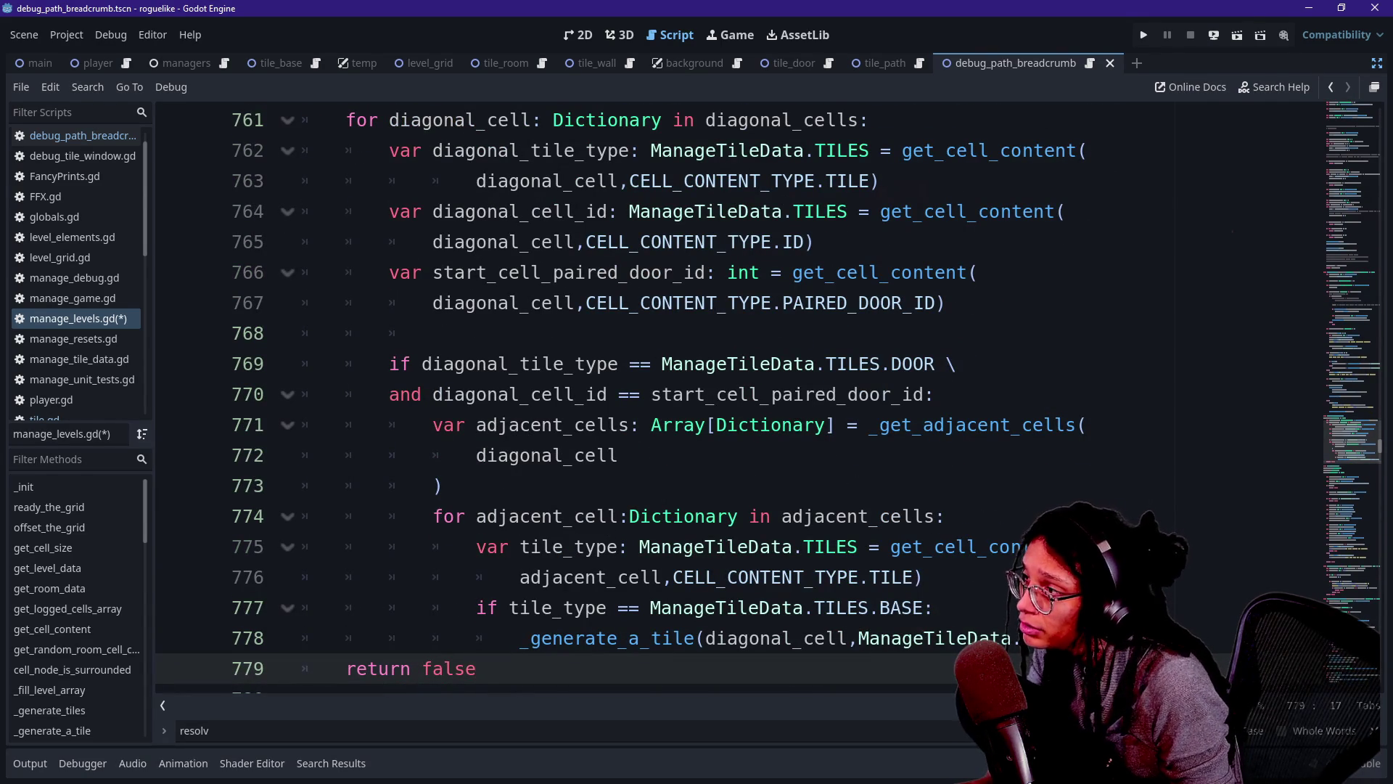
left_click(596, 515)
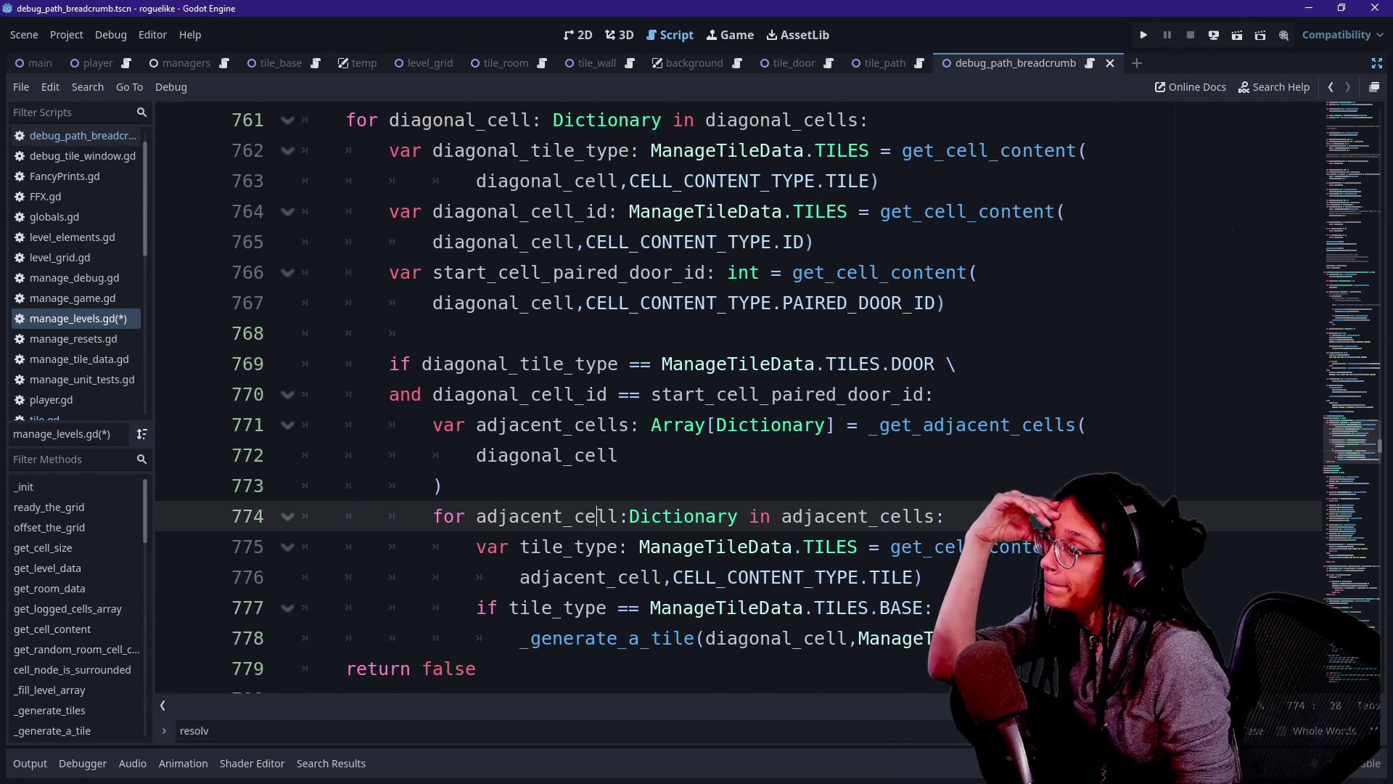
left_click_drag(707, 638, 782, 638)
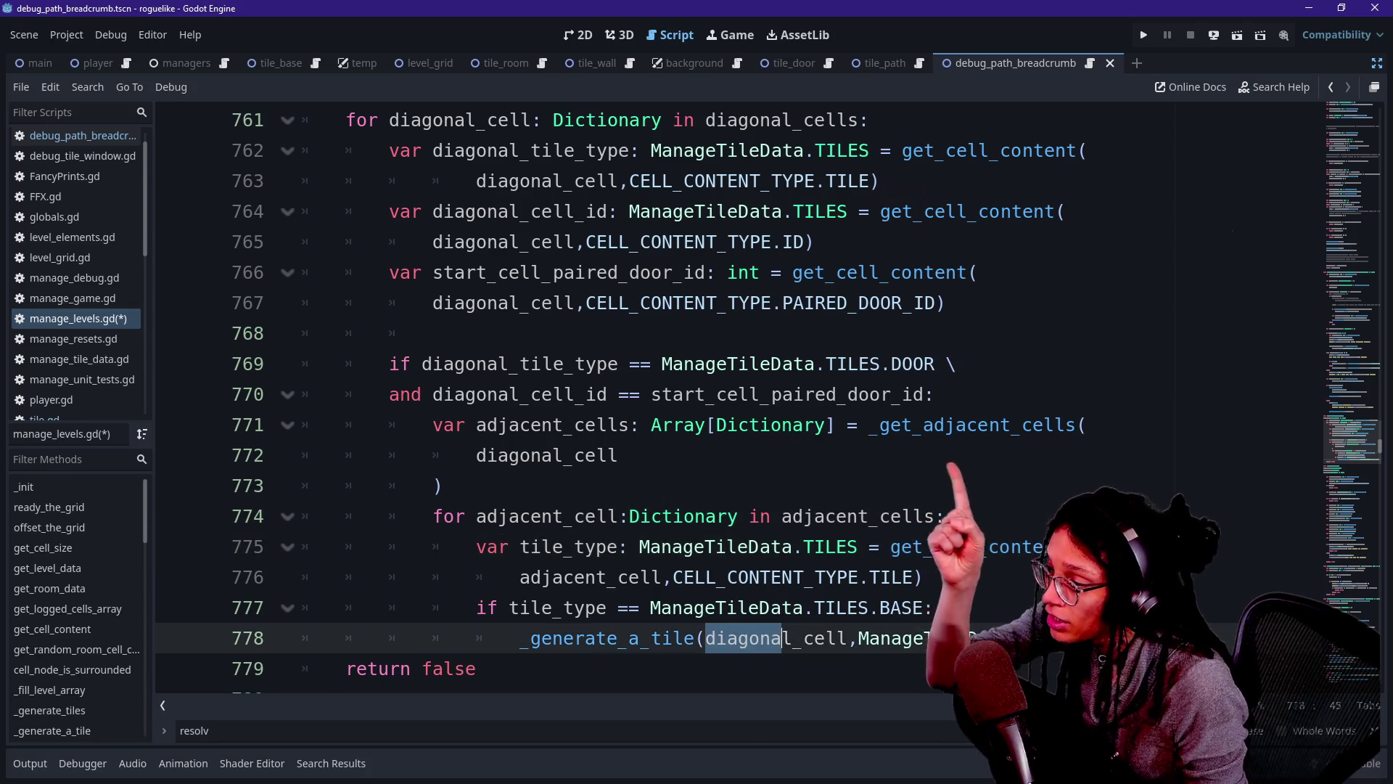
scroll(726, 581, "down", 1)
key("BackSpace")
key("Delete")
type("ad")
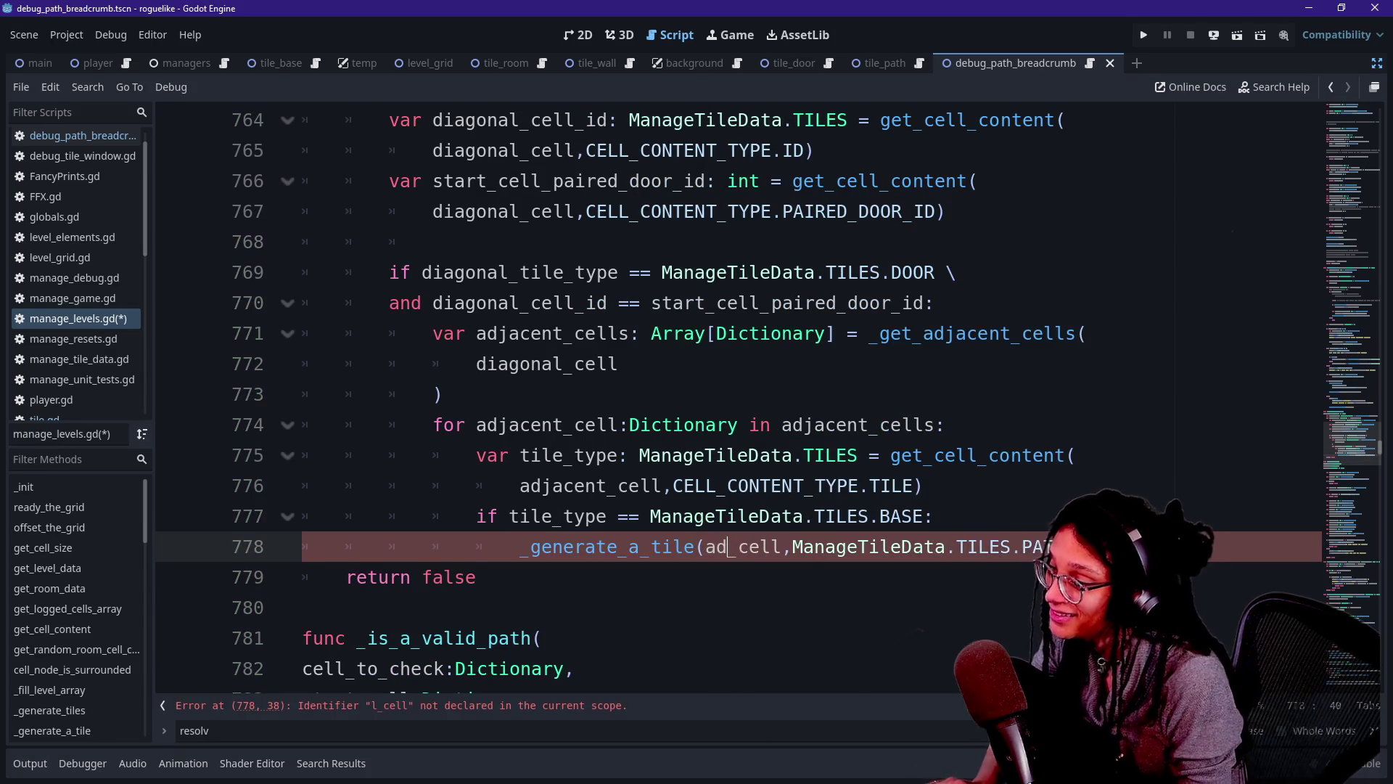
key("Tab")
Delete the return false line and save the script.
key("Down")
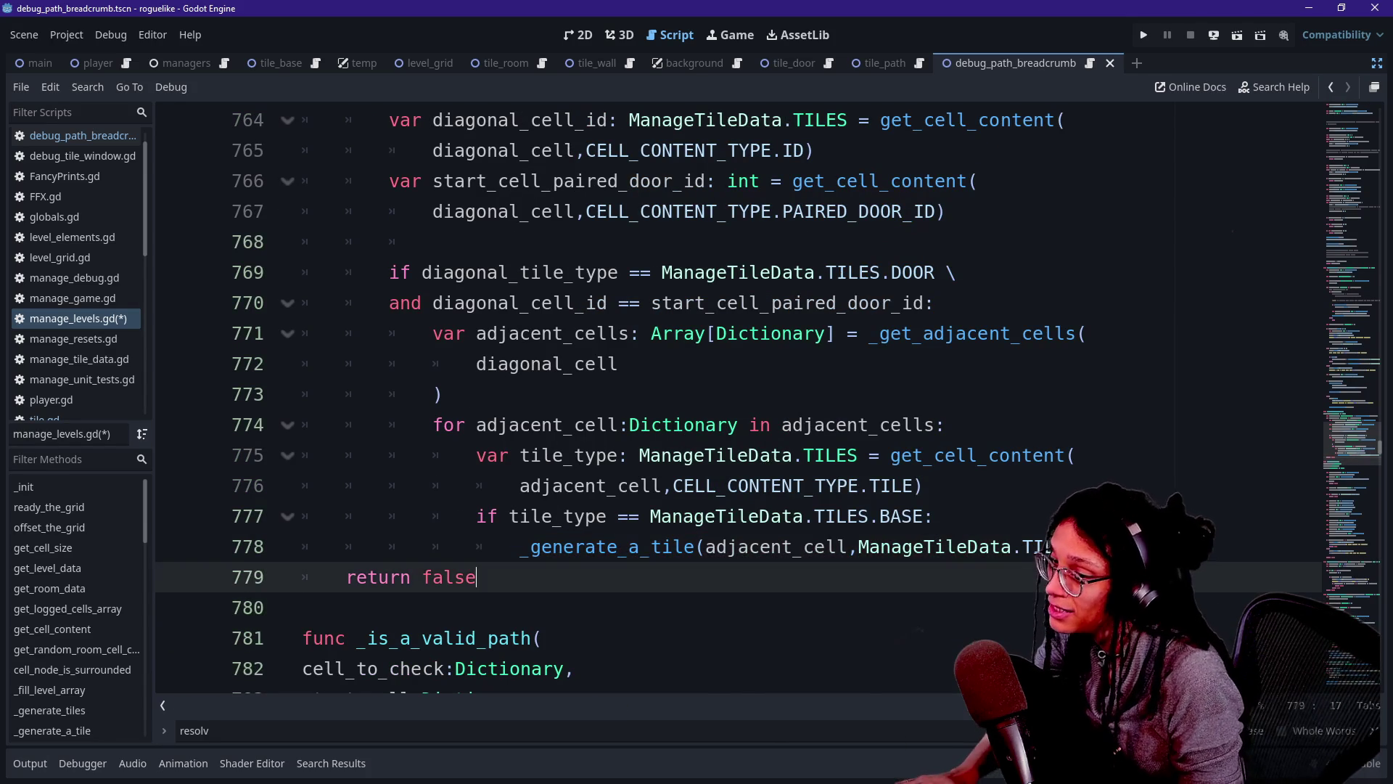
key("shift+Home")
key("shift+Home")
key("BackSpace")
key("BackSpace")
key("ctrl+s")
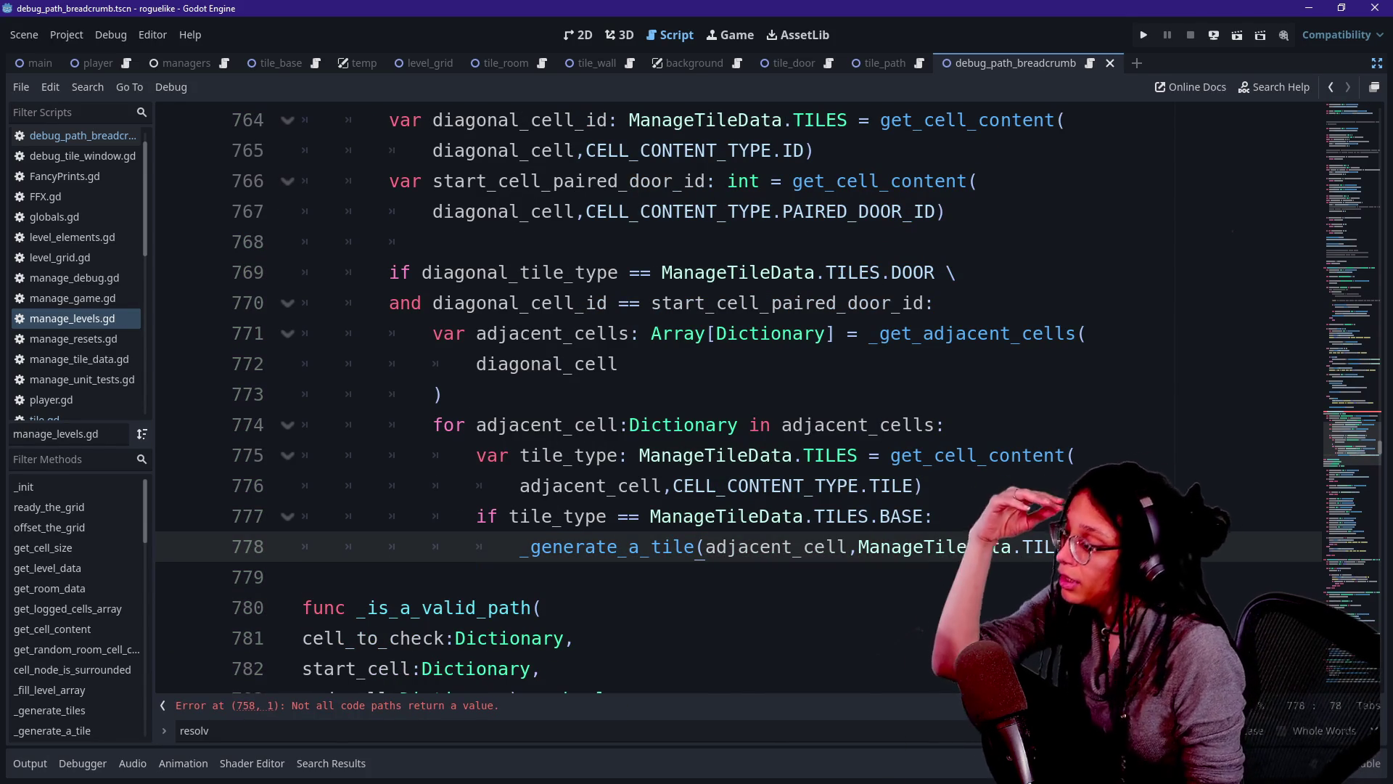
Change the function's return type from bool to void and run the project.
scroll(725, 399, "up", 3)
left_click(607, 242)
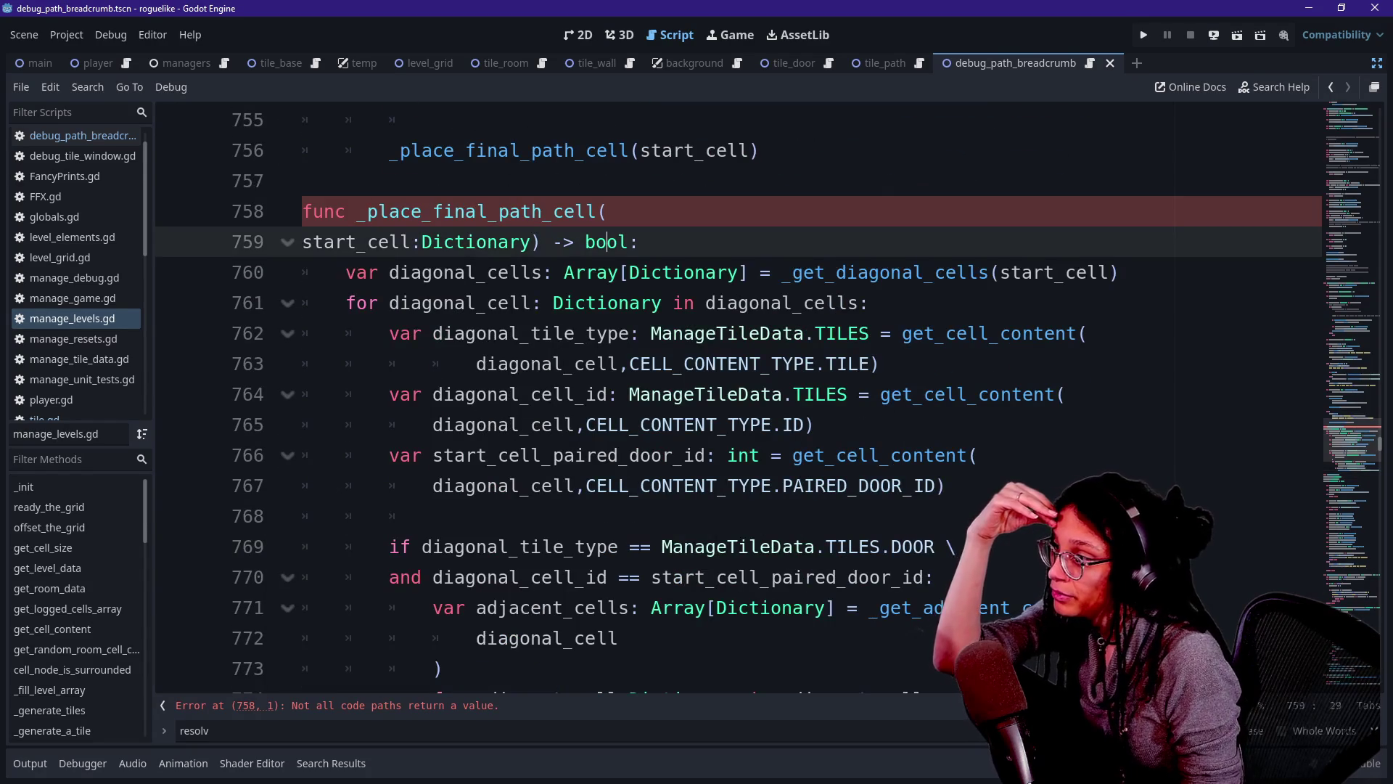
key("BackSpace")
key("BackSpace")
key("Delete")
key("Delete")
type("void")
scroll(725, 399, "down", 1)
left_click_drag(345, 241, 345, 273)
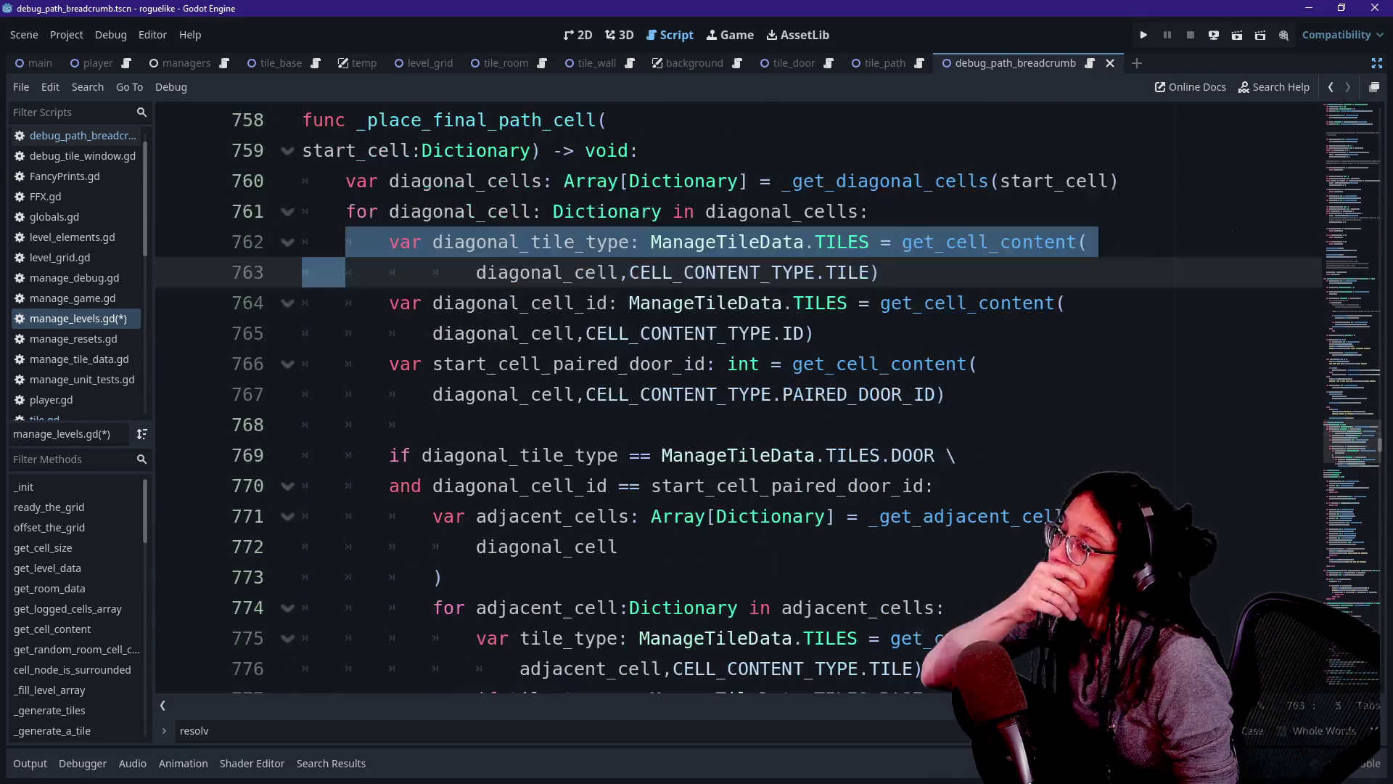
scroll(725, 399, "up", 4)
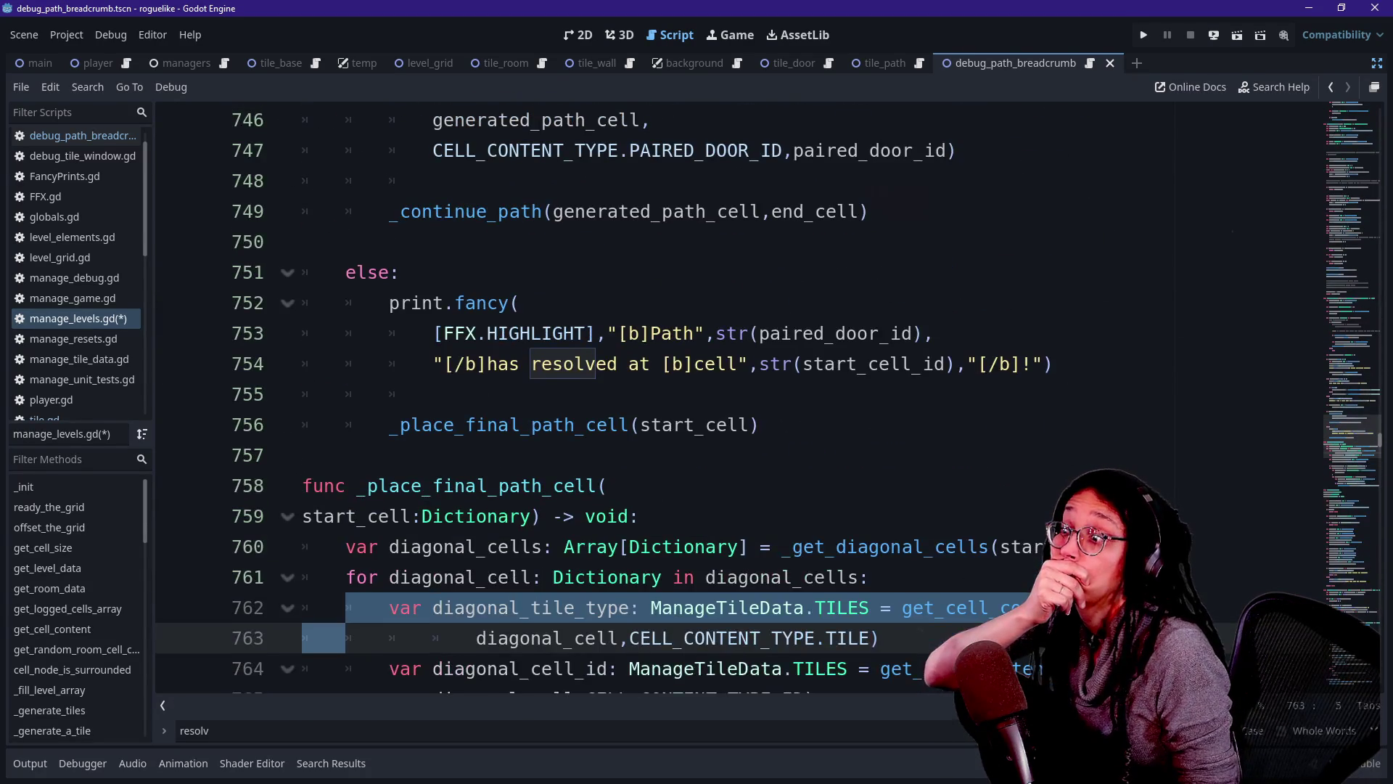
left_click(1143, 35)
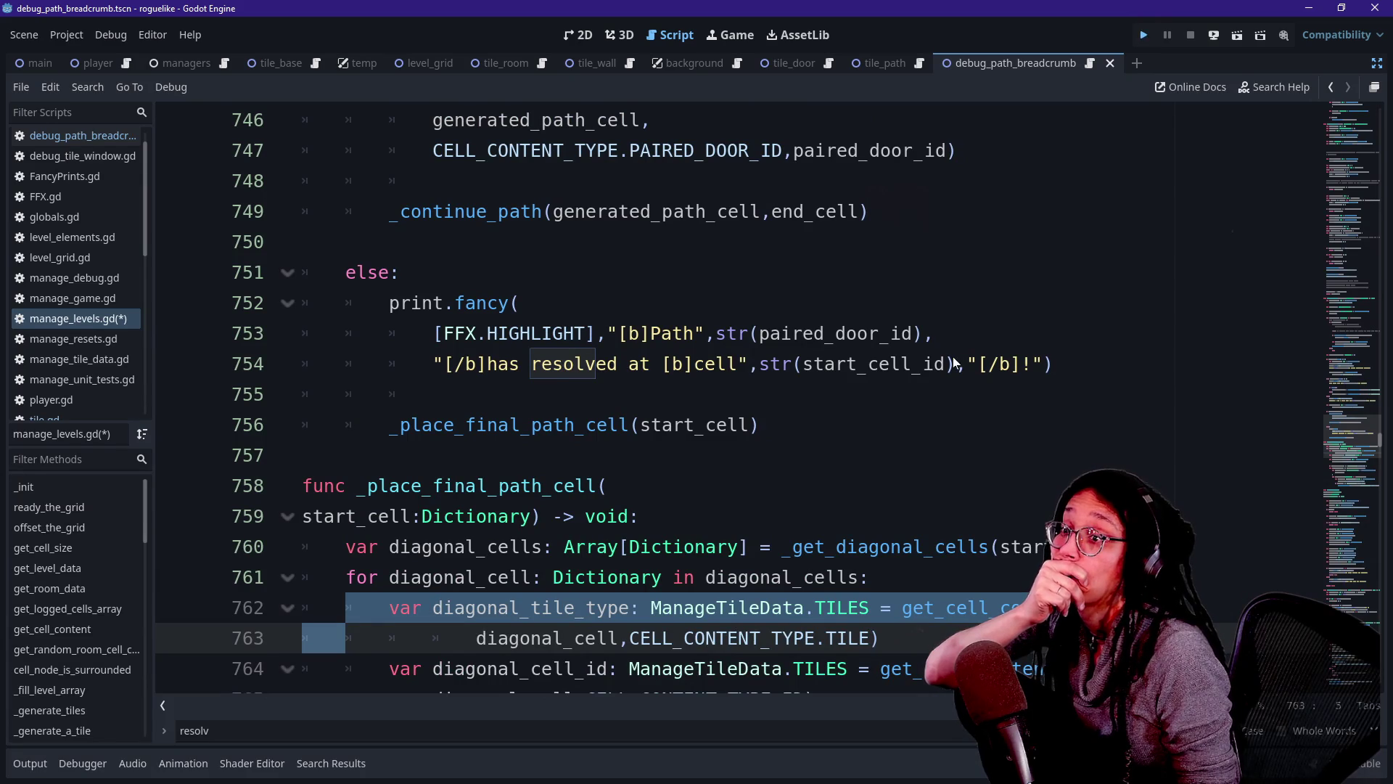
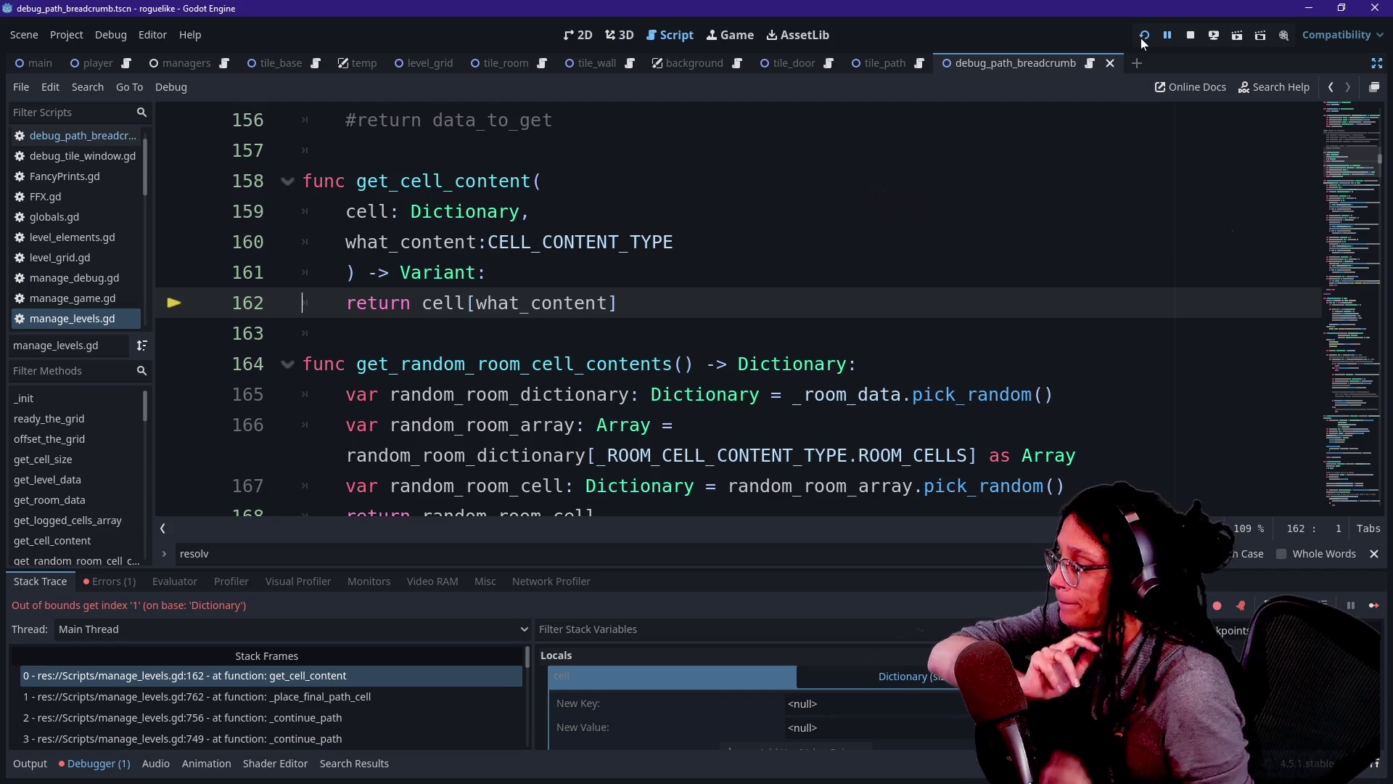
Select the _place_final_path_cell stack frame and confirm diagonal_cell is an empty Dictionary.
left_click(428, 696)
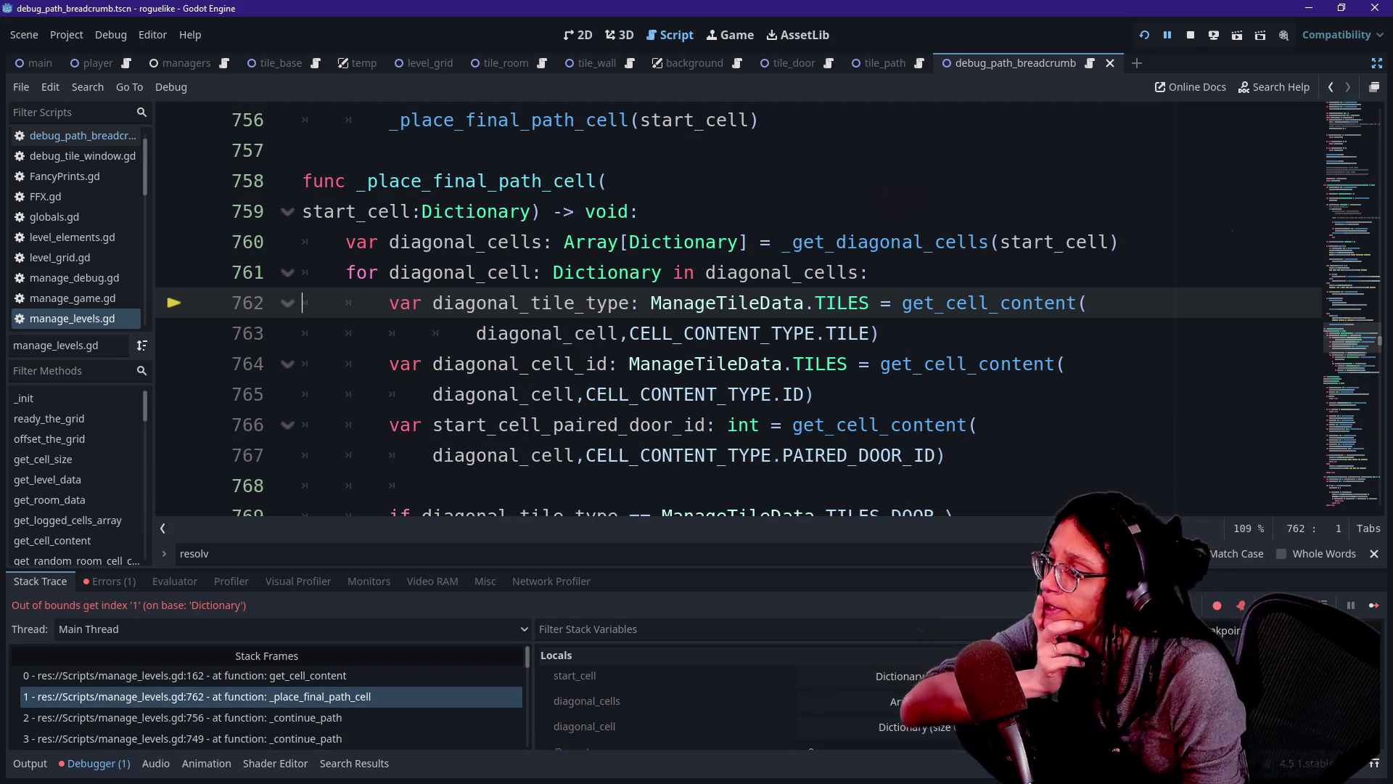
left_click(759, 333)
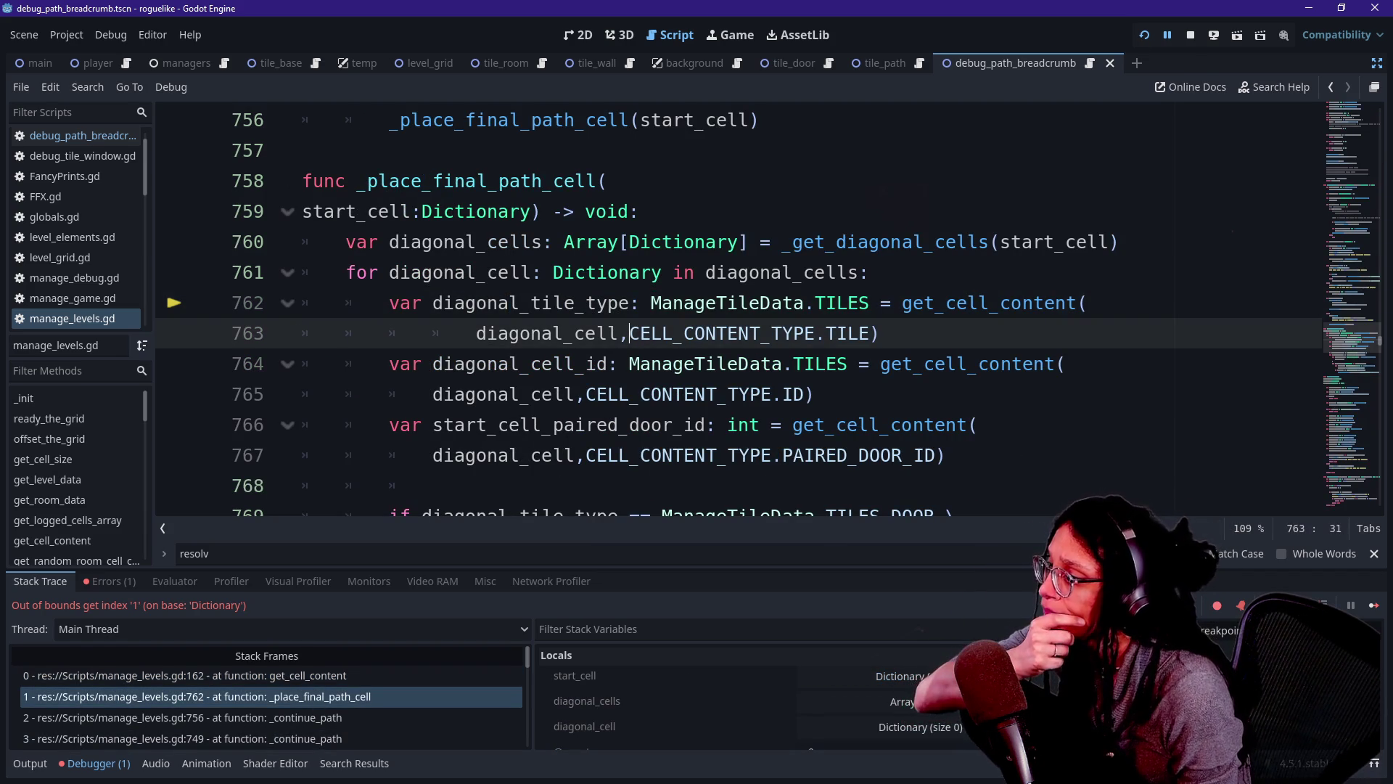
mouse_move(516, 458)
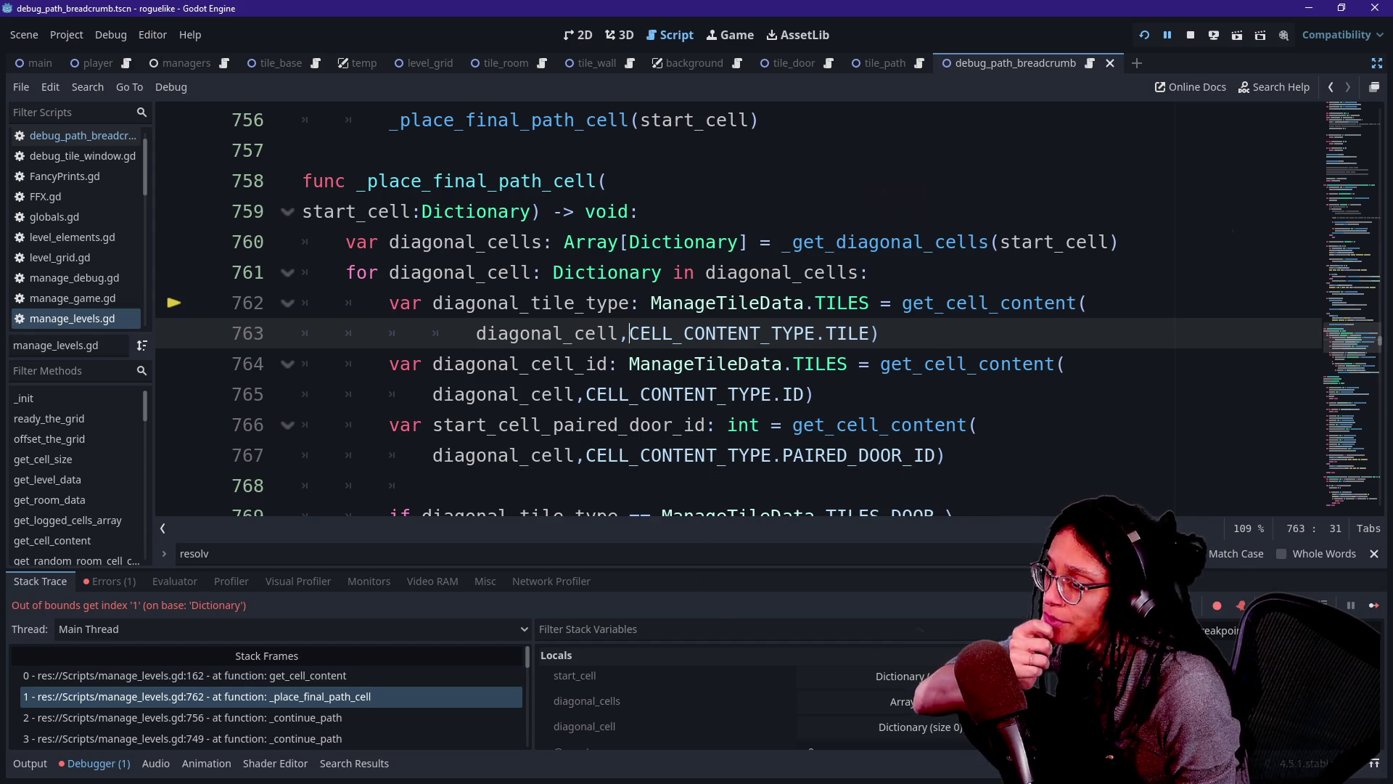
Enlarge the debugger panel and start a new line inside the diagonal-cells for loop.
mouse_move(690, 570)
left_mouse_down()
mouse_move(638, 385)
mouse_move(657, 472)
left_mouse_up()
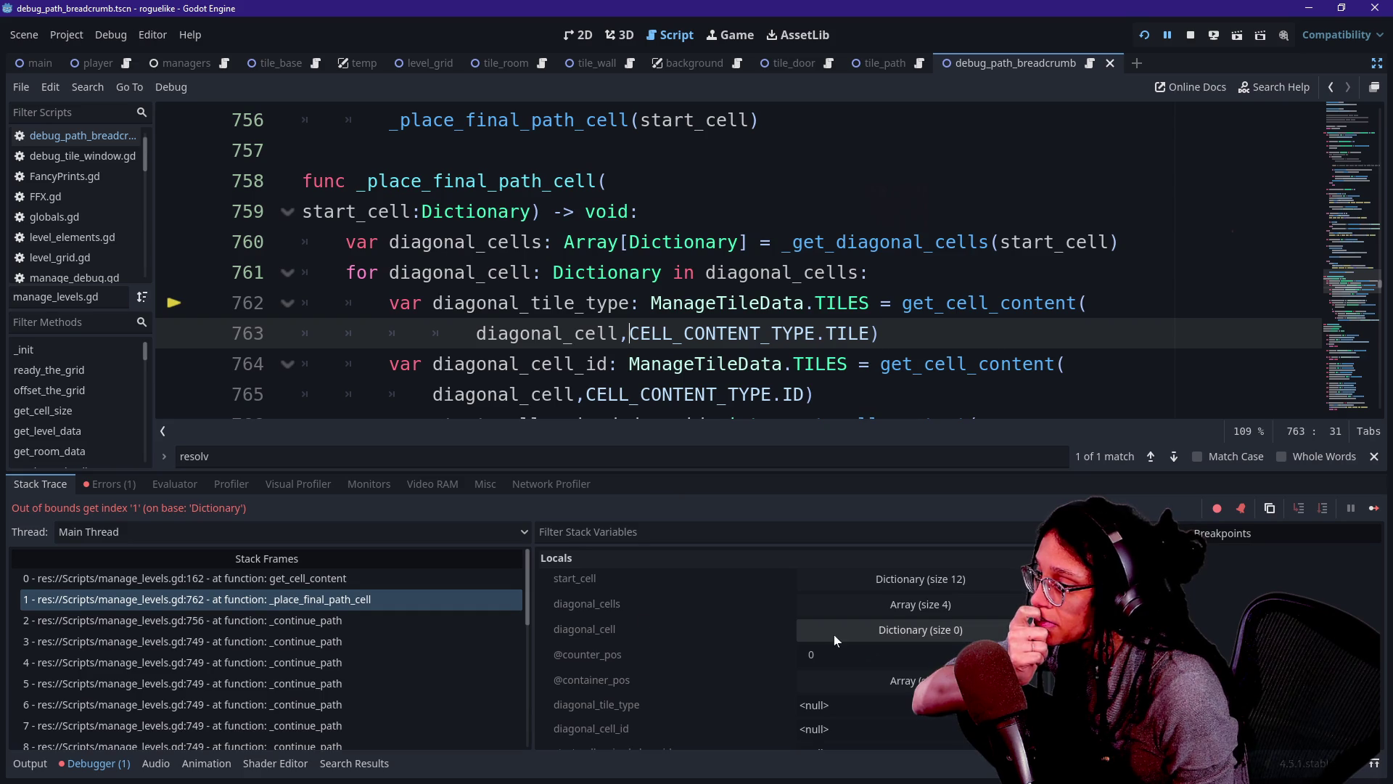
scroll(685, 659, "down", 1)
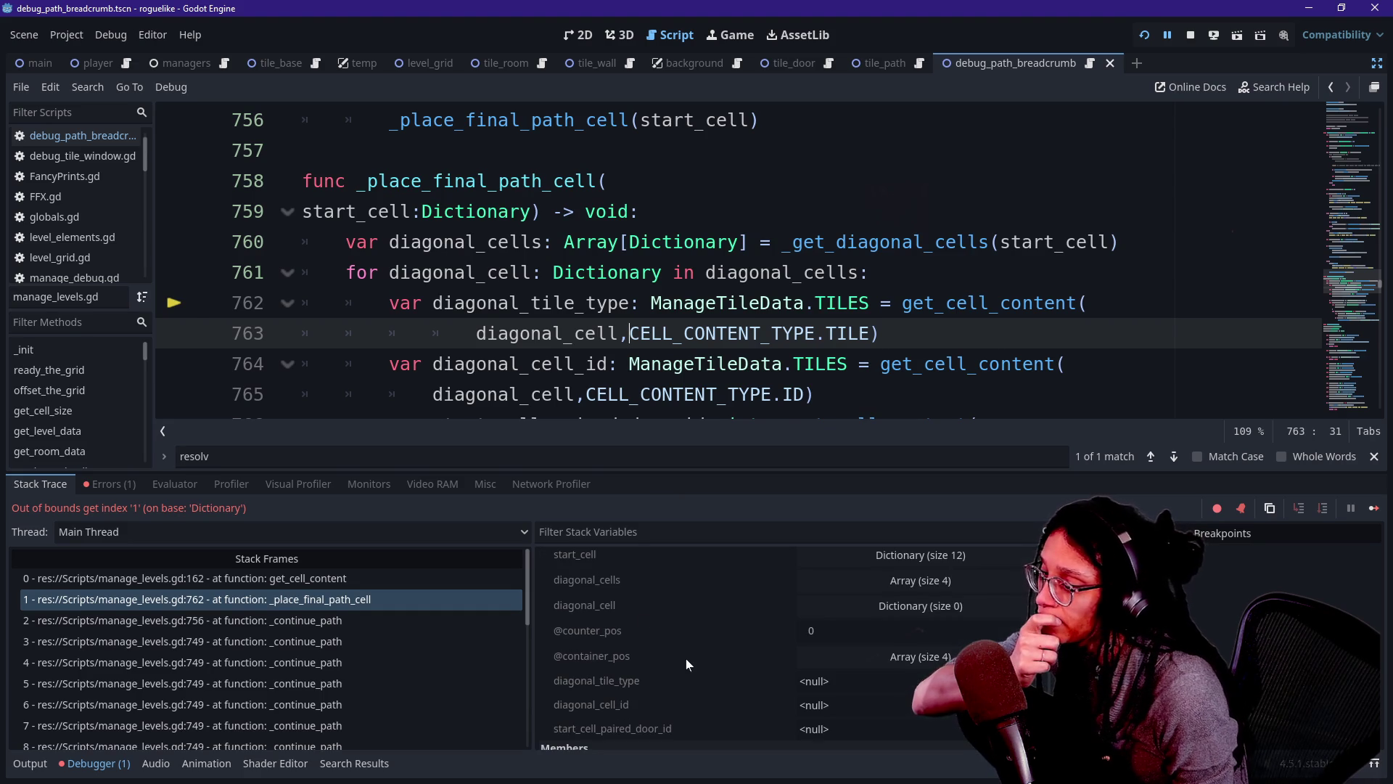
scroll(698, 655, "down", 1)
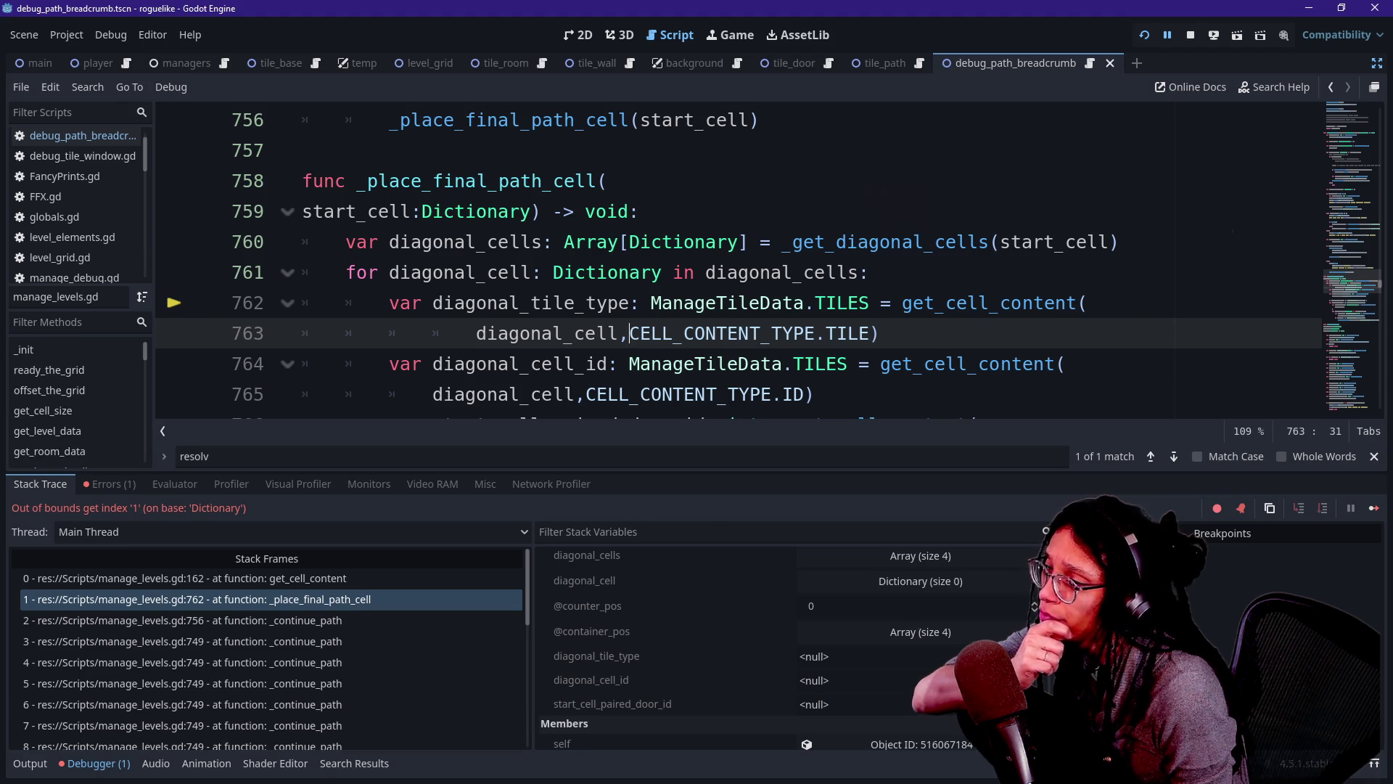
left_click(870, 273)
key("Return")
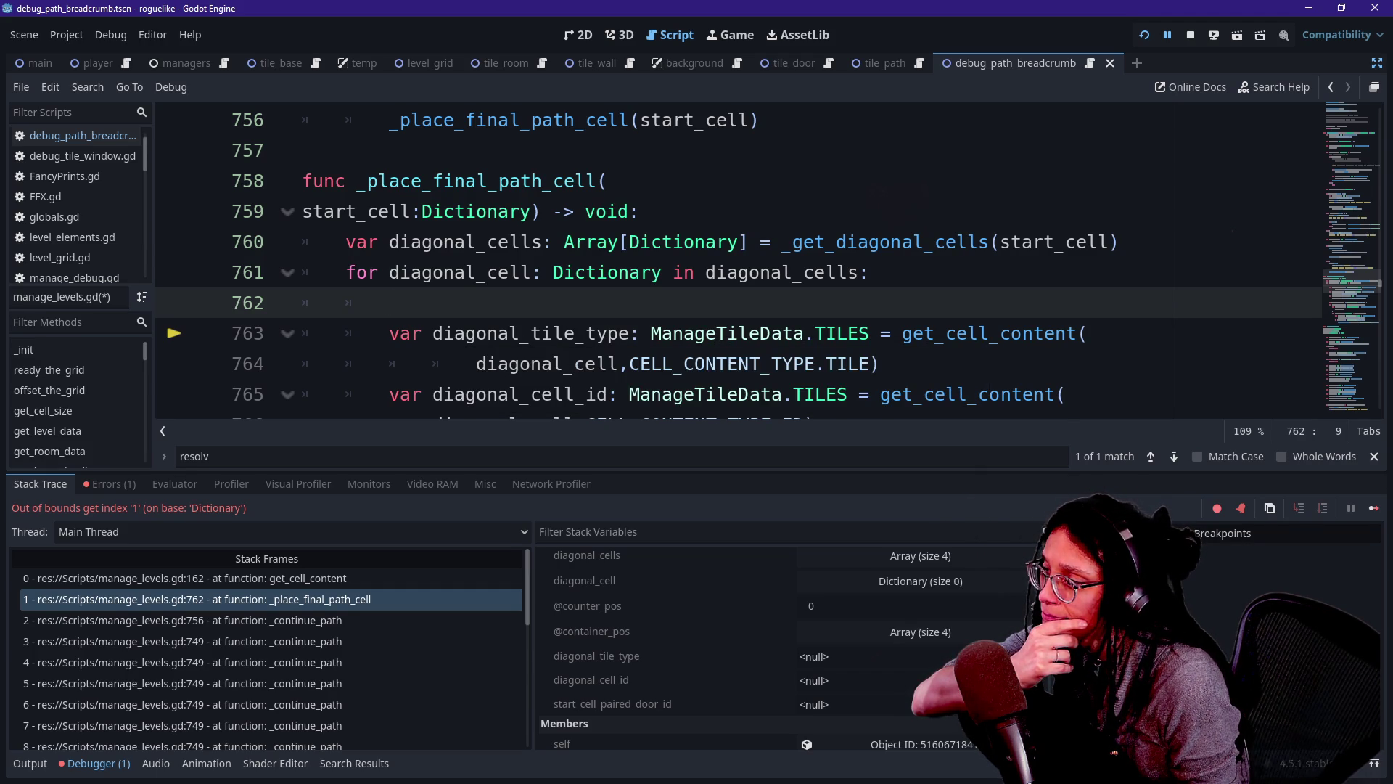
Add an 'if not diagonal_cell:' guard whose body returns.
type("if ")
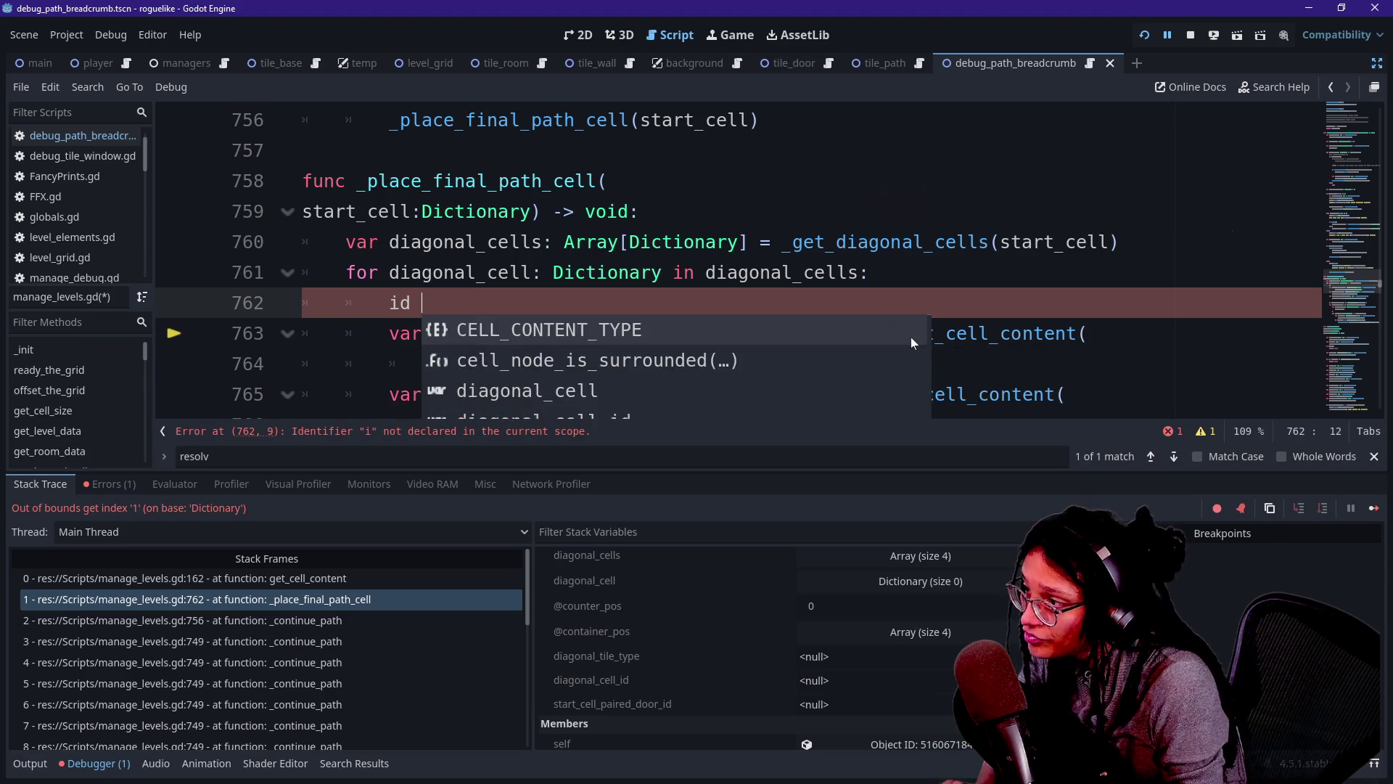
type("diag")
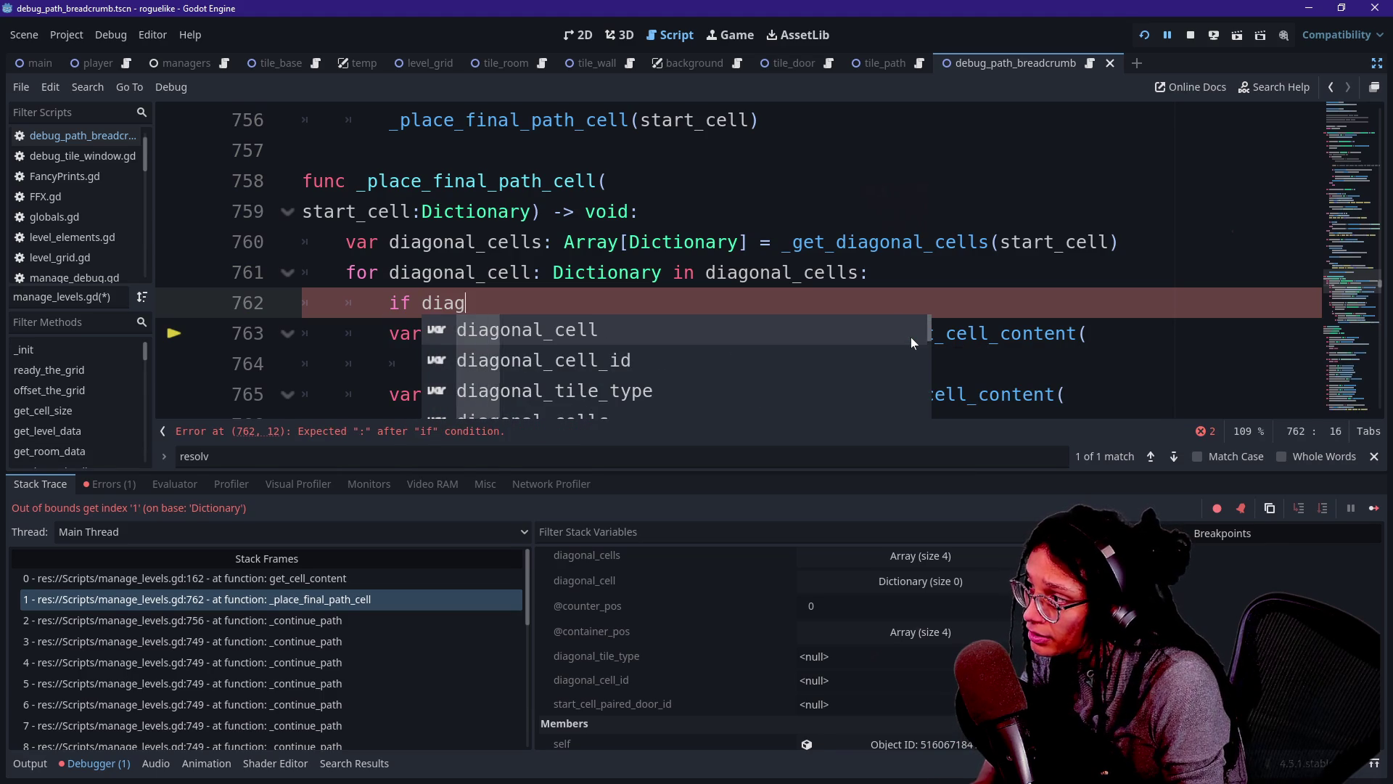
type("onal_cell")
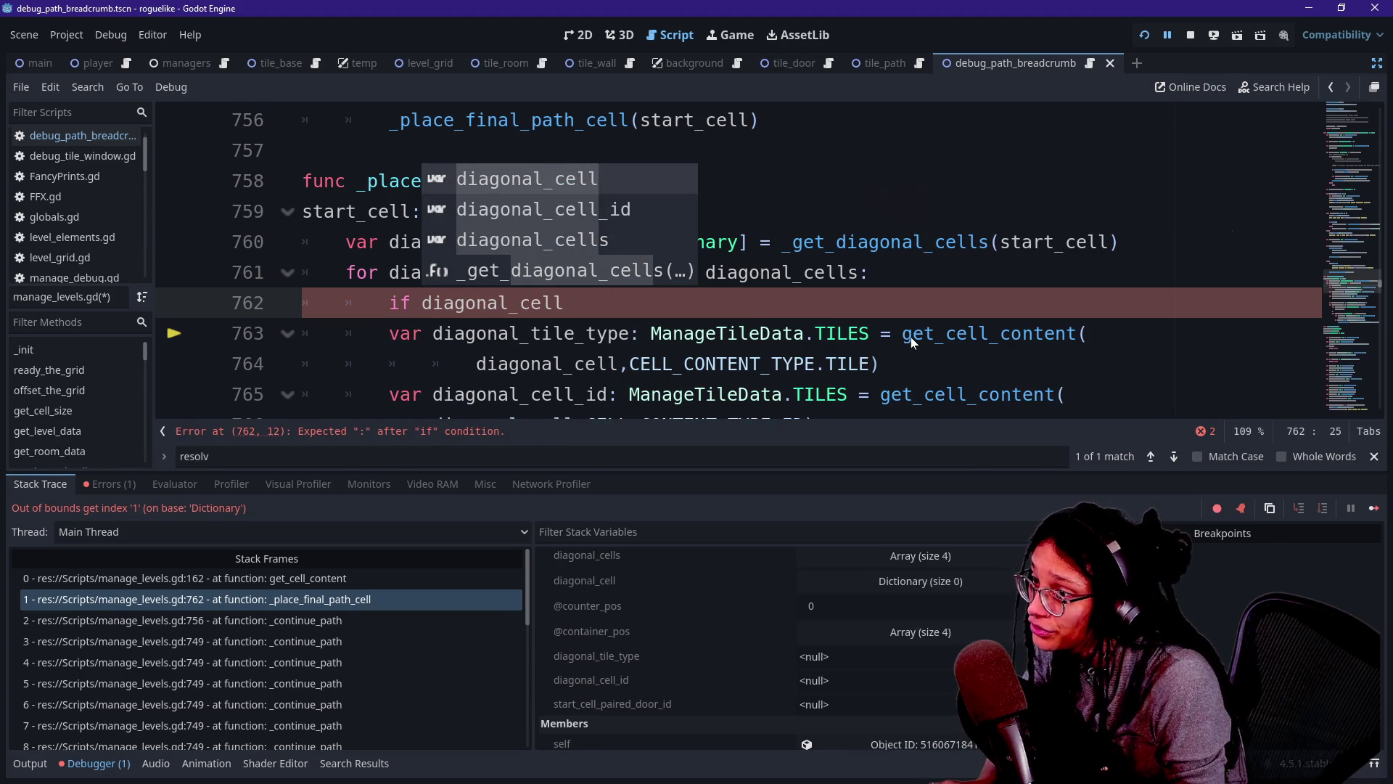
type(":")
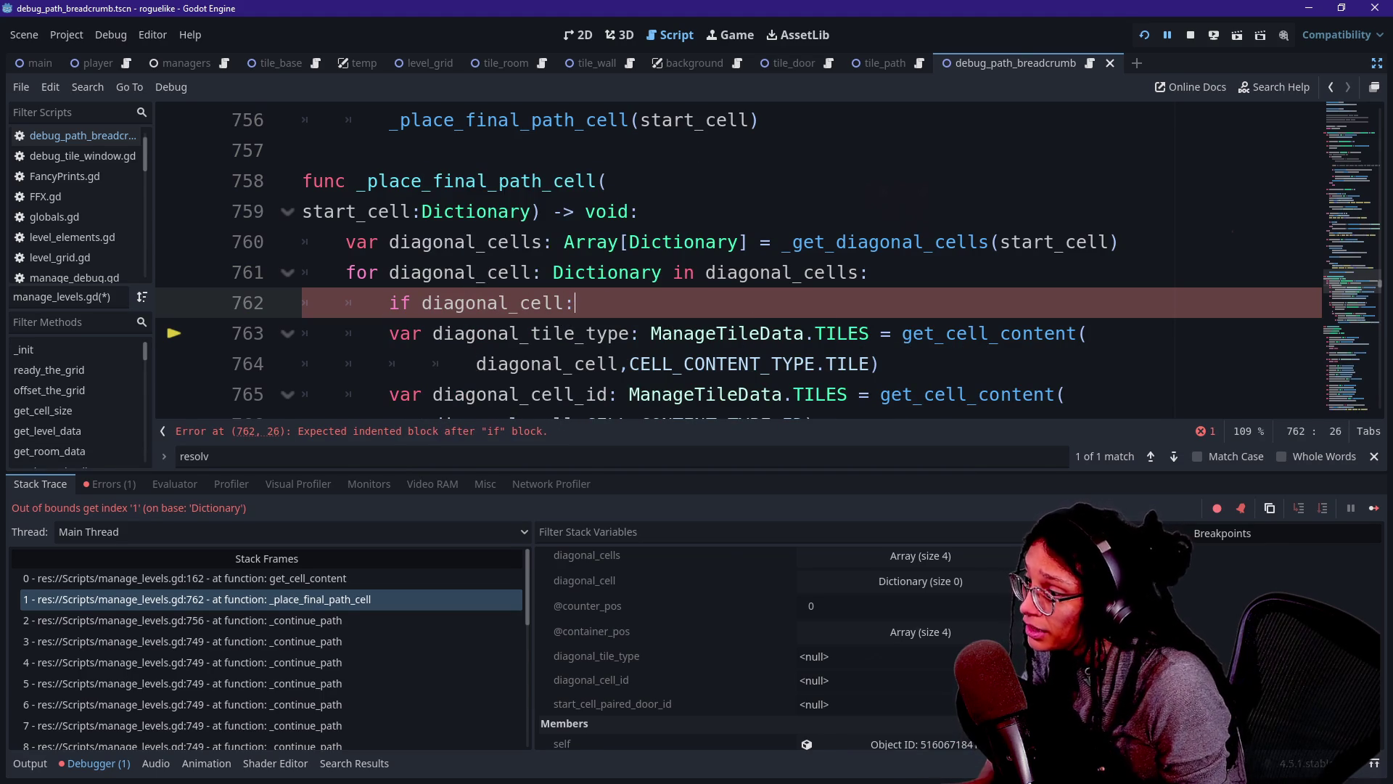
left_click_drag(422, 334, 475, 363)
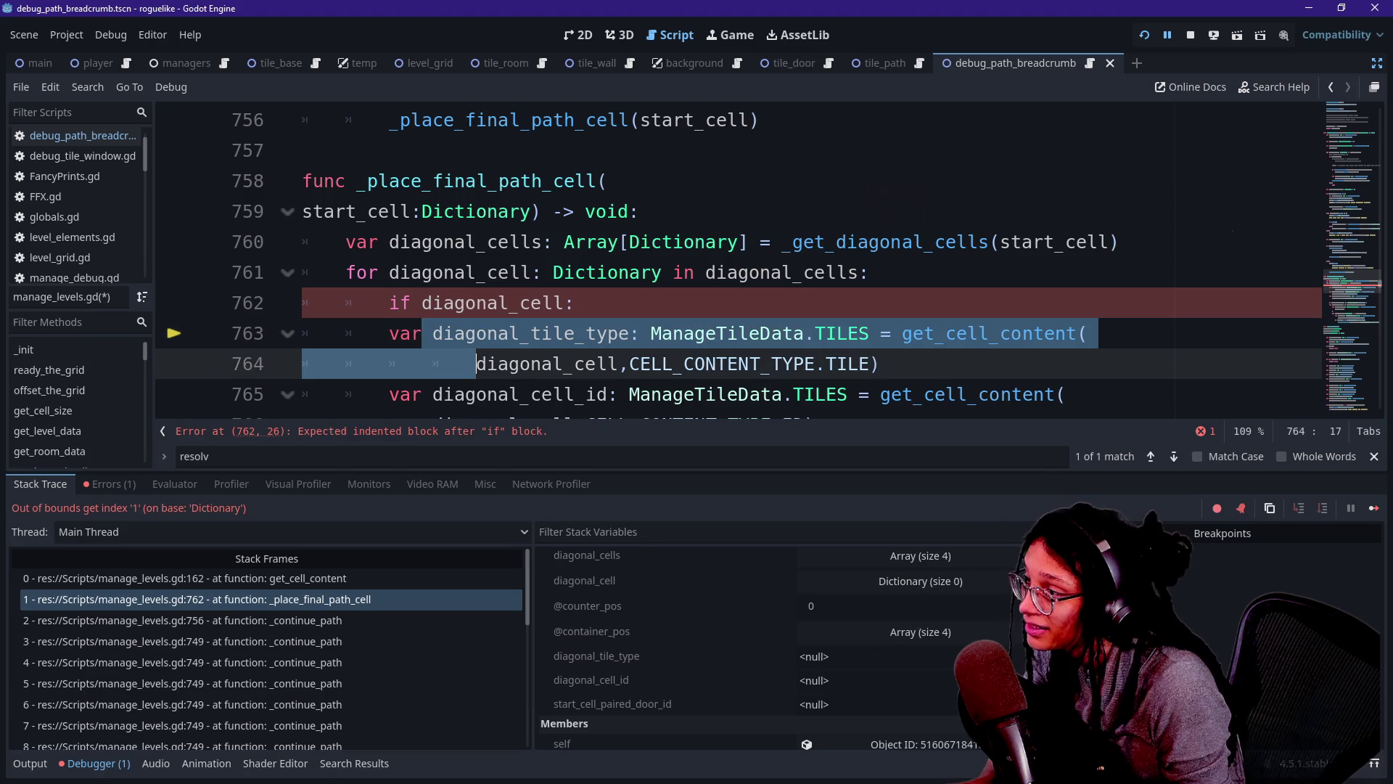
scroll(739, 262, "down", 2)
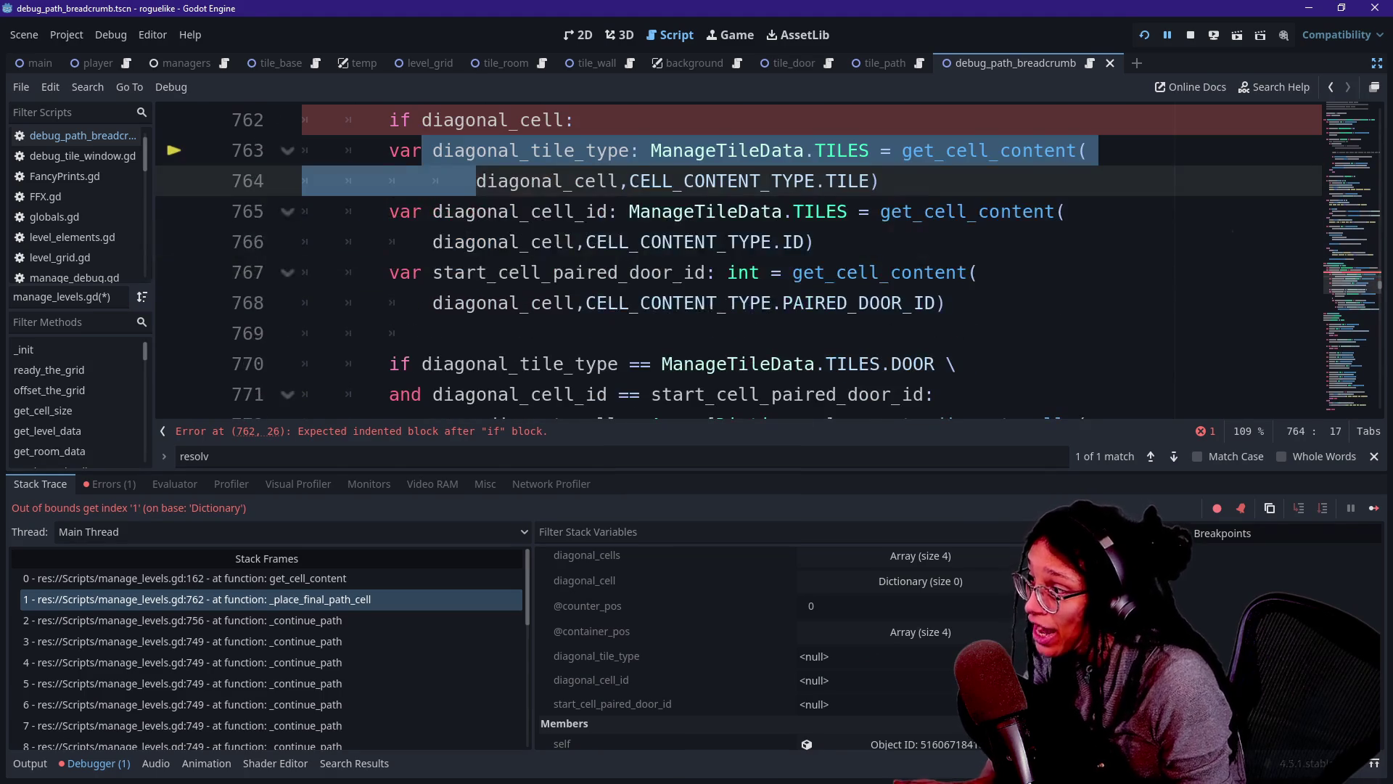
scroll(739, 261, "down", 2)
scroll(738, 261, "up", 3)
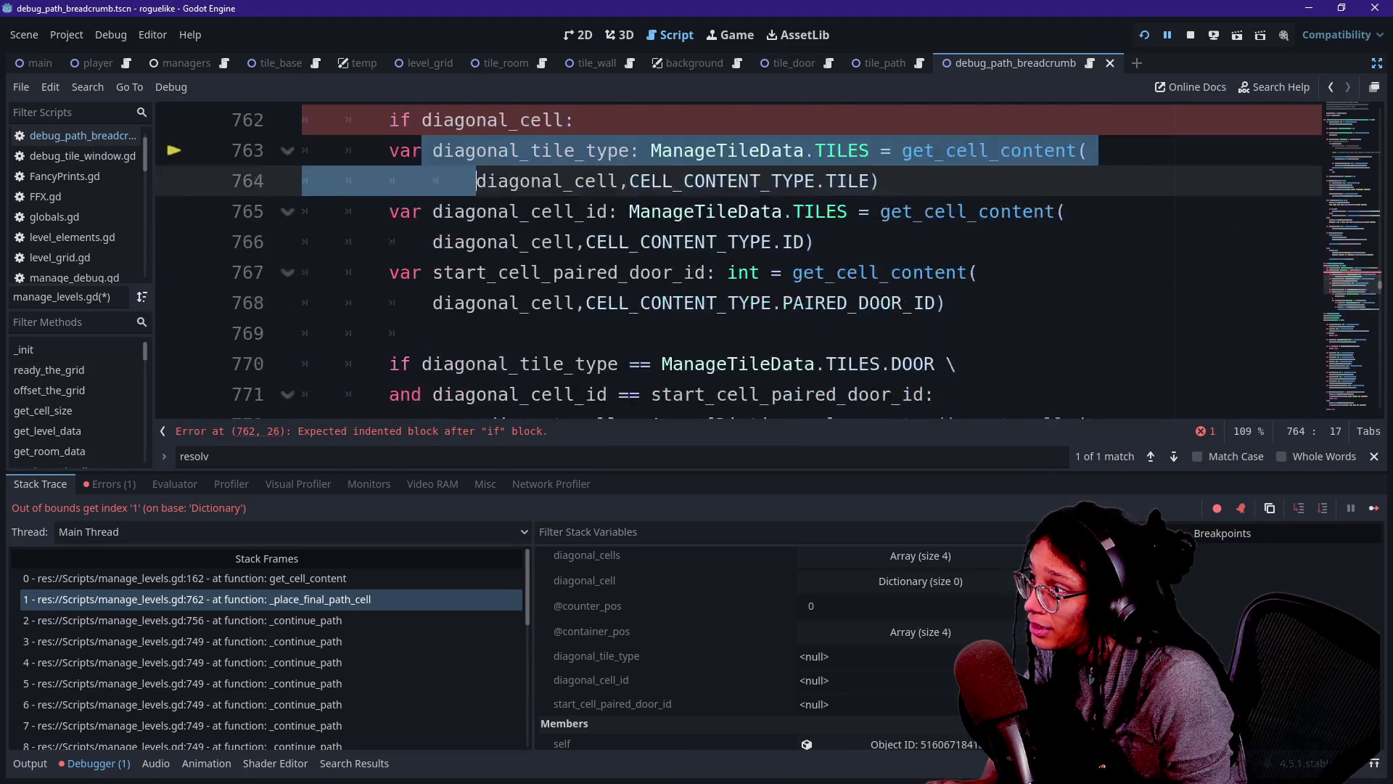
left_click(421, 211)
type("not")
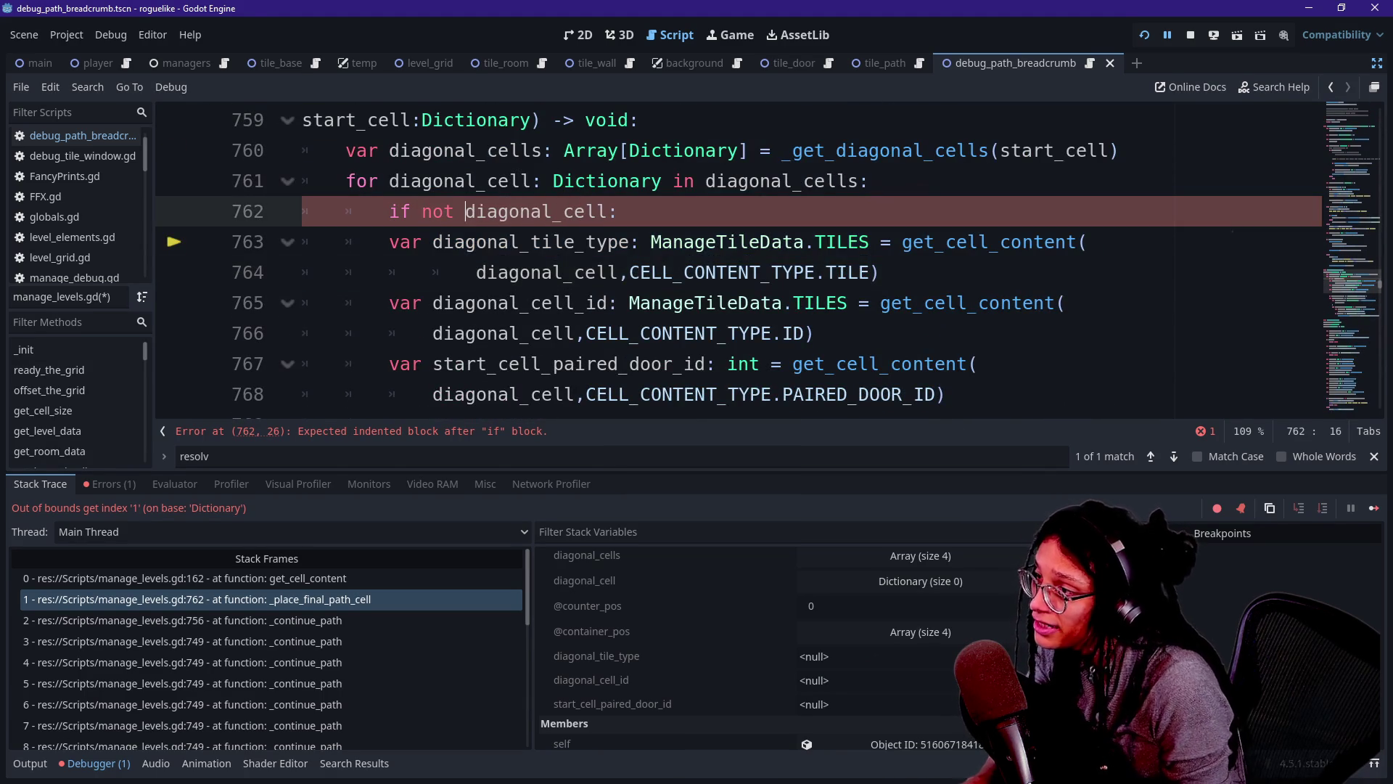
key("End")
key("Return")
type("urn")
key("Escape")
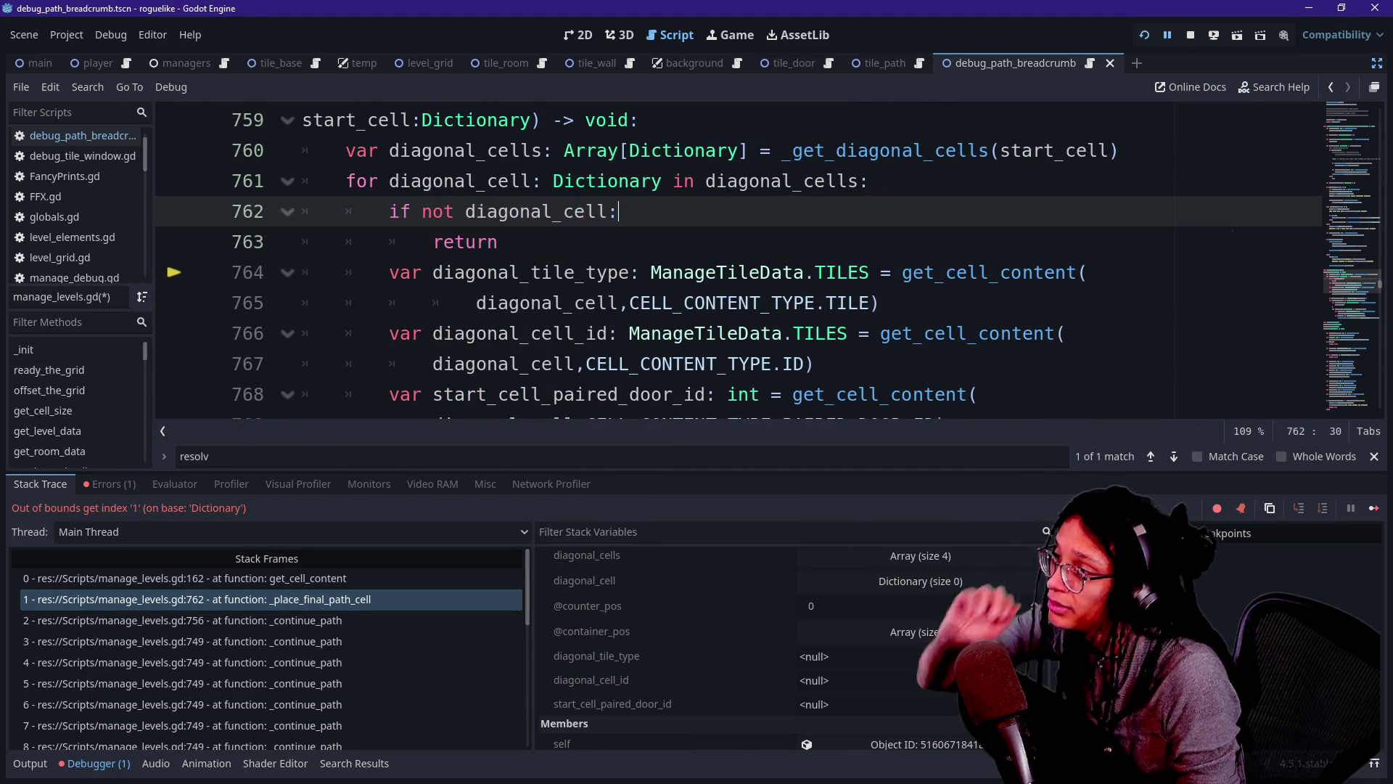
Print 'A diagonal cell was empty...' via print.fancy before the return, save, and rerun the game.
left_click(740, 272)
key("Up")
key("Up")
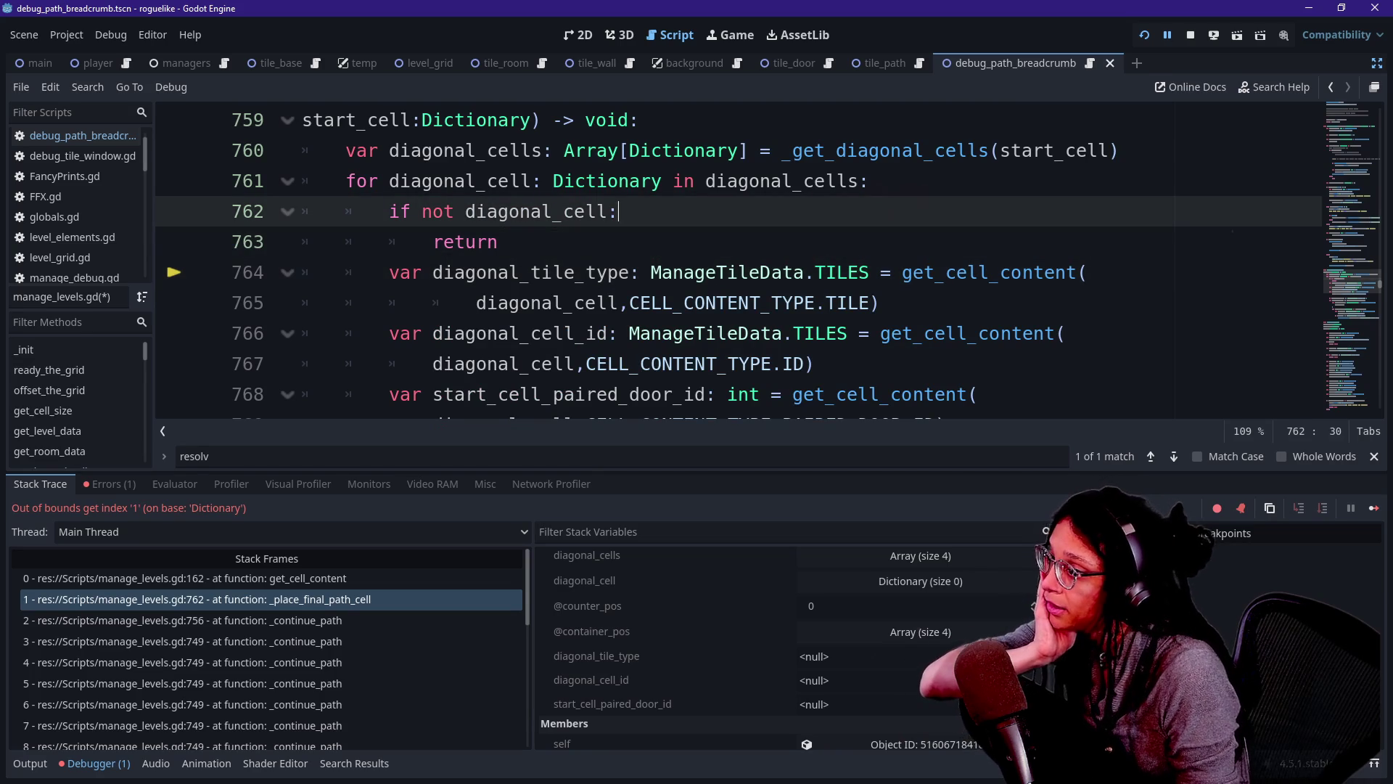
key("Return")
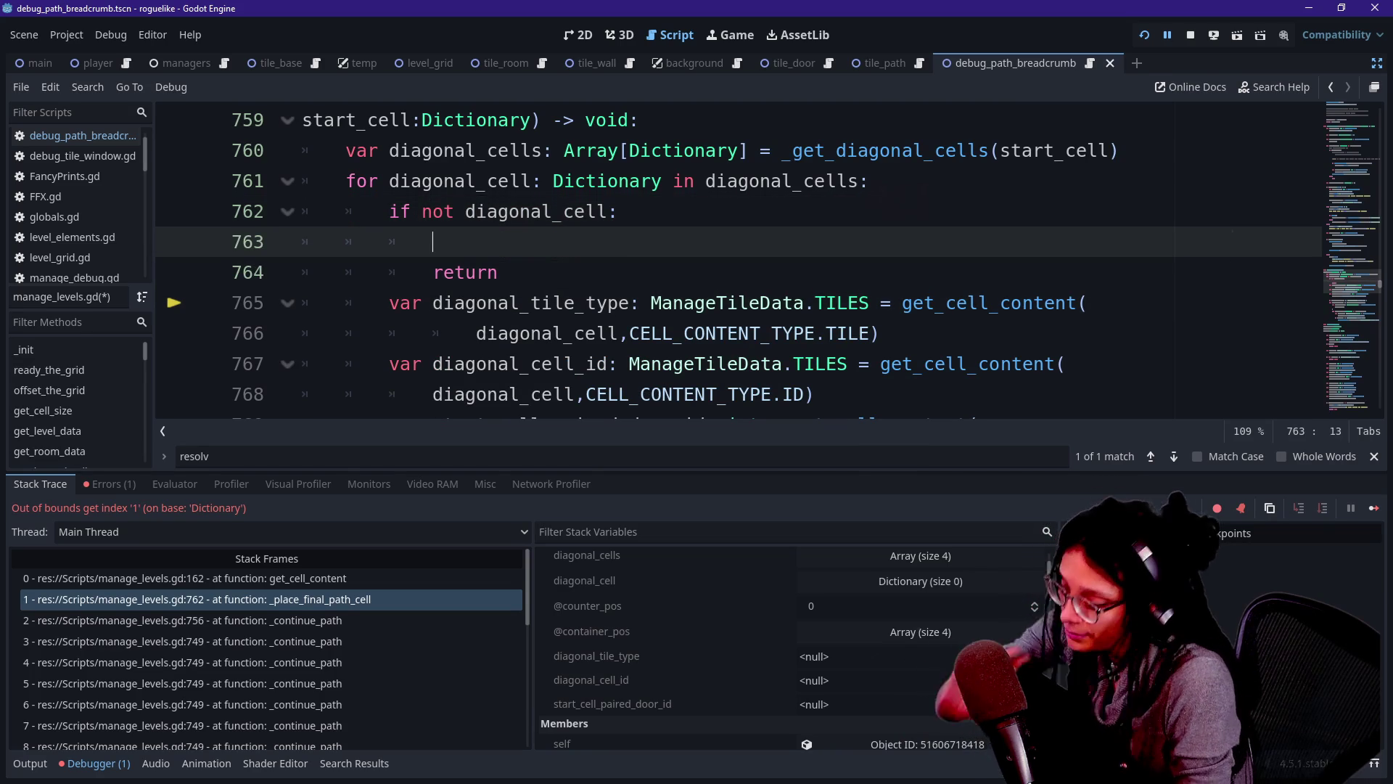
type("print.")
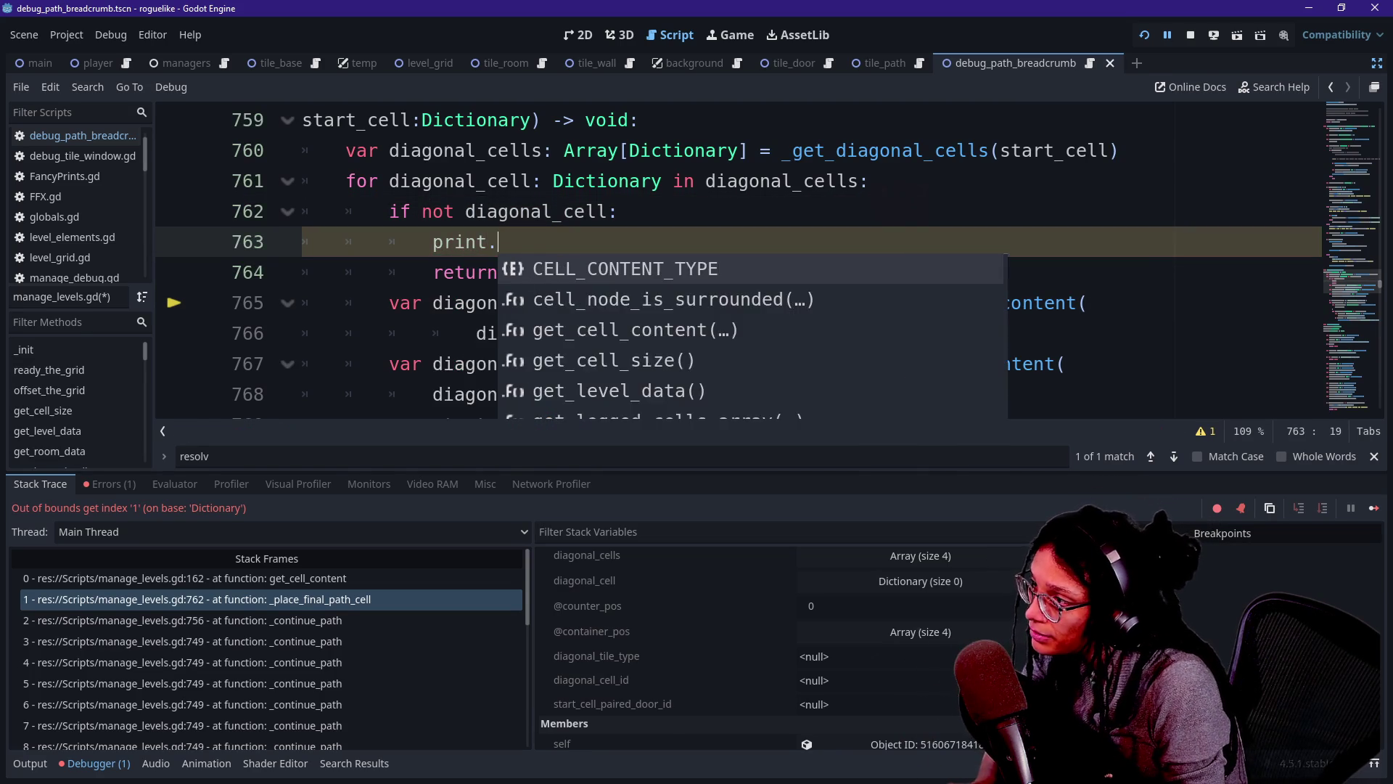
type("fancy(\"Diagona")
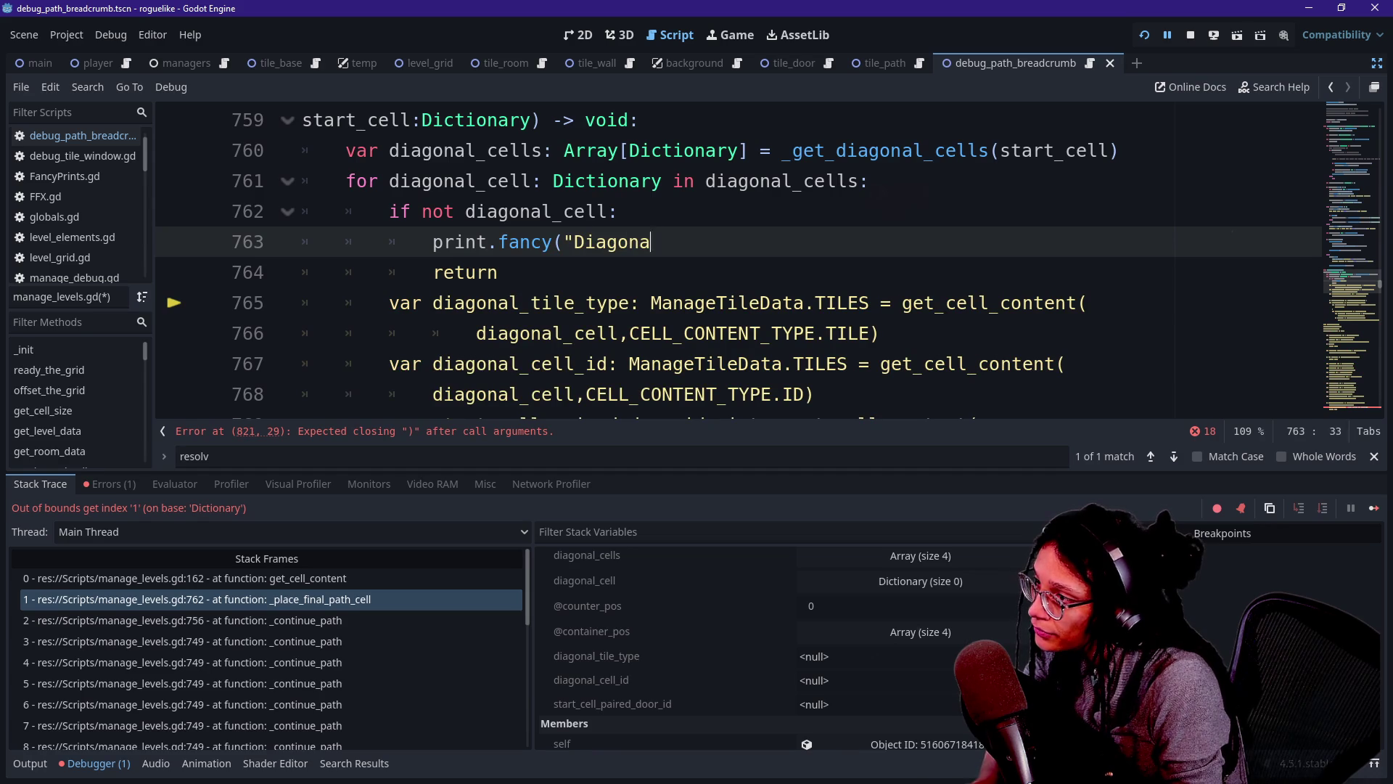
type("\"")
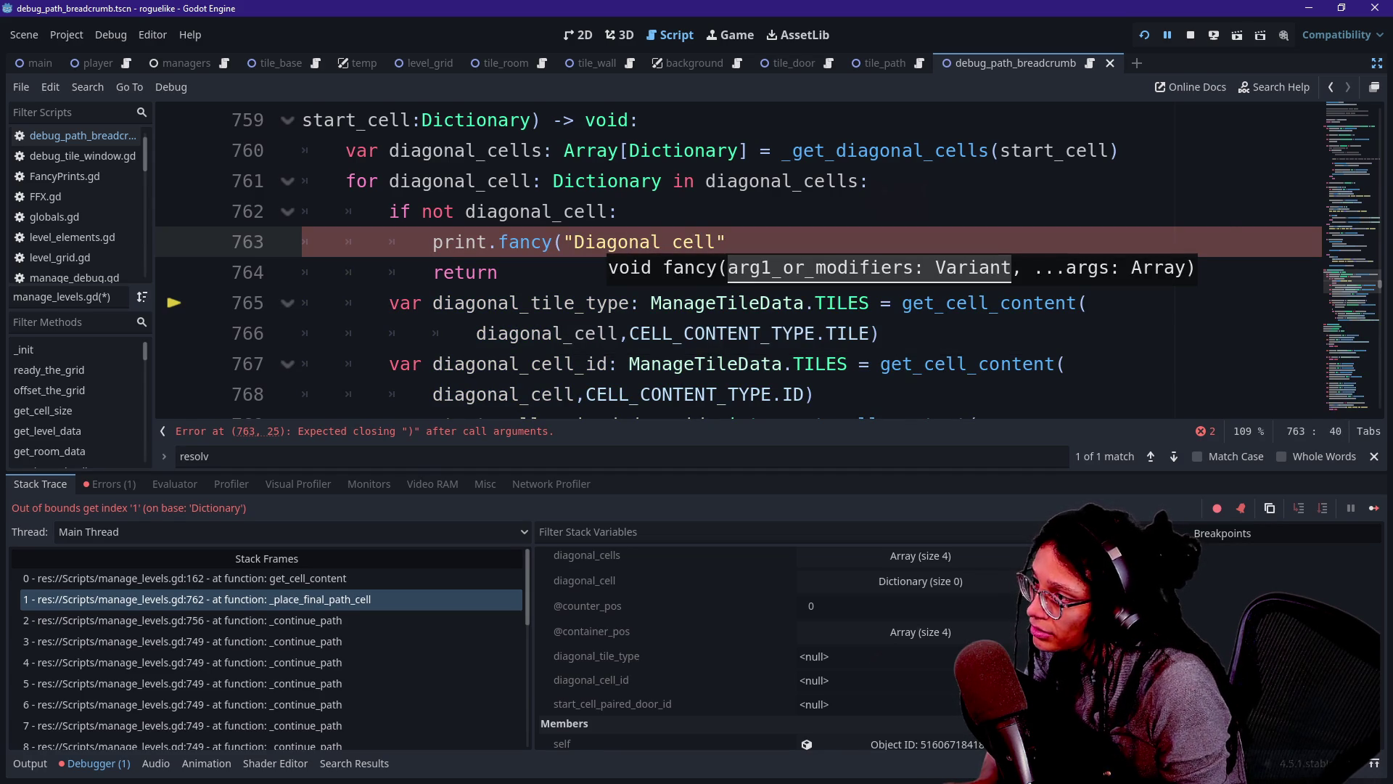
key("ctrl+Left")
key("ctrl+Left")
key("Delete")
type("A d")
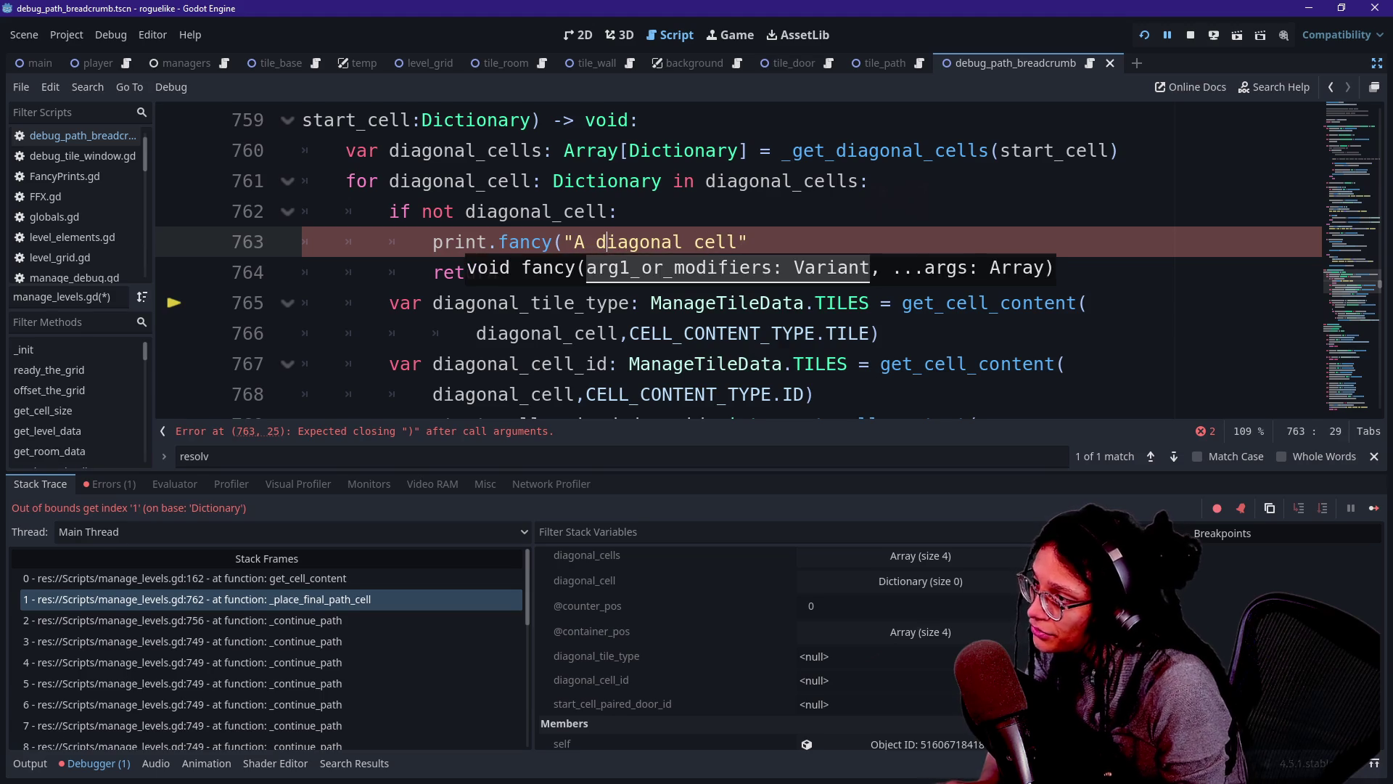
key("End")
type("pty...")
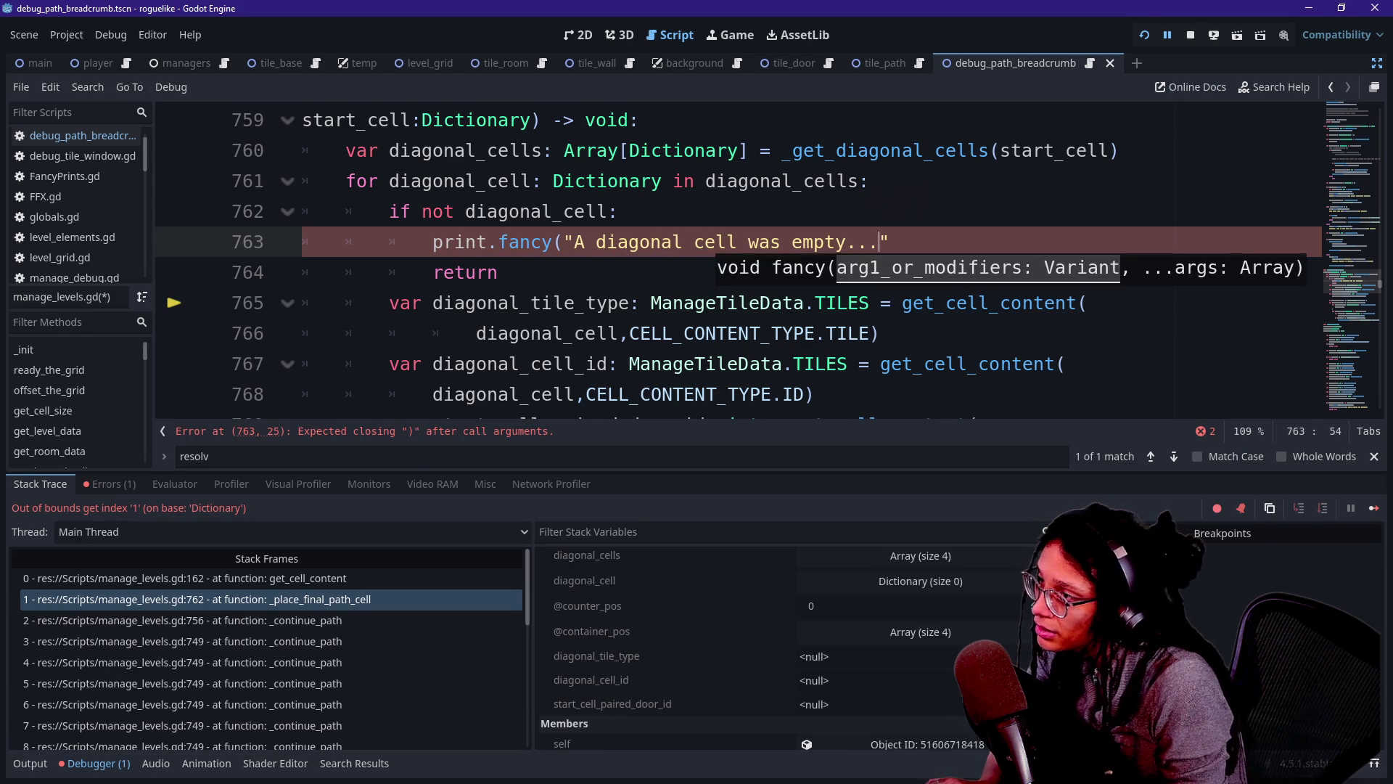
type("\")")
key("ctrl+s")
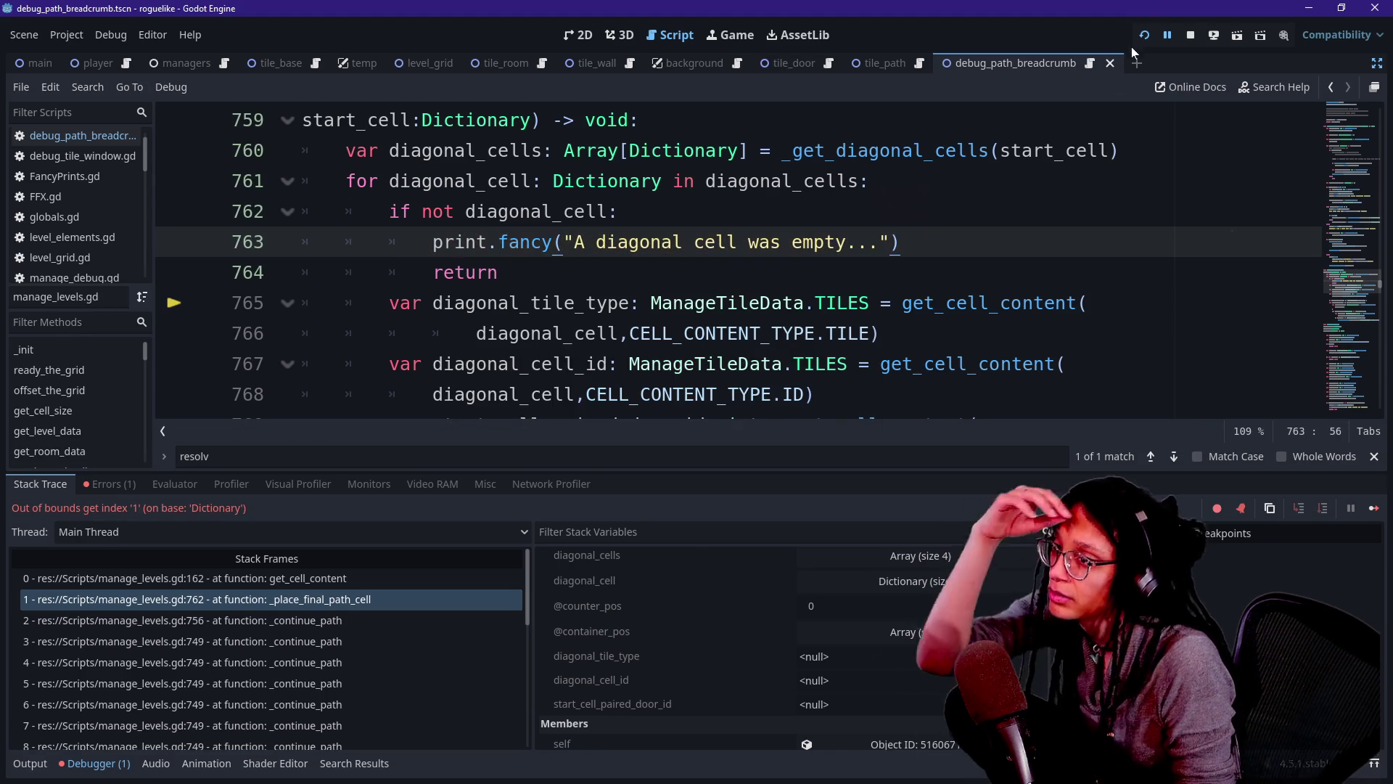
left_click(1143, 36)
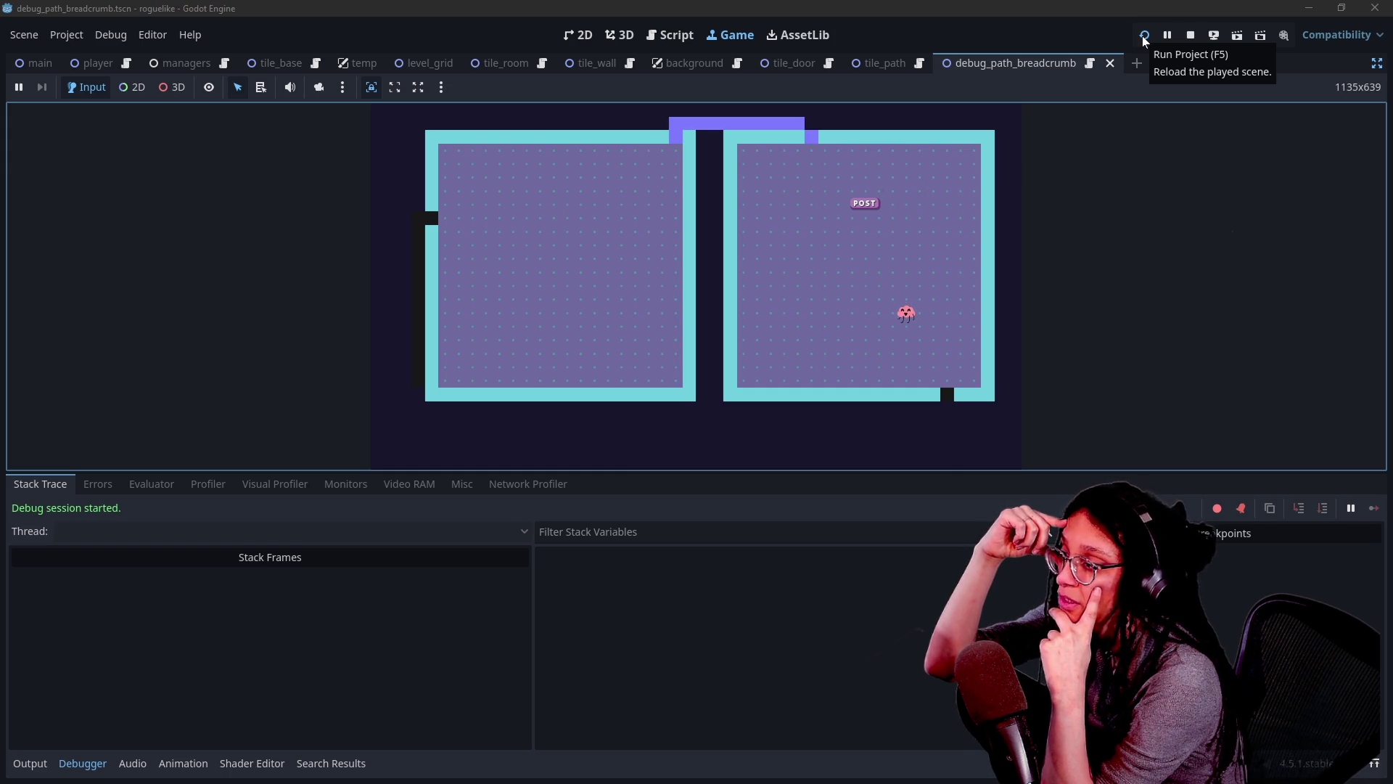
Return to the script editor and briefly show the output log with Alt+O.
left_click(670, 34)
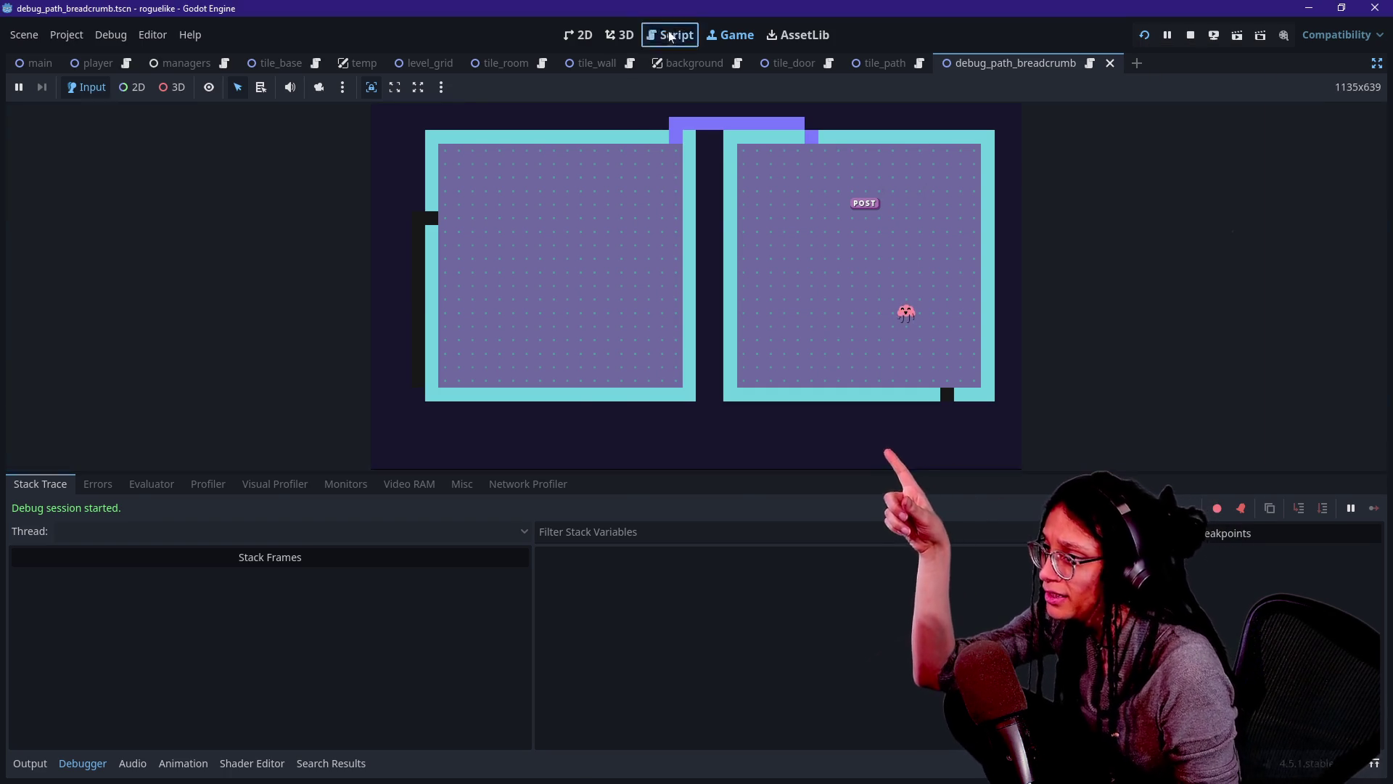
key("alt+o")
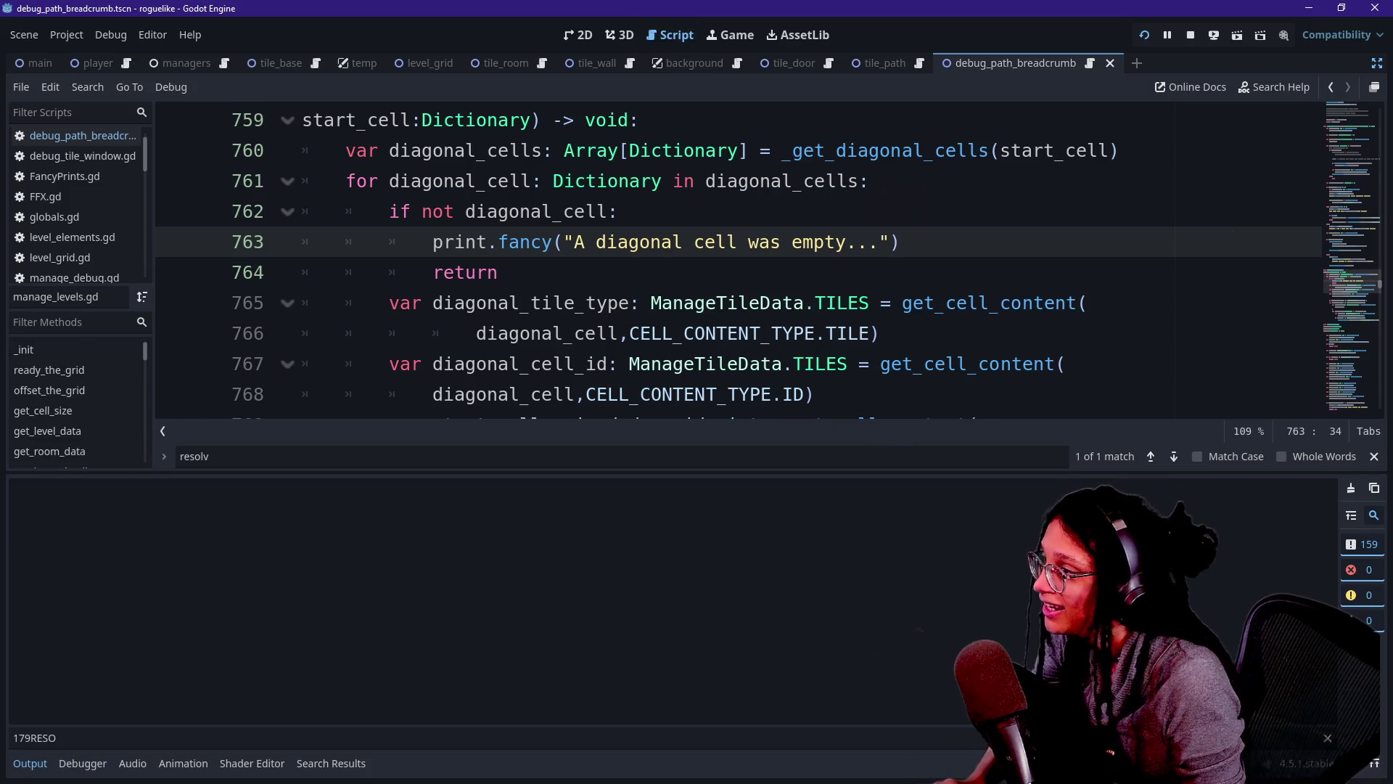
key("alt+o")
Quick-open manage_debug.gd and set line 27's _DEBUG_COLORS entry to white Color(1.0, 1.0, 1.0, 1.0).
left_click(695, 302)
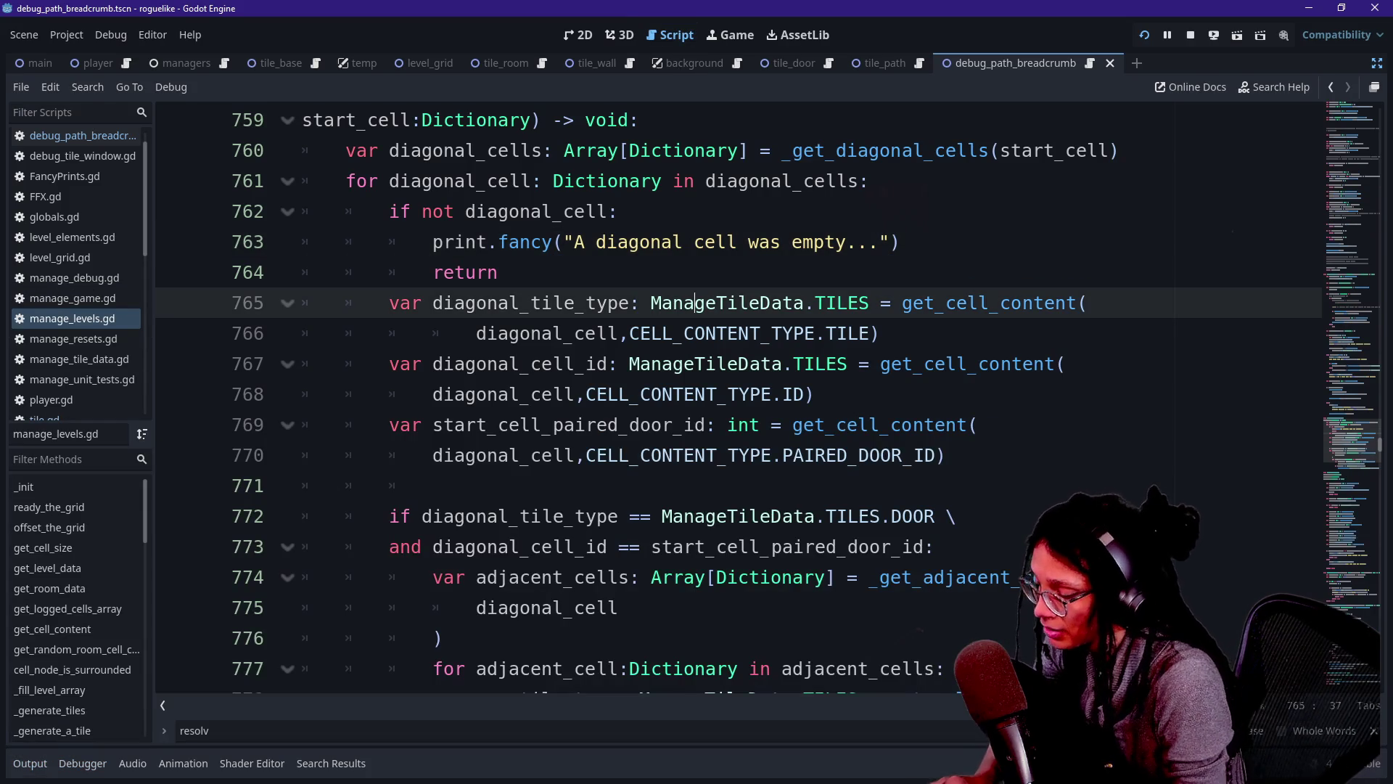
key("ctrl+alt+o")
type("debug")
key("Return")
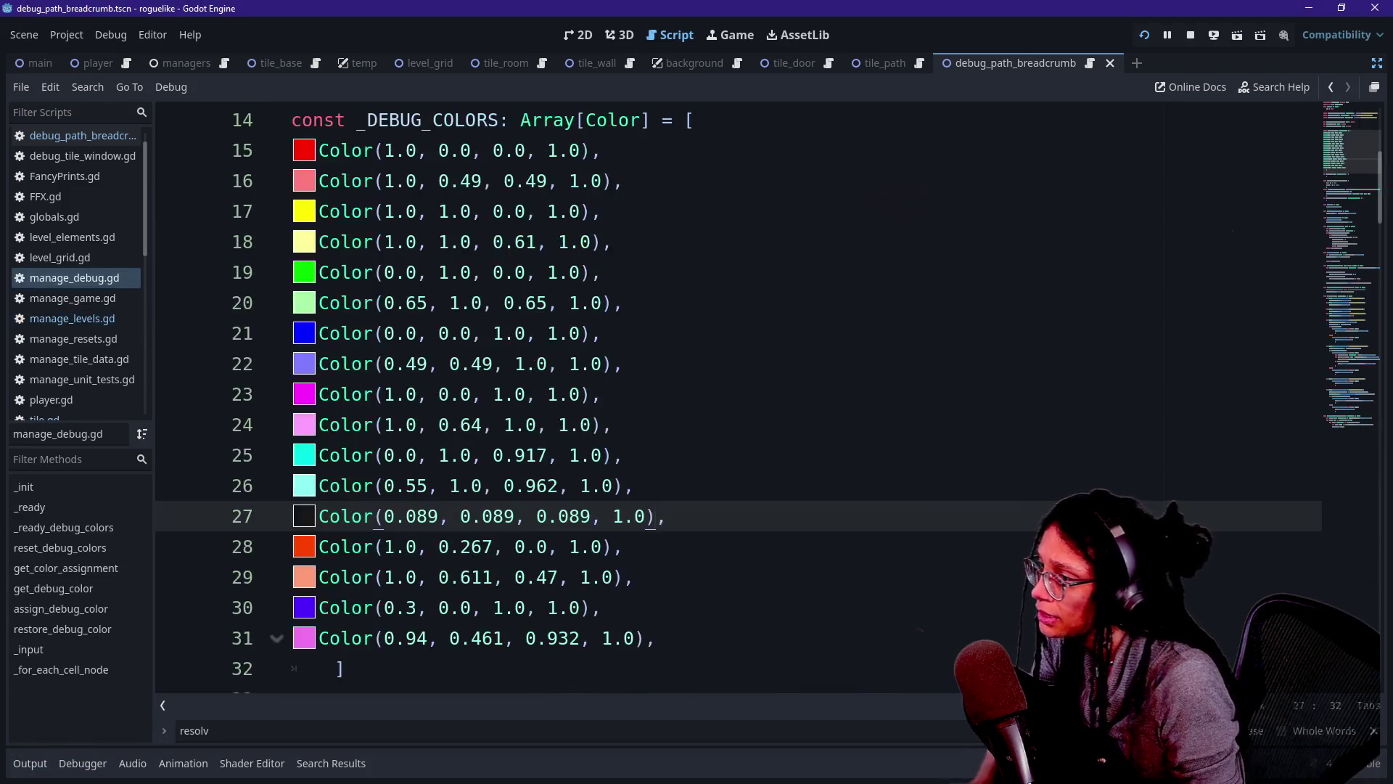
left_click(313, 517)
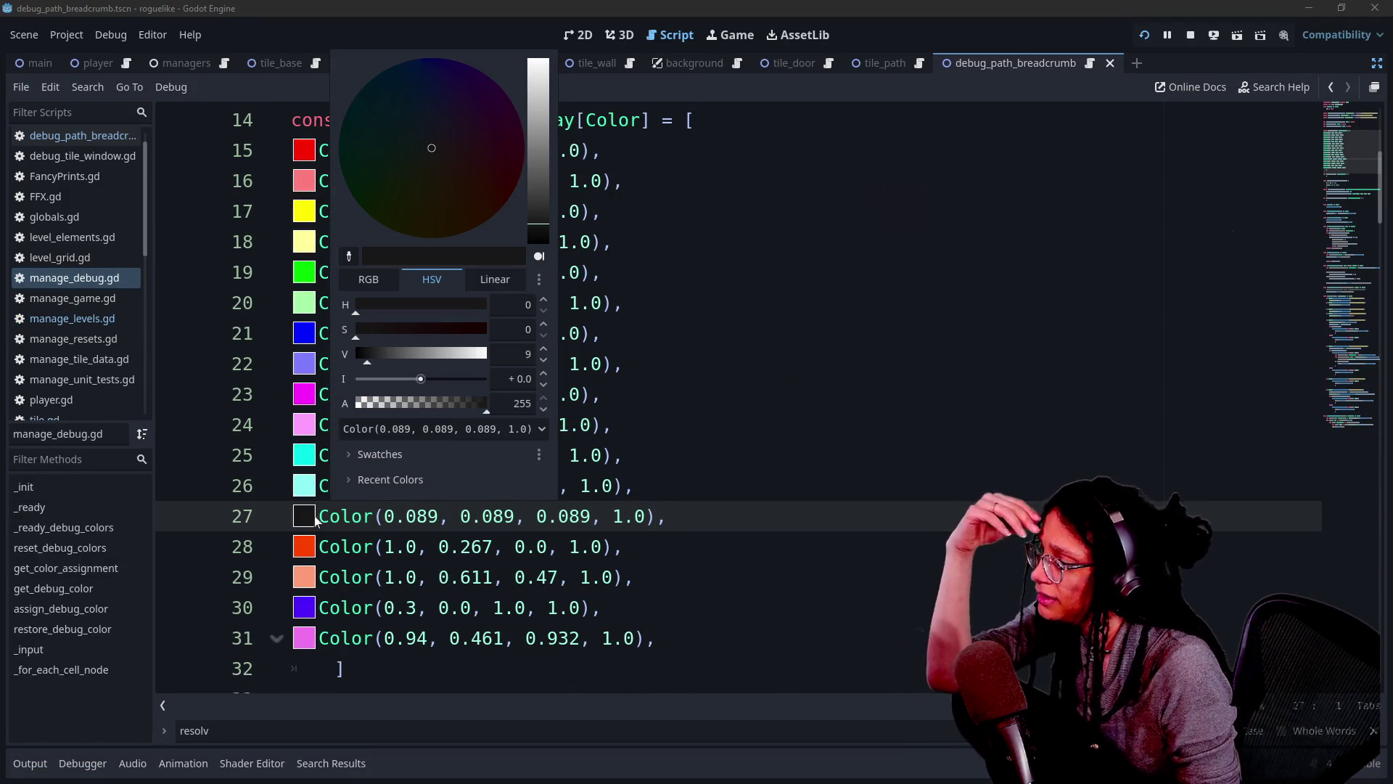
left_click_drag(418, 355, 491, 365)
key("Escape")
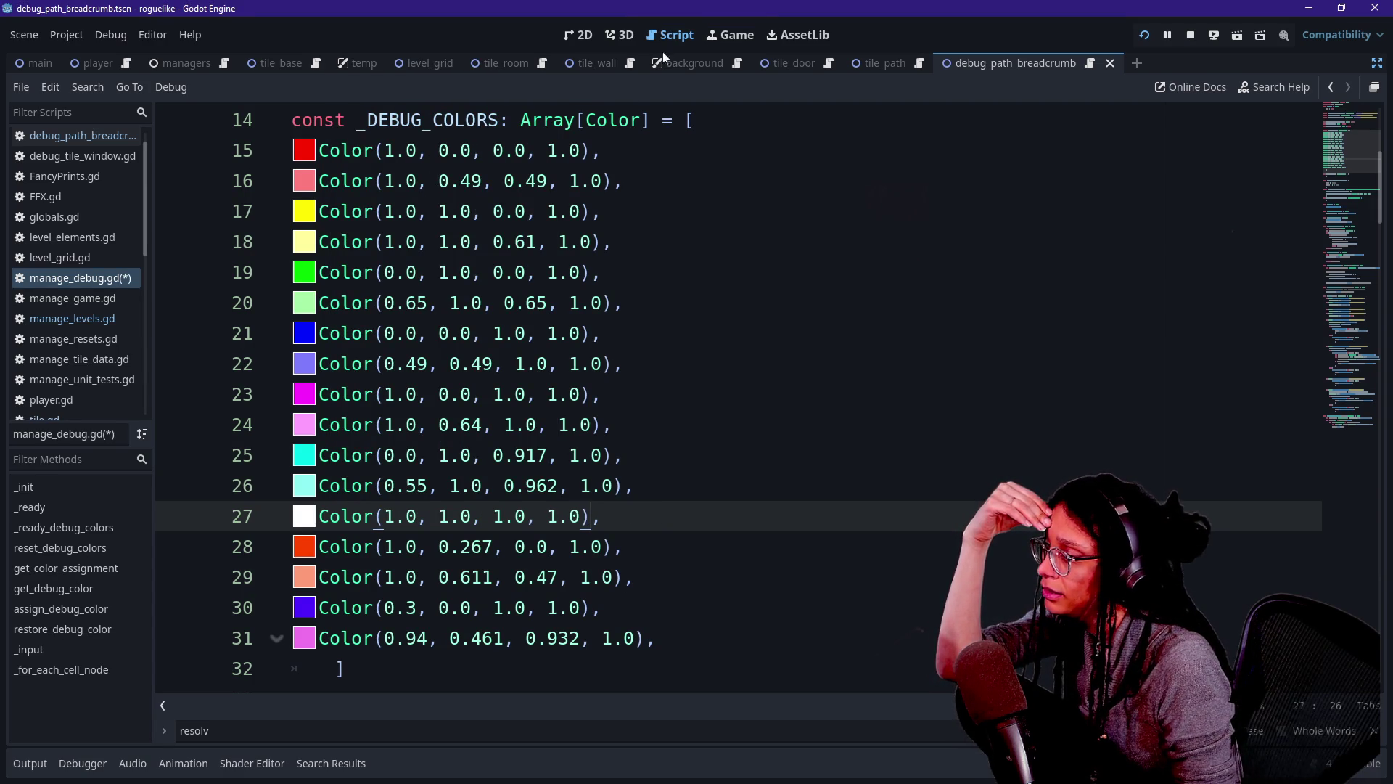
left_click(720, 33)
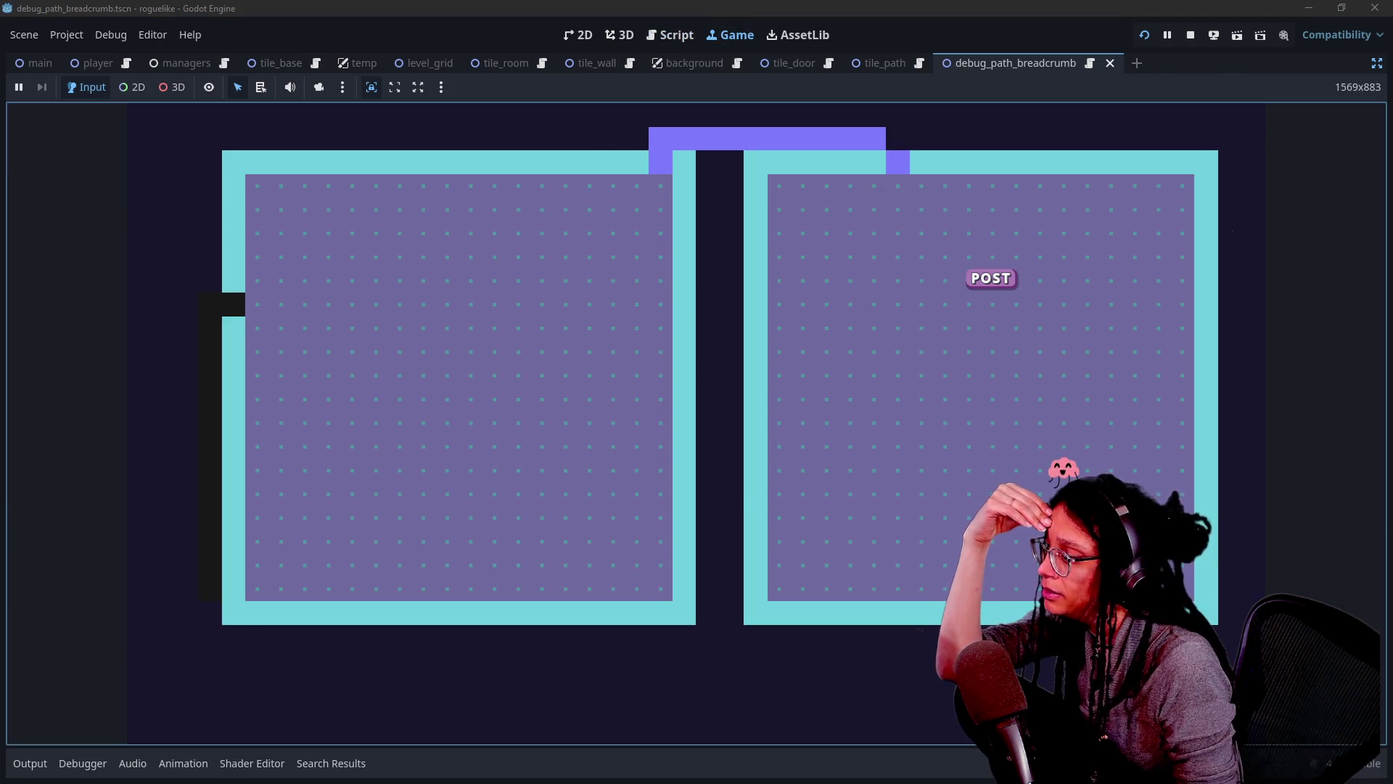
Show the output log and open manage_levels.gd at the diagonal-cell check on line 765.
left_click(30, 762)
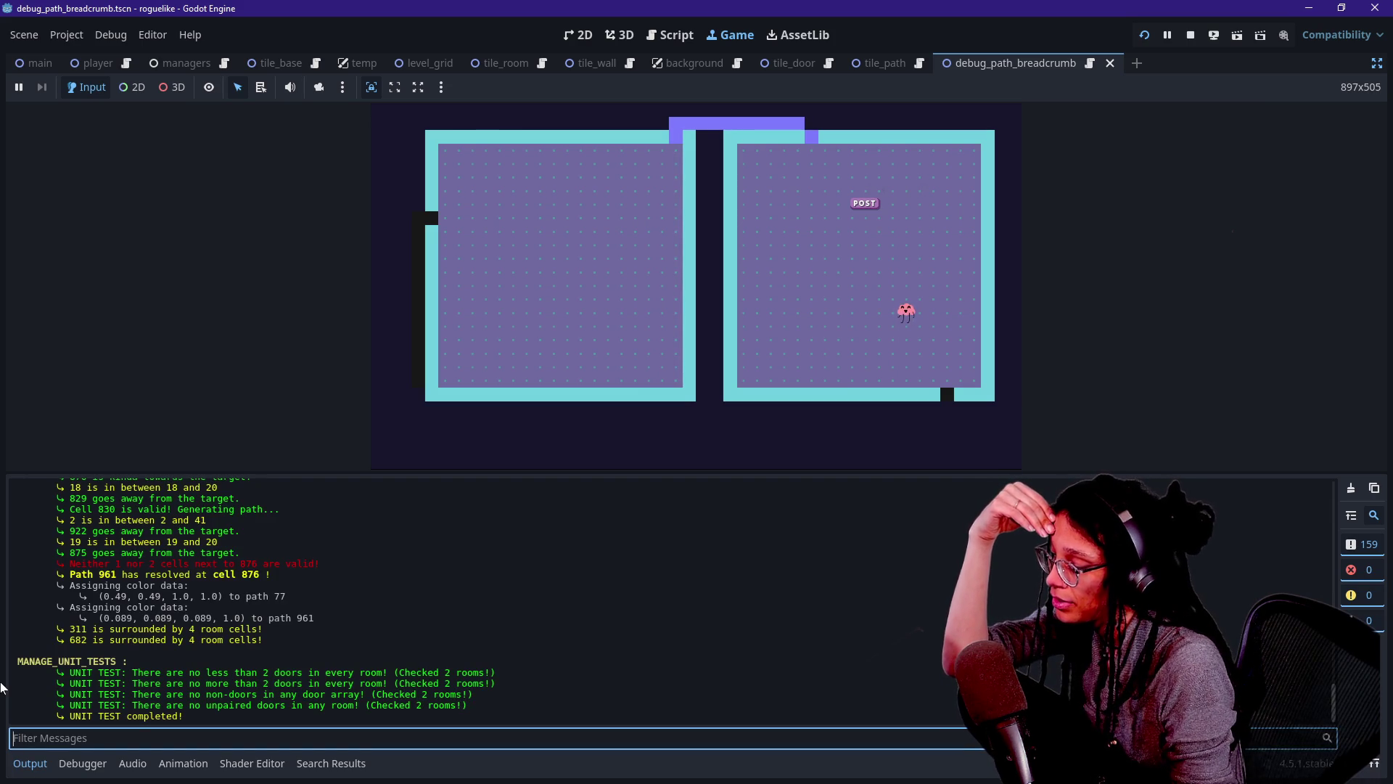
type("inv")
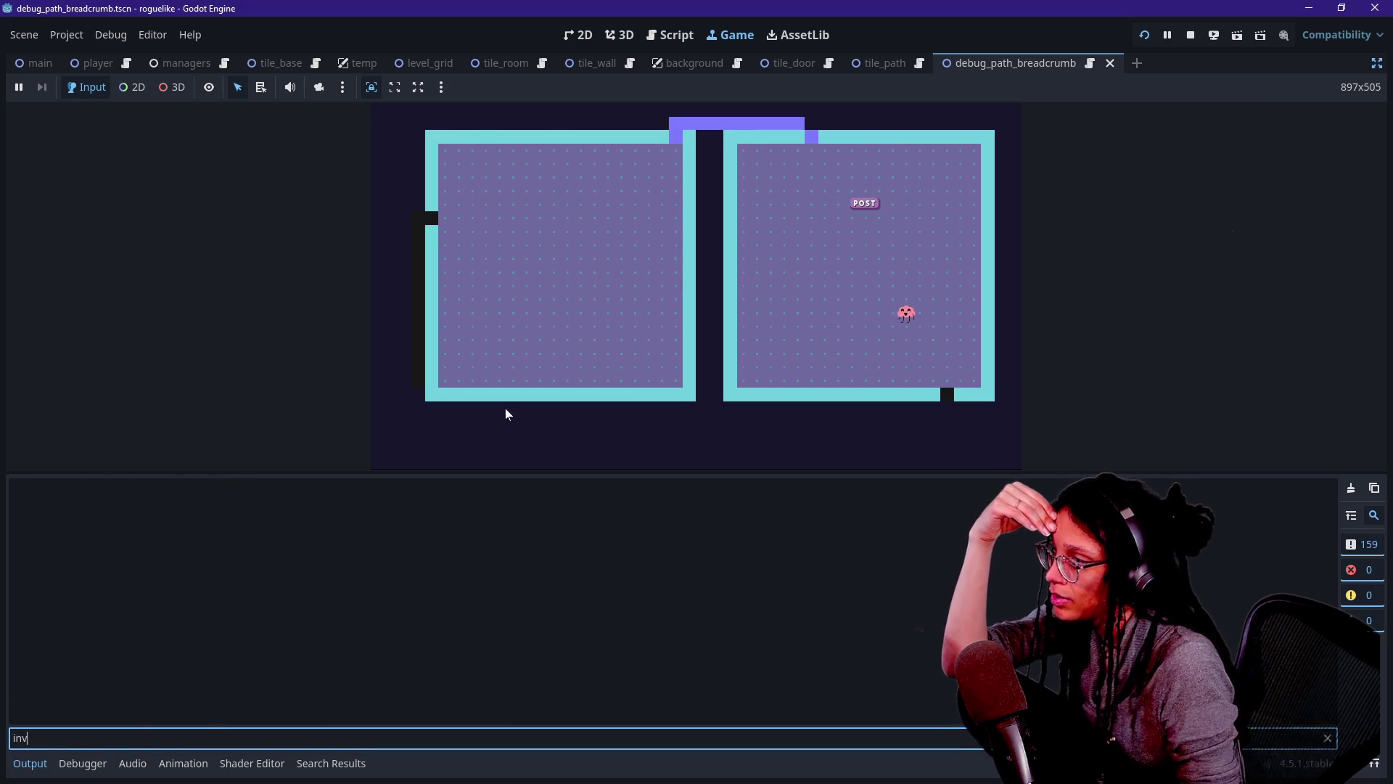
left_click(674, 36)
left_click(628, 302)
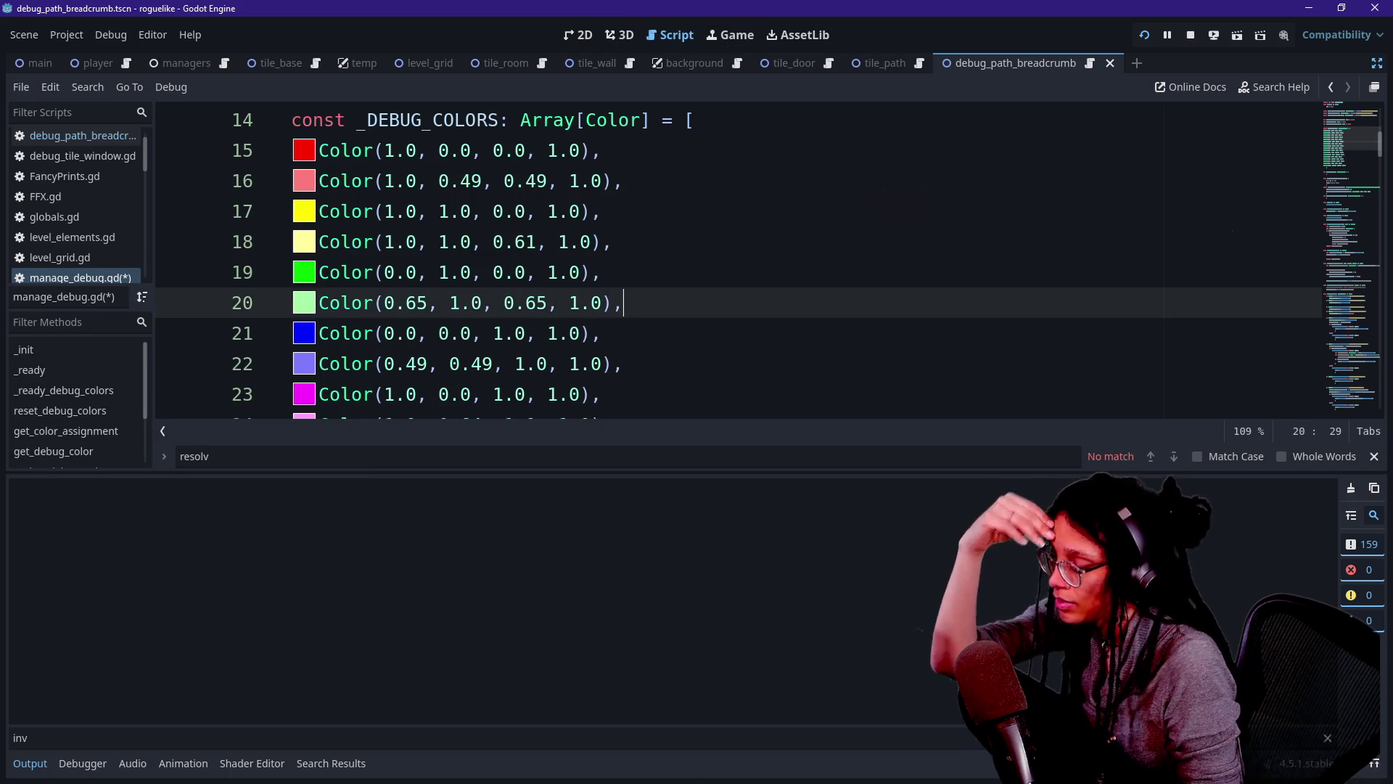
scroll(627, 303, "down", 6)
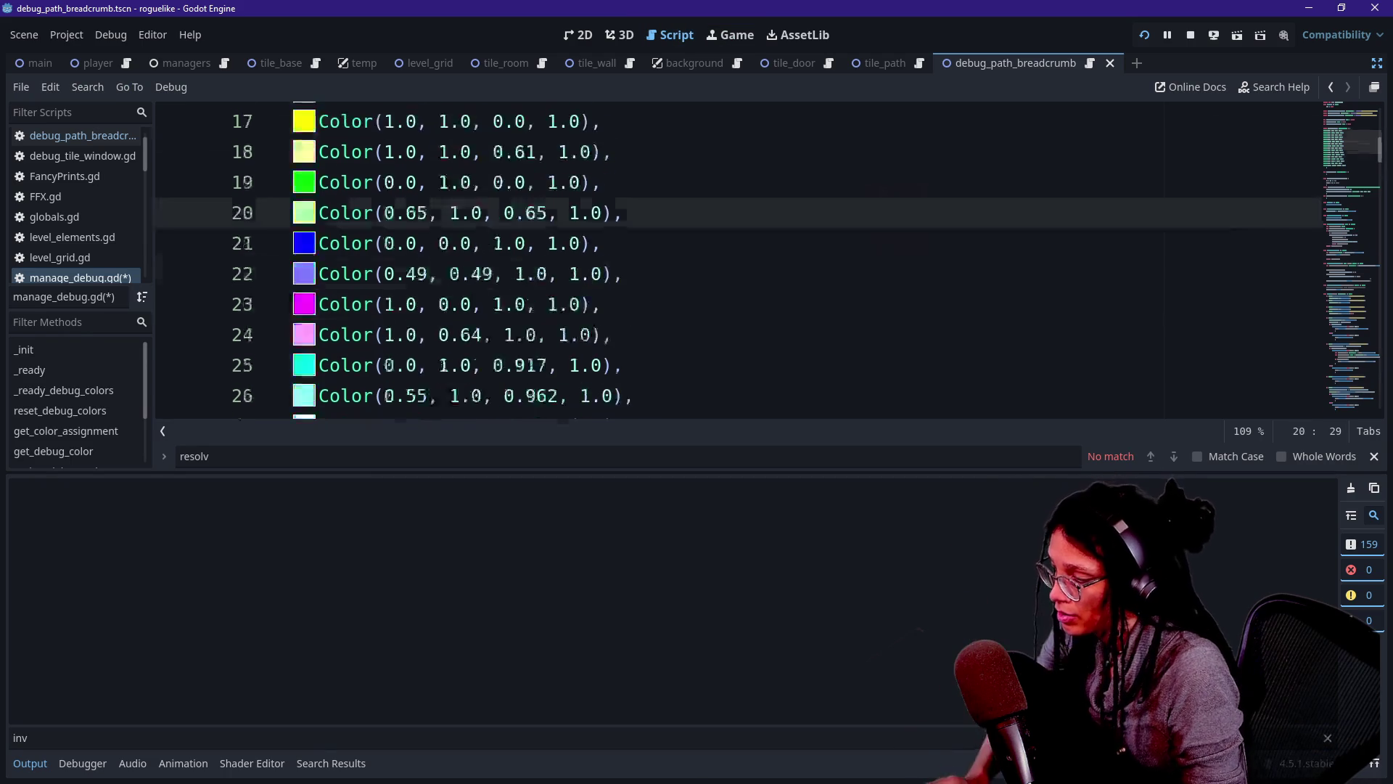
left_click(1330, 87)
left_click(1331, 87)
left_click(1348, 88)
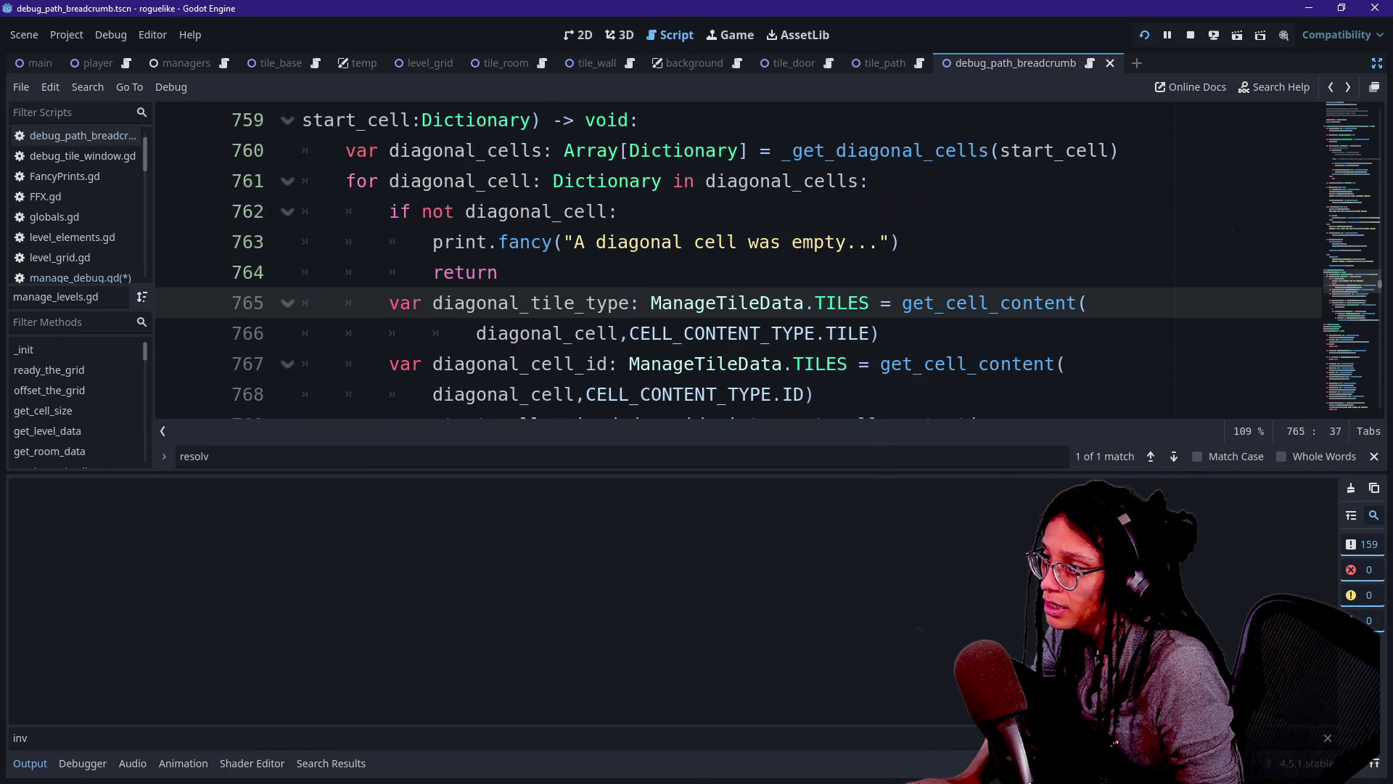
Clear the log filter and scroll up to where Path 77 resolved at cell 30.
double_click(20, 738)
type("d")
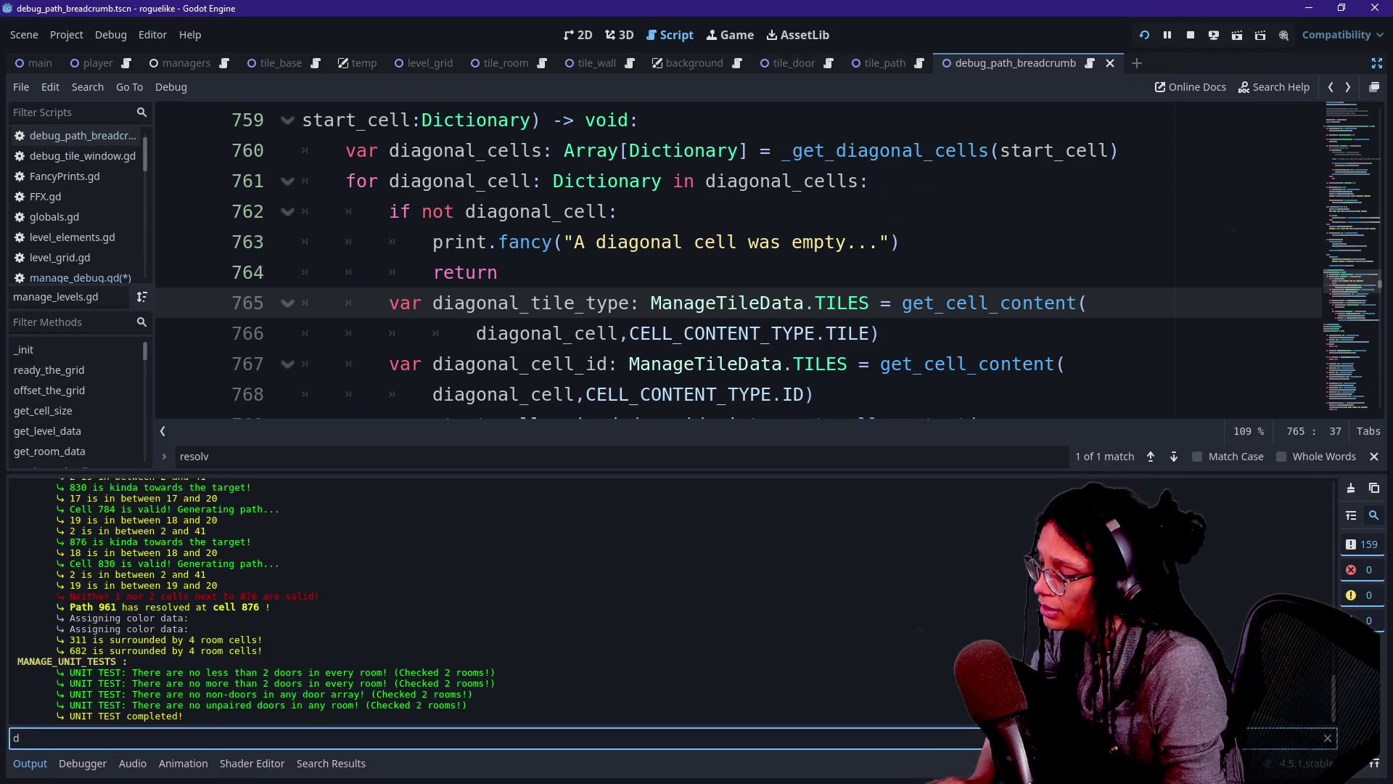
type("iag")
key("BackSpace")
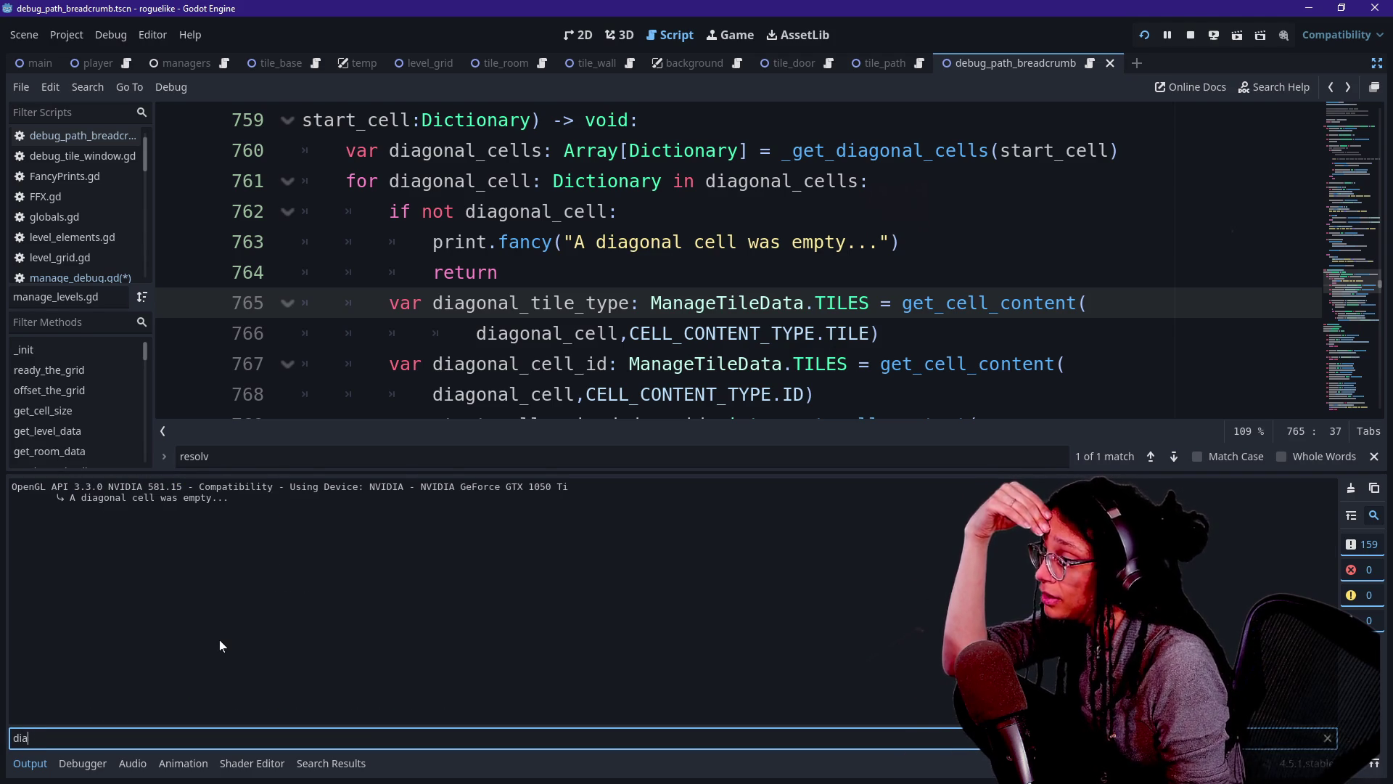
key("BackSpace")
key("BackSpace")
key("BackSpace")
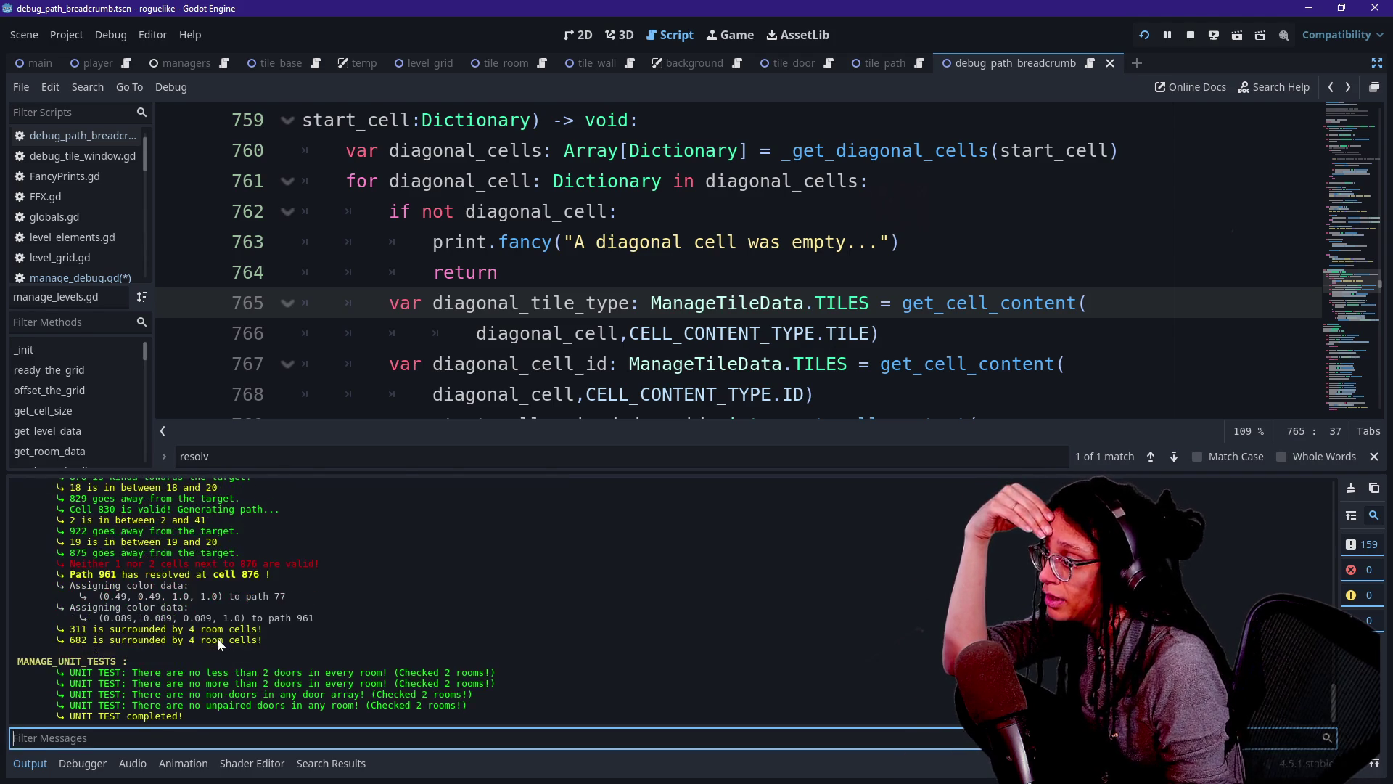
scroll(151, 646, "up", 10)
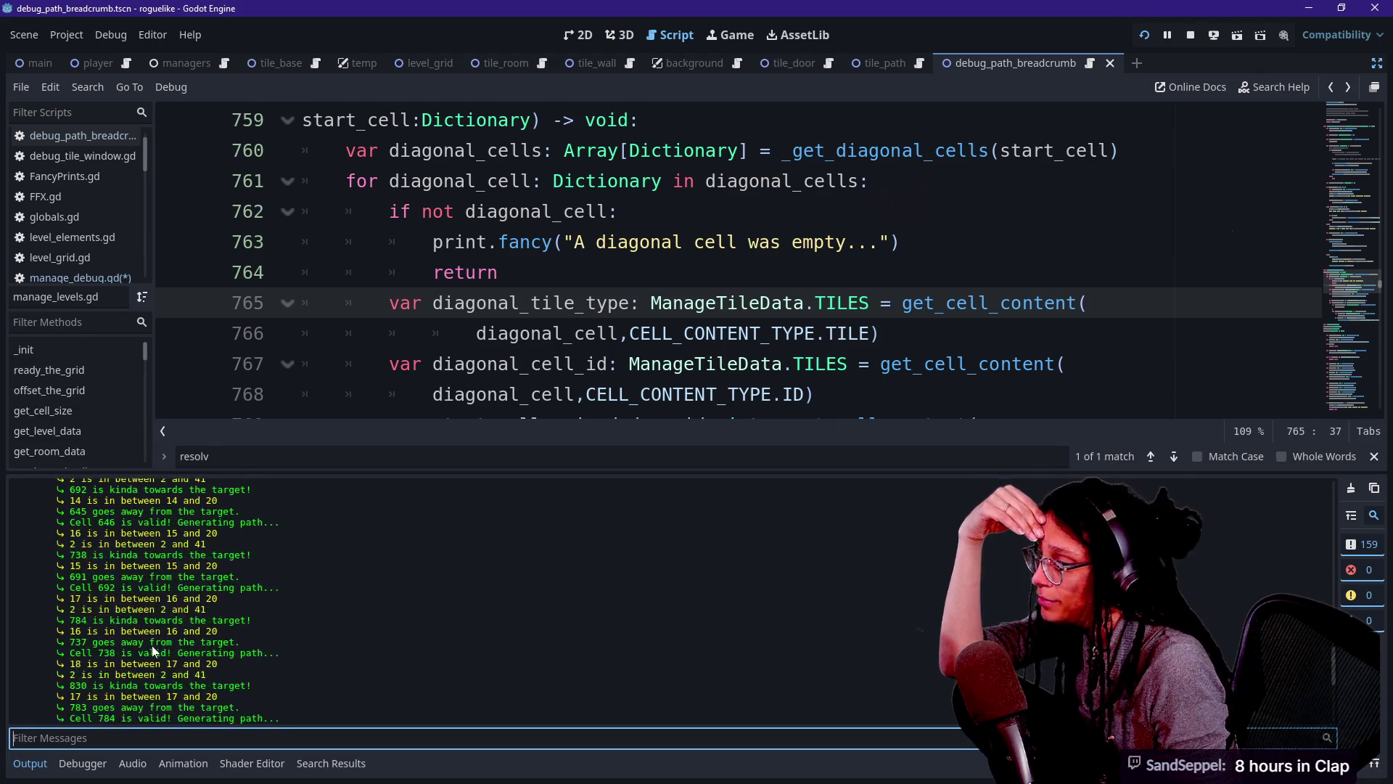
scroll(151, 646, "up", 8)
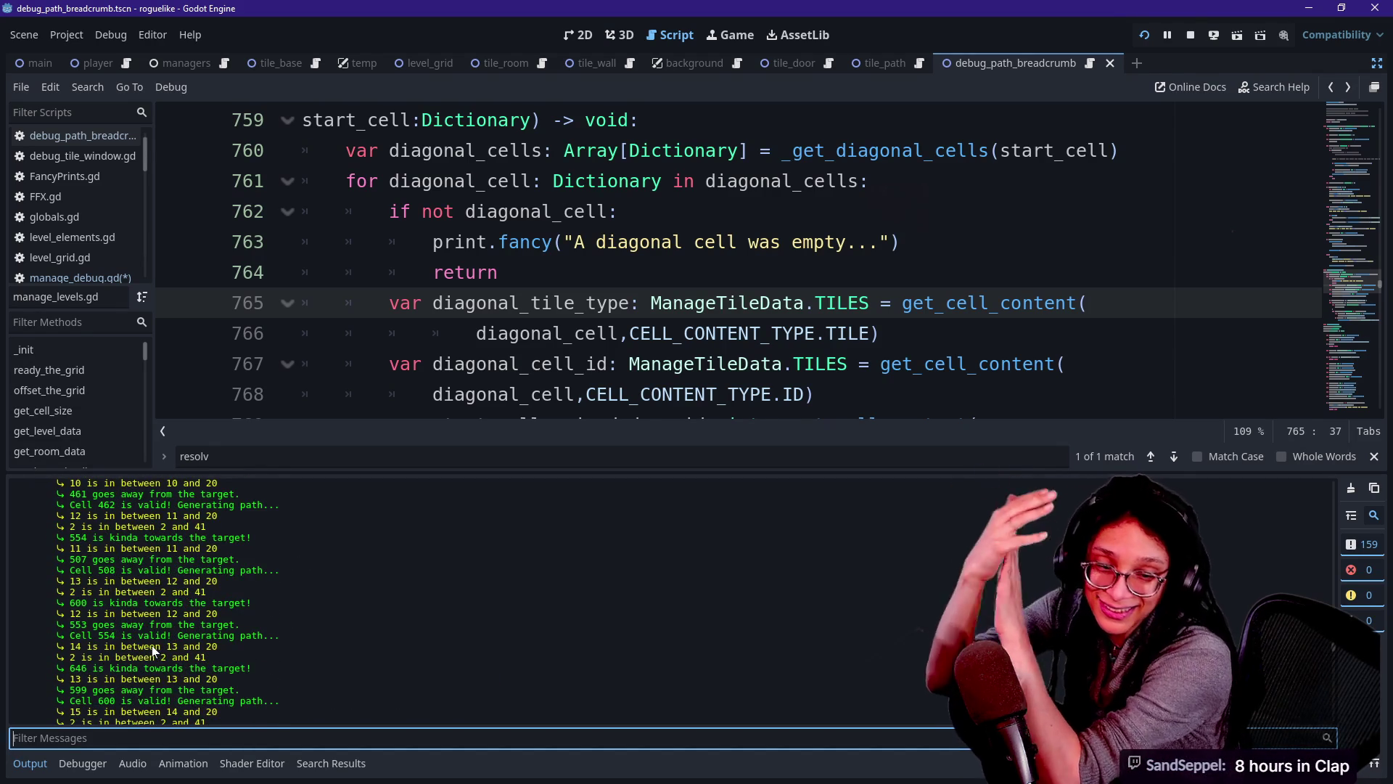
scroll(159, 653, "up", 10)
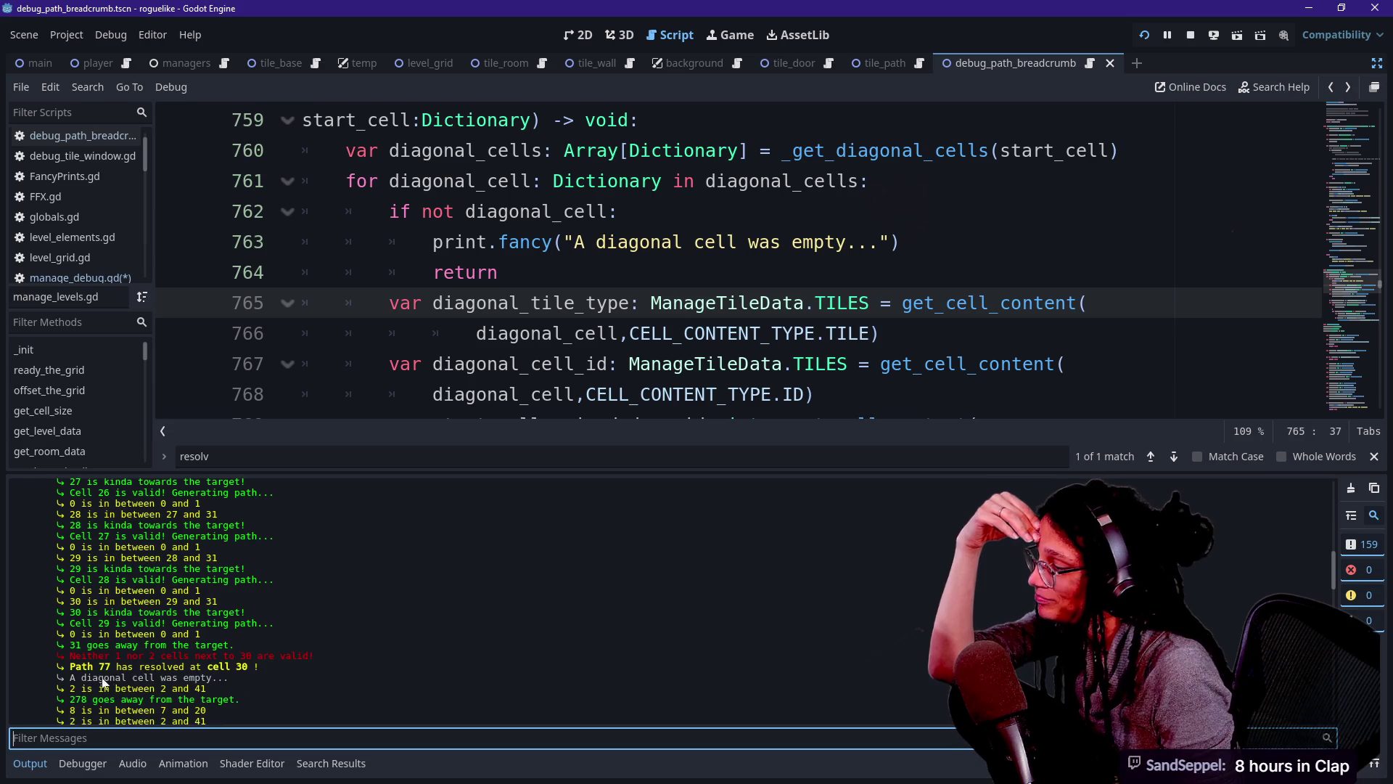
left_click(76, 675)
left_click_drag(166, 666, 248, 666)
left_click(335, 673)
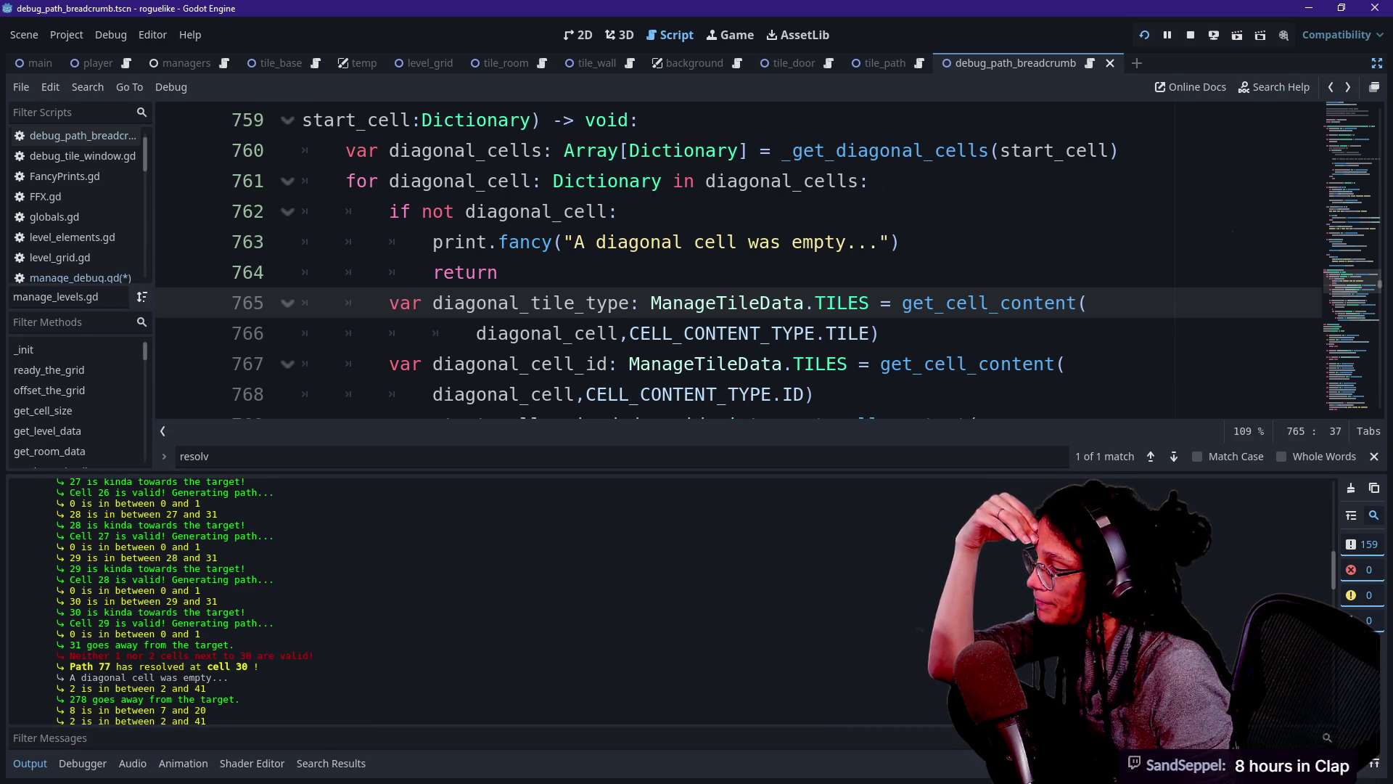
Check cell 31's debug data in the game, then replace return with continue on line 764.
left_click(724, 42)
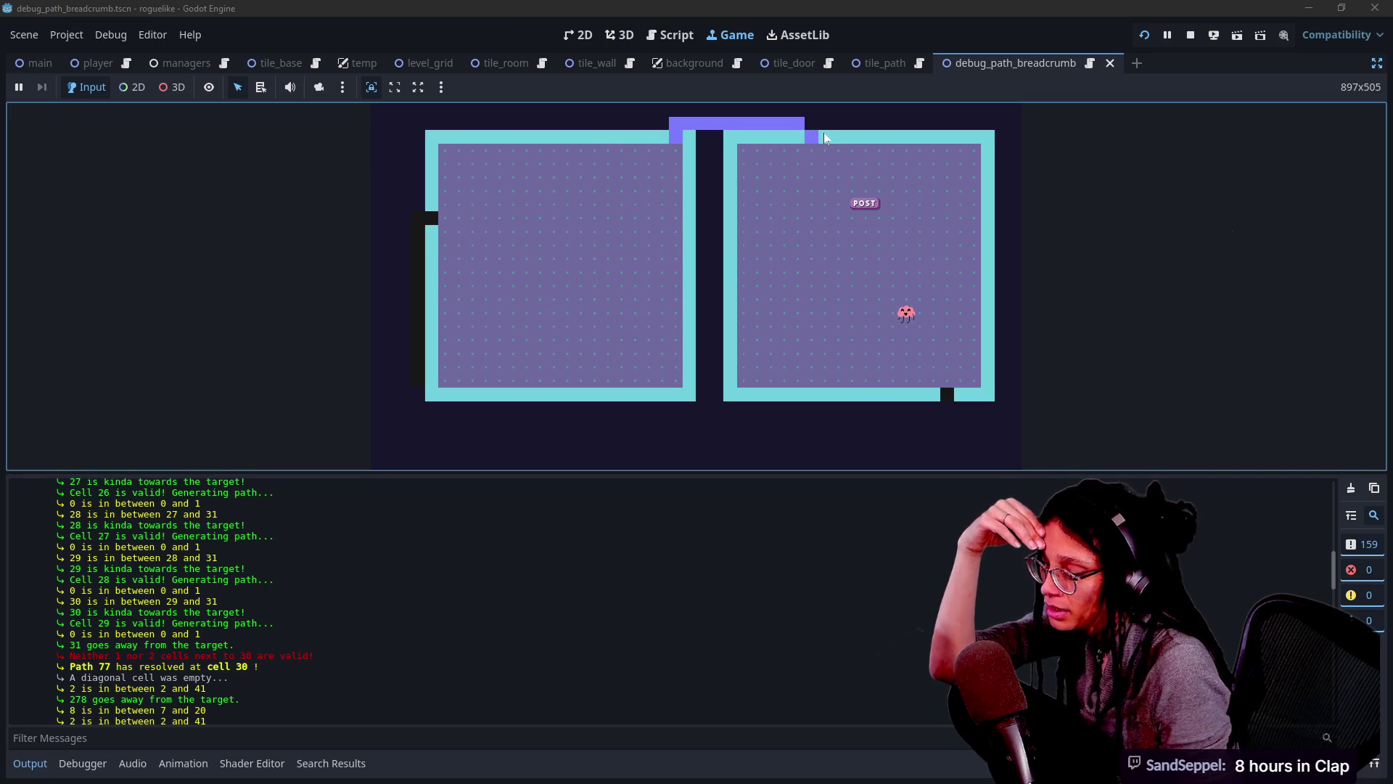
left_click(805, 178)
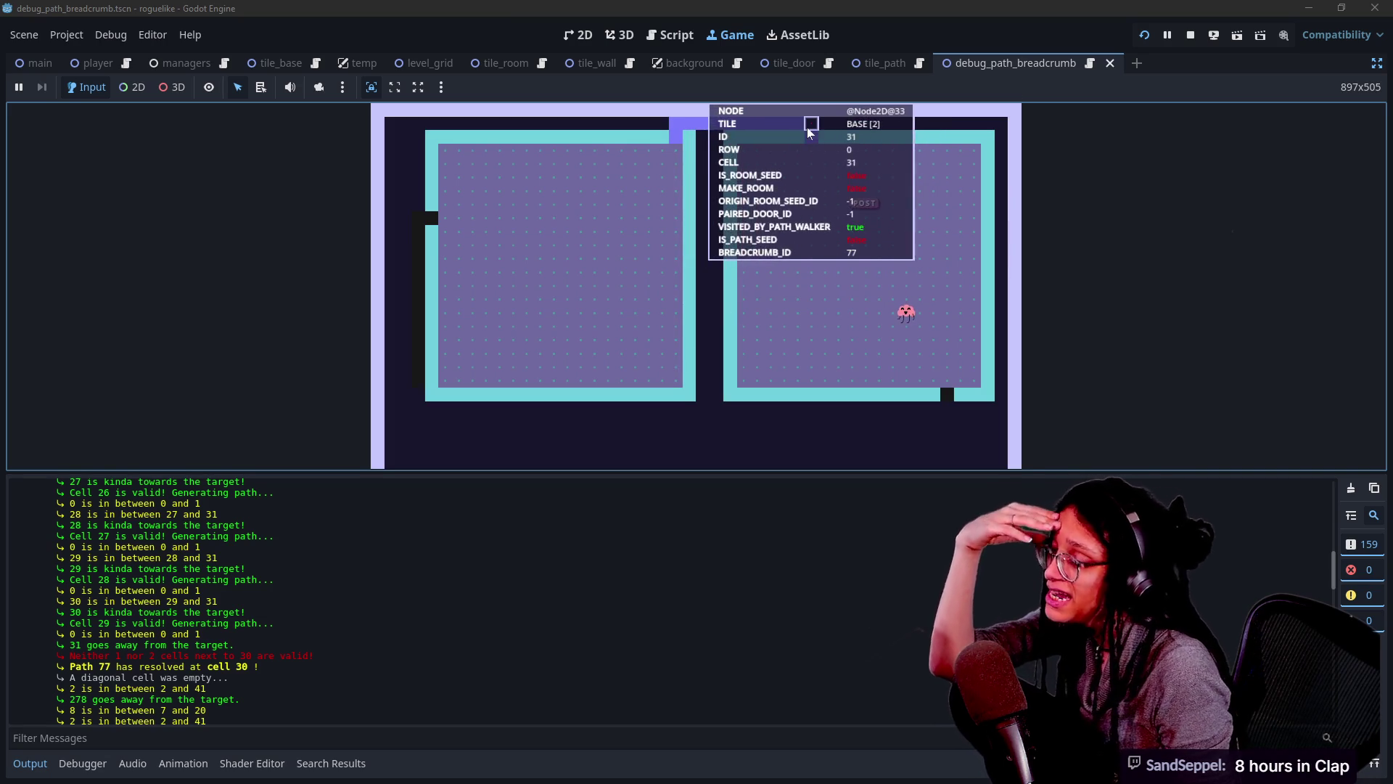
left_click(691, 33)
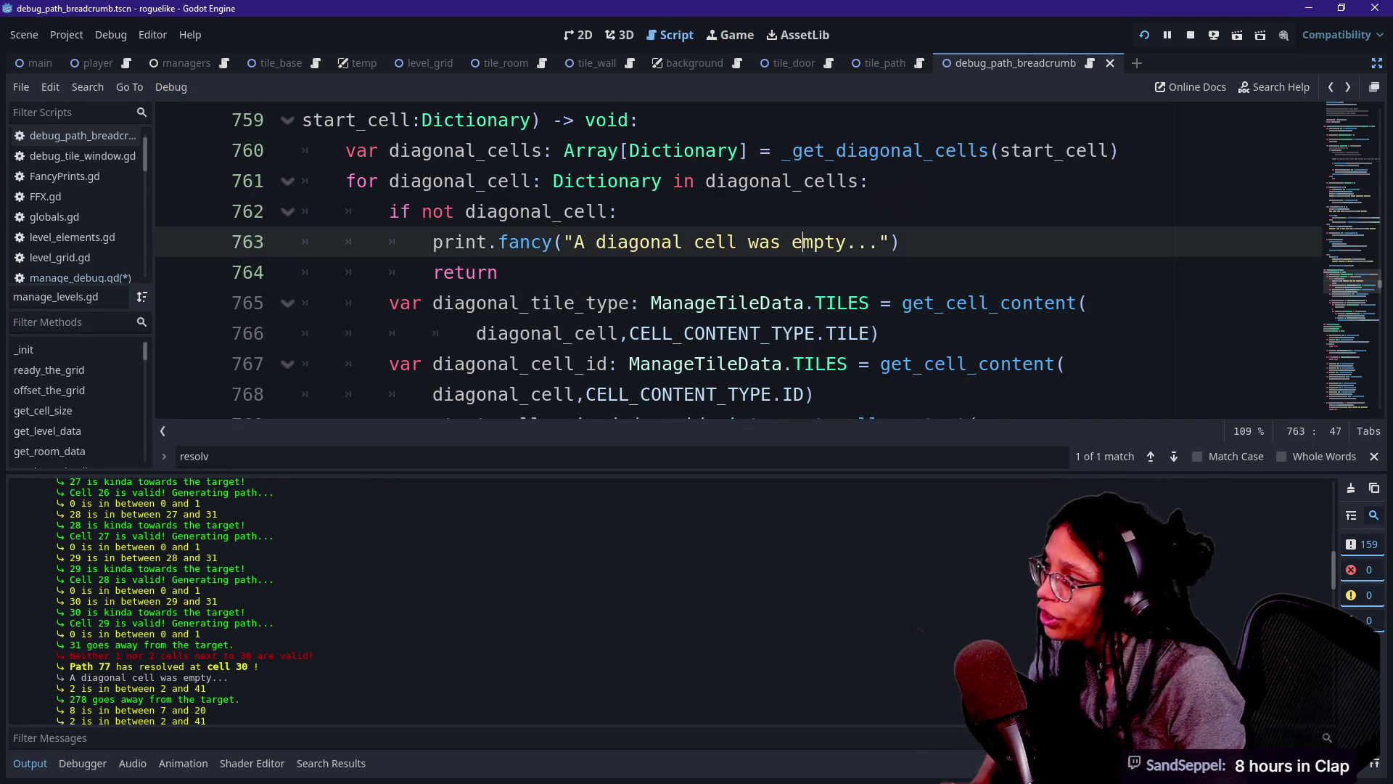
double_click(464, 272)
type("continue")
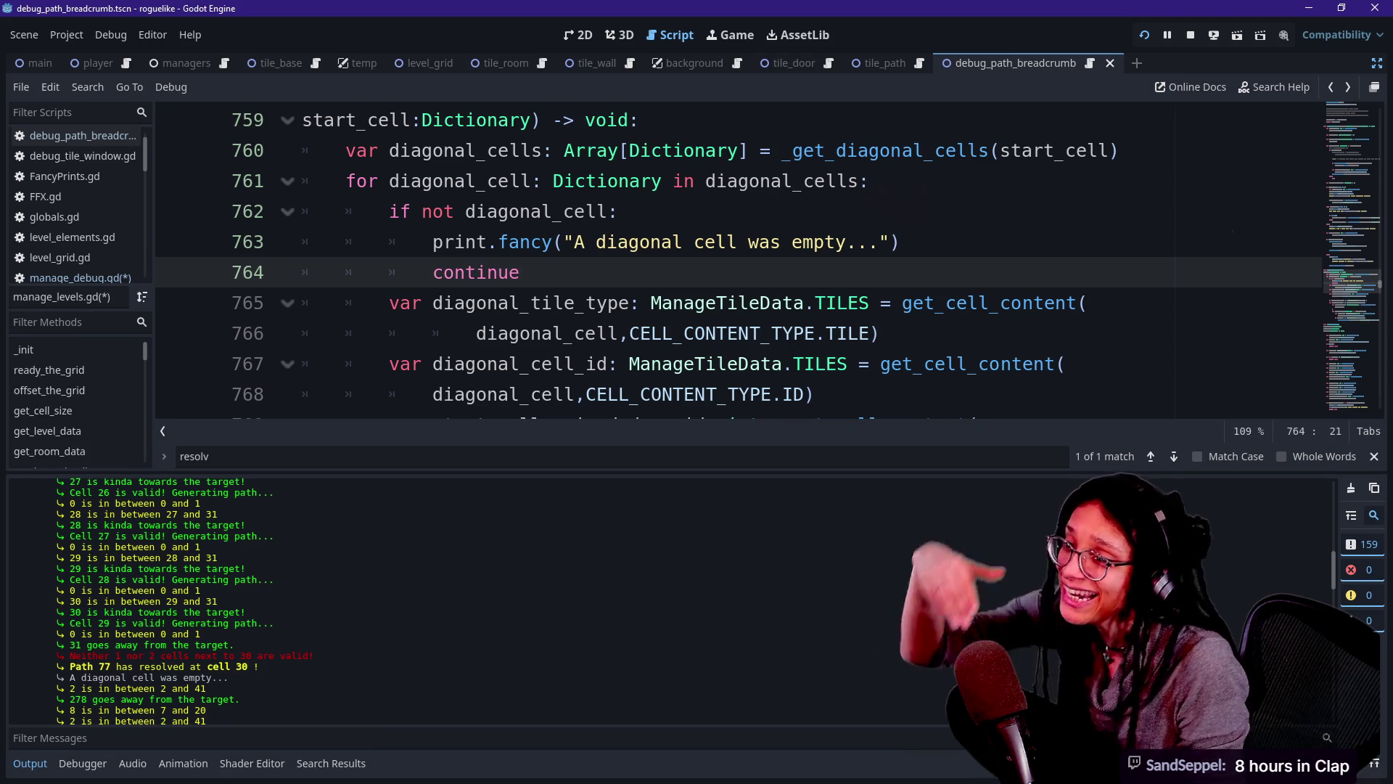
Restart the game, hide the log to watch the breadcrumb path form, then reopen the log.
left_click(1144, 37)
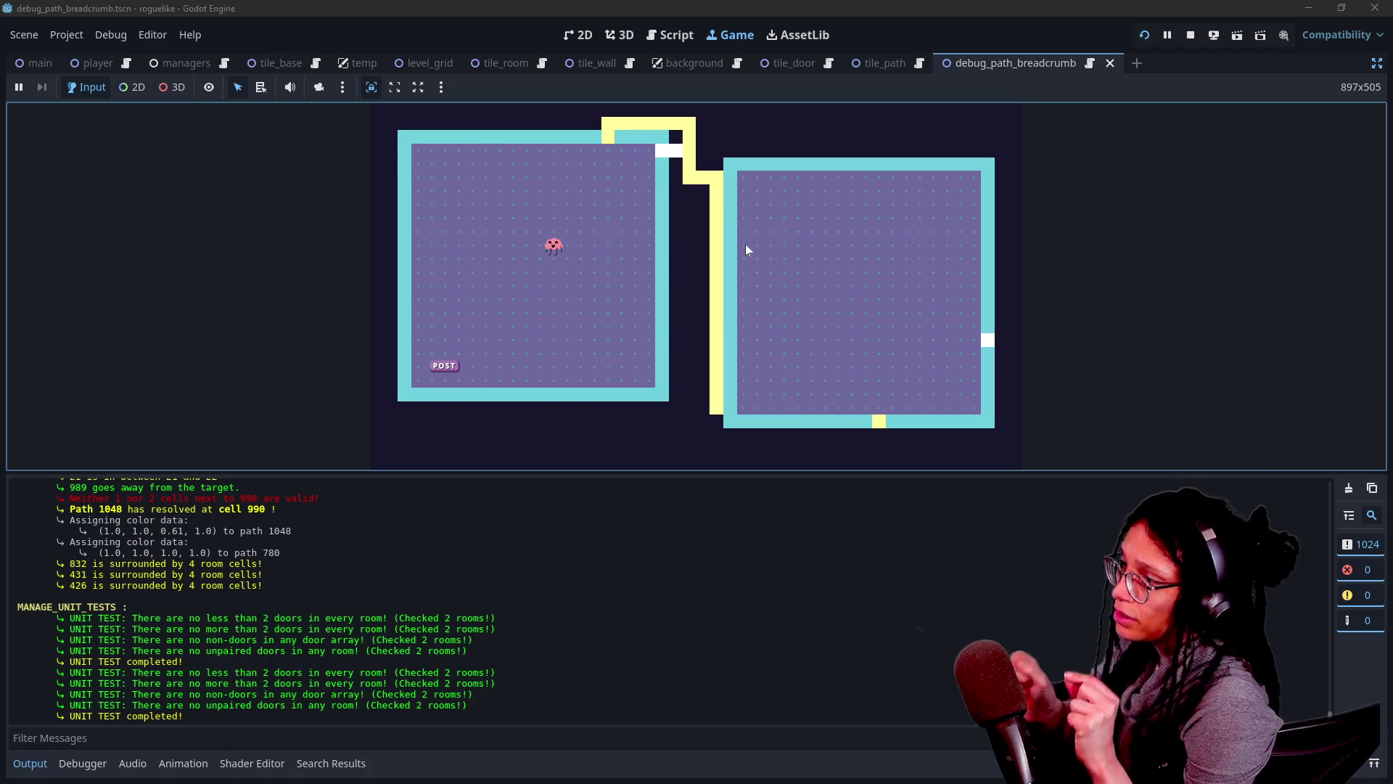
key("ctrl+j")
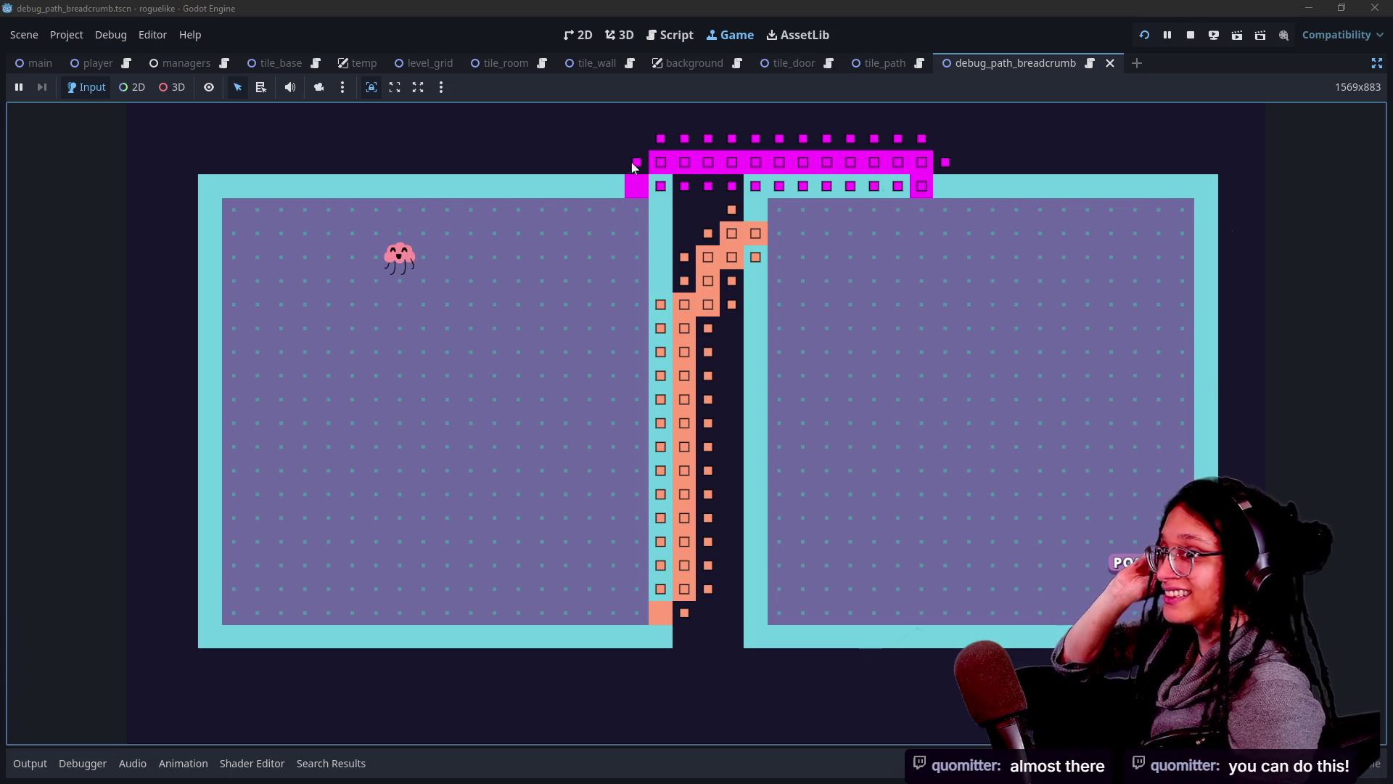
left_click(24, 766)
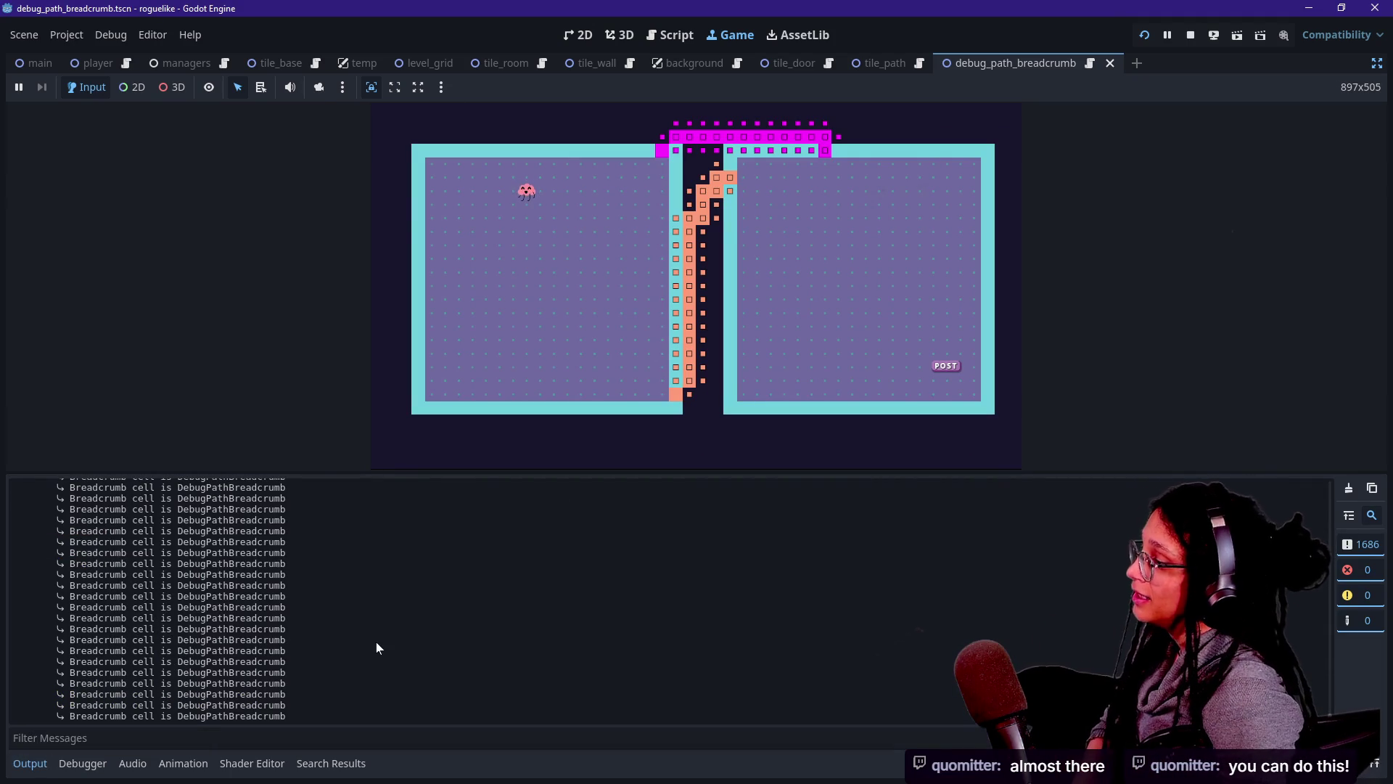
Filter the output log by 'diagon' to list the empty-diagonal-cell warnings, then inspect a game tile.
scroll(376, 641, "up", 3)
scroll(351, 630, "up", 3)
left_click(232, 738)
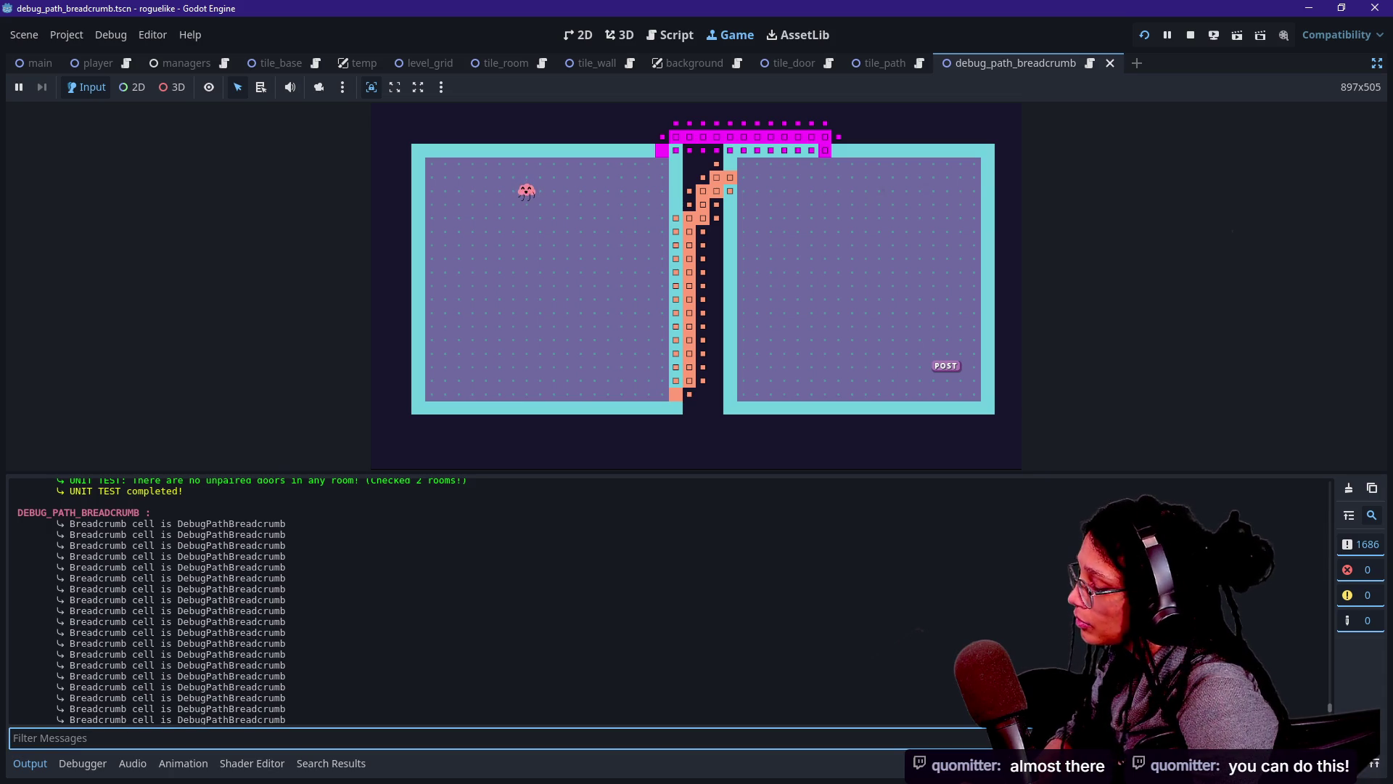
left_click(676, 37)
left_click(733, 35)
left_click(154, 738)
type("diagon")
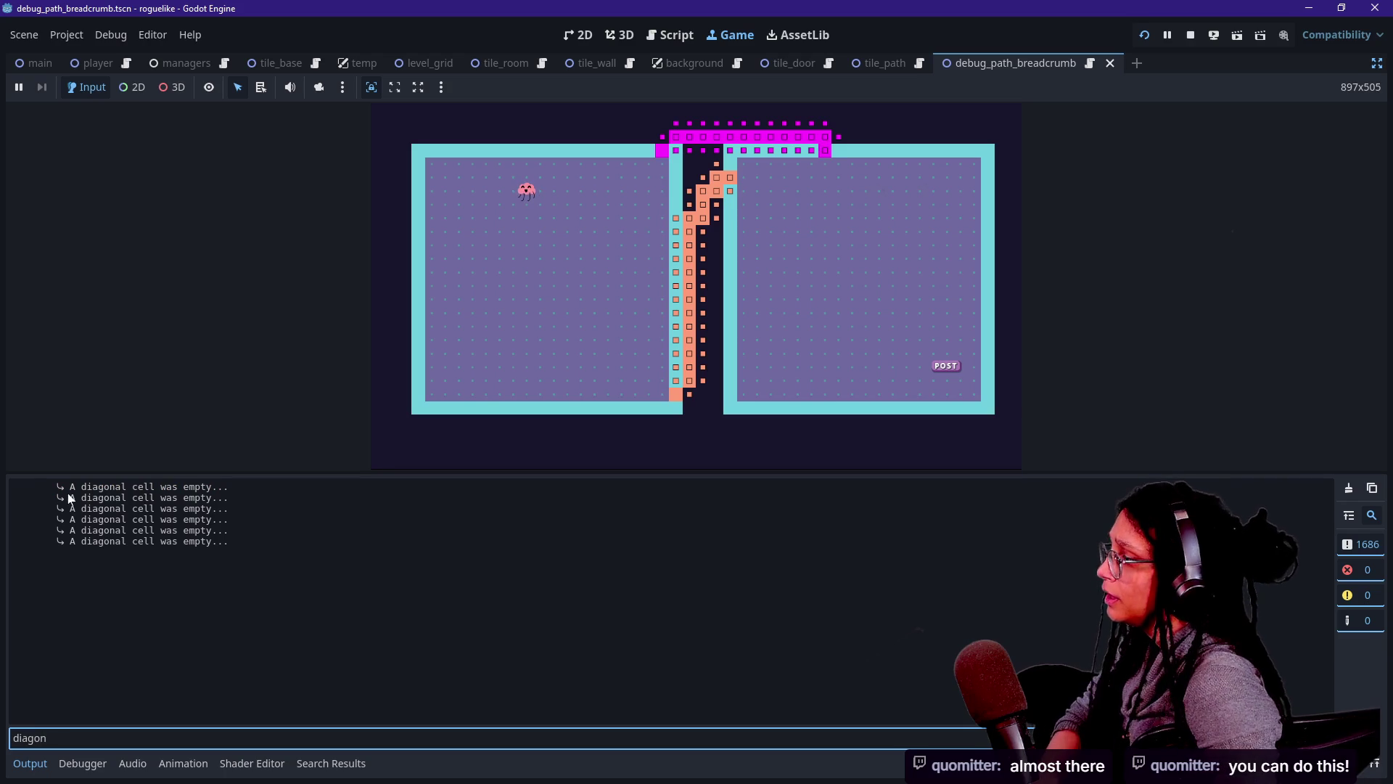
left_click_drag(70, 498, 92, 501)
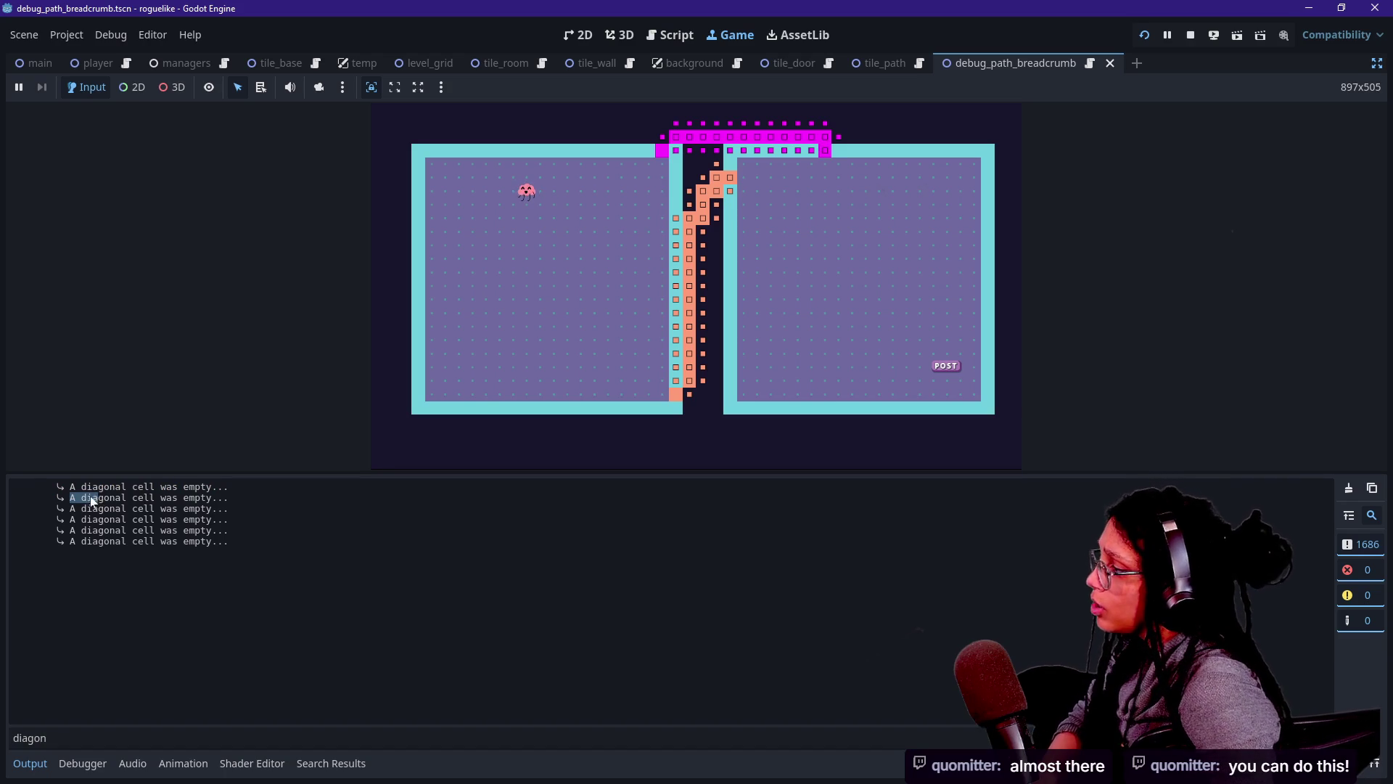
triple_click(108, 531)
left_click(111, 546)
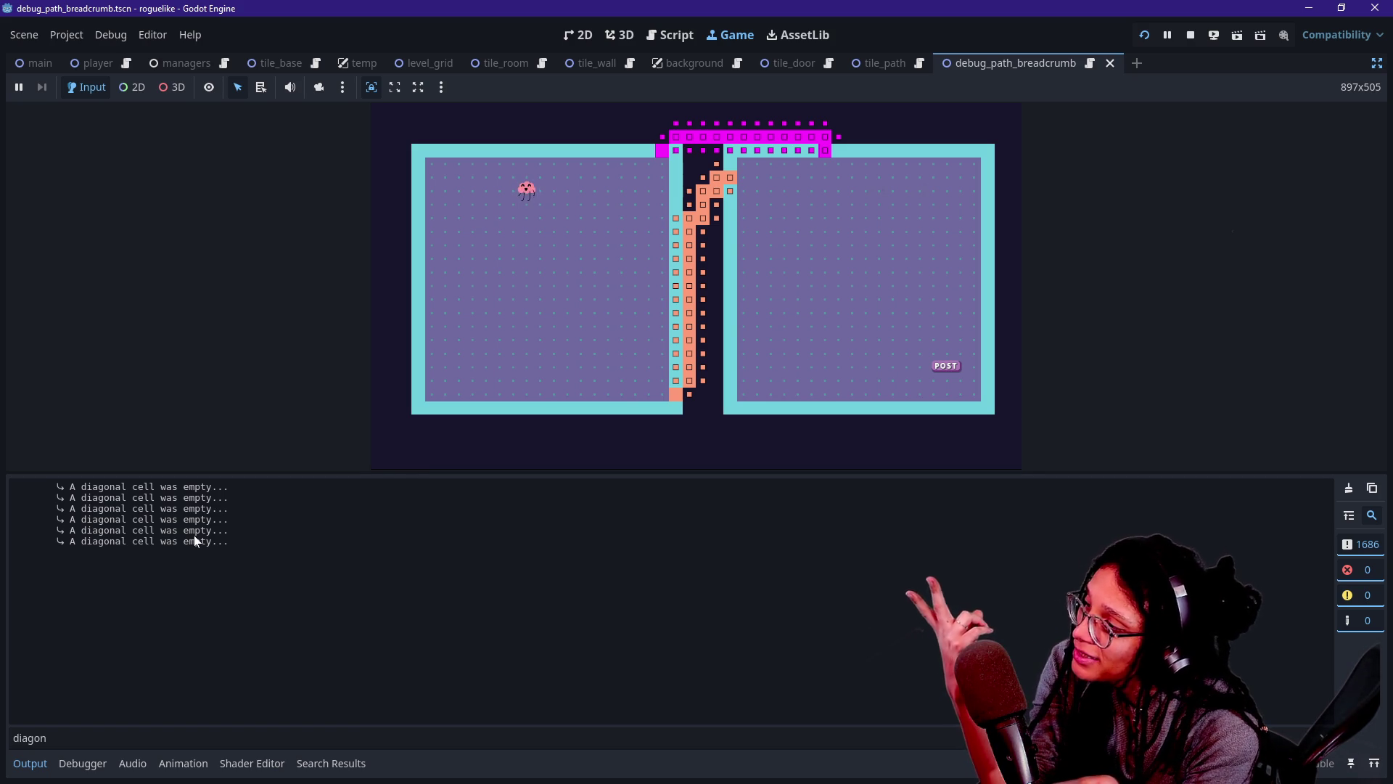
left_click(594, 318)
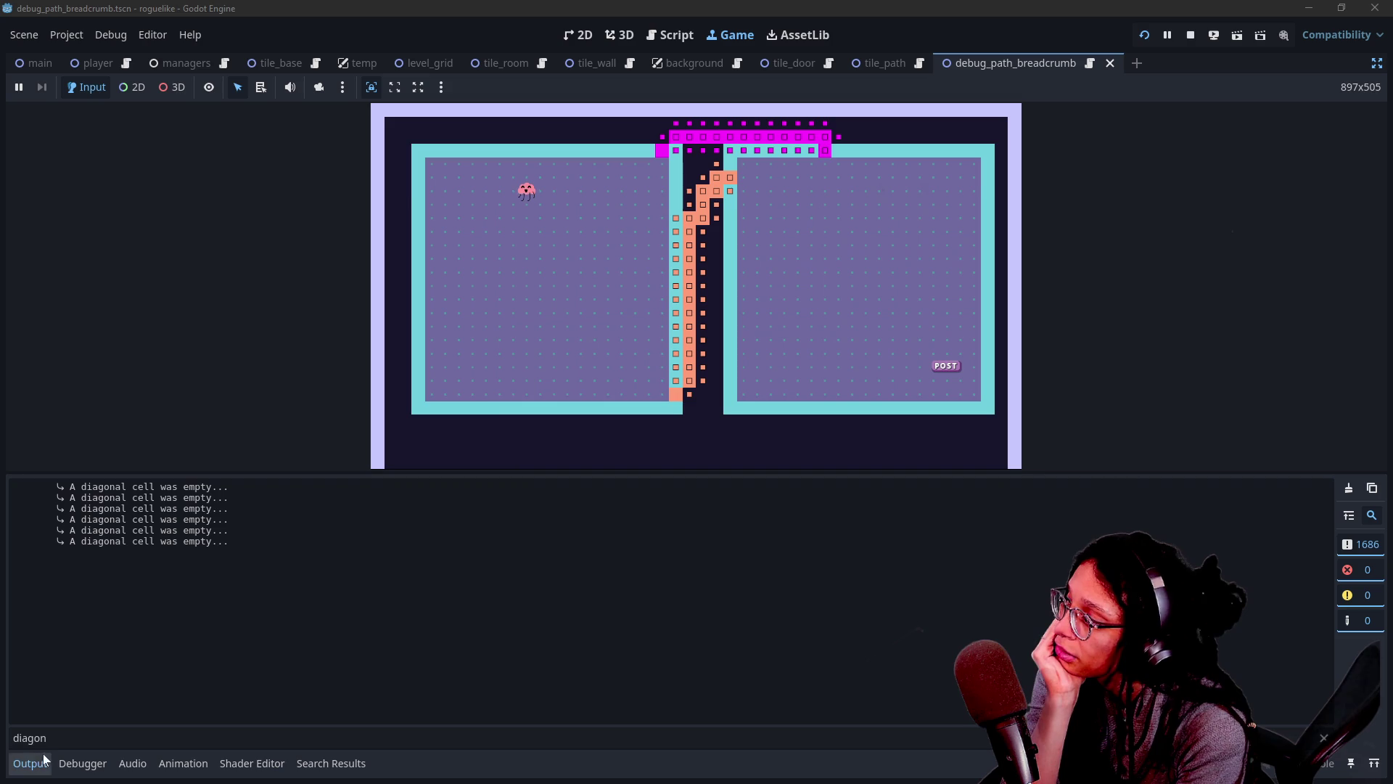
Clear the log filter and search the whole project for the breadcrumb print.
double_click(58, 737)
key("BackSpace")
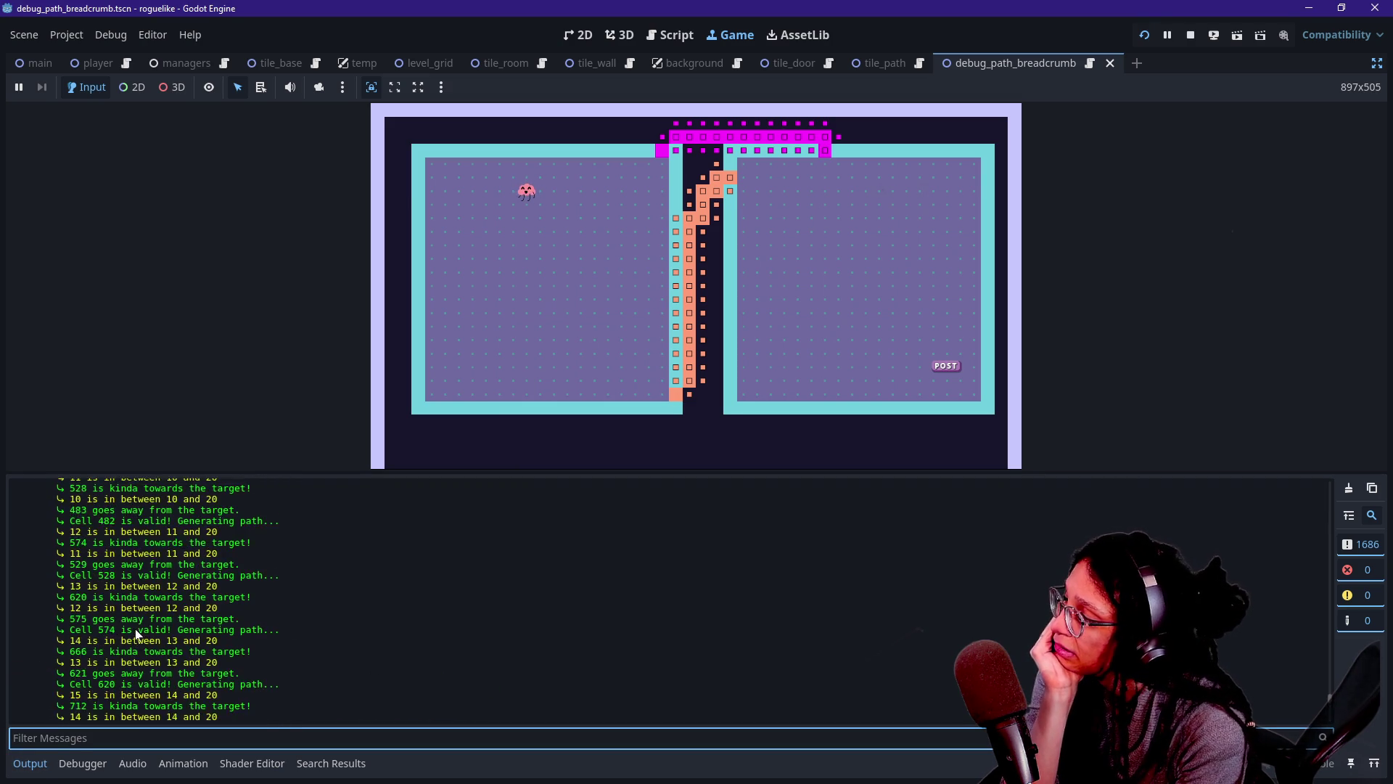
left_click(670, 35)
key("ctrl+f")
type("bread")
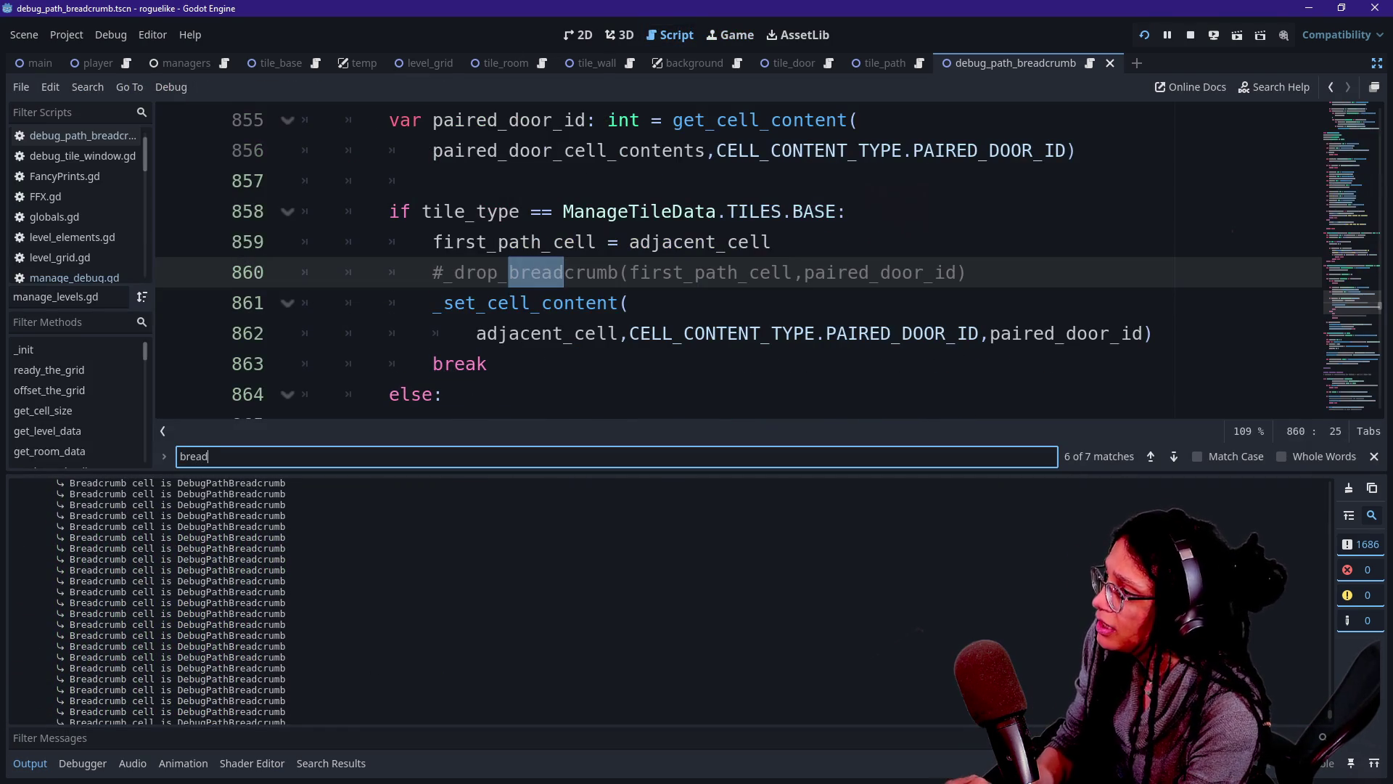
key("ctrl+shift+f")
type("breadcrum cel")
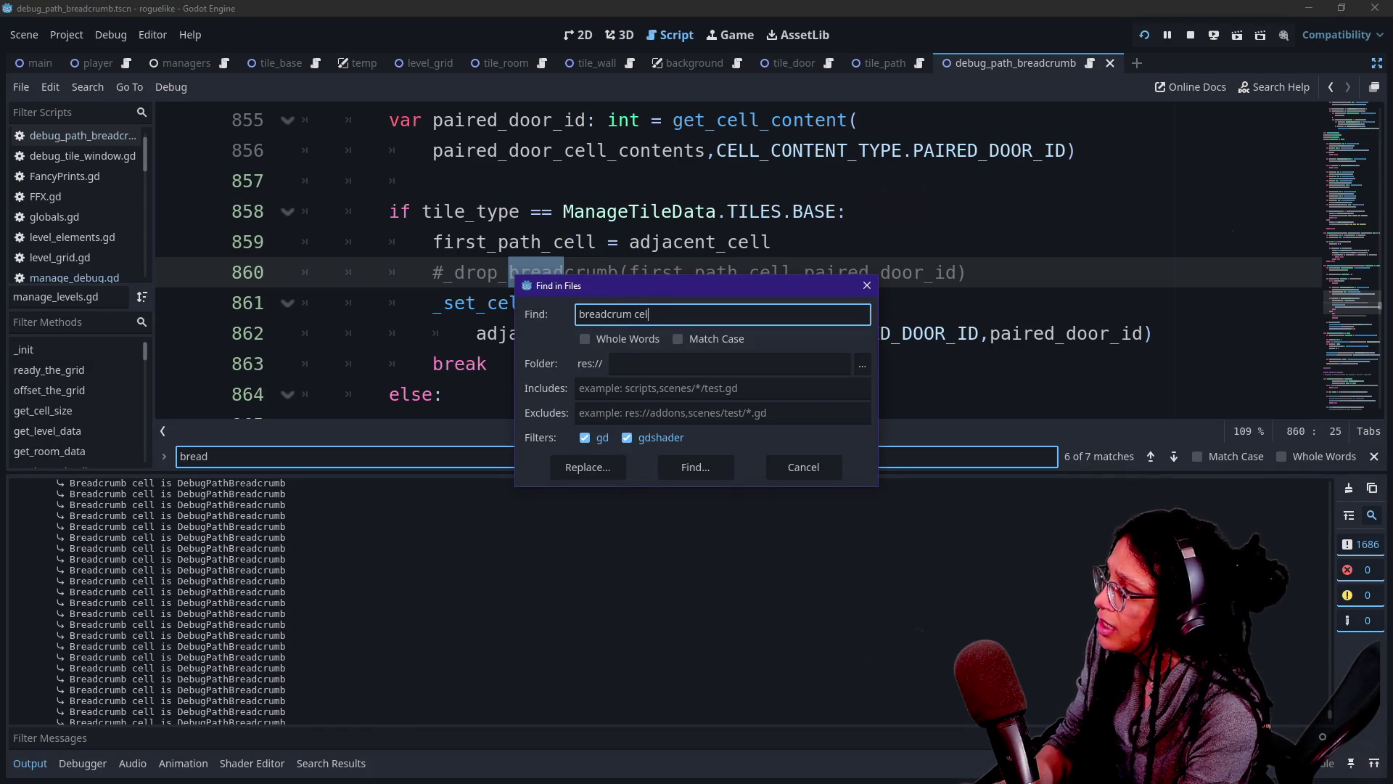
type("l is")
key("Return")
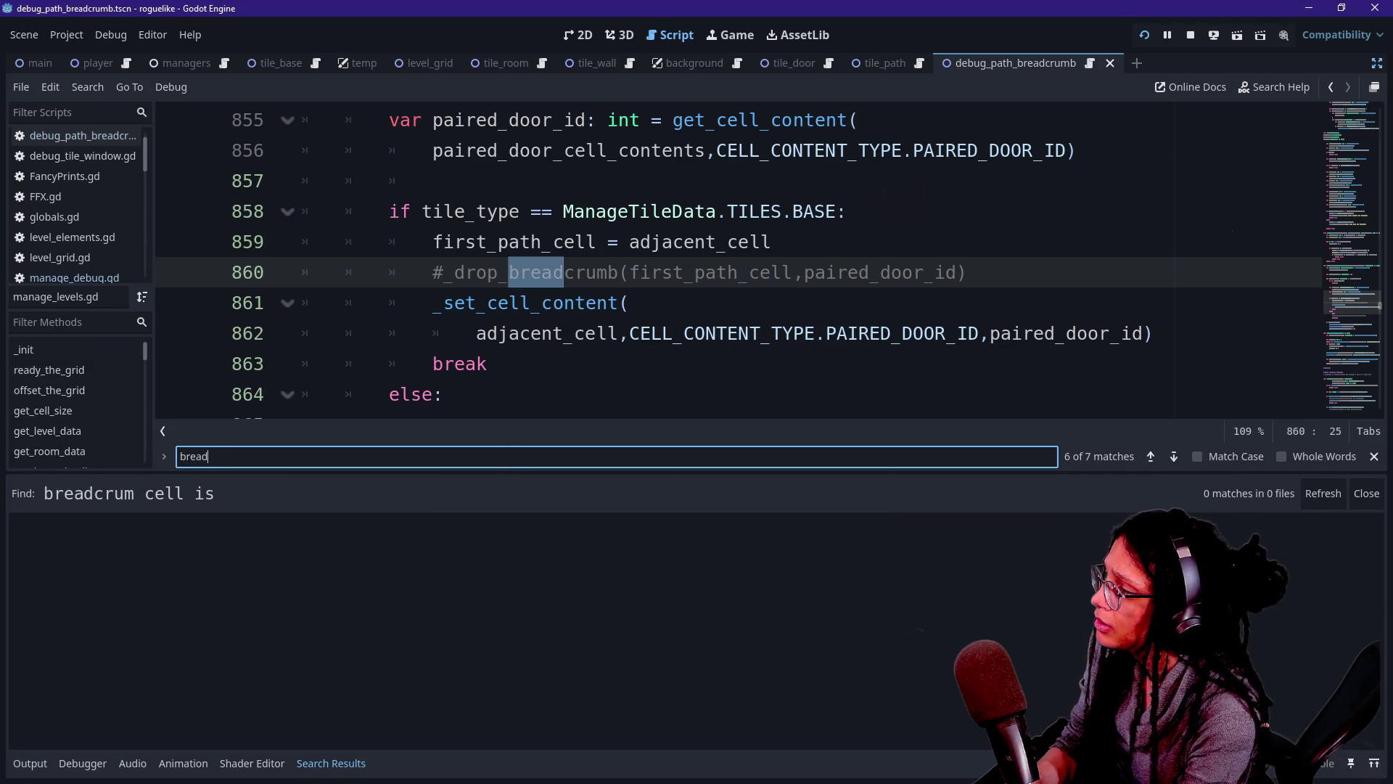
key("ctrl+shift+f")
type("breadcrumb cell is")
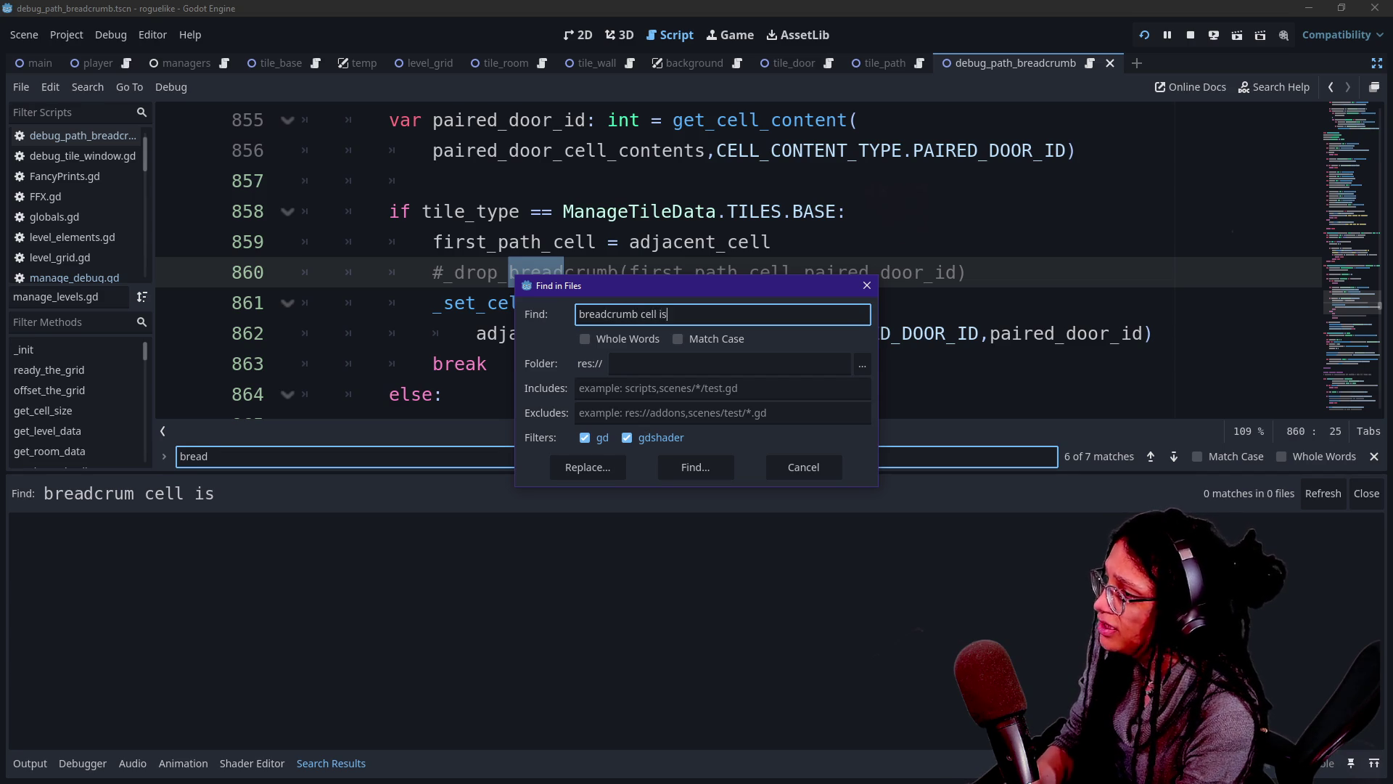
key("Return")
Comment out the 'Breadcrumb cell is' print on line 11 of debug_path_breadcrumb.gd, then show the game log.
left_click(276, 573)
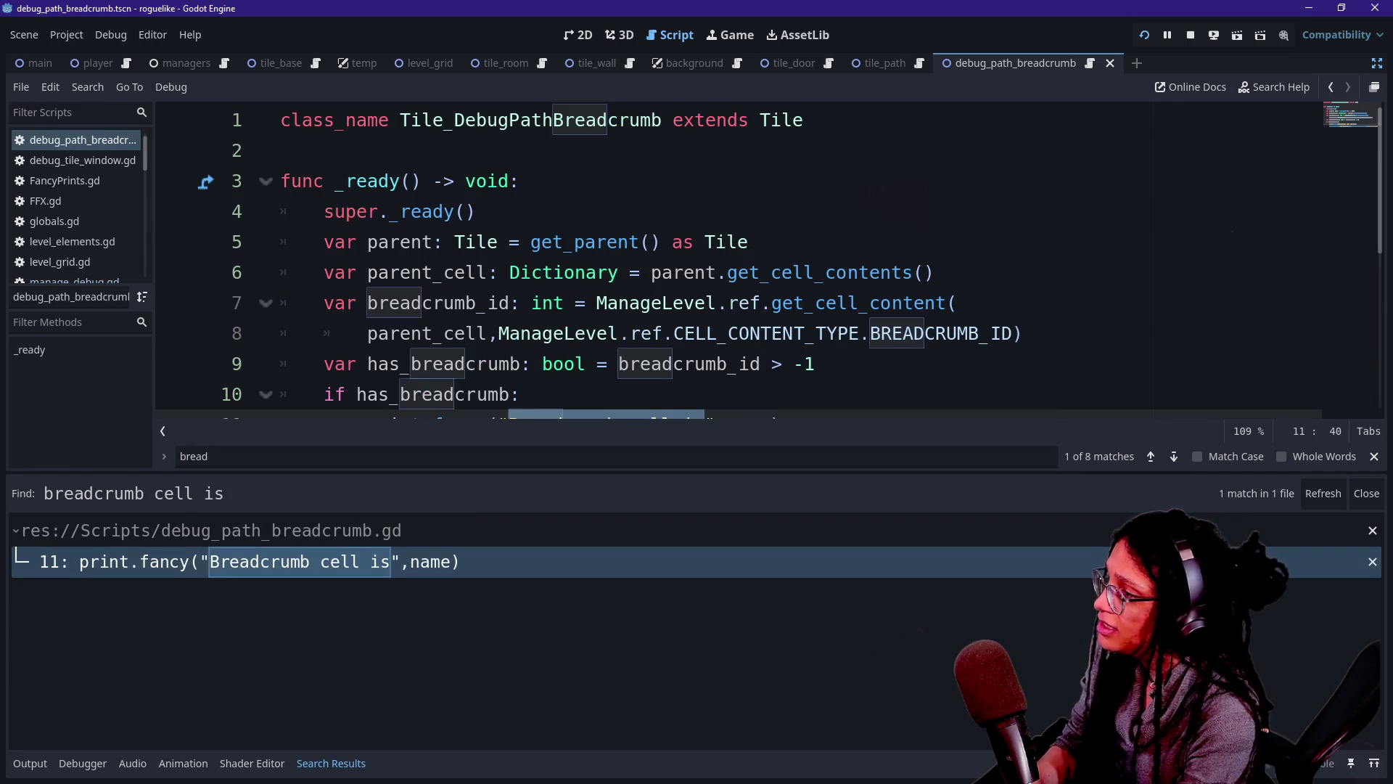
left_click(748, 333)
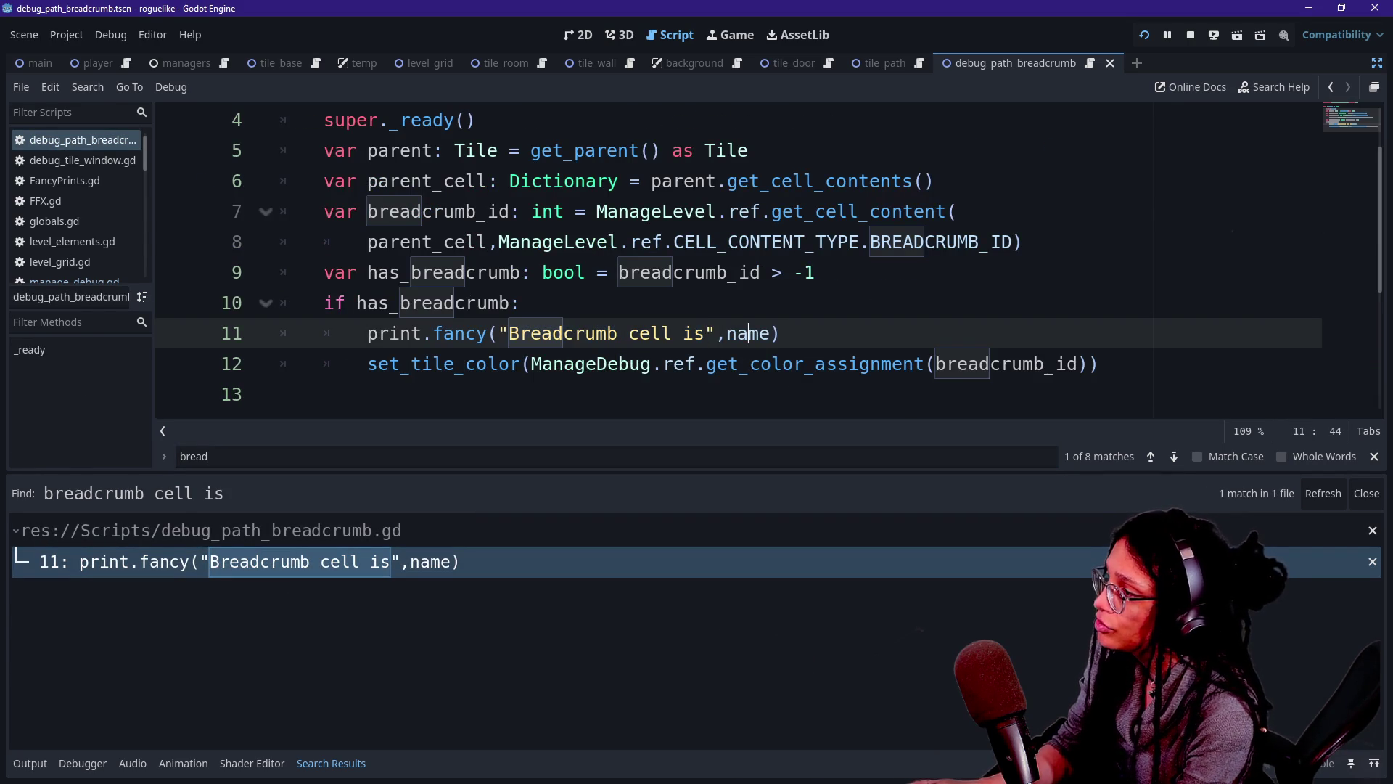
key("ctrl+k")
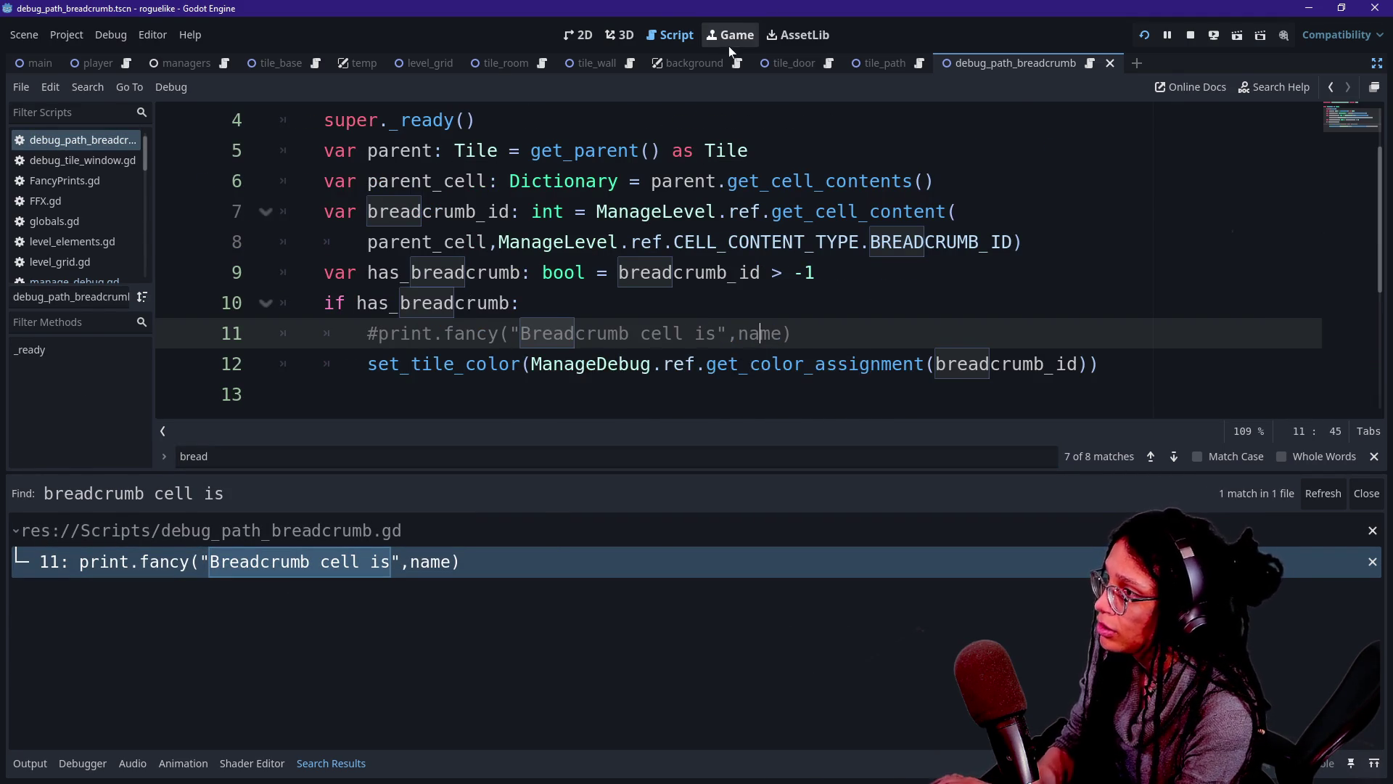
left_click(729, 42)
left_click(33, 762)
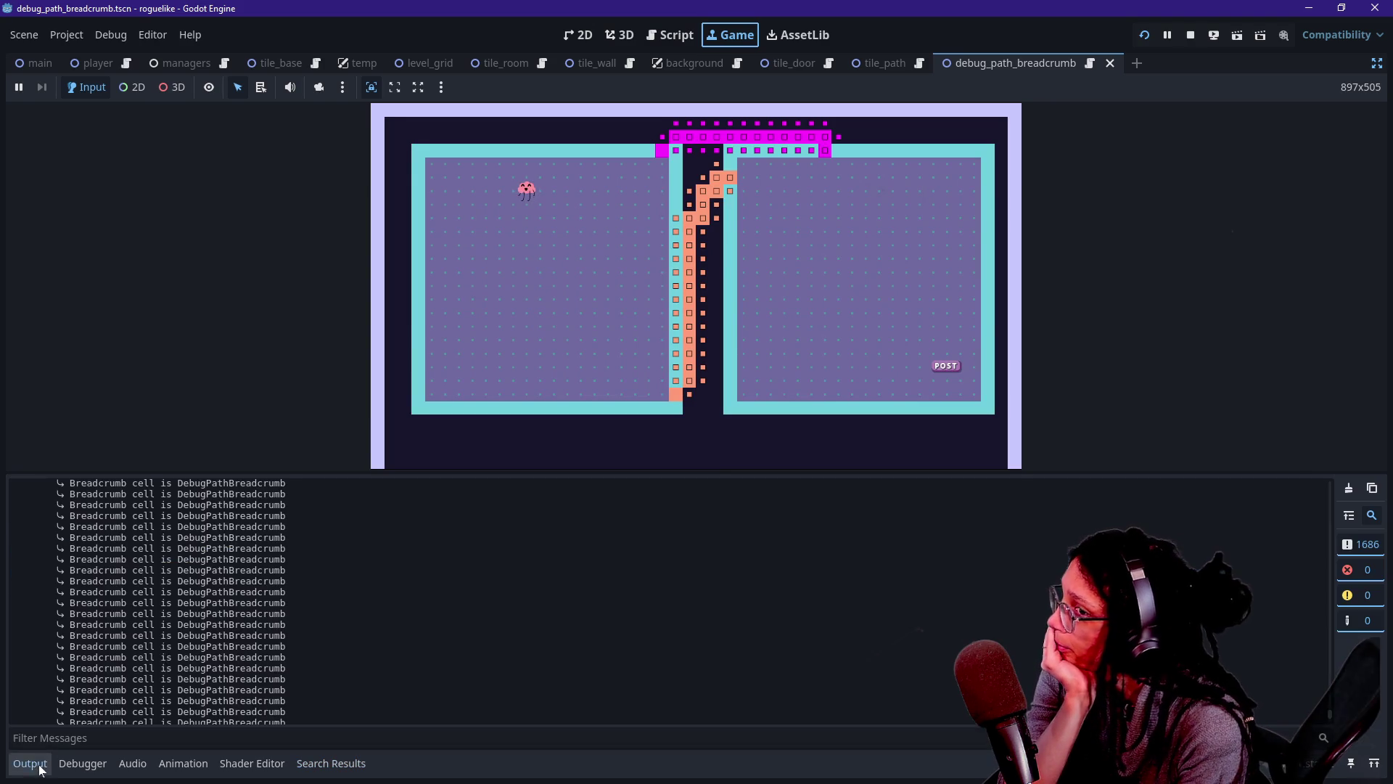
scroll(151, 600, "up", 15)
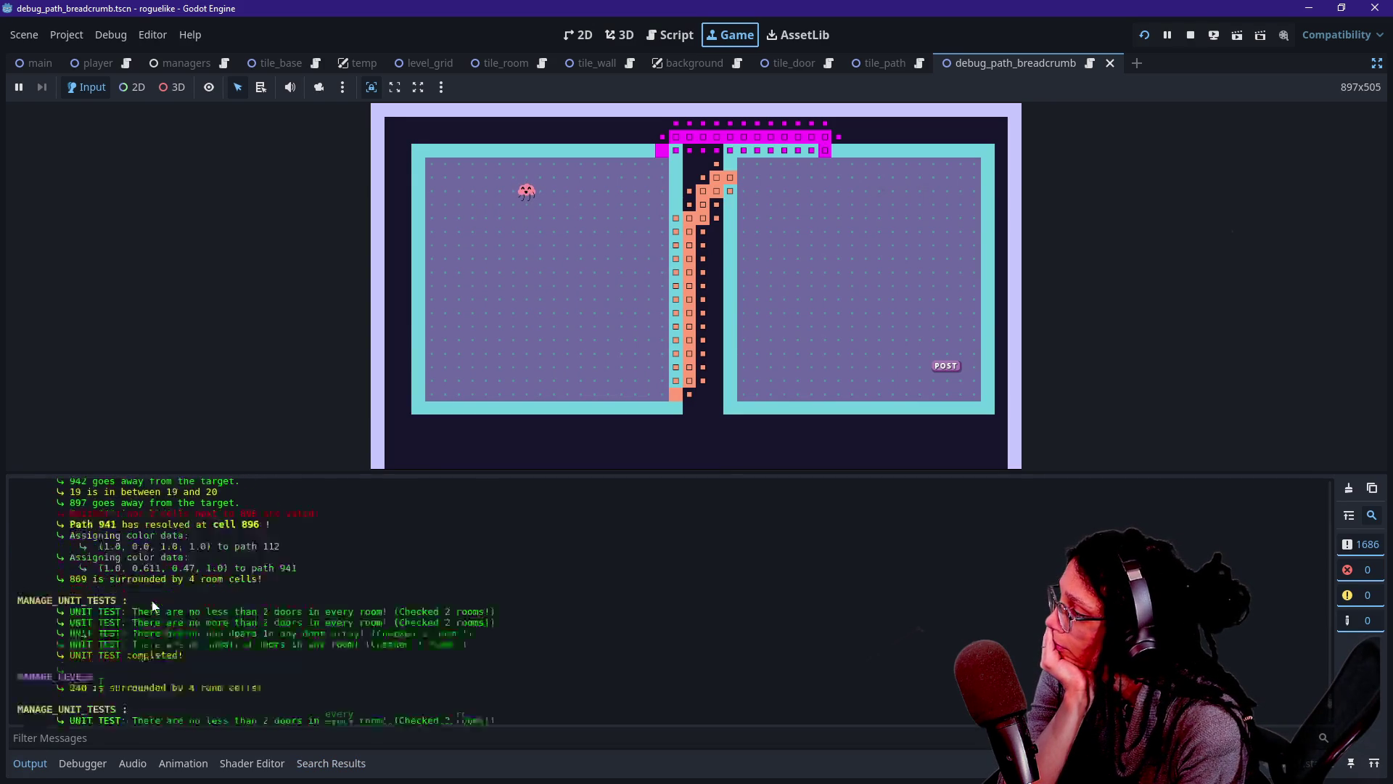
scroll(152, 606, "up", 3)
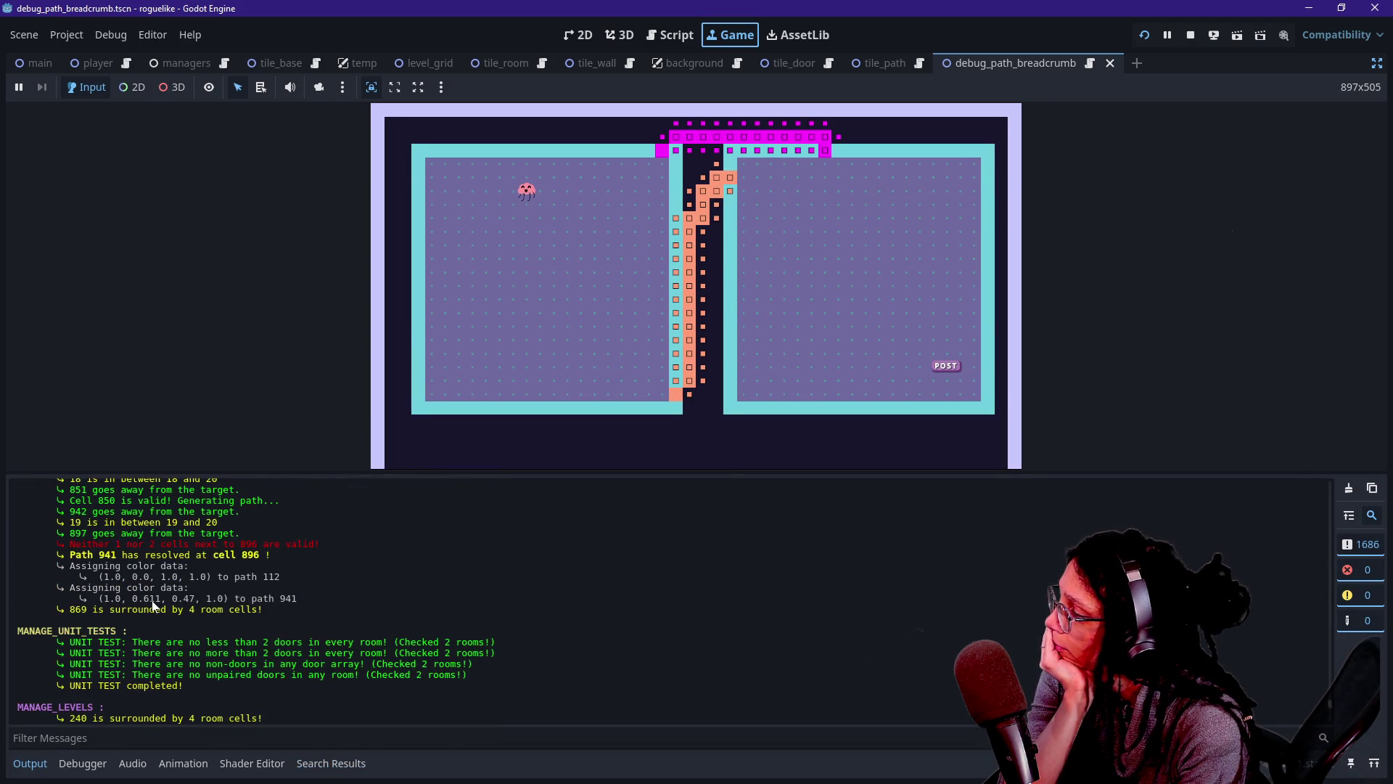
scroll(152, 606, "down", 3)
scroll(153, 604, "down", 1)
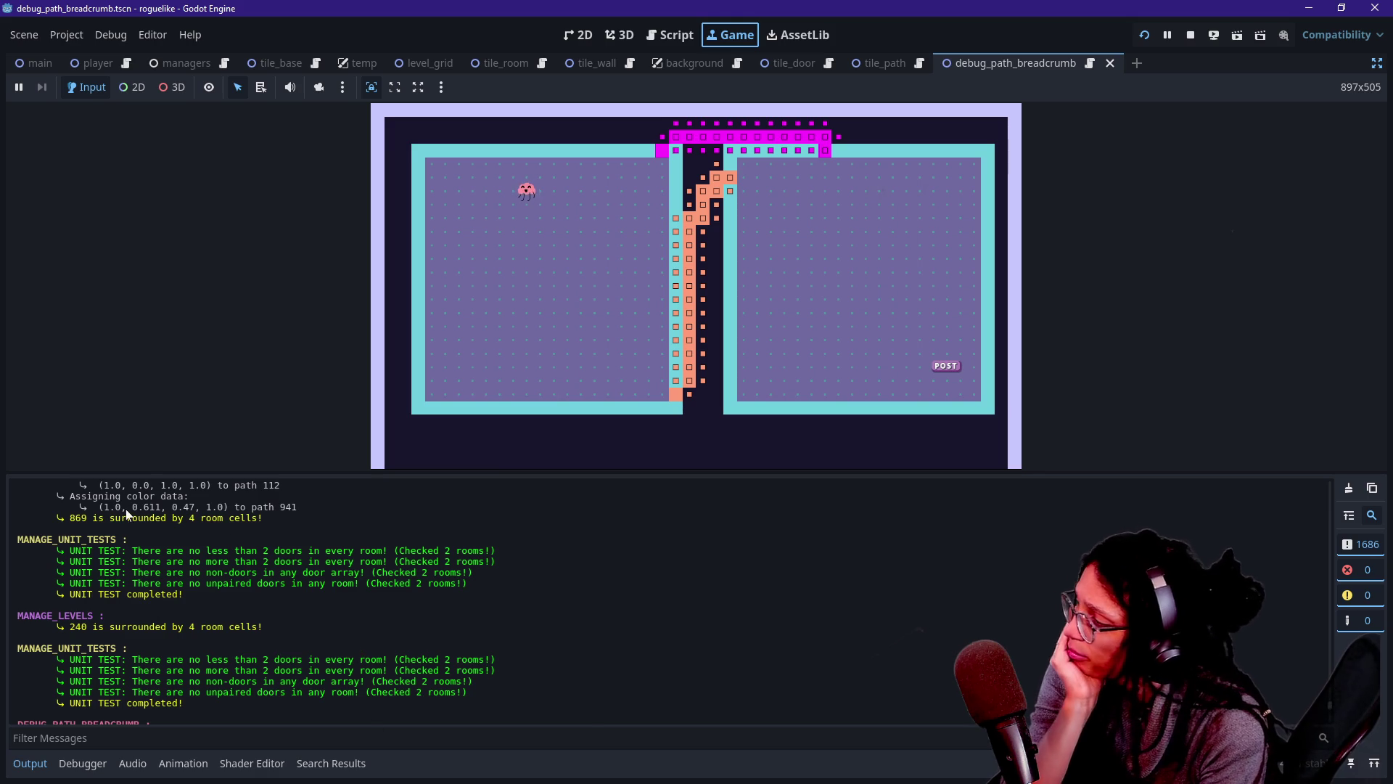
scroll(72, 503, "up", 20)
scroll(72, 504, "down", 10)
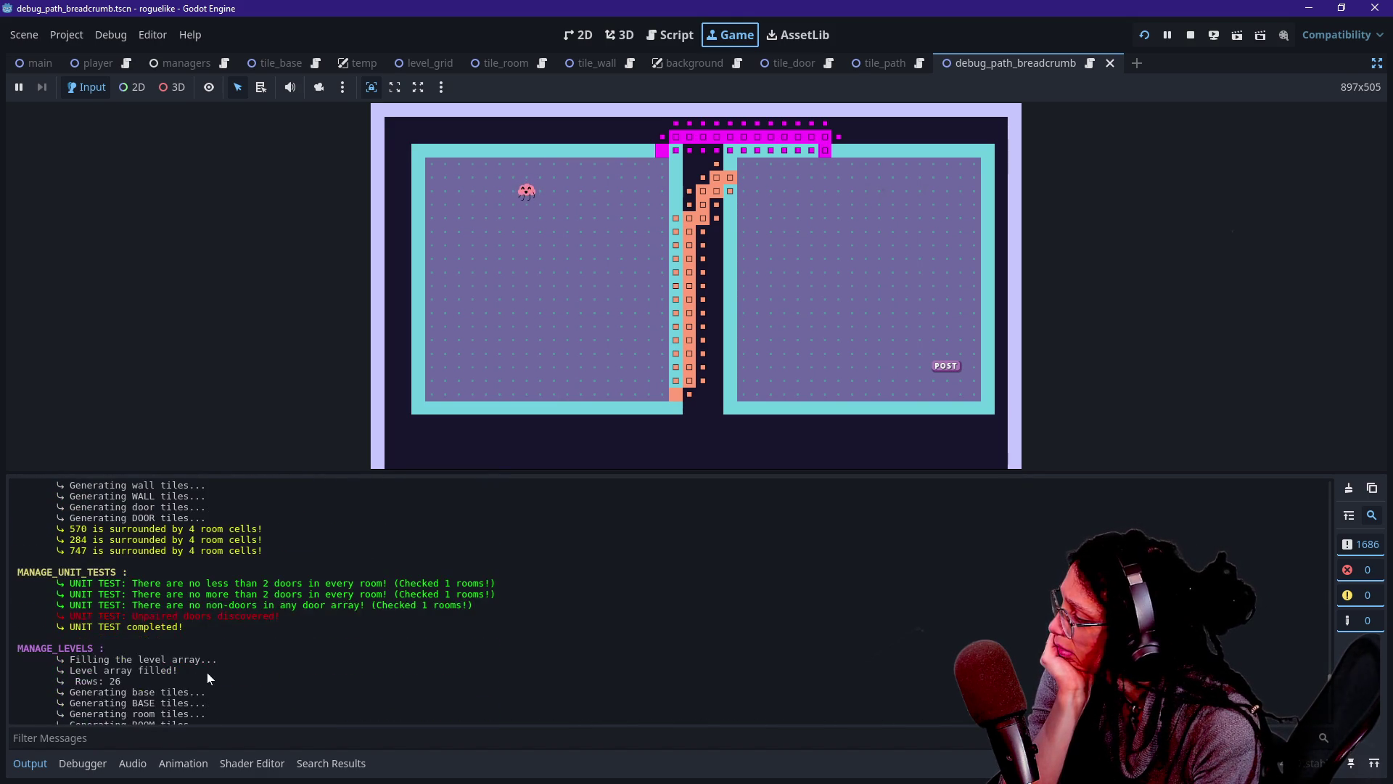
scroll(207, 672, "down", 10)
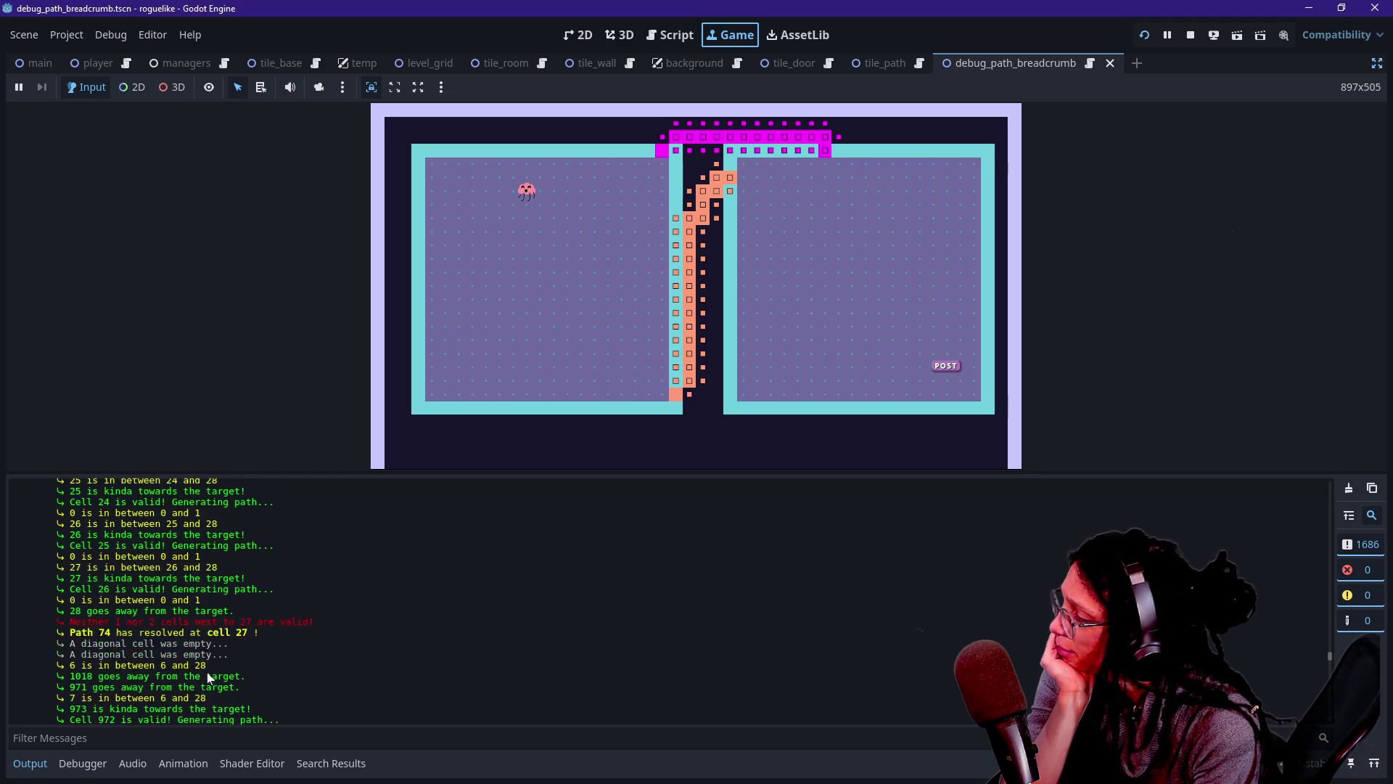
left_click_drag(61, 632, 279, 634)
Highlight the 'A diagonal cell was empty' messages and scroll back through the output log.
left_click(281, 640)
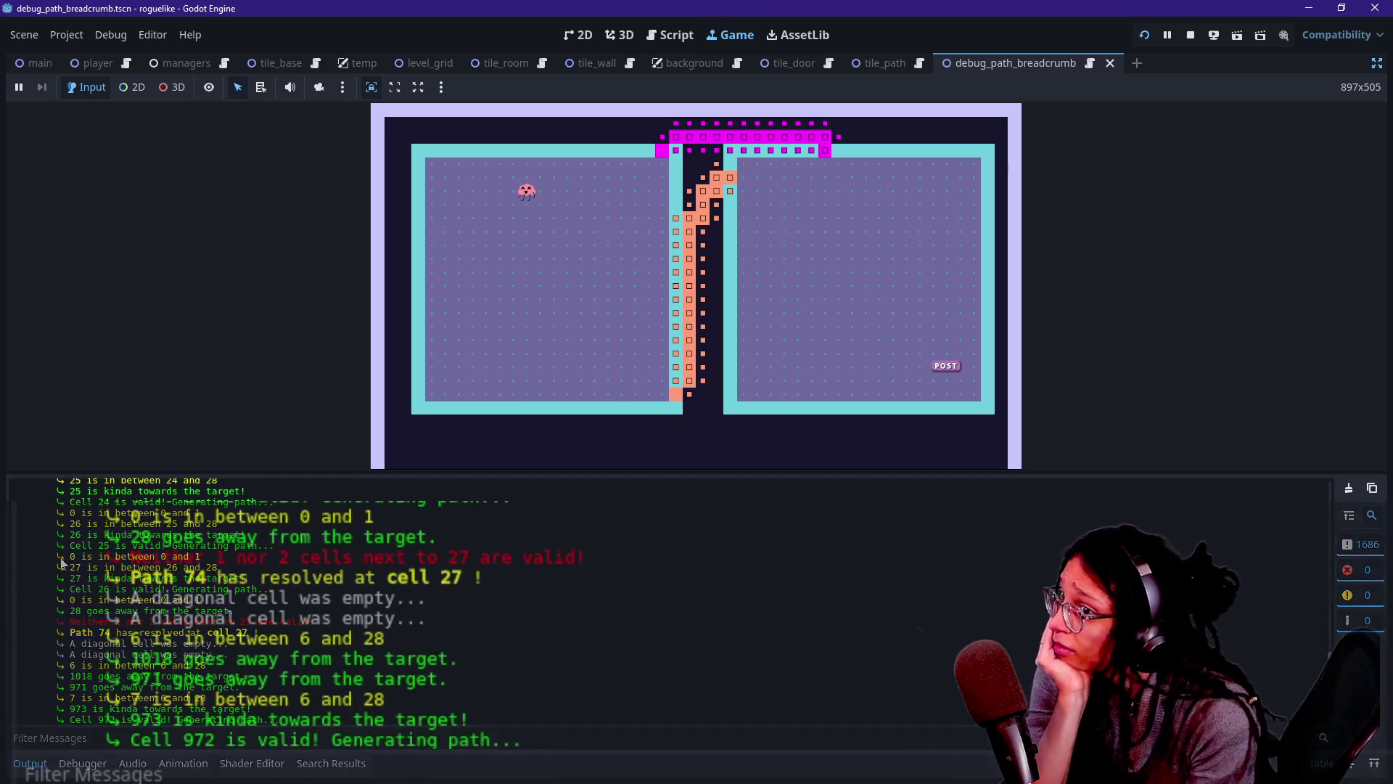
mouse_move(140, 592)
left_mouse_down()
mouse_move(386, 594)
mouse_move(483, 579)
mouse_move(64, 619)
left_mouse_up()
left_click(386, 595)
mouse_move(528, 365)
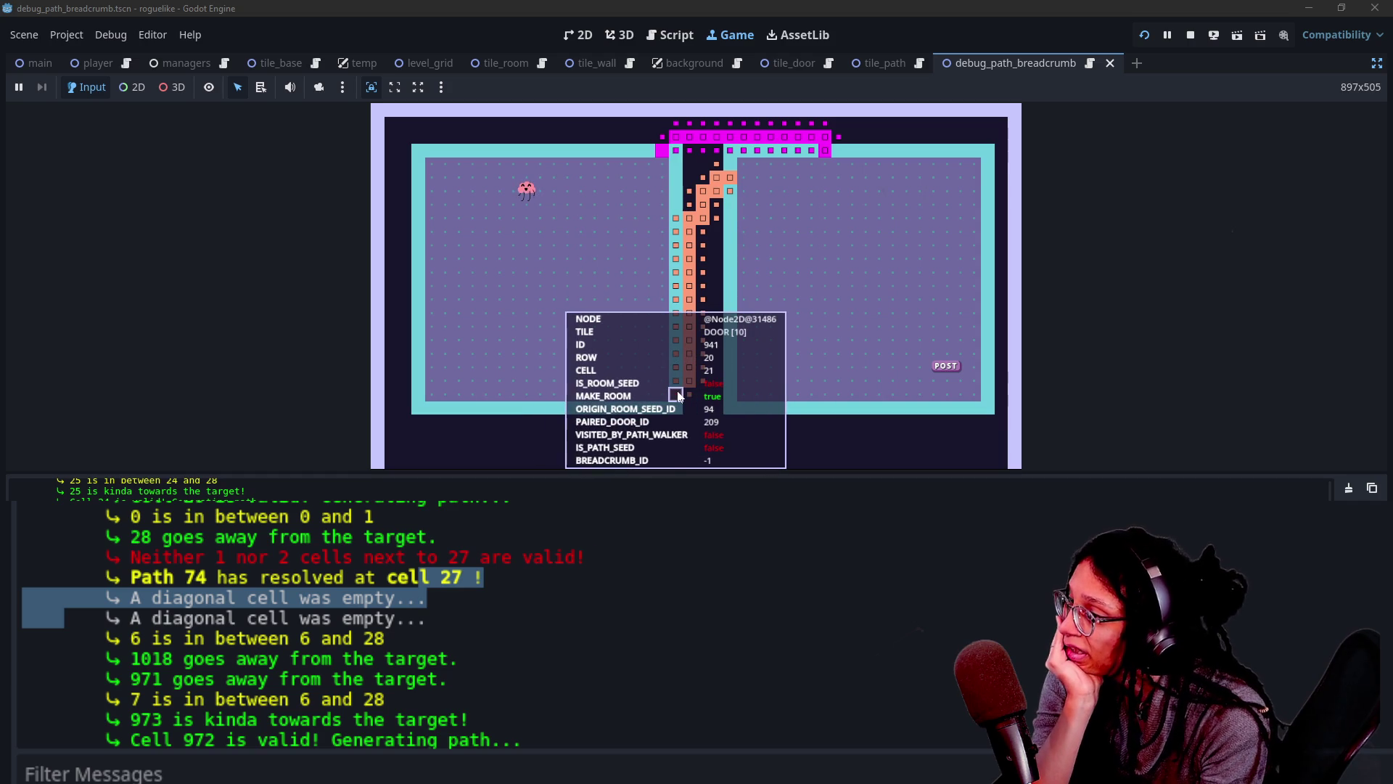
left_click(677, 395)
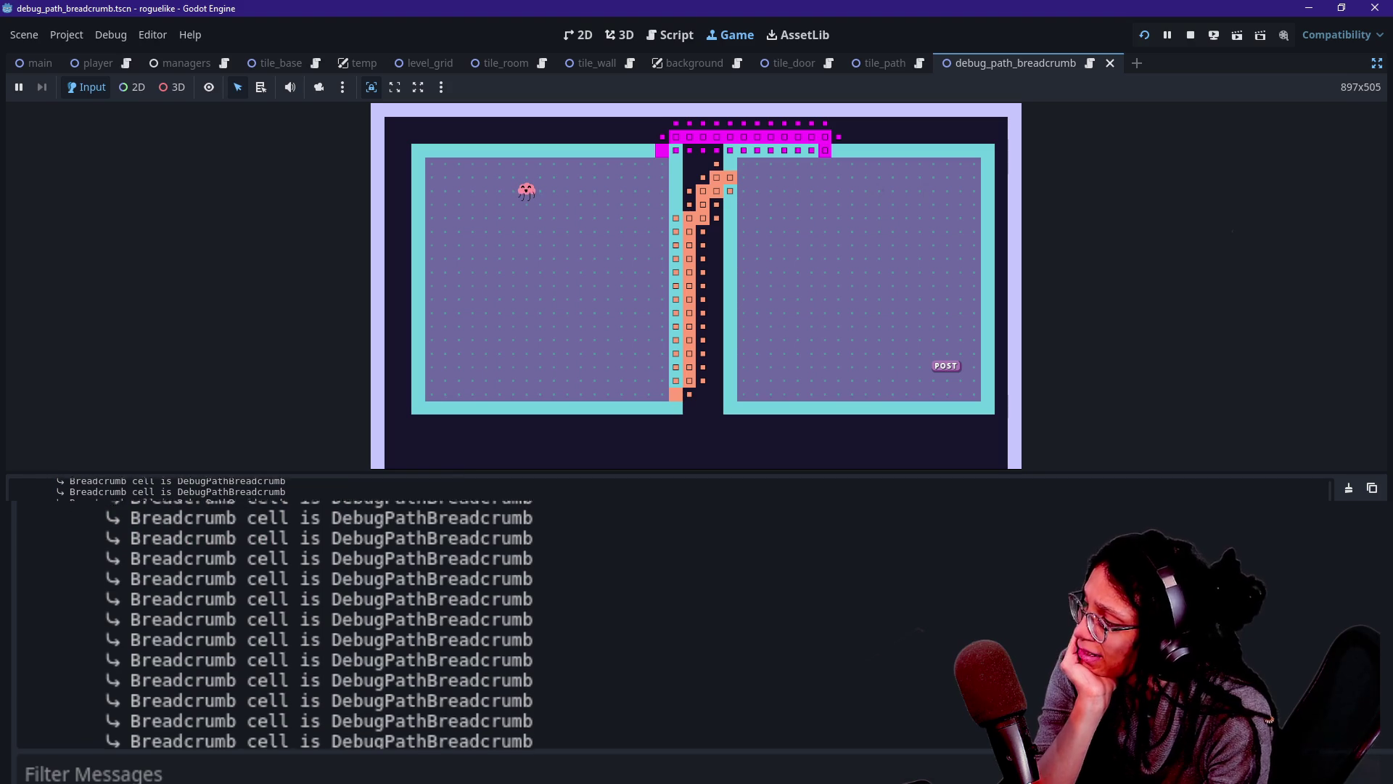
scroll(457, 504, "up", 10)
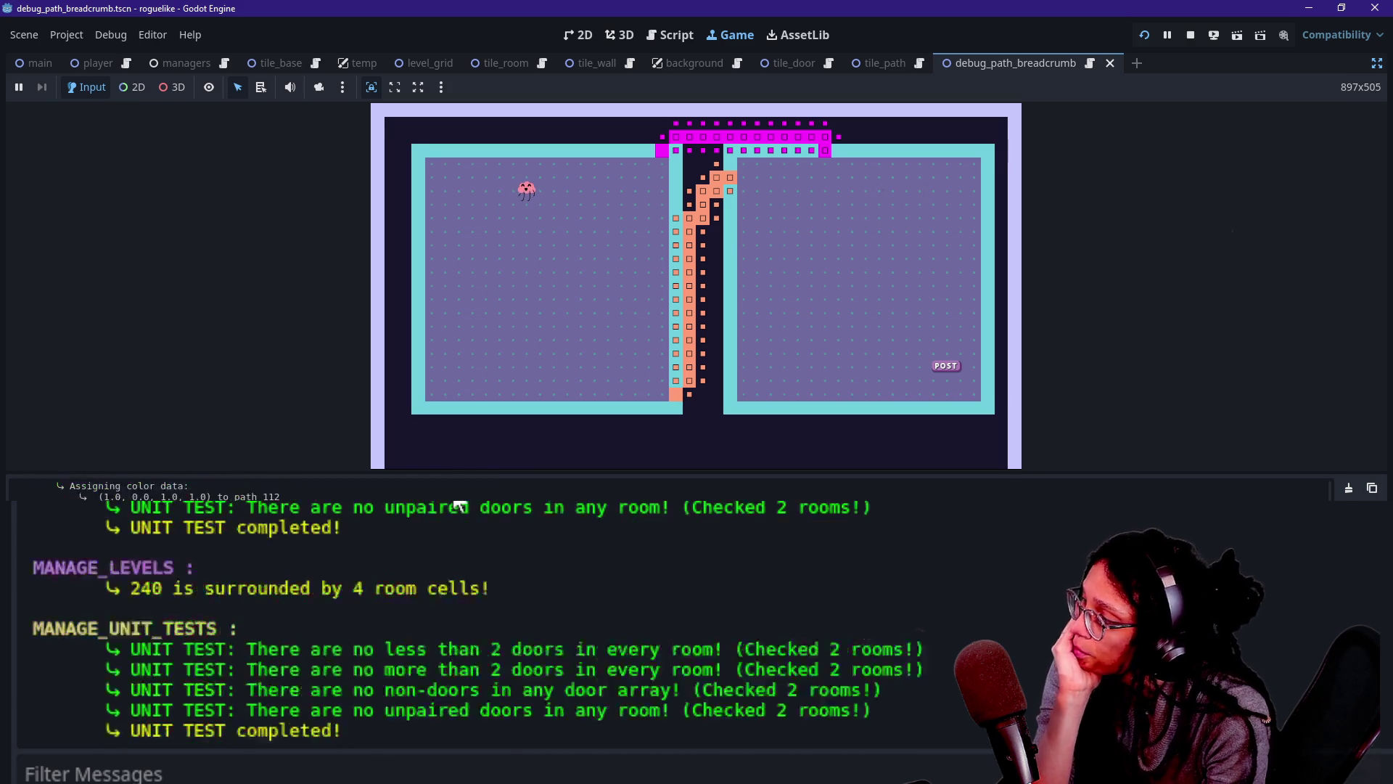
scroll(330, 540, "up", 15)
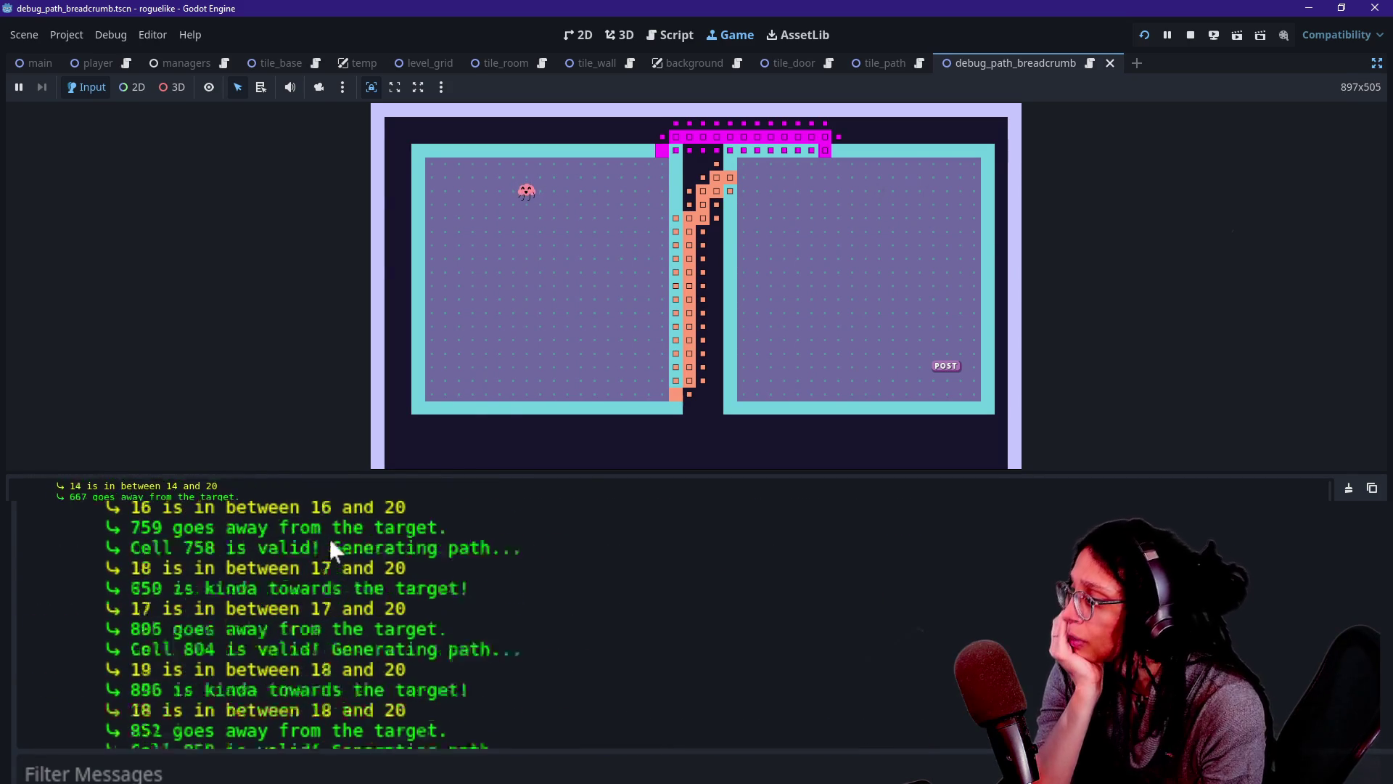
scroll(330, 538, "up", 5)
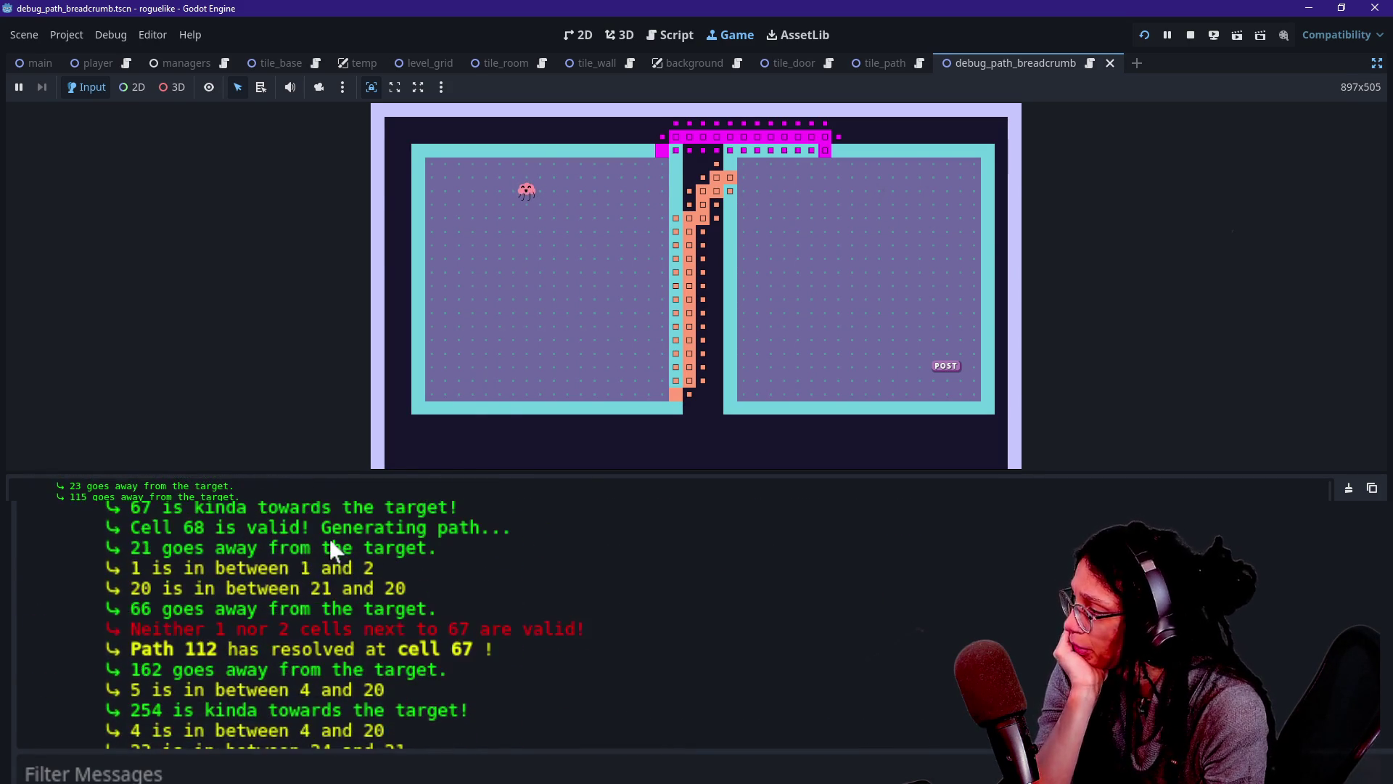
scroll(329, 539, "up", 15)
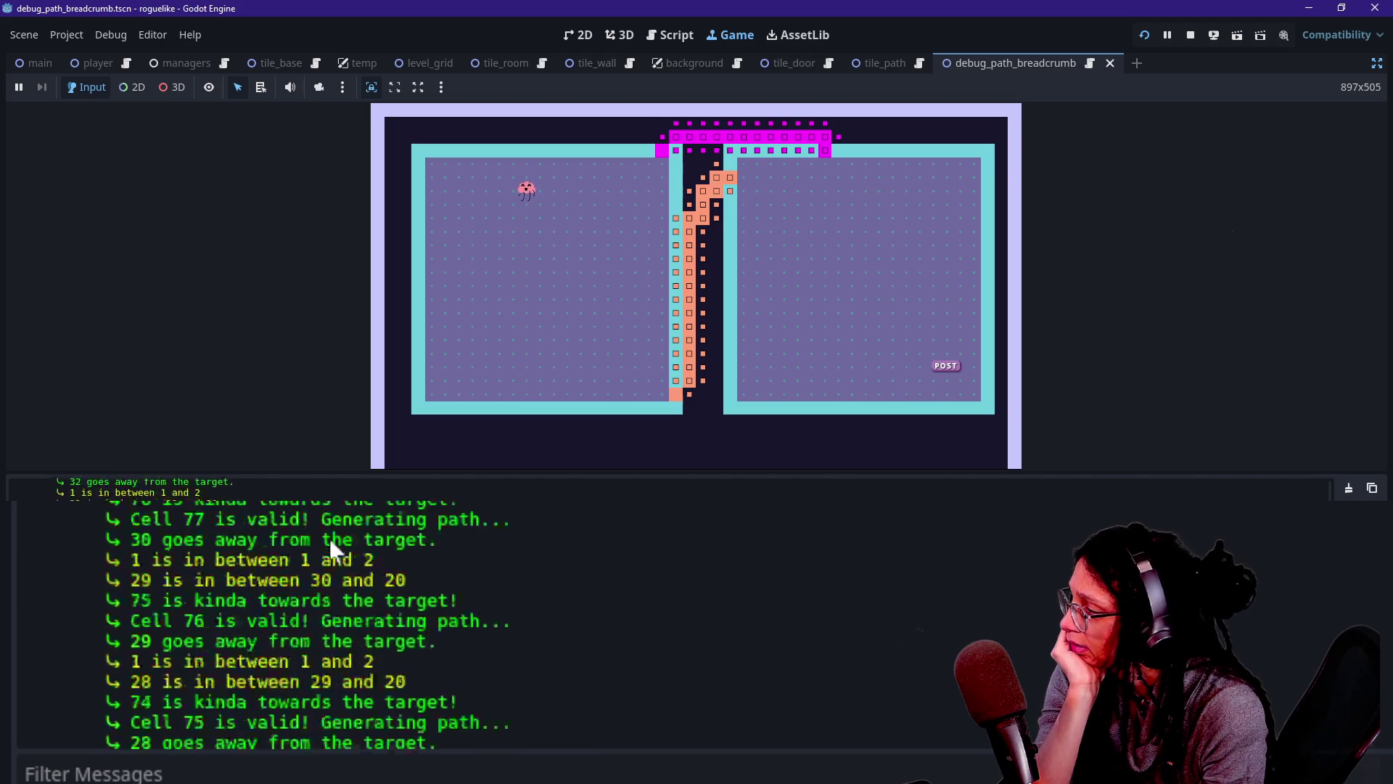
scroll(328, 538, "up", 5)
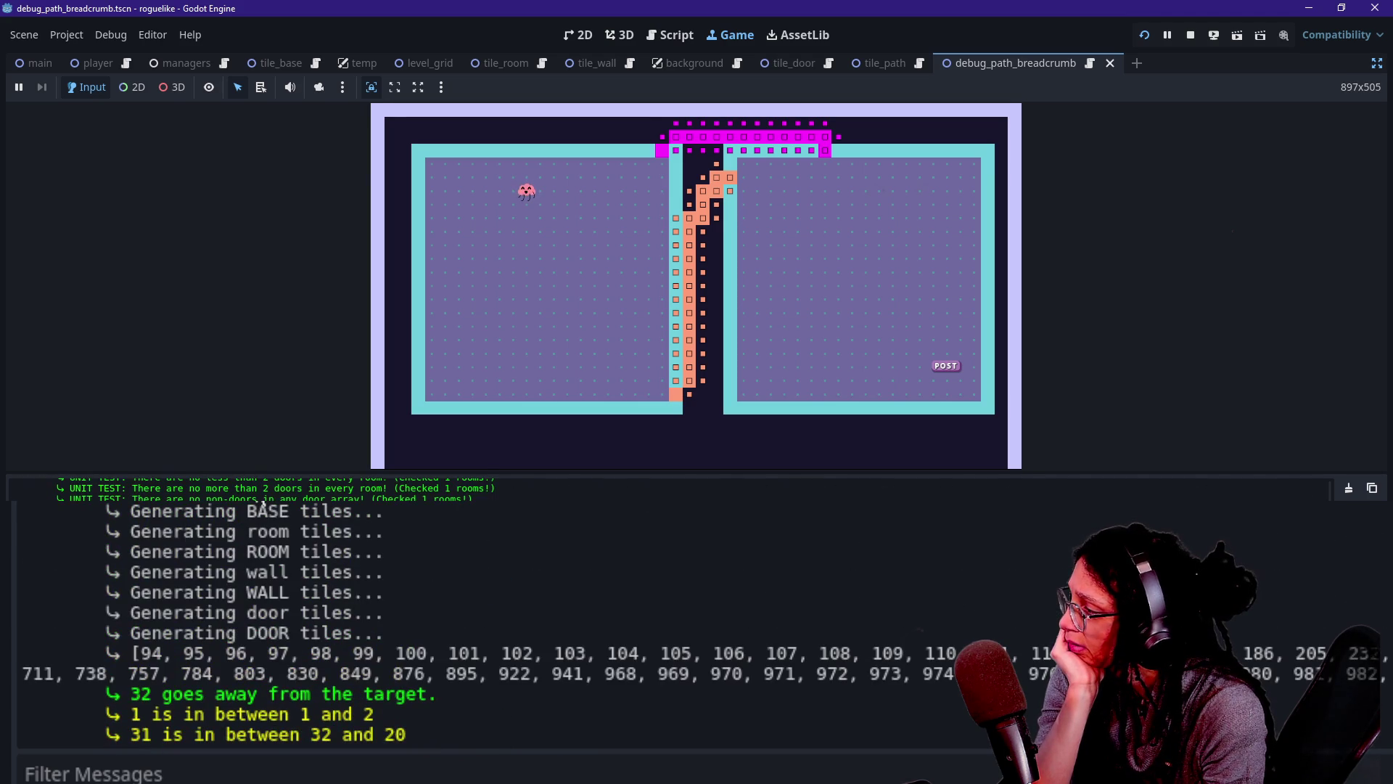
Select all of the output log text and scroll through it to review the run.
left_click_drag(29, 511, 523, 662)
left_click(371, 606)
key("ctrl+a")
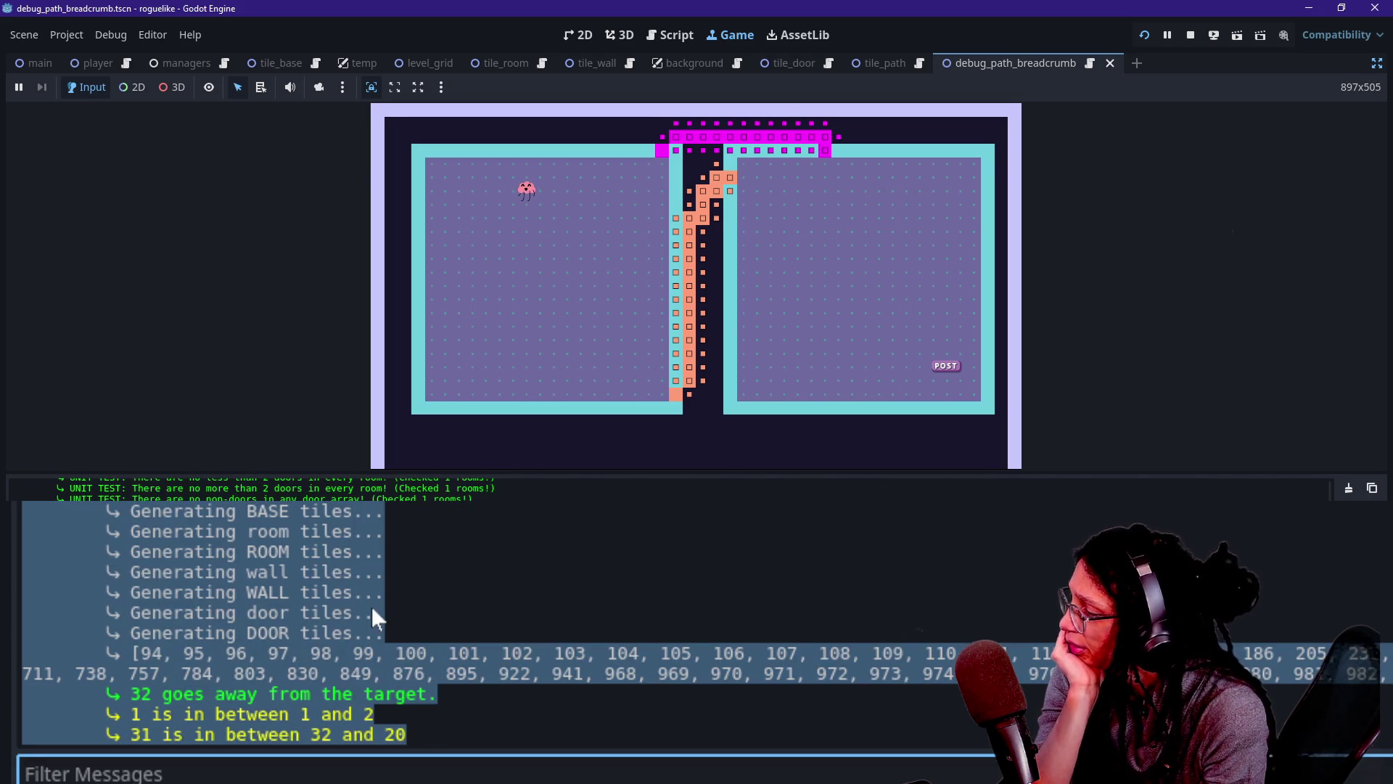
scroll(489, 606, "down", 3)
scroll(498, 610, "down", 3)
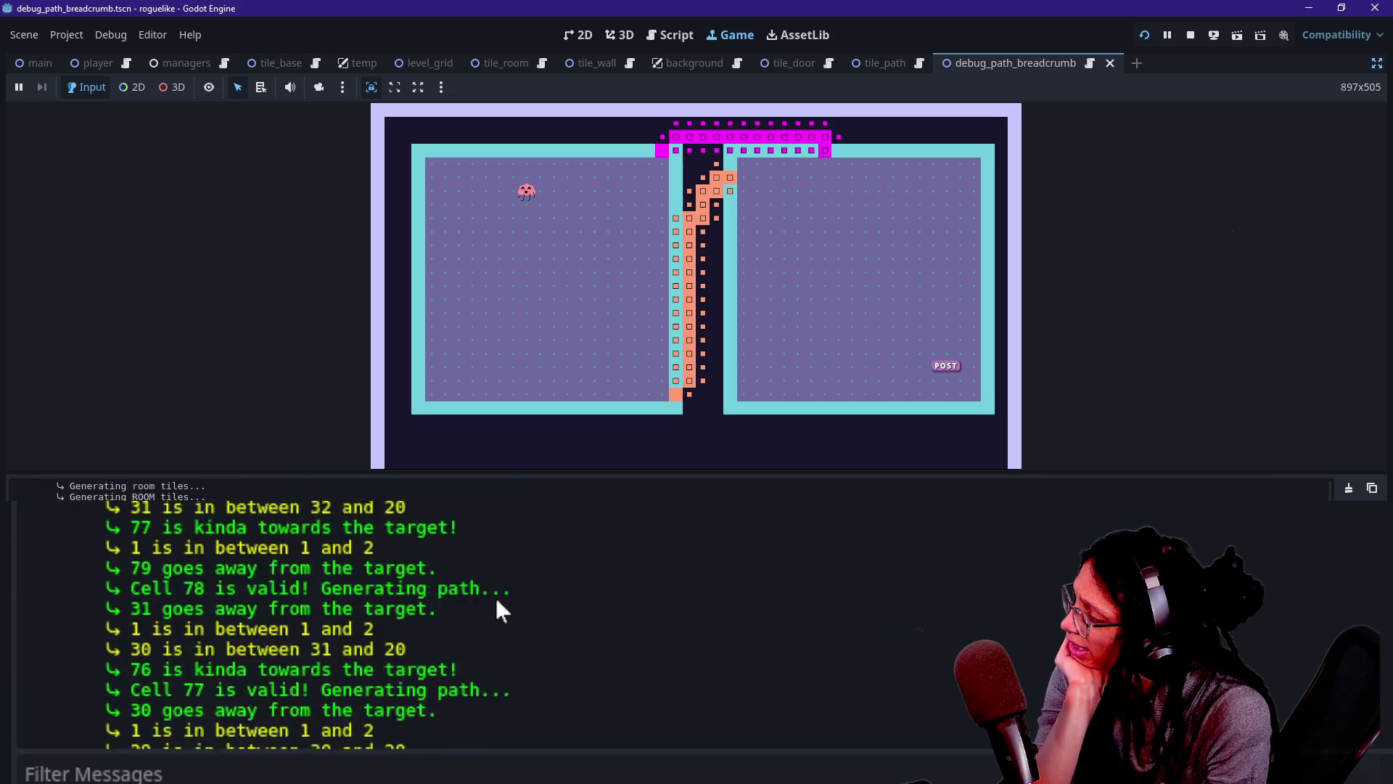
scroll(497, 610, "up", 4)
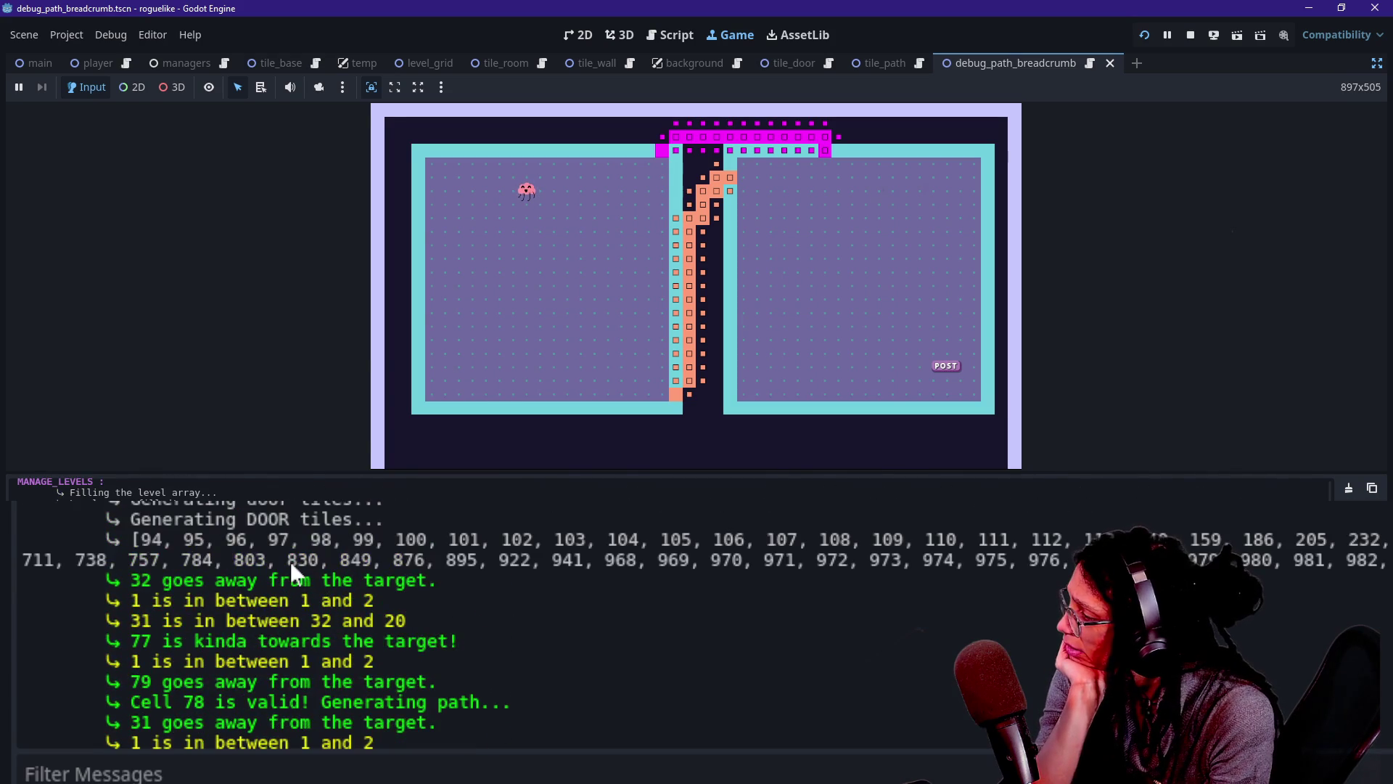
scroll(292, 574, "down", 10)
scroll(292, 573, "down", 15)
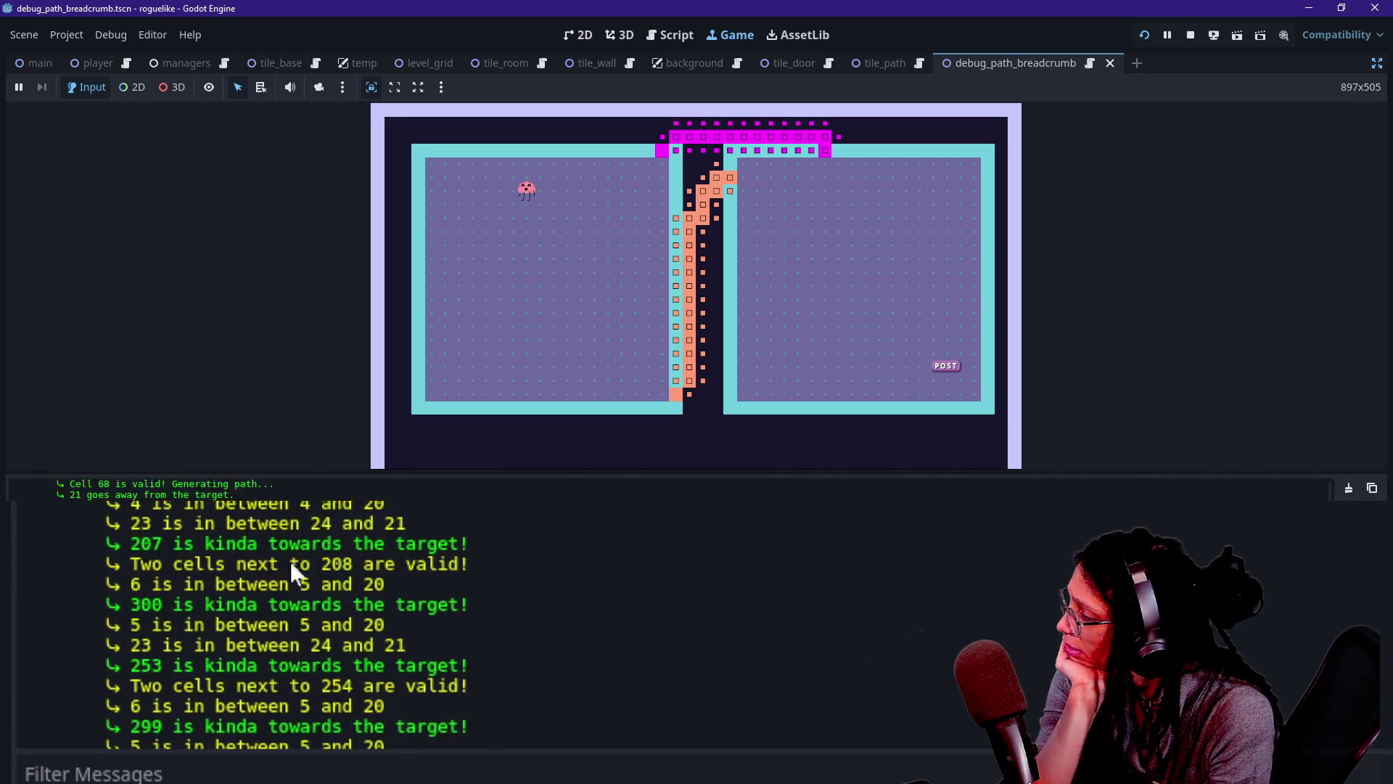
scroll(289, 559, "down", 15)
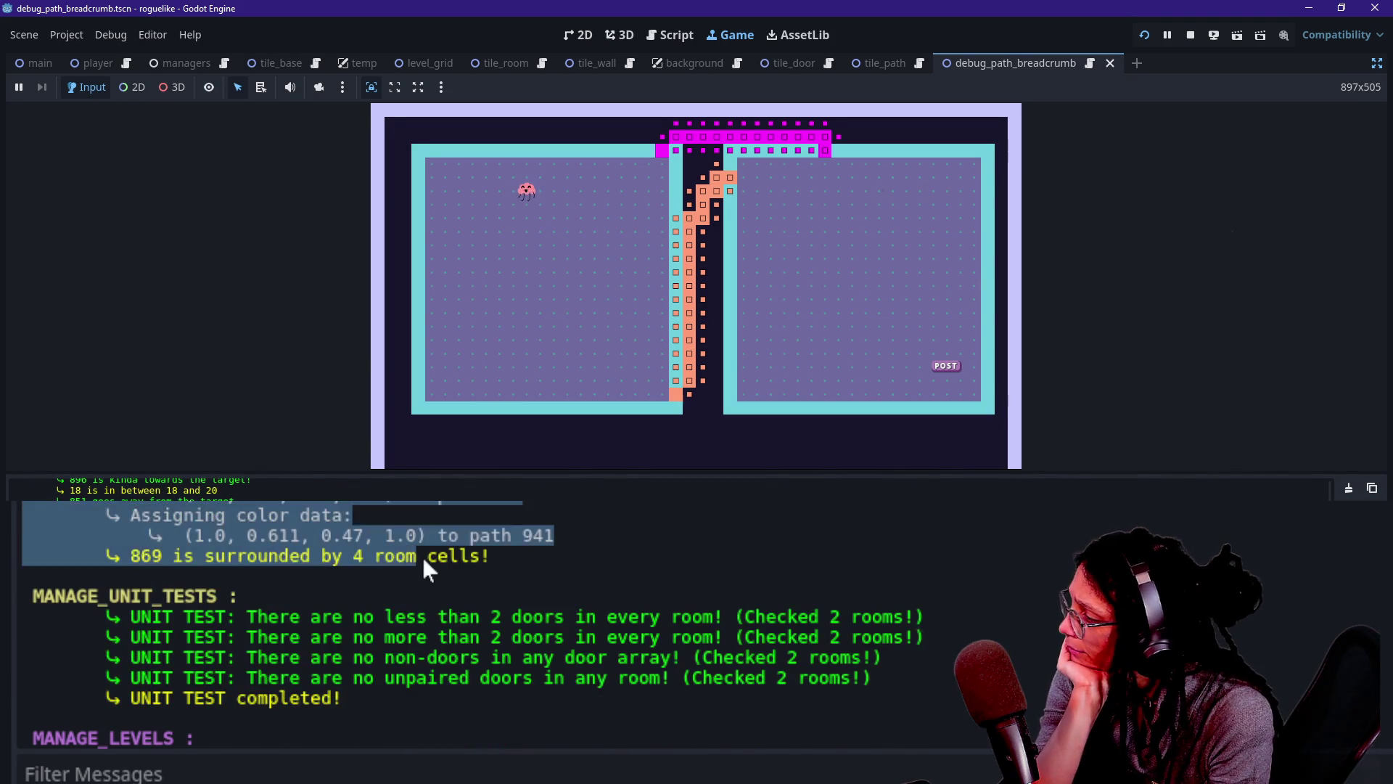
scroll(421, 553, "down", 3)
left_click_drag(204, 527, 280, 731)
left_click(445, 691)
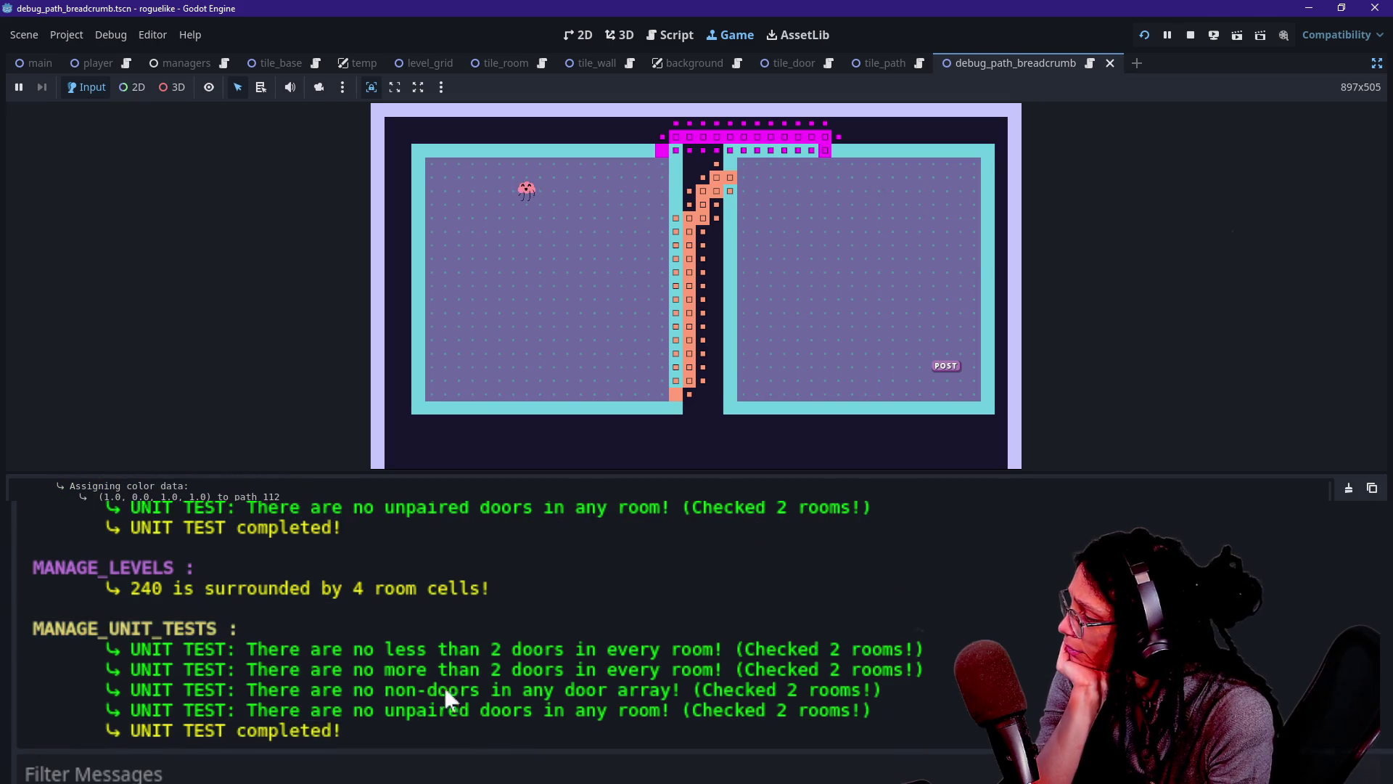
left_click_drag(377, 616, 407, 733)
left_click(394, 647)
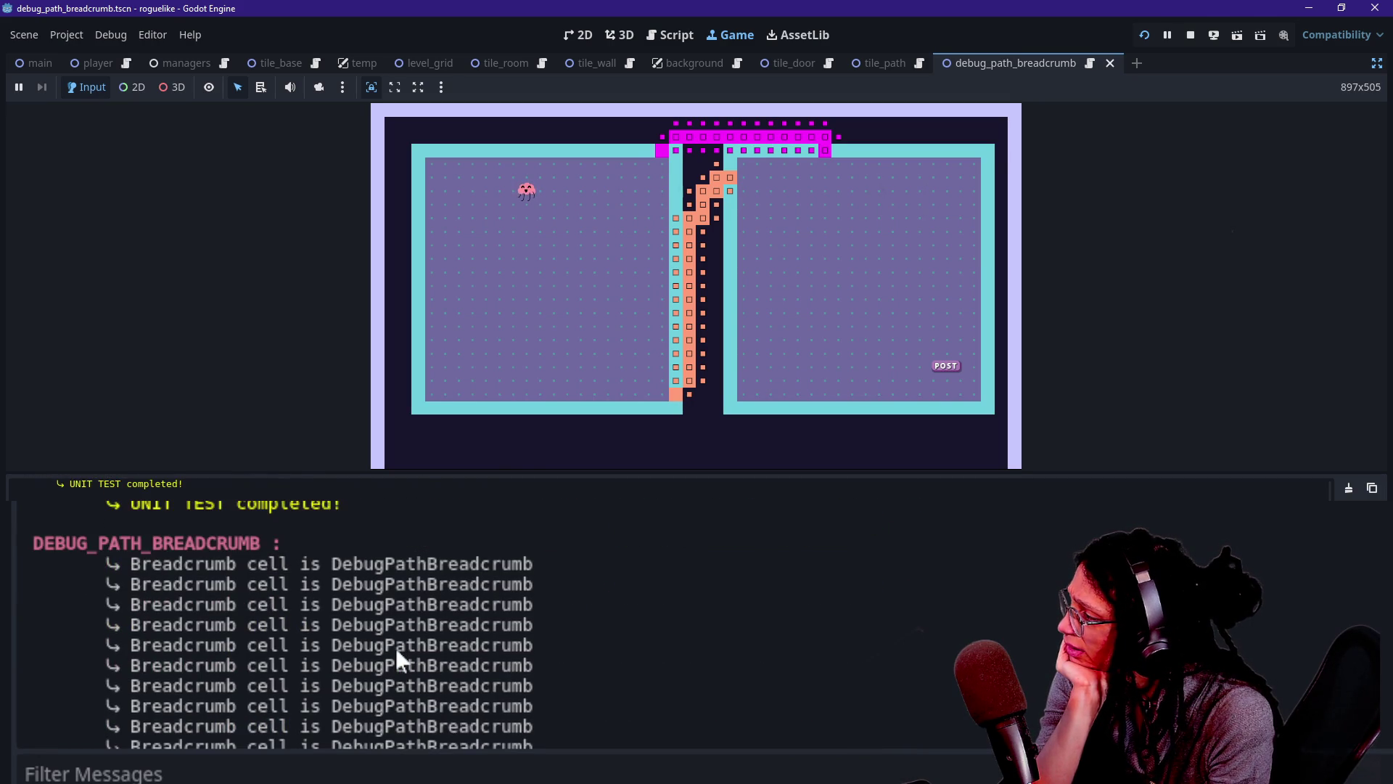
Review the latest log lines once more, then restart the game for a fresh level.
scroll(395, 648, "up", 1)
scroll(394, 645, "down", 2)
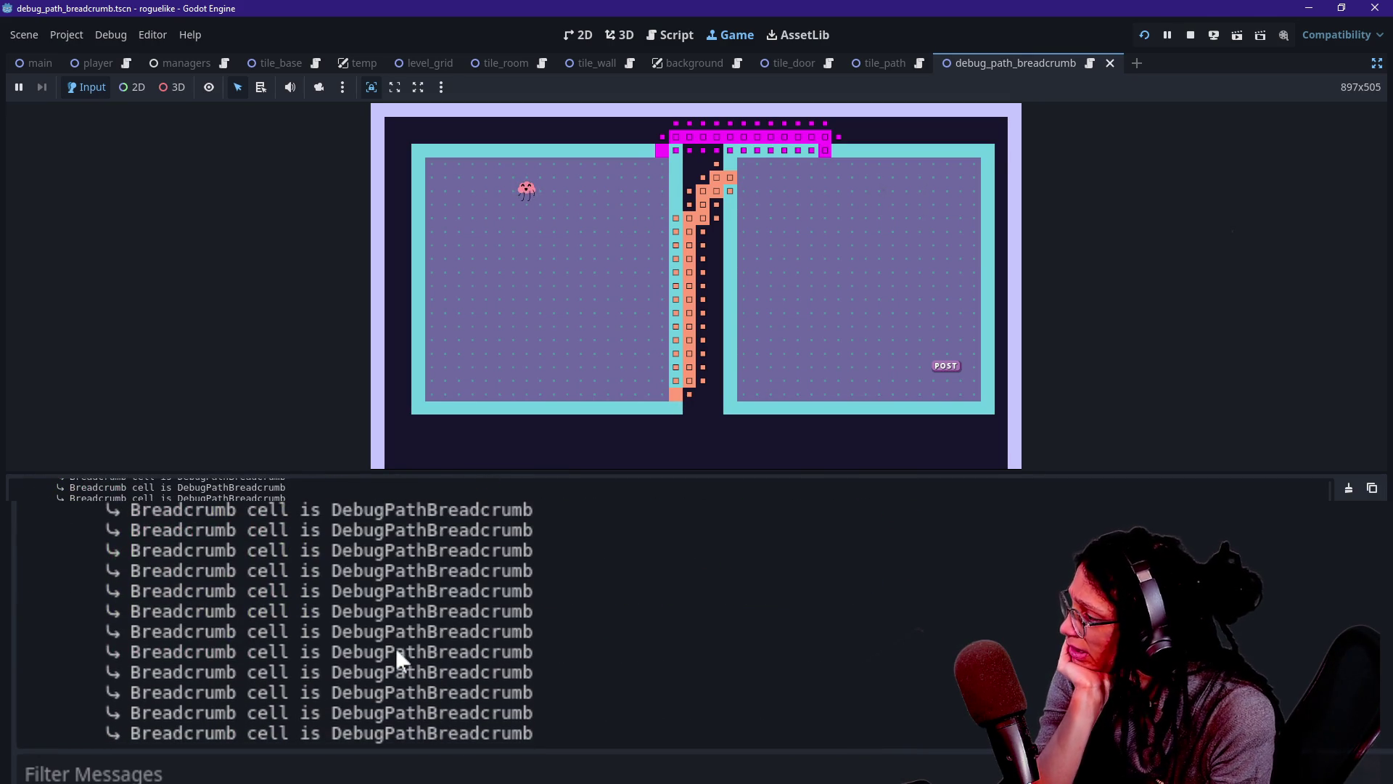
scroll(473, 588, "up", 2)
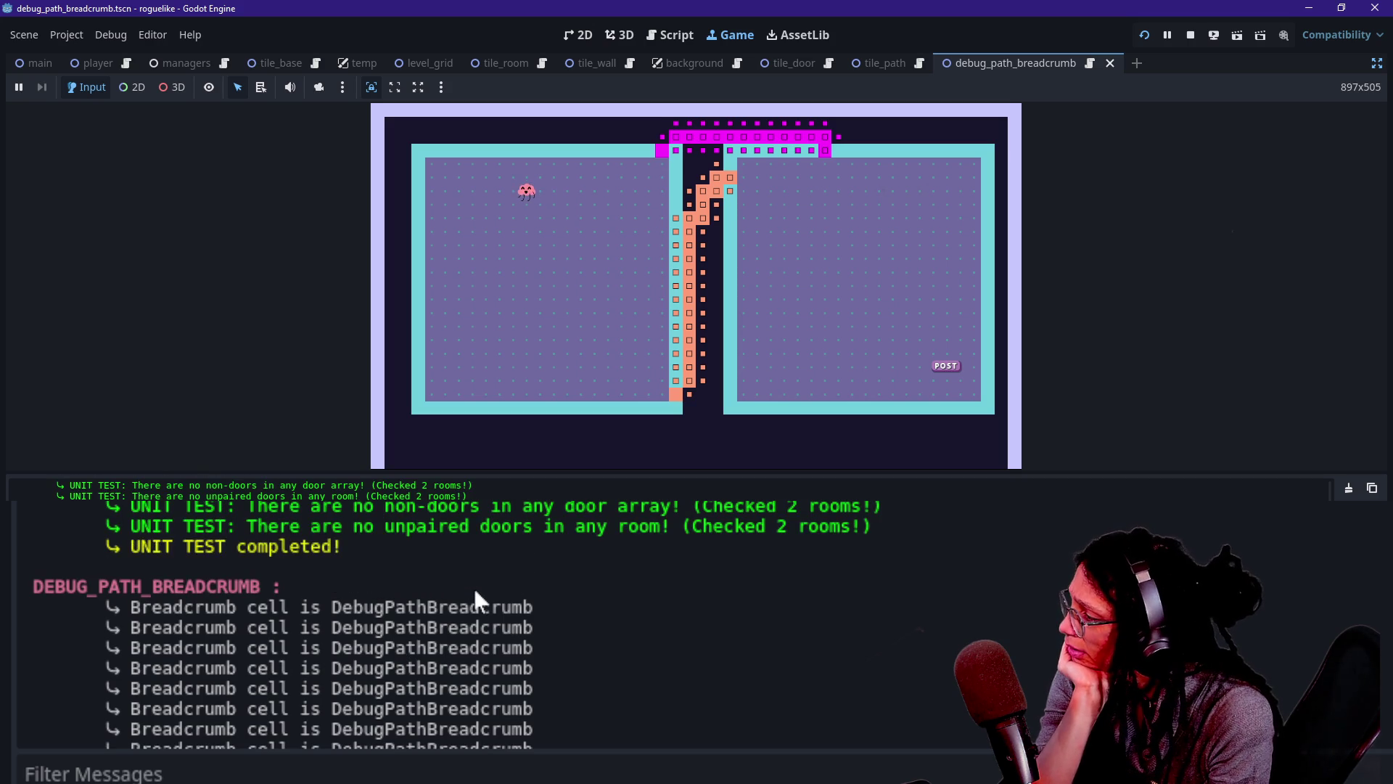
scroll(476, 599, "up", 1)
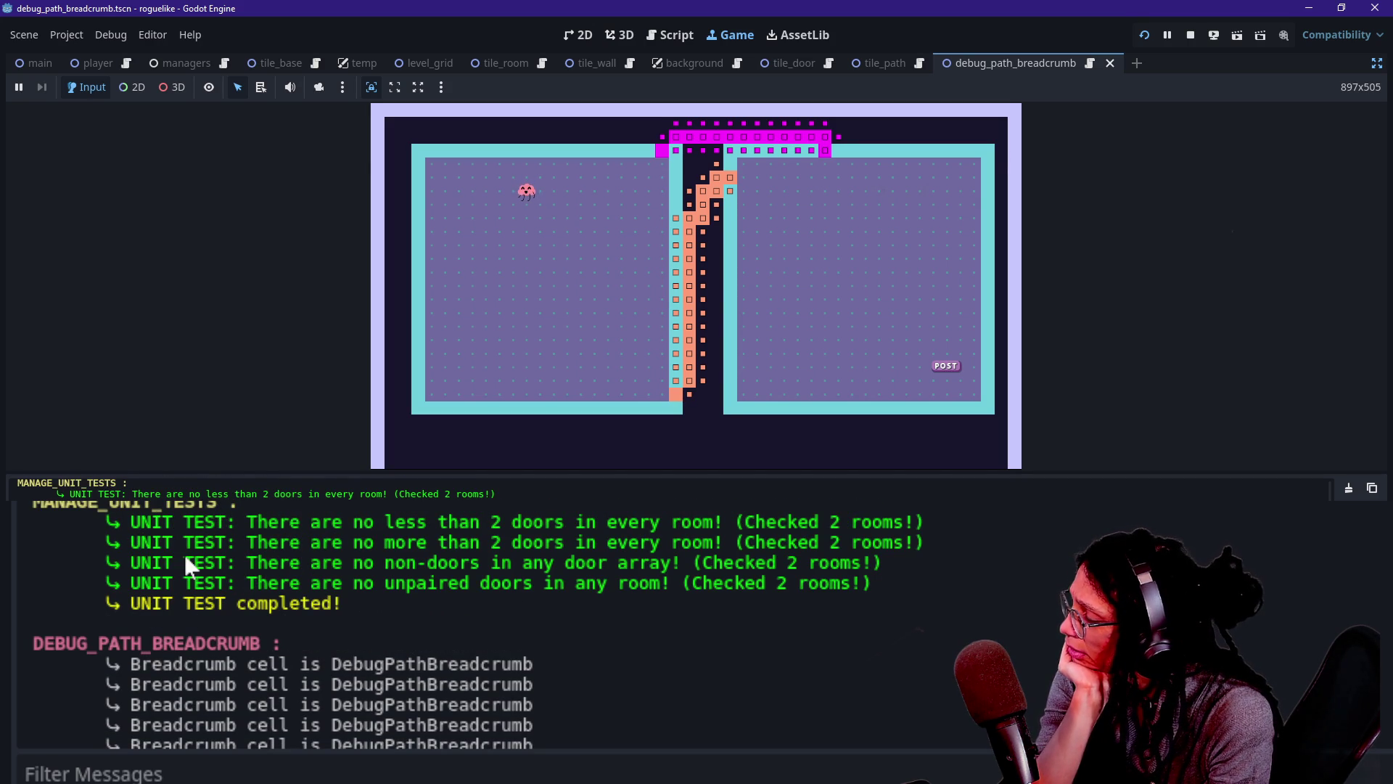
left_click_drag(172, 524, 351, 600)
scroll(354, 598, "down", 3)
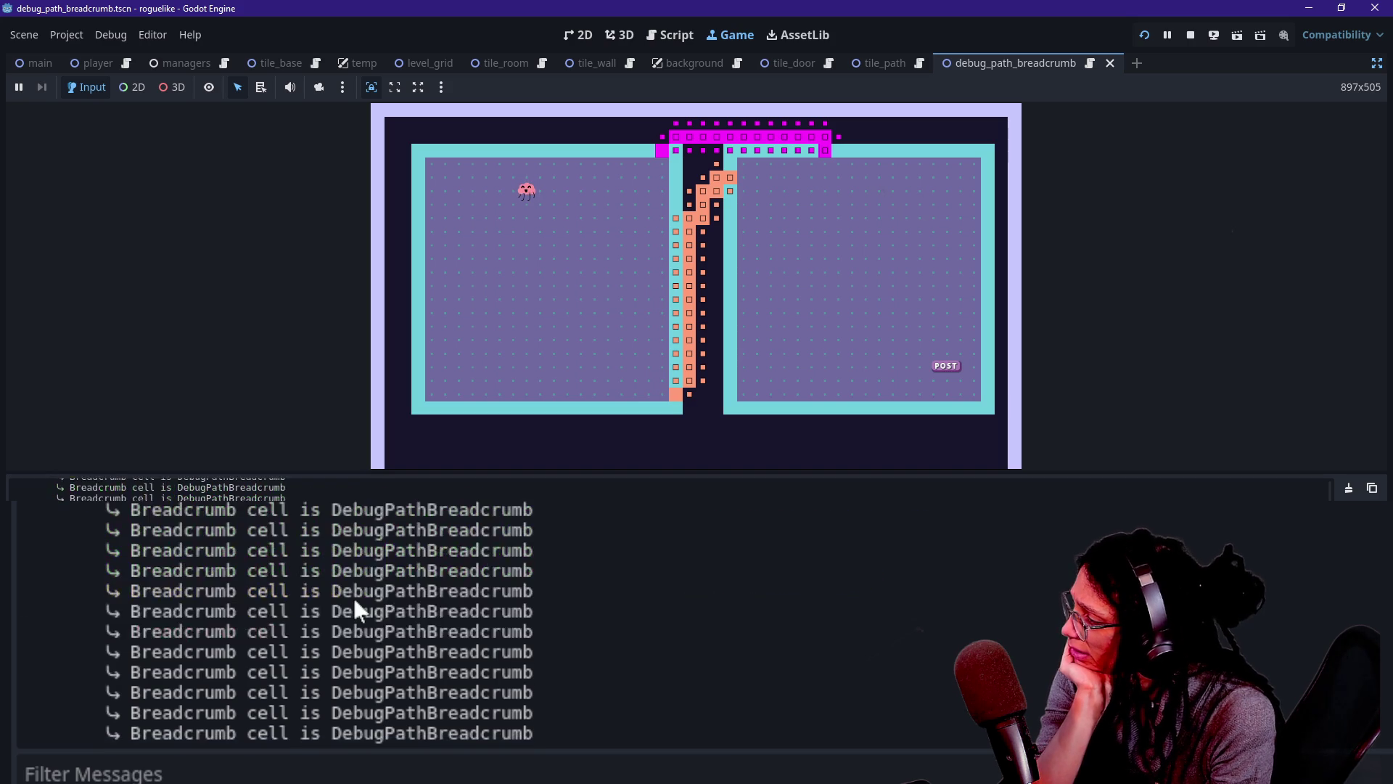
left_click(1148, 35)
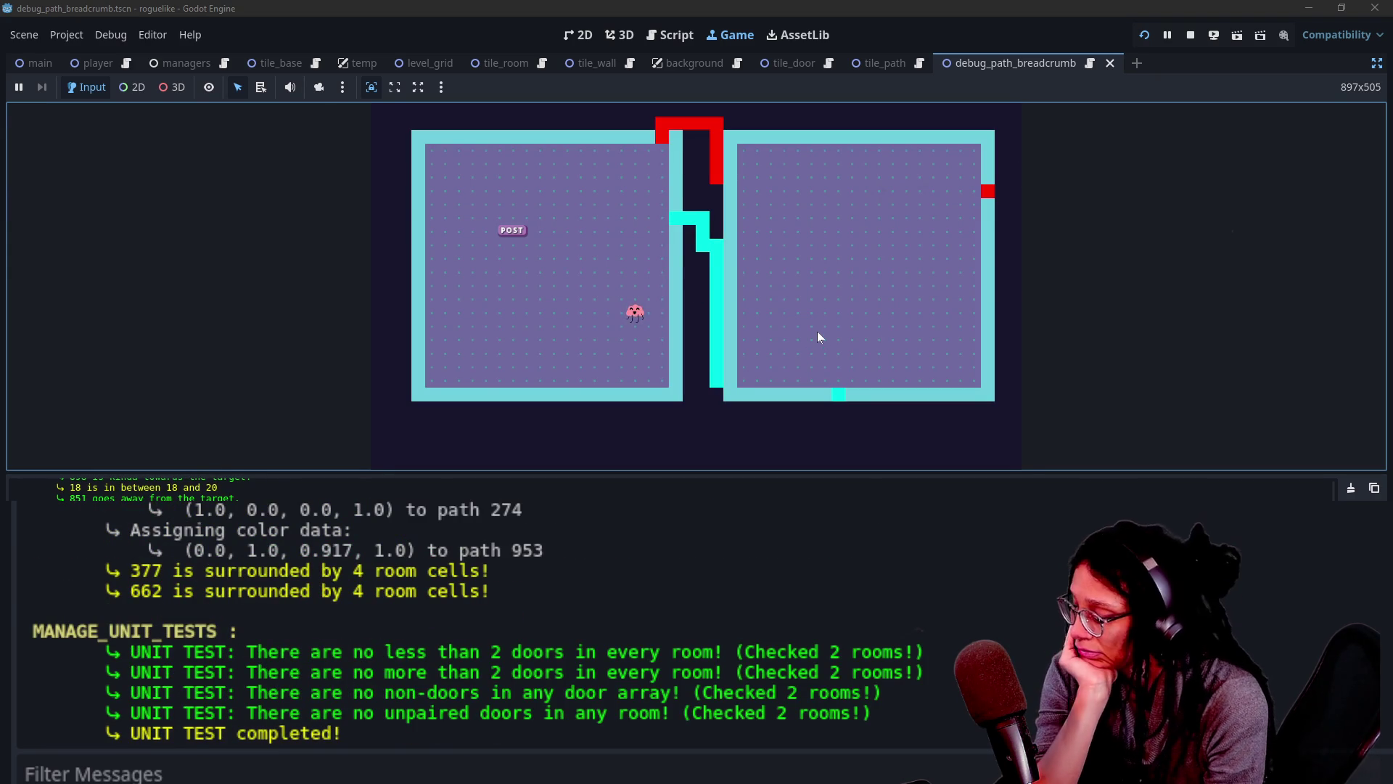
left_click(1350, 487)
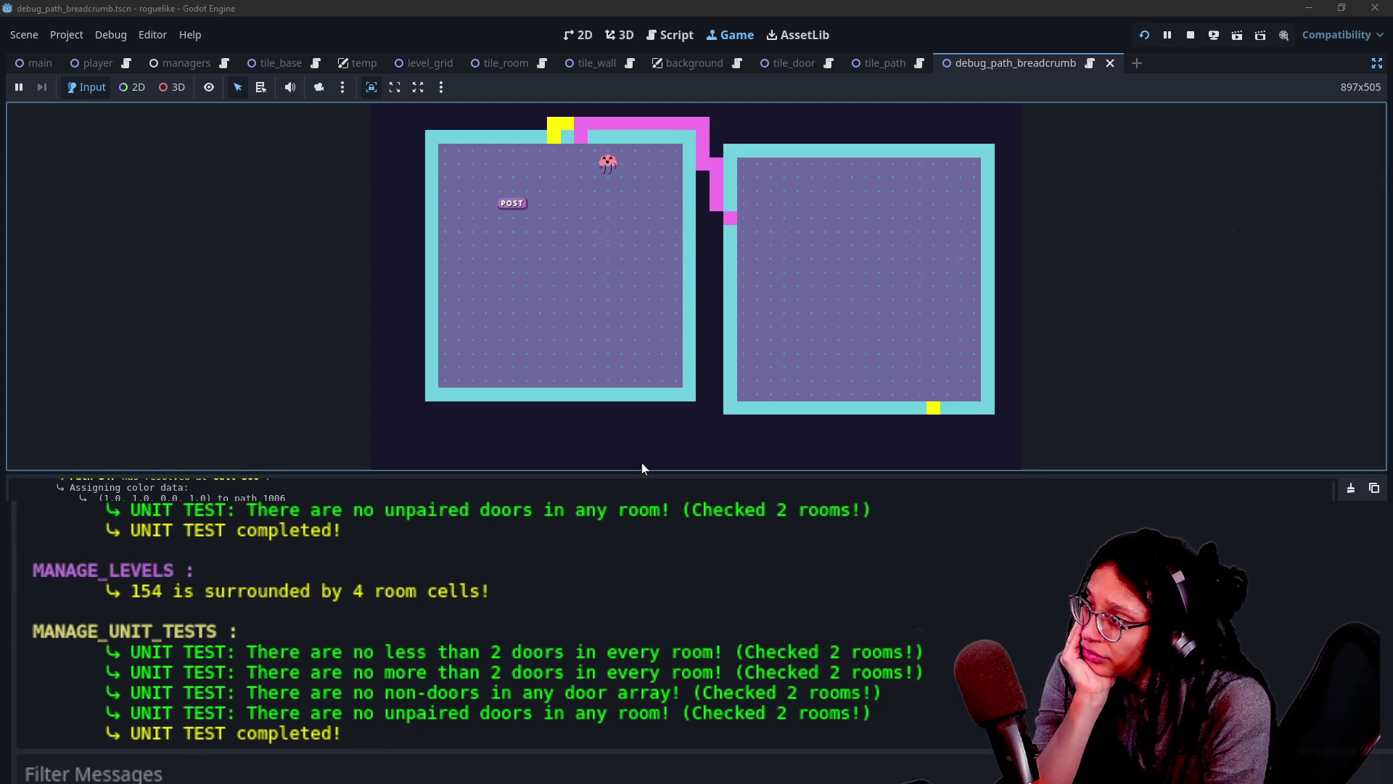
left_click(669, 259)
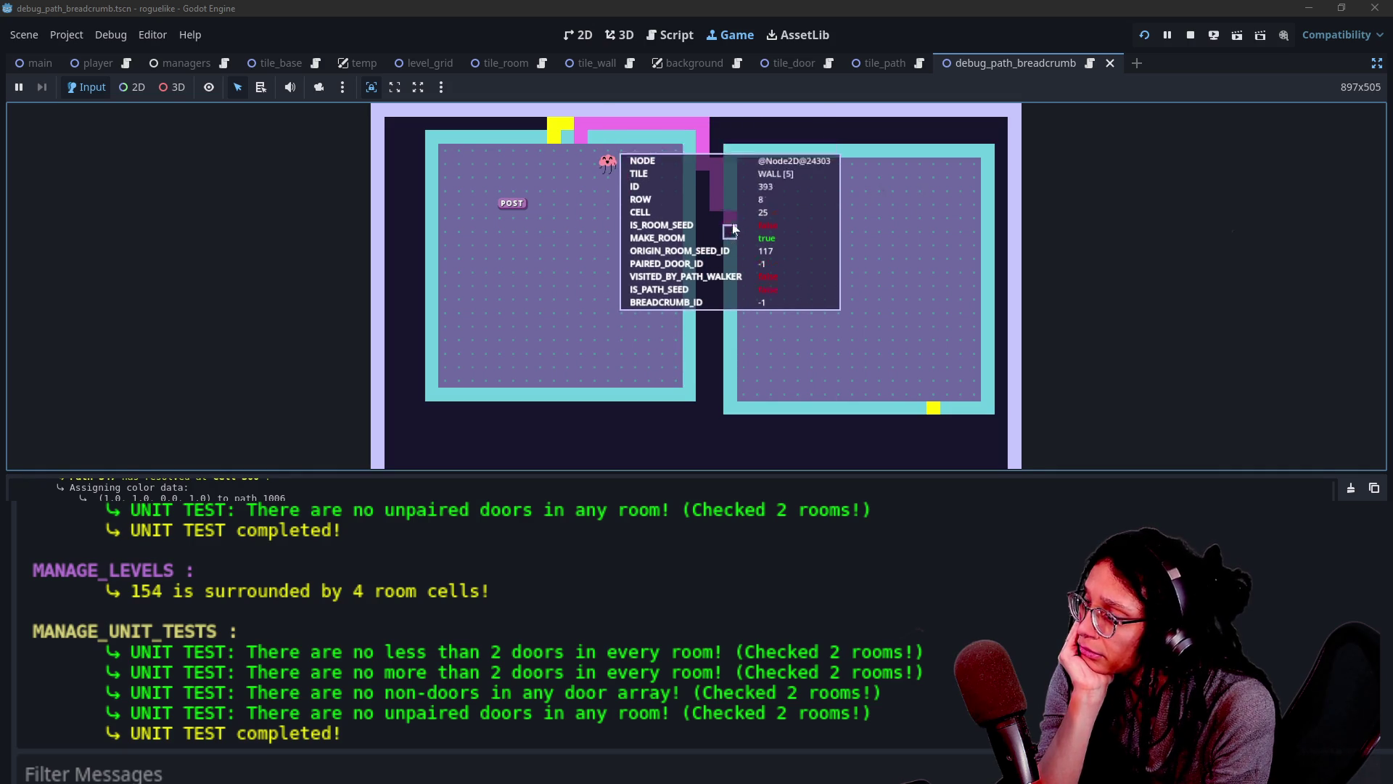
left_click(581, 620)
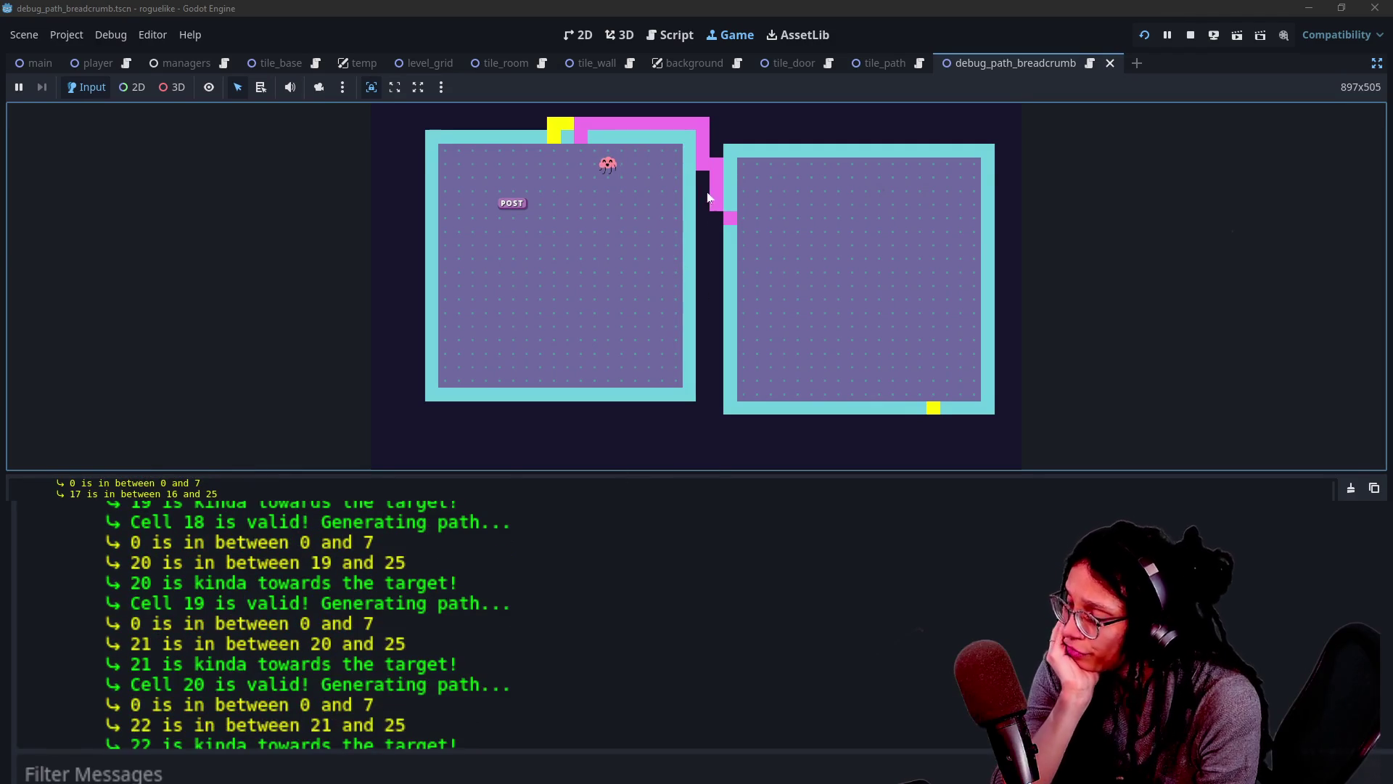
scroll(363, 579, "up", 5)
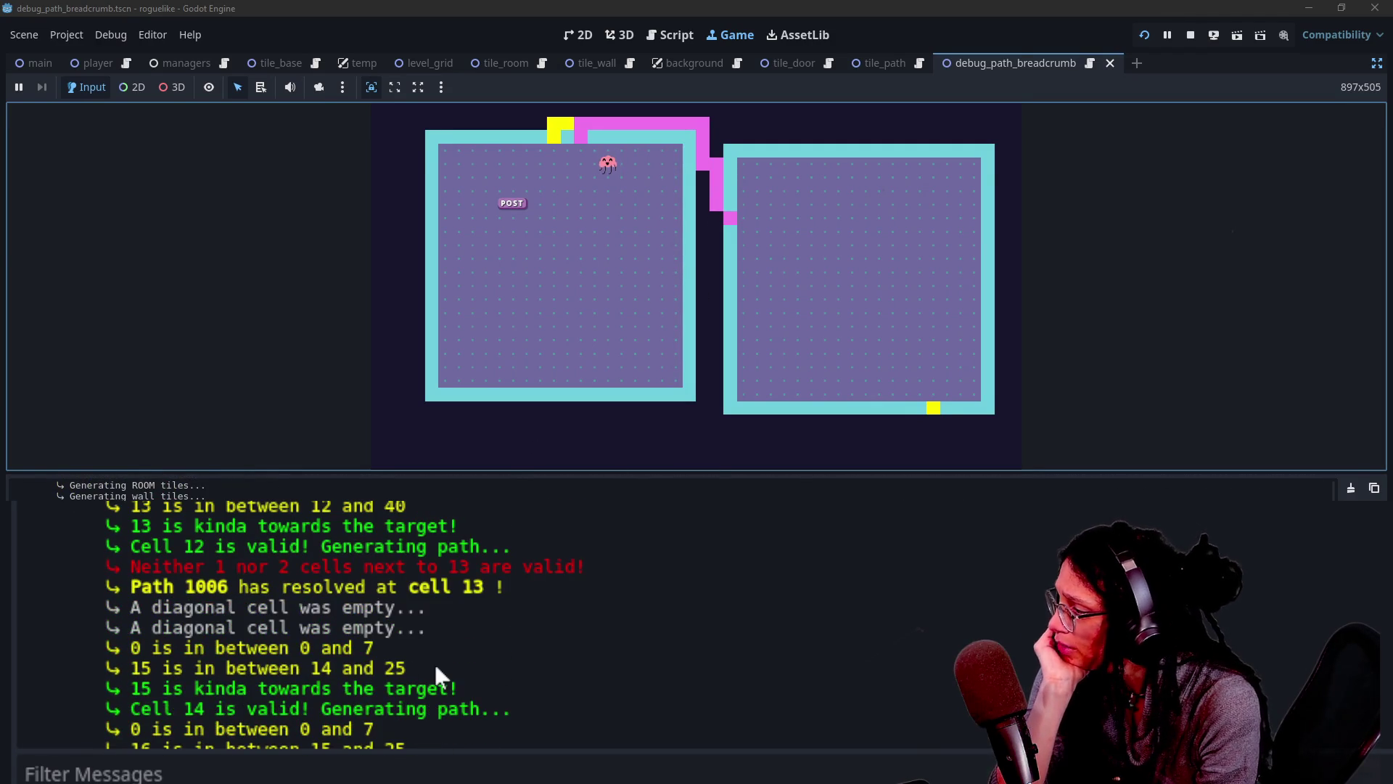
scroll(434, 650, "up", 5)
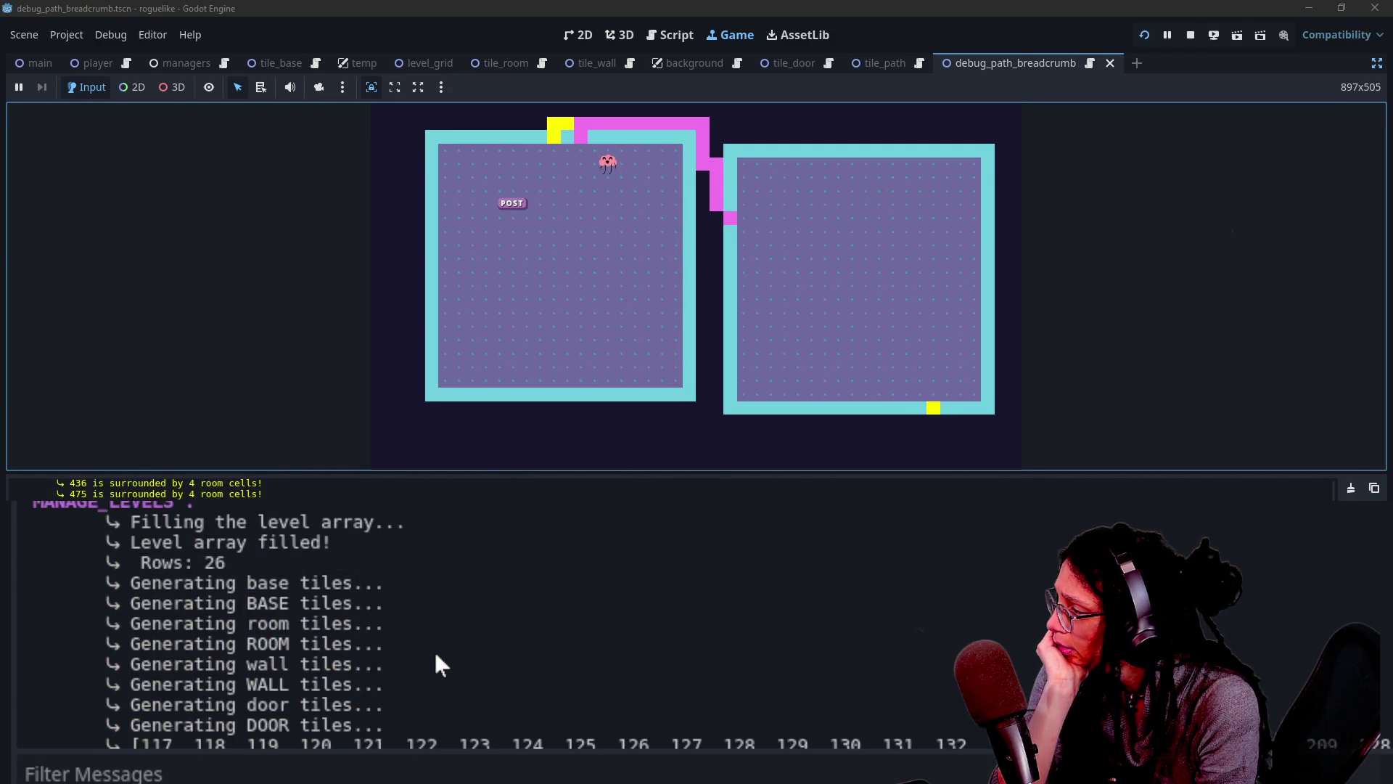
scroll(434, 650, "down", 10)
left_click_drag(158, 613, 291, 717)
left_click(350, 713)
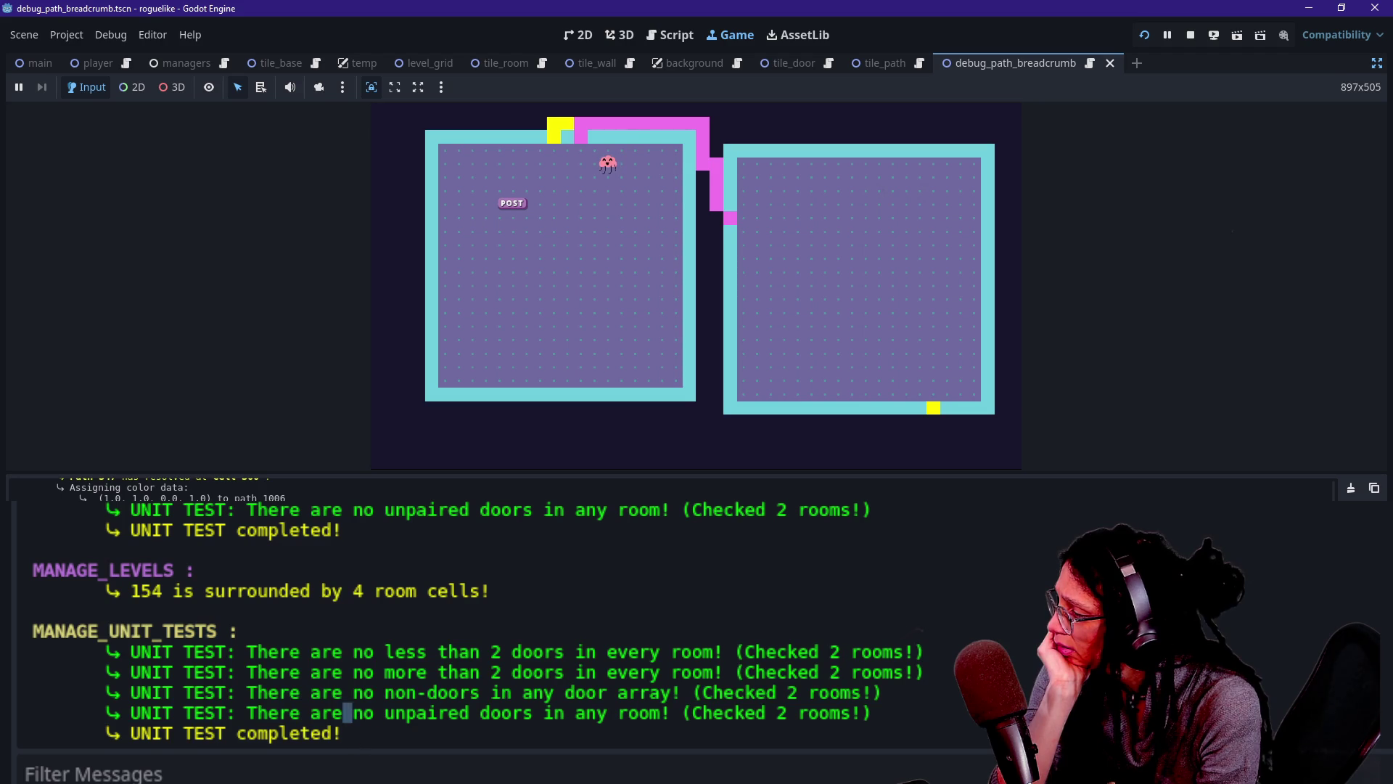
scroll(272, 640, "up", 2)
left_click_drag(238, 583, 303, 669)
left_click(302, 670)
scroll(302, 657, "up", 1)
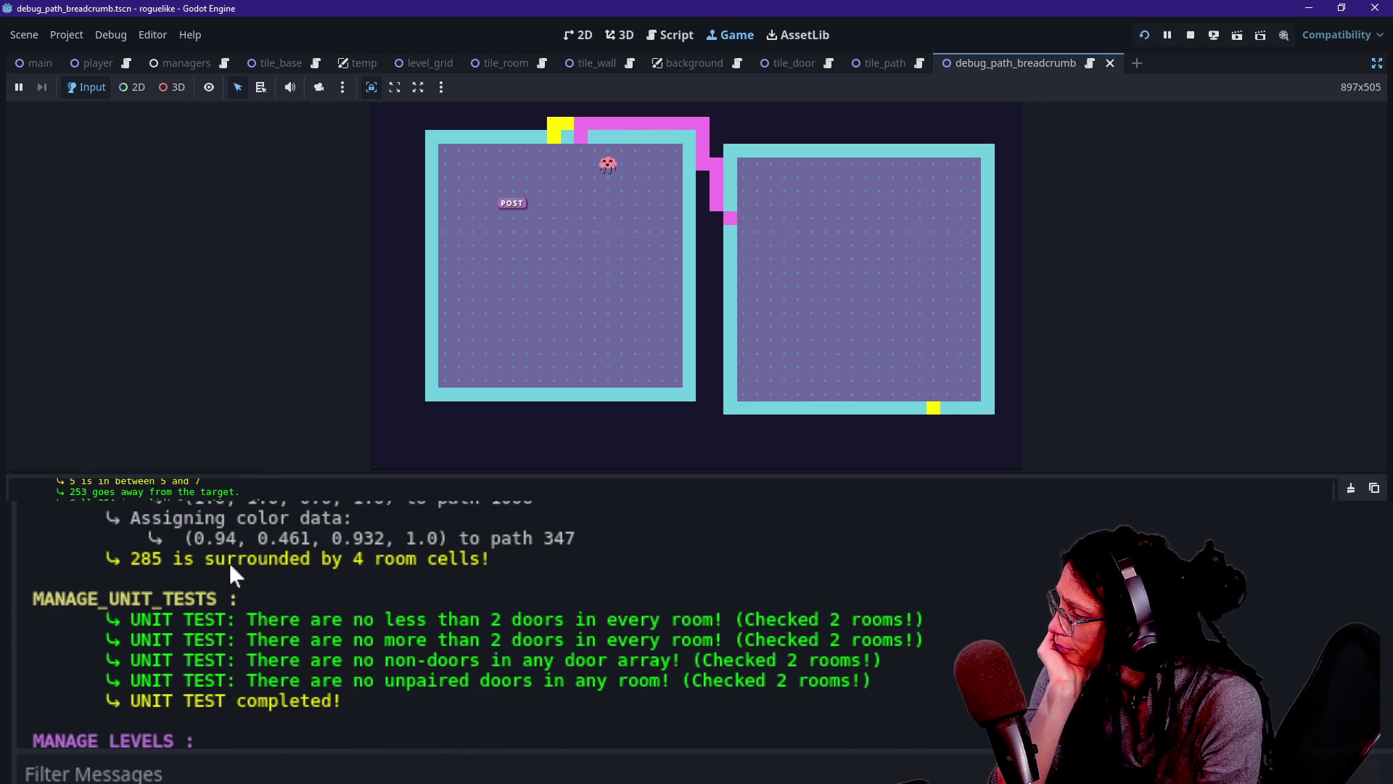
scroll(231, 569, "up", 15)
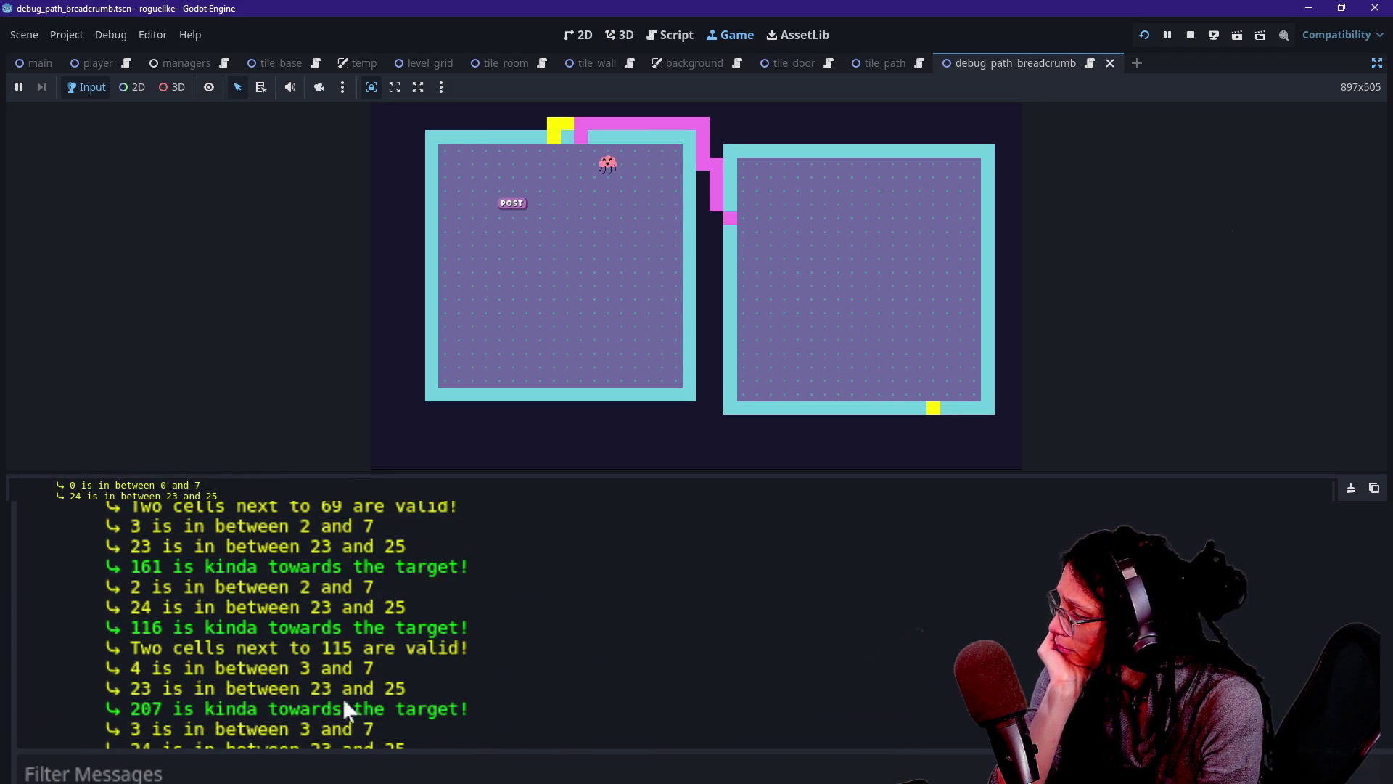
left_click(305, 773)
type("reso")
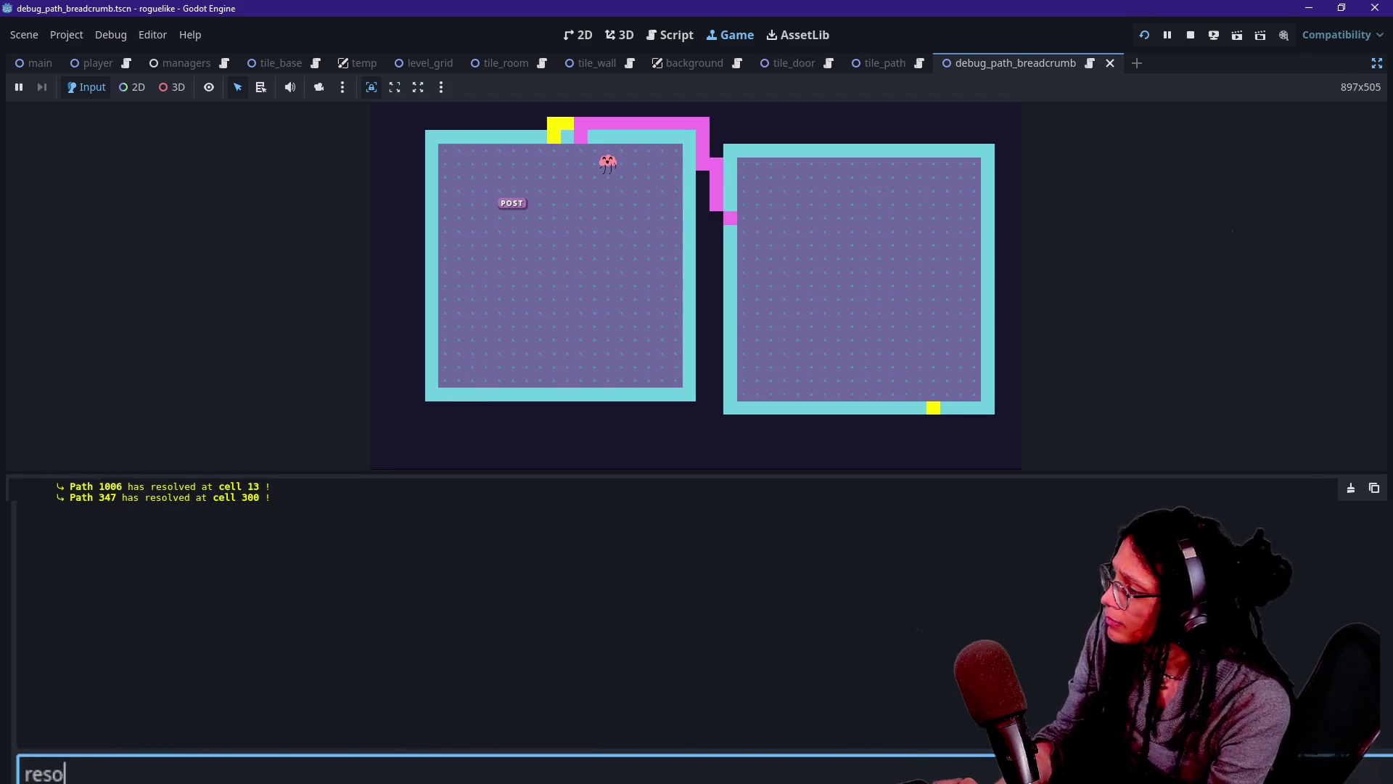
type("l")
Leave the running game for debug_path_breadcrumb.gd in the script editor and open a text search.
left_click(413, 384)
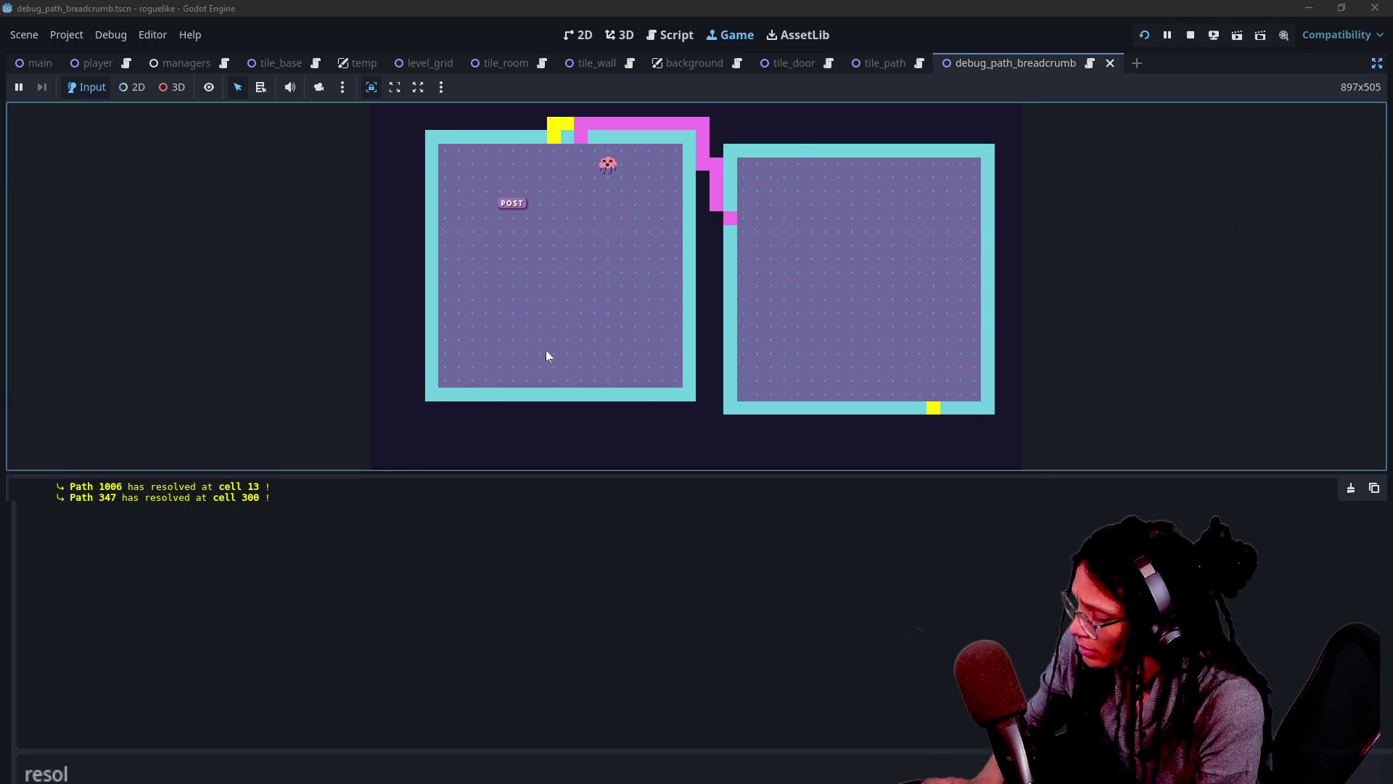
mouse_move(681, 121)
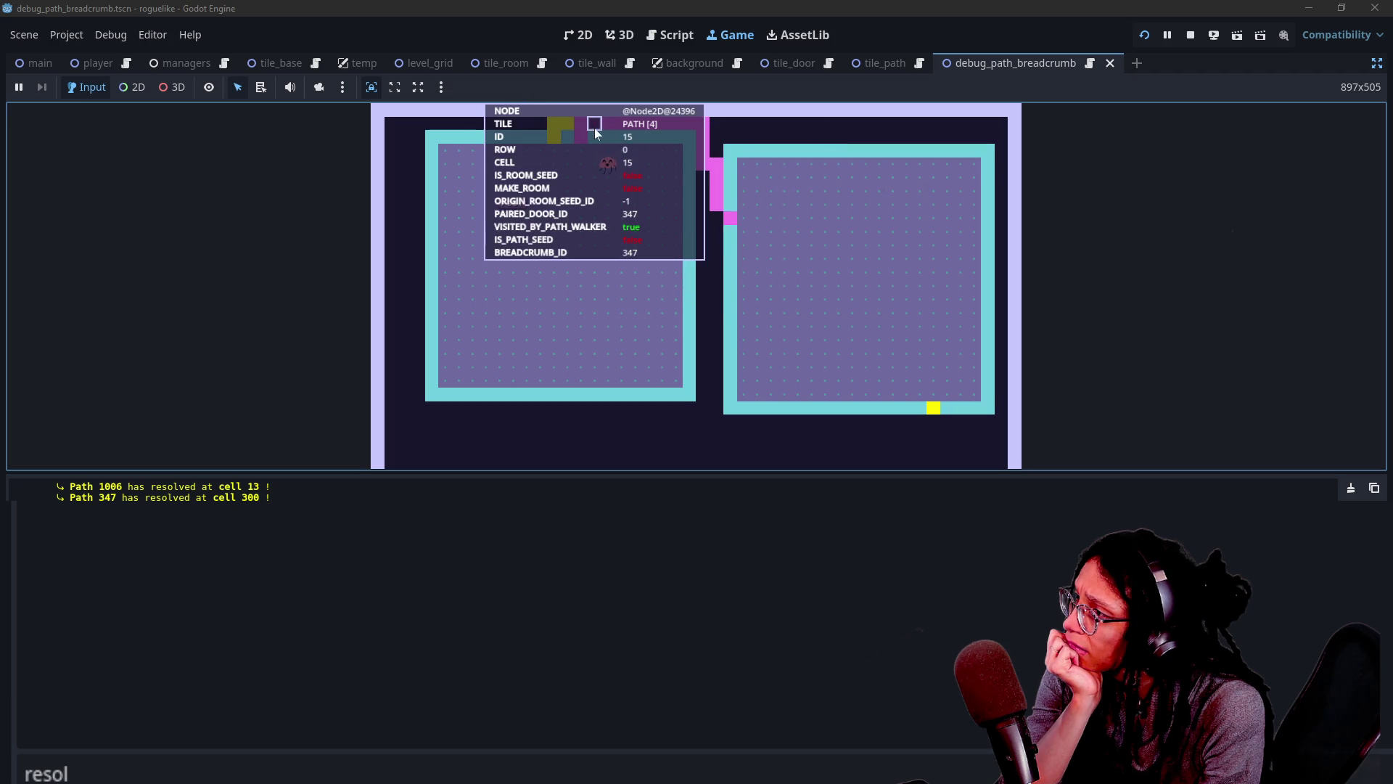
key("ctrl+F3")
key("ctrl+f")
Search for 'resolve', then quick-open manage_levels.gd and search it for the resolved message.
type("resolve")
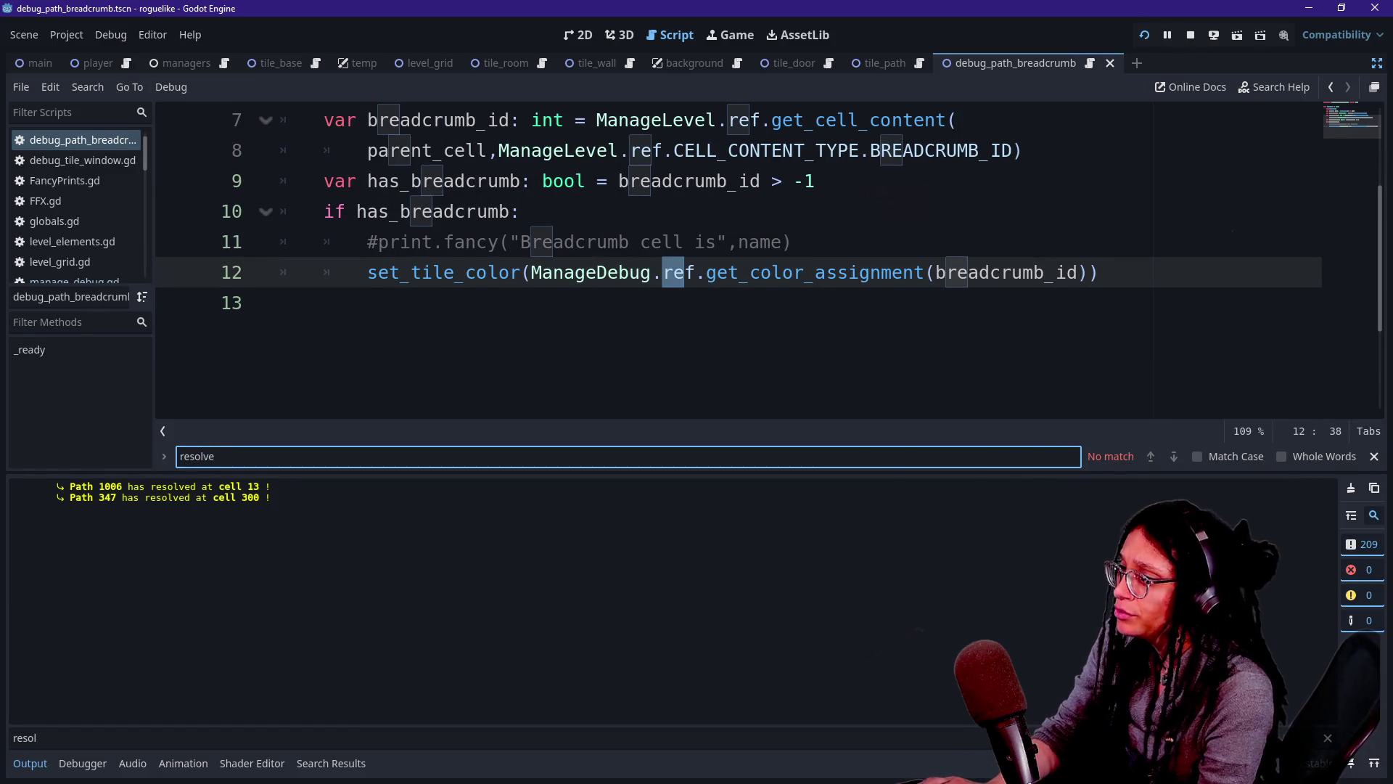
left_click(280, 303)
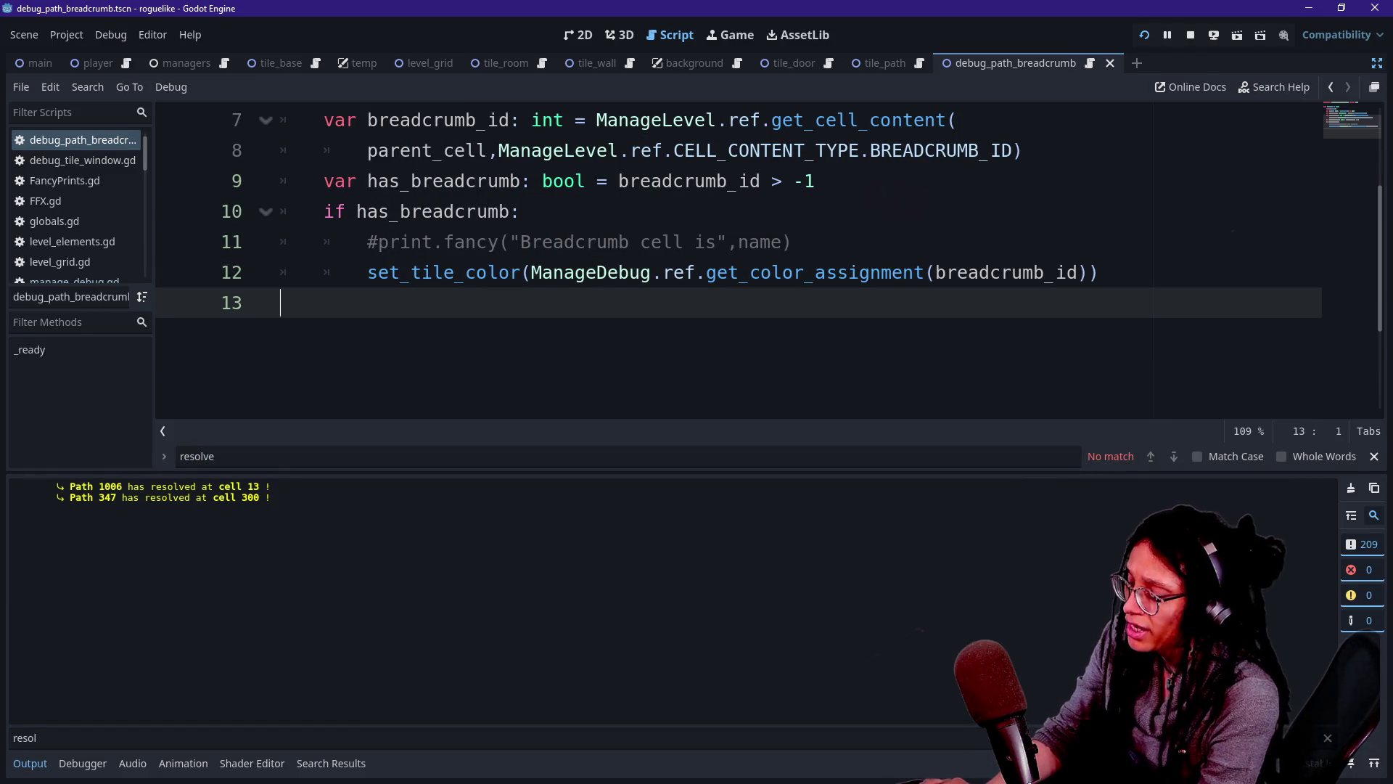
key("shift+alt+o")
type("level")
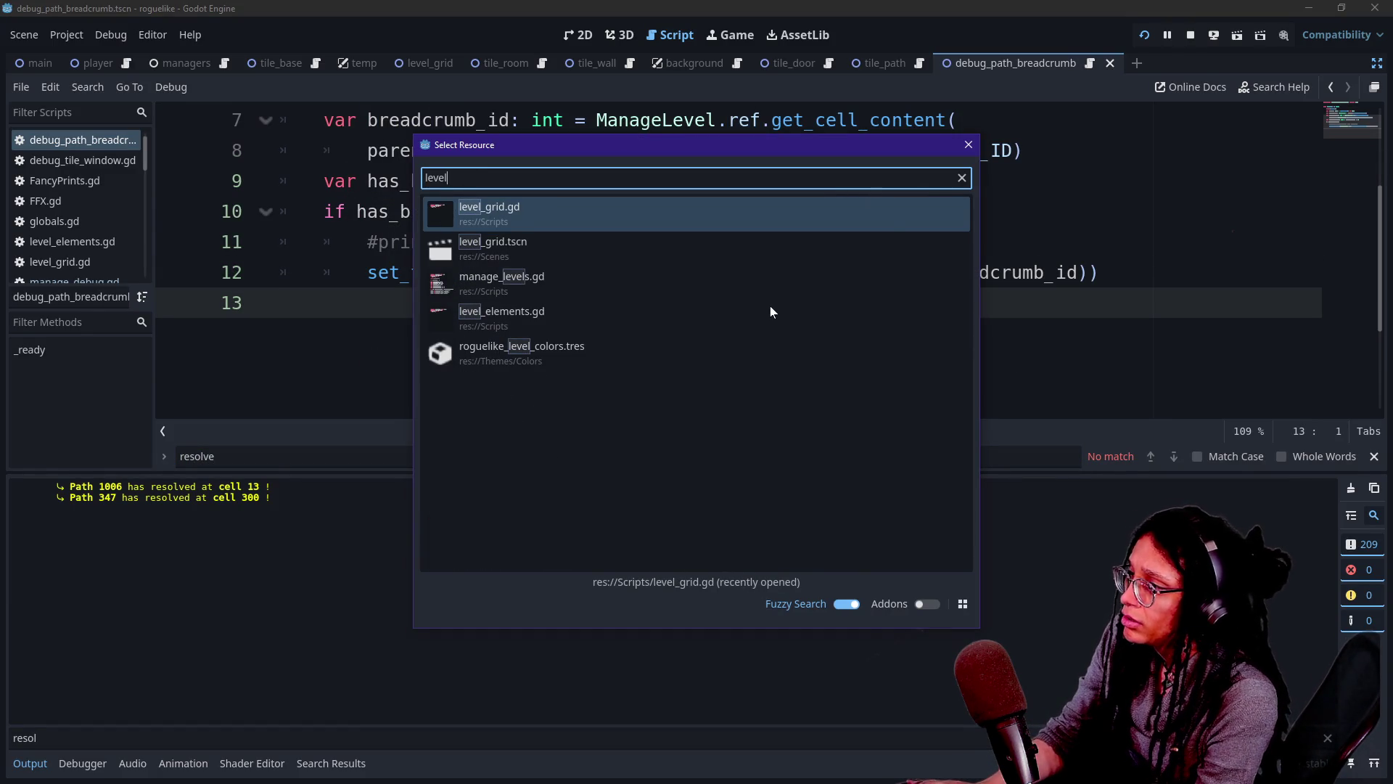
key("Down")
key("Down")
key("Return")
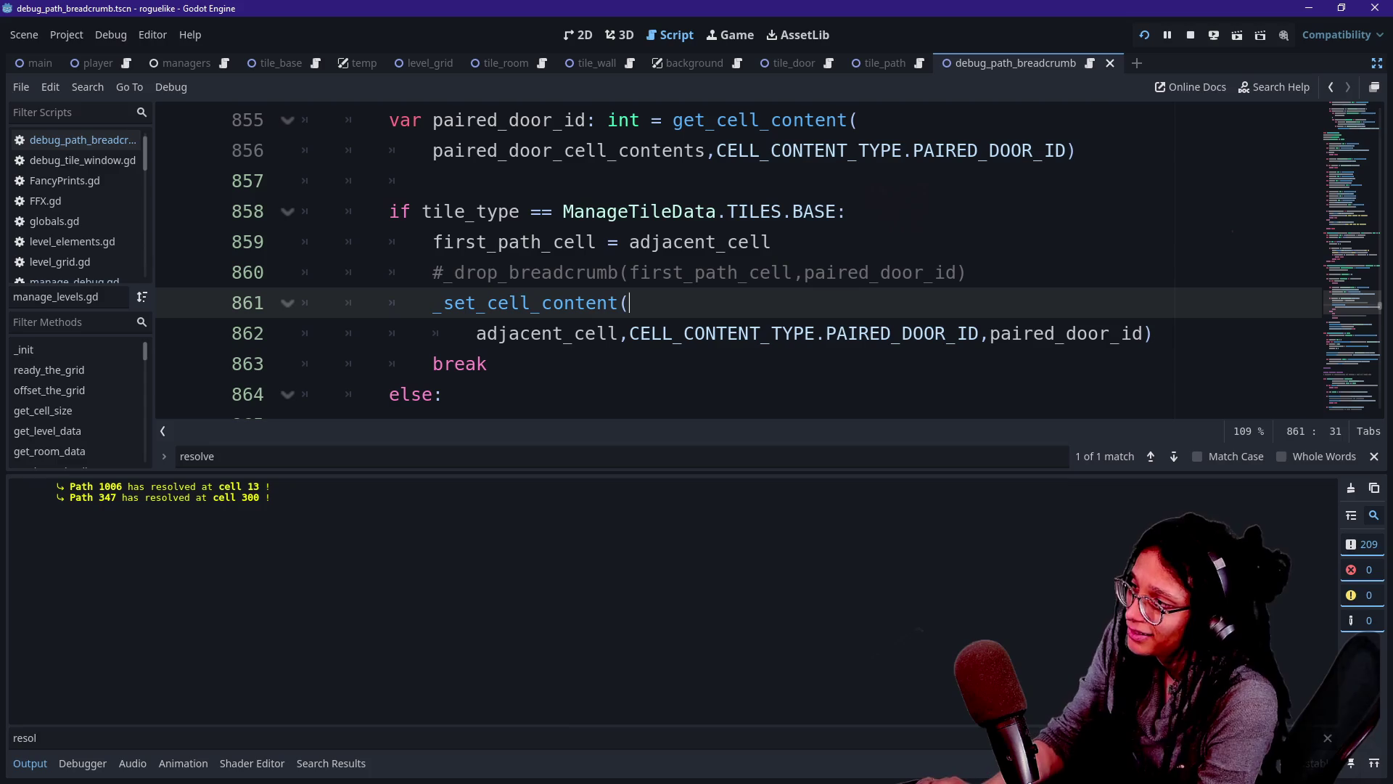
key("ctrl+j")
key("ctrl+f")
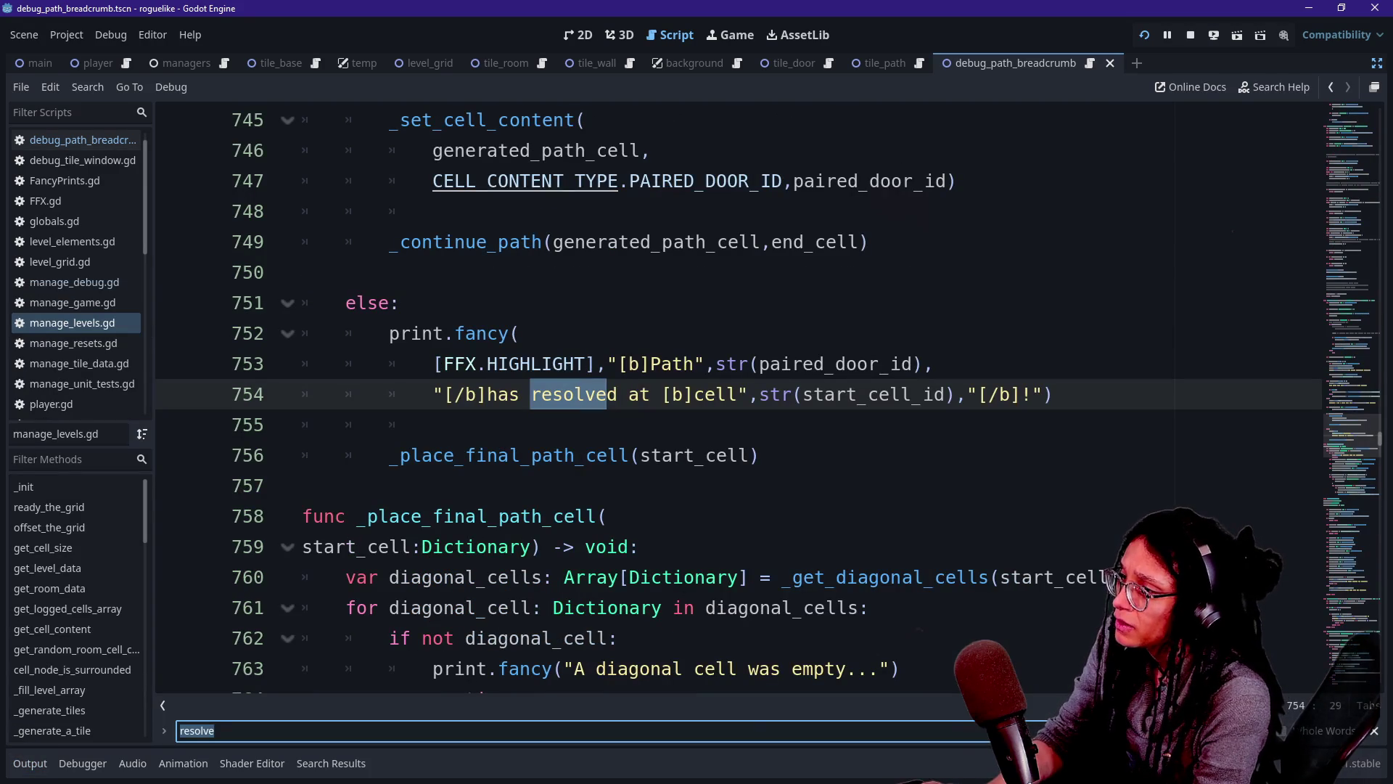
Delete 'start' from start_cell_id in the line 754 path-resolved print.
left_click(433, 425)
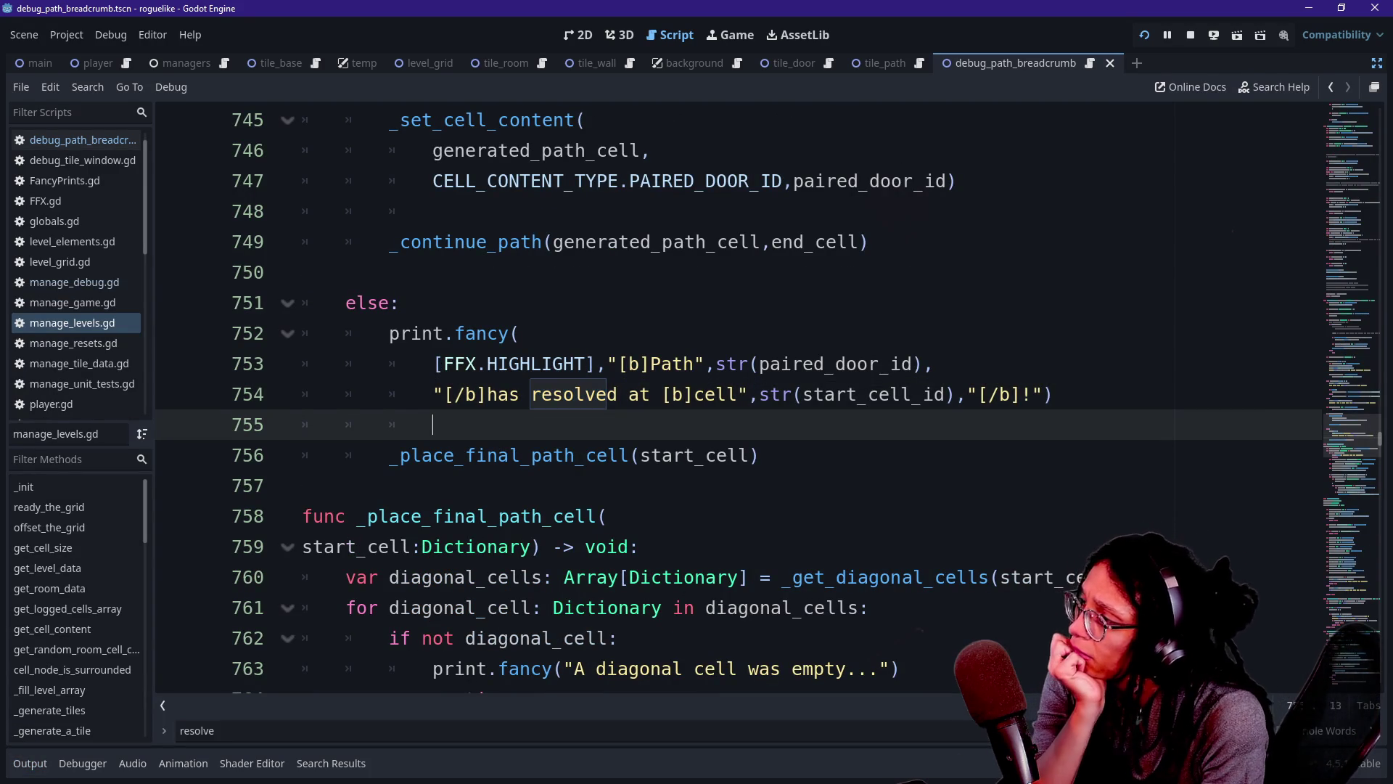
left_click(836, 394)
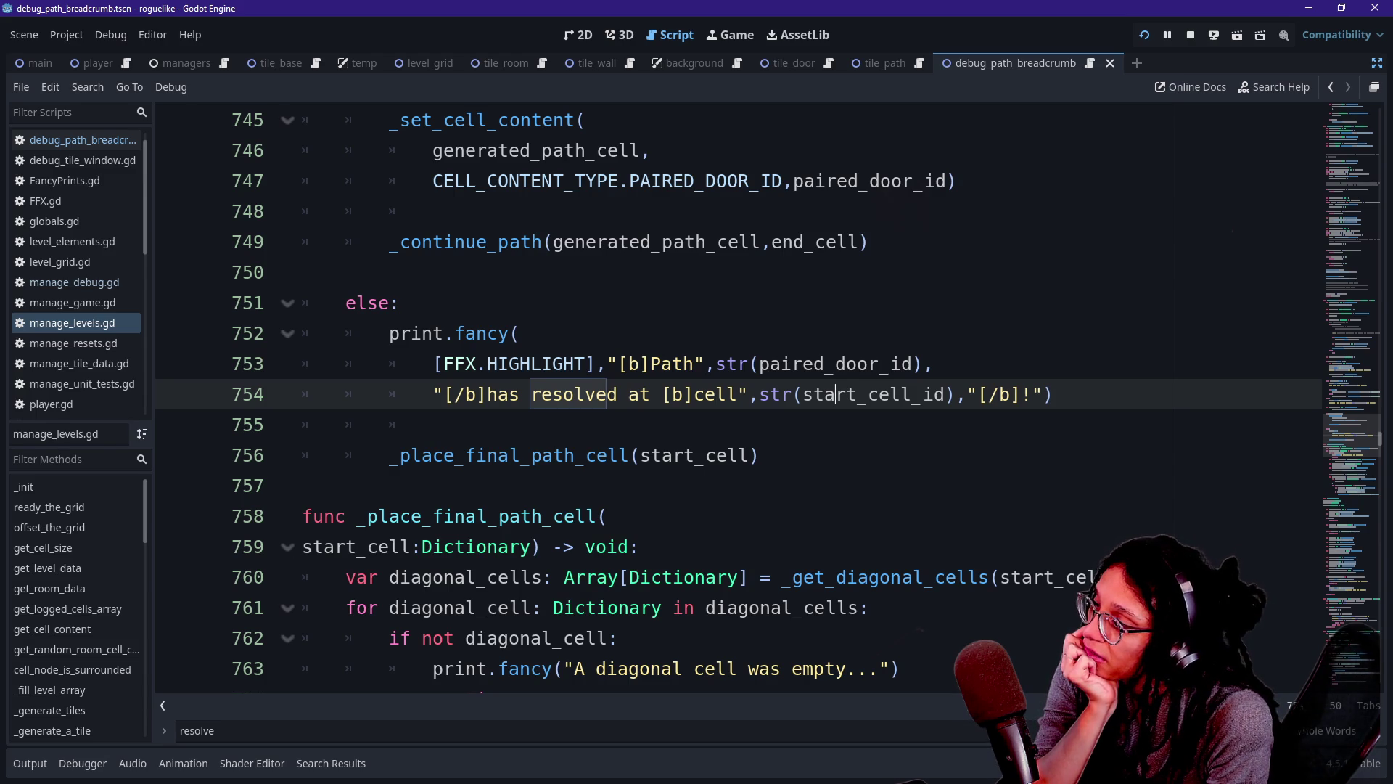
left_click_drag(749, 394, 945, 394)
left_click(945, 394)
left_click_drag(826, 394, 869, 394)
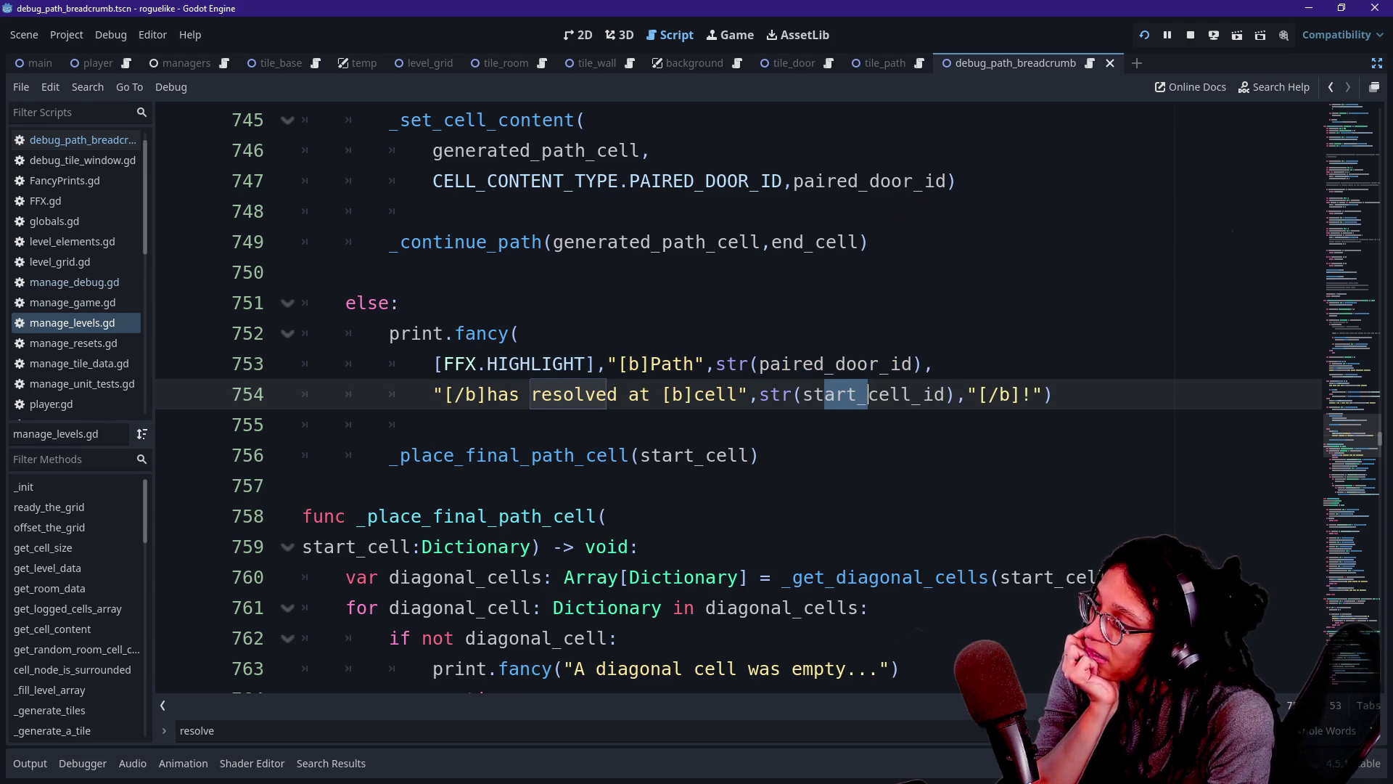
scroll(869, 394, "up", 1)
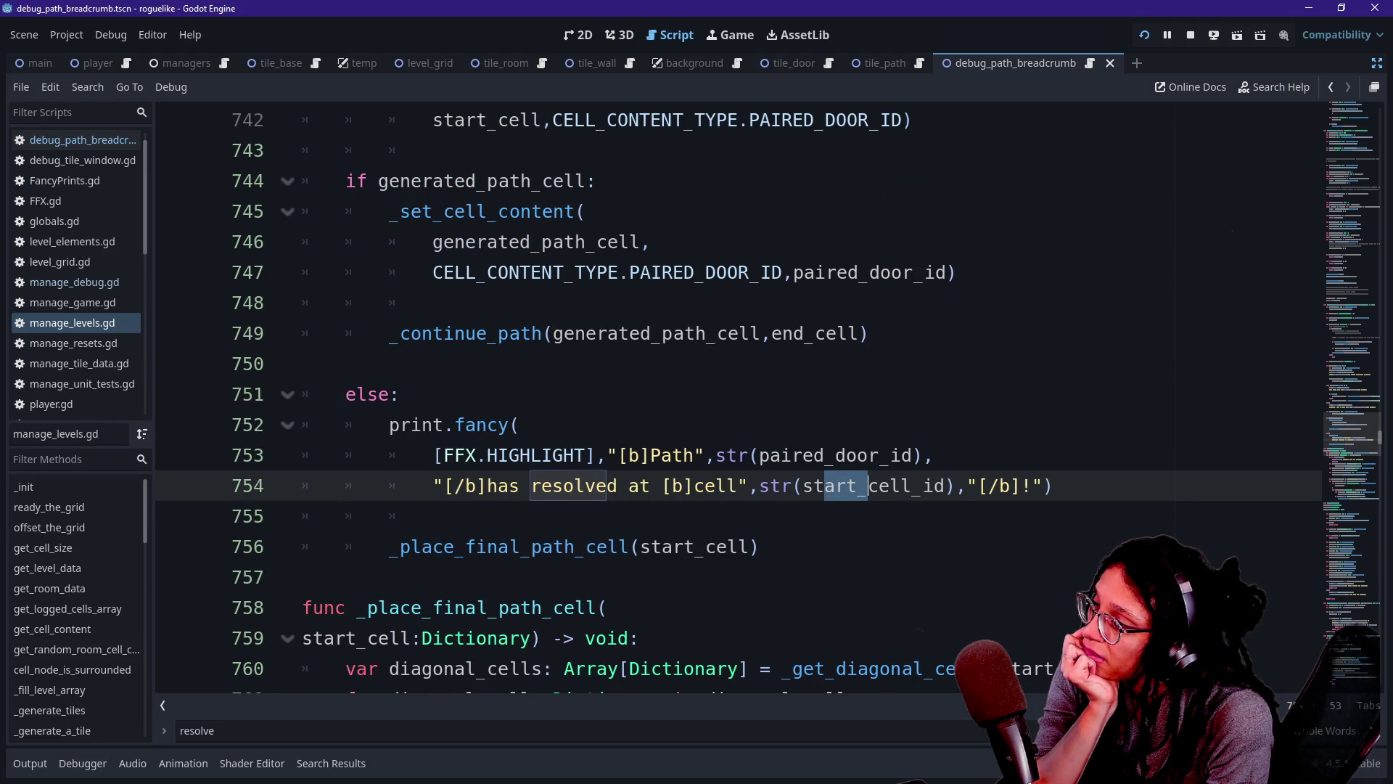
left_click(707, 485)
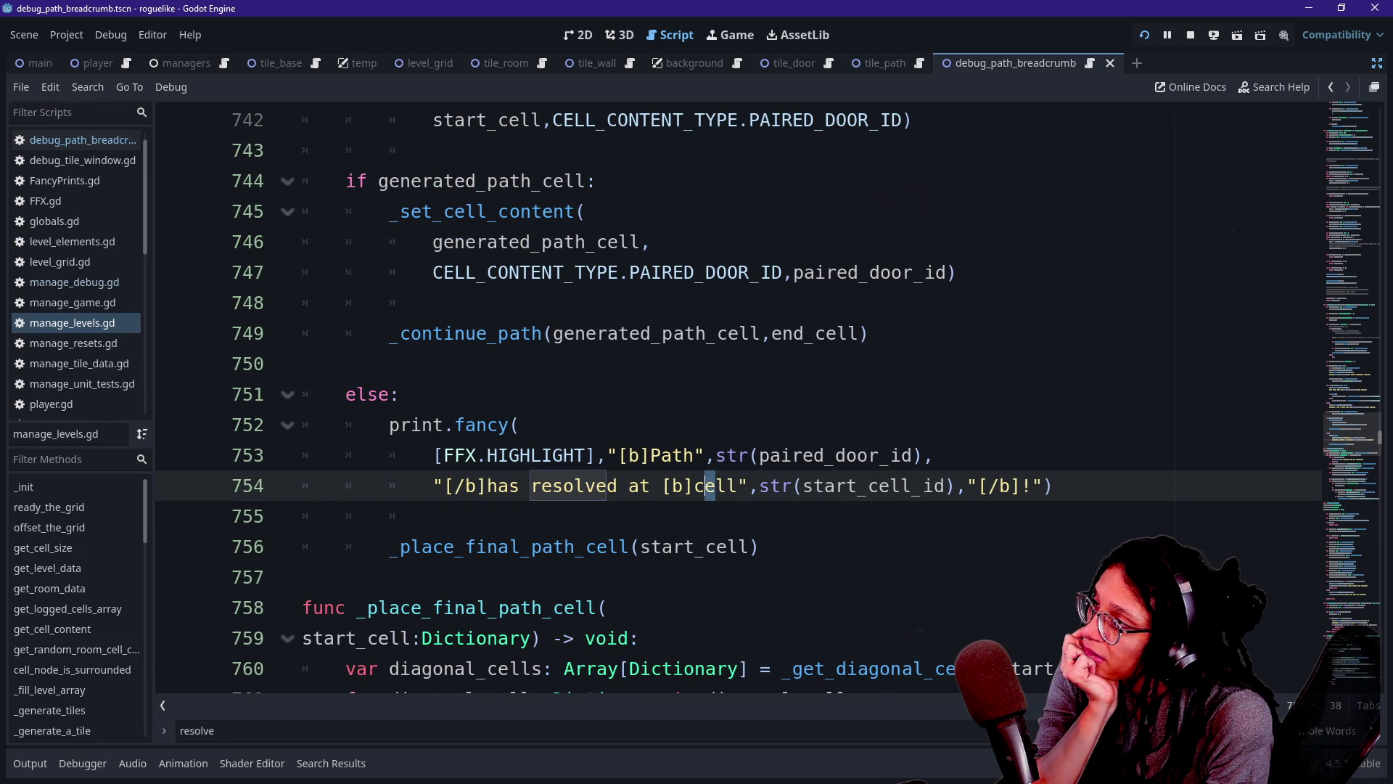
left_click_drag(803, 485, 847, 486)
key("BackSpace")
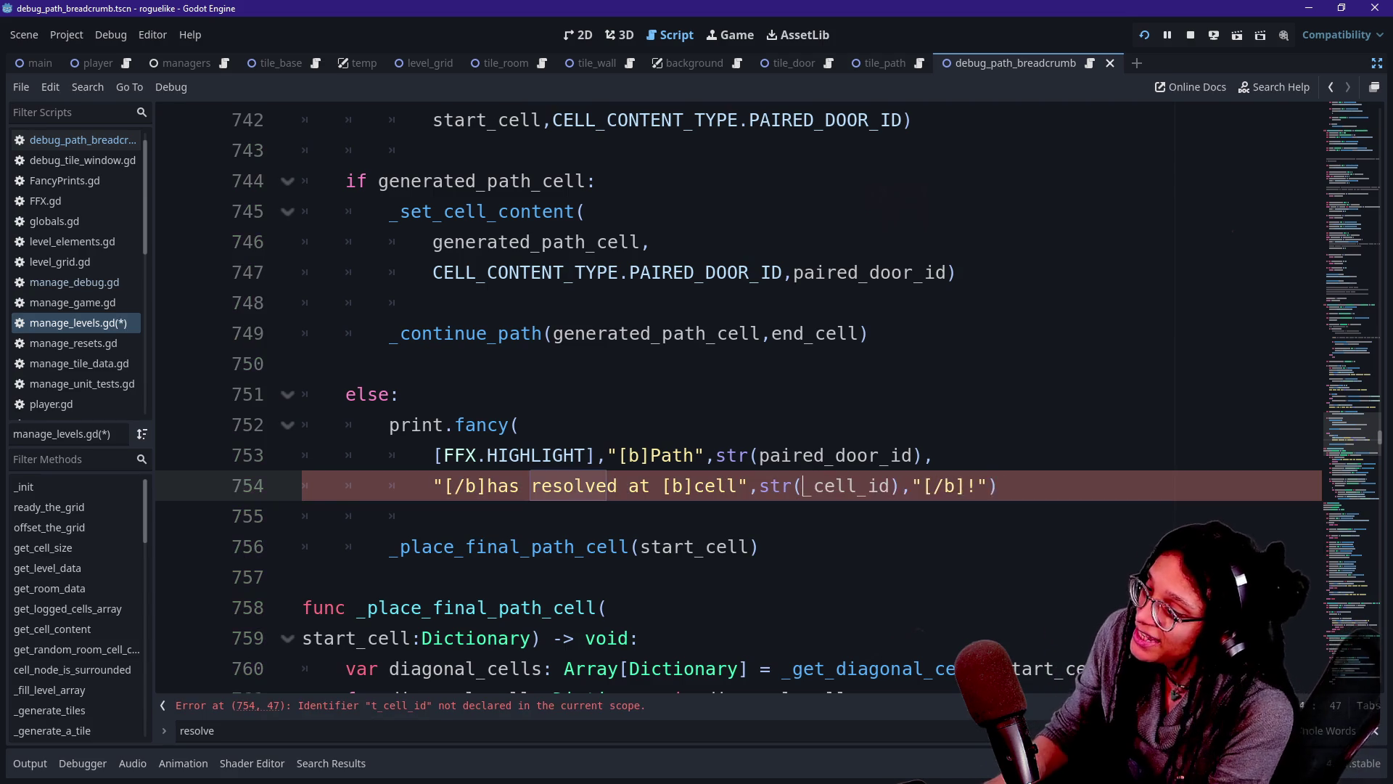
Make the print use end_cell_id and the final path cell call use end_cell.
key("Delete")
type("end")
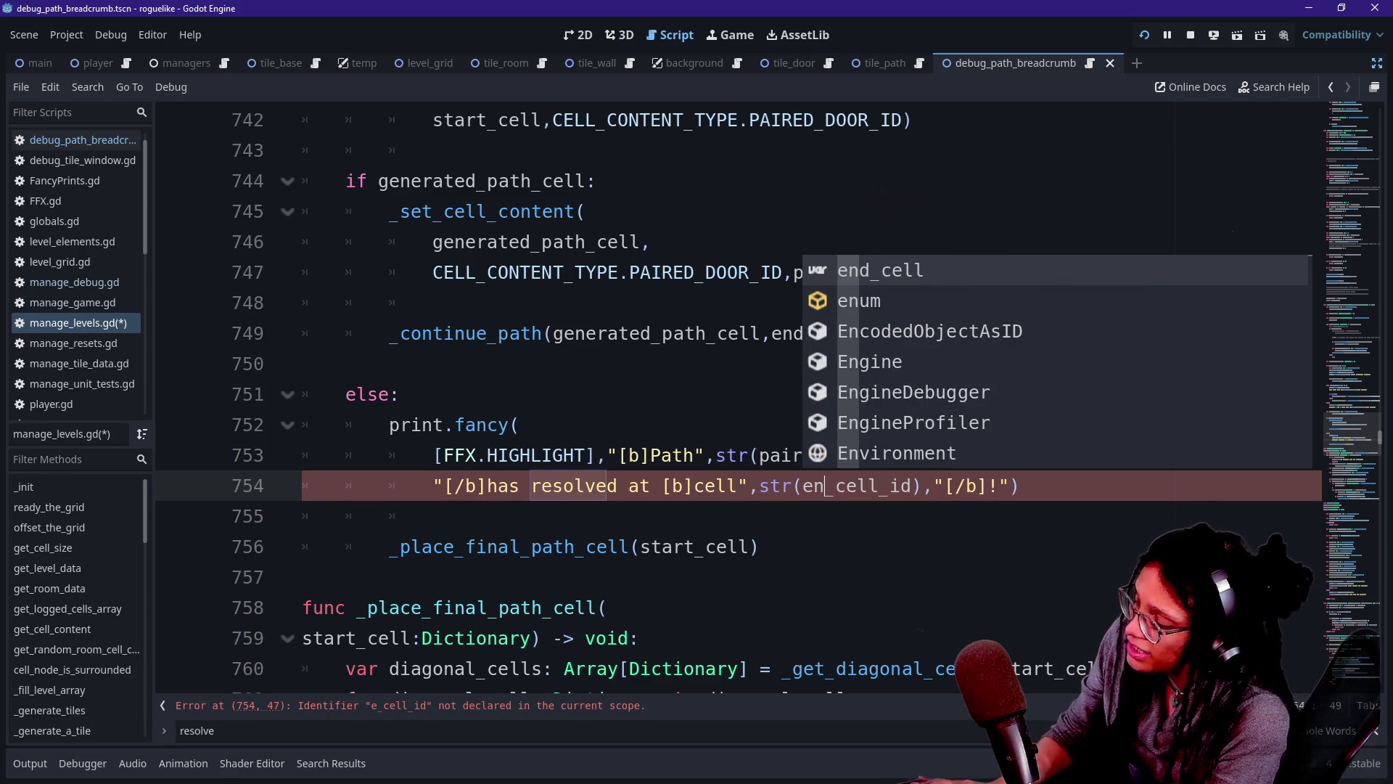
left_click(434, 516)
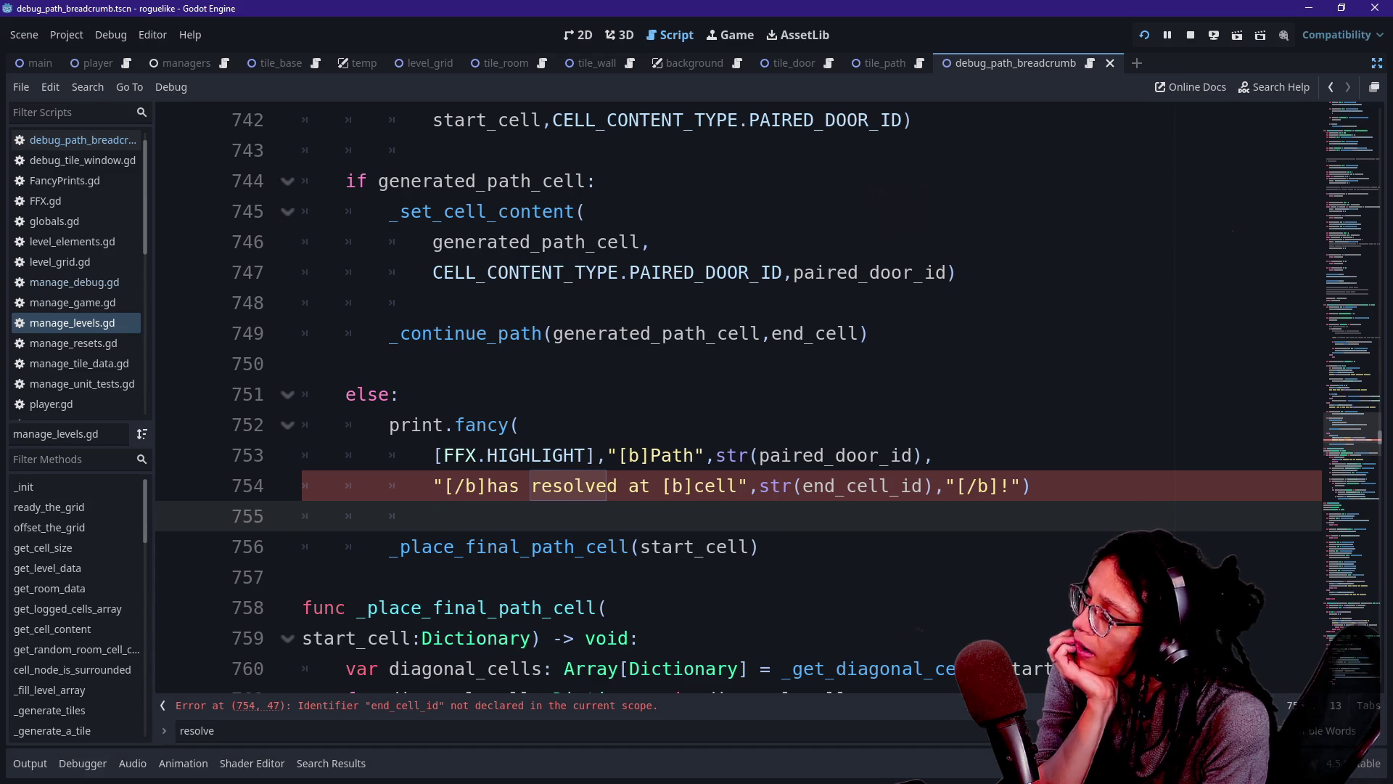
left_click_drag(641, 547, 695, 546)
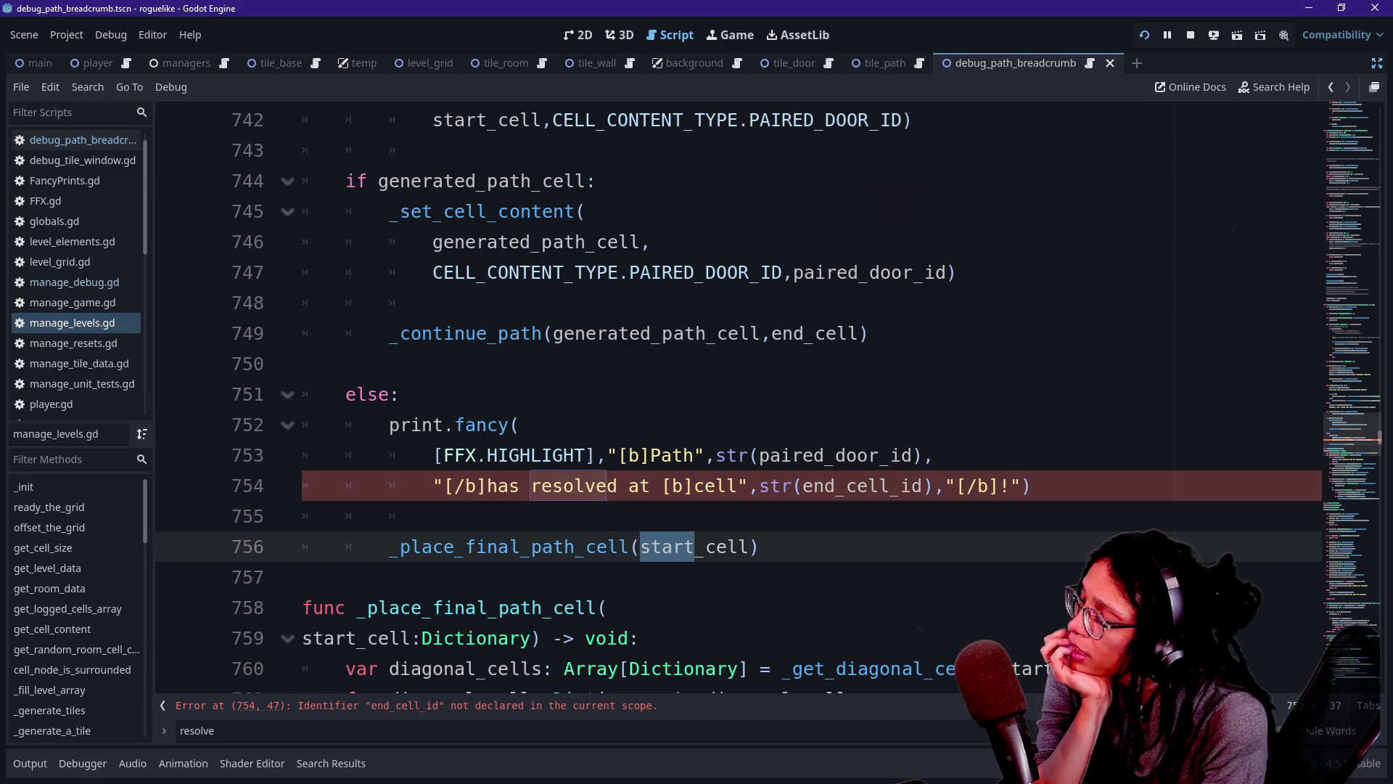
type("end")
left_click(587, 546)
Duplicate the start_cell_id and start_cell declaration lines in _continue_path.
scroll(653, 399, "up", 5)
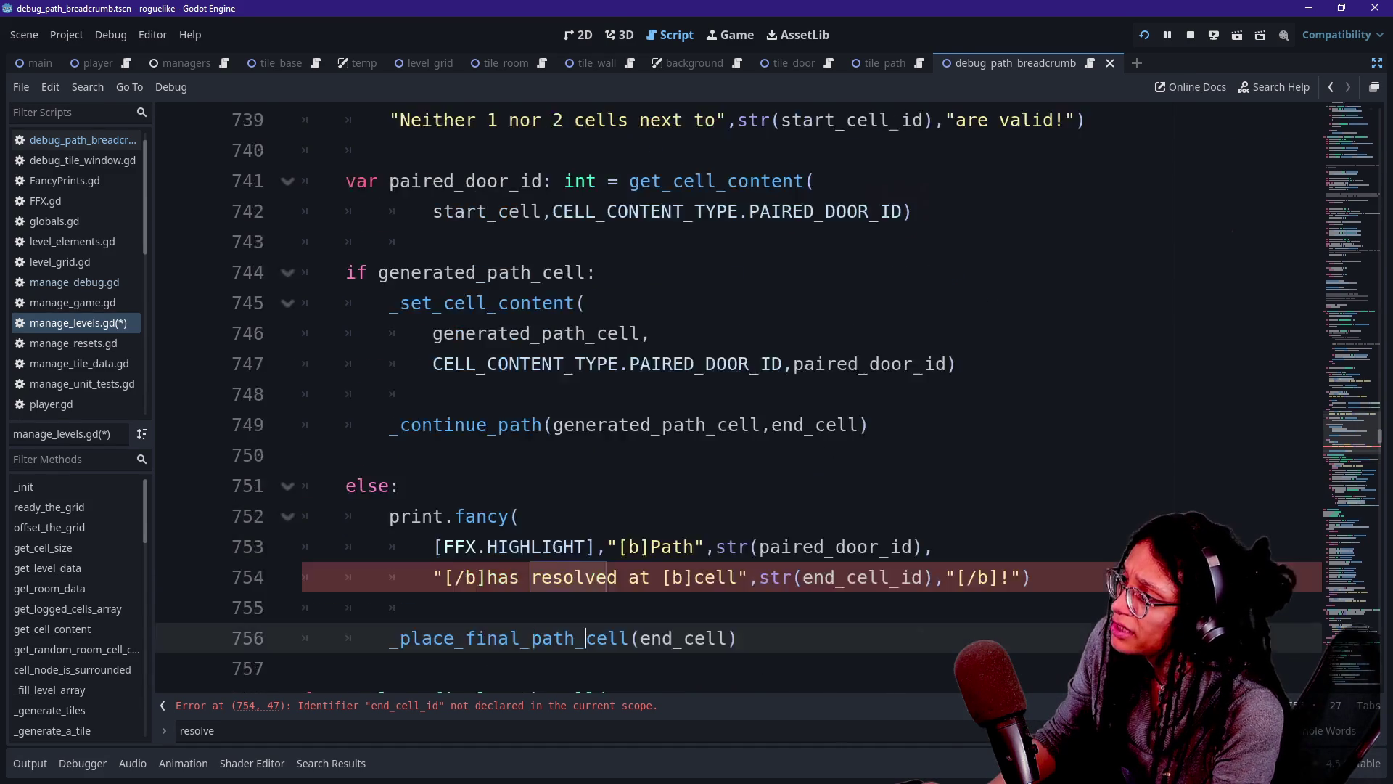
scroll(726, 399, "down", 2)
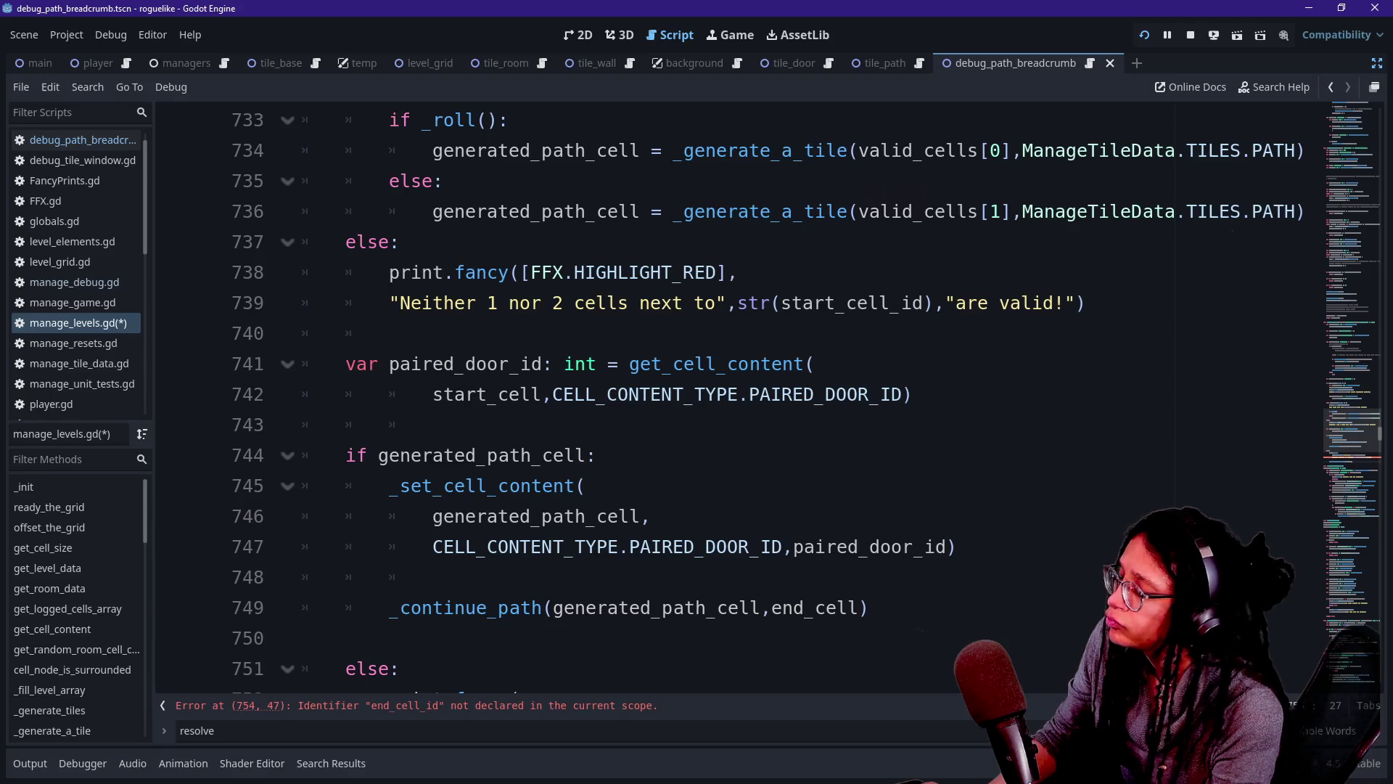
scroll(725, 399, "up", 6)
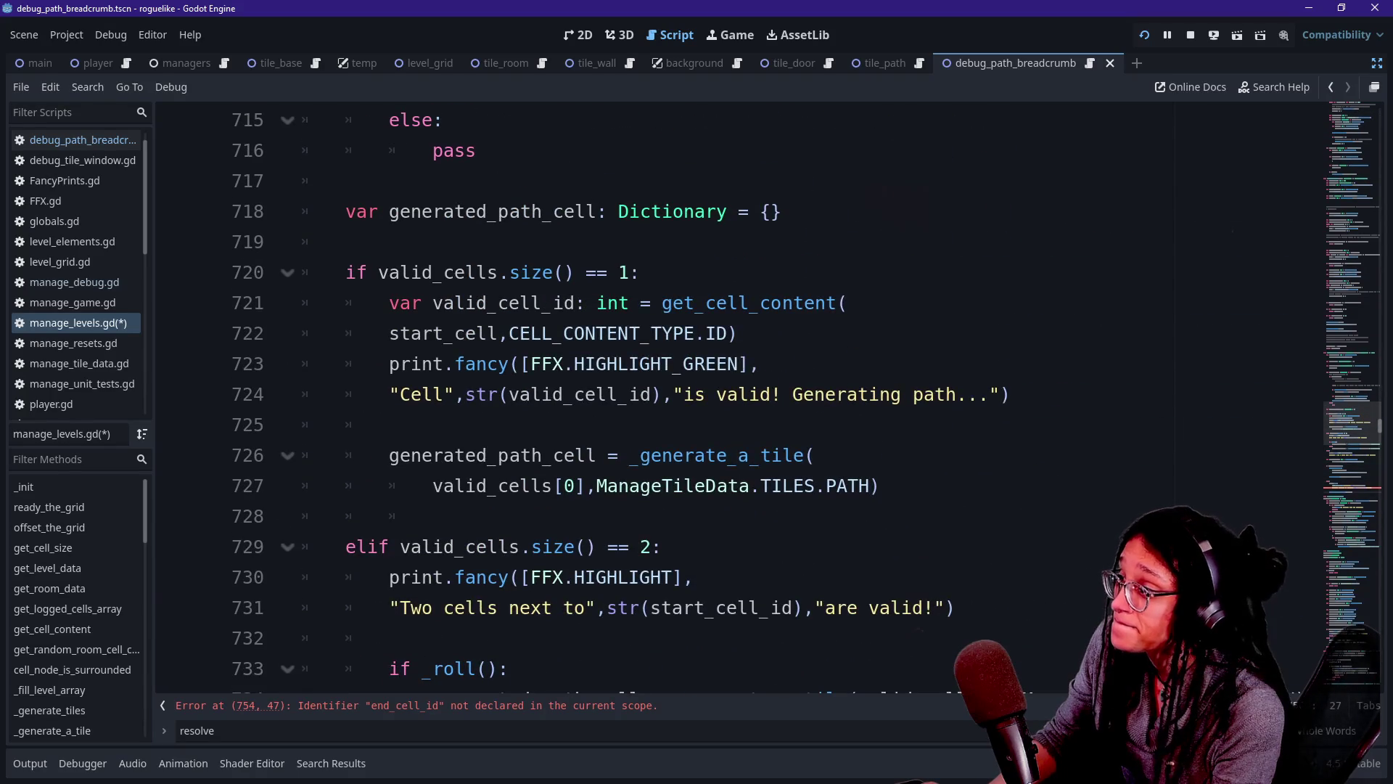
scroll(725, 399, "up", 7)
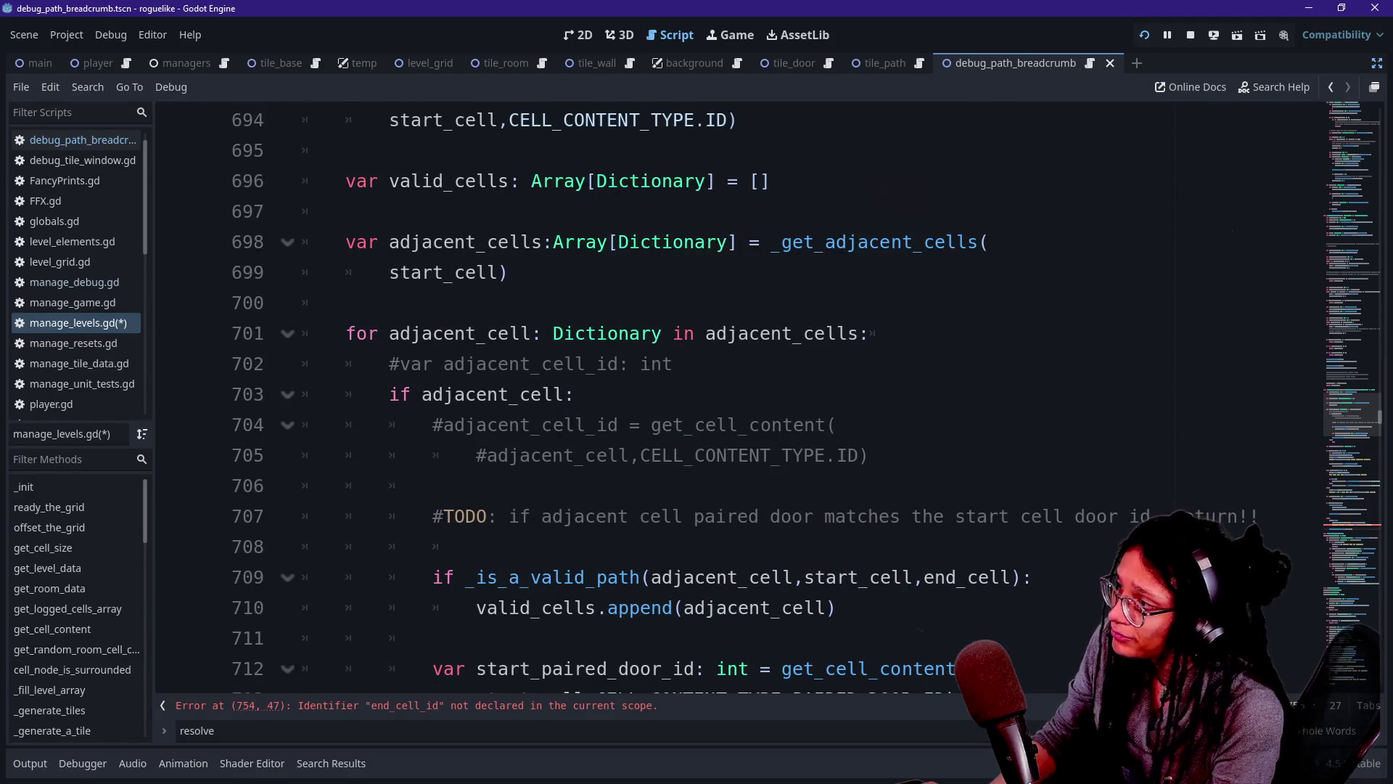
scroll(726, 399, "up", 1)
mouse_move(738, 211)
left_mouse_down()
mouse_move(304, 212)
mouse_move(1086, 150)
left_mouse_up()
key("ctrl+c")
key("Right")
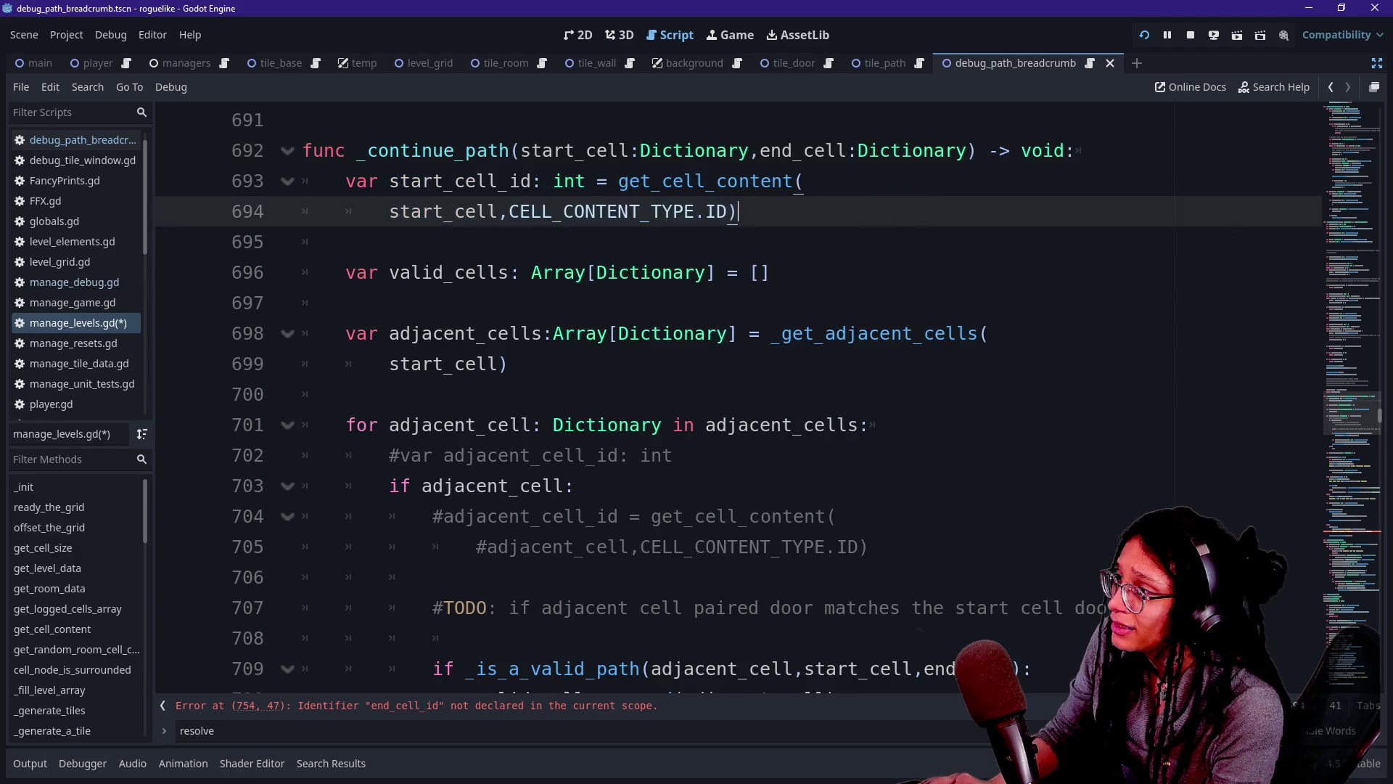
key("Return")
key("ctrl+v")
Rename 'start' to 'end' on both duplicated lines, declaring end_cell_id and end_cell.
left_click_drag(390, 242, 443, 242)
key("ctrl+d")
type("end")
left_click(653, 516)
scroll(653, 516, "down", 12)
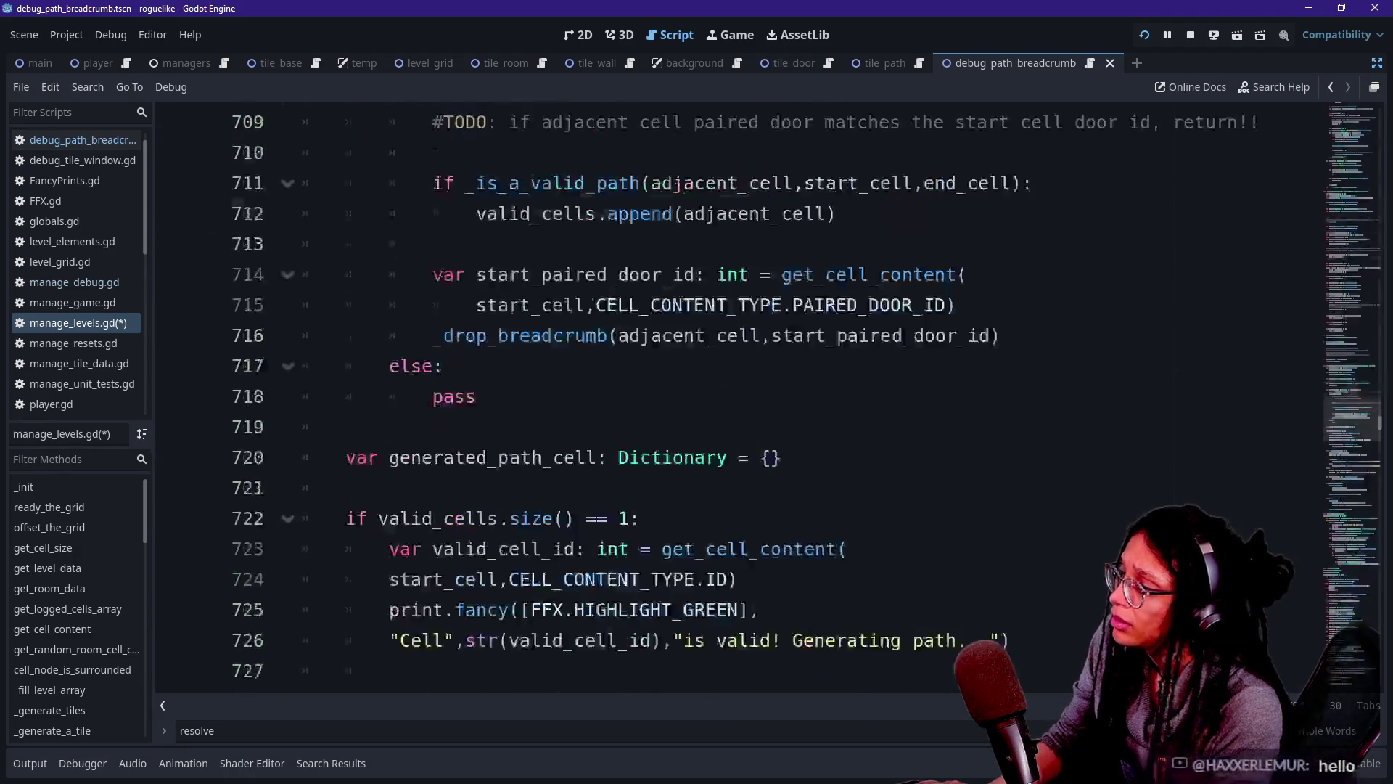
scroll(653, 516, "down", 7)
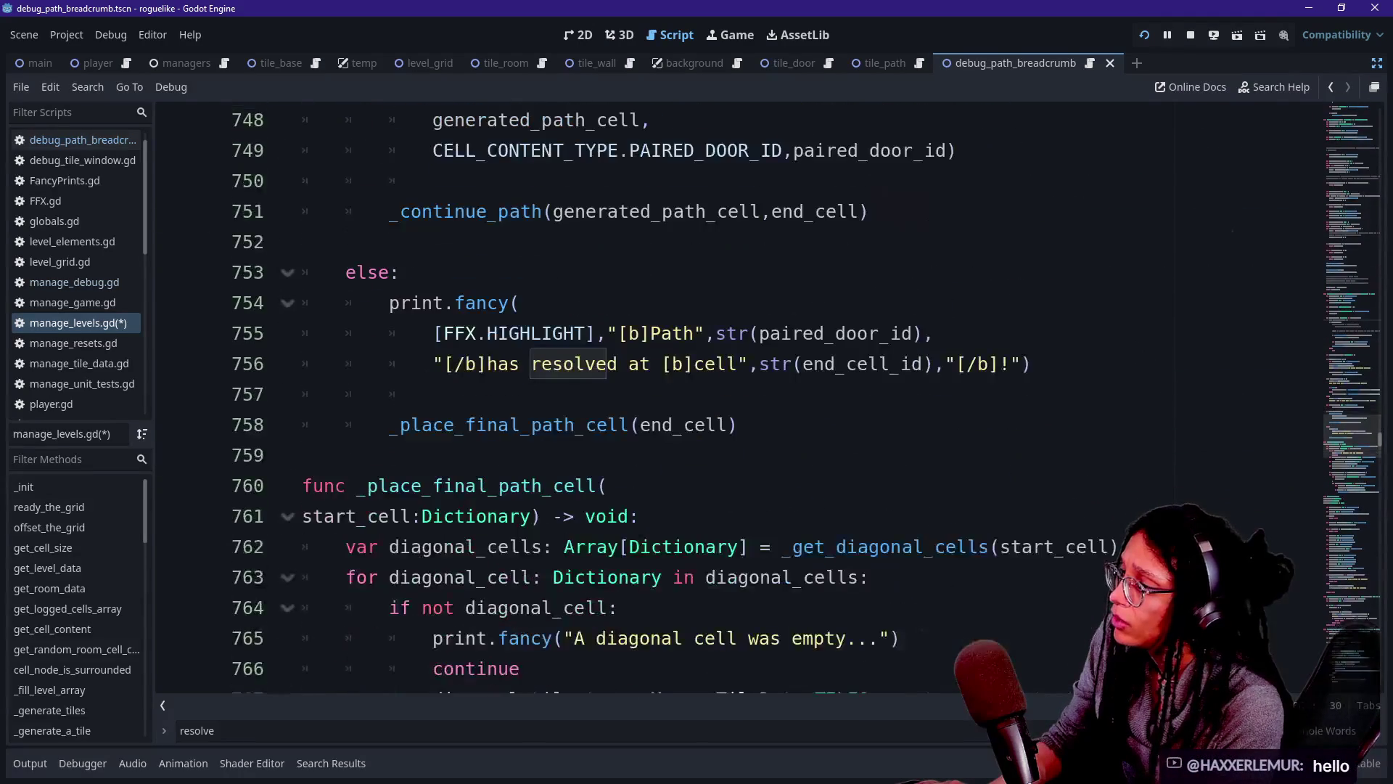
scroll(654, 516, "down", 1)
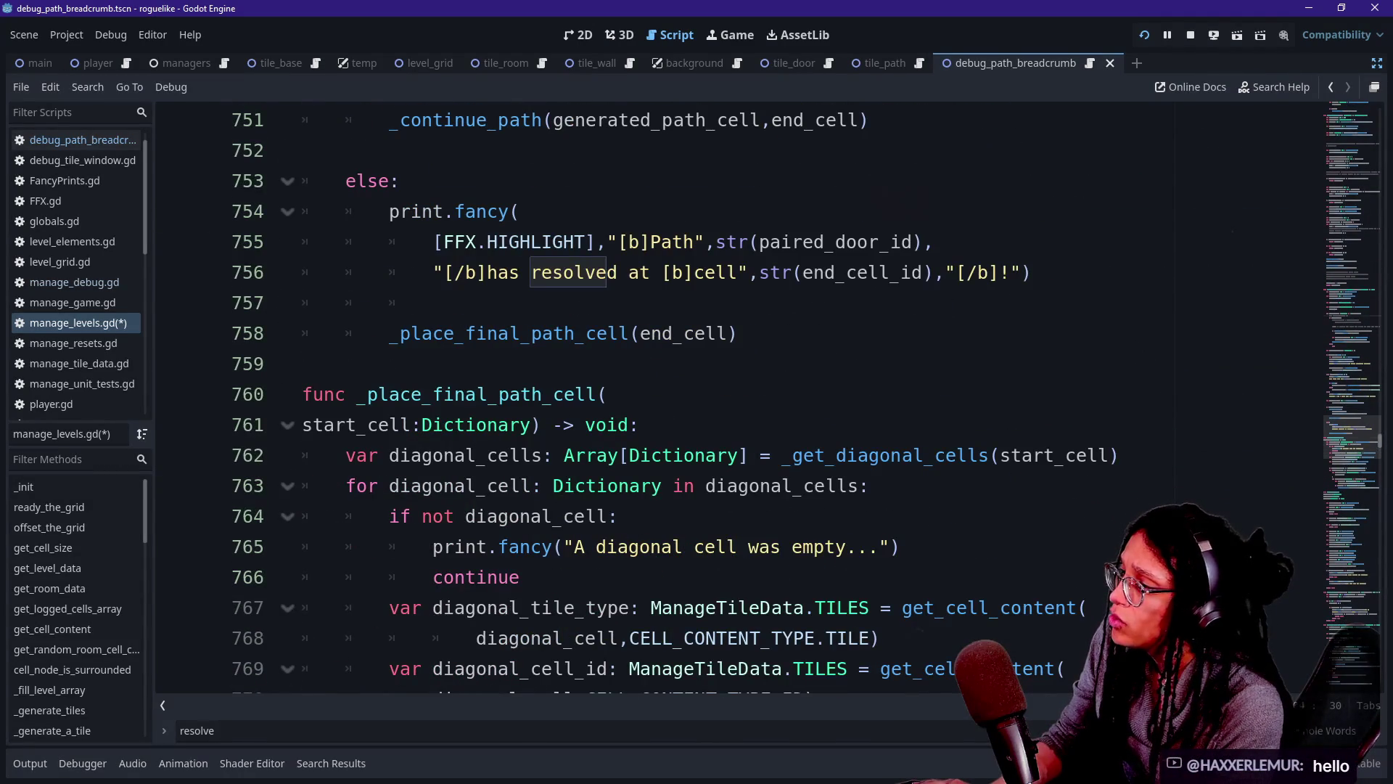
Save manage_levels.gd at the _place_final_path_cell function.
double_click(476, 394)
left_click(608, 394)
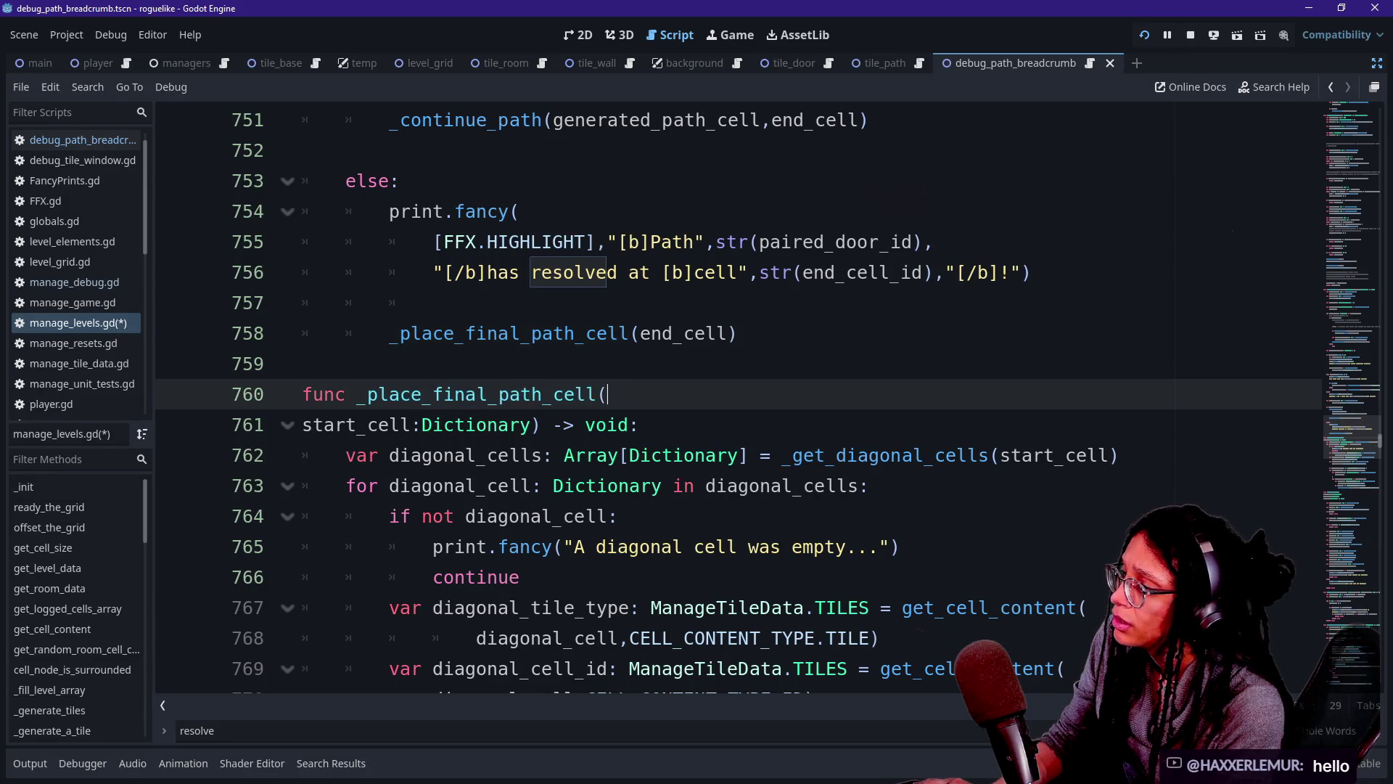
key("ctrl+s")
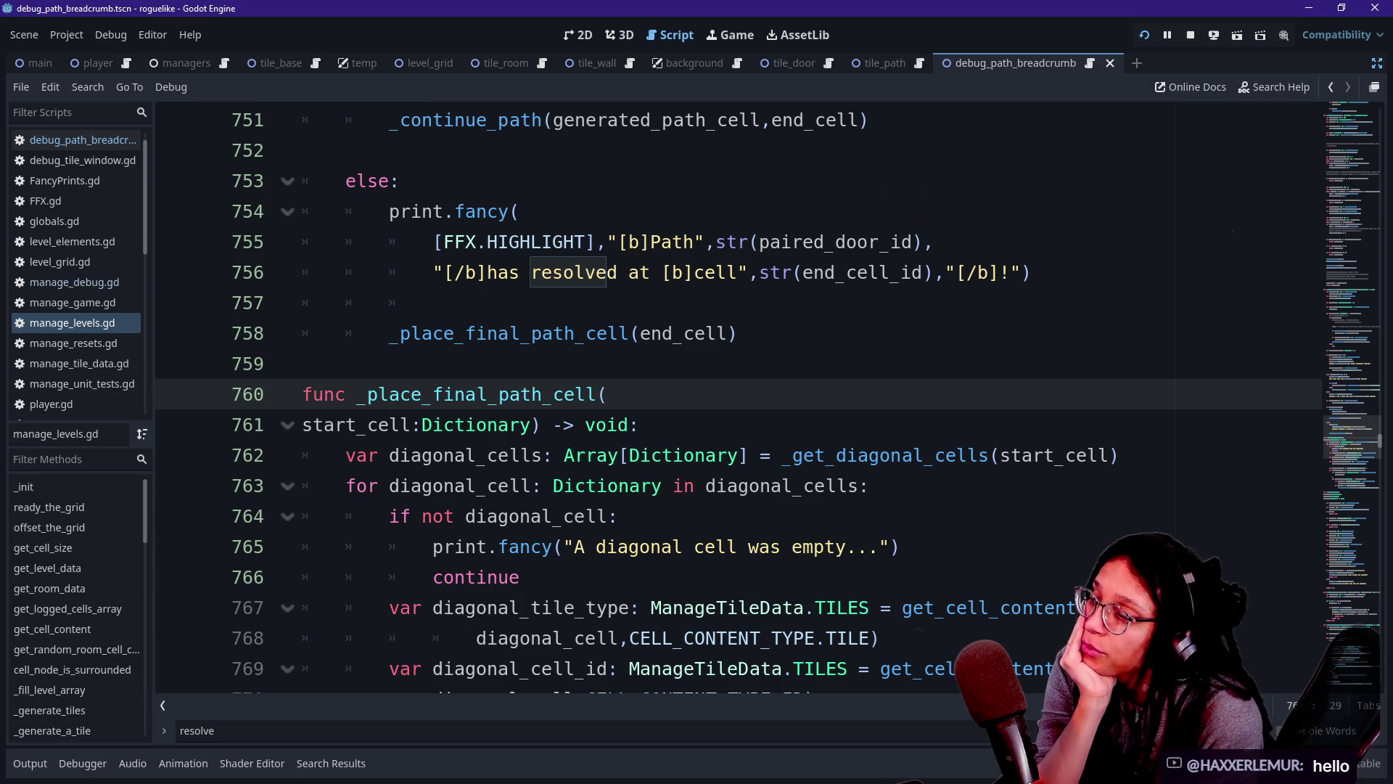
Review the diagonal door check comparing diagonal_cell_id with start_cell_paired_door_id on lines 772–775.
scroll(738, 398, "down", 6)
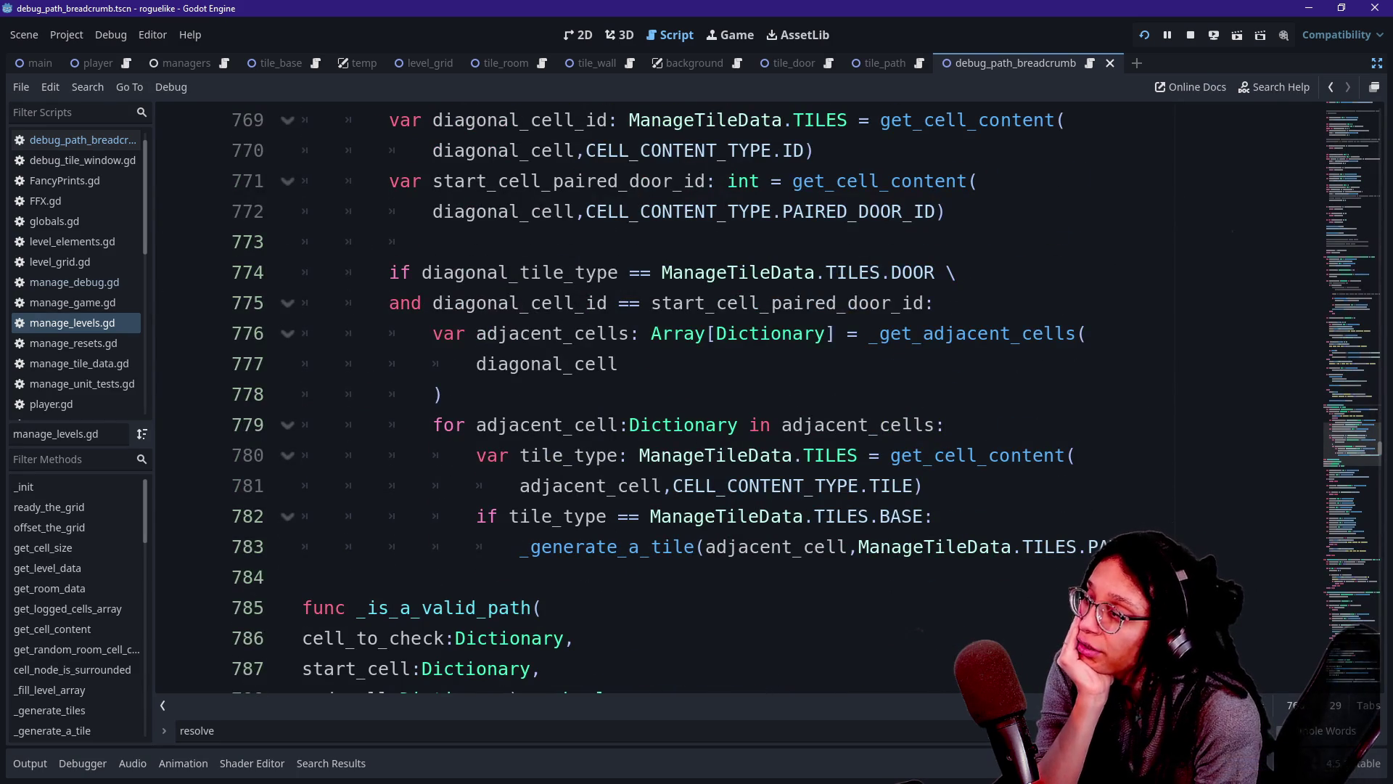
mouse_move(934, 302)
left_mouse_down()
mouse_move(607, 302)
mouse_move(913, 303)
left_mouse_up()
left_click(651, 302)
left_click(816, 303)
scroll(739, 398, "up", 2)
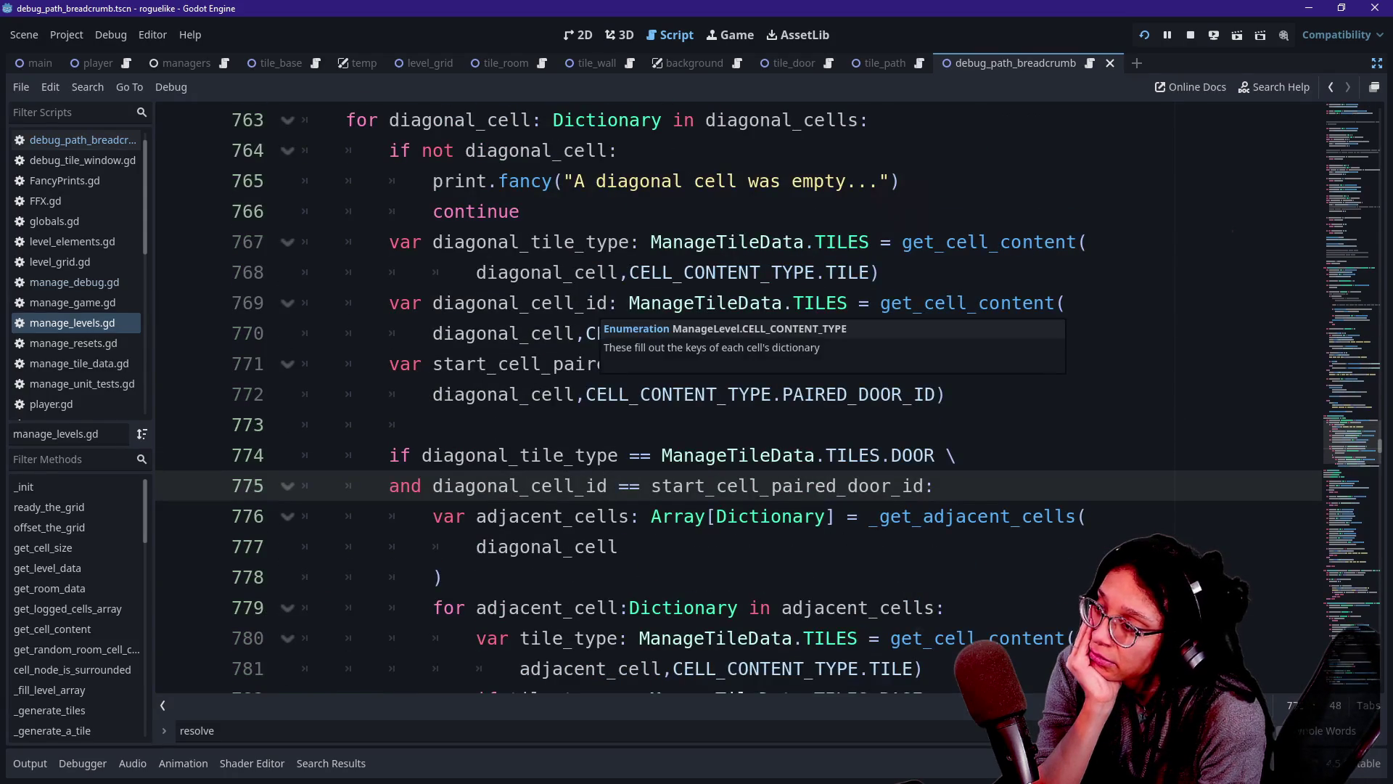
left_click_drag(487, 364, 943, 394)
left_click(520, 394)
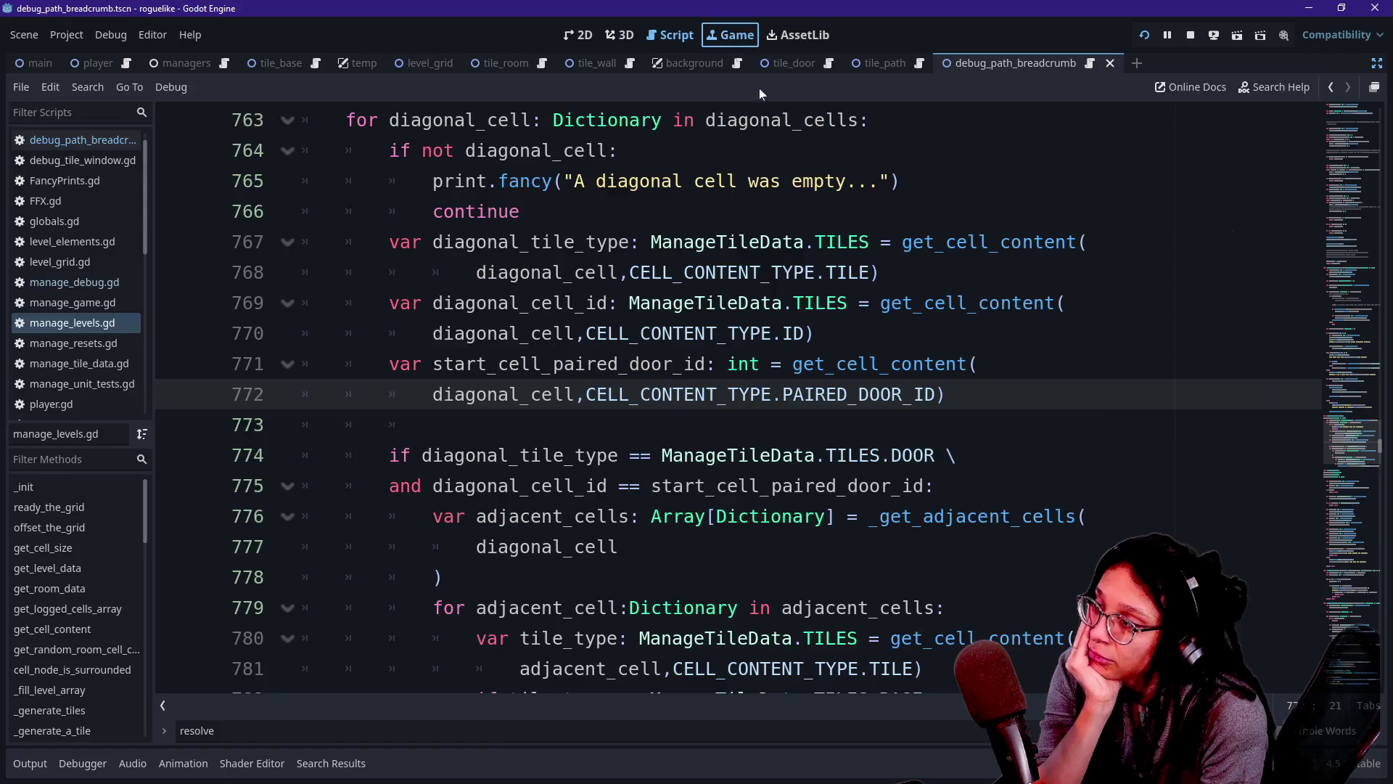
key("ctrl+F4")
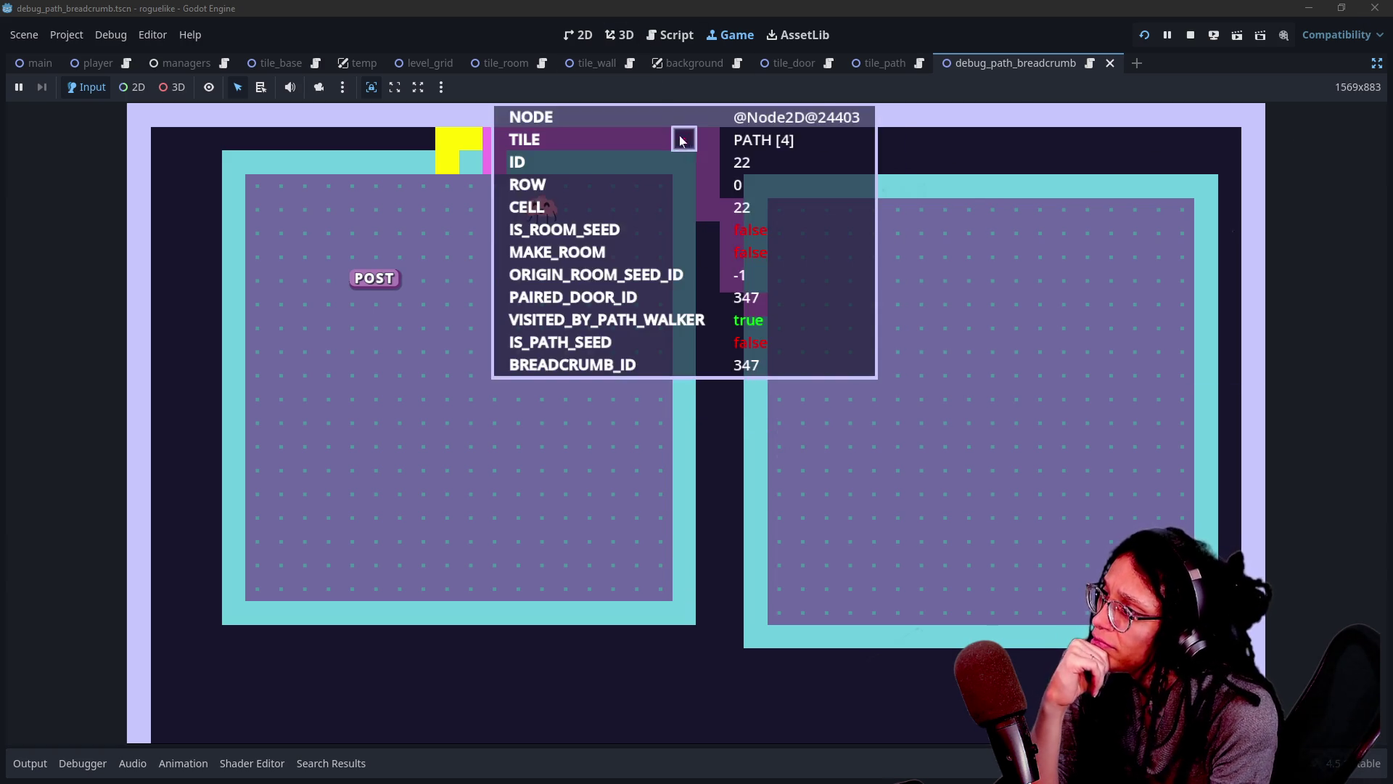
left_click(670, 35)
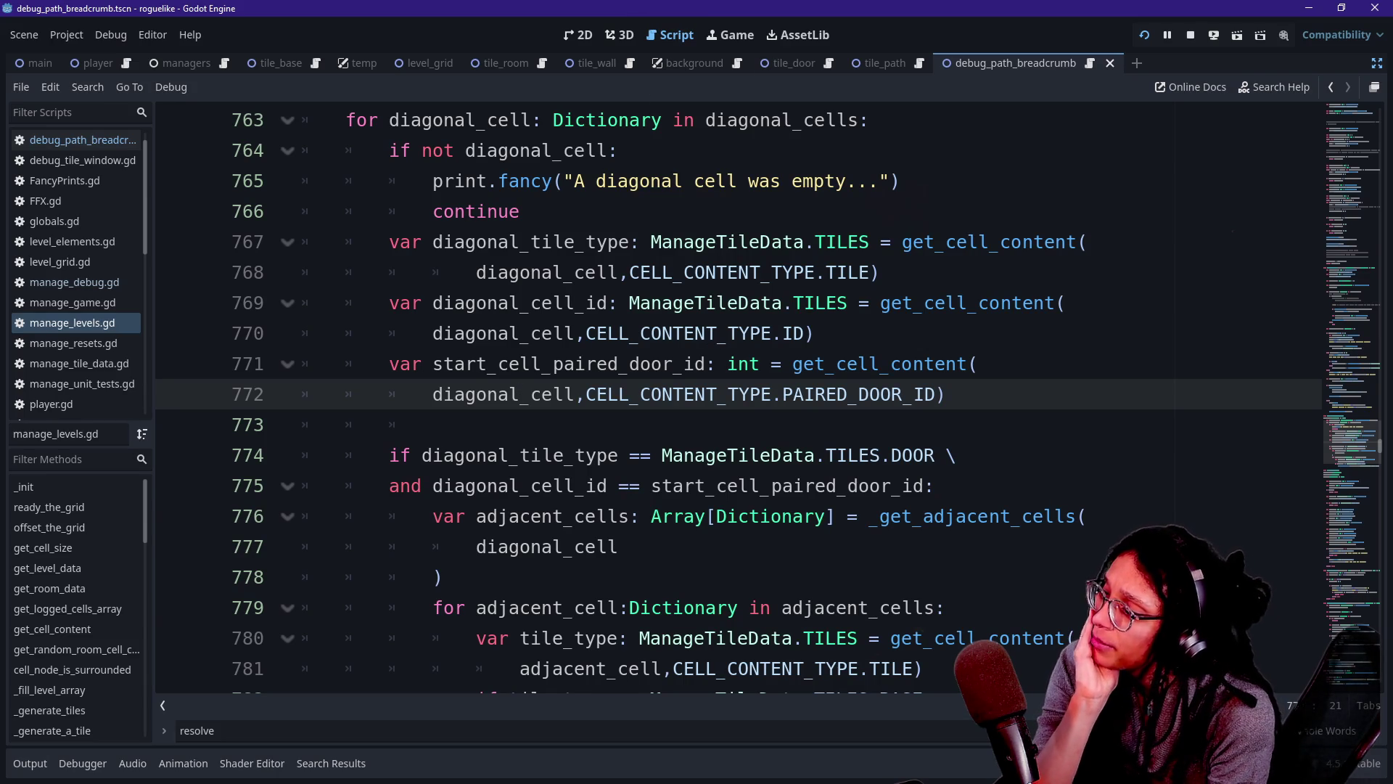
scroll(726, 399, "up", 3)
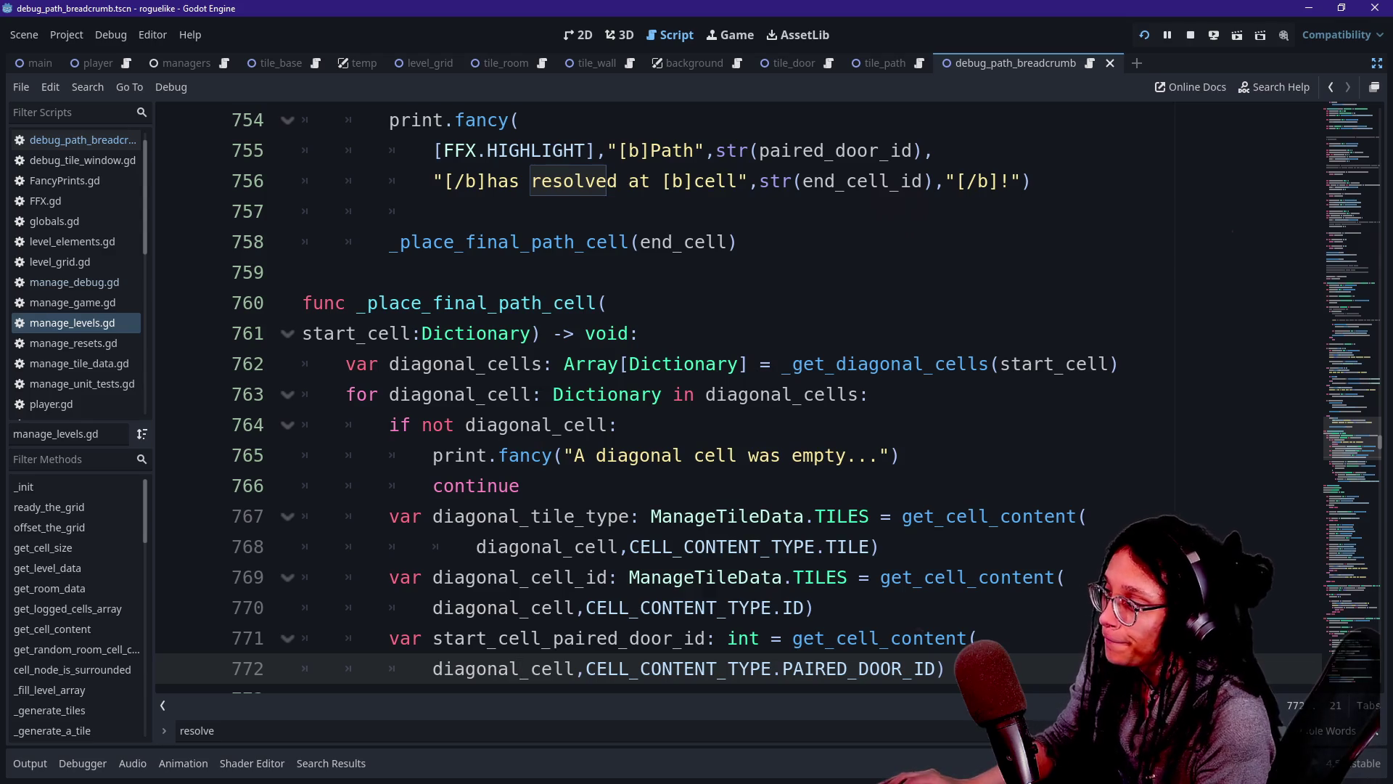
Change the line 761 parameter to end_cell, fixing the 'emd' typo.
left_click(356, 333)
key("BackSpace")
key("BackSpace")
key("BackSpace")
type("emd")
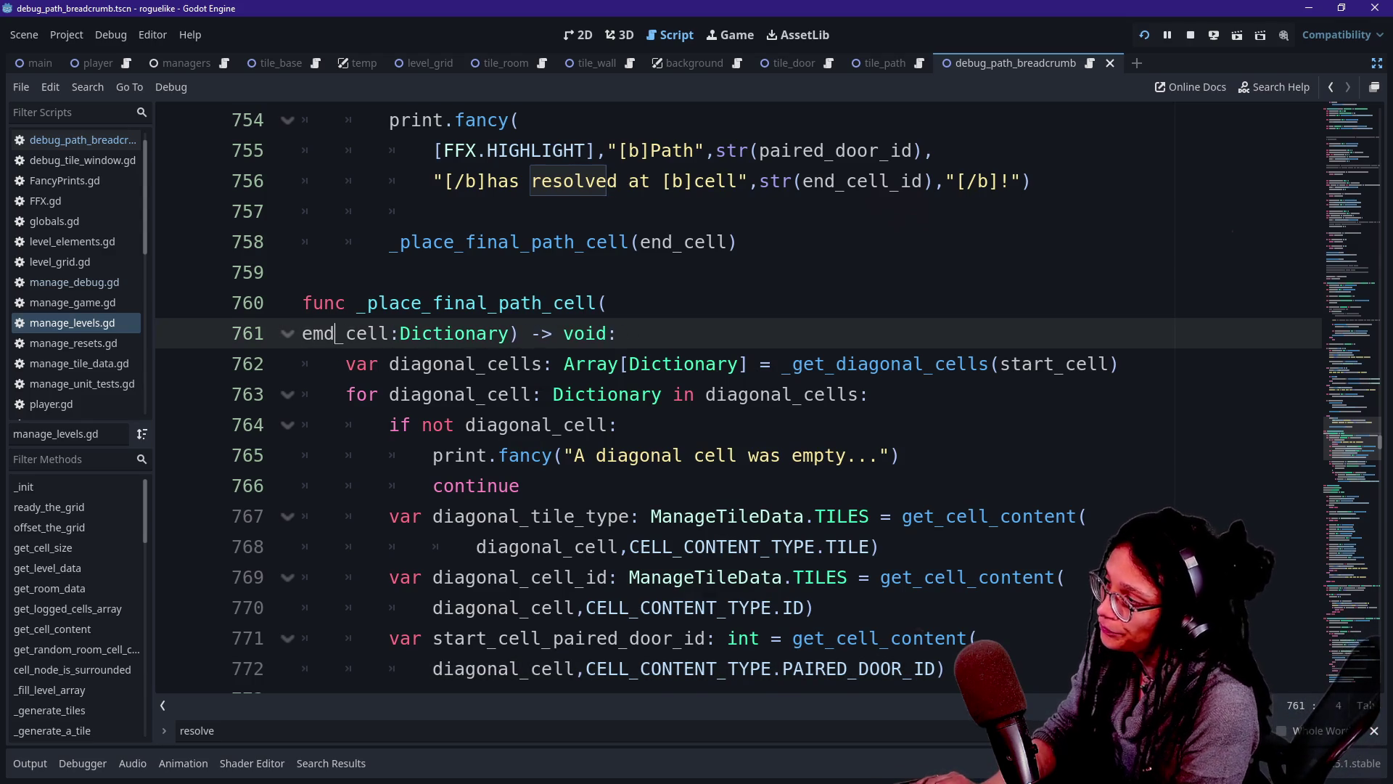
key("BackSpace")
key("BackSpace")
type("nd")
left_click(400, 425)
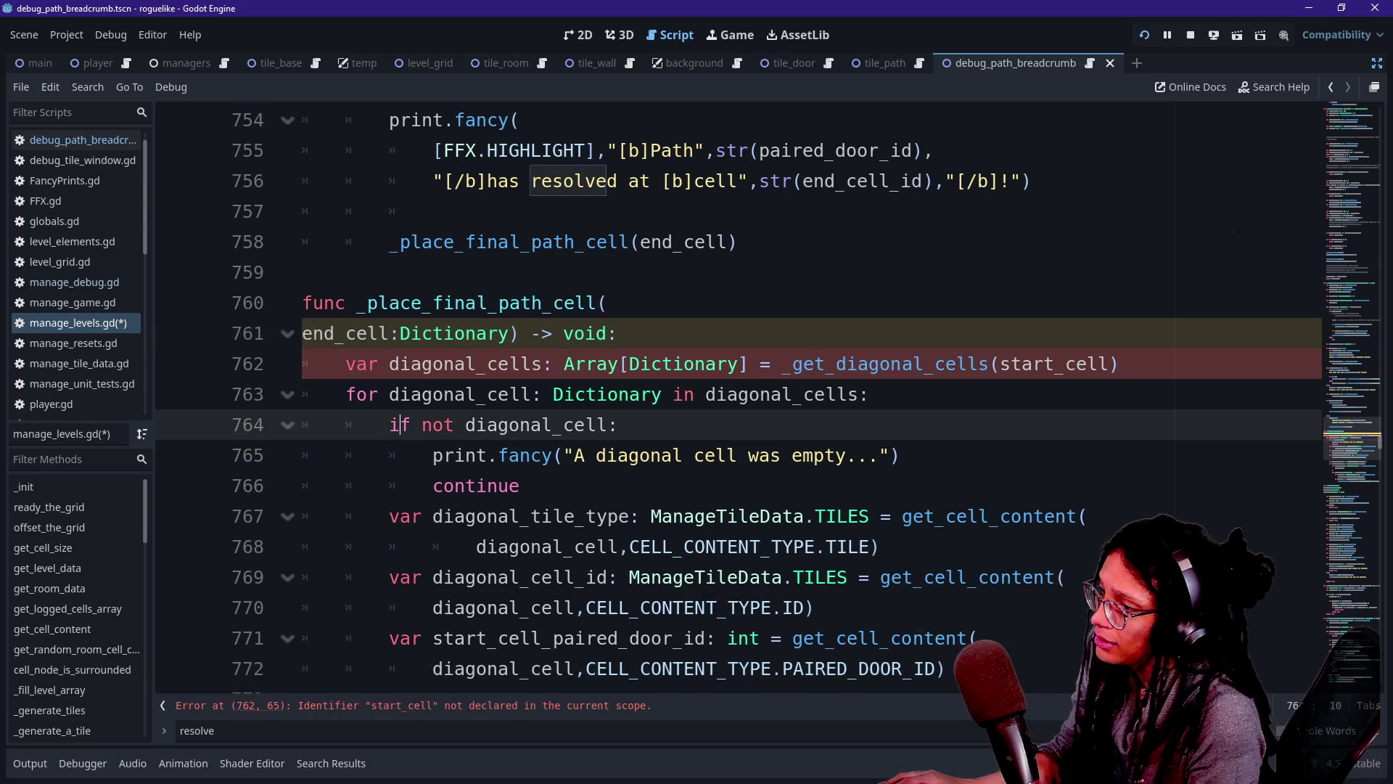
Locate the undeclared start_cell on line 762, check the game and Output log, then hide Output.
left_click(662, 364)
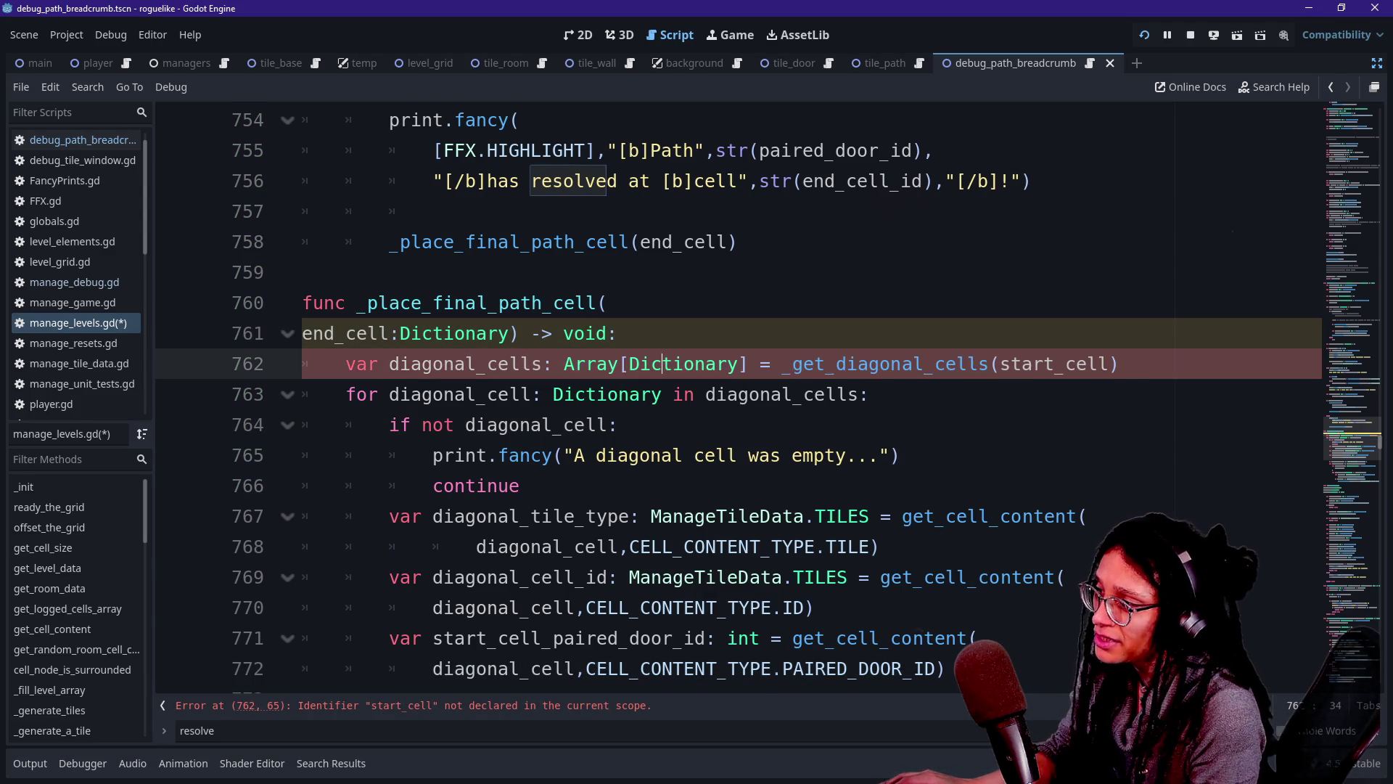
left_click_drag(1001, 363, 1056, 363)
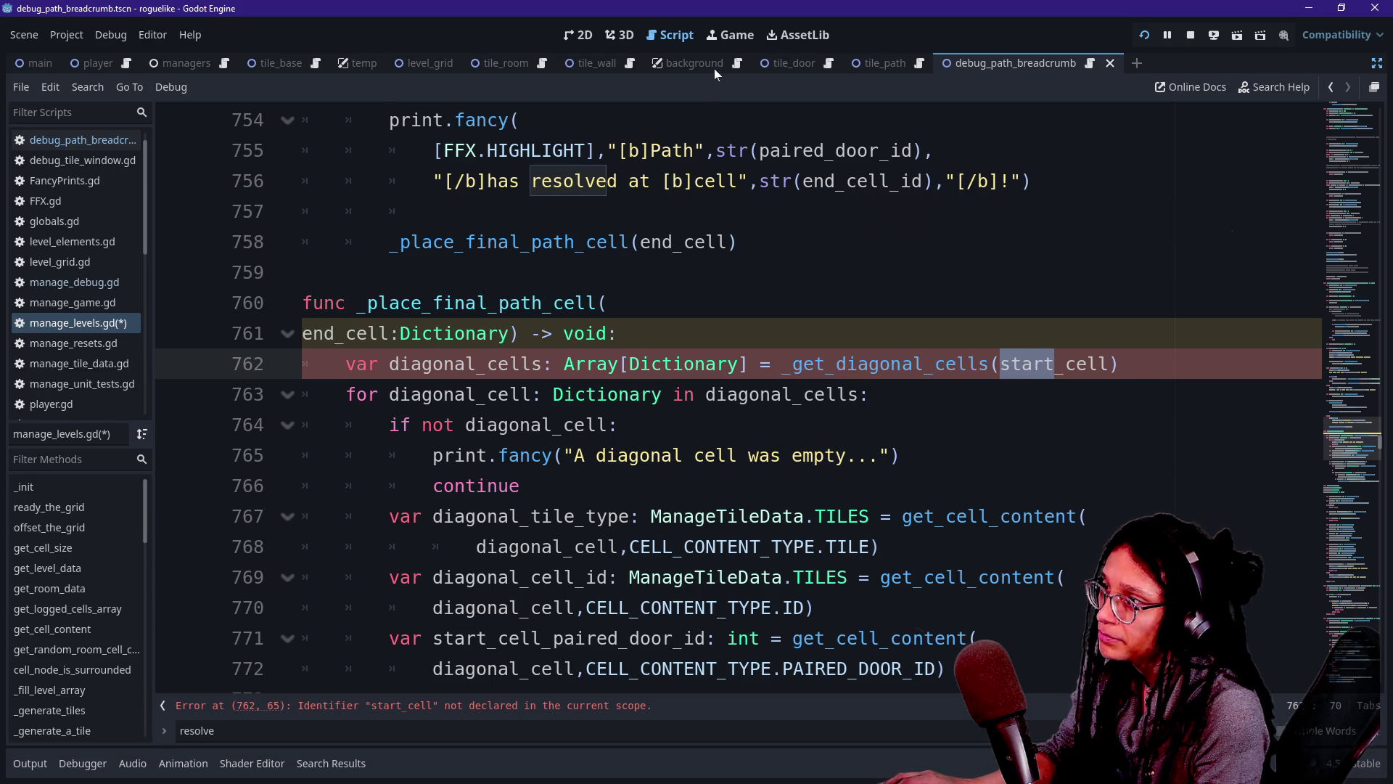
left_click(723, 36)
mouse_move(731, 283)
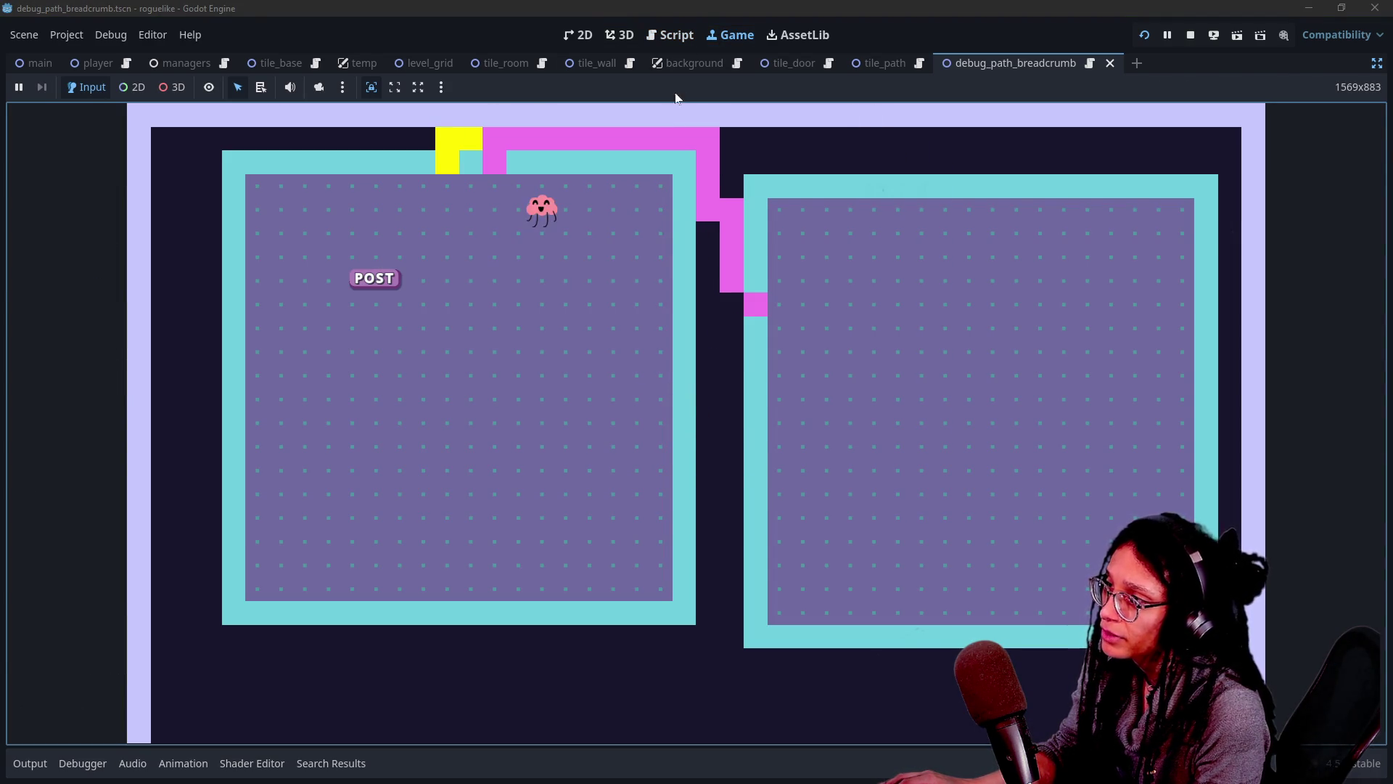
left_click(670, 35)
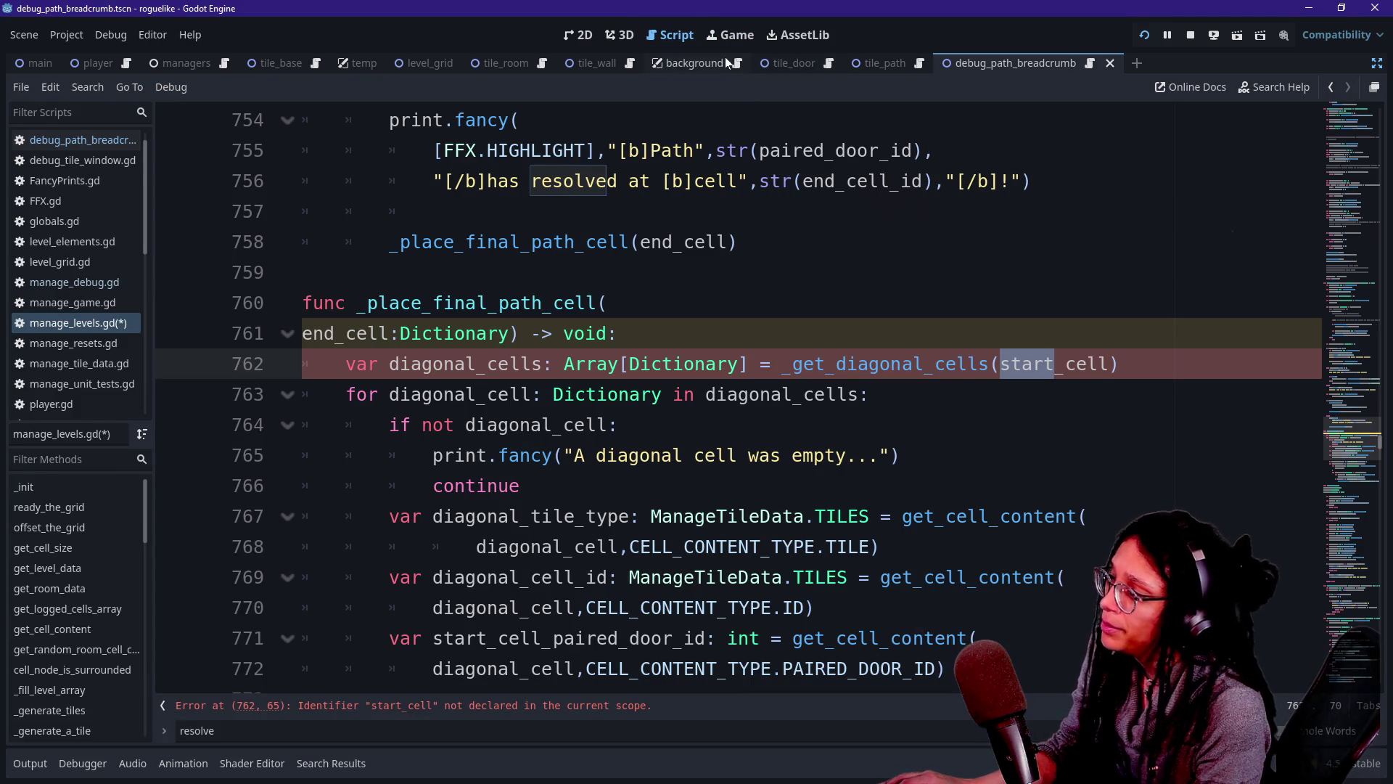
left_click(29, 763)
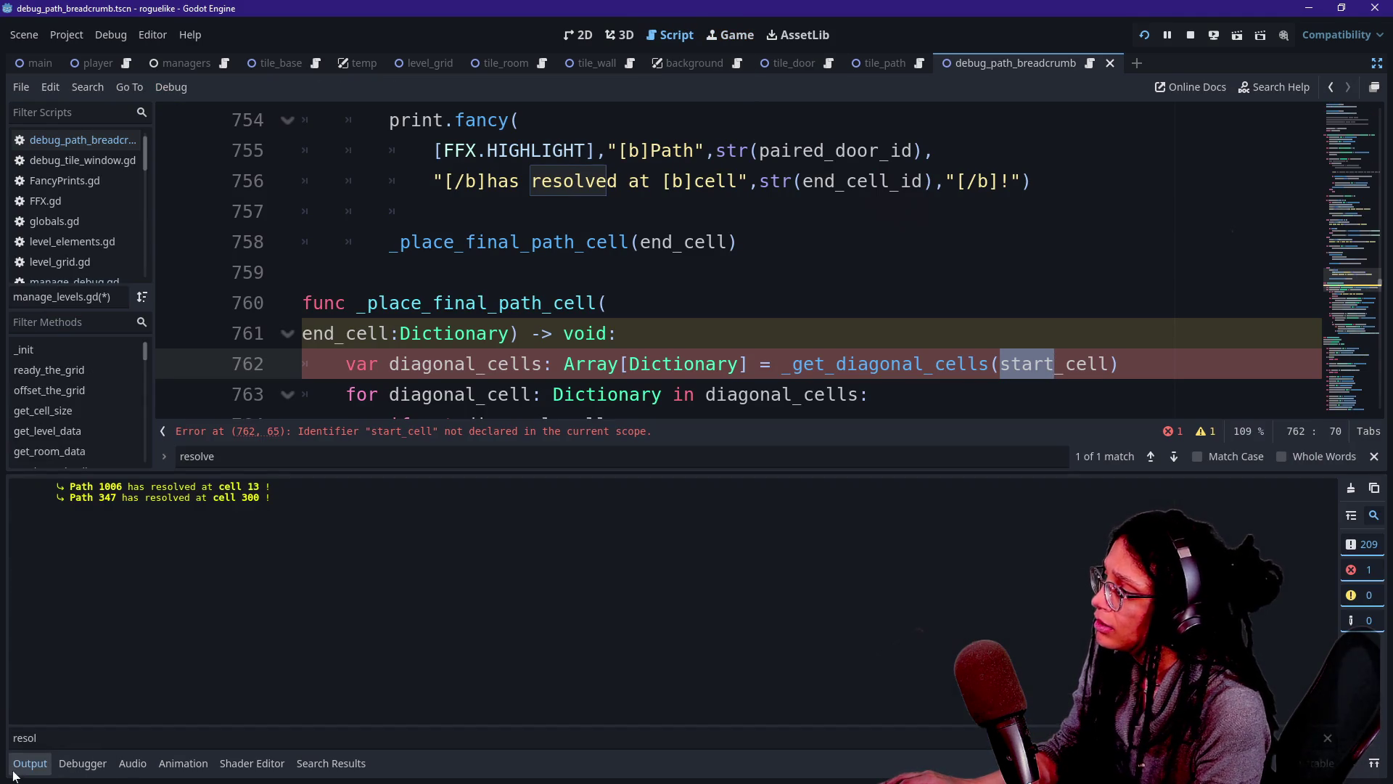
left_click(727, 36)
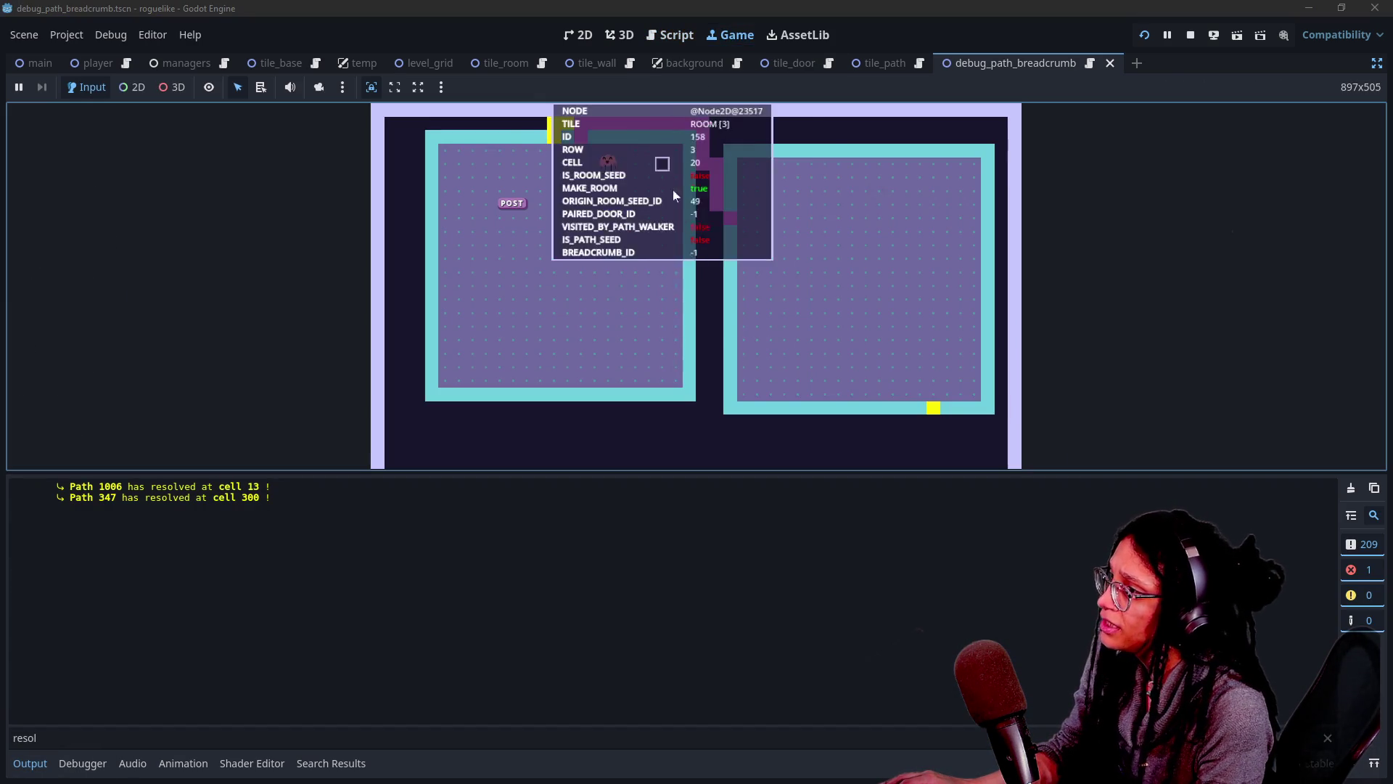
left_click(657, 35)
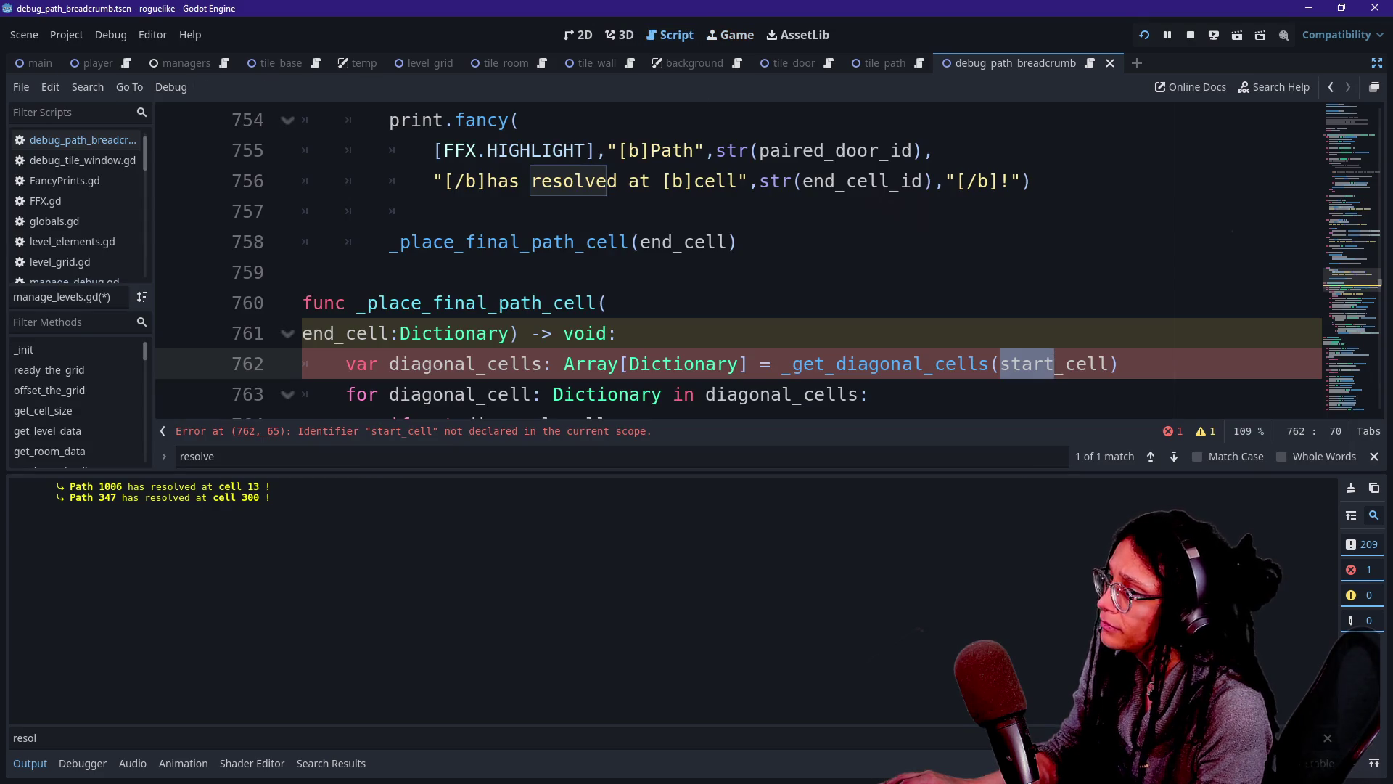
left_click(618, 333)
key("ctrl+j")
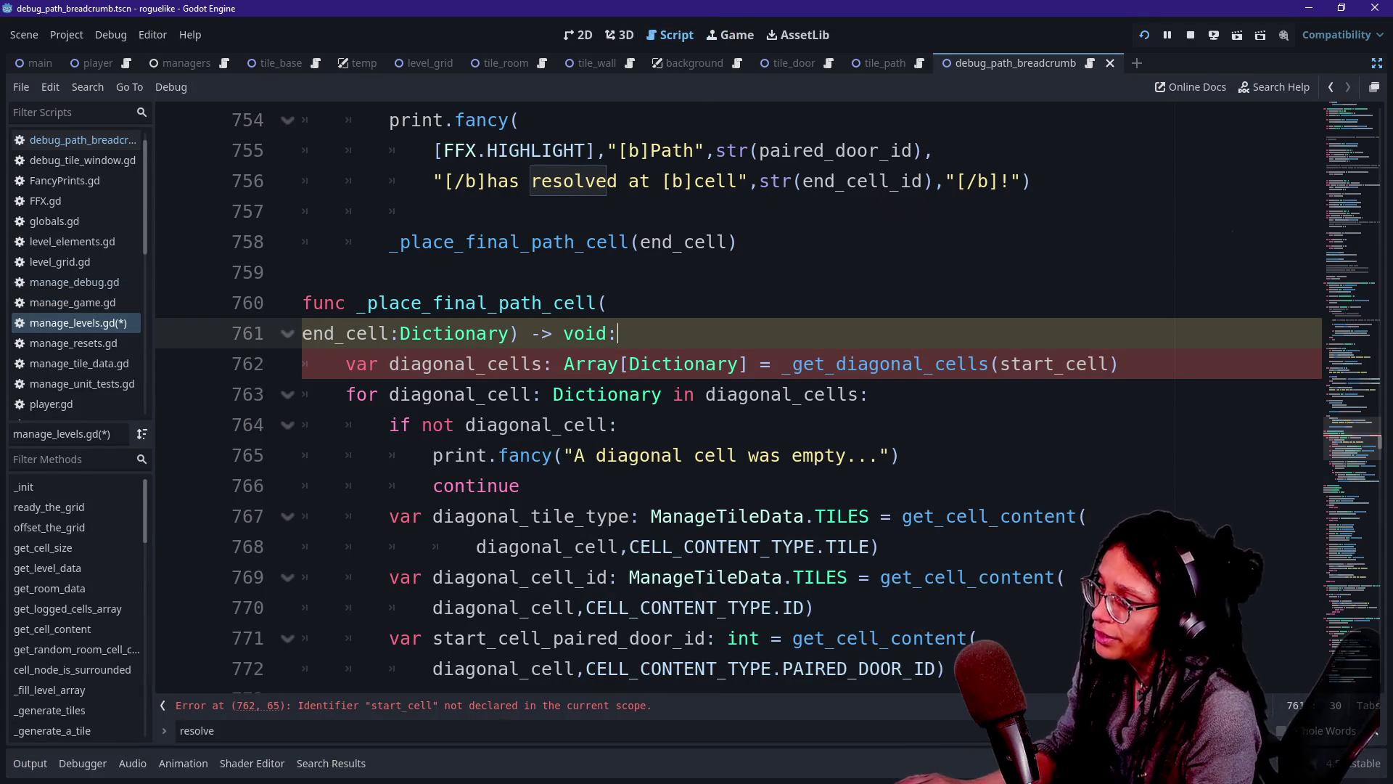
Pass end_cell instead of start_cell to _get_diagonal_cells on line 762.
left_click(1044, 364)
key("BackSpace")
key("BackSpace")
key("BackSpace")
type("end")
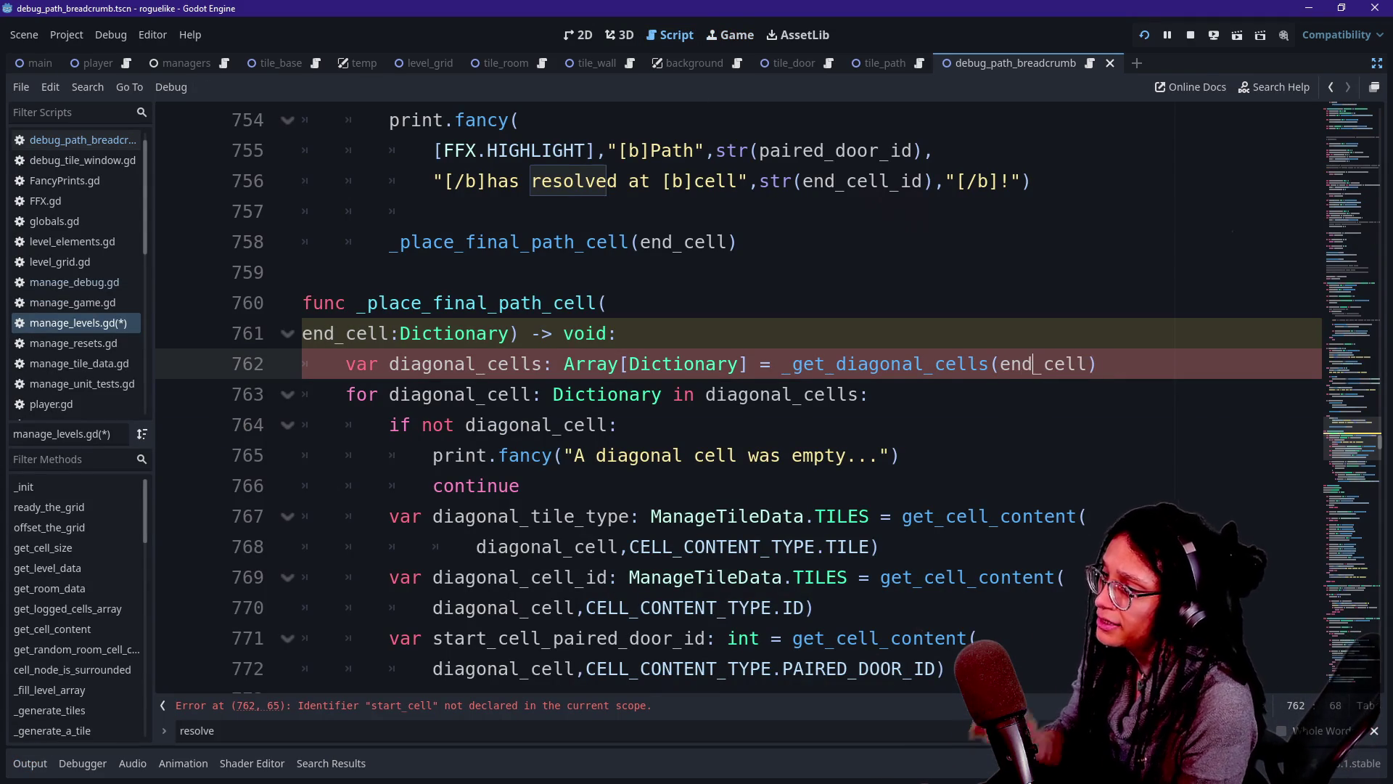
key("Escape")
Rename start_cell_paired_door_id to end_cell_paired_door_id on line 771 and show the running game.
left_click_drag(356, 394, 760, 394)
scroll(472, 334, "down", 1)
mouse_move(434, 363)
left_mouse_down()
mouse_move(520, 393)
mouse_move(544, 425)
left_mouse_up()
scroll(520, 393, "down", 1)
left_click(476, 363)
left_click(544, 424)
left_click_drag(433, 455, 487, 455)
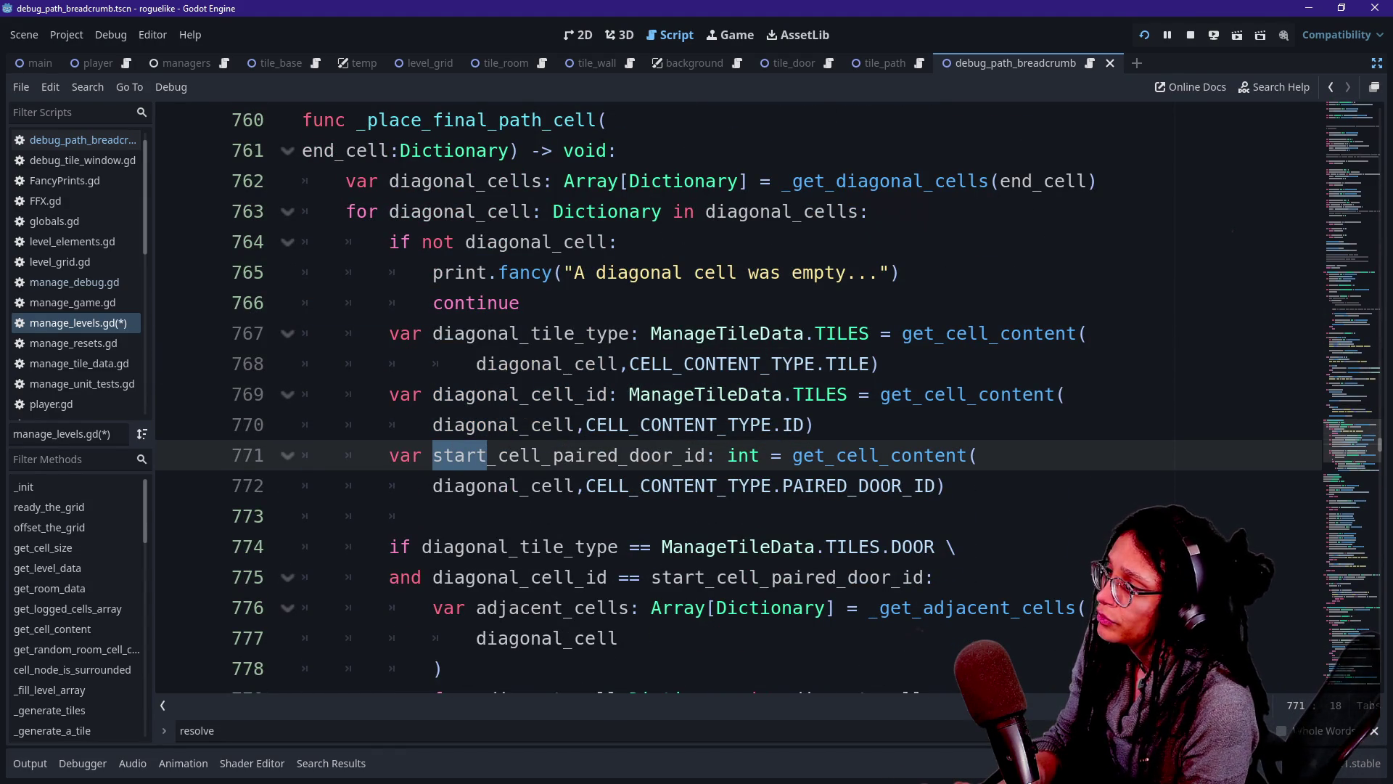
type("end")
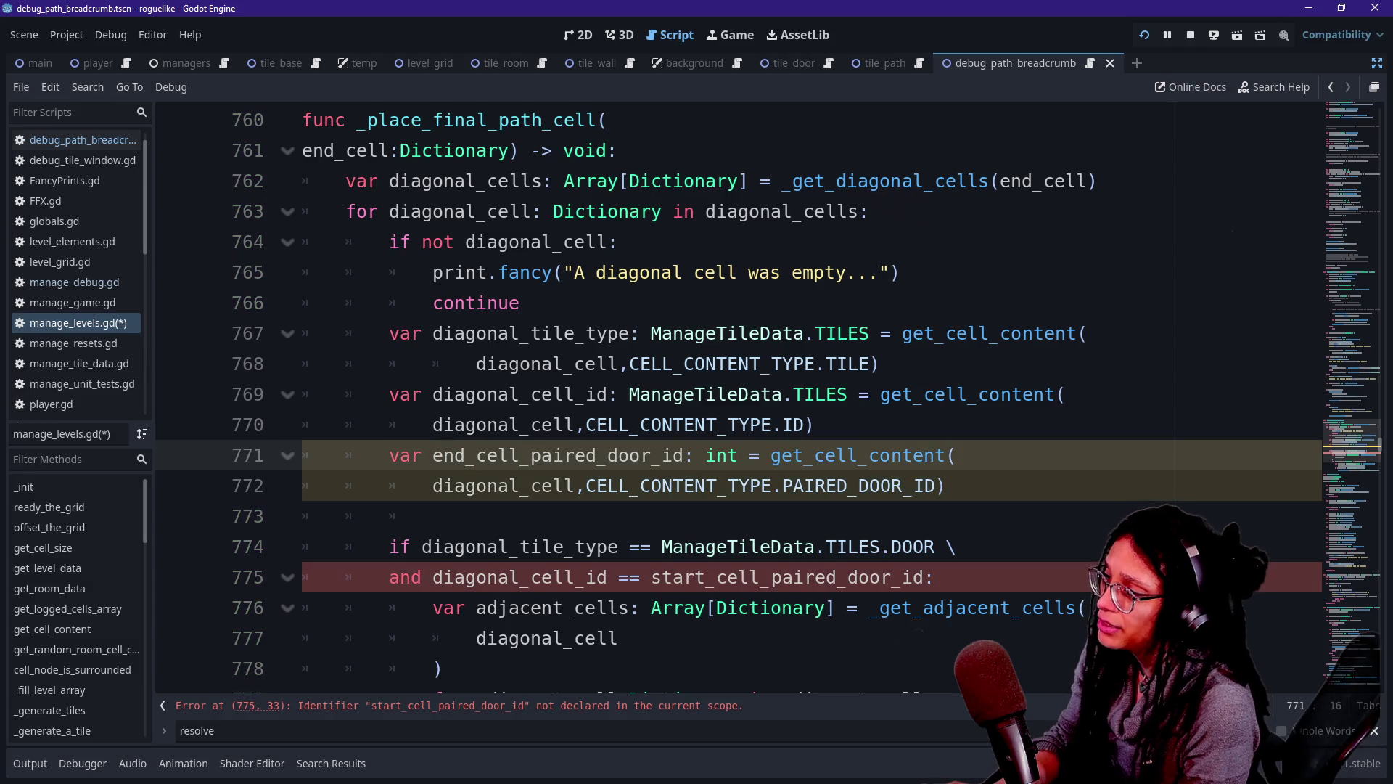
left_click(598, 455)
left_click(722, 29)
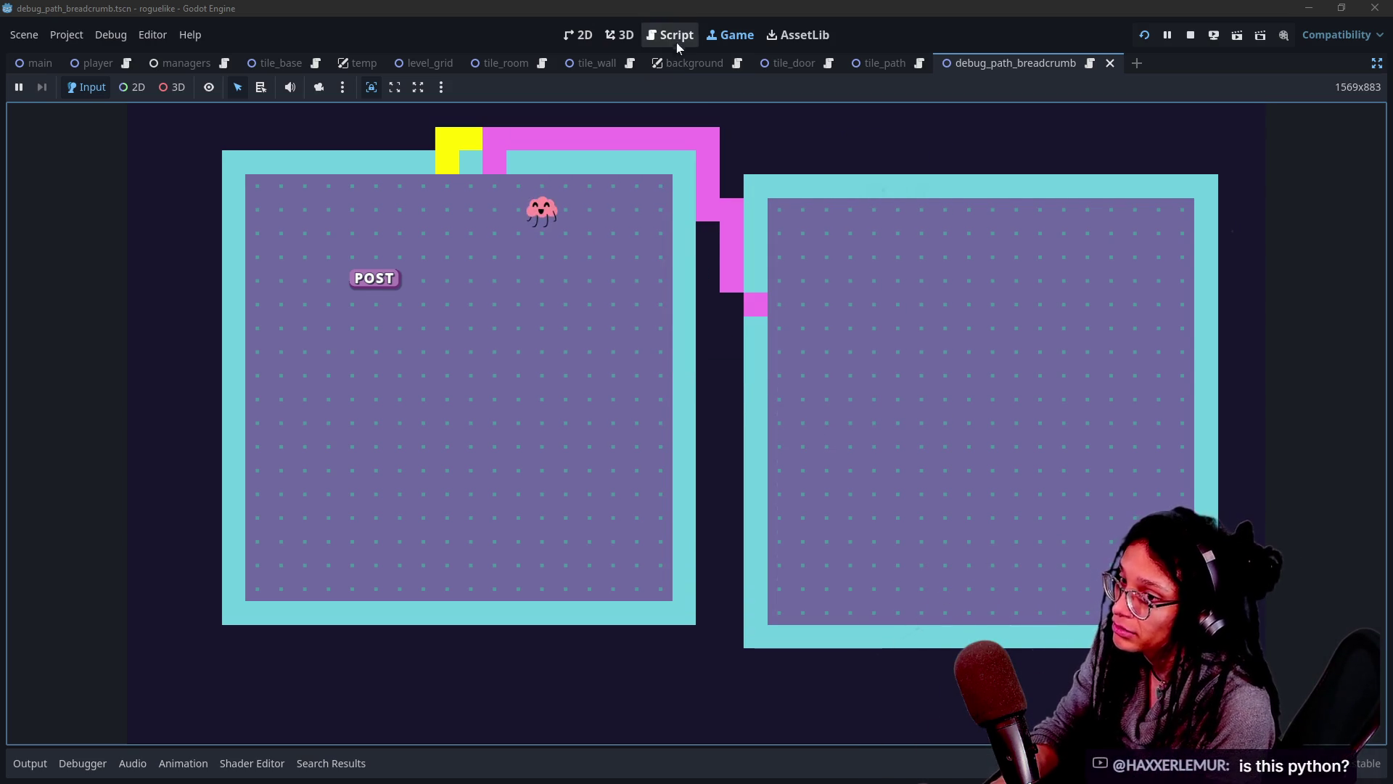
Step through lines 768–781 of _place_final_path_cell, checking the end_cell_paired_door_id declaration.
left_click(676, 37)
left_click(728, 364)
key("Down")
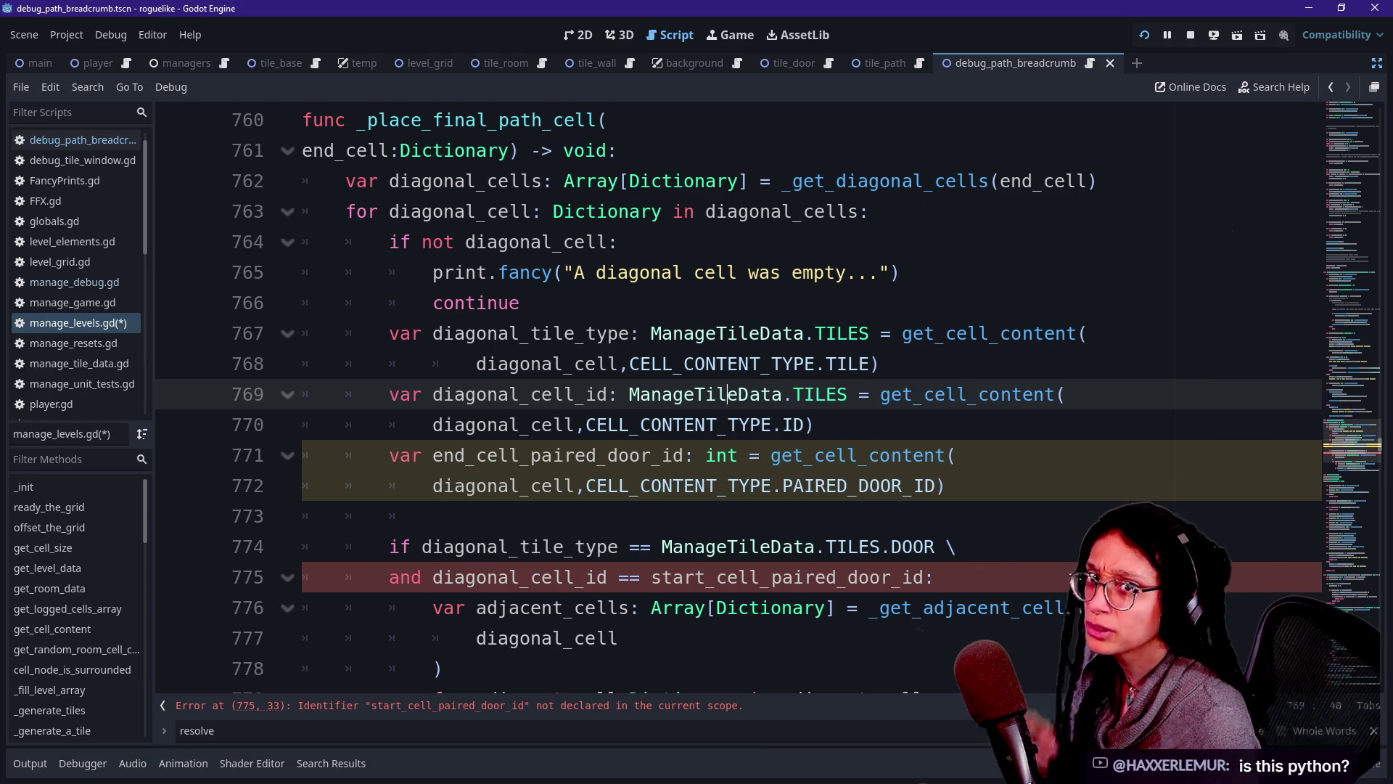
left_click(913, 546)
key("Down")
key("Down")
key("Down")
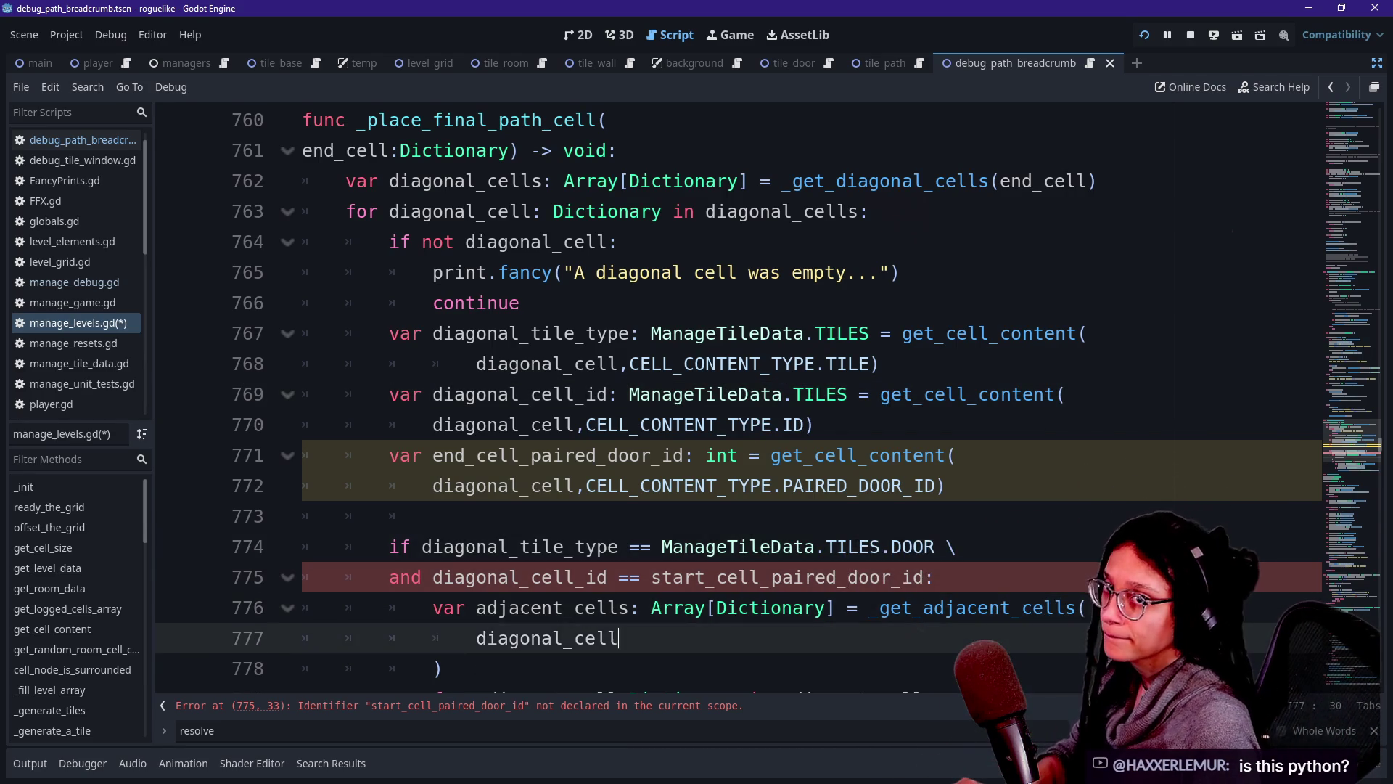
key("Down")
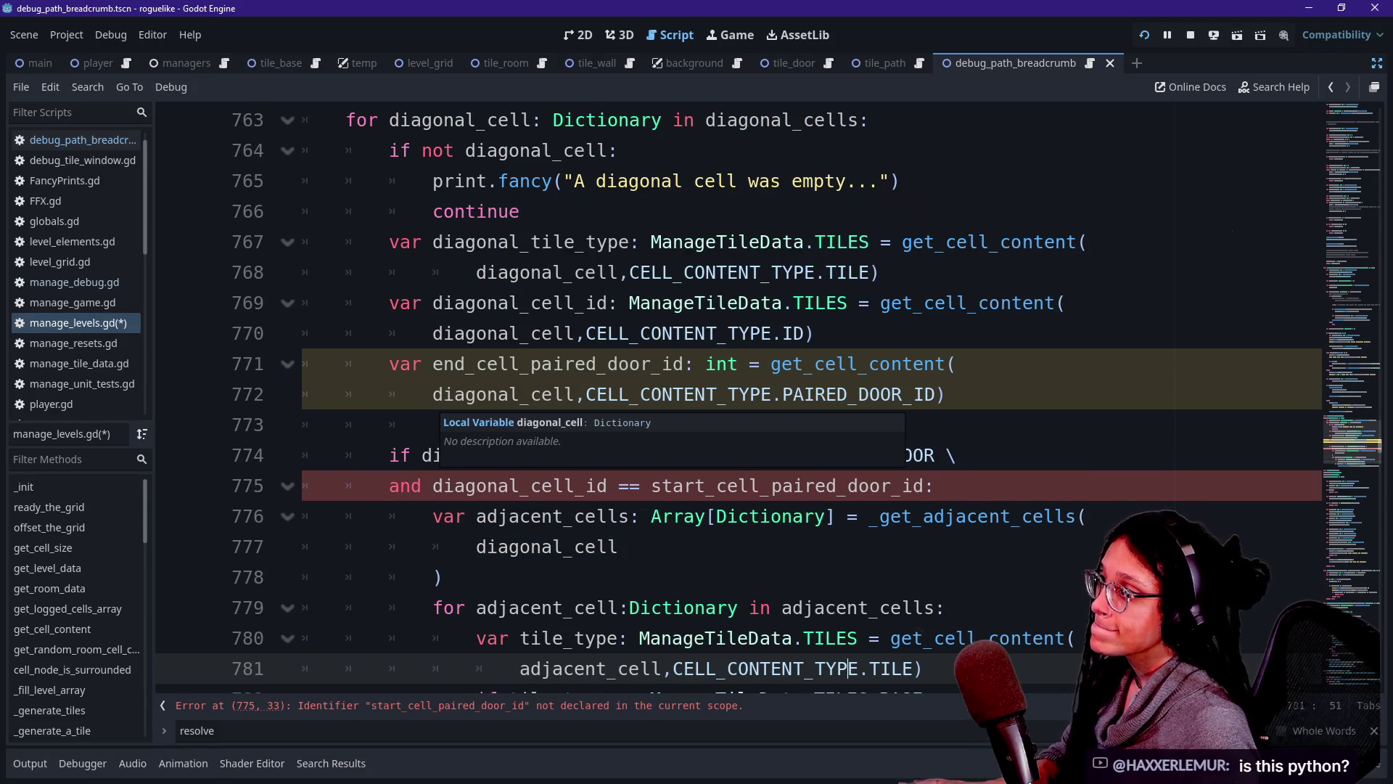
scroll(653, 464, "up", 1)
left_click_drag(433, 242, 563, 241)
key("Down")
key("Down")
key("Down")
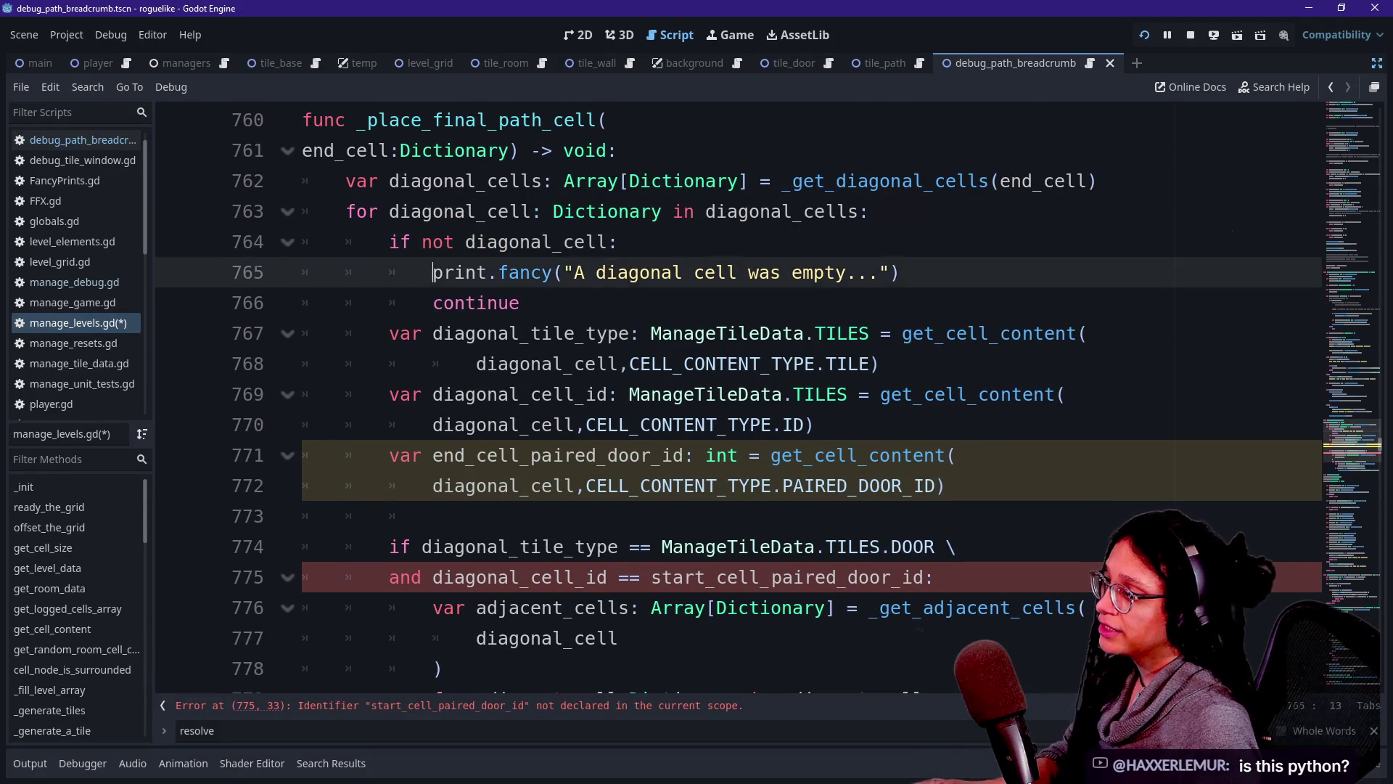
key("Right")
key("Right")
key("Down")
key("Down")
key("Down")
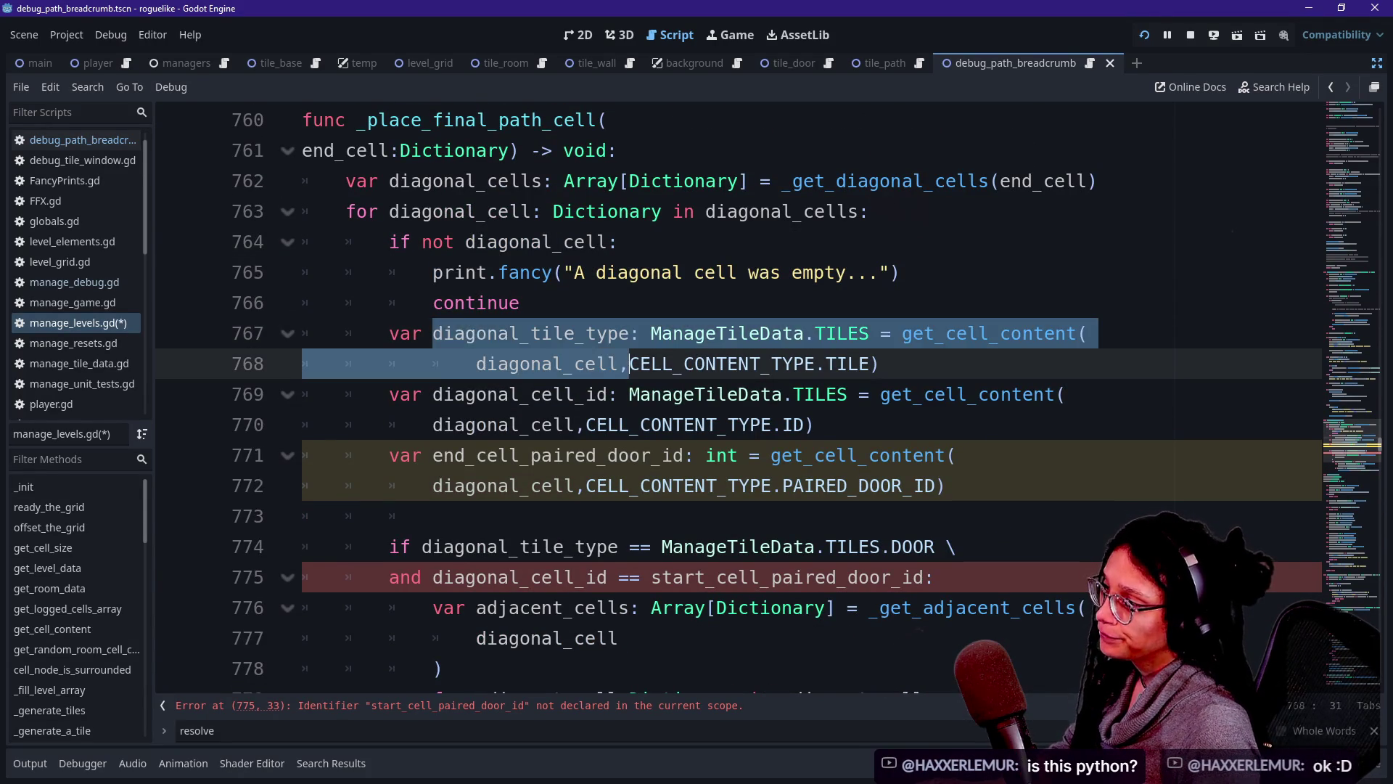
key("Down")
key("Down")
key("Down")
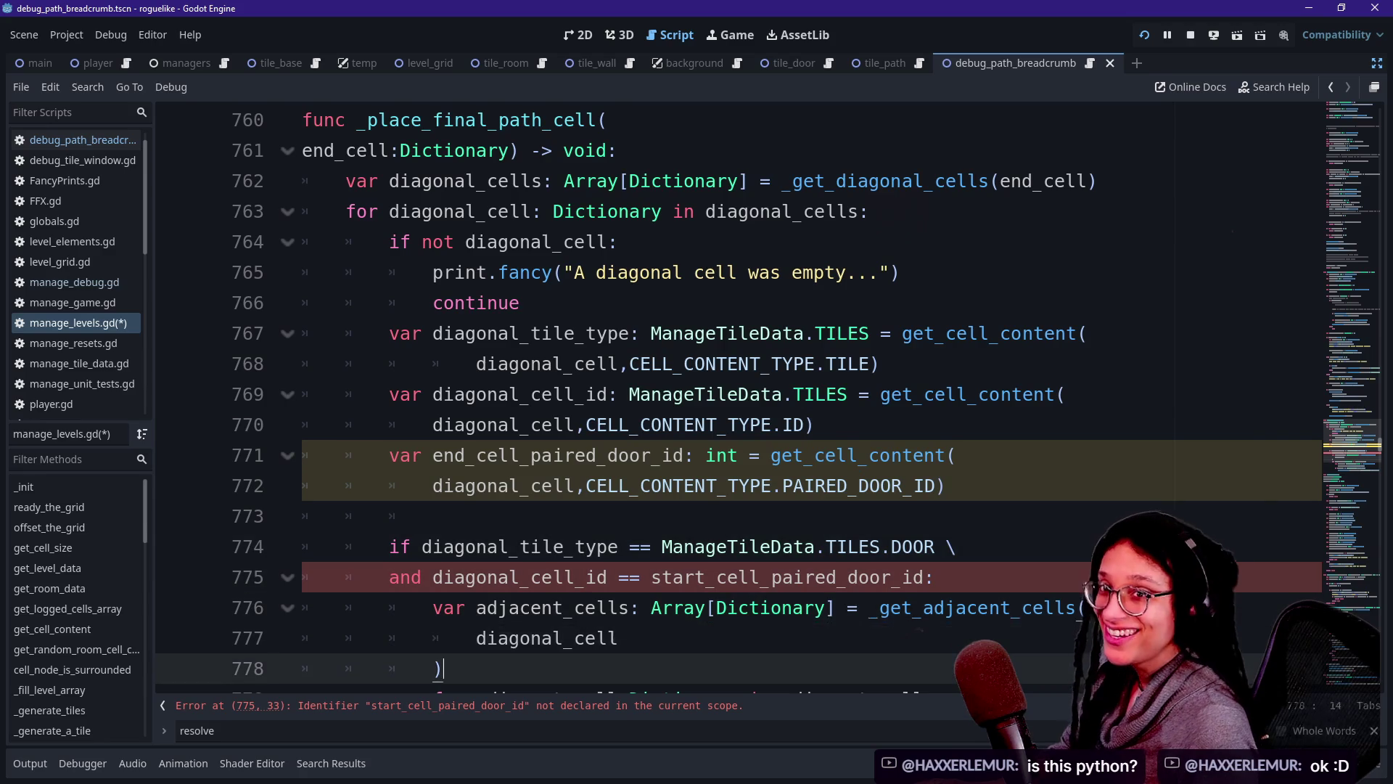
left_click(530, 425)
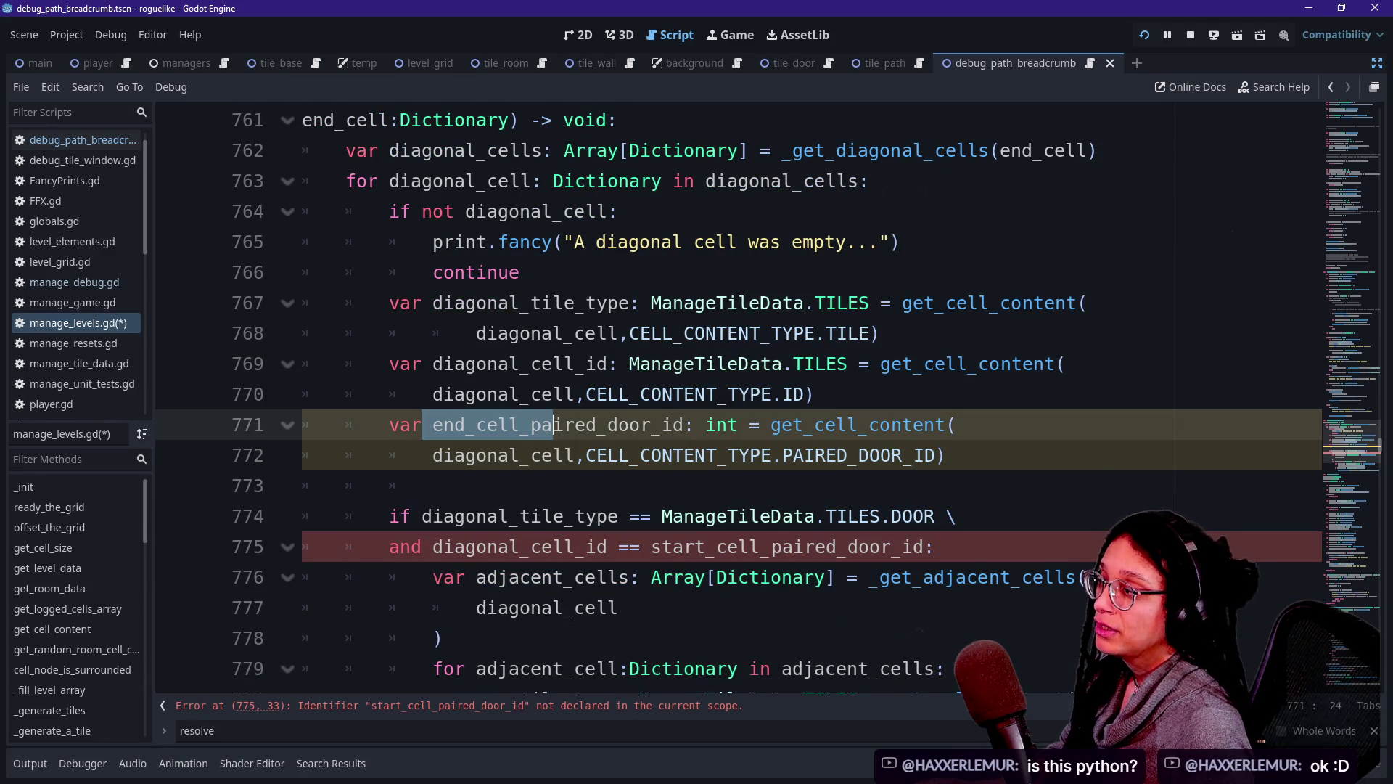
left_click(520, 455)
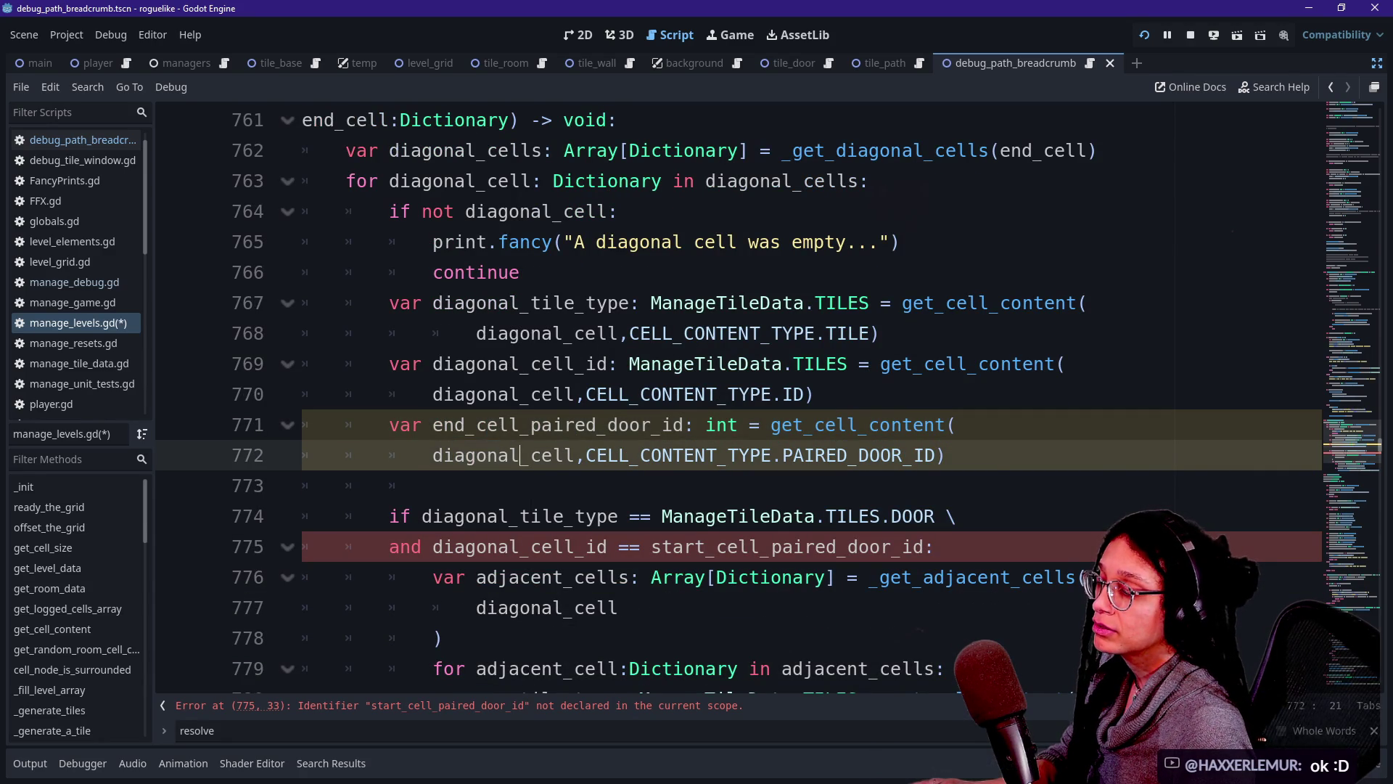
left_click(530, 425)
Inspect door tile 347's debug info (paired door 60) in the game, then return to the script.
key("F6")
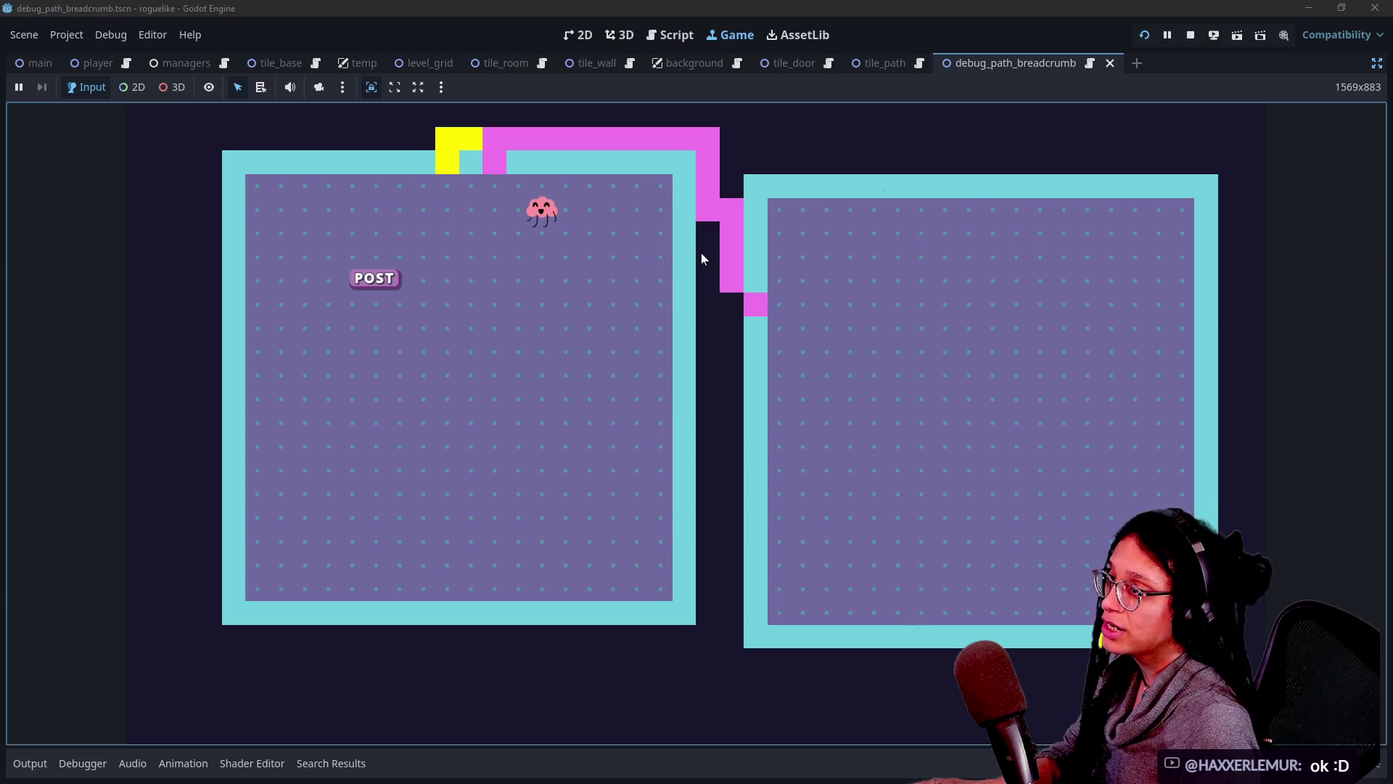
left_click(725, 288)
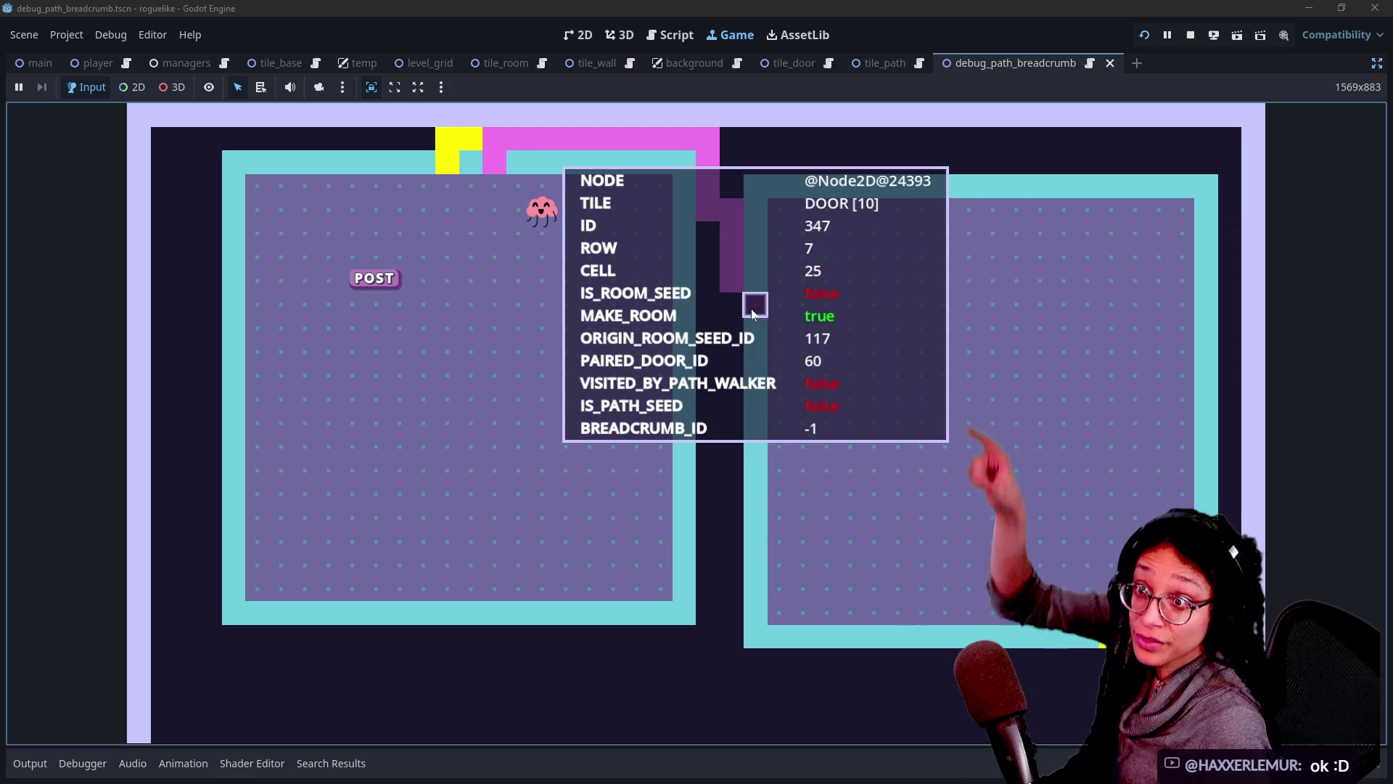
left_click(663, 35)
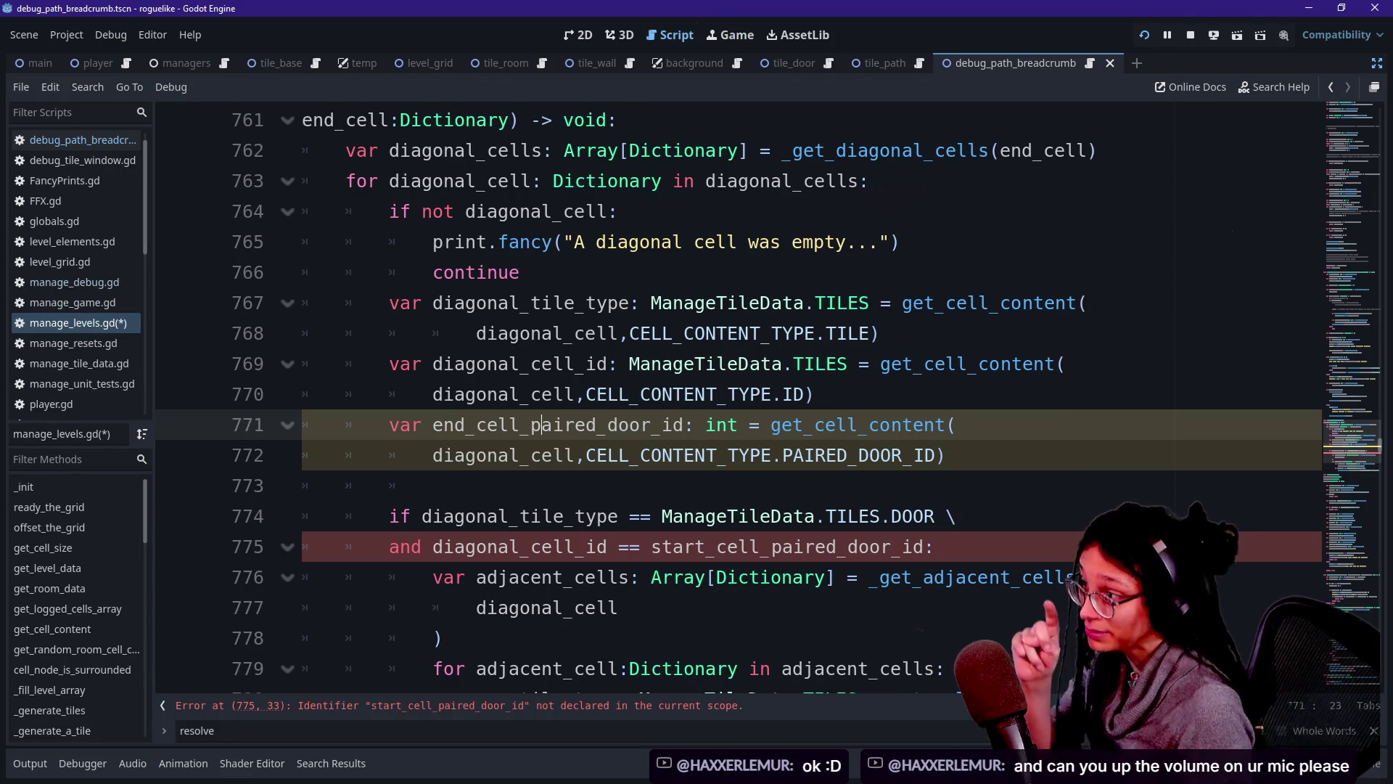
Compare against end_cell_paired_door_id on line 775 and relaunch the game.
left_click(751, 364)
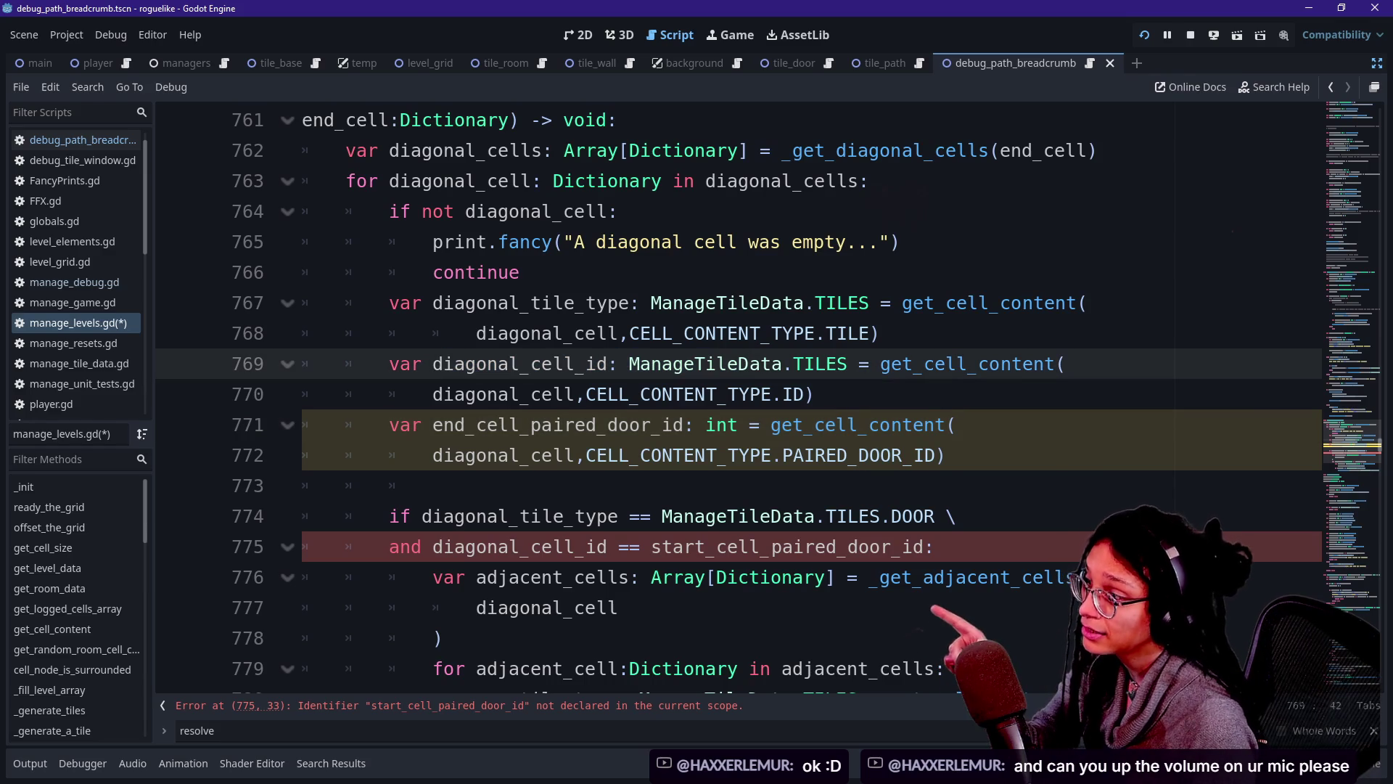
left_click(699, 546)
key("BackSpace")
key("BackSpace")
key("BackSpace")
key("Delete")
type("end")
left_click(390, 485)
scroll(726, 399, "down", 3)
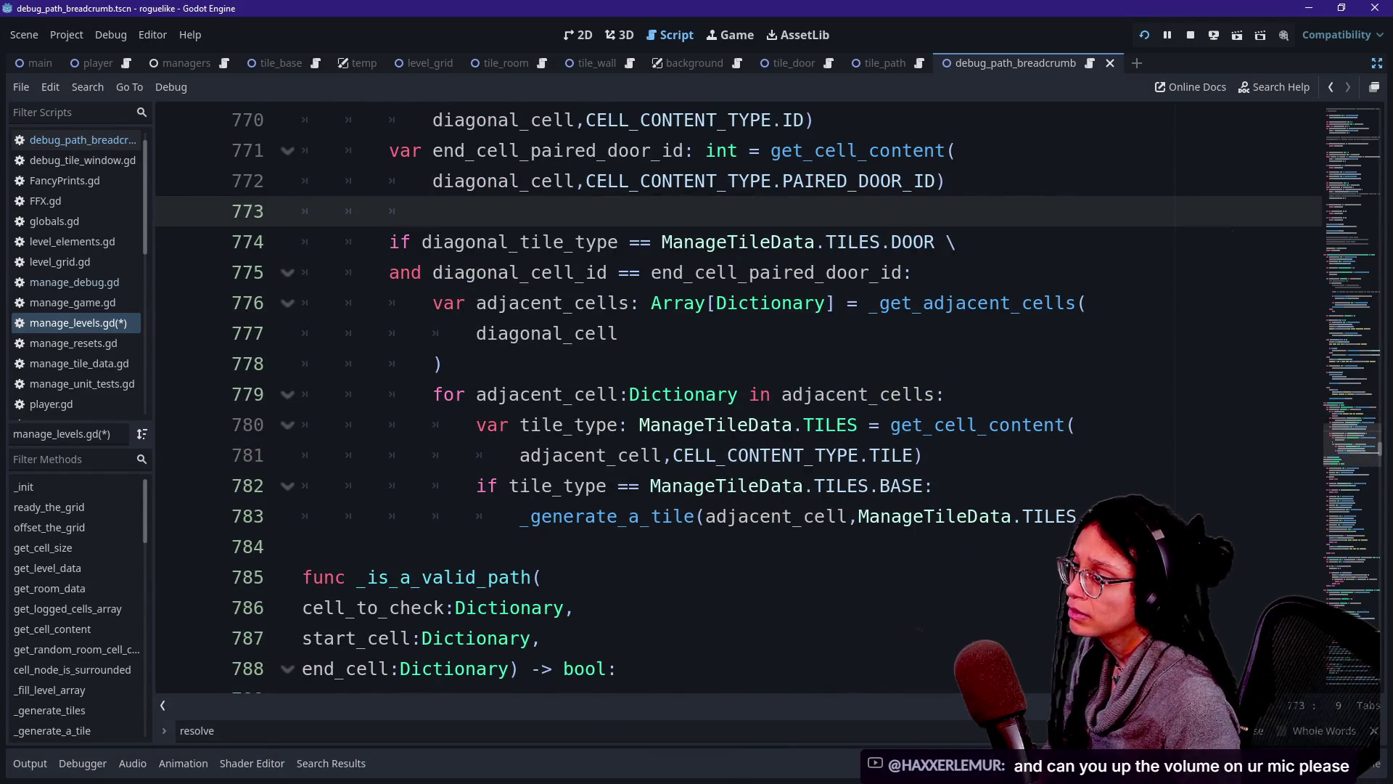
left_click(1147, 34)
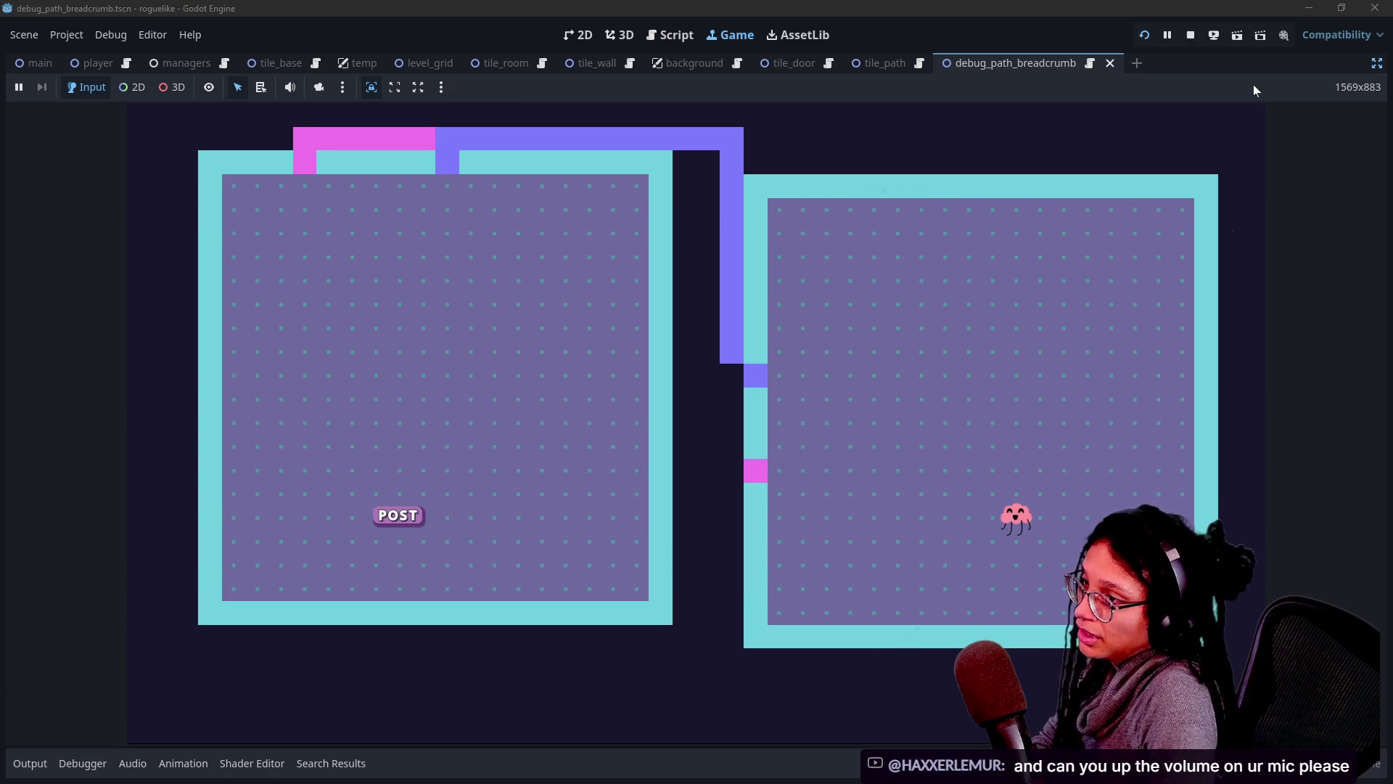
Toggle the tile-info overlay off and back on, with the Output log open below the game.
left_click(926, 349)
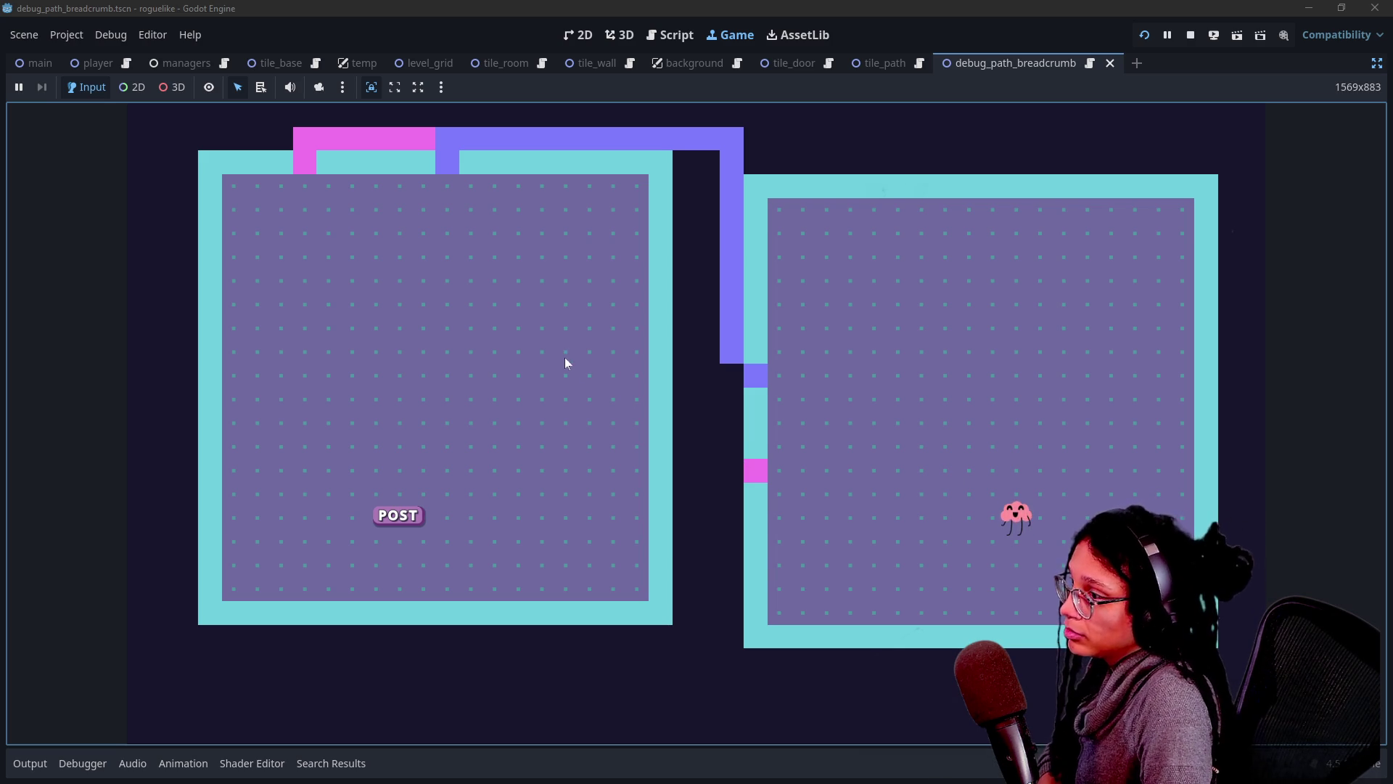
left_click(609, 415)
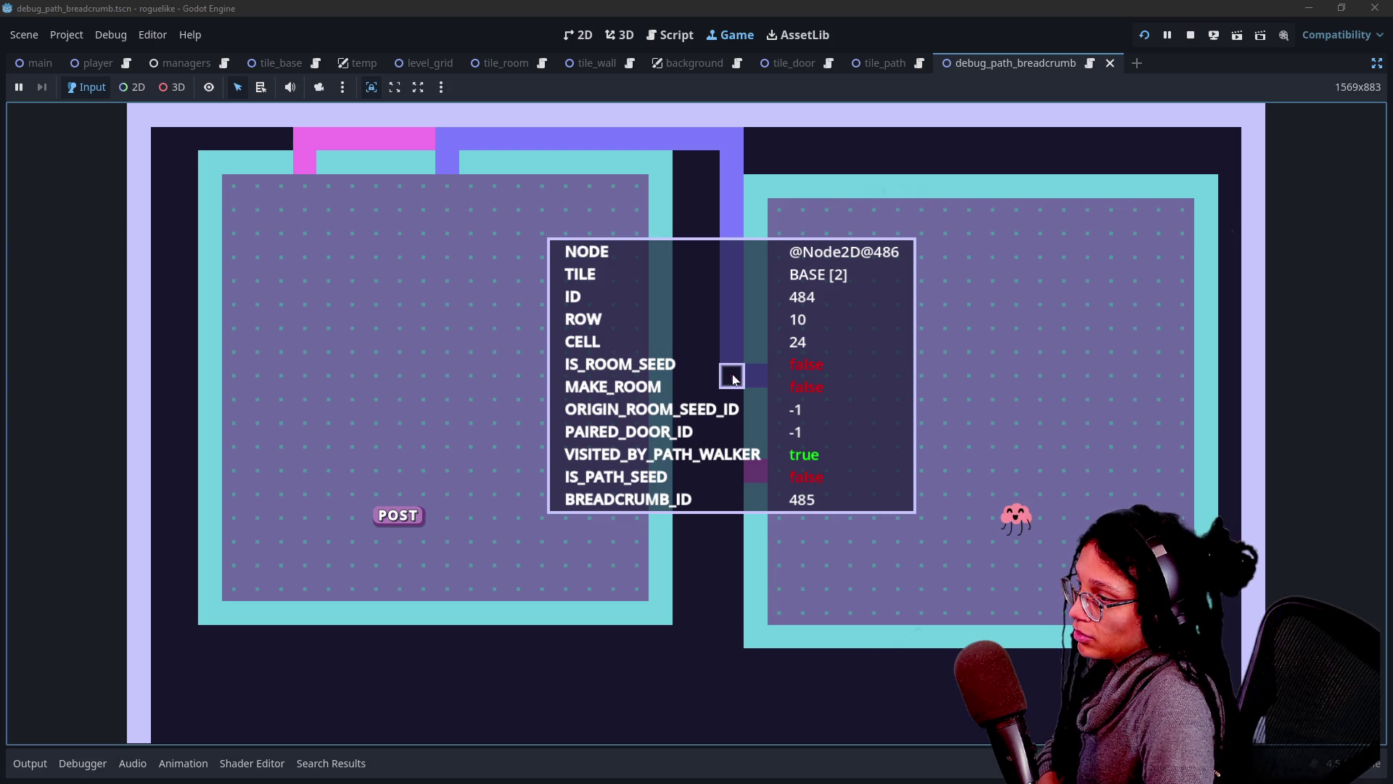
left_click(733, 371)
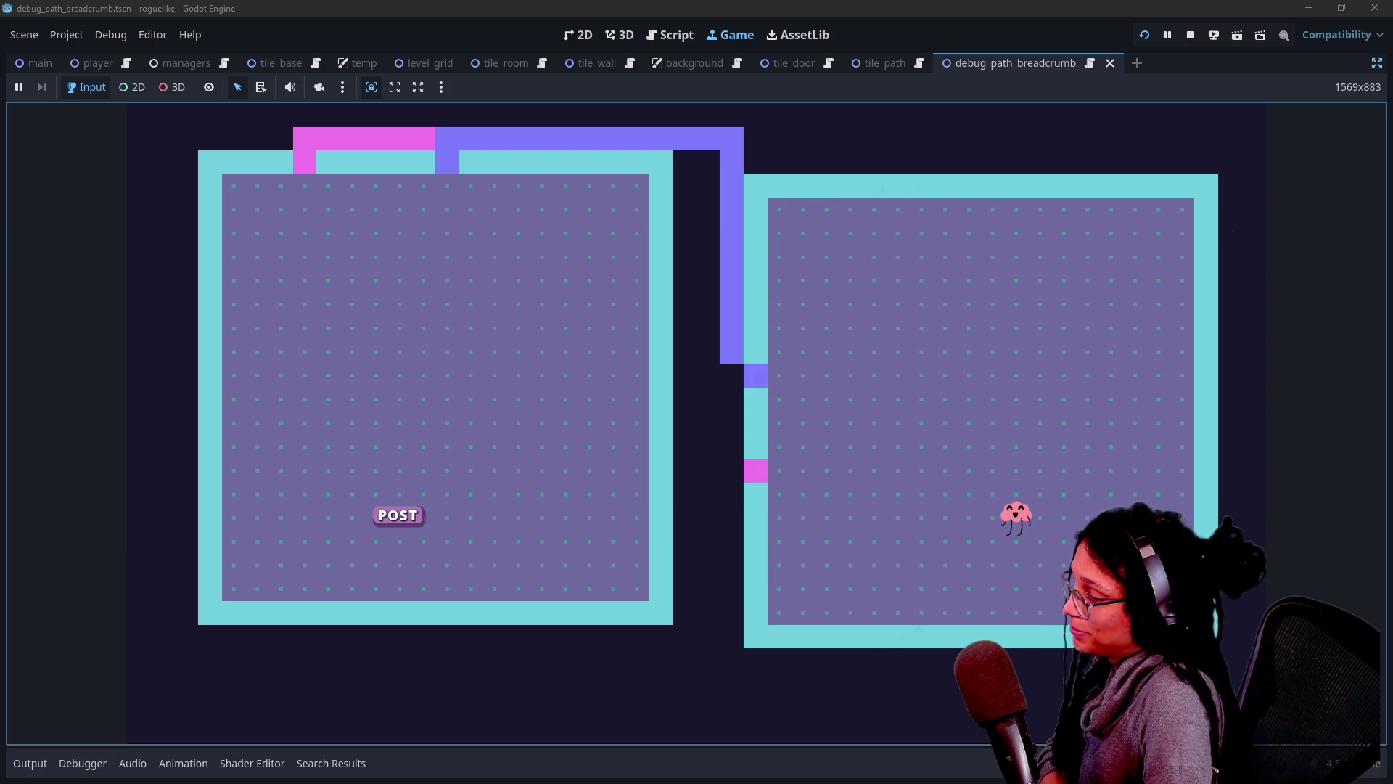
left_click(29, 764)
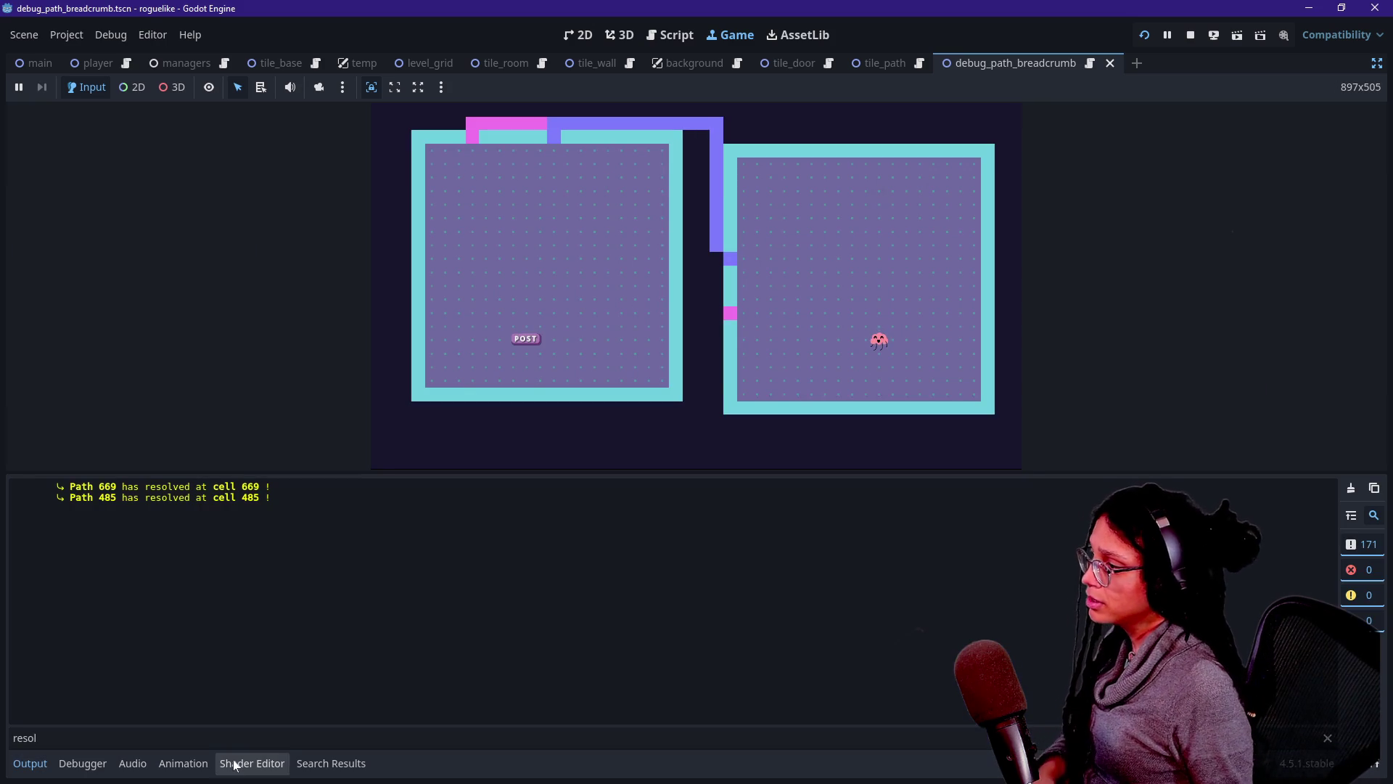
left_click(692, 235)
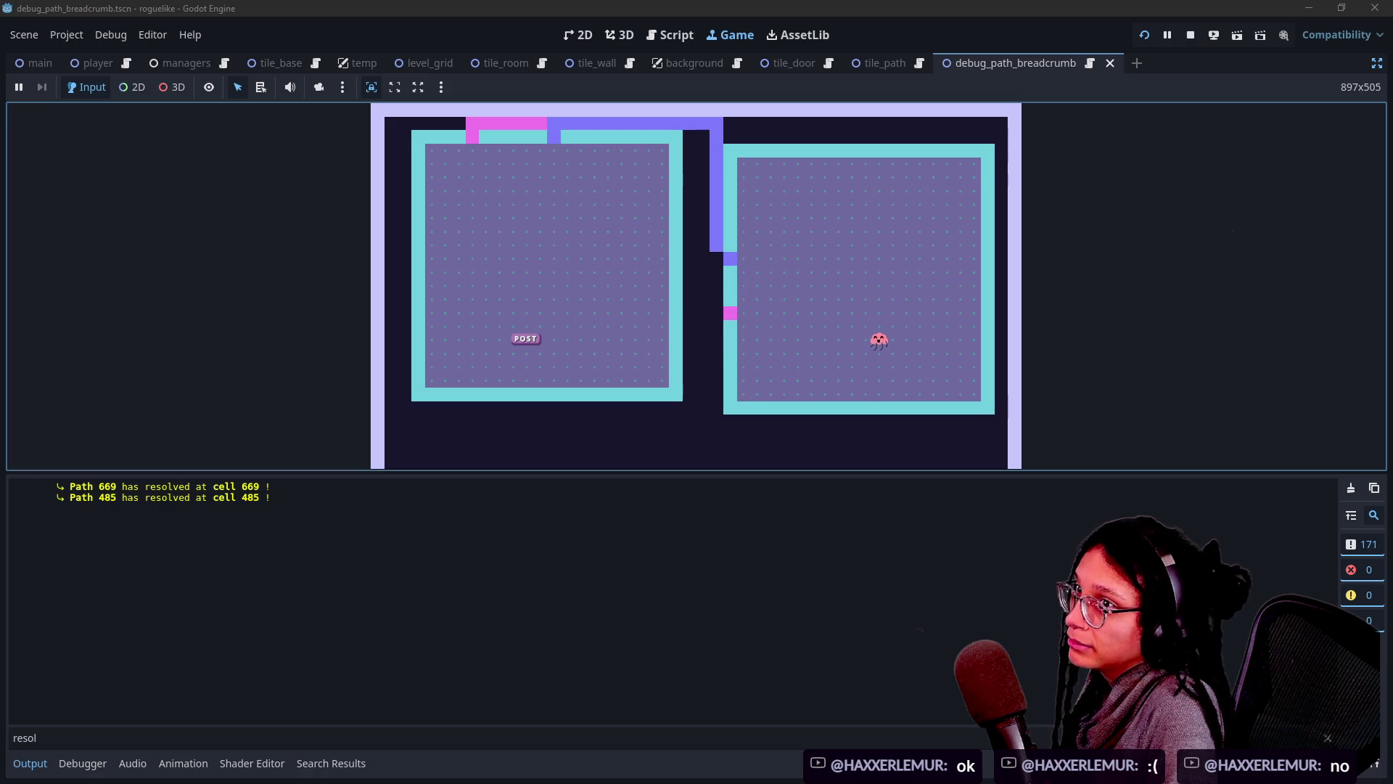
mouse_move(712, 251)
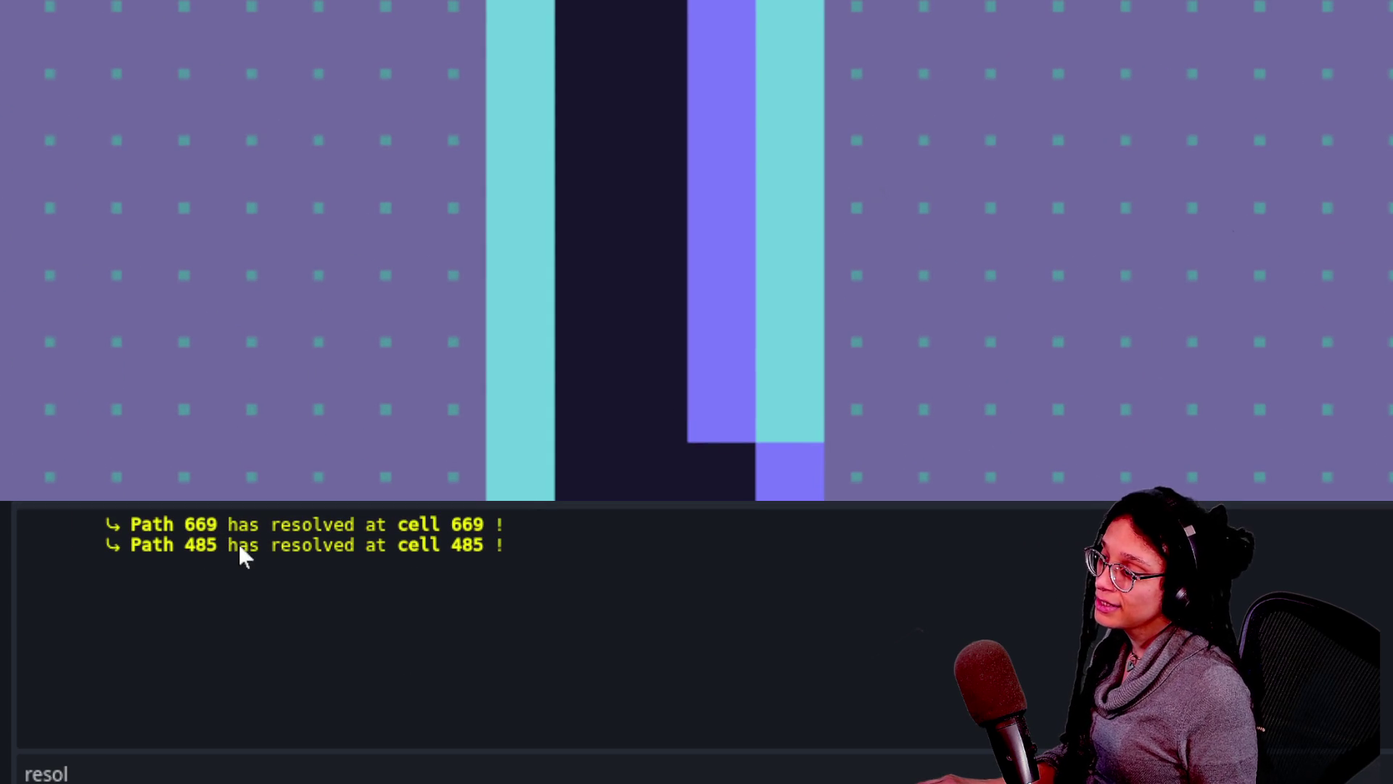
left_click_drag(164, 546, 495, 546)
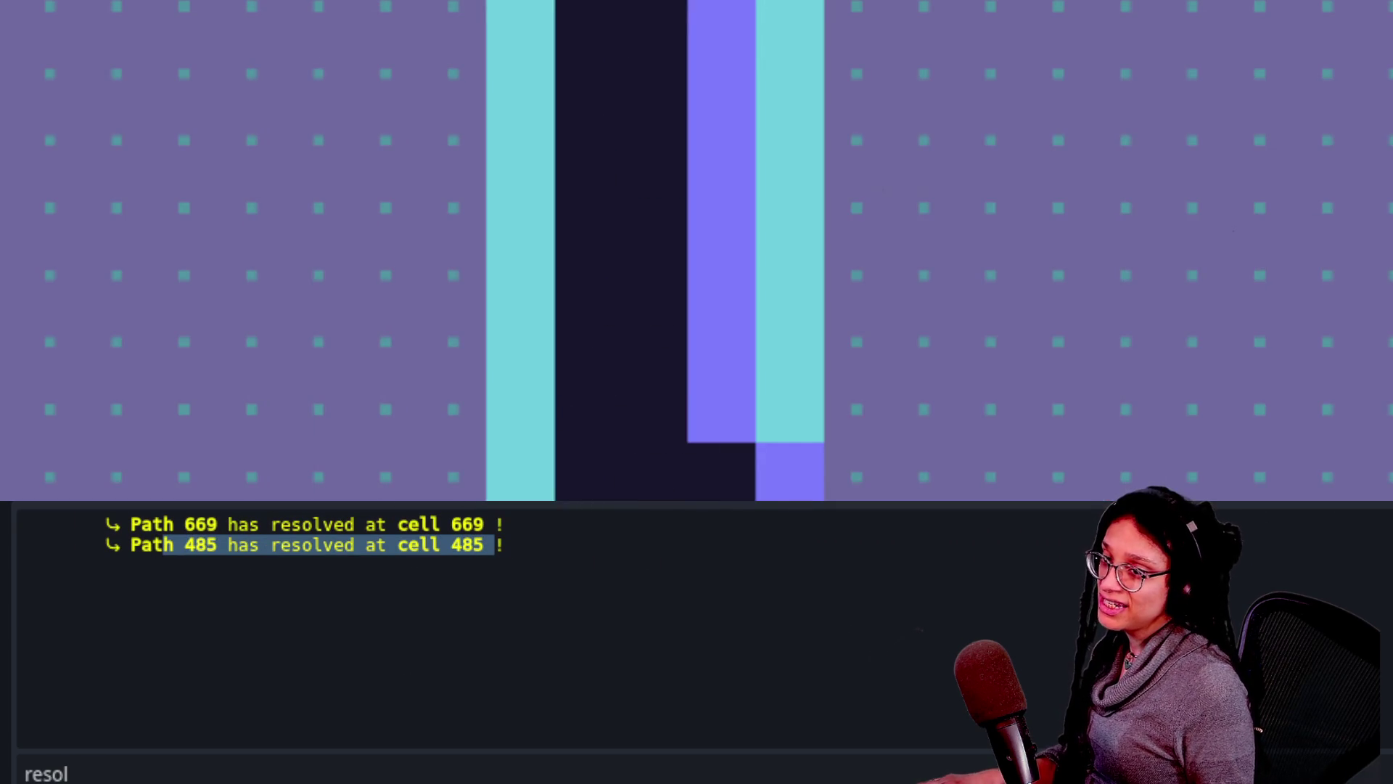
mouse_move(857, 190)
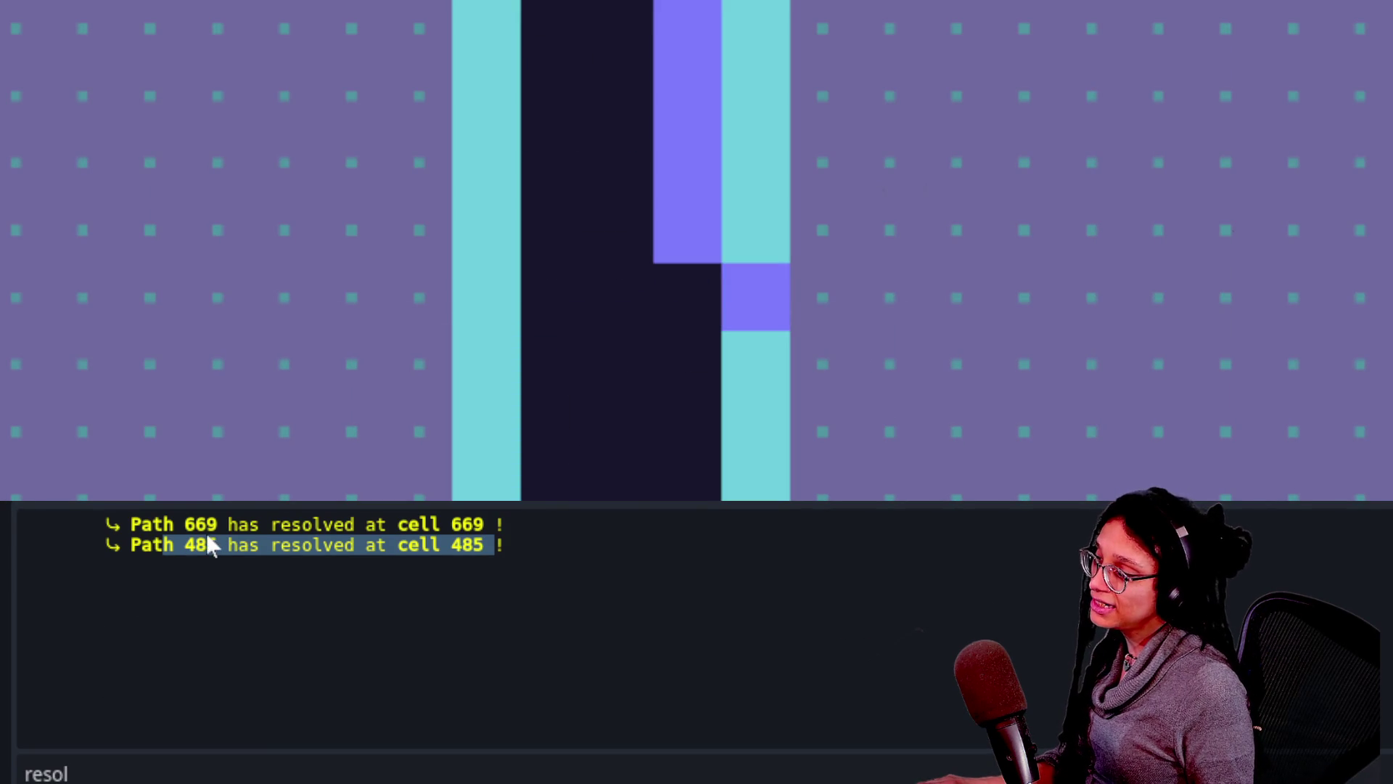
left_click_drag(250, 545, 498, 559)
mouse_move(820, 440)
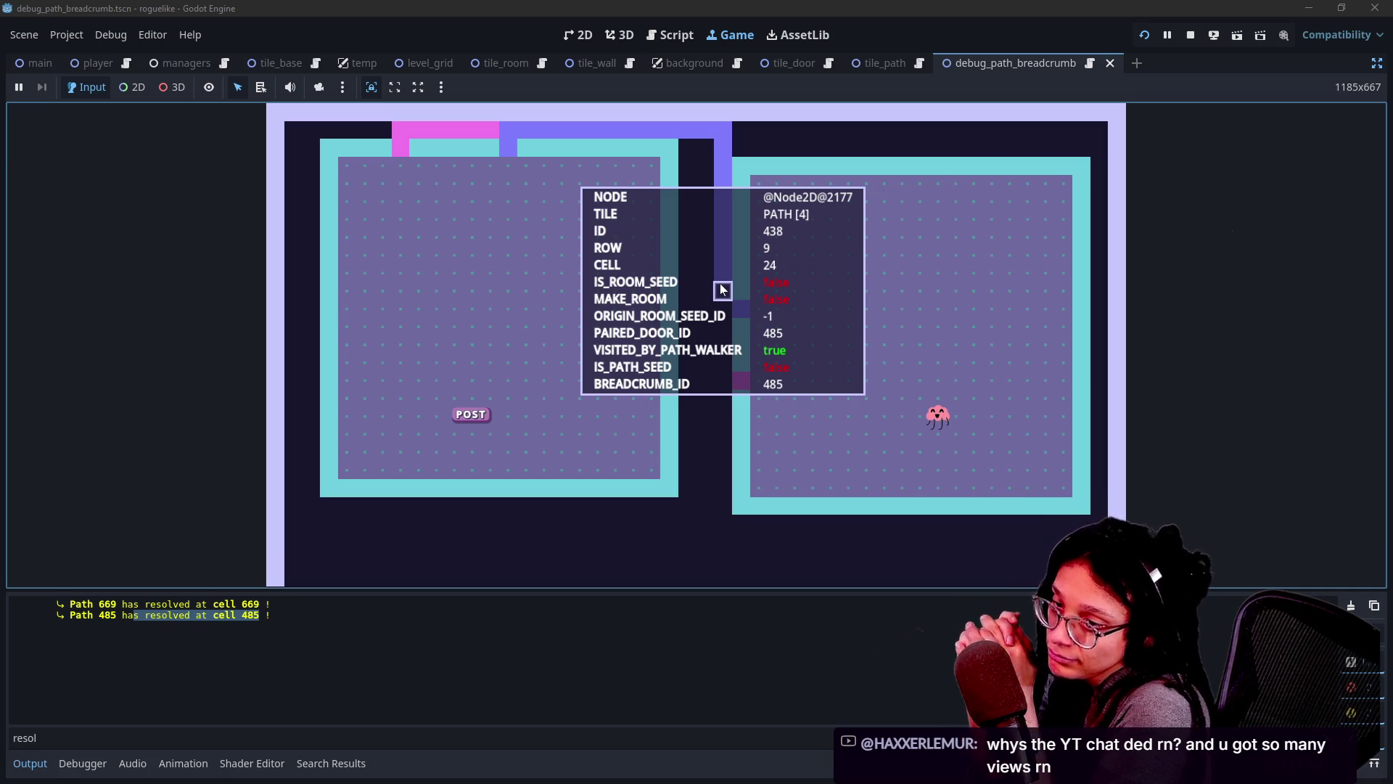
Jump in manage_levels.gd to the else branch printing the resolved message and calling _place_final_path_cell(end_cell).
left_click(669, 35)
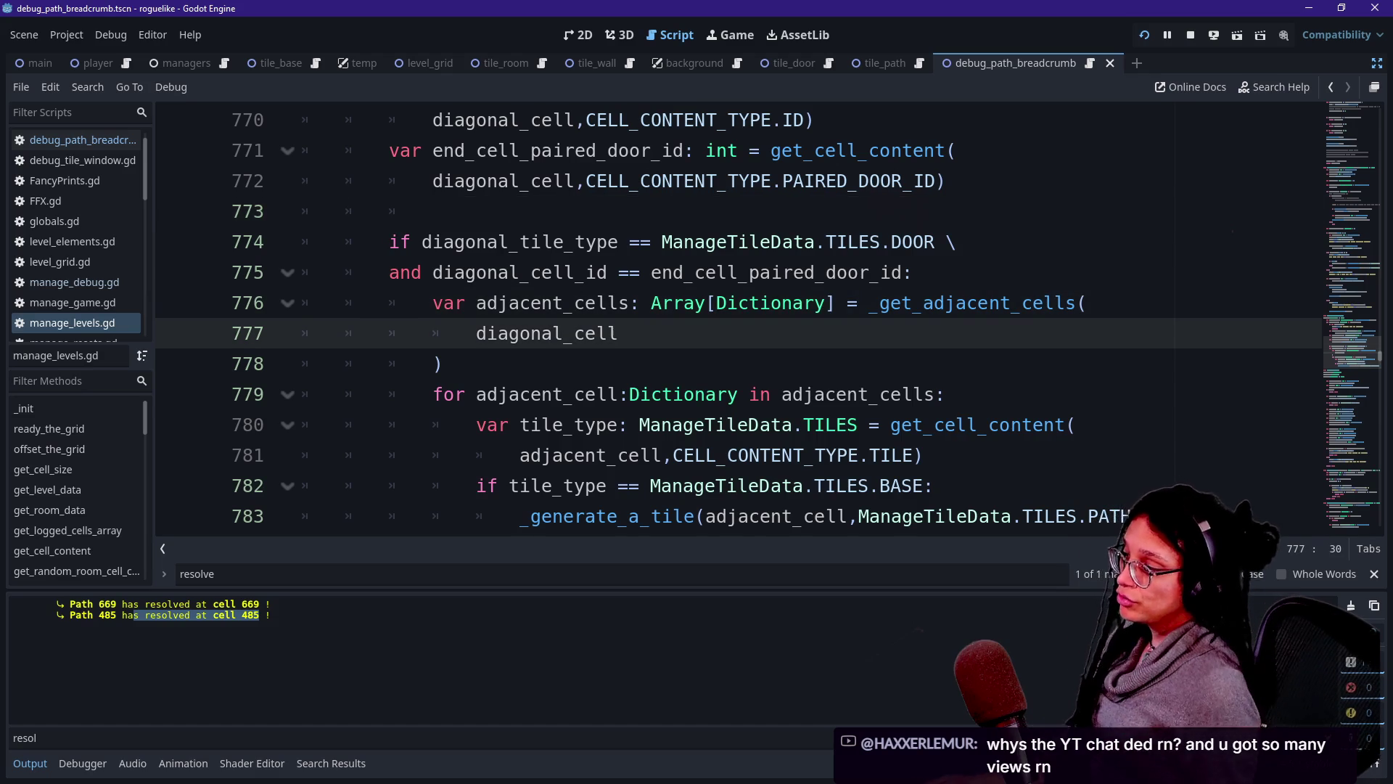
left_click(818, 394)
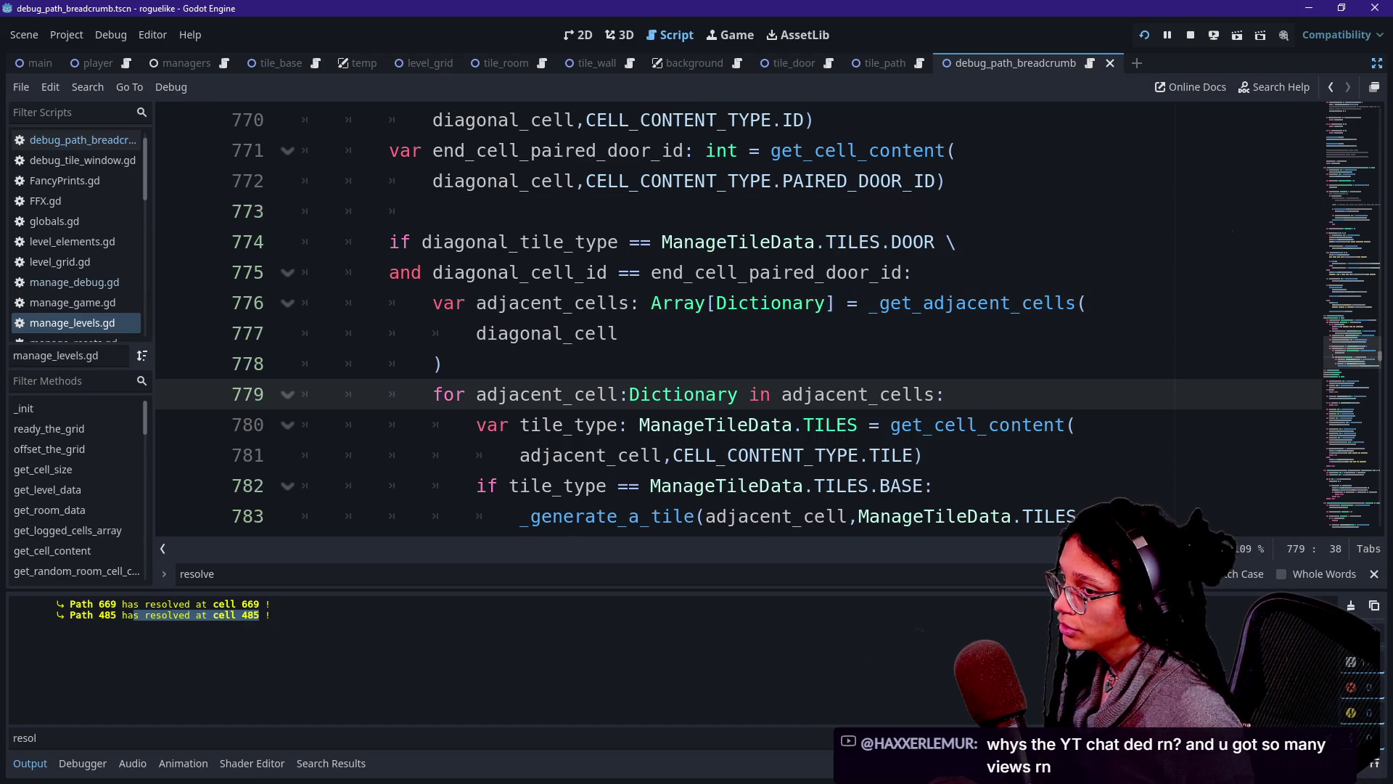
scroll(817, 394, "down", 2)
scroll(639, 334, "up", 7)
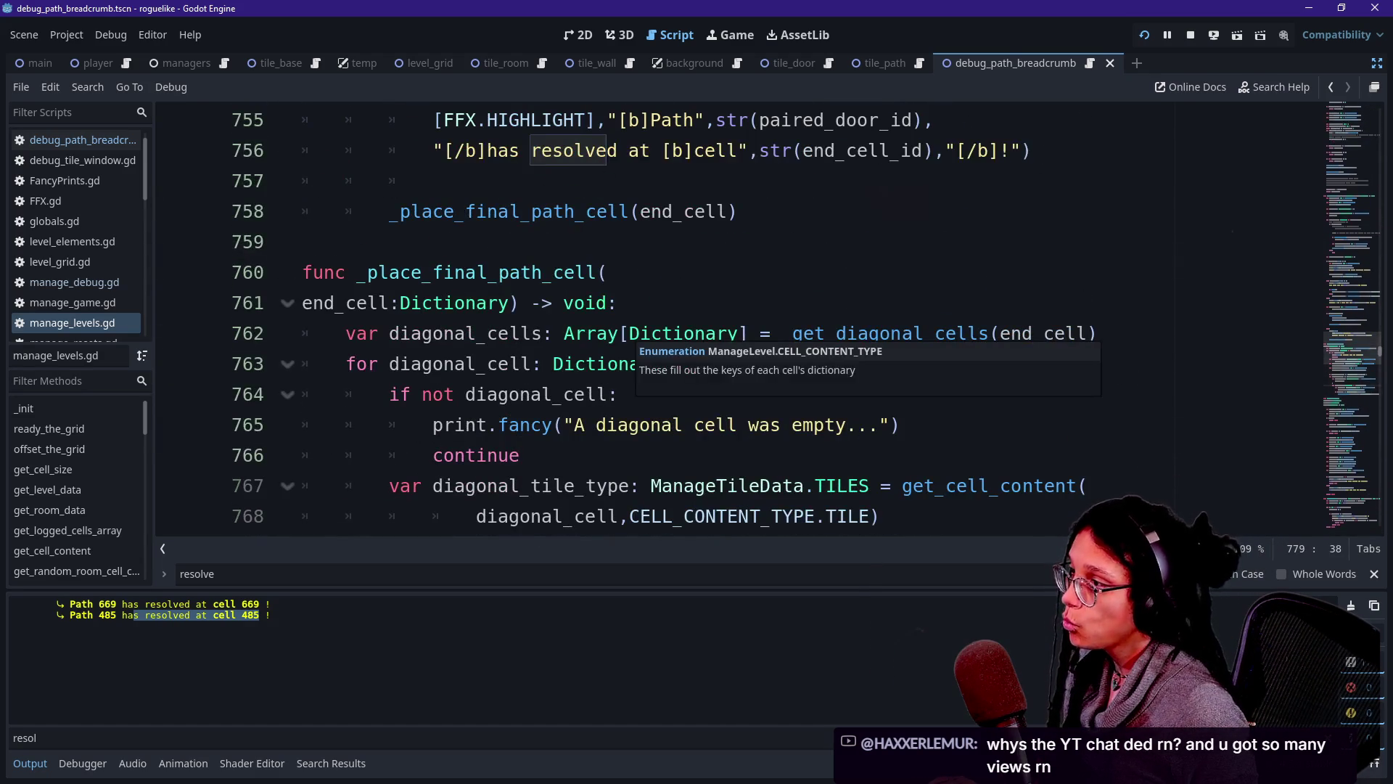
key("ctrl+j")
scroll(638, 334, "up", 2)
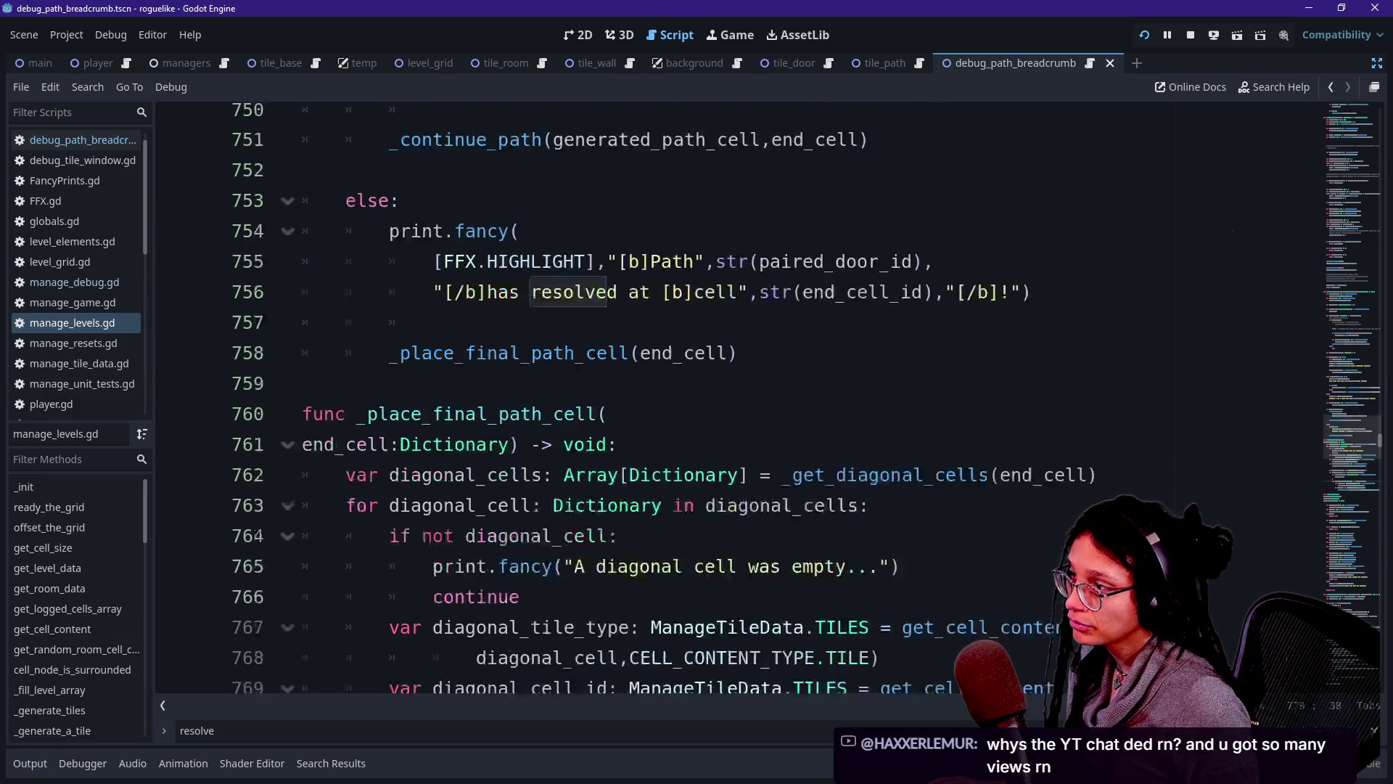
left_click(302, 425)
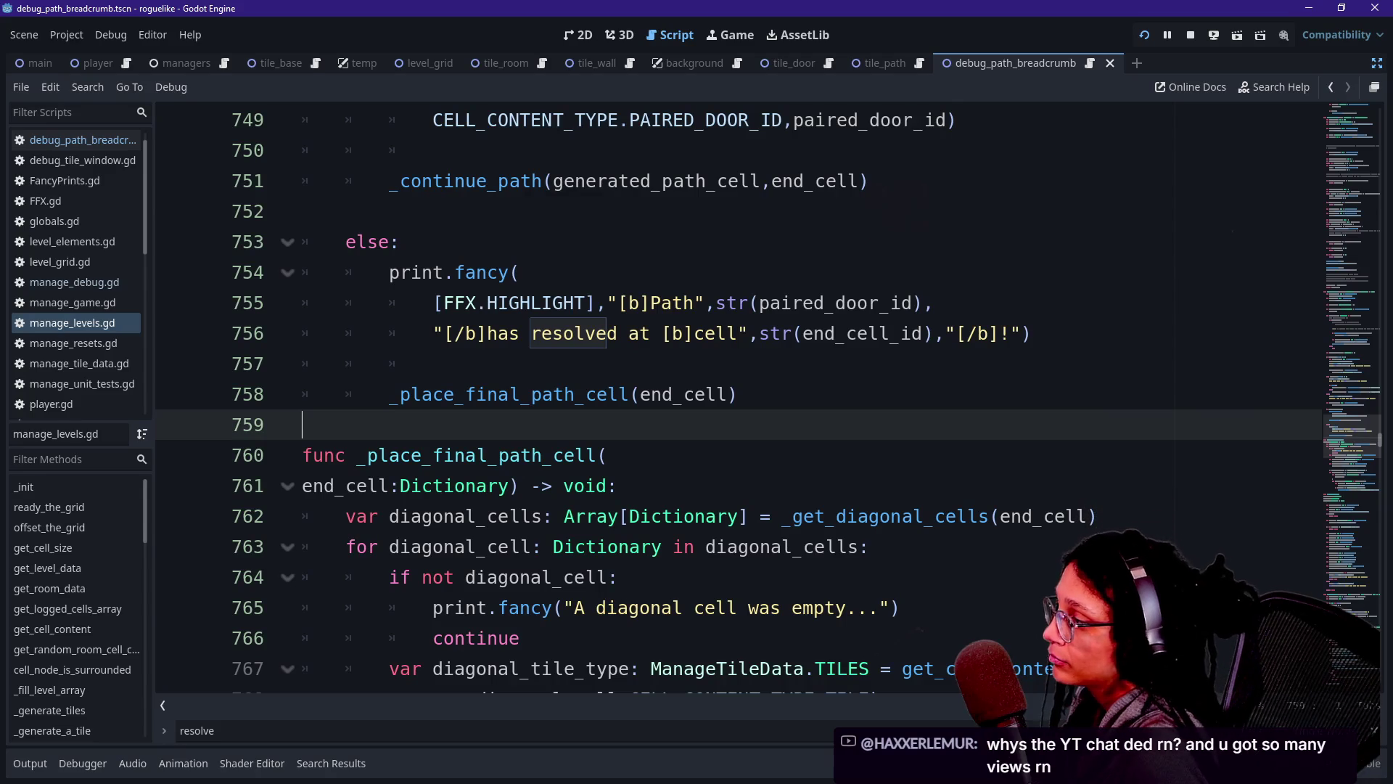
left_click(434, 364)
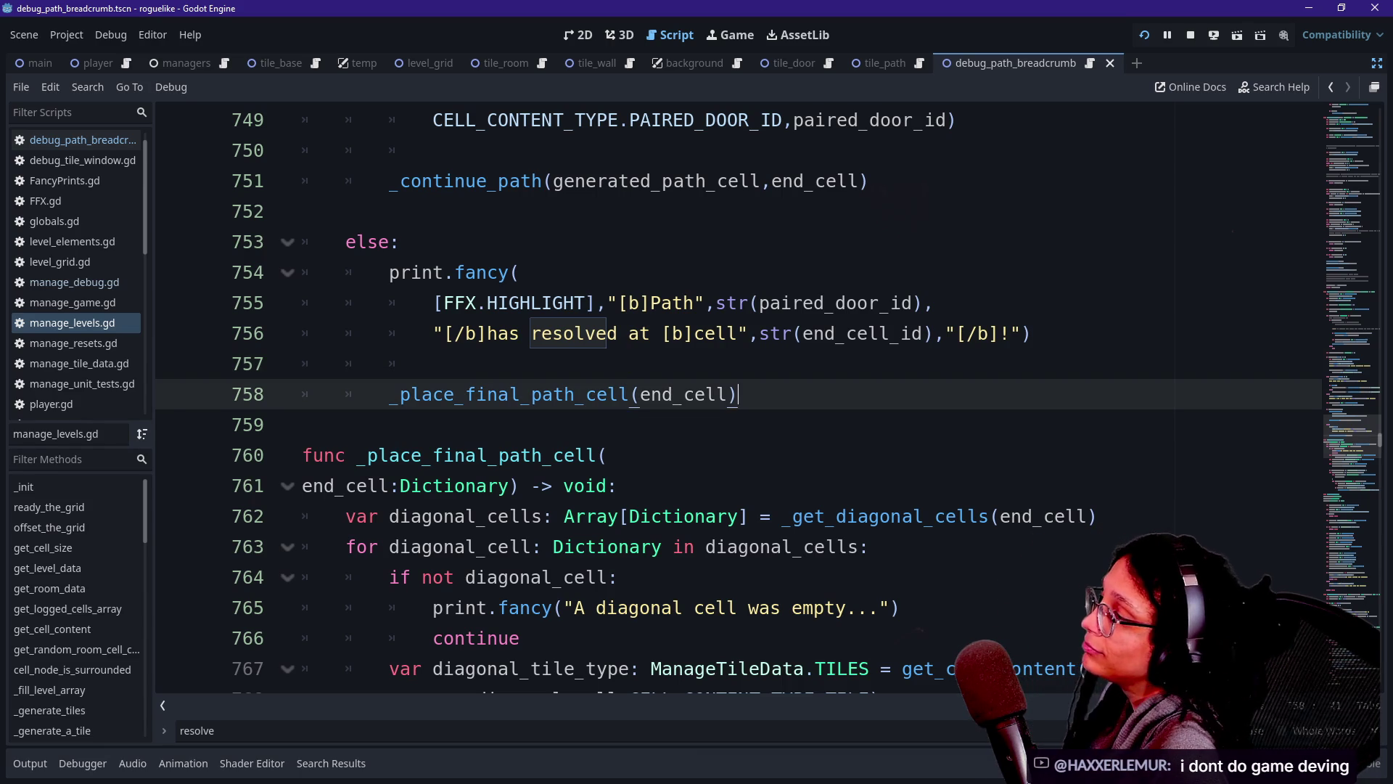
Change end_cell_id to start_cell_id in the resolved-path line.
mouse_move(803, 333)
left_mouse_down()
mouse_move(869, 333)
mouse_move(835, 333)
left_mouse_up()
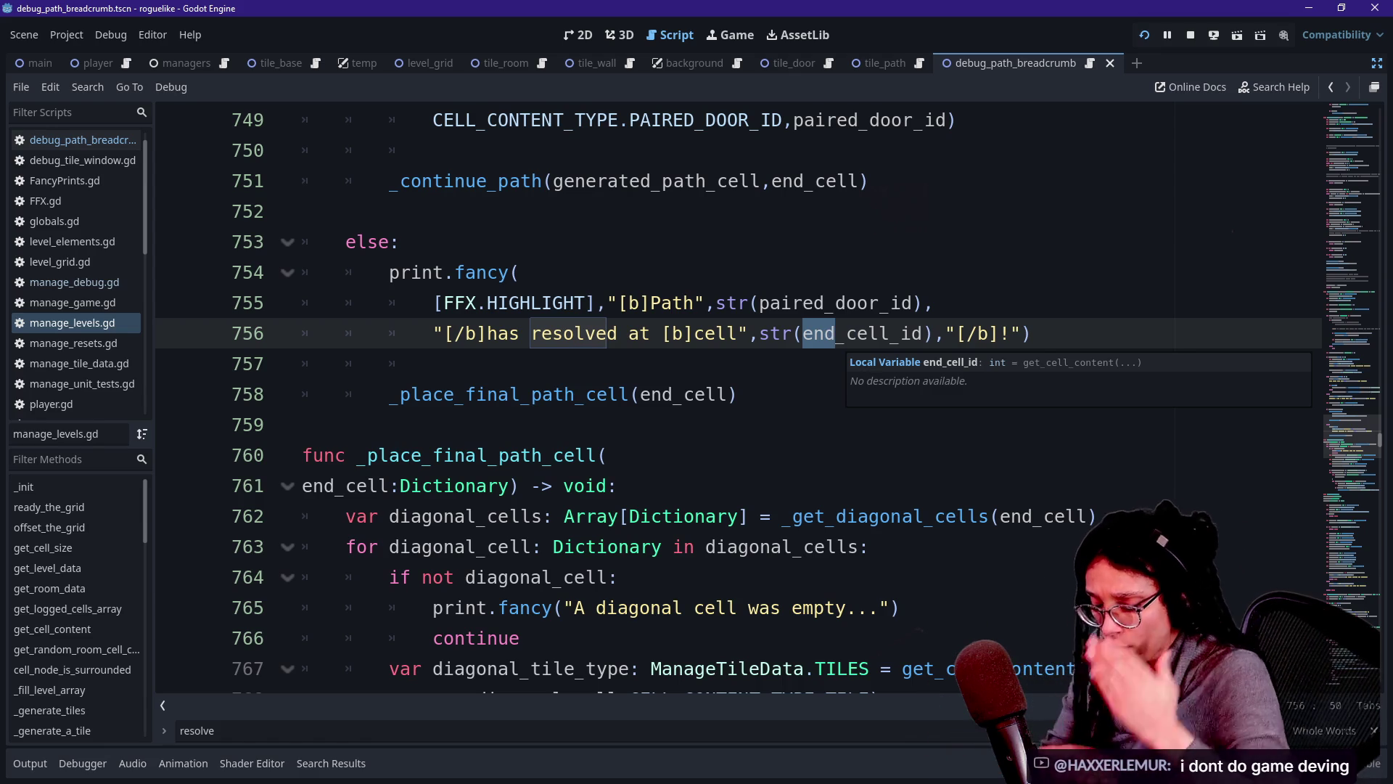
type("star")
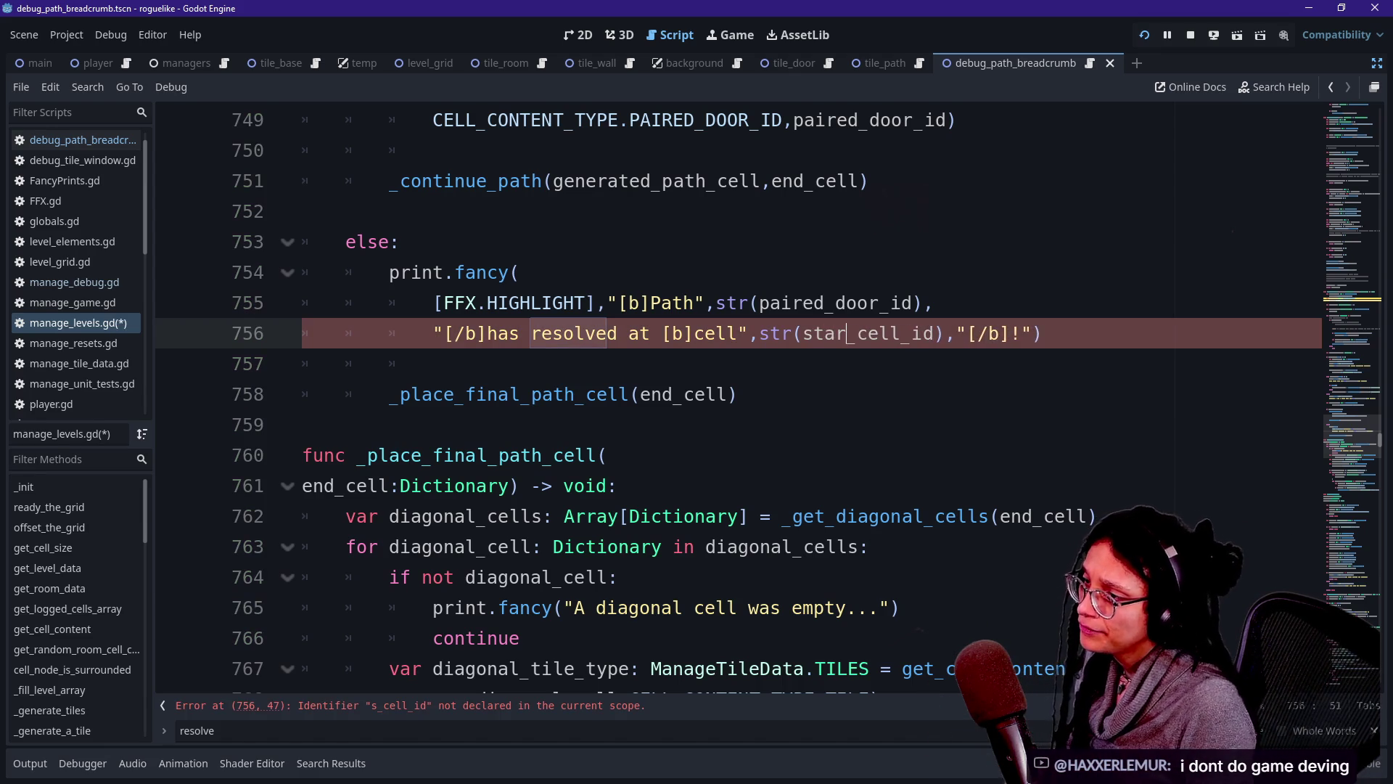
type("t")
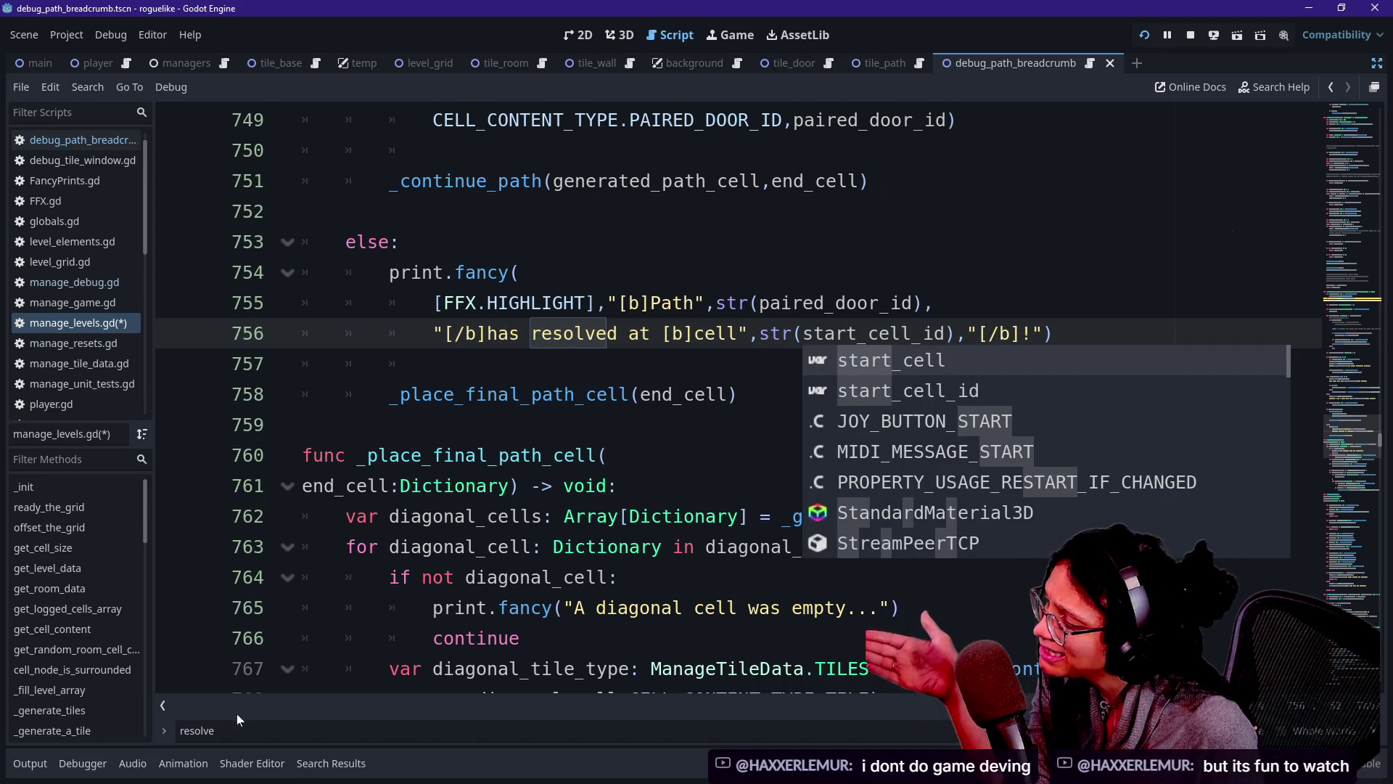
key("BackSpace")
key("BackSpace")
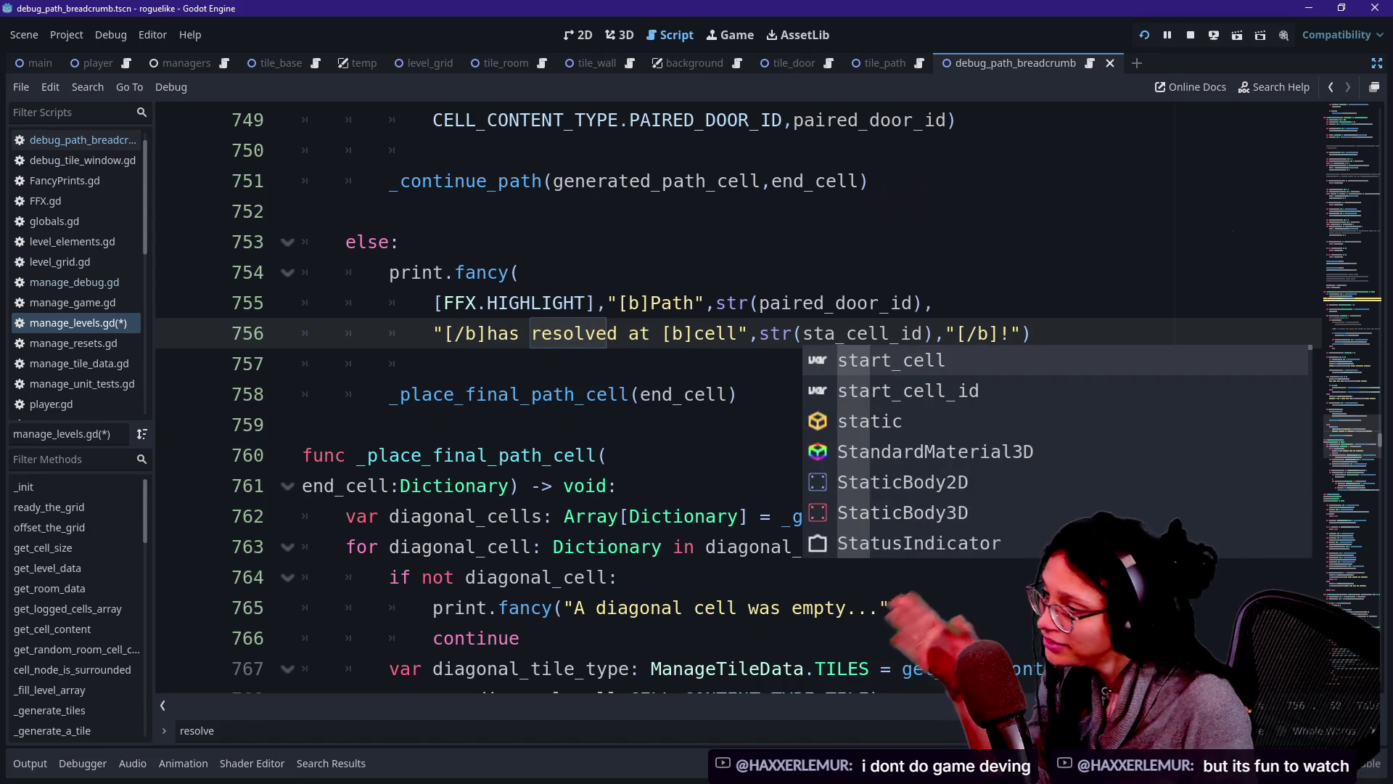
key("BackSpace")
key("BackSpace")
type("tart")
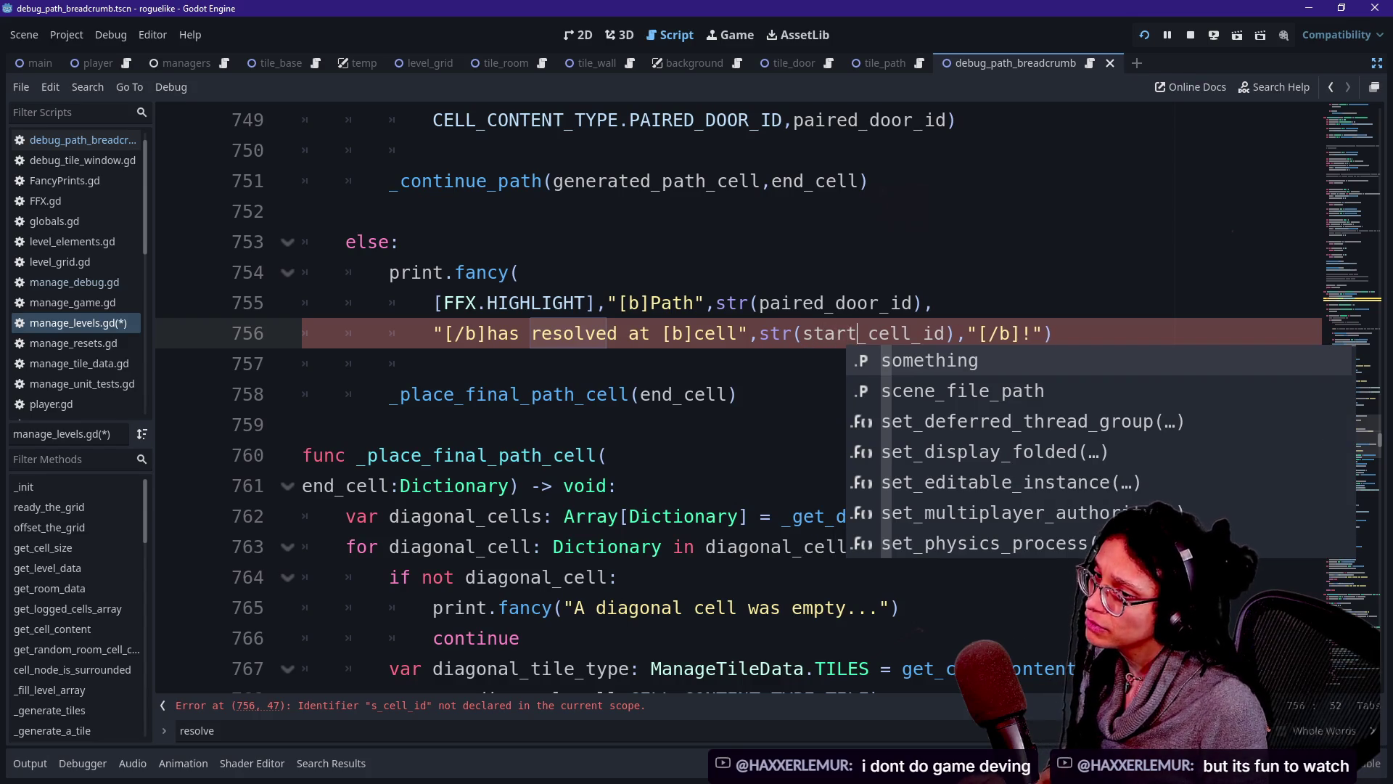
Review the adjacent_cells, generated_path_cell and valid_cells code above the branch.
scroll(726, 399, "up", 6)
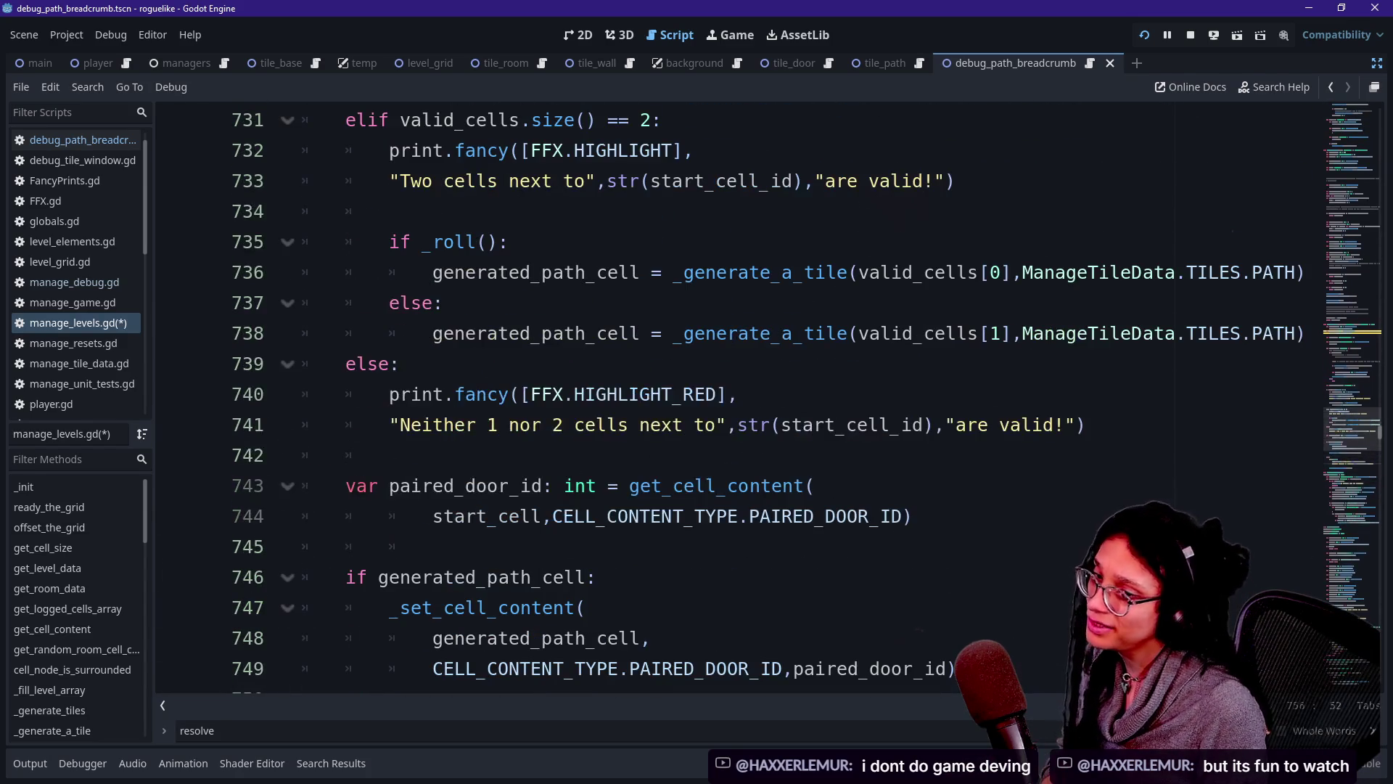
scroll(726, 400, "up", 2)
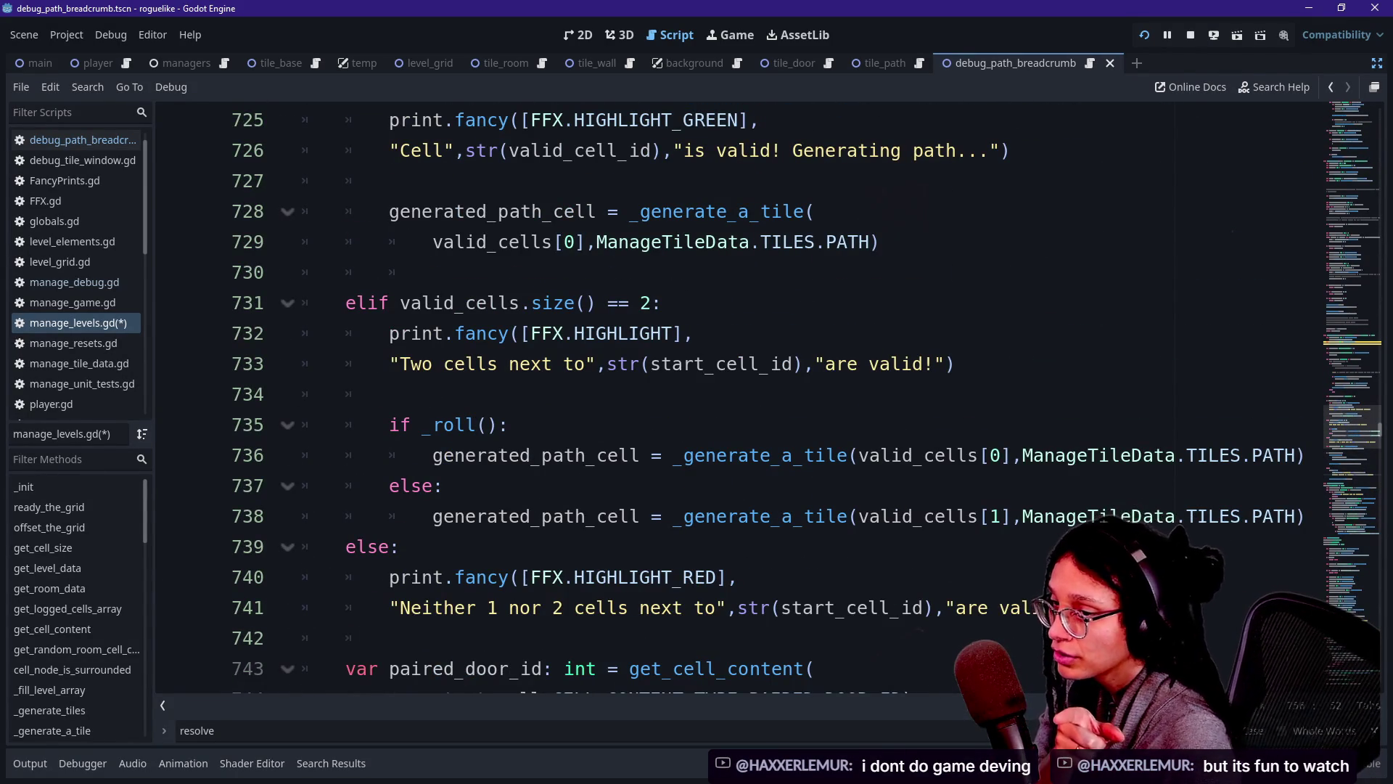
scroll(479, 276, "up", 2)
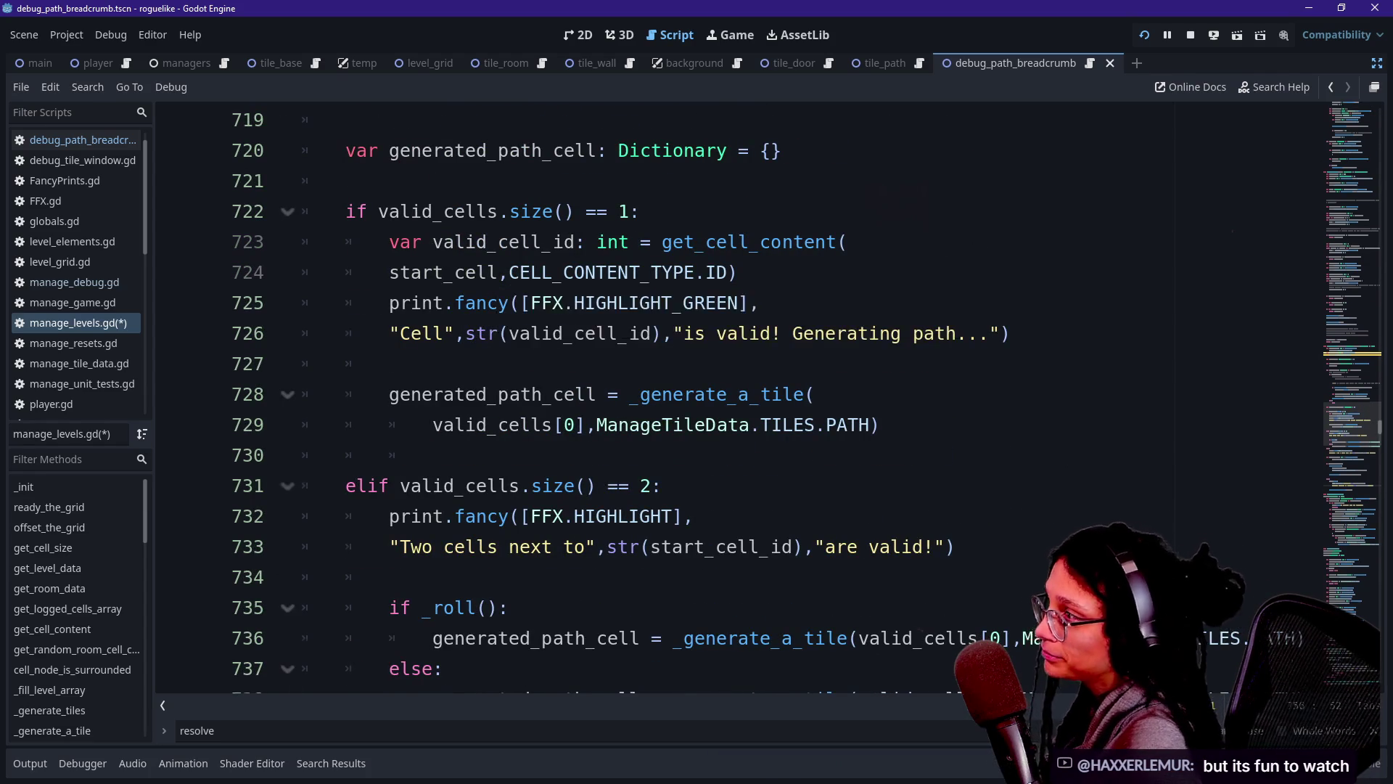
scroll(508, 279, "up", 2)
left_click(477, 273)
left_click(346, 303)
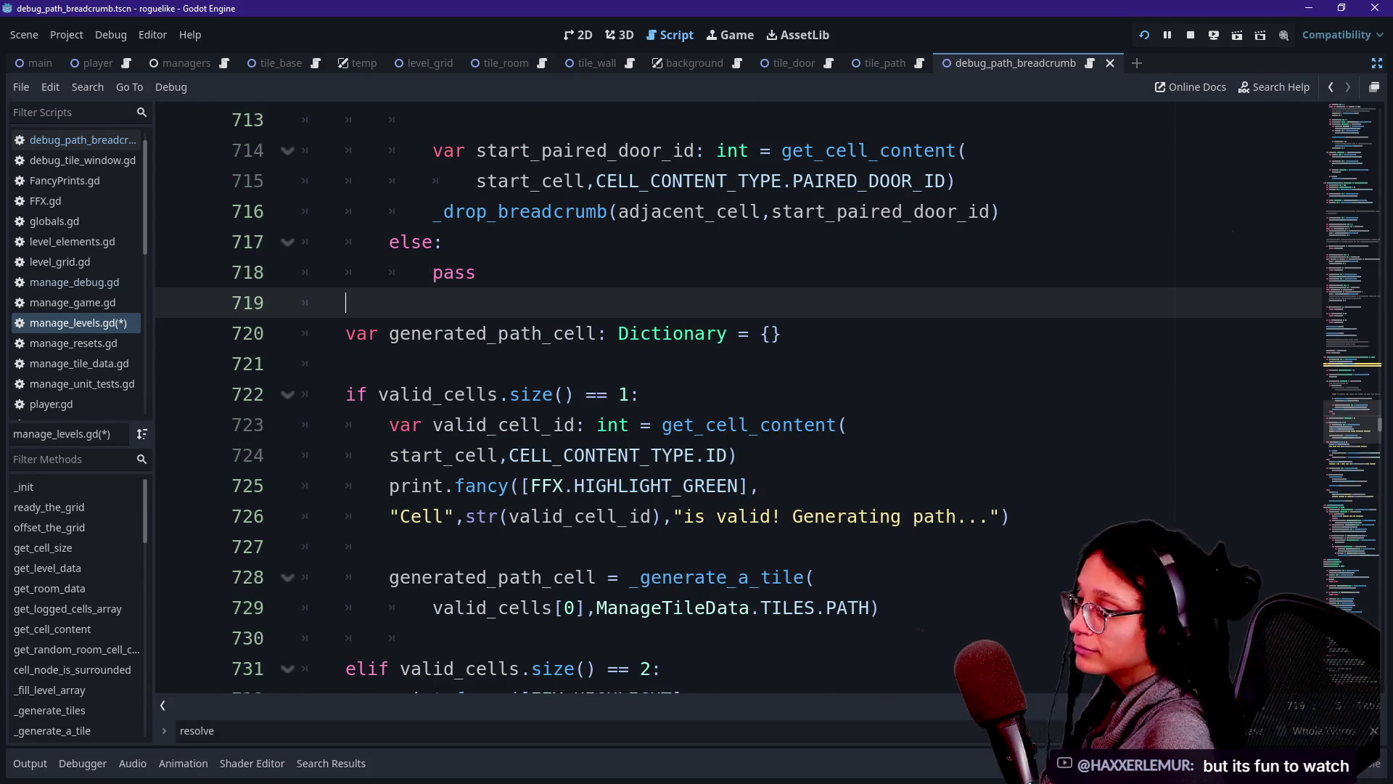
scroll(726, 399, "up", 2)
key("Up")
key("Up")
key("Up")
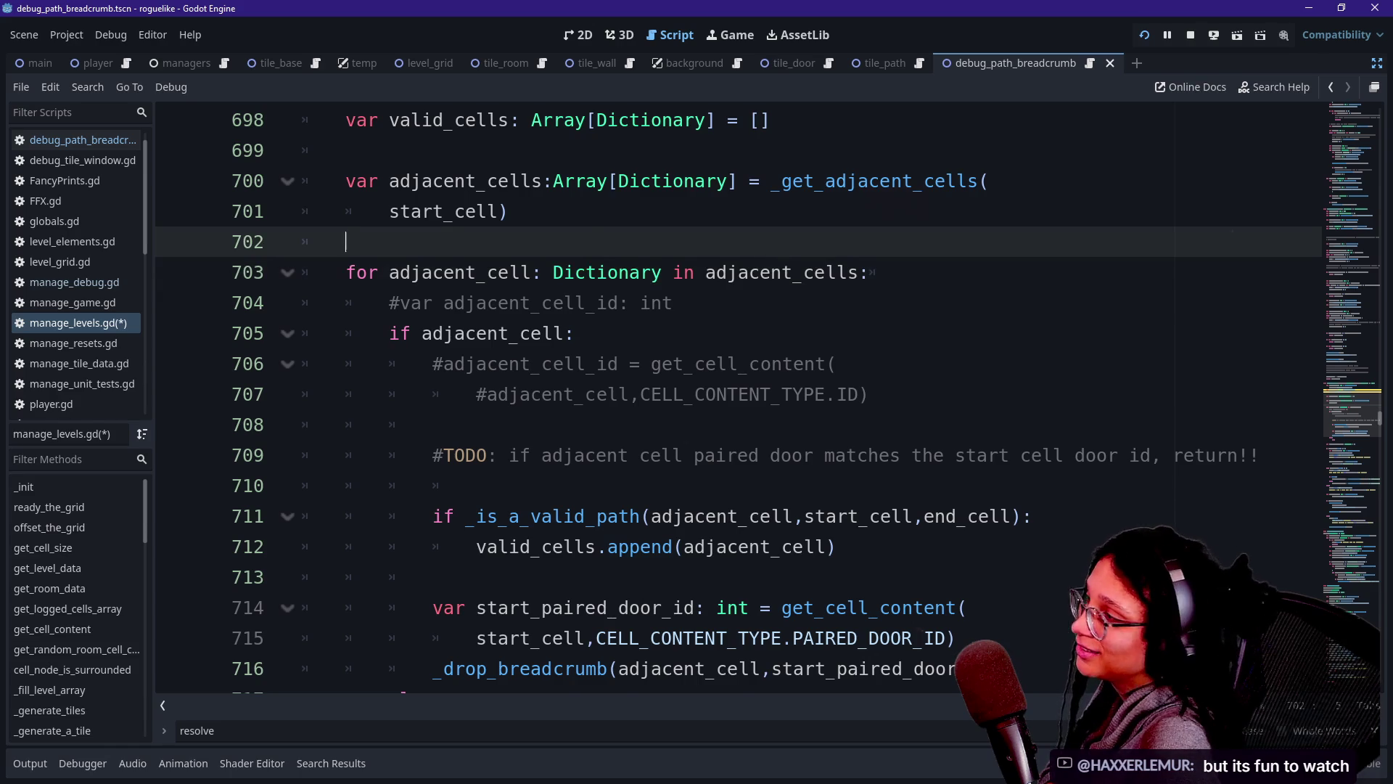
scroll(725, 399, "up", 3)
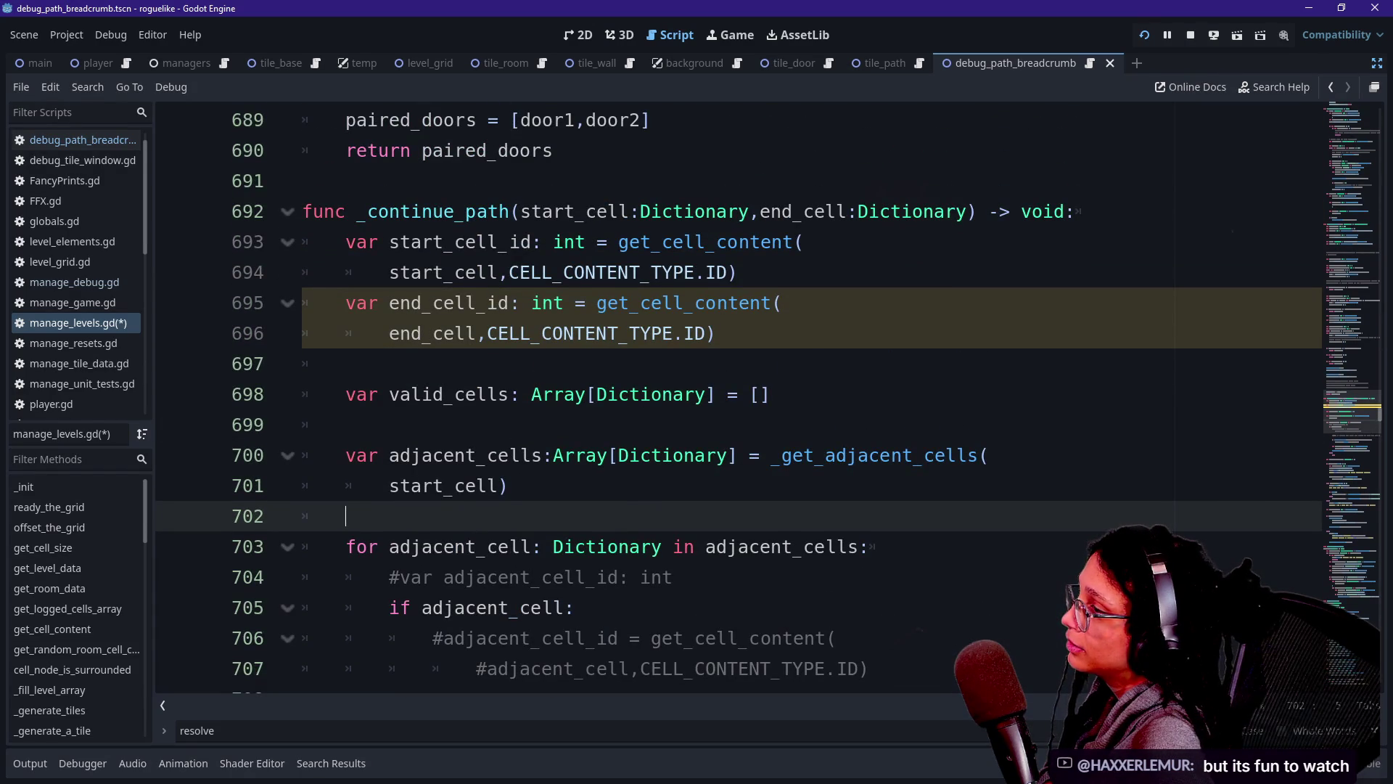
scroll(284, 459, "down", 1)
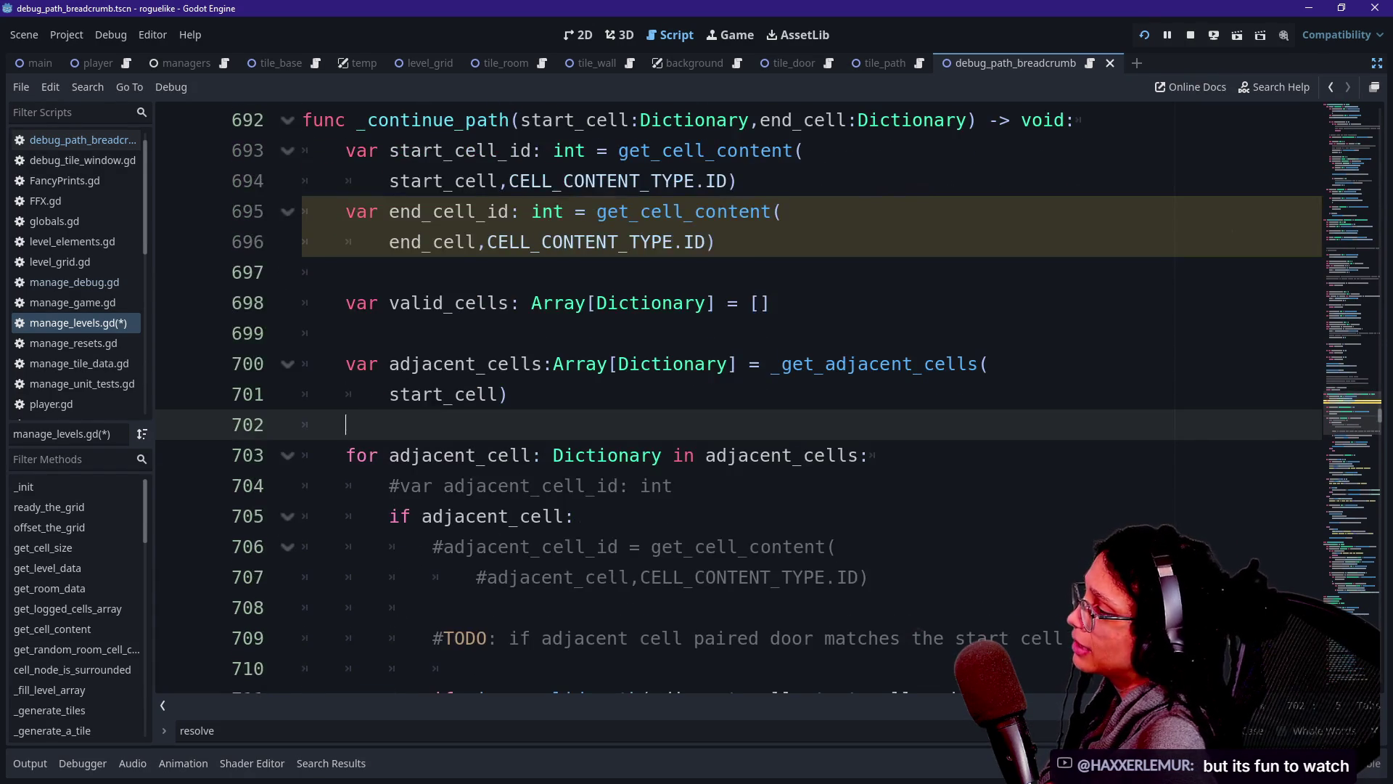
scroll(726, 399, "down", 8)
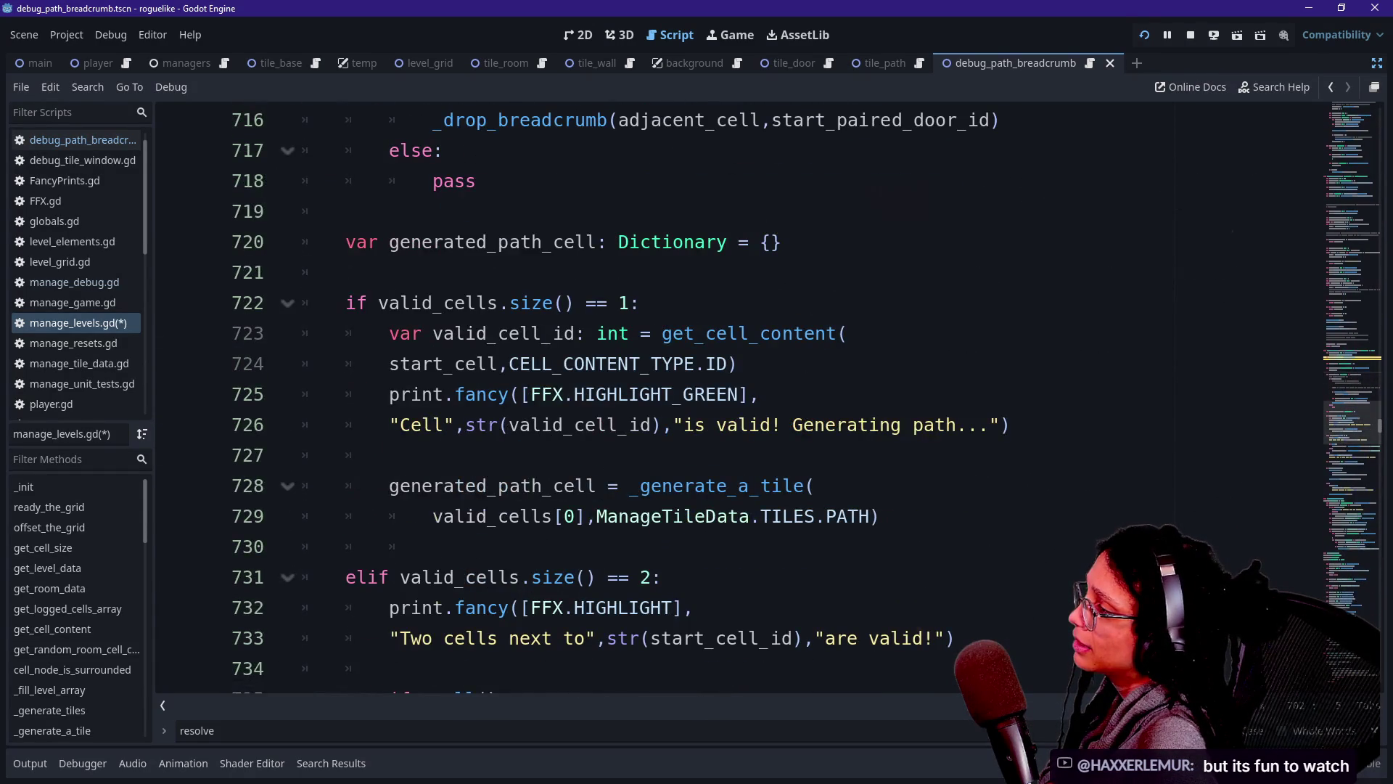
mouse_move(389, 242)
left_mouse_down()
mouse_move(592, 302)
mouse_move(345, 302)
mouse_move(576, 242)
left_mouse_up()
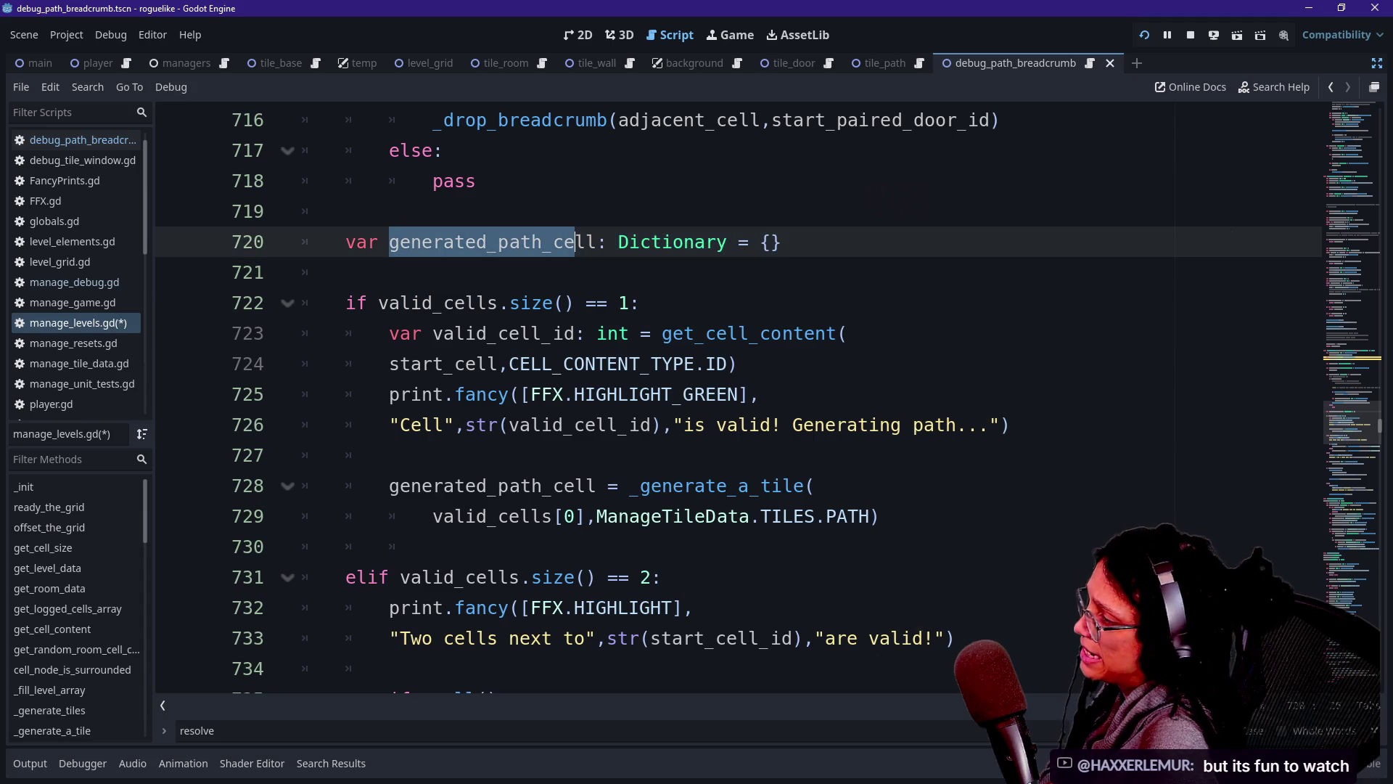
left_click(345, 272)
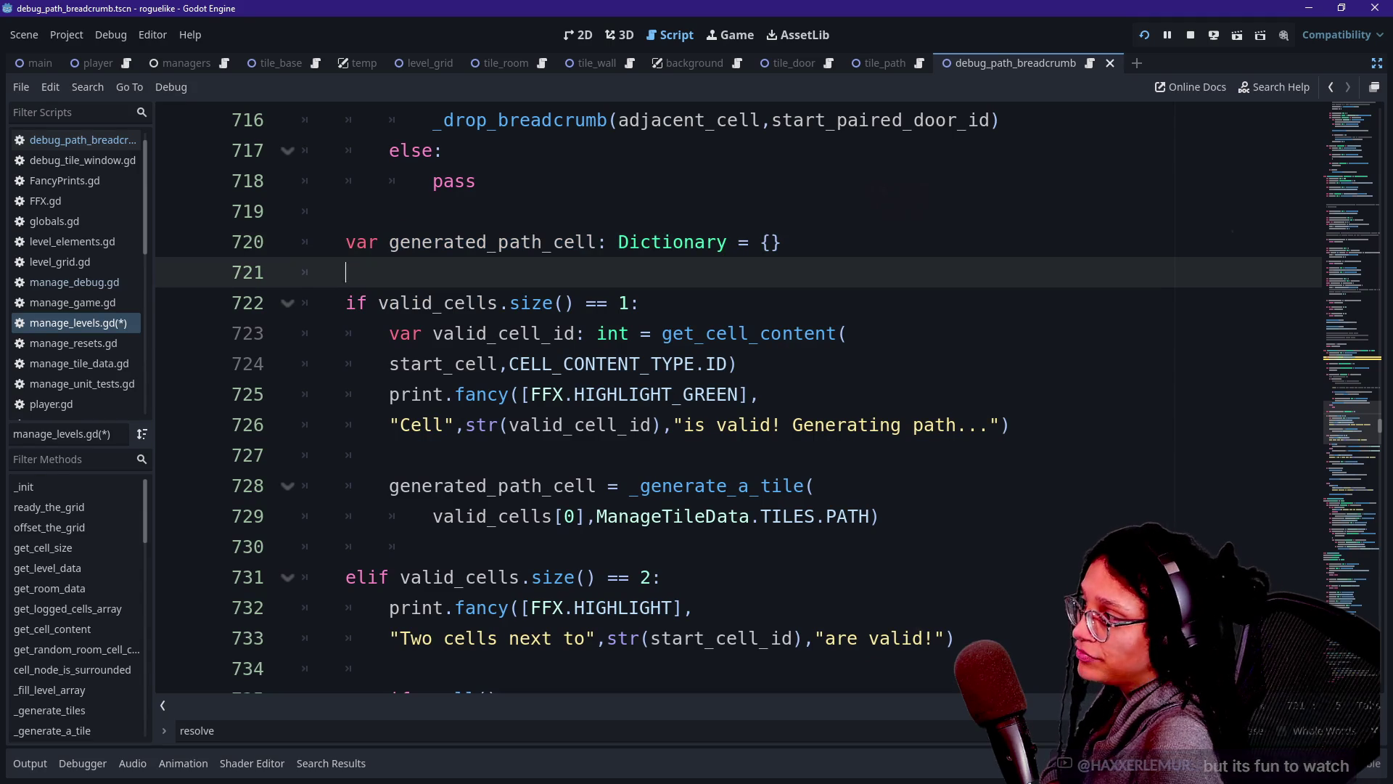
left_click_drag(400, 303, 434, 302)
left_click(433, 303)
mouse_move(475, 363)
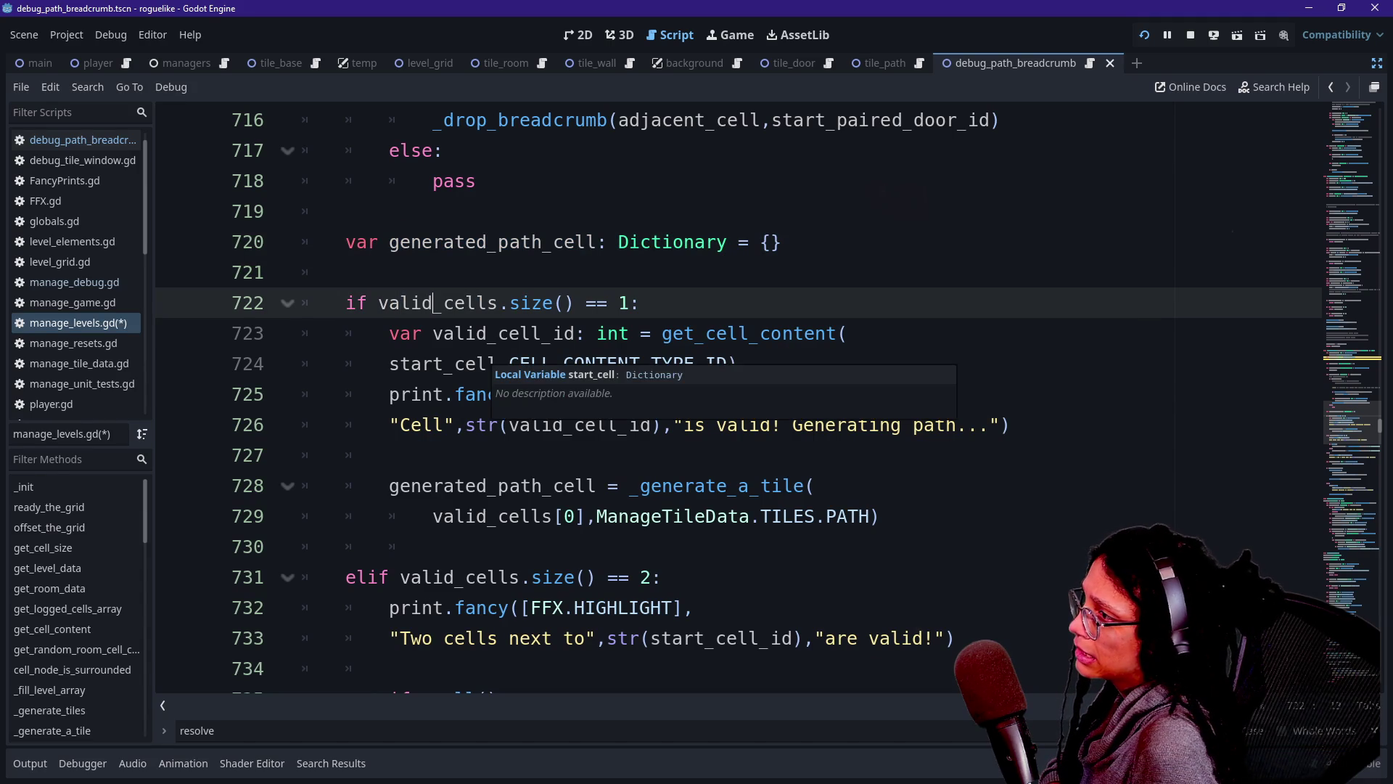
scroll(476, 363, "up", 2)
scroll(476, 364, "up", 1)
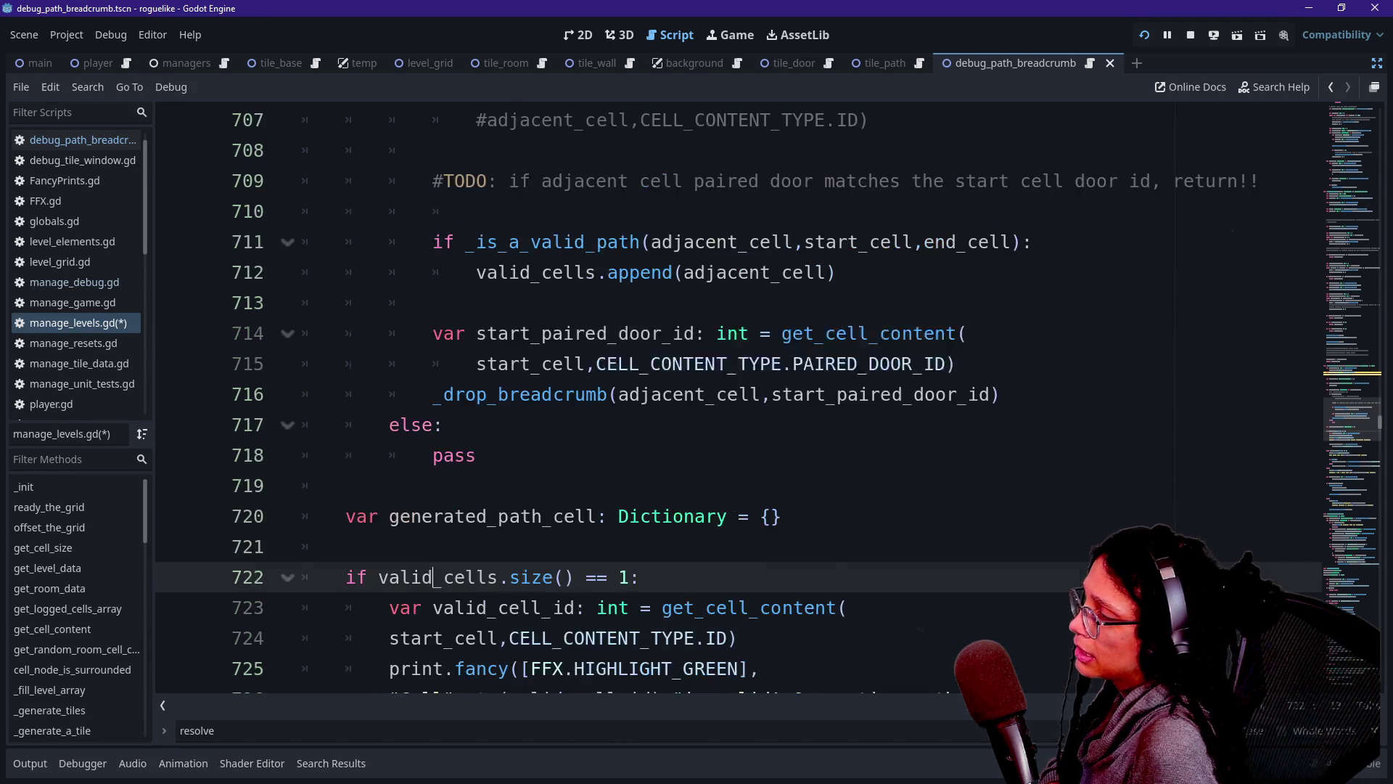
scroll(475, 364, "up", 3)
mouse_move(389, 181)
left_mouse_down()
mouse_move(433, 181)
mouse_move(488, 211)
left_mouse_up()
left_click(492, 211)
scroll(493, 211, "down", 10)
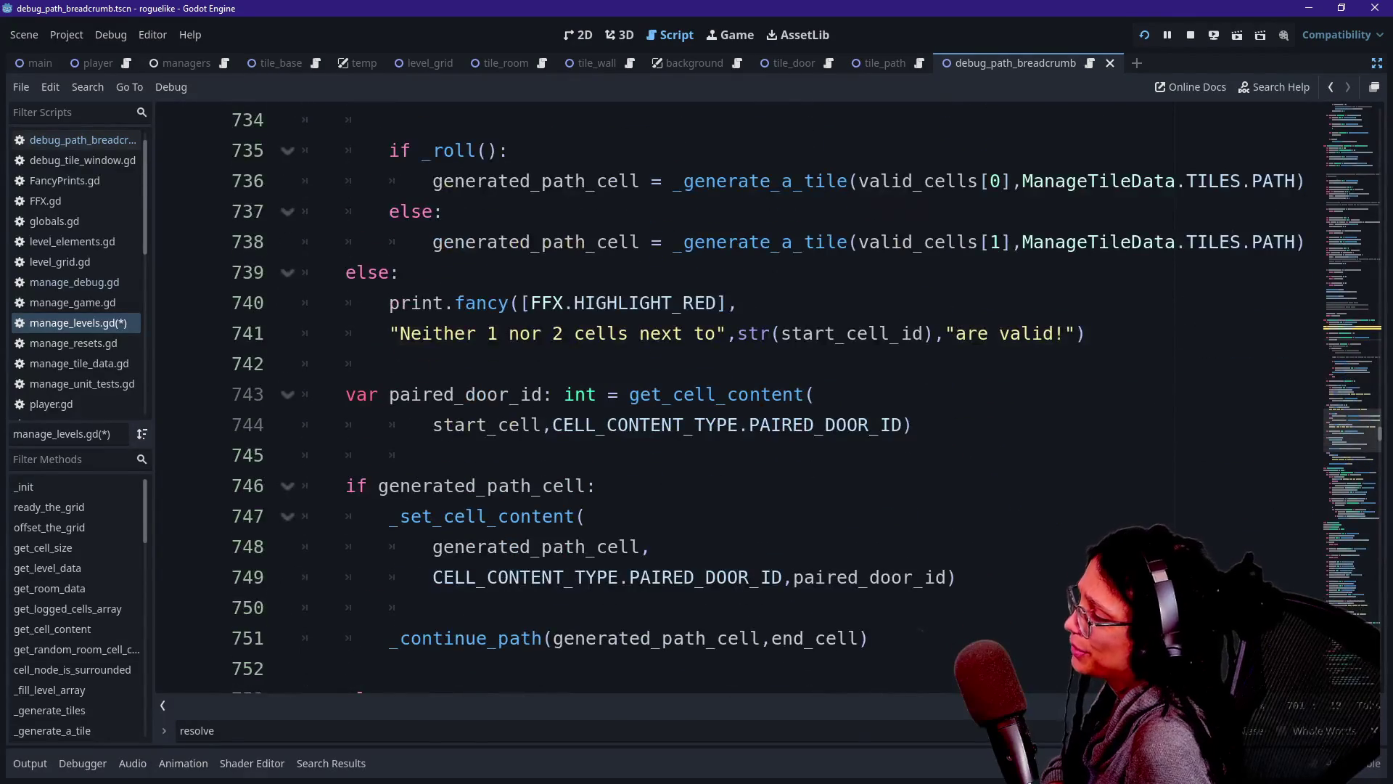
scroll(769, 397, "down", 4)
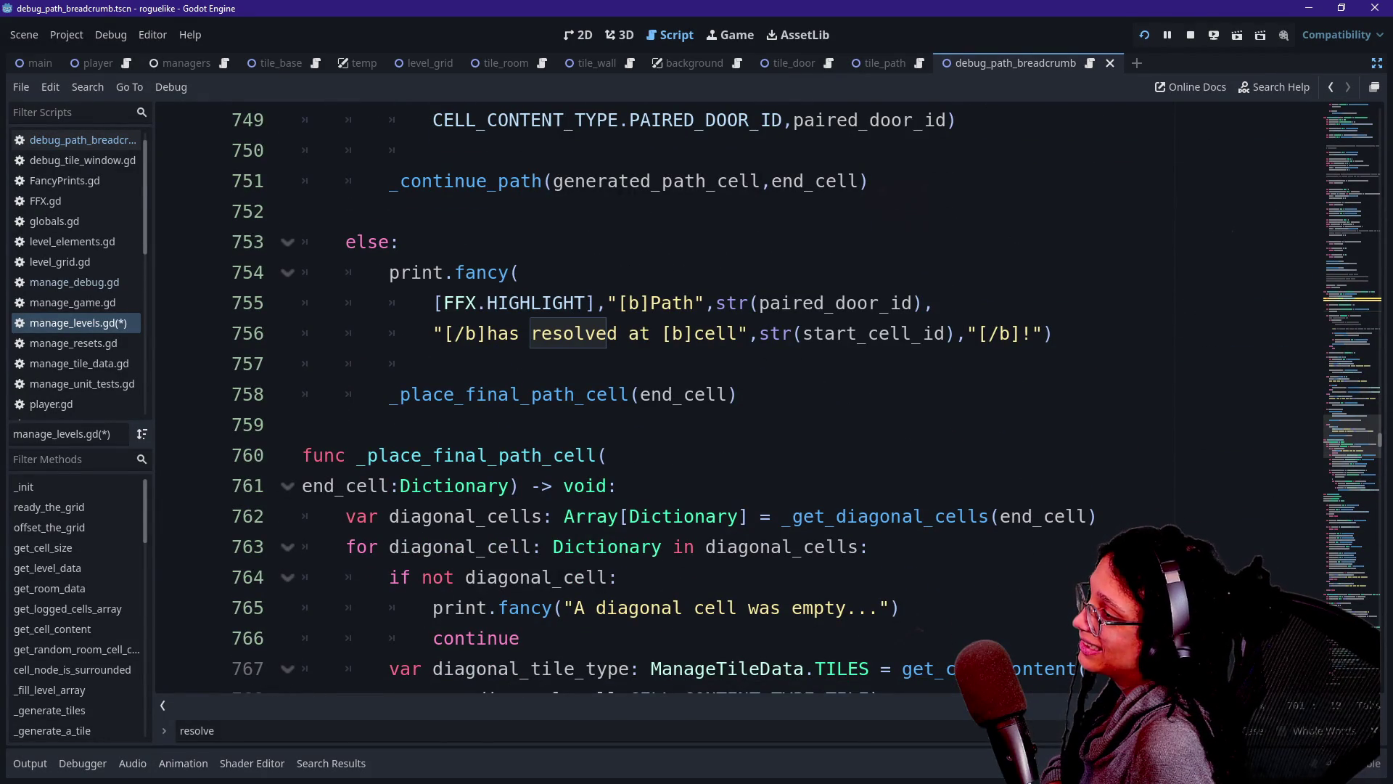
Pass start_cell instead of end_cell in the _place_final_path_cell call.
mouse_move(775, 333)
double_click(829, 333)
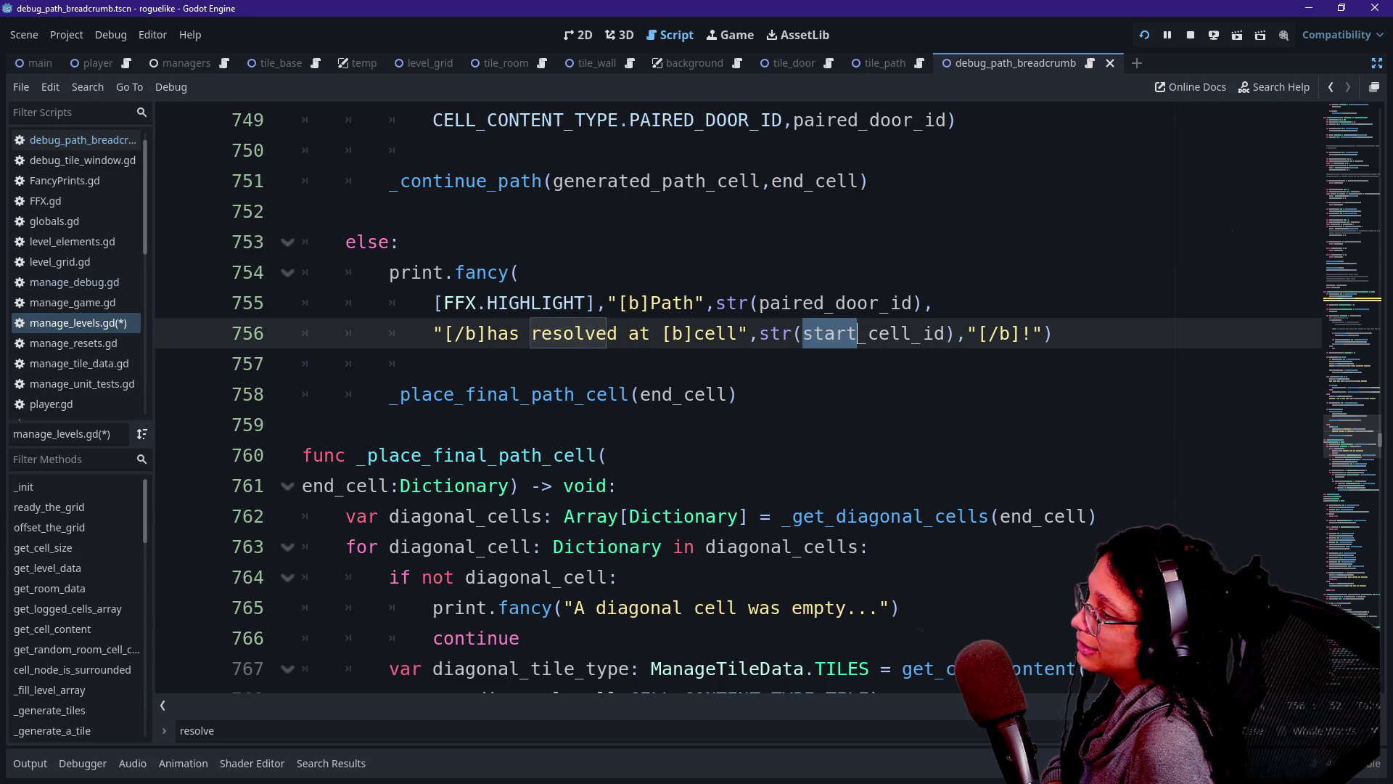
scroll(829, 333, "down", 1)
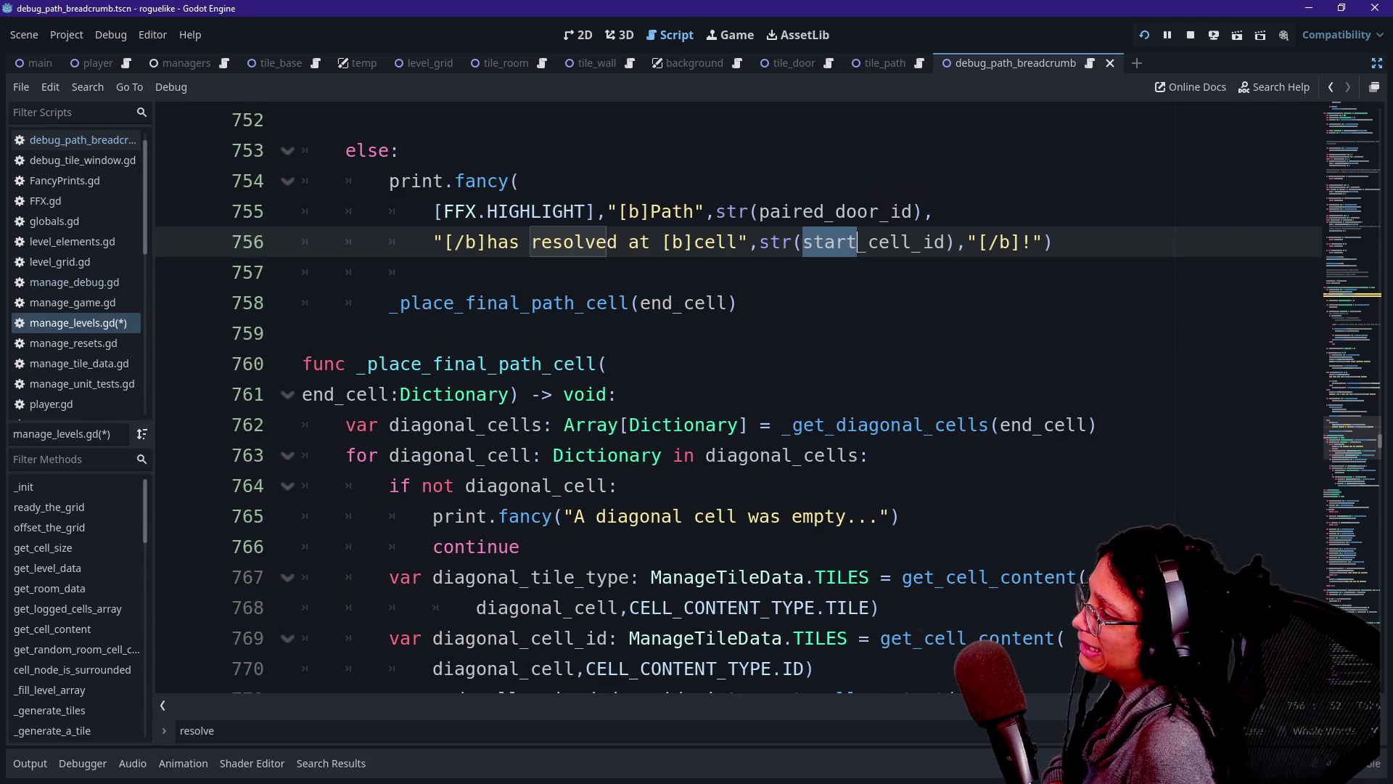
double_click(656, 302)
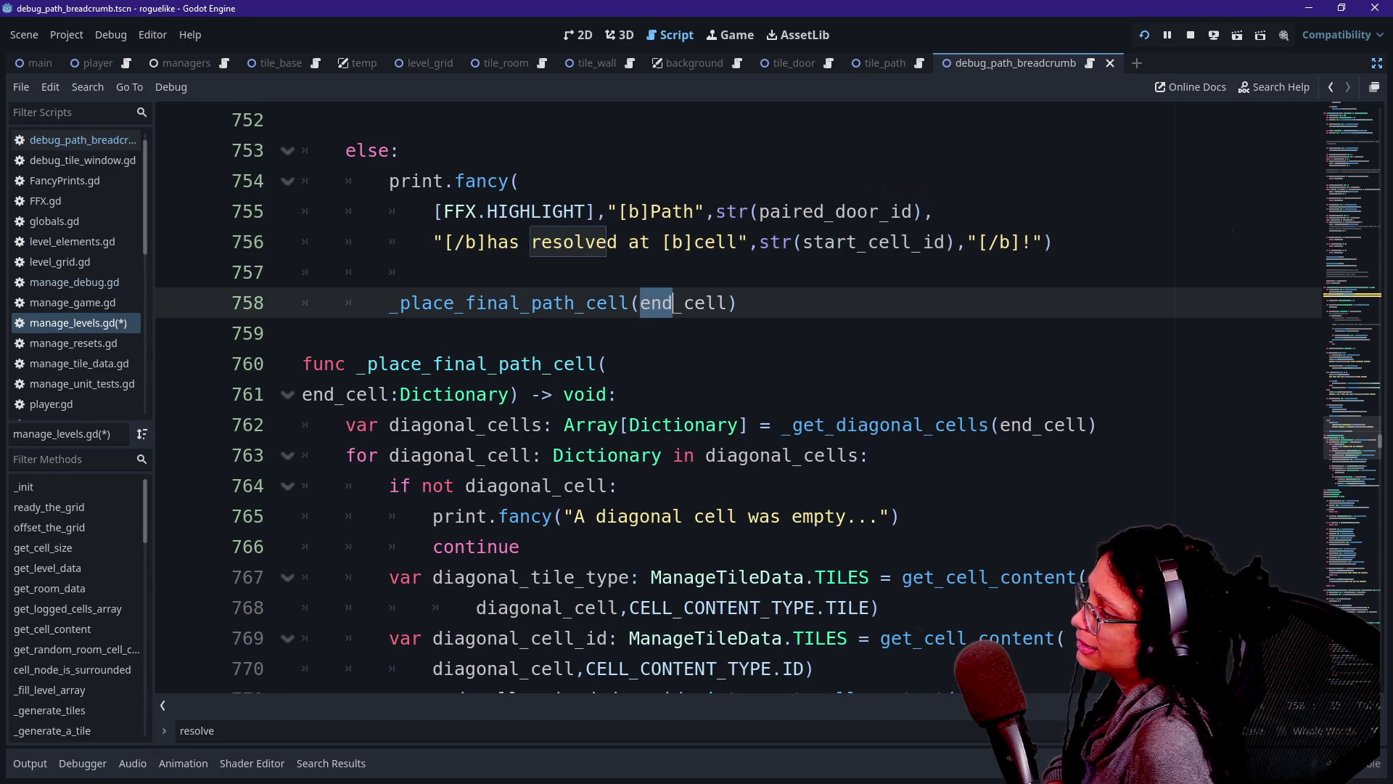
type("start")
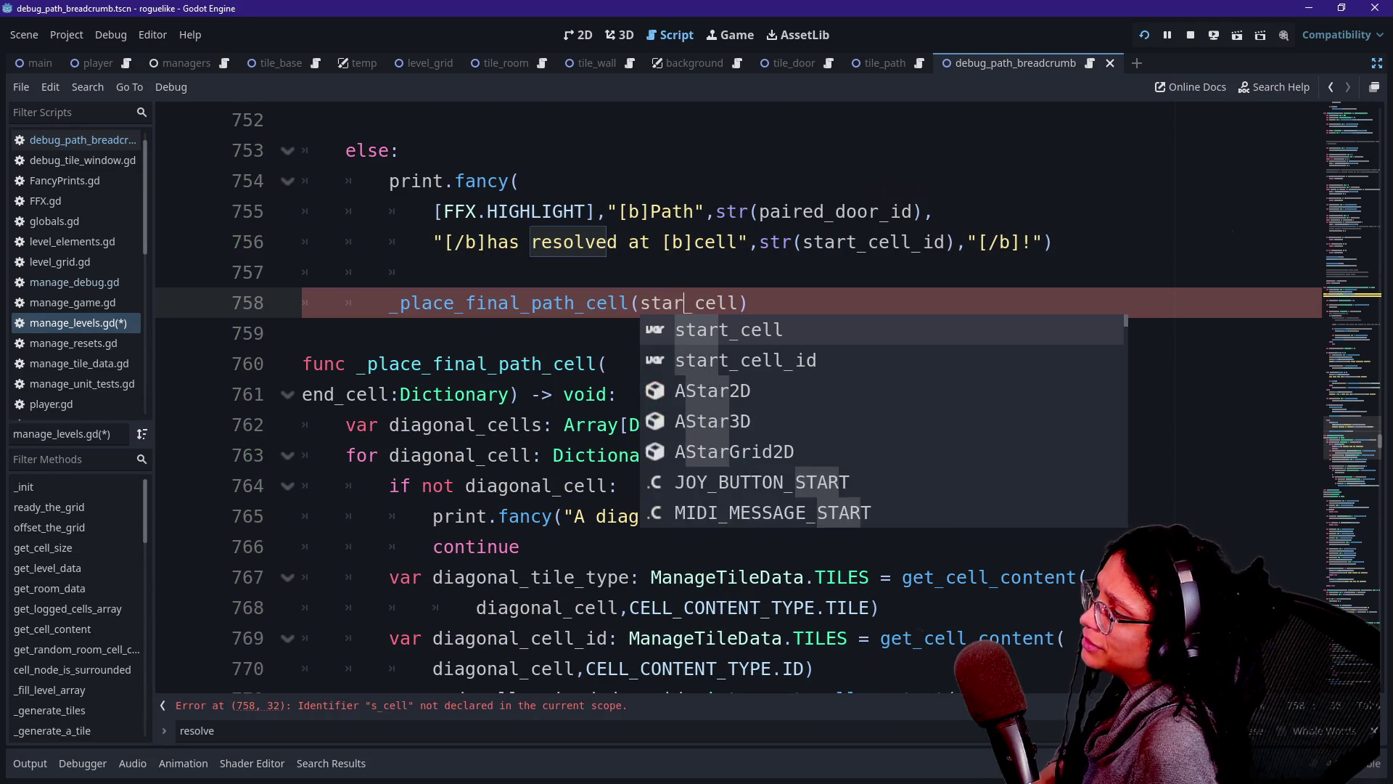
key("Escape")
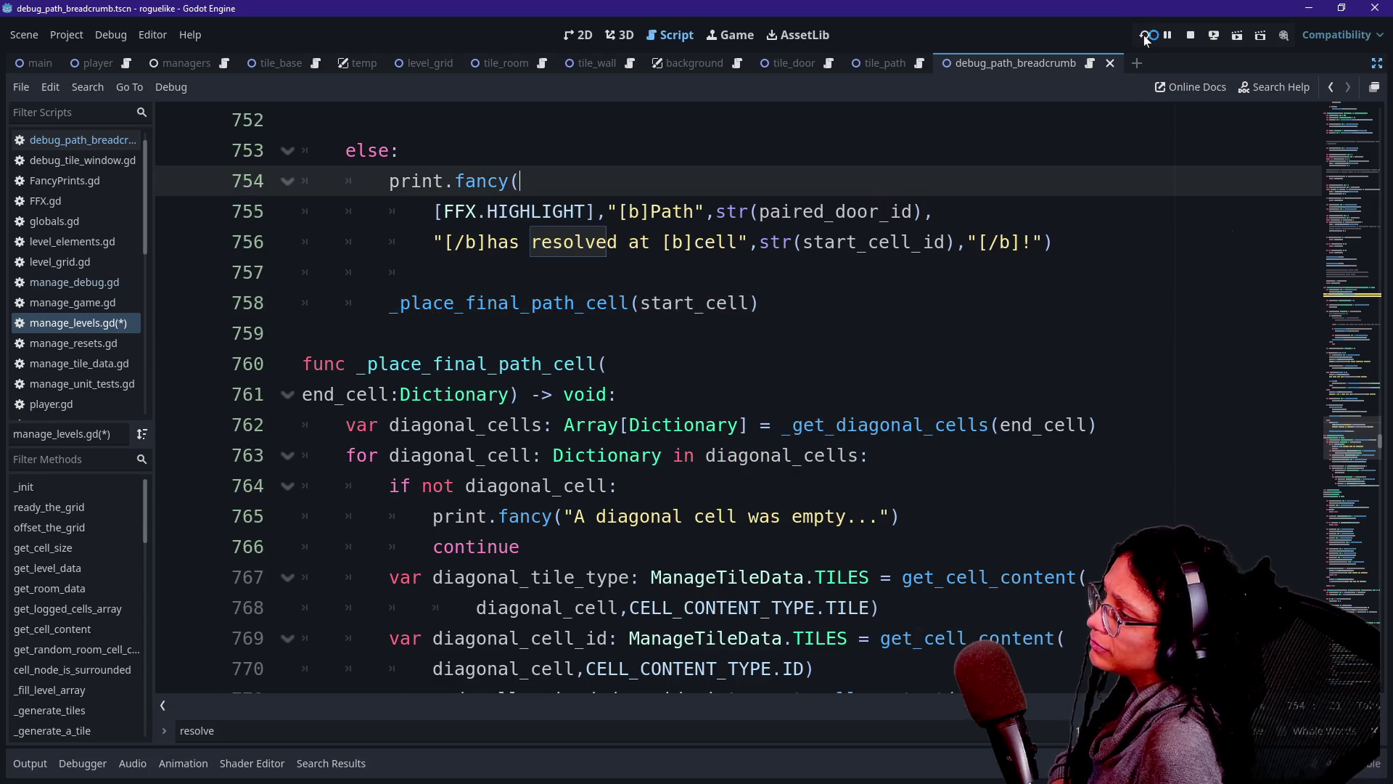
Run the project and read the Output log: Path 176 resolves at cell 16, Path 576 at 529.
left_click(1145, 35)
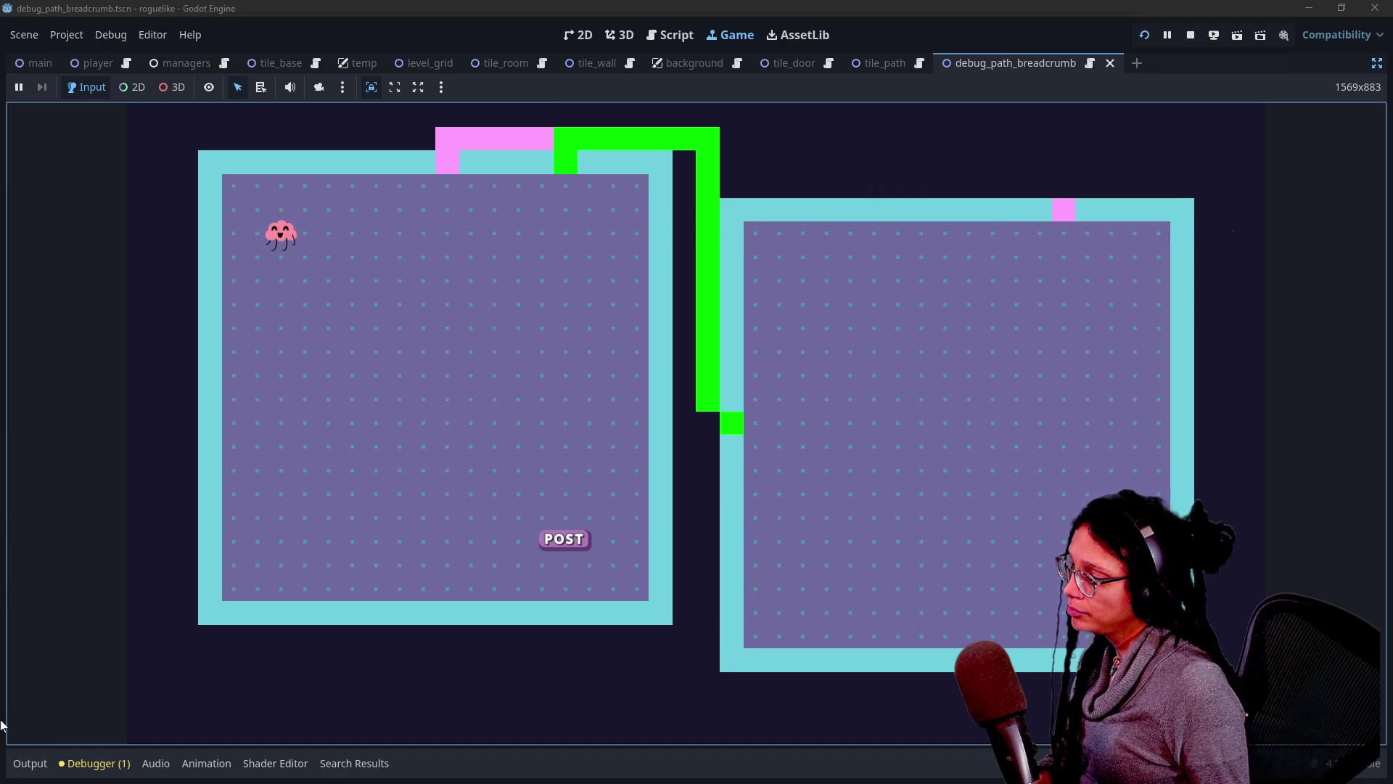
left_click(30, 763)
mouse_move(679, 411)
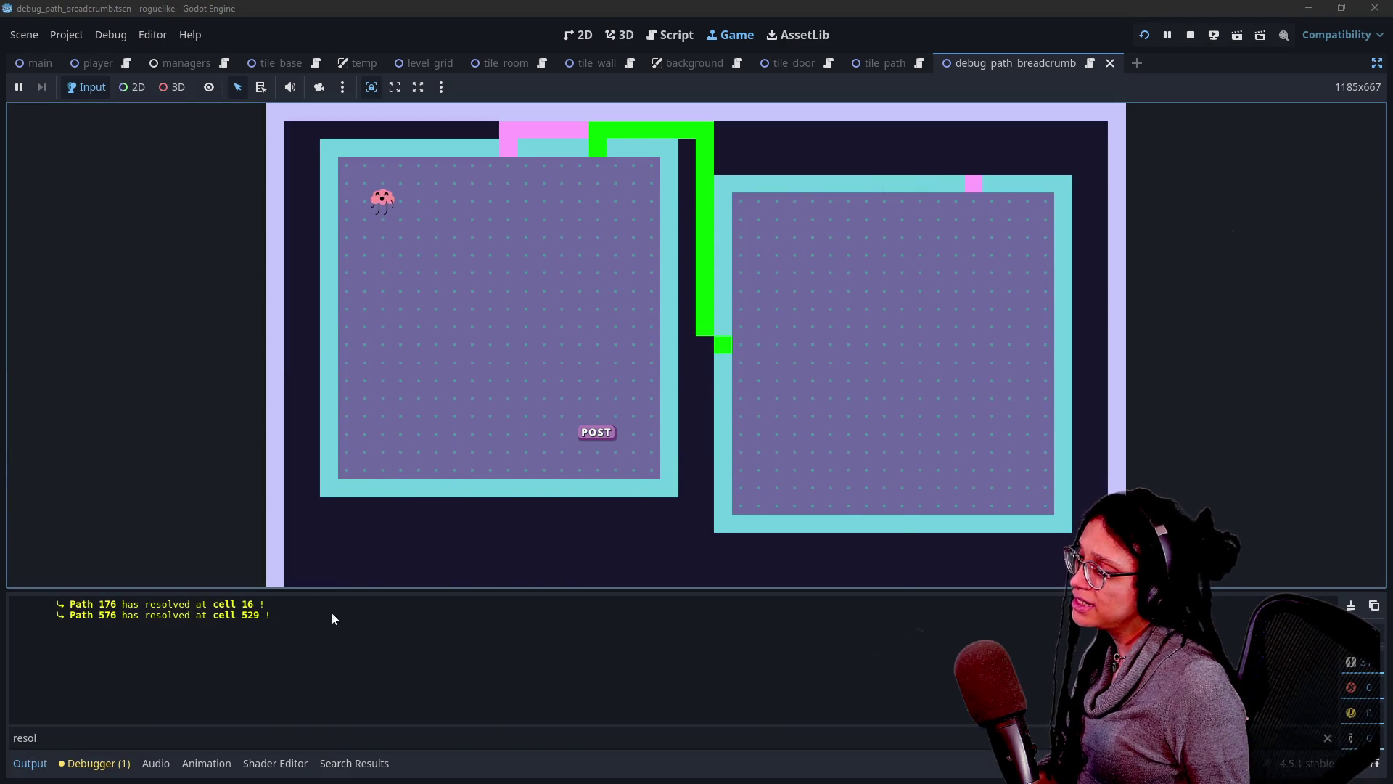
mouse_move(755, 414)
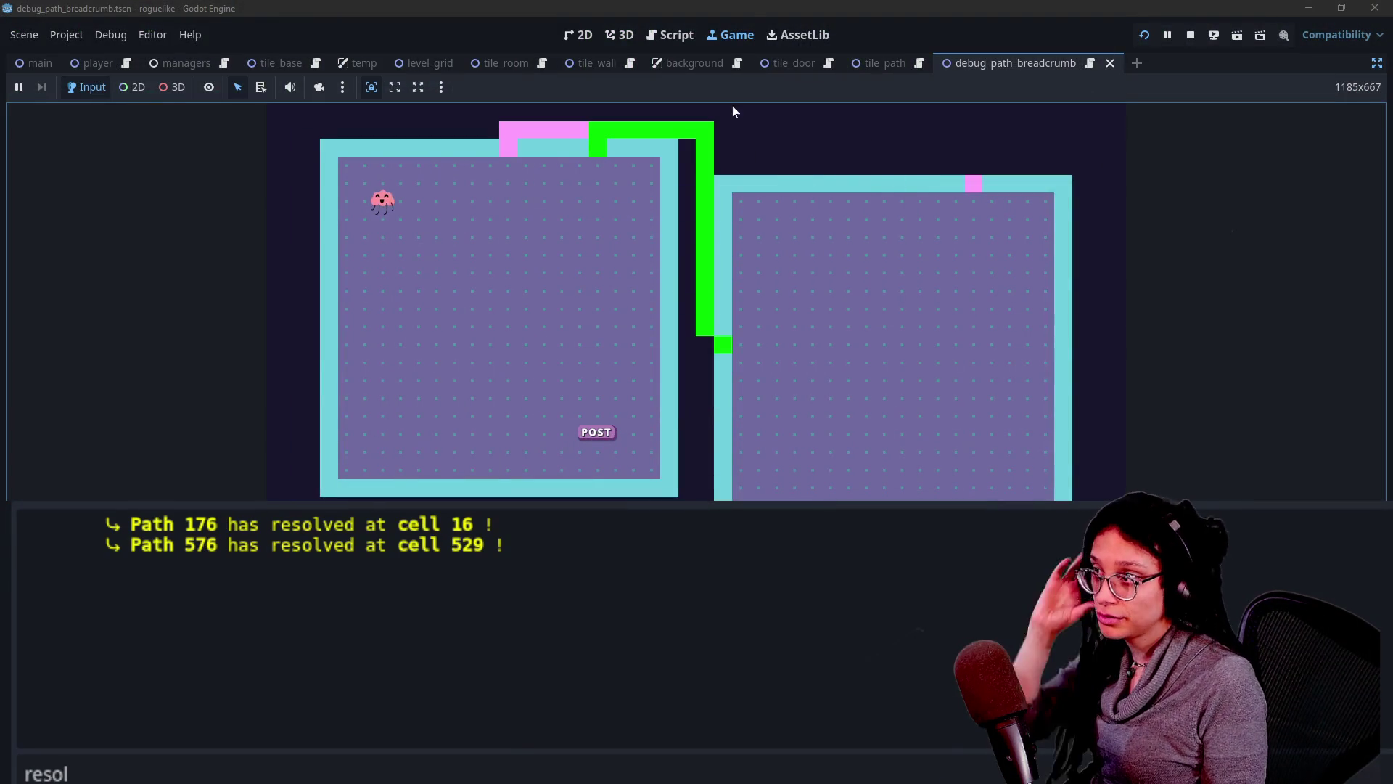
left_click(674, 35)
Inspect the adjacent_cell loop and _generate_a_tile call, then collapse the Output panel.
scroll(726, 301, "down", 1)
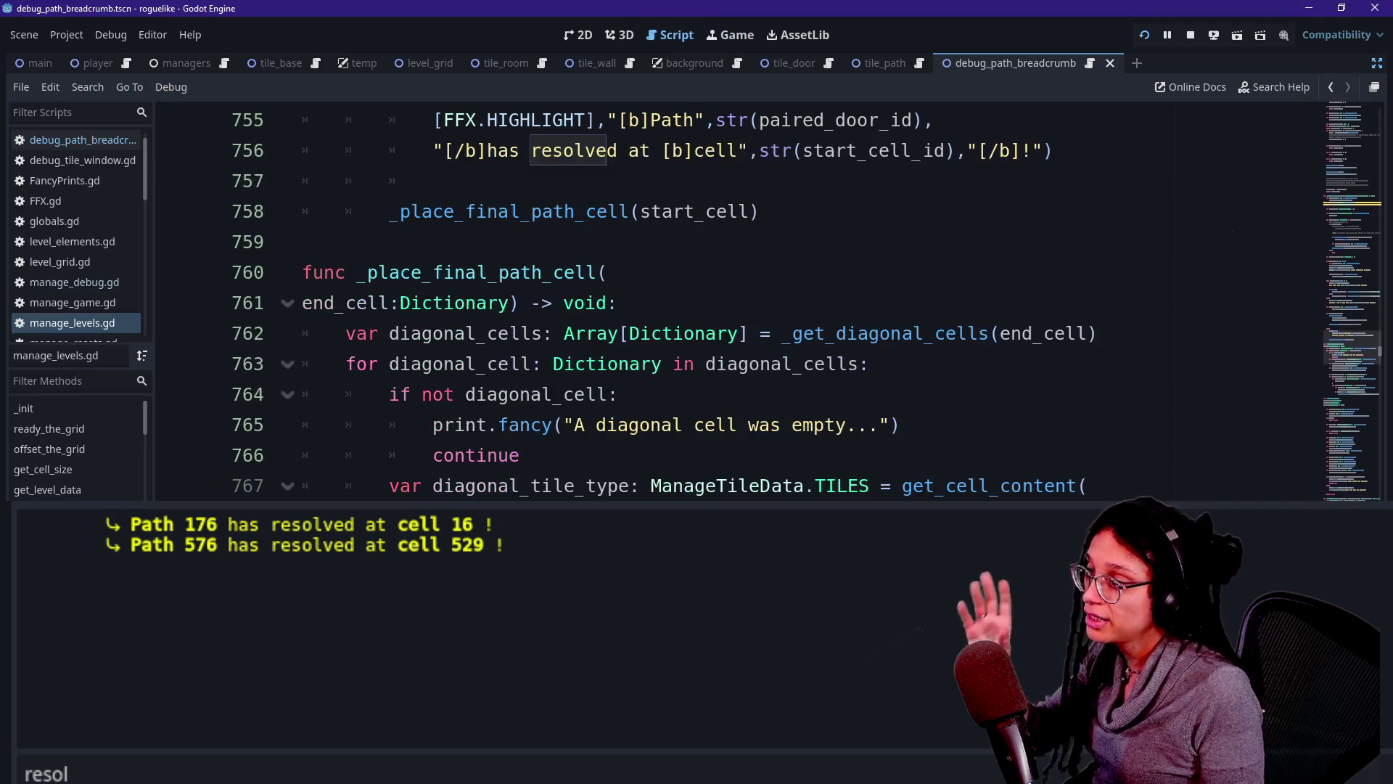
scroll(725, 302, "down", 4)
scroll(613, 374, "down", 3)
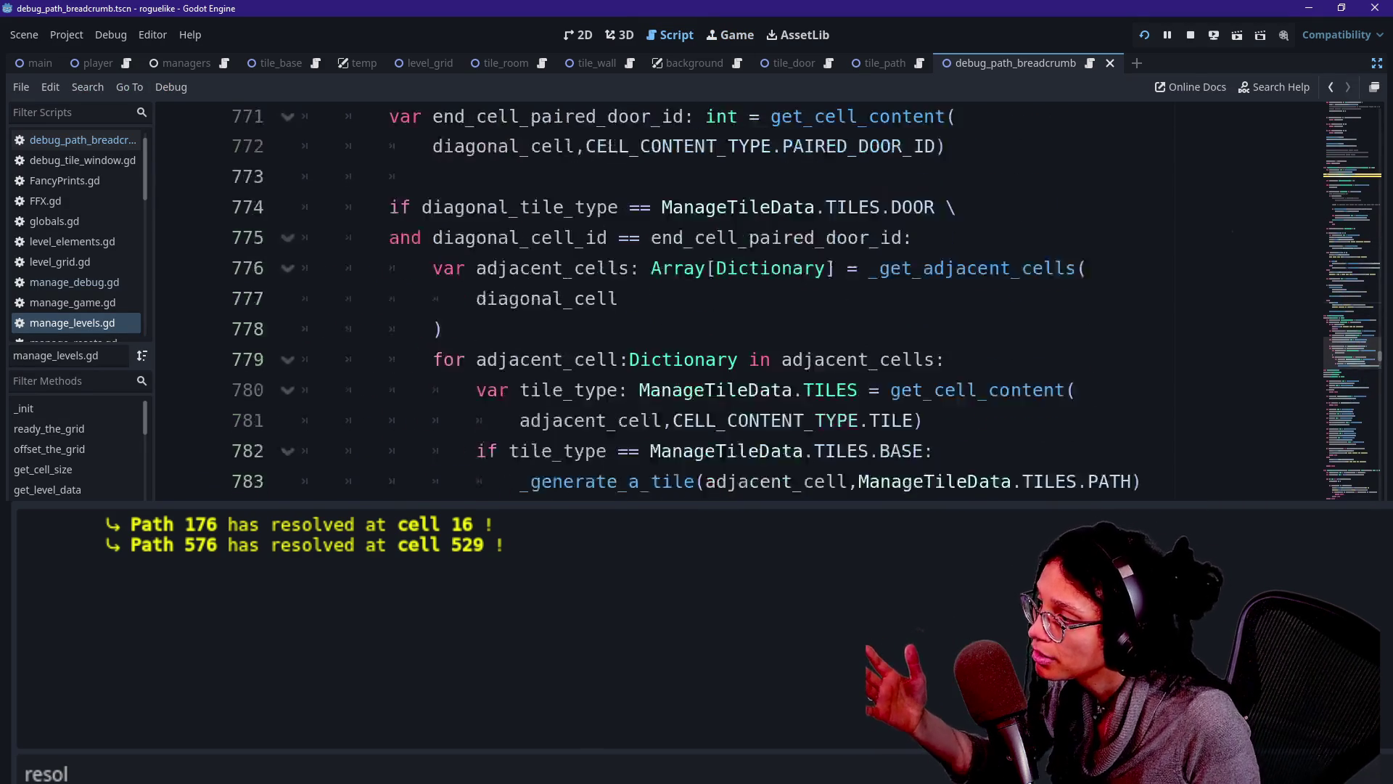
scroll(613, 374, "up", 1)
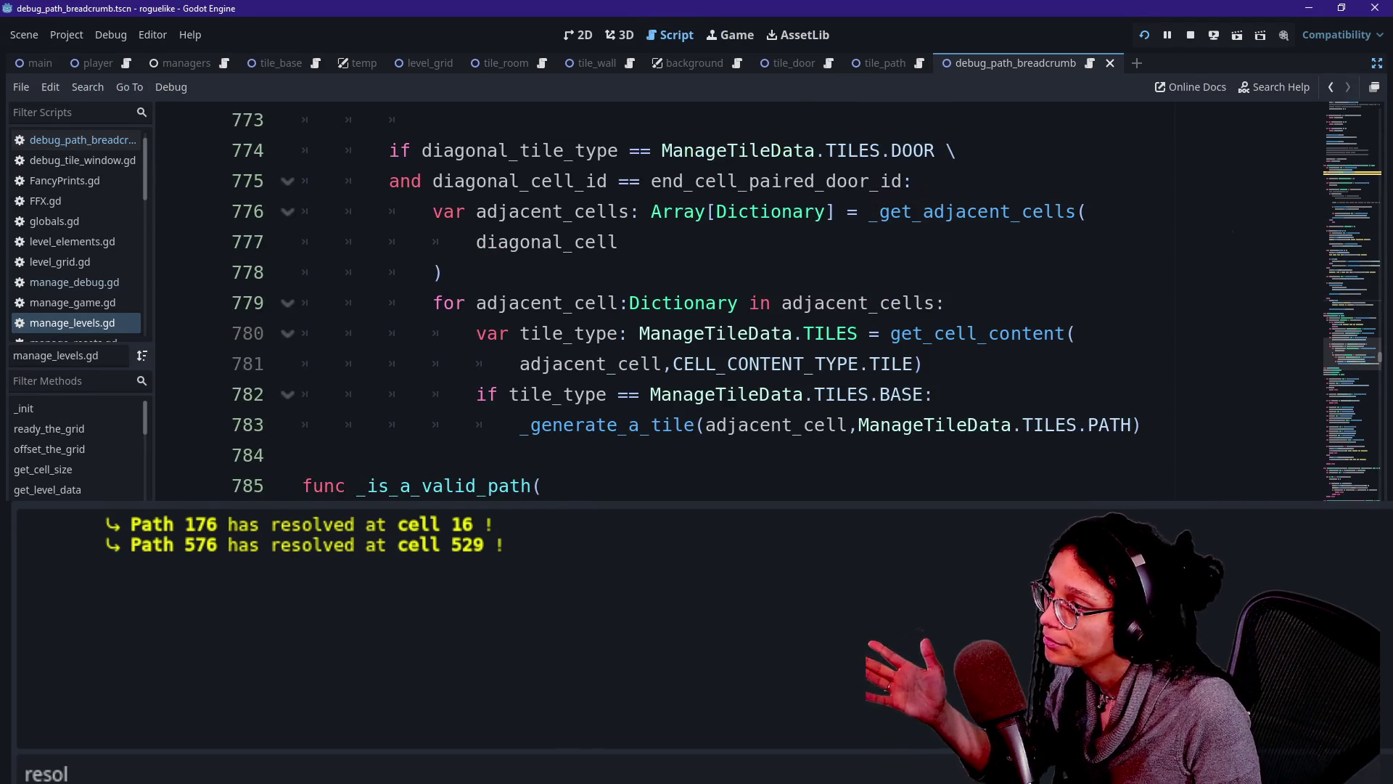
left_click(710, 425)
double_click(755, 425)
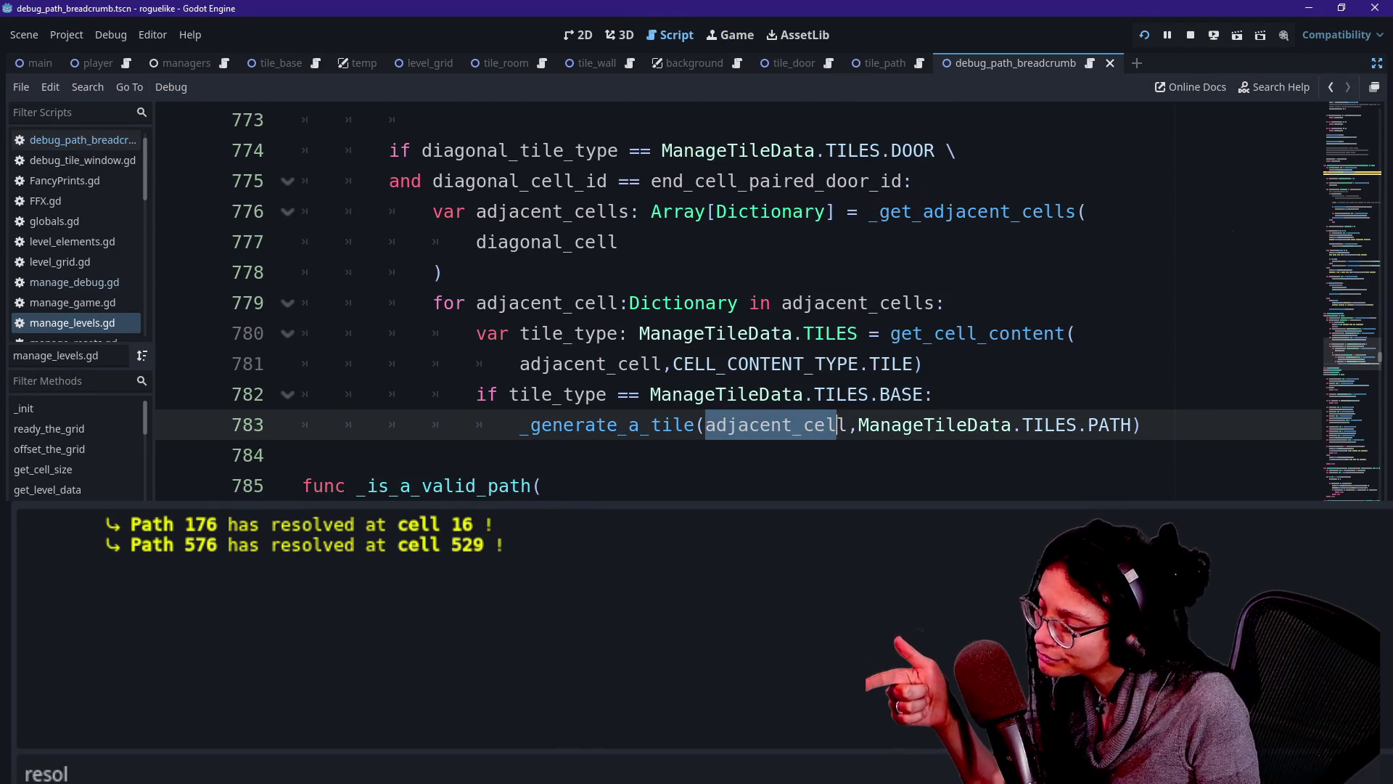
left_click(755, 424)
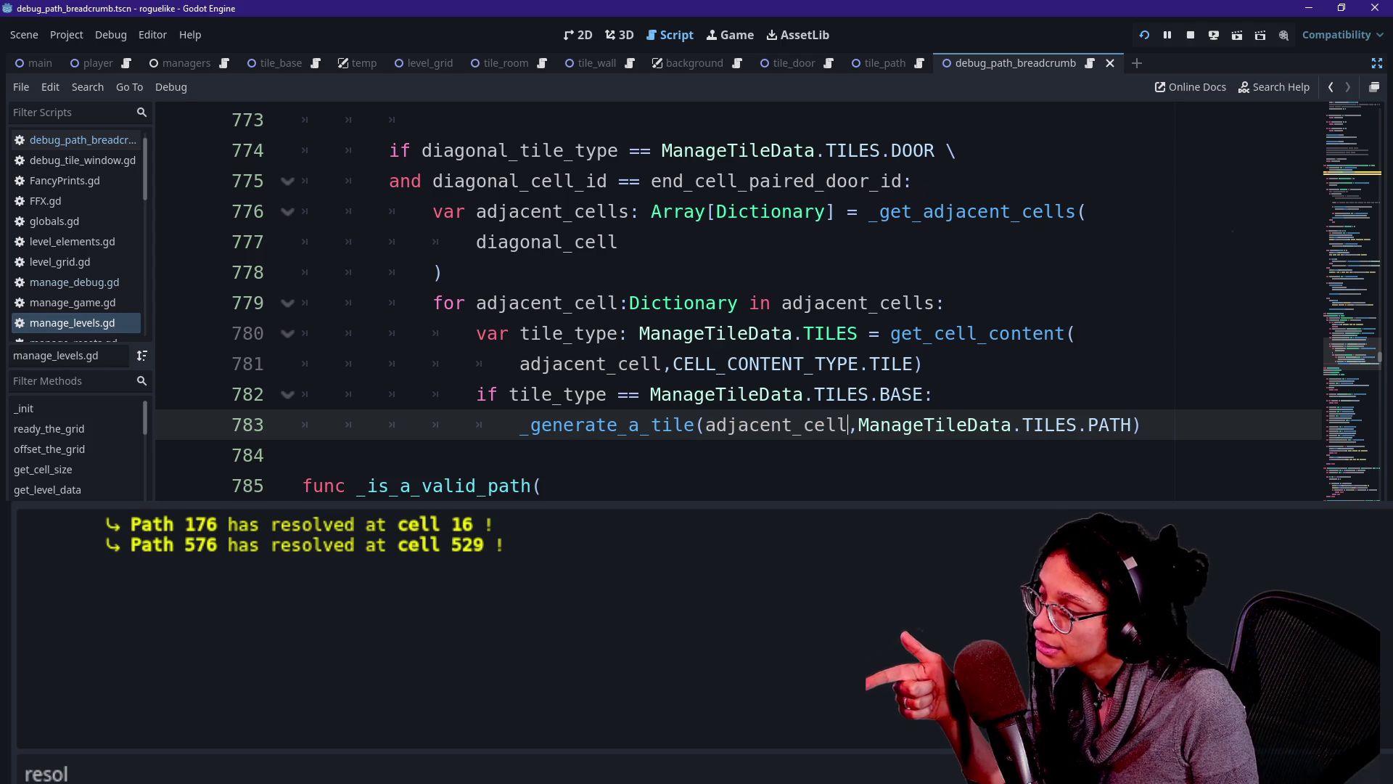
scroll(738, 301, "up", 1)
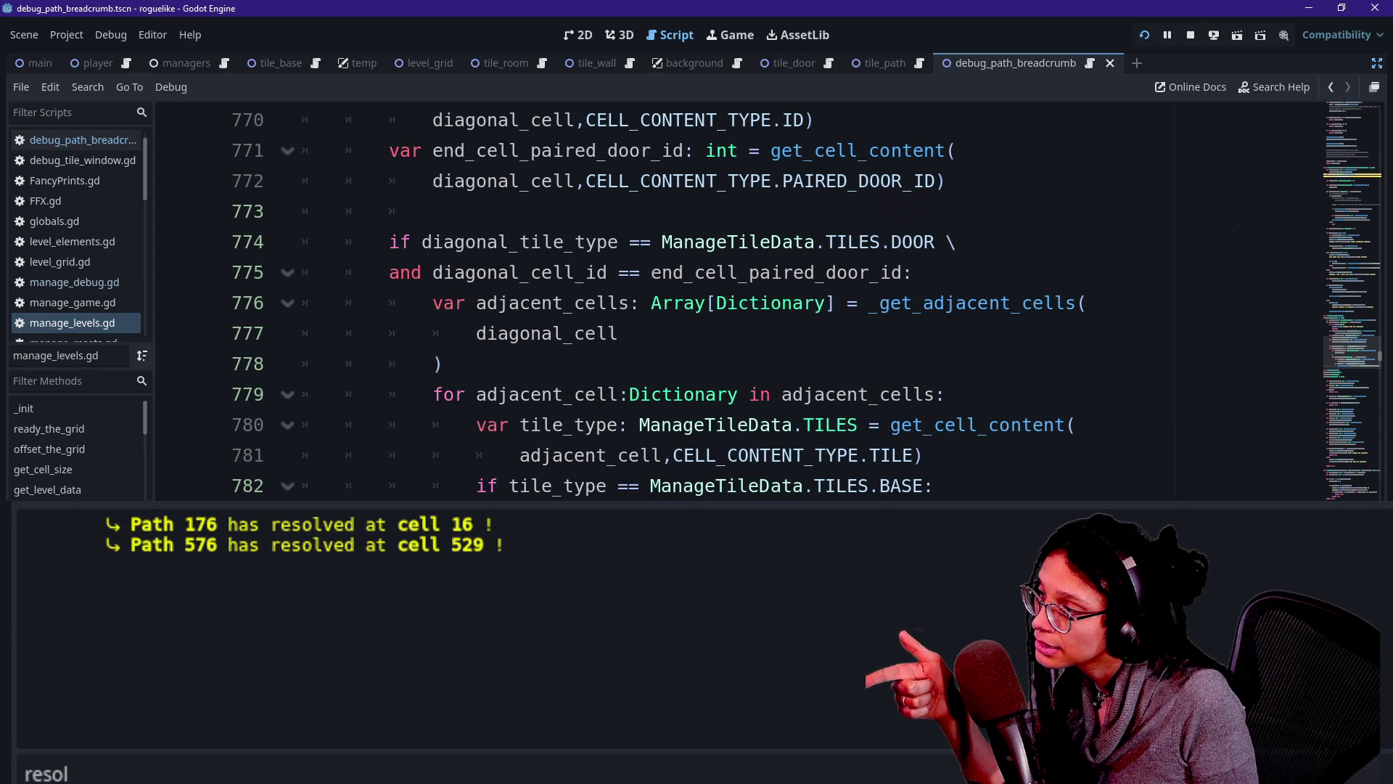
left_click(675, 455)
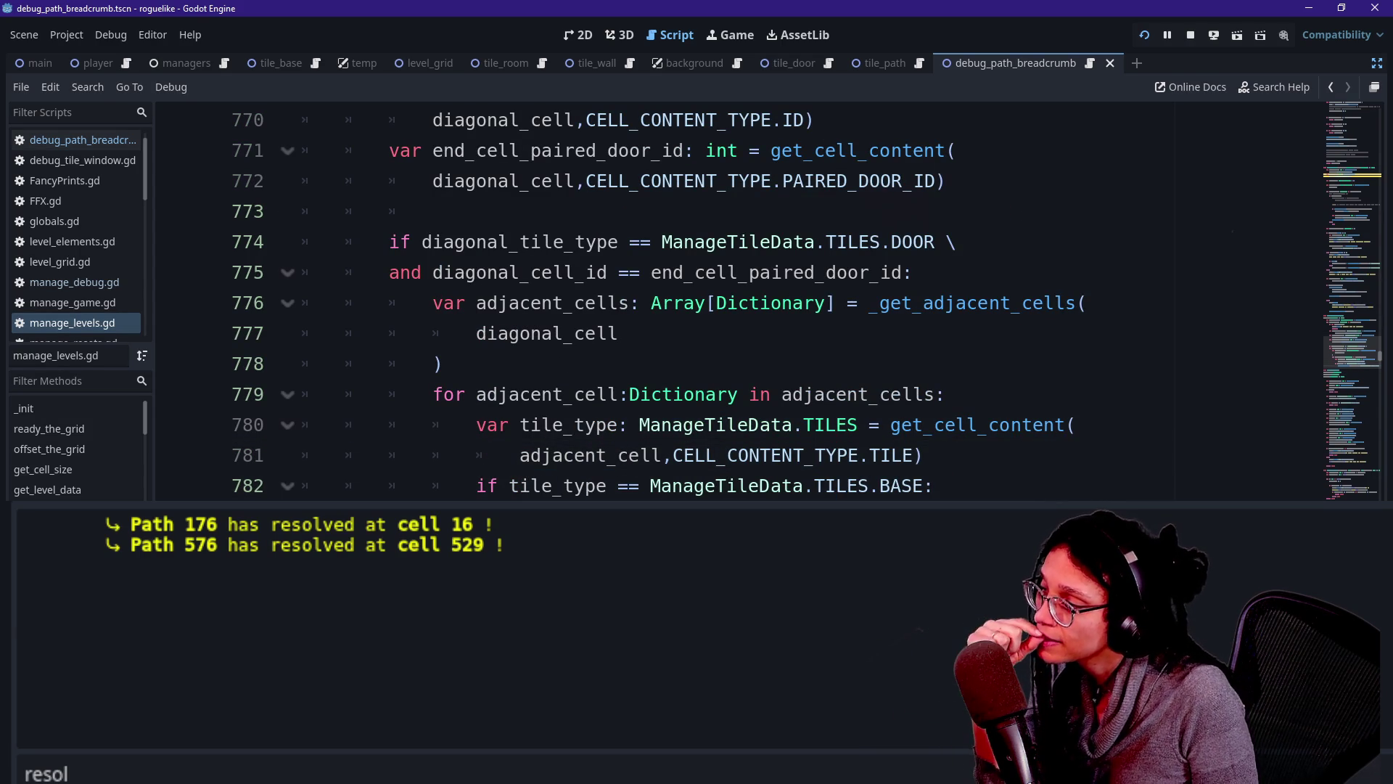
mouse_move(683, 401)
left_click(586, 455)
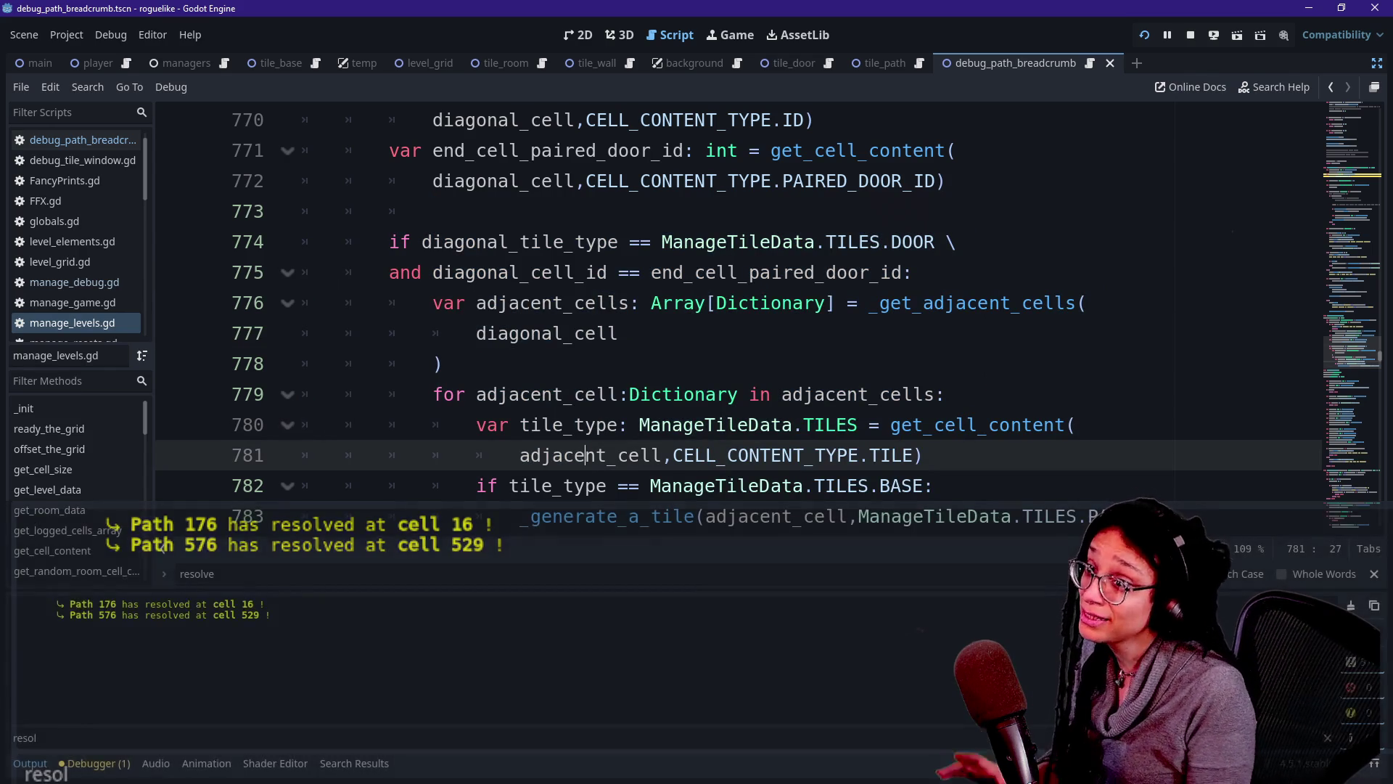
left_click(596, 394)
key("ctrl+j")
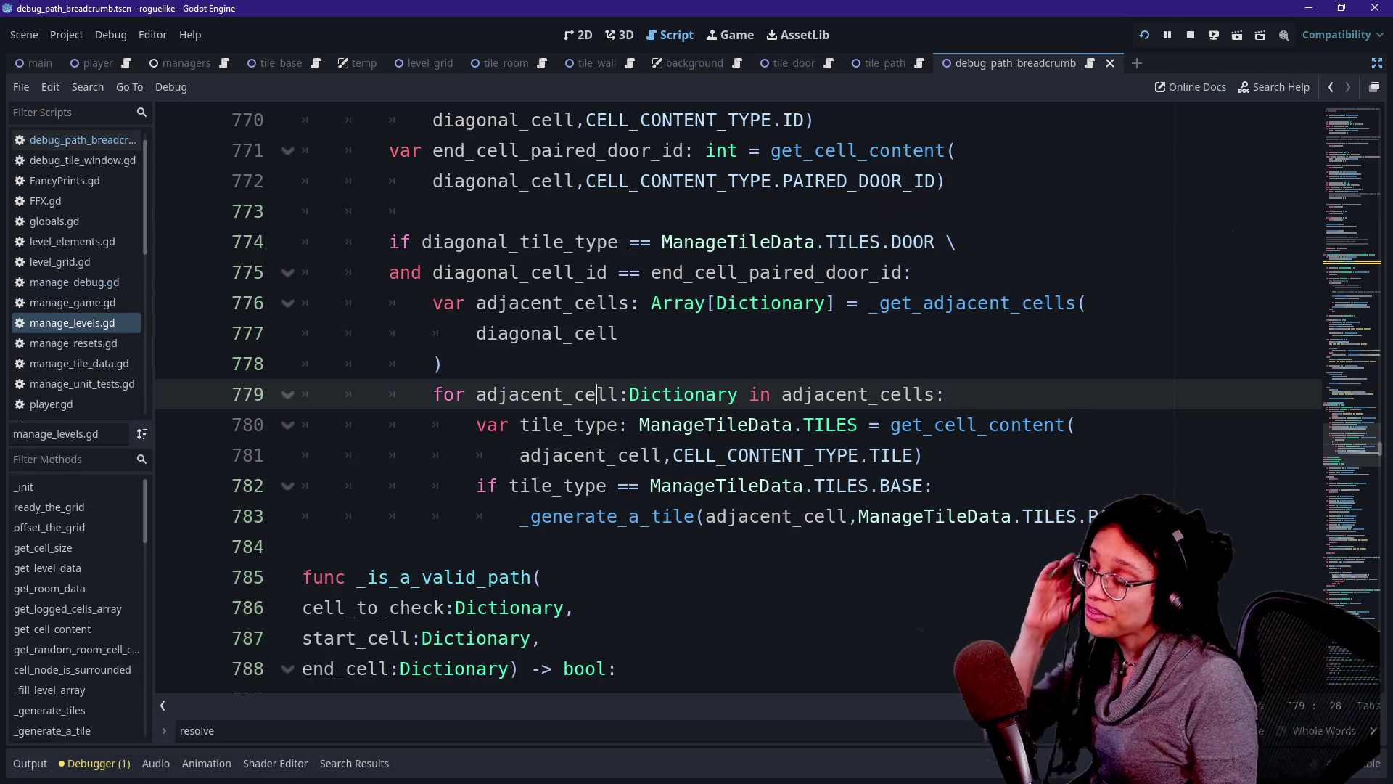
Try multi-selecting 'end' occurrences from the end_cell parameter with Ctrl+D, then clear them.
scroll(725, 399, "up", 1)
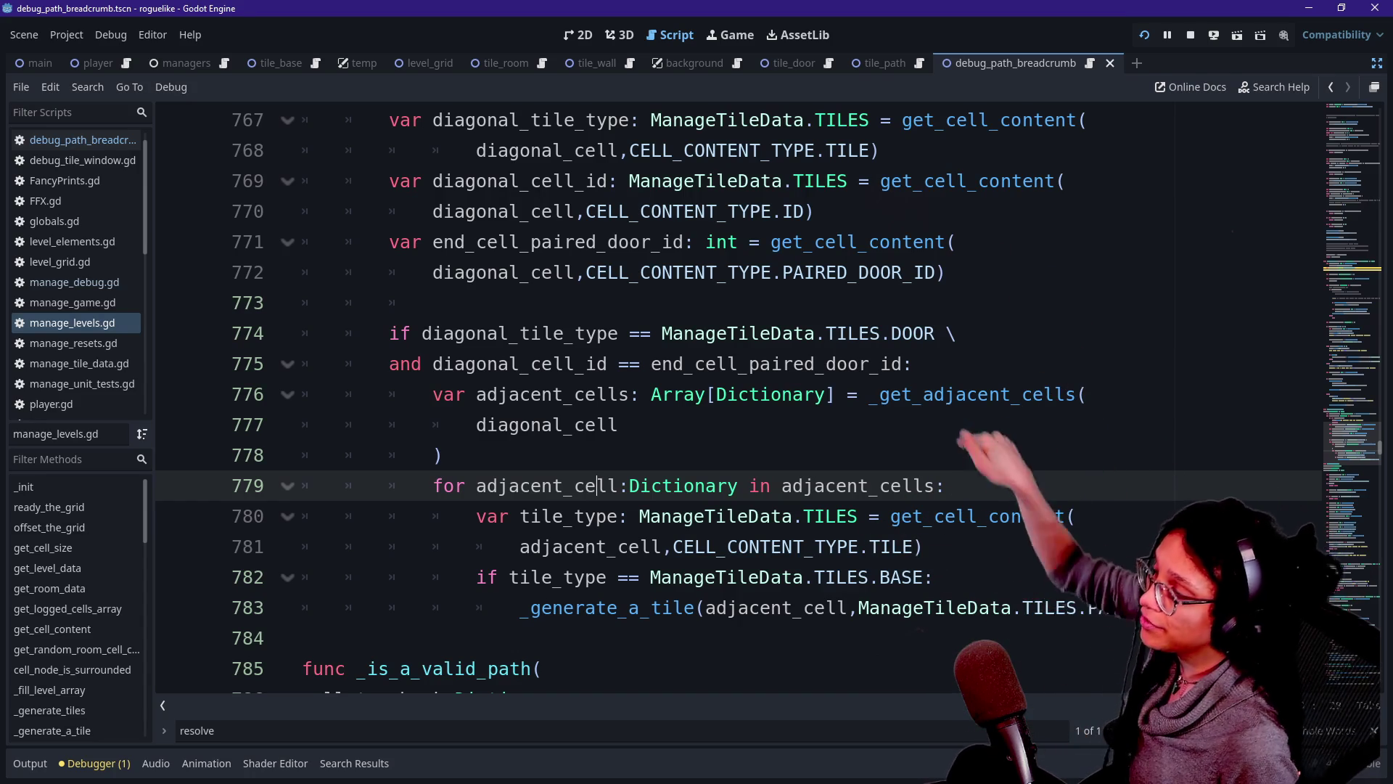
scroll(725, 399, "up", 4)
scroll(725, 399, "up", 1)
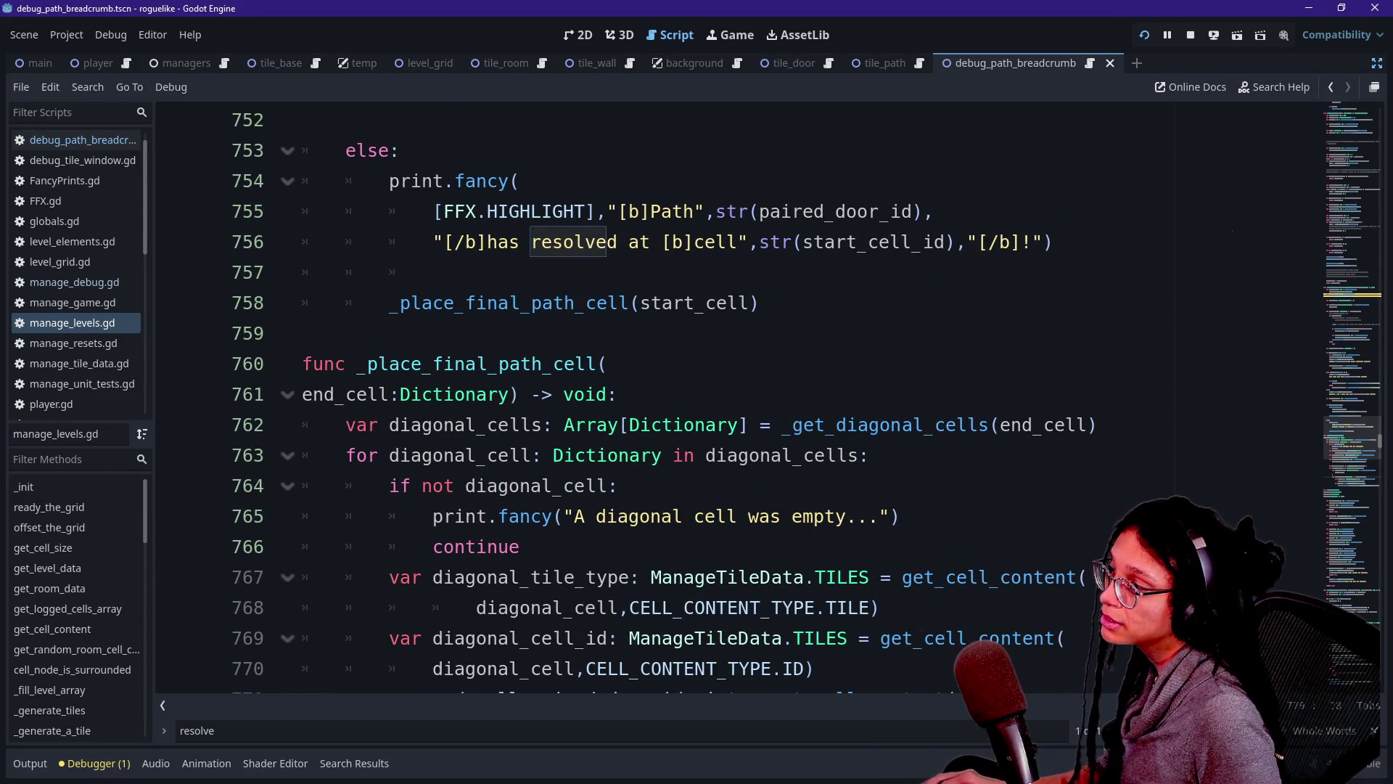
left_click_drag(304, 398, 336, 398)
scroll(726, 399, "down", 1)
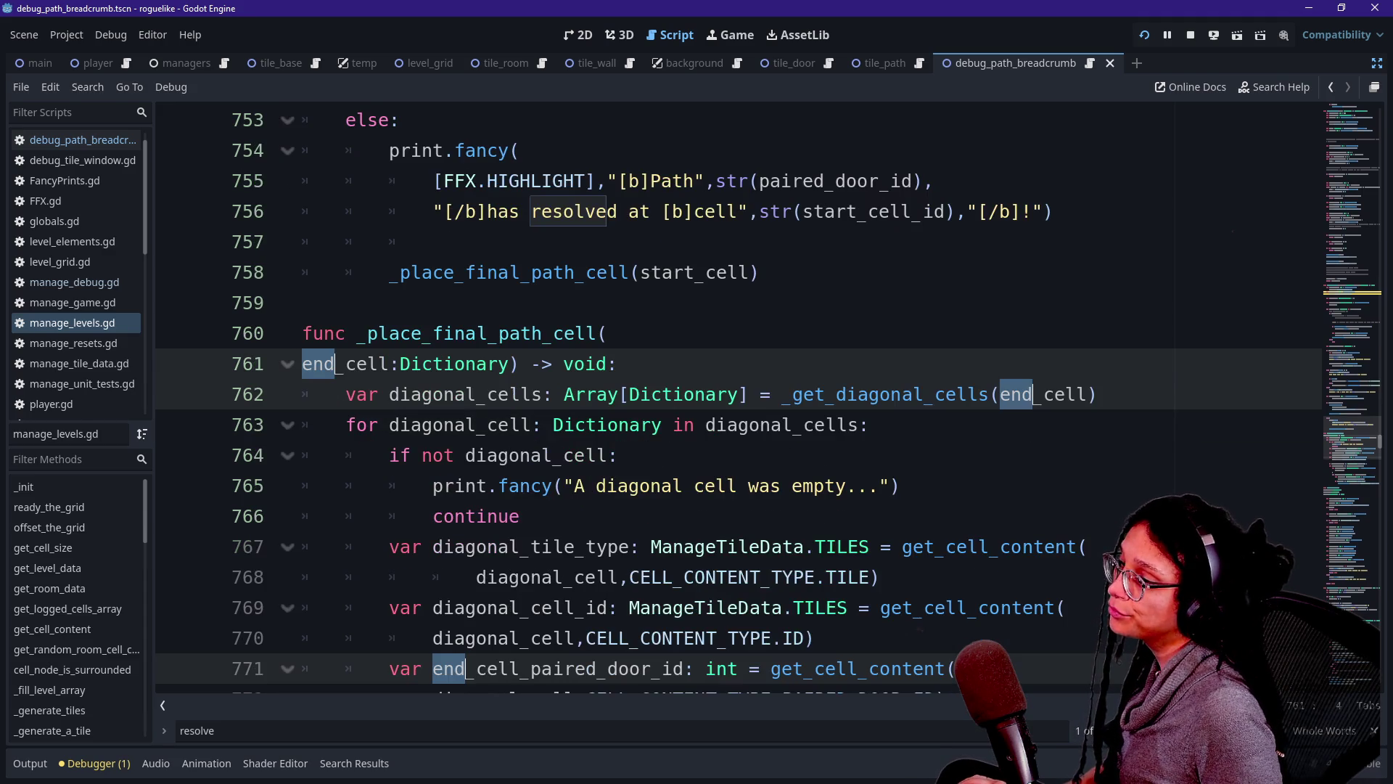
key("ctrl+d")
key("ctrl+d")
key("ctrl+d")
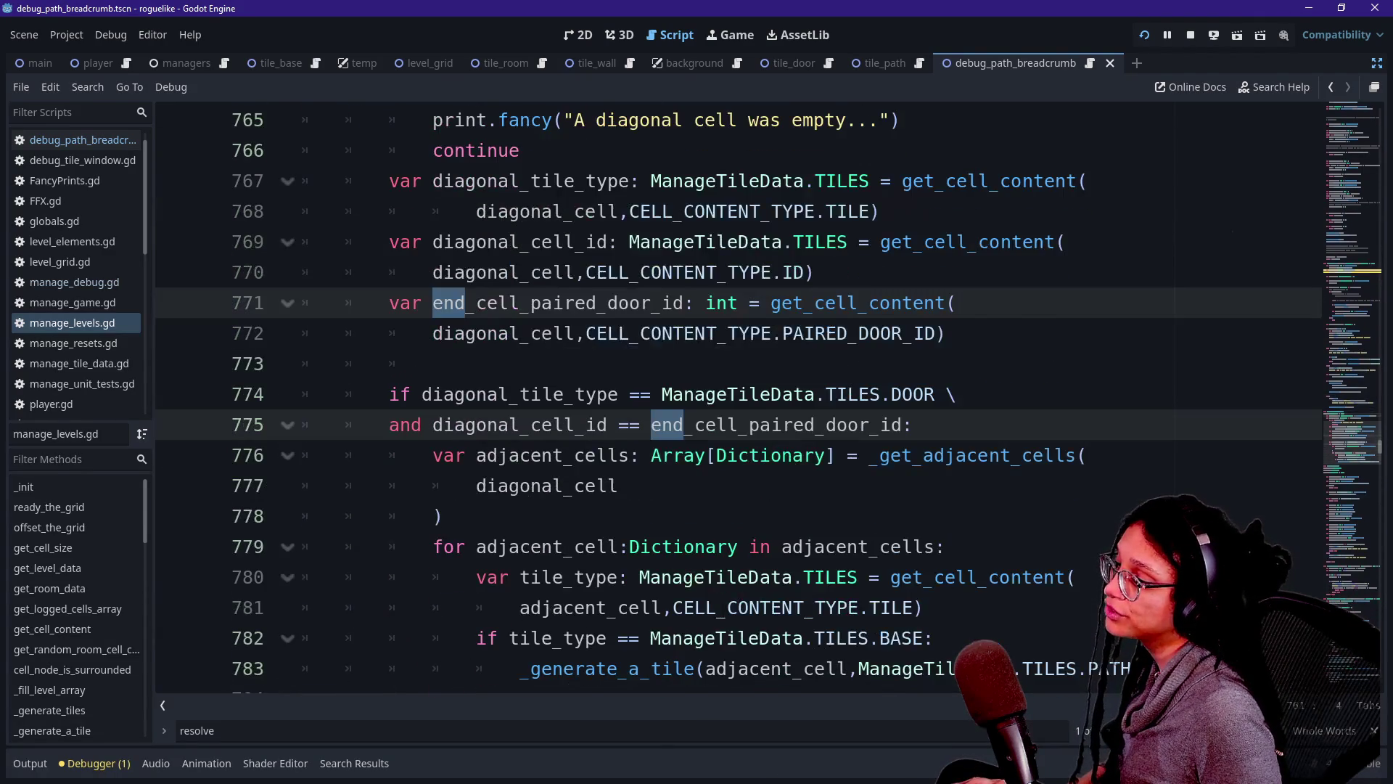
scroll(726, 400, "down", 1)
key("ctrl+d")
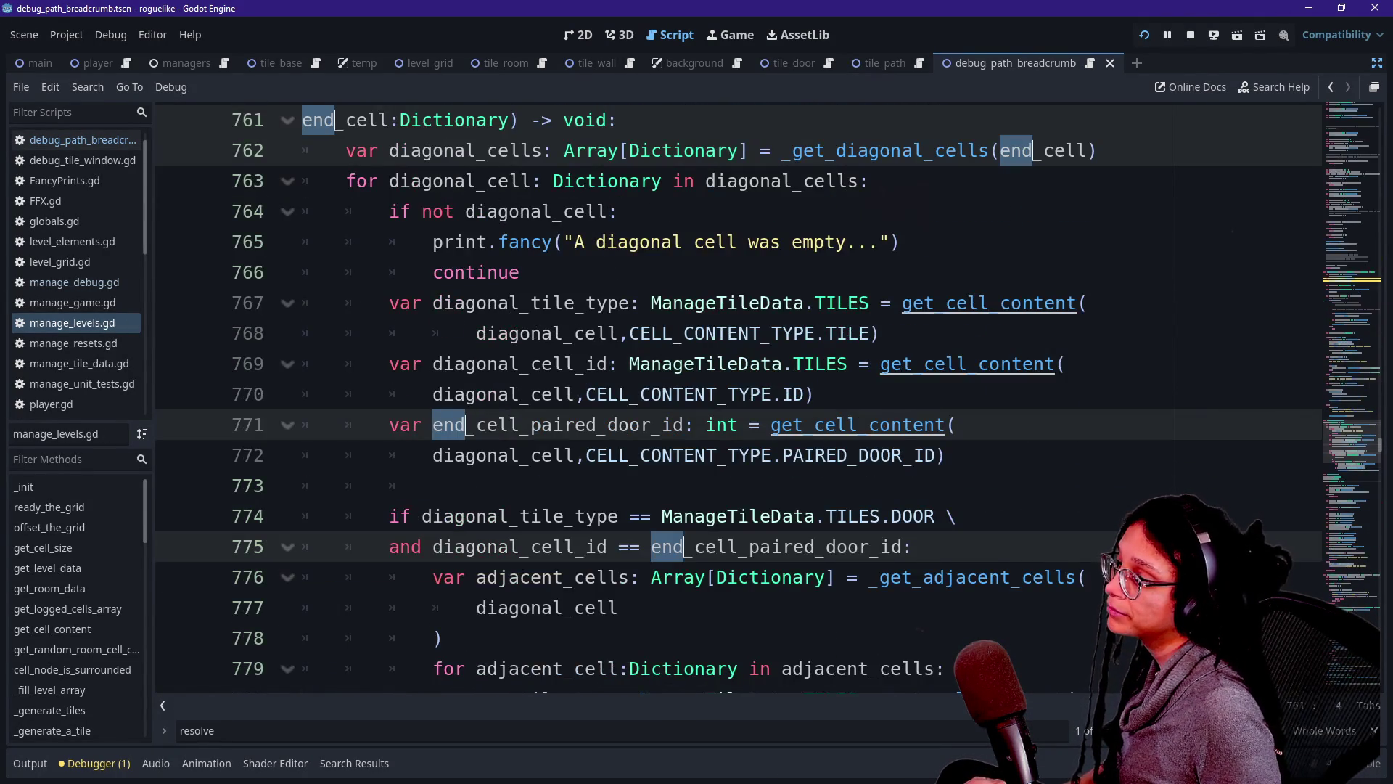
scroll(726, 400, "down", 3)
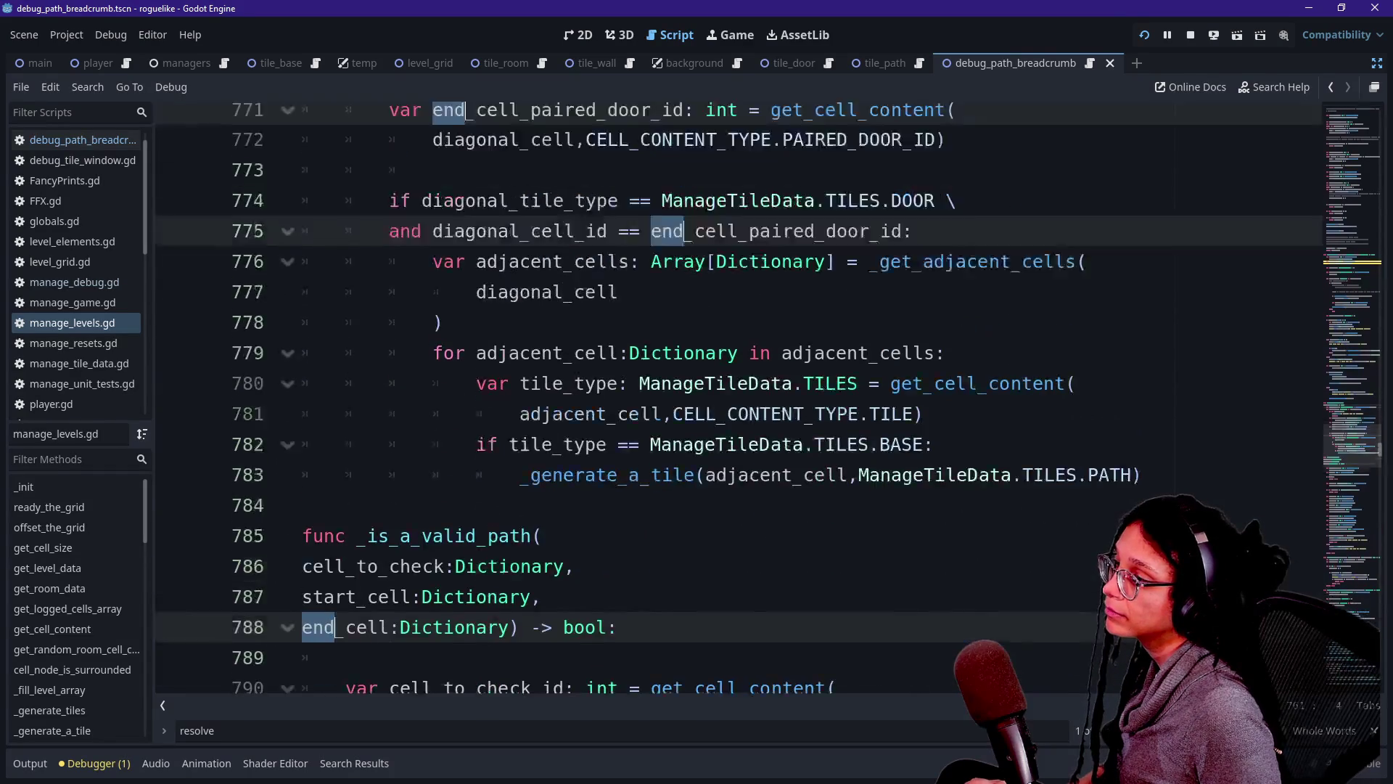
scroll(726, 400, "up", 8)
left_click(389, 547)
Reselect 'end' in end_cell and add each later occurrence through line 775.
scroll(202, 599, "down", 2)
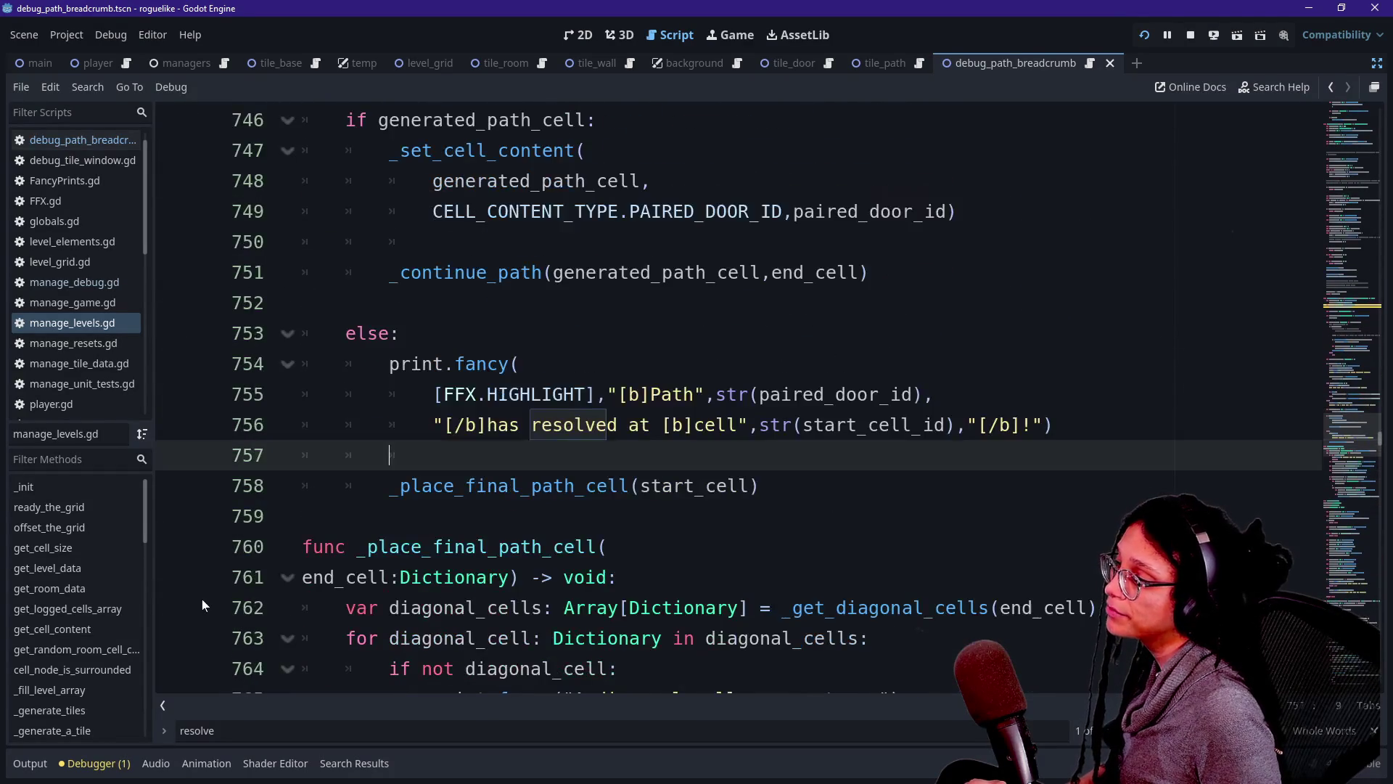
left_click_drag(302, 485, 336, 485)
key("ctrl+d")
scroll(725, 400, "down", 3)
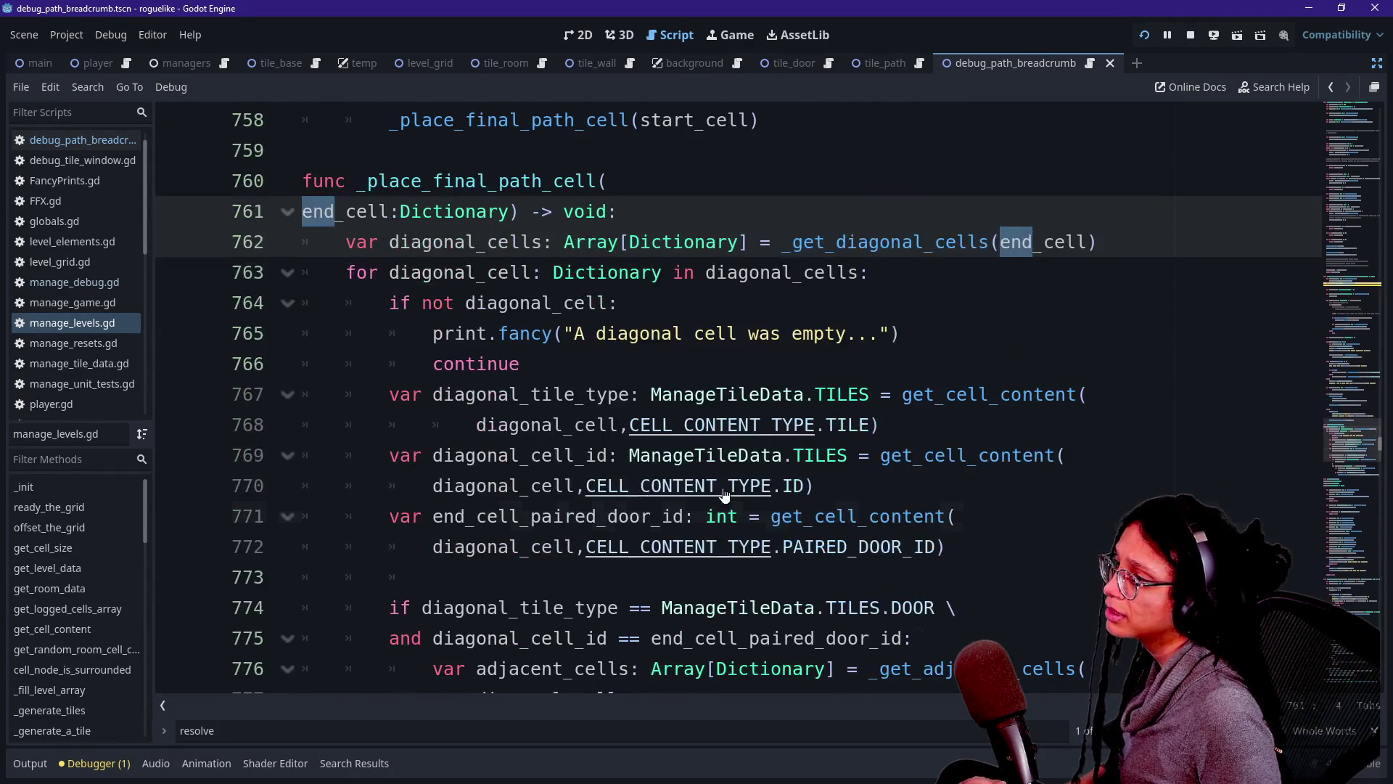
key("ctrl+d")
scroll(726, 399, "down", 1)
key("ctrl+d")
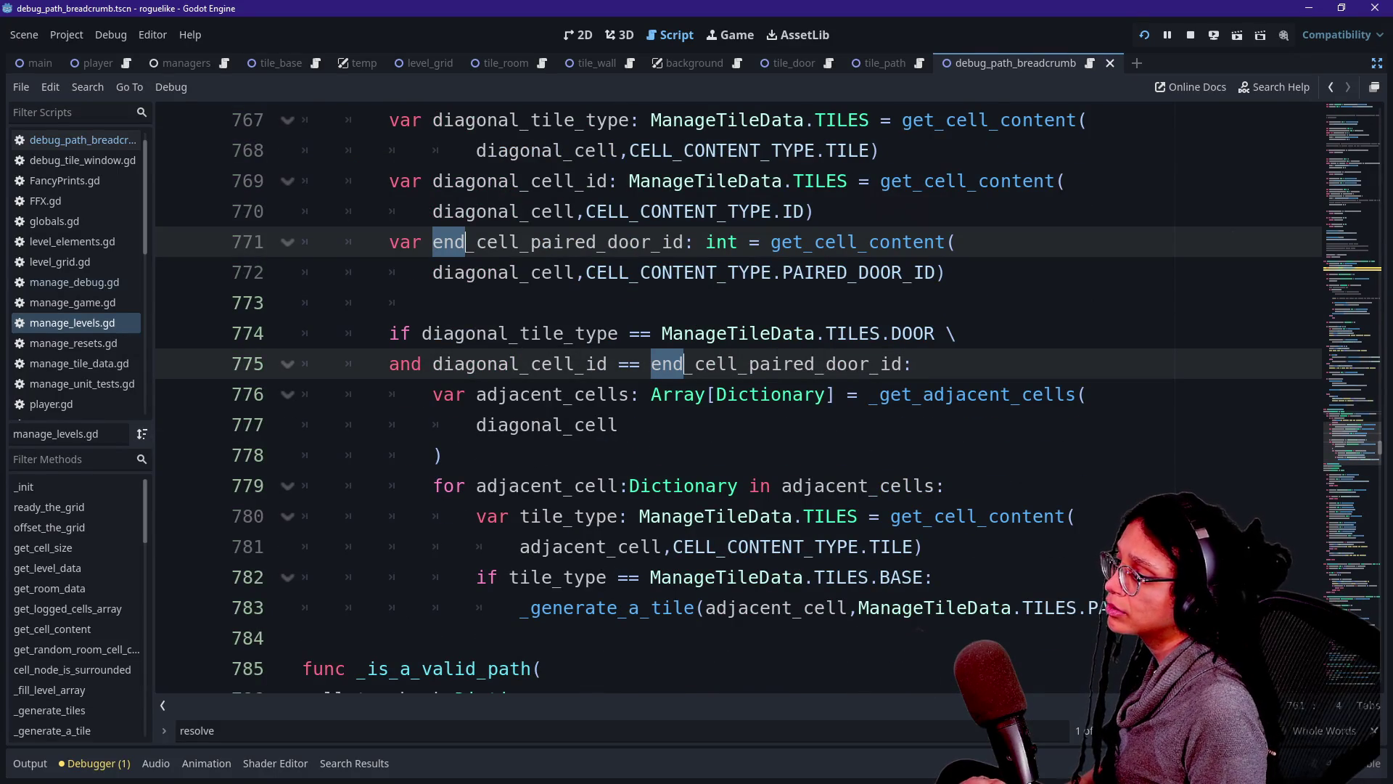
type("resolved")
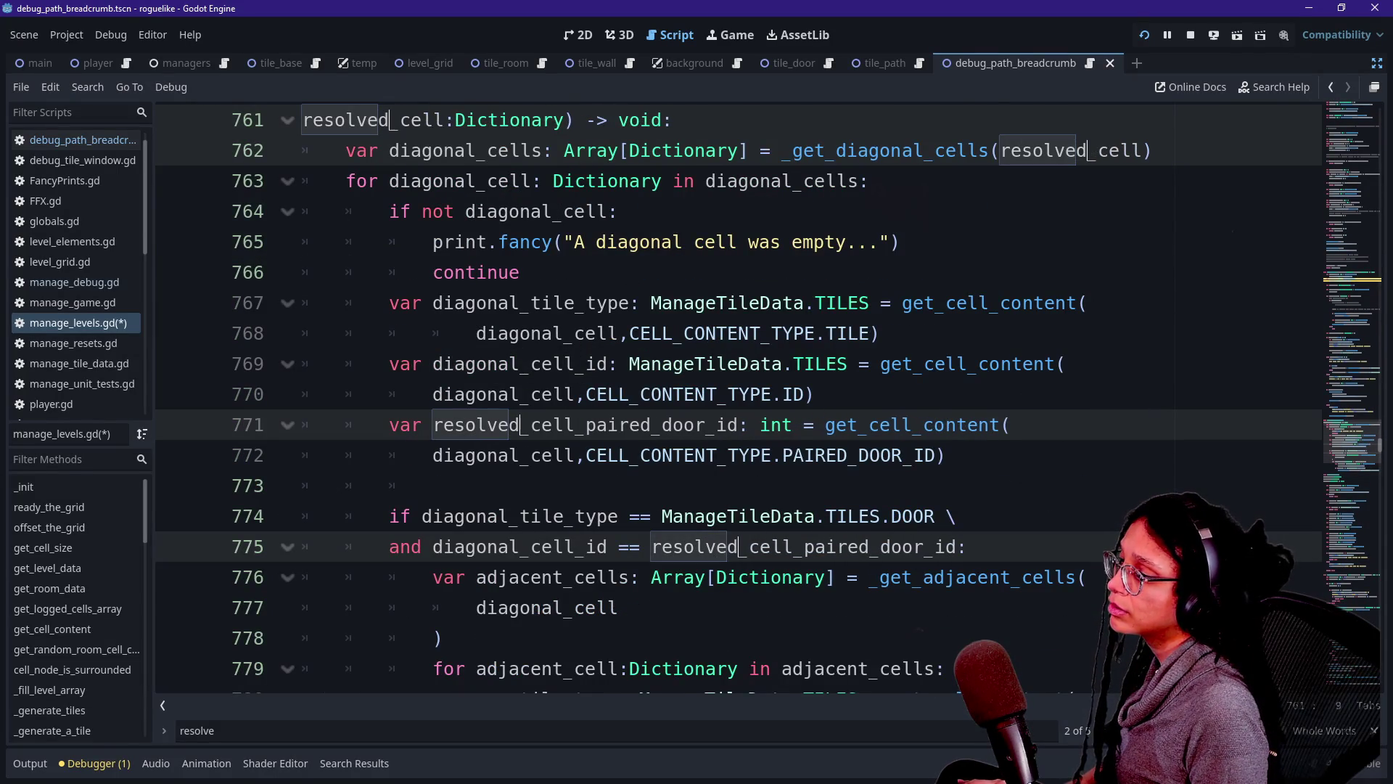
scroll(813, 312, "down", 5)
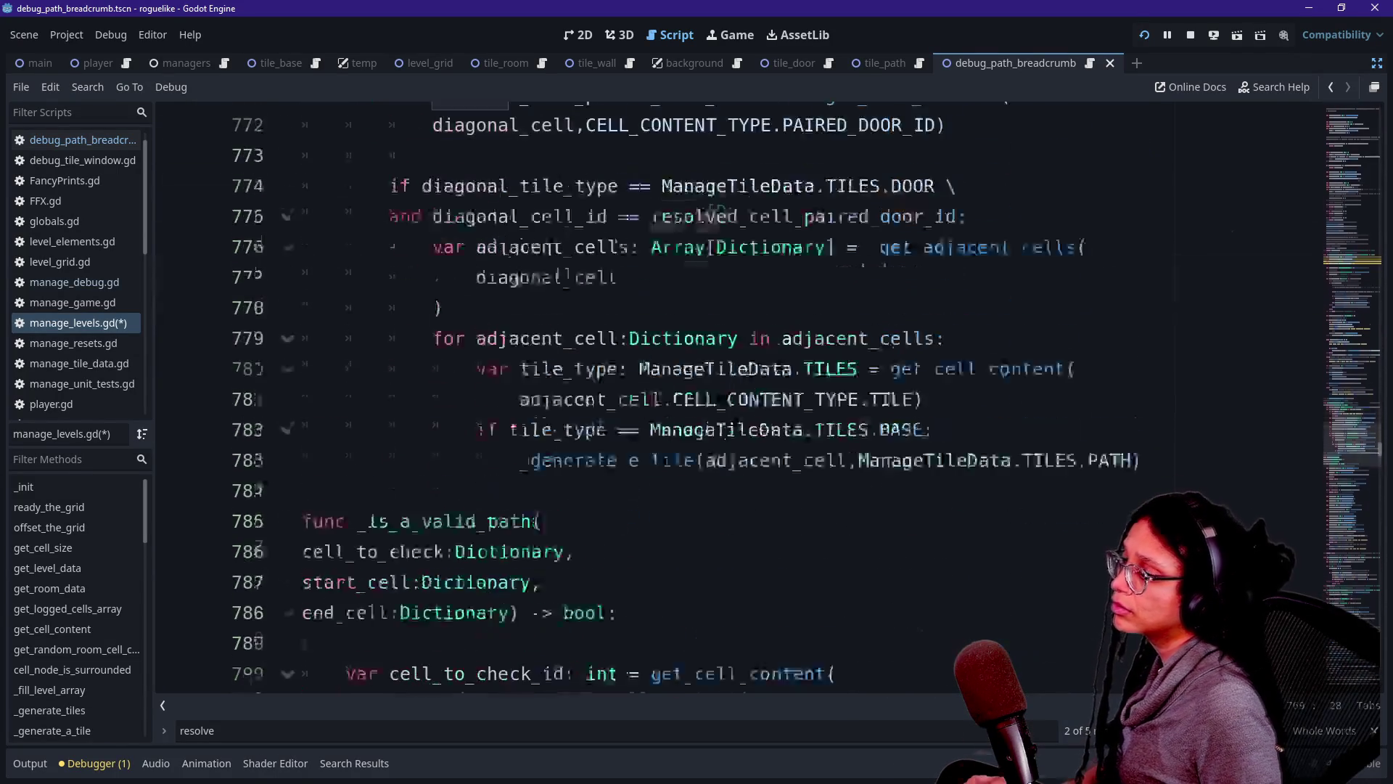
scroll(813, 312, "up", 2)
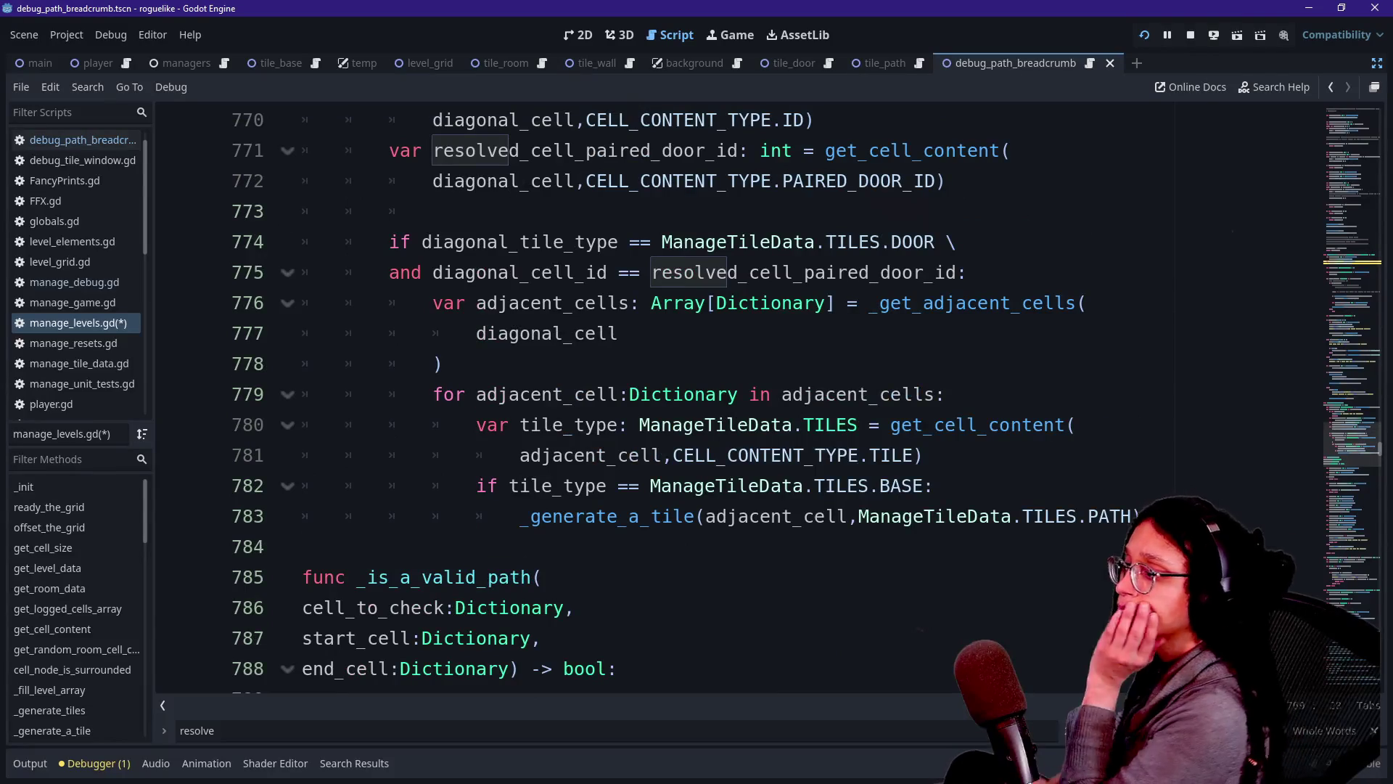
left_click(543, 577)
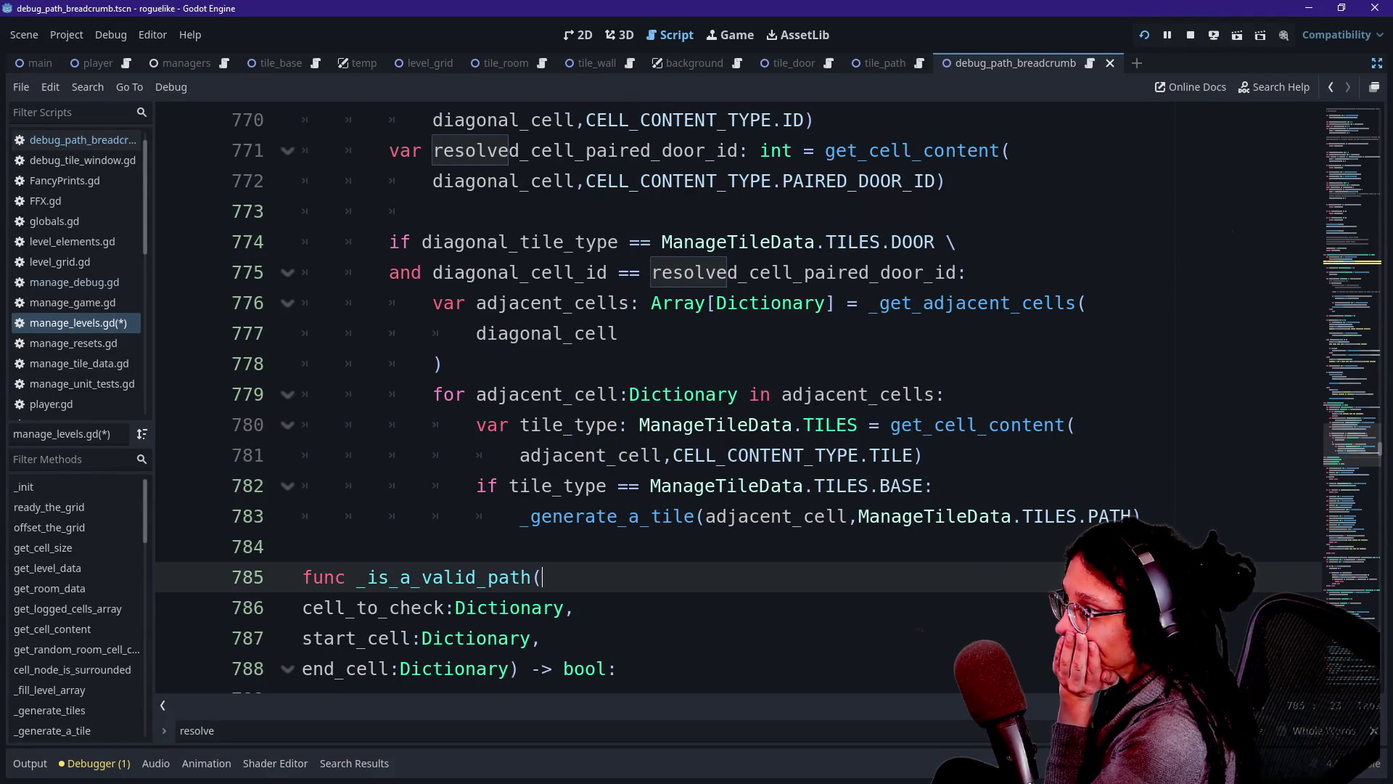
scroll(738, 399, "up", 5)
left_click_drag(900, 425, 624, 394)
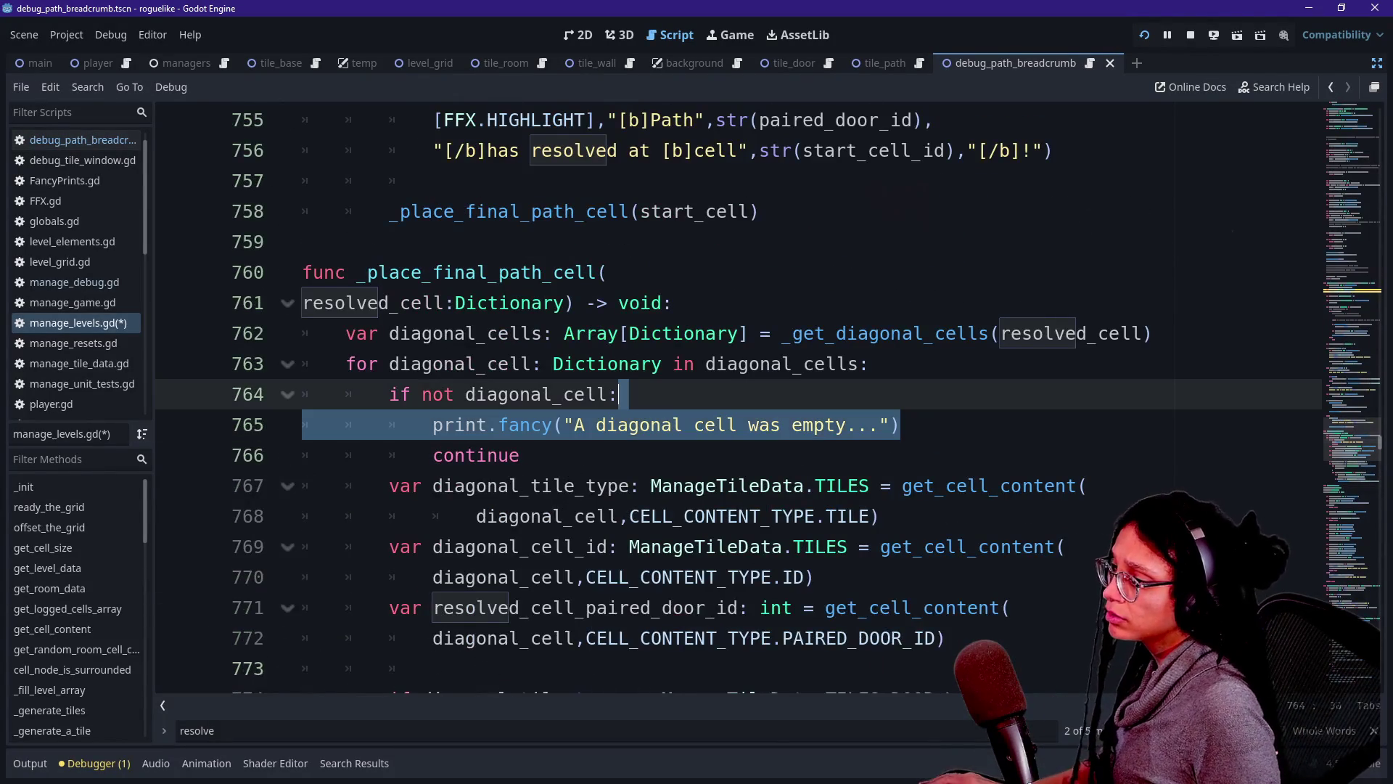
left_click(900, 425)
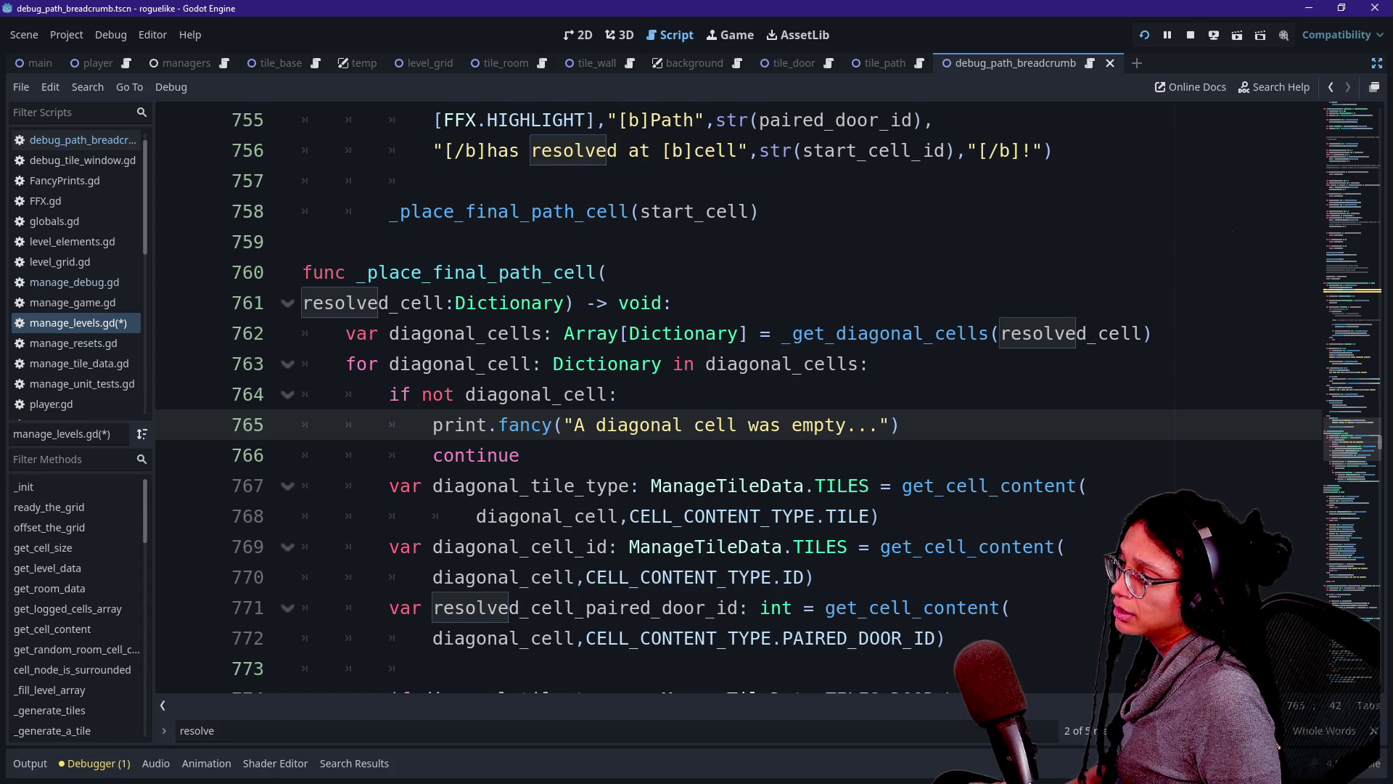
left_click(738, 424)
left_click(520, 455)
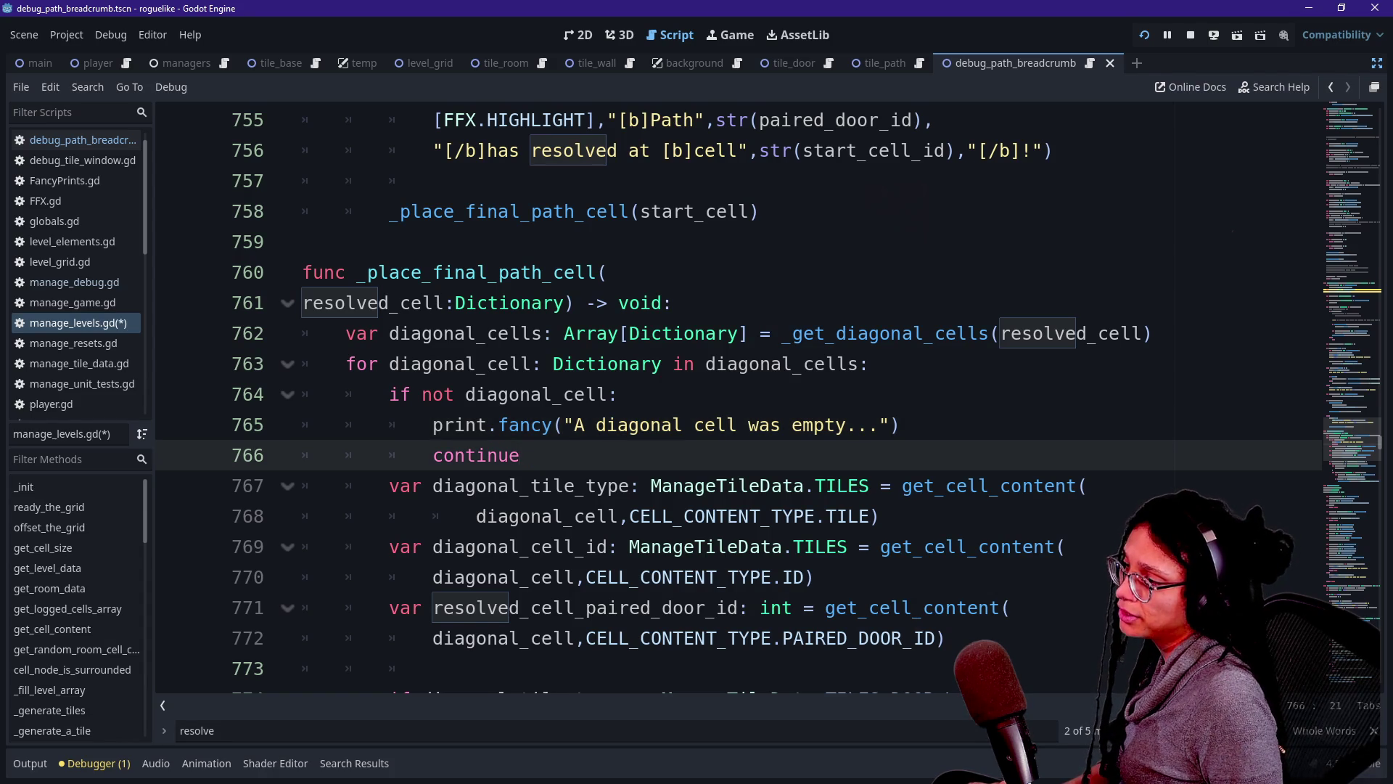
scroll(738, 395, "down", 2)
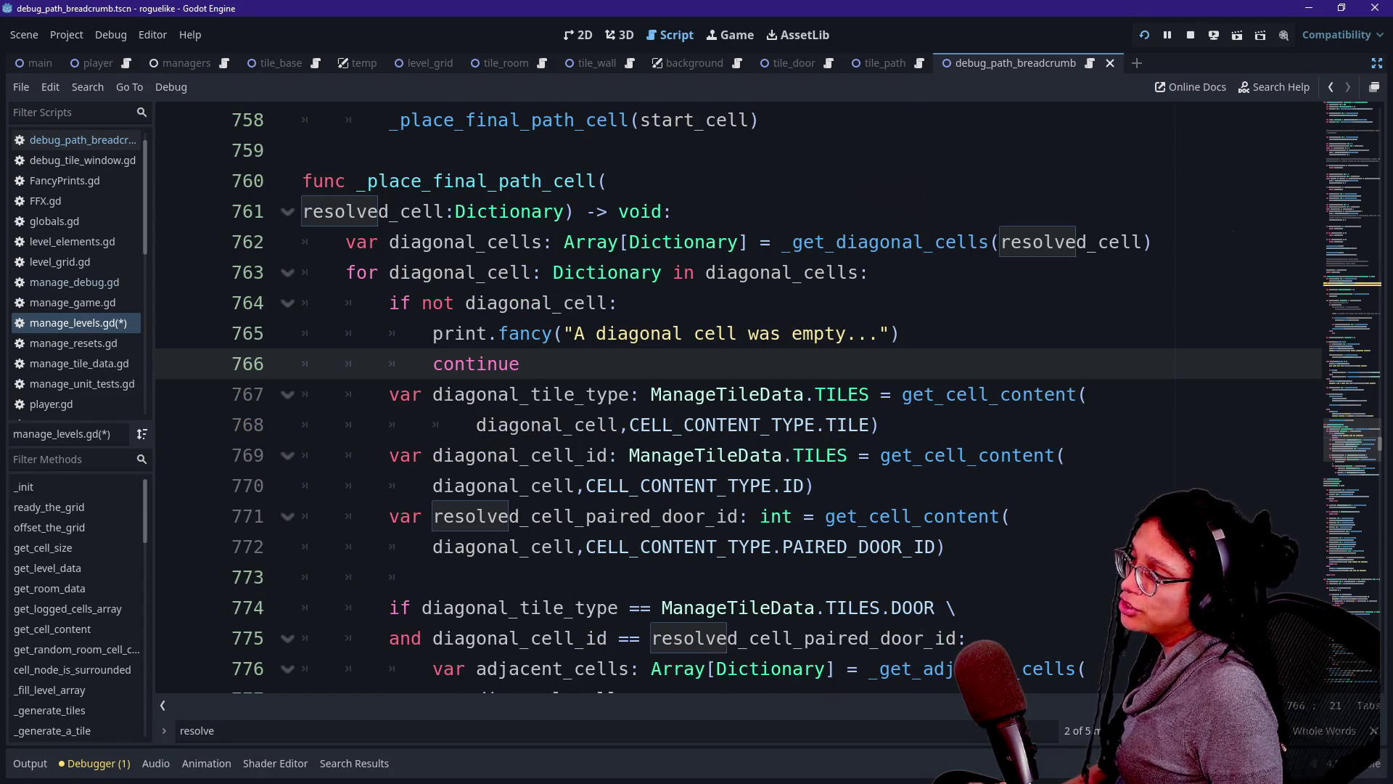
scroll(987, 425, "down", 1)
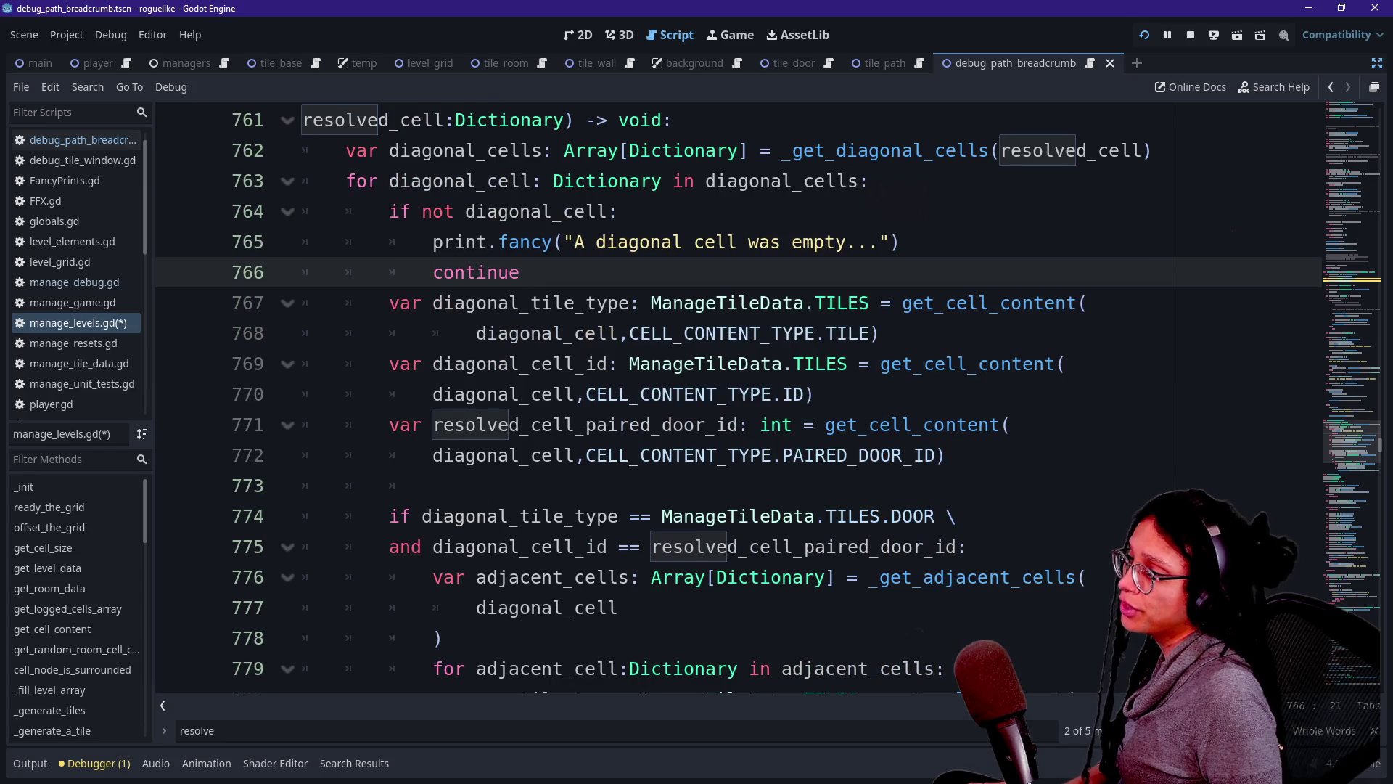
scroll(987, 425, "up", 1)
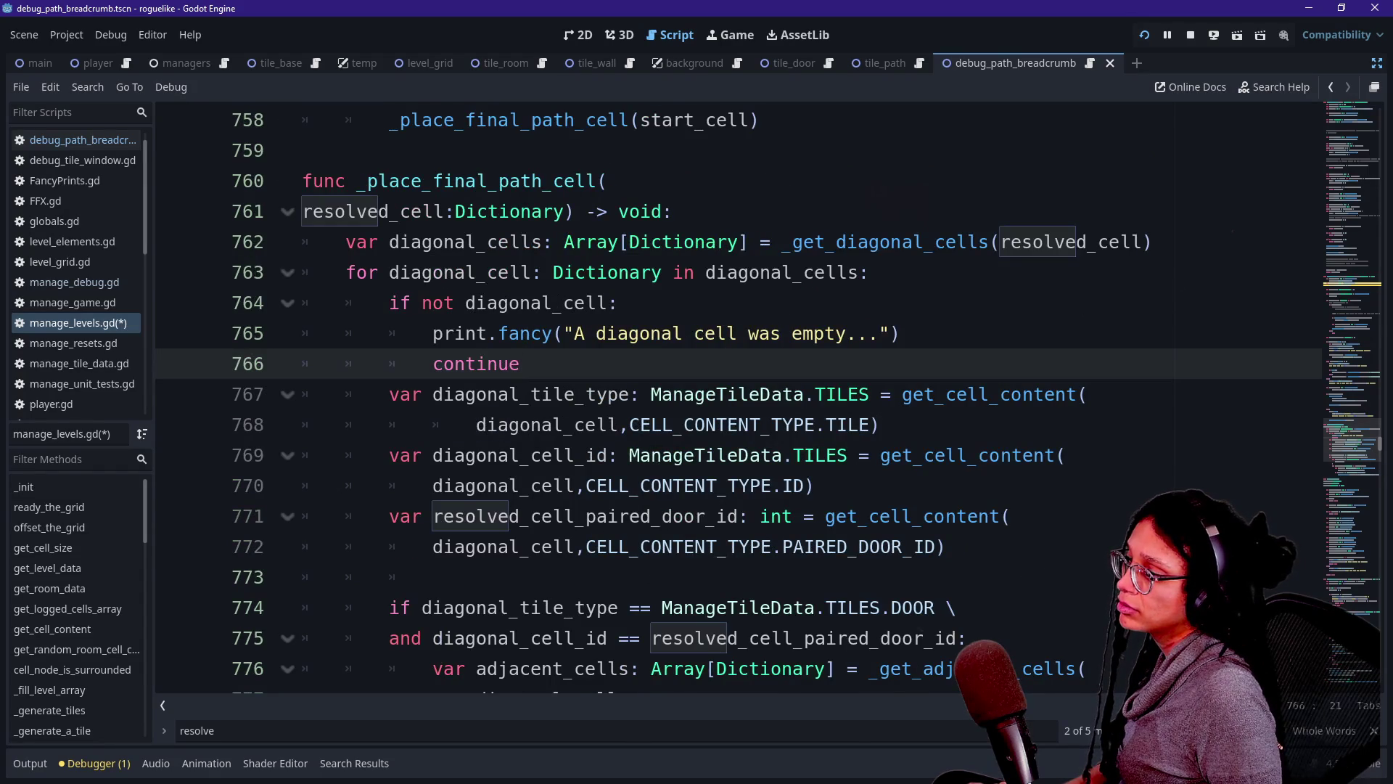
scroll(769, 396, "down", 2)
scroll(738, 396, "down", 2)
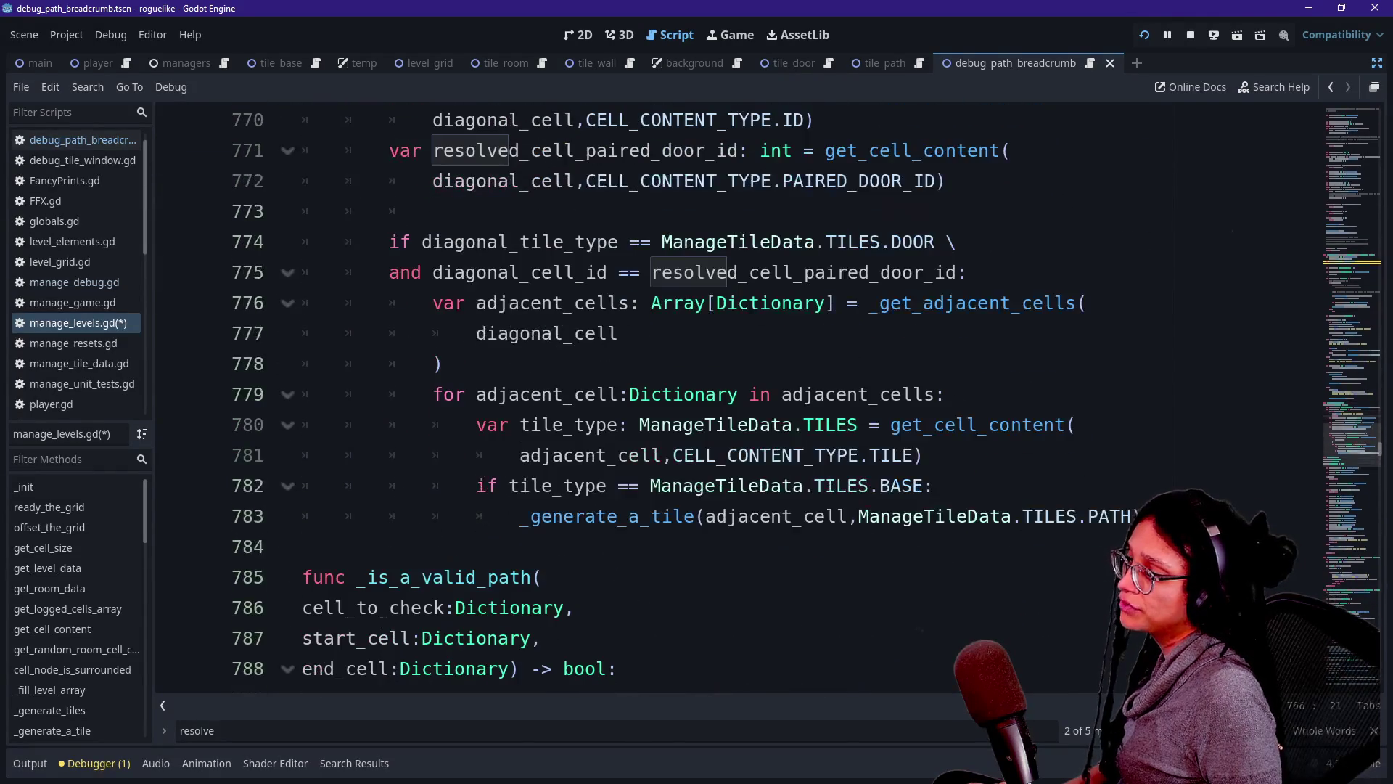
scroll(738, 396, "up", 3)
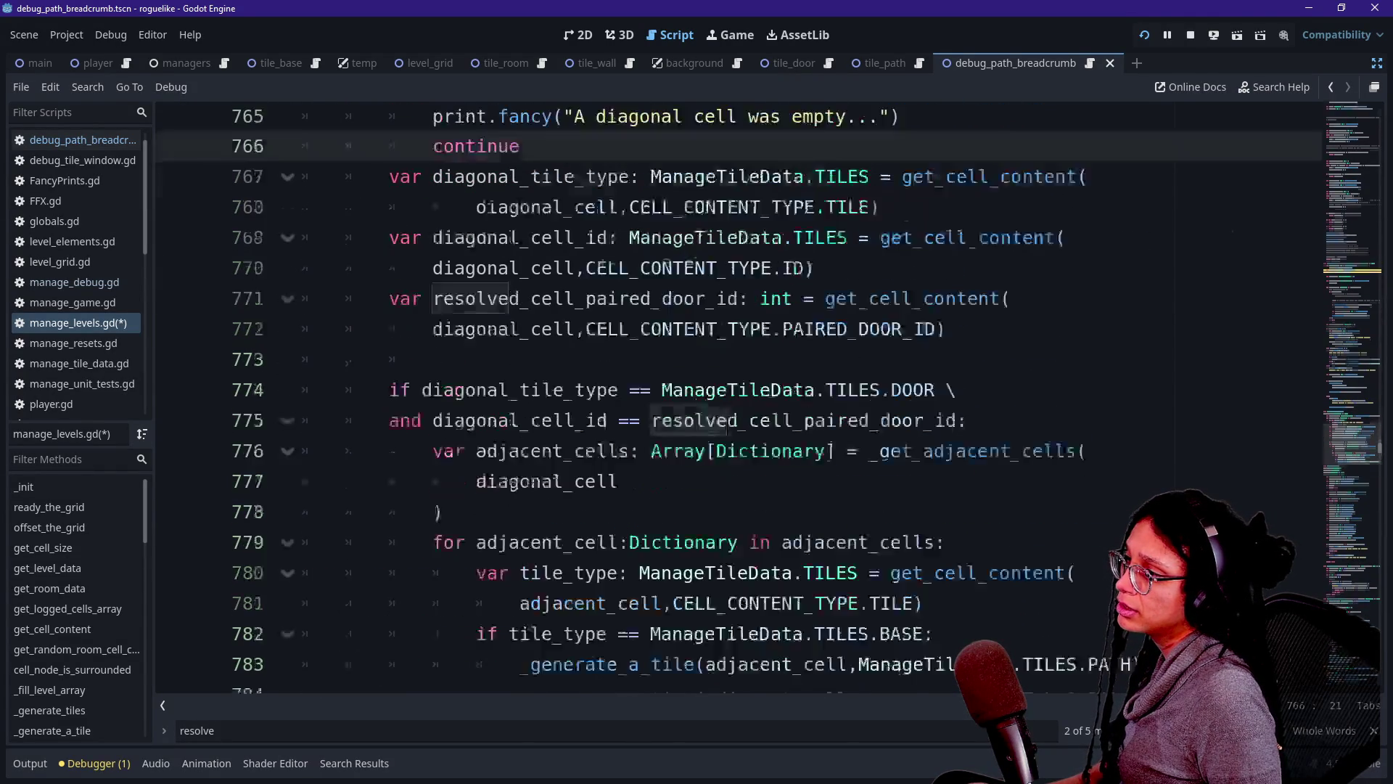
left_click(465, 394)
Cut the resolved_cell_paired_door_id declaration and paste it after the diagonal_cells declaration.
left_click(733, 424)
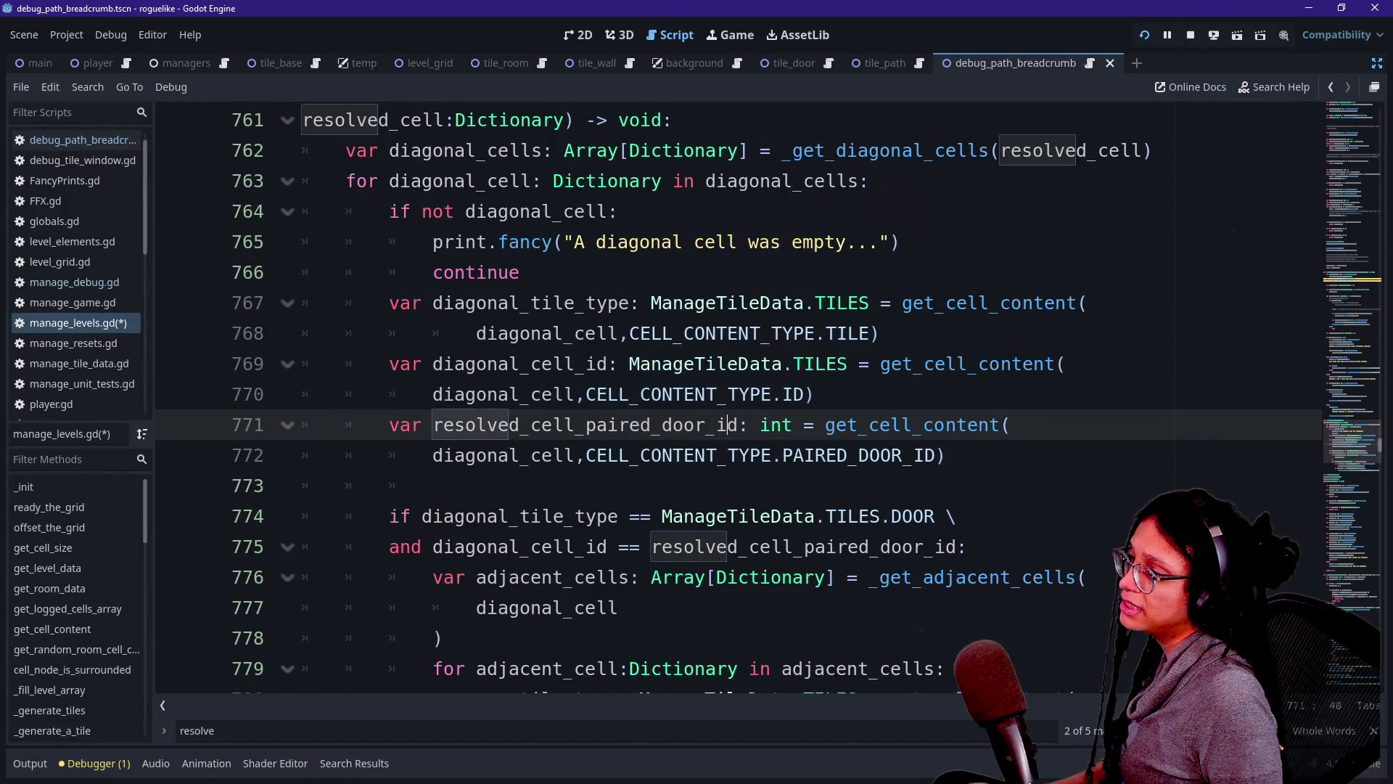
key("Down")
key("End")
key("shift+Up")
key("shift+Home")
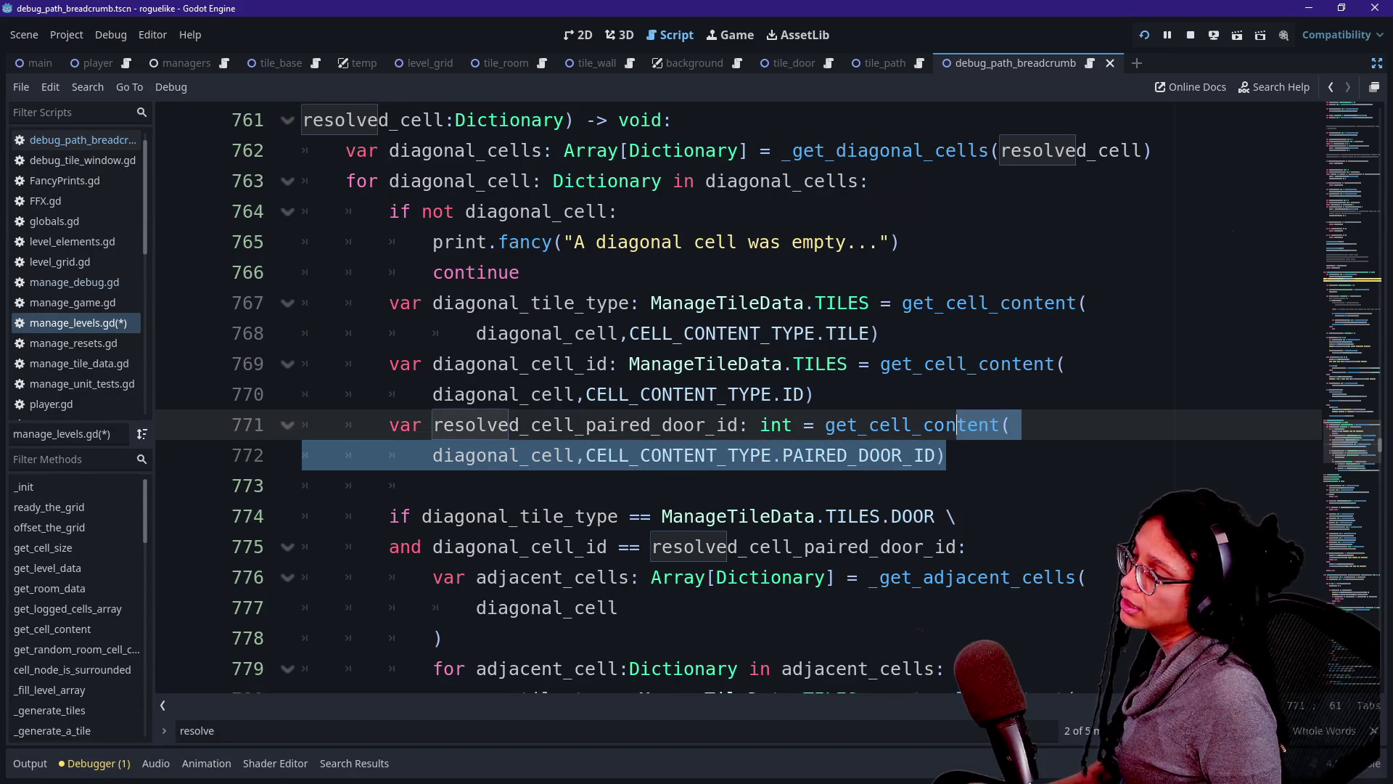
key("shift+Up")
key("shift+End")
scroll(726, 399, "up", 1)
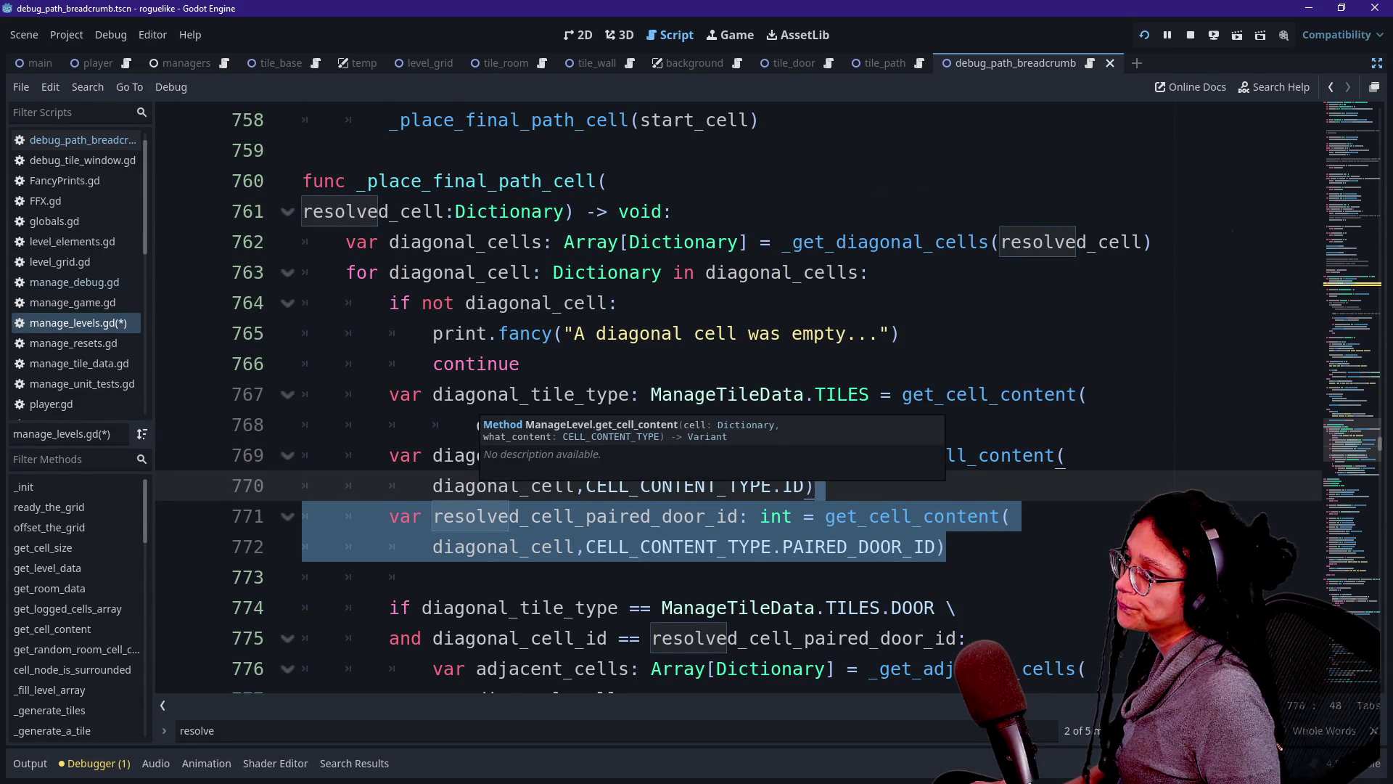
key("ctrl+x")
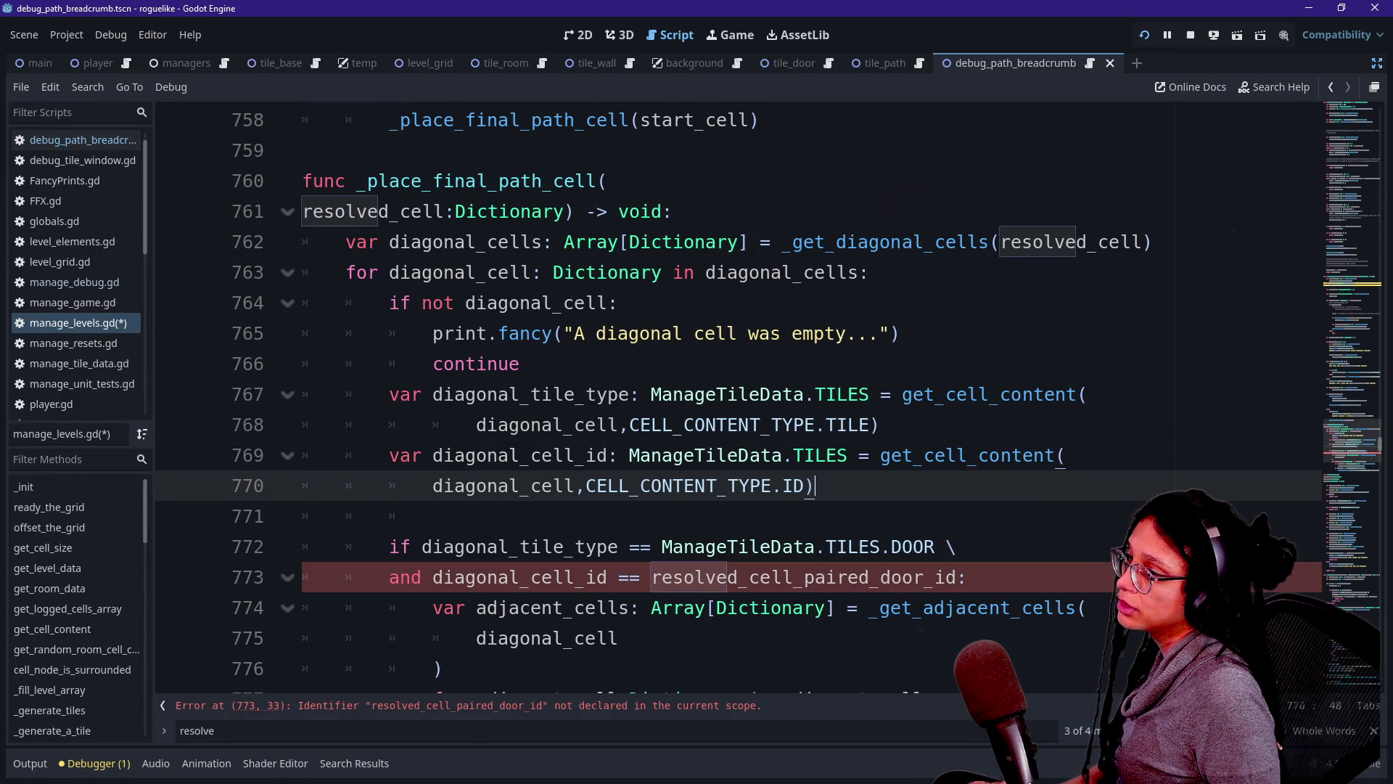
left_click(1154, 242)
key("ctrl+v")
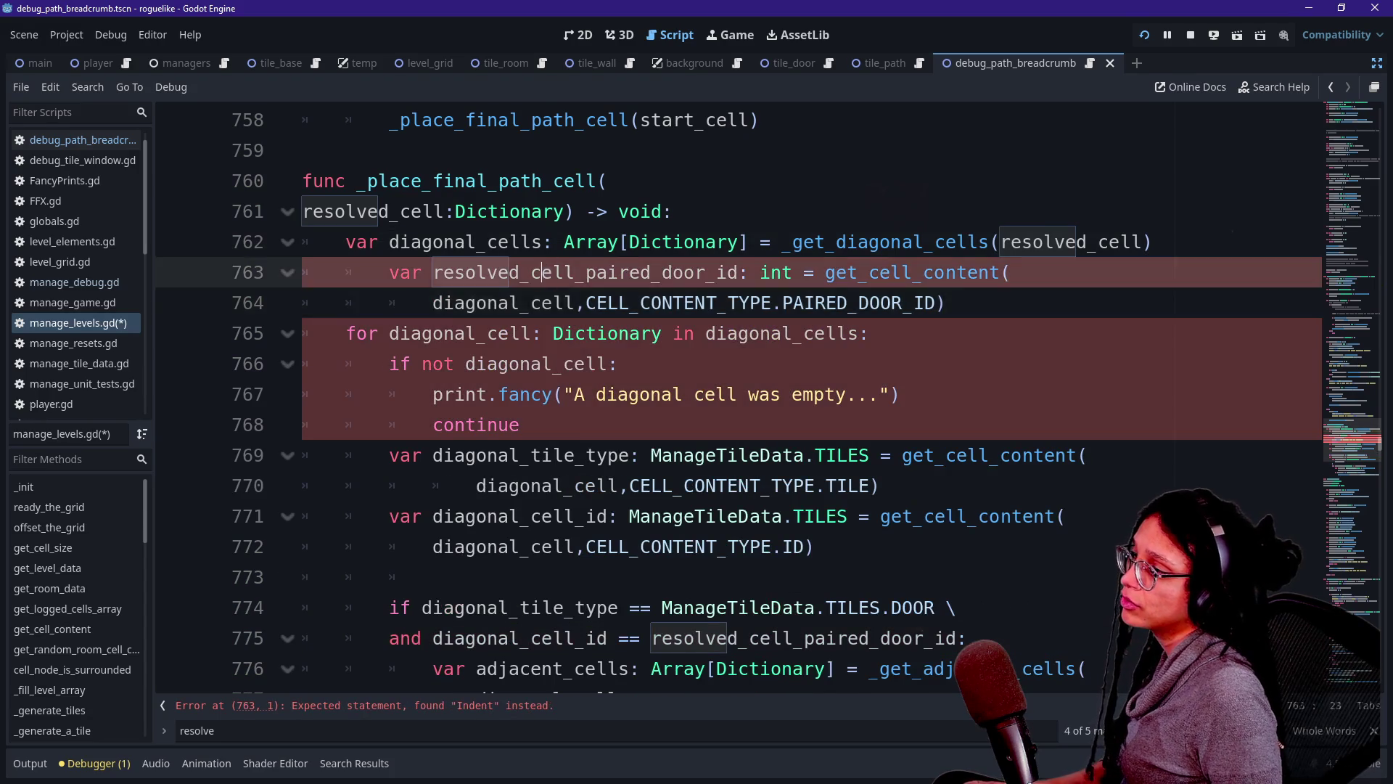
Move the pasted declaration back down inside the loop with Alt+Down.
left_click(706, 333)
left_click(904, 302)
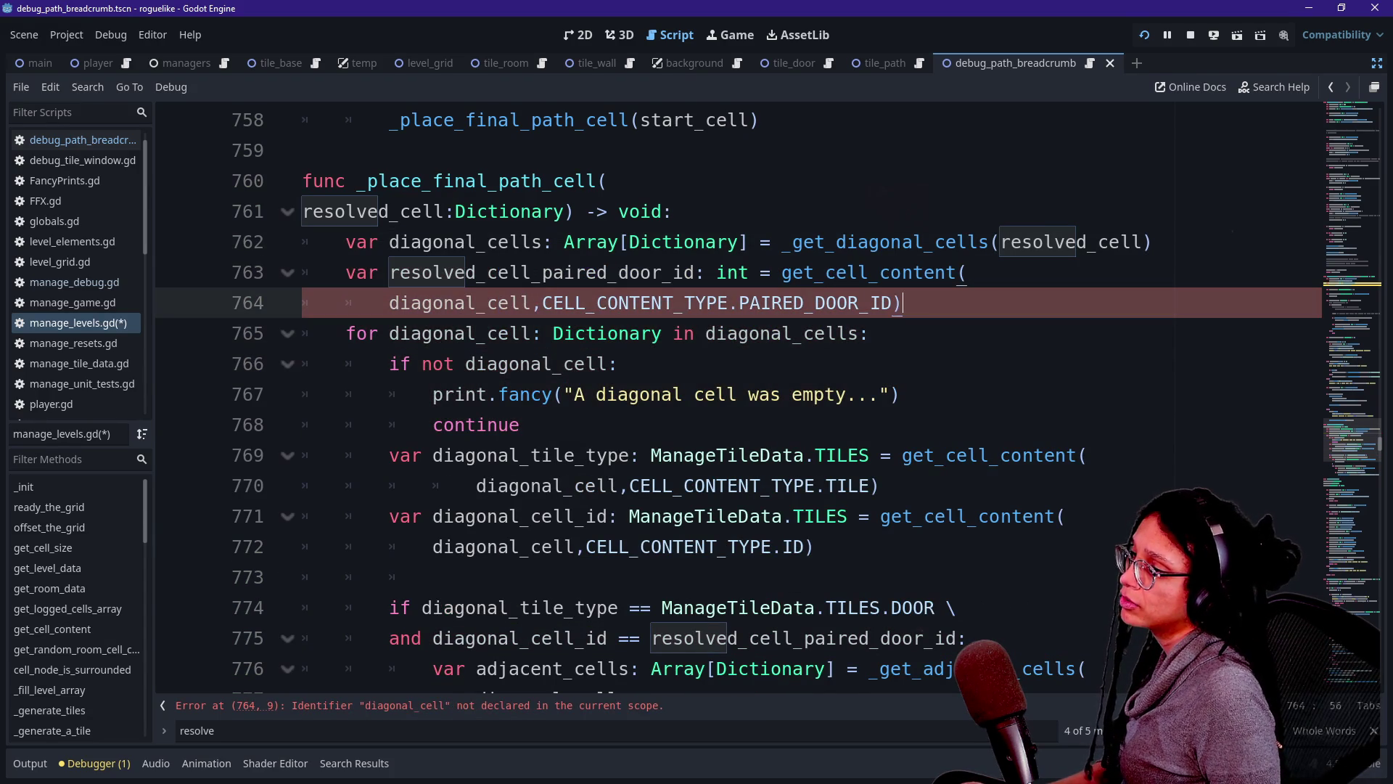
key("Return")
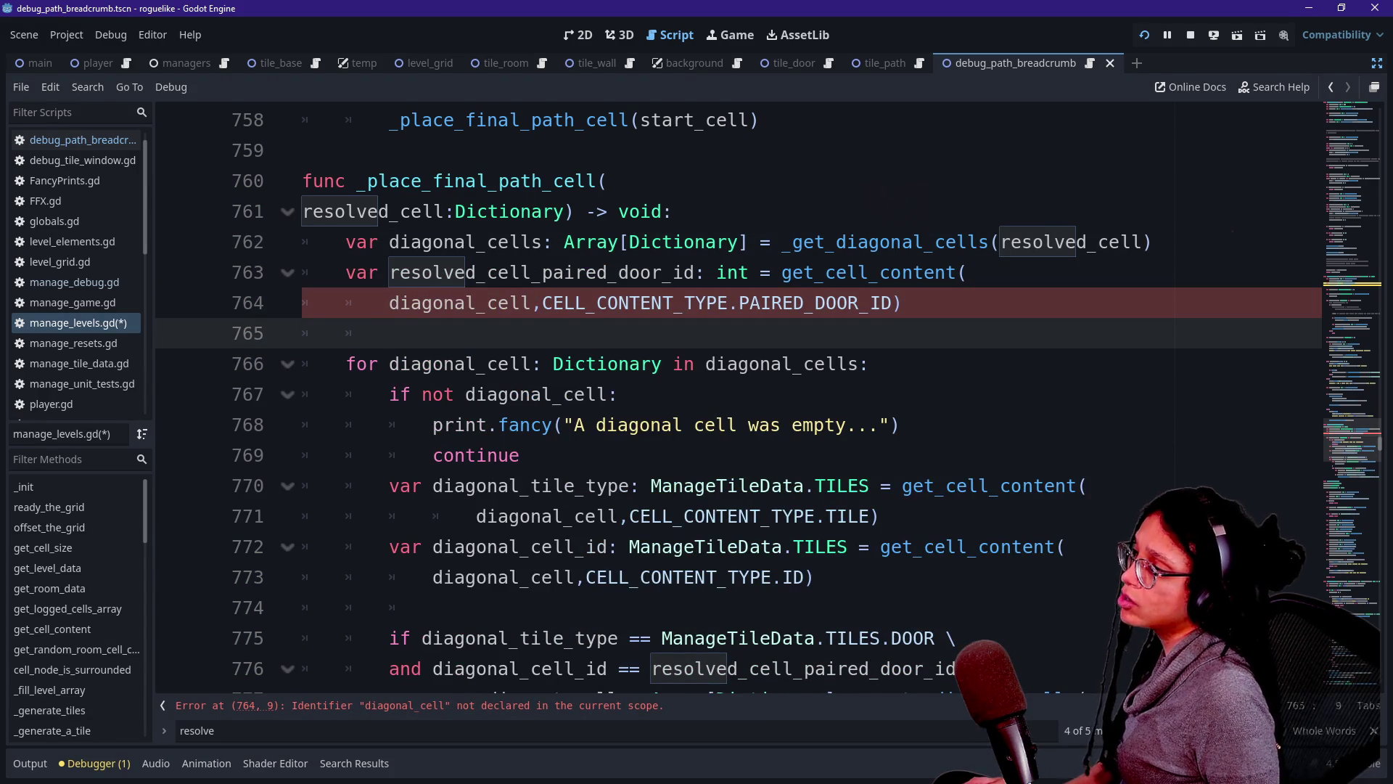
key("Up")
key("Up")
key("Down")
key("Right")
key("Right")
key("Right")
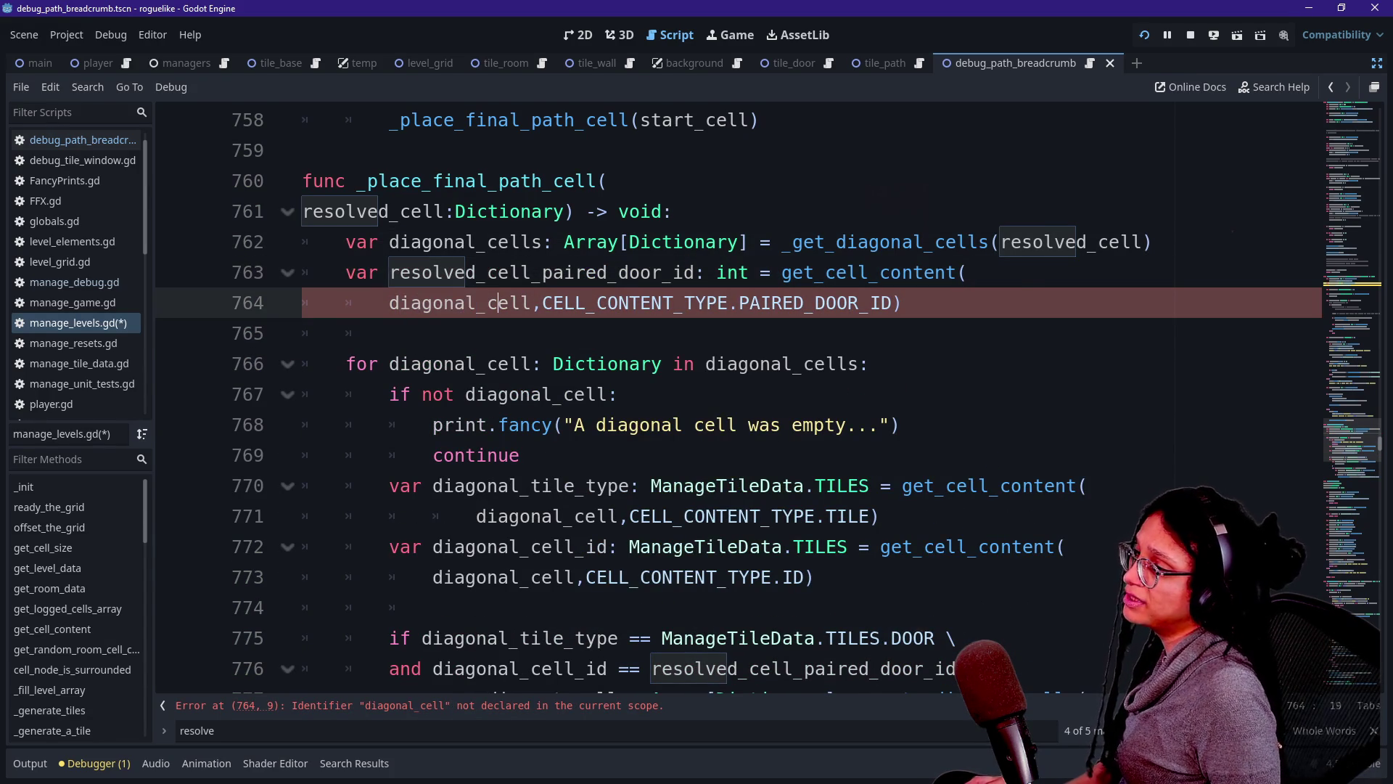
key("End")
key("Delete")
key("shift+Up")
key("Home")
key("alt+Down")
key("alt+Down")
key("alt+Down")
scroll(645, 350, "down", 2)
Change the paired door lookup argument from diagonal_cell to resolved_cell.
key("Down")
key("Up")
key("Home")
key("shift+Right")
key("shift+Right")
key("shift+Right")
key("shift+Right")
key("shift+Right")
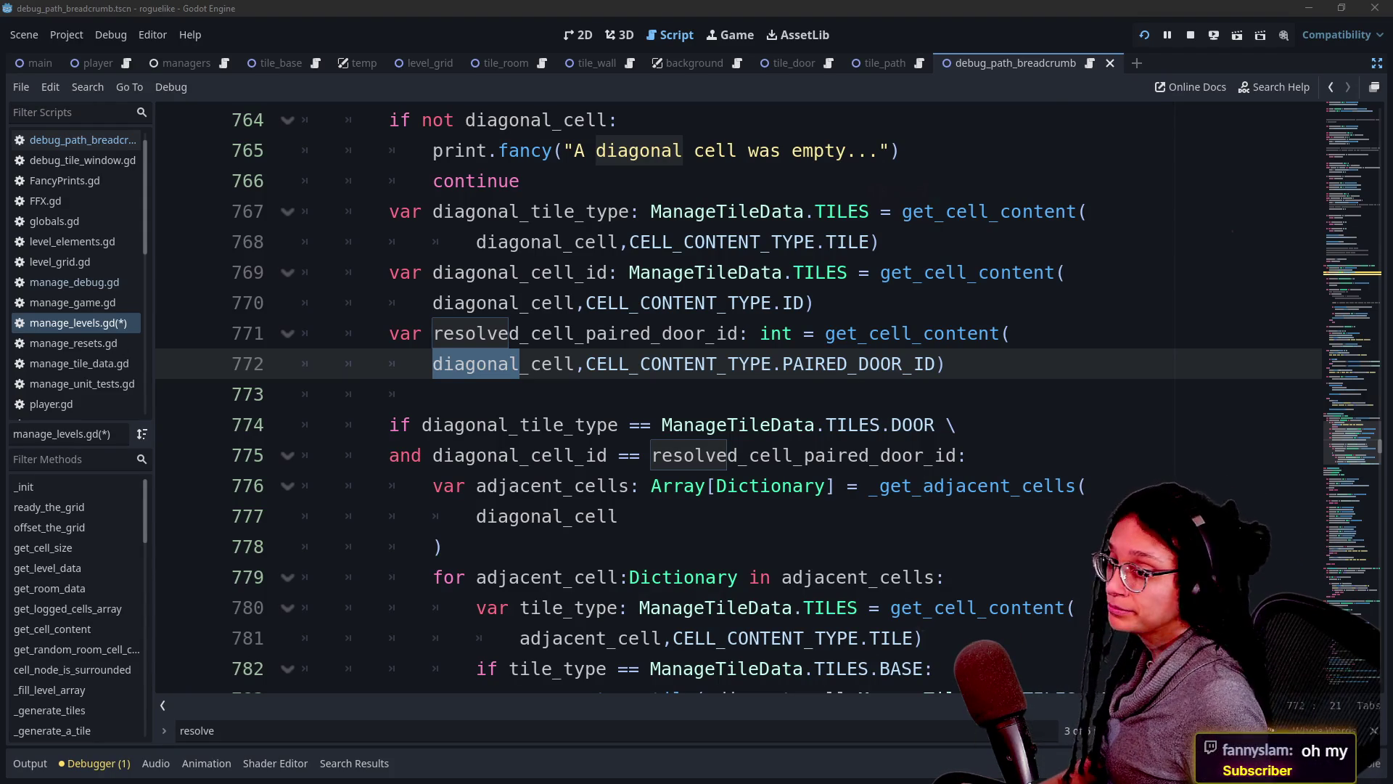
key("ctrl+shift+Right")
left_click(499, 364)
key("BackSpace")
key("BackSpace")
key("BackSpace")
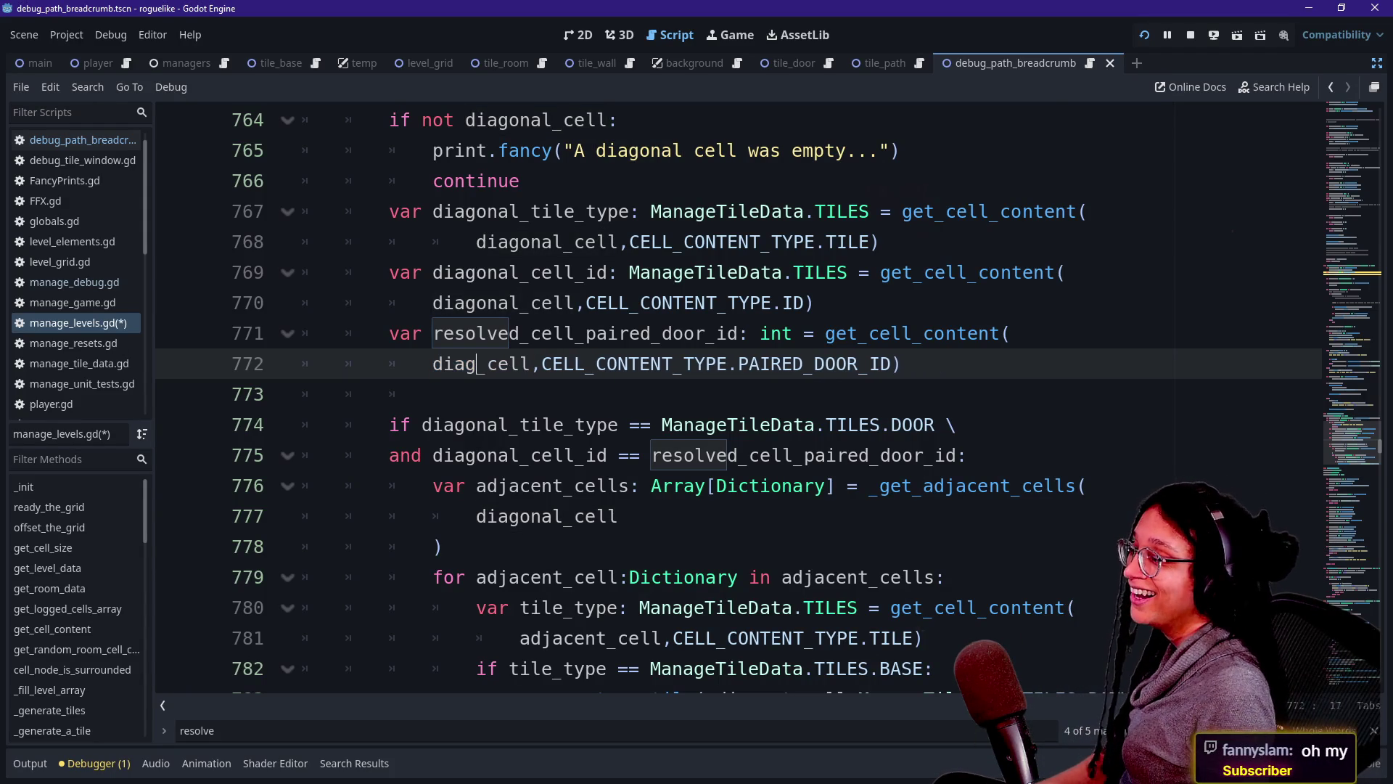
type("resolved")
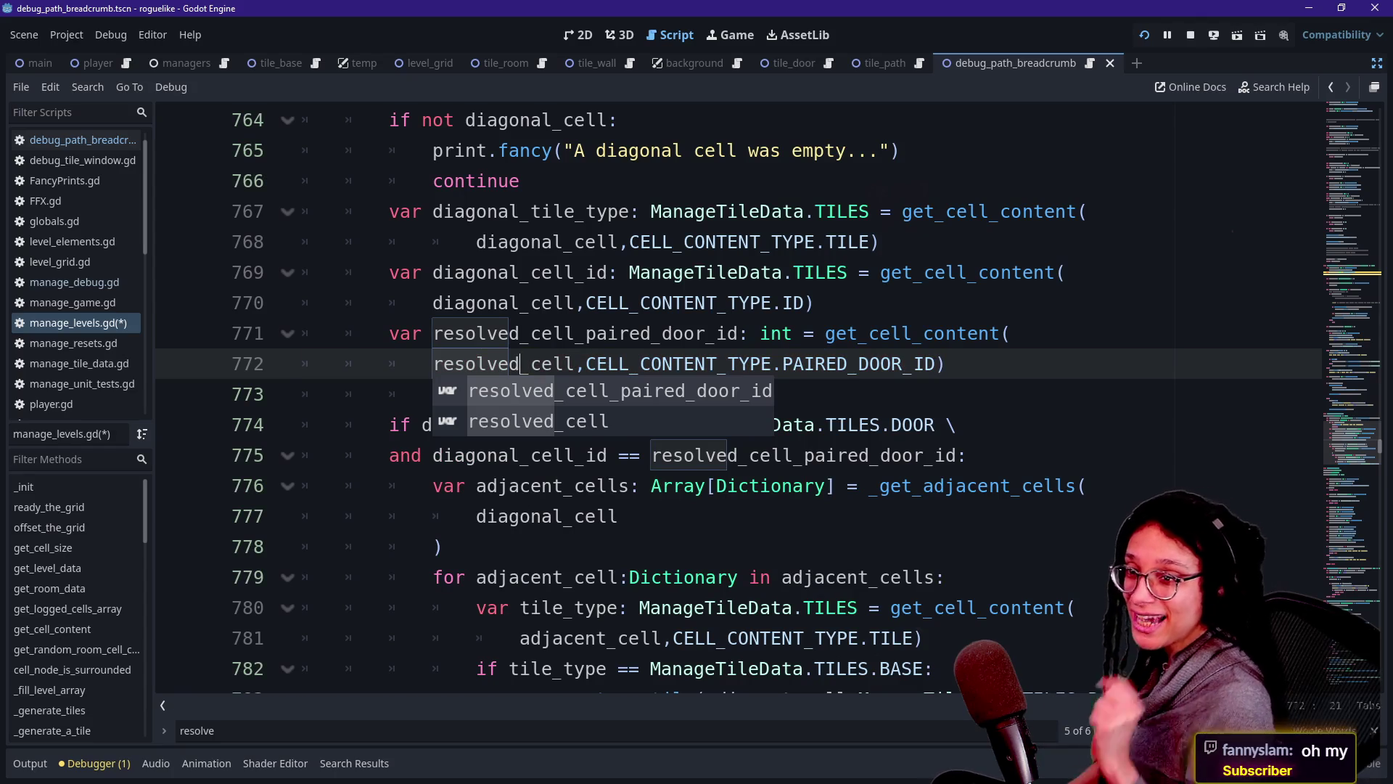
left_click(464, 272)
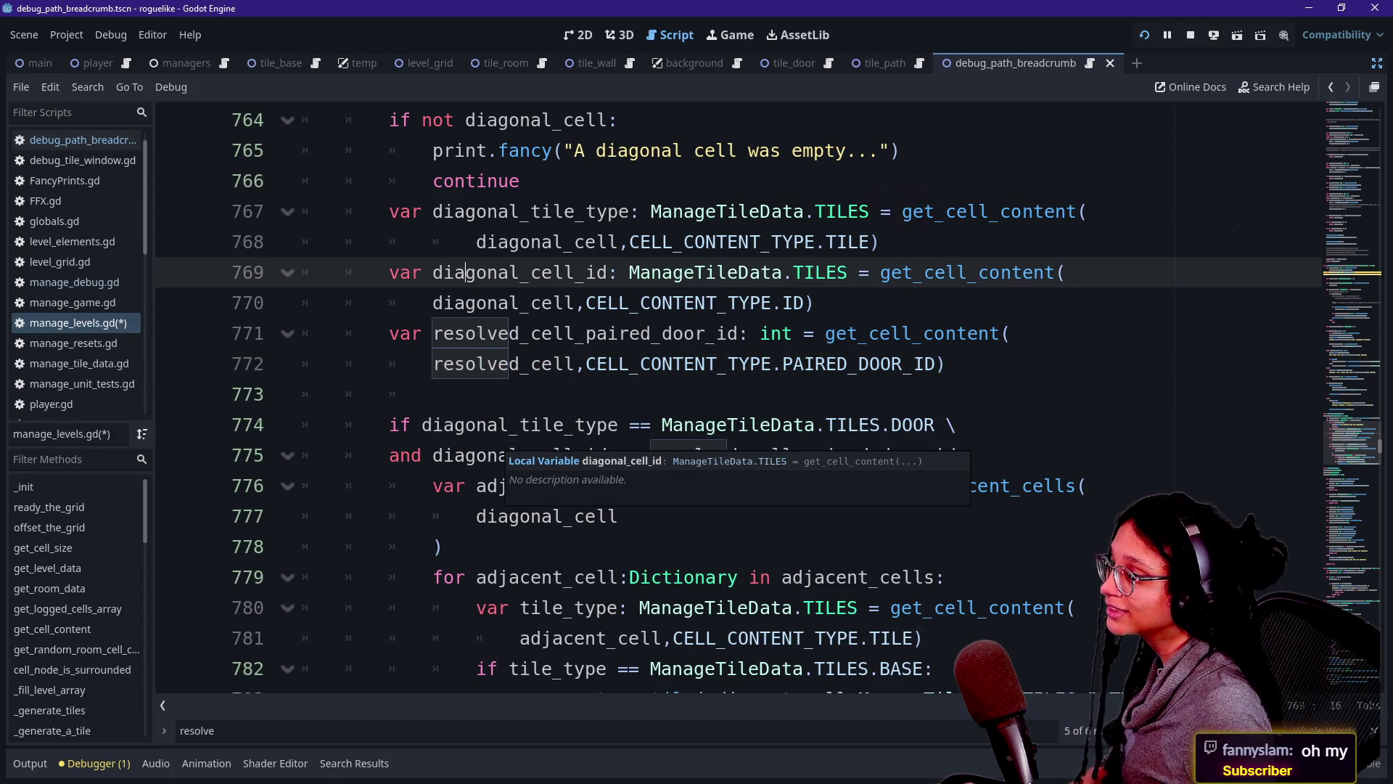
left_click(508, 394)
scroll(508, 394, "up", 1)
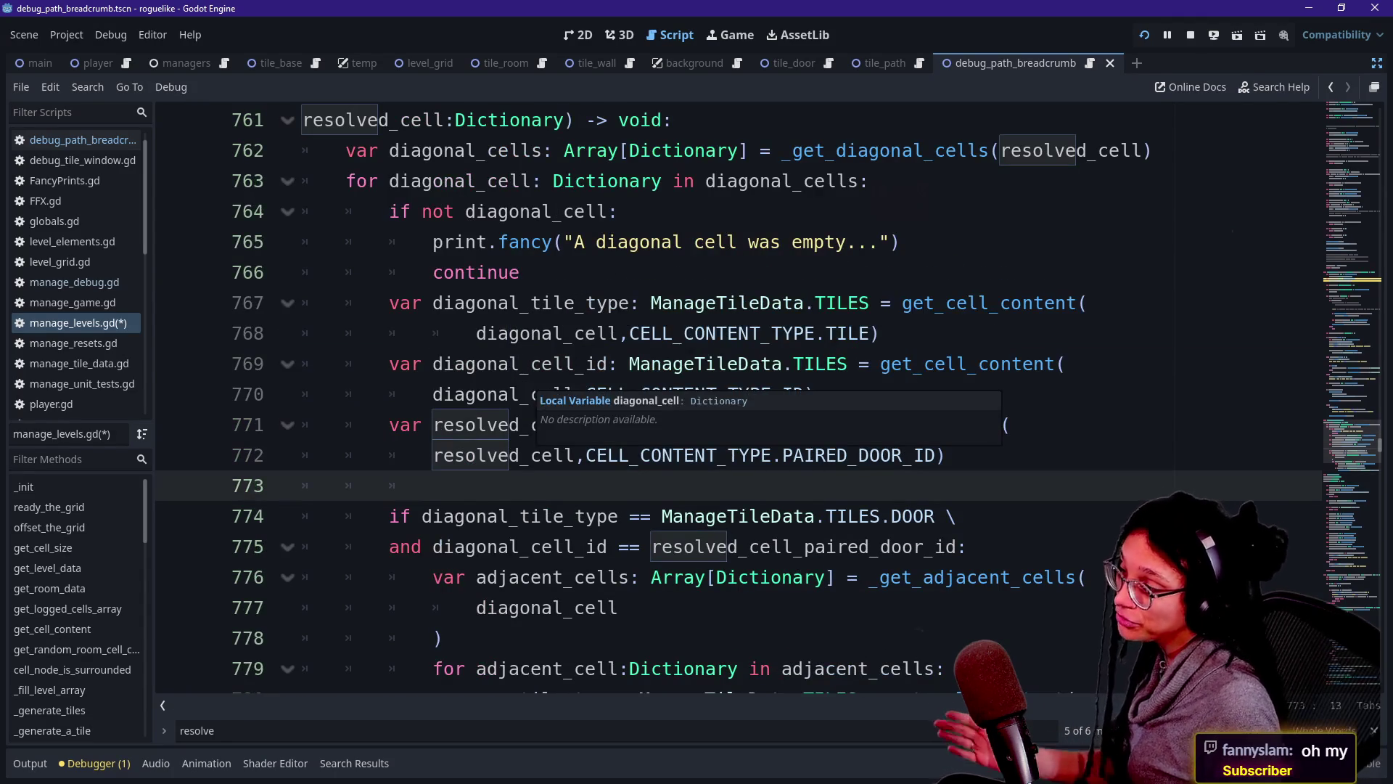
left_click(541, 333)
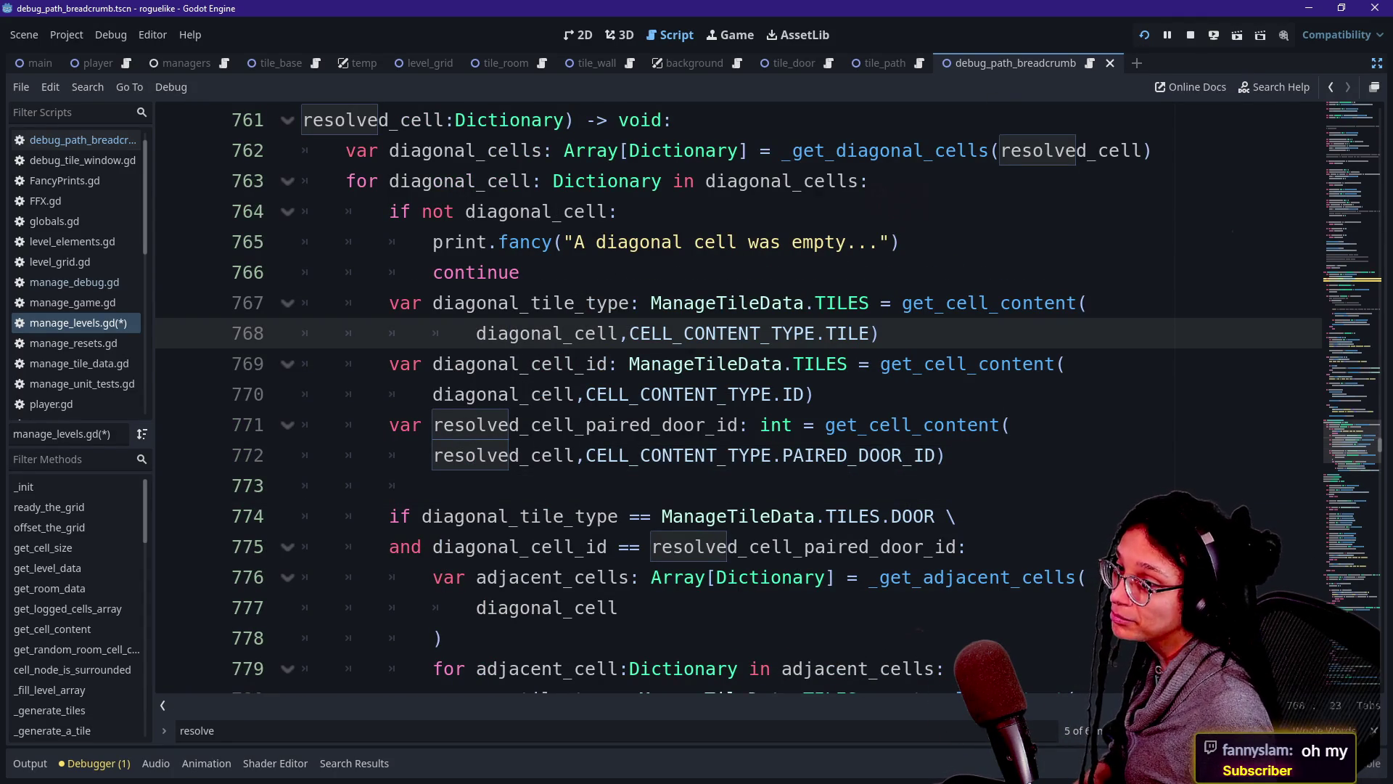
scroll(726, 399, "up", 20)
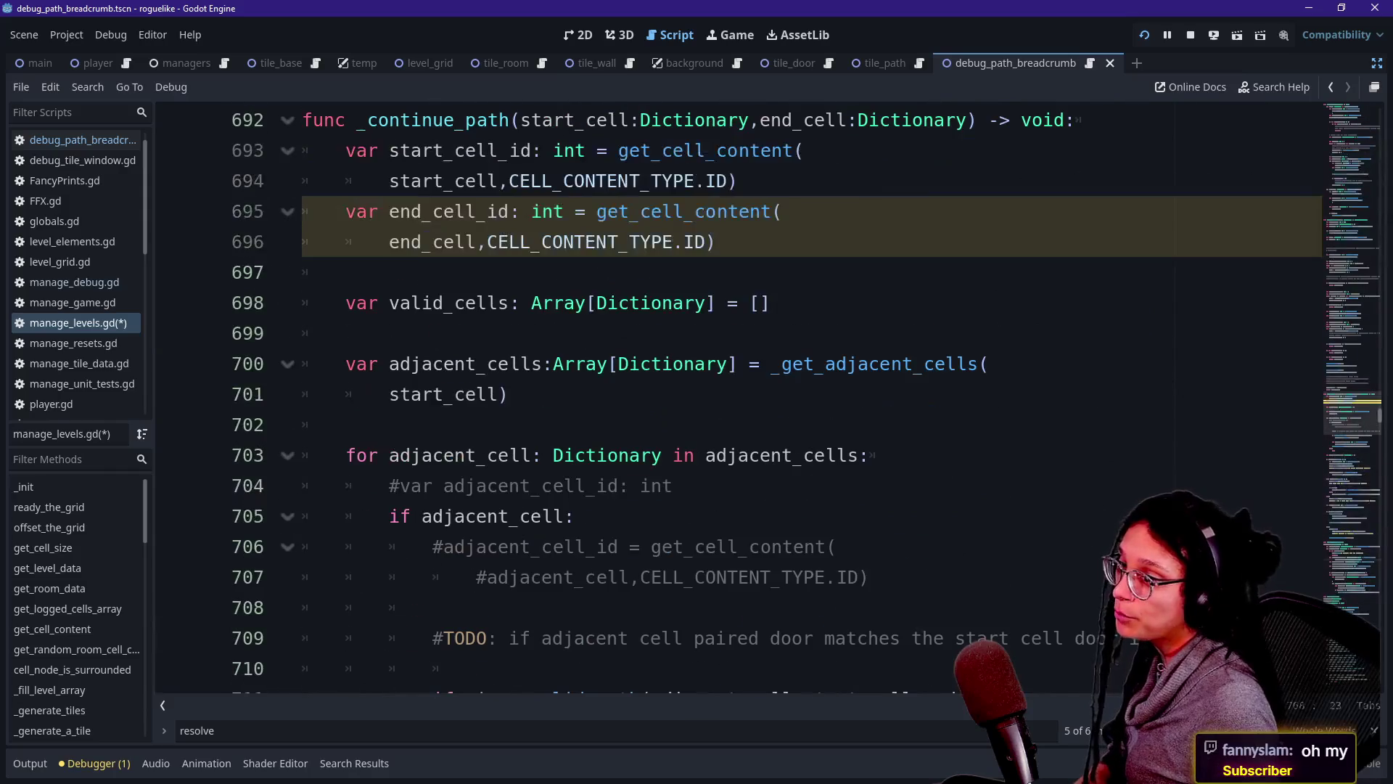
Run the game and restart it to check a green path now links two rooms.
scroll(1054, 105, "down", 7)
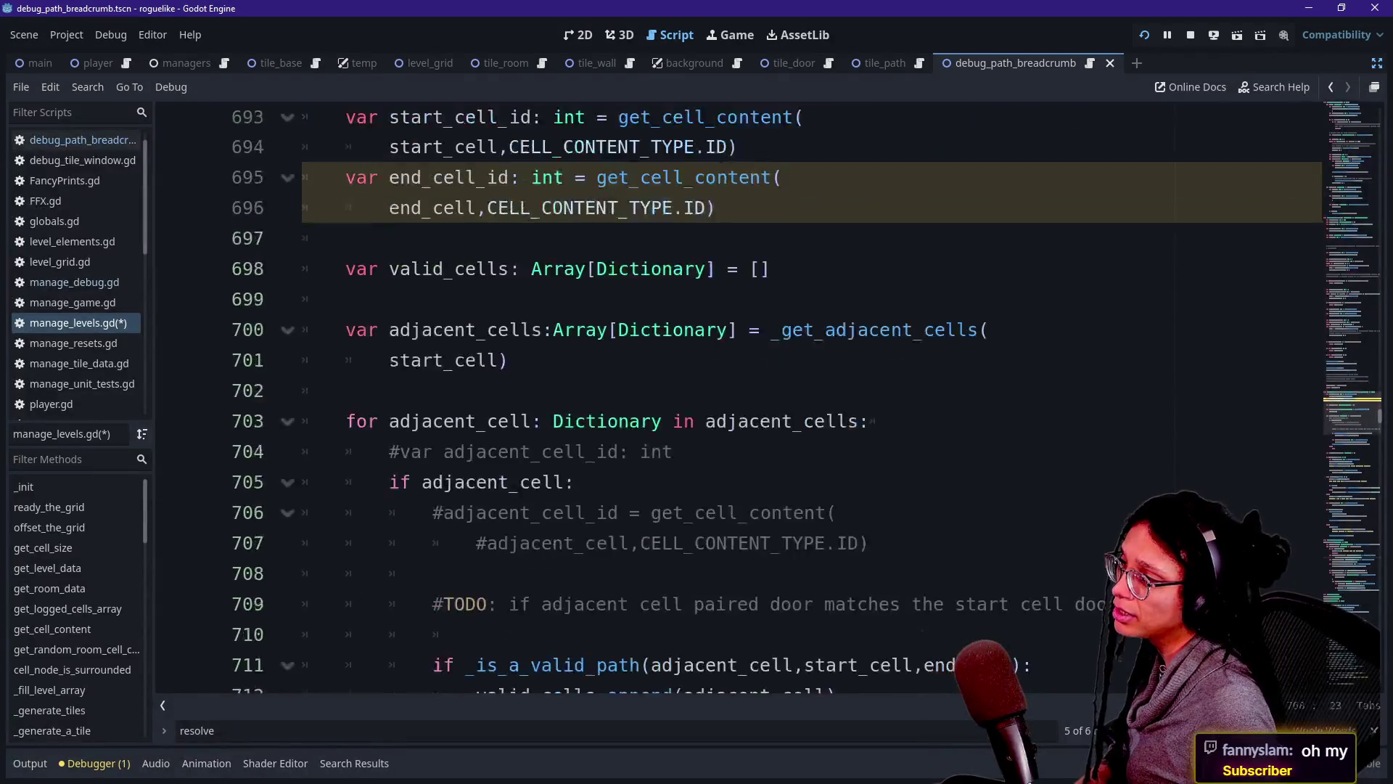
left_click(1144, 38)
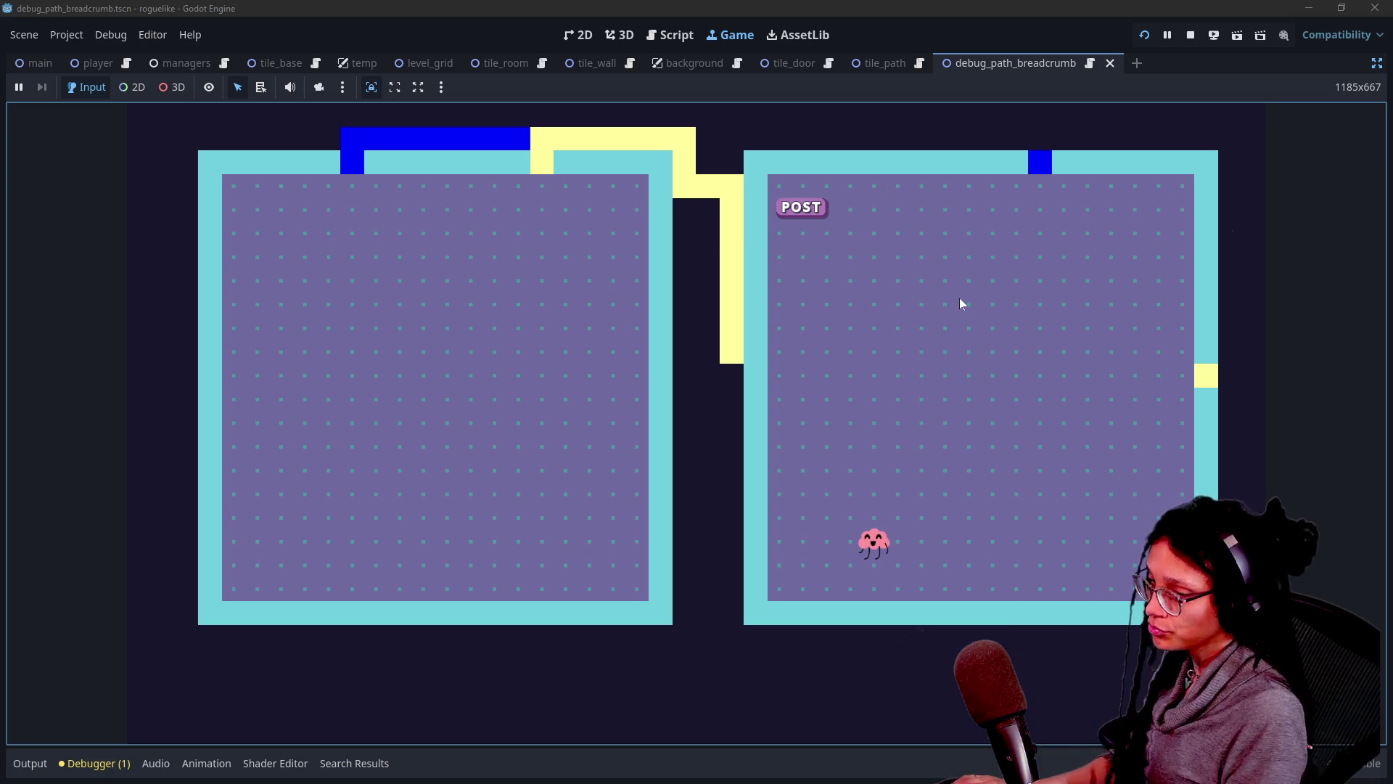
left_click(885, 319)
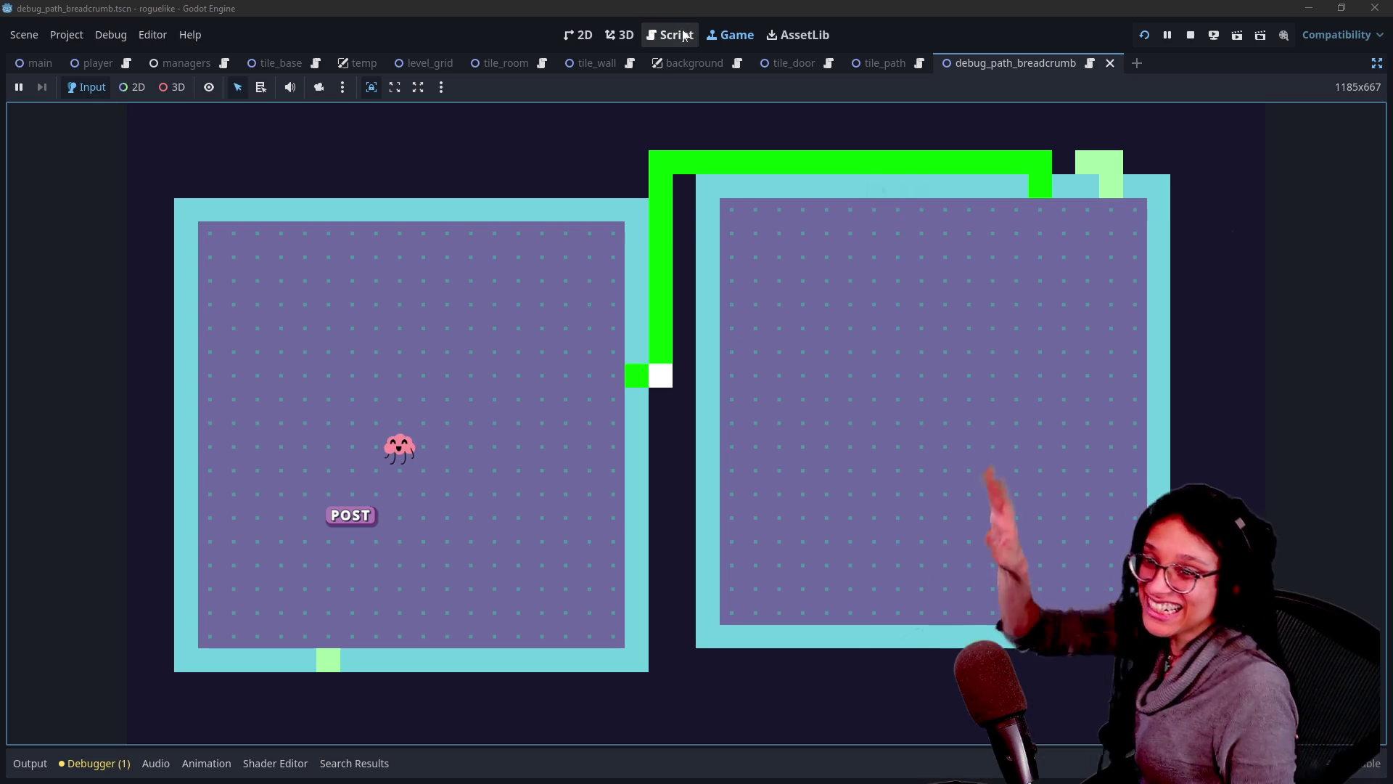
left_click(684, 42)
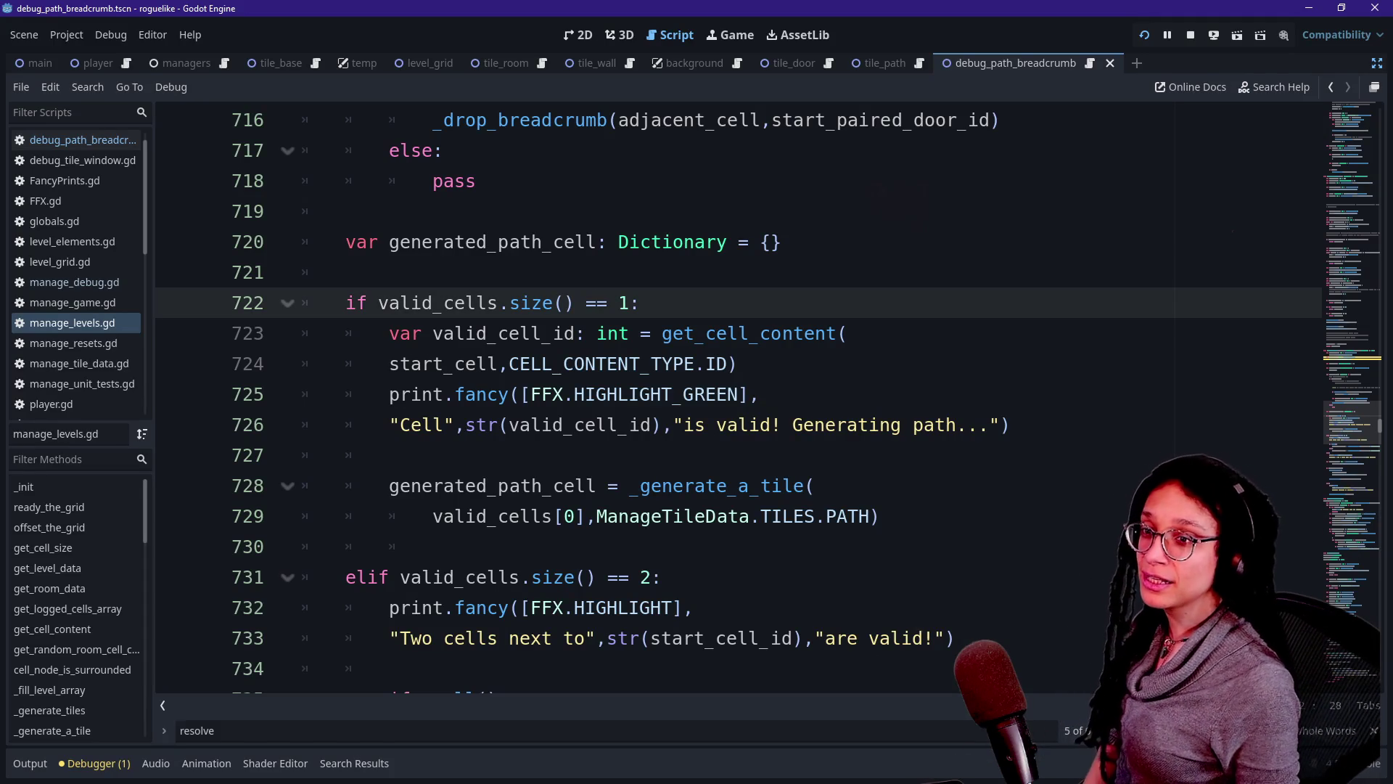
Scroll through _continue_path, then in the running game toggle the tile info overlay with D.
scroll(596, 303, "down", 3)
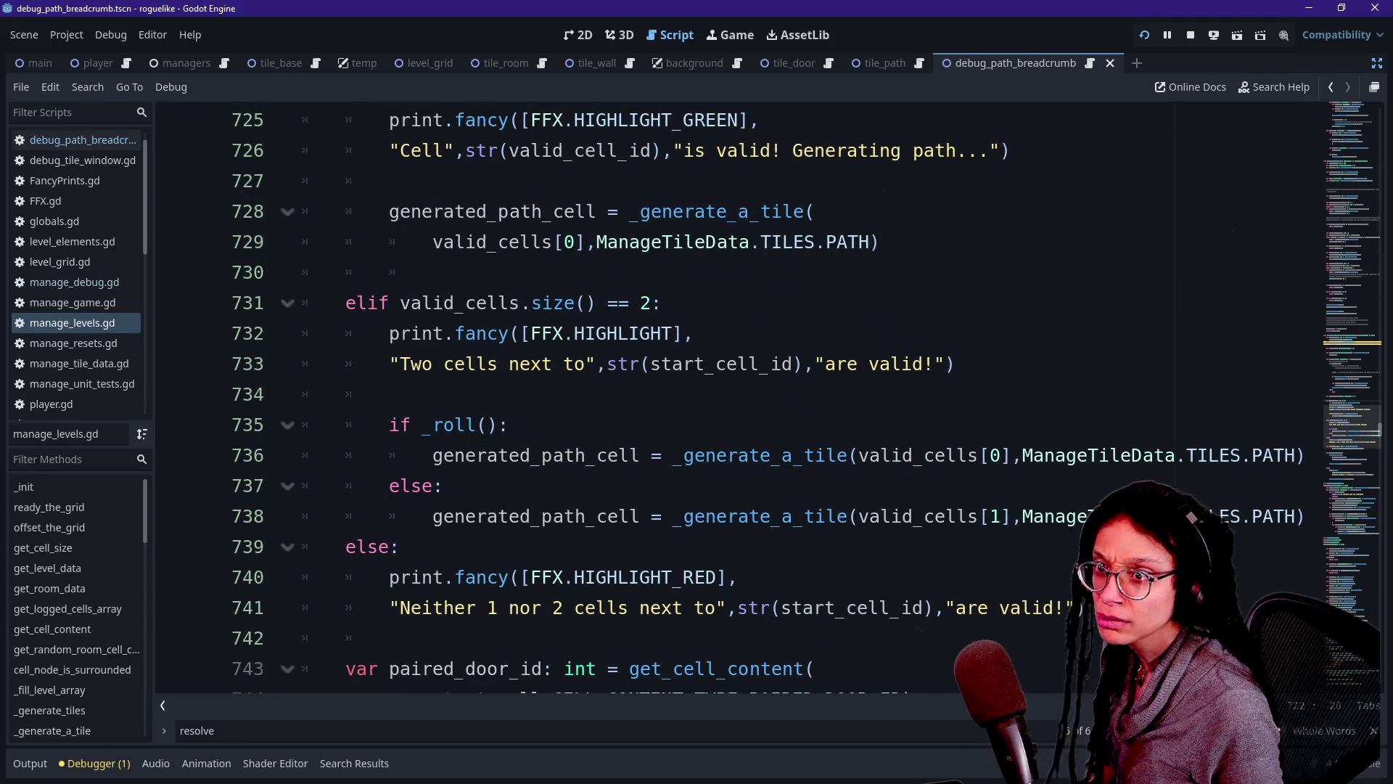
scroll(726, 396, "down", 2)
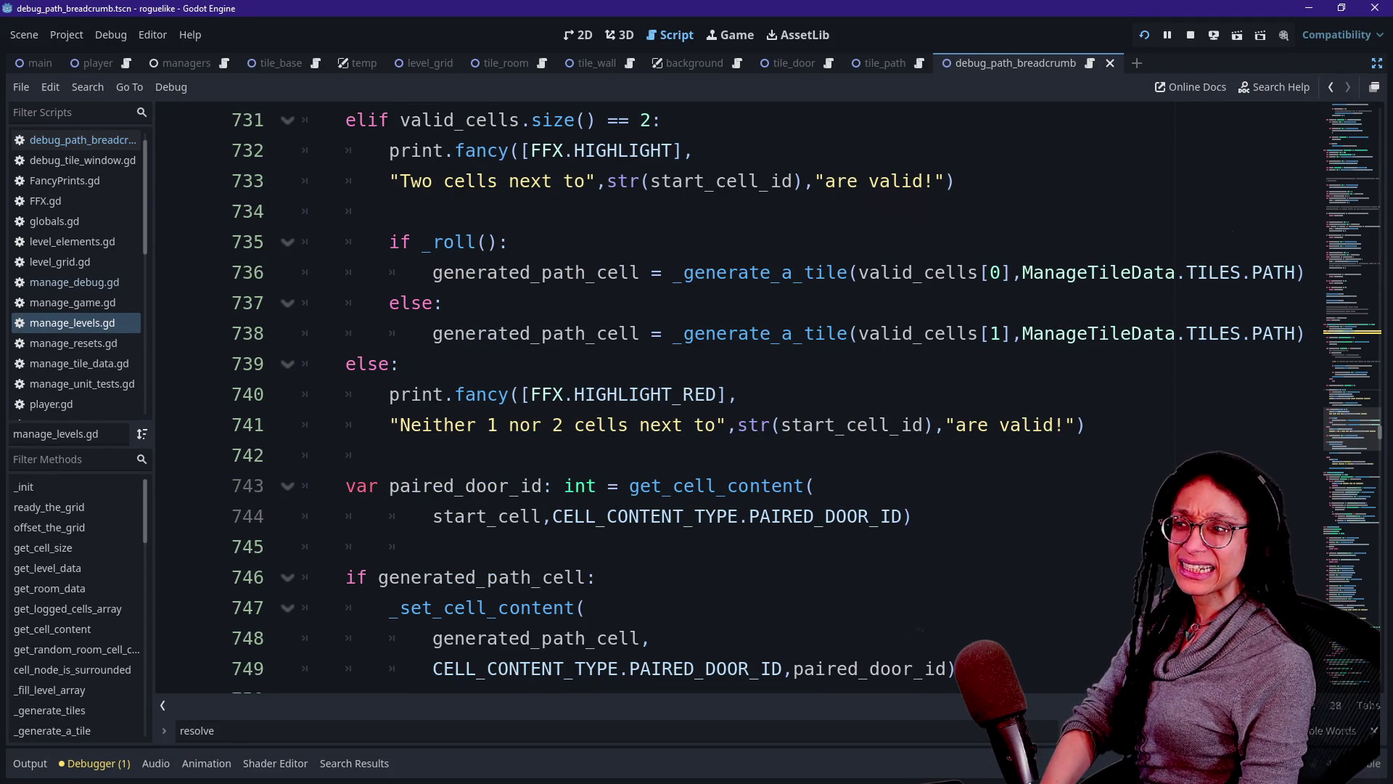
left_click(731, 35)
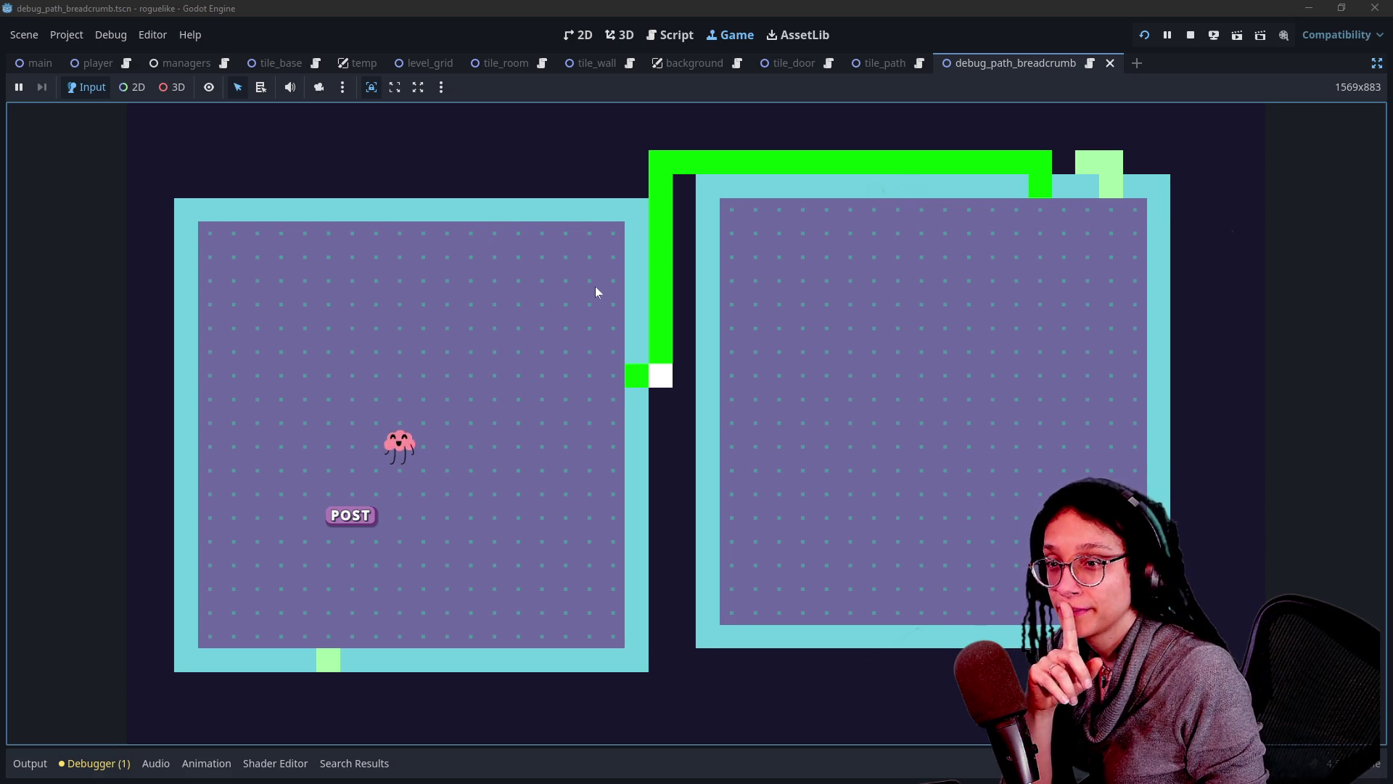
key("d")
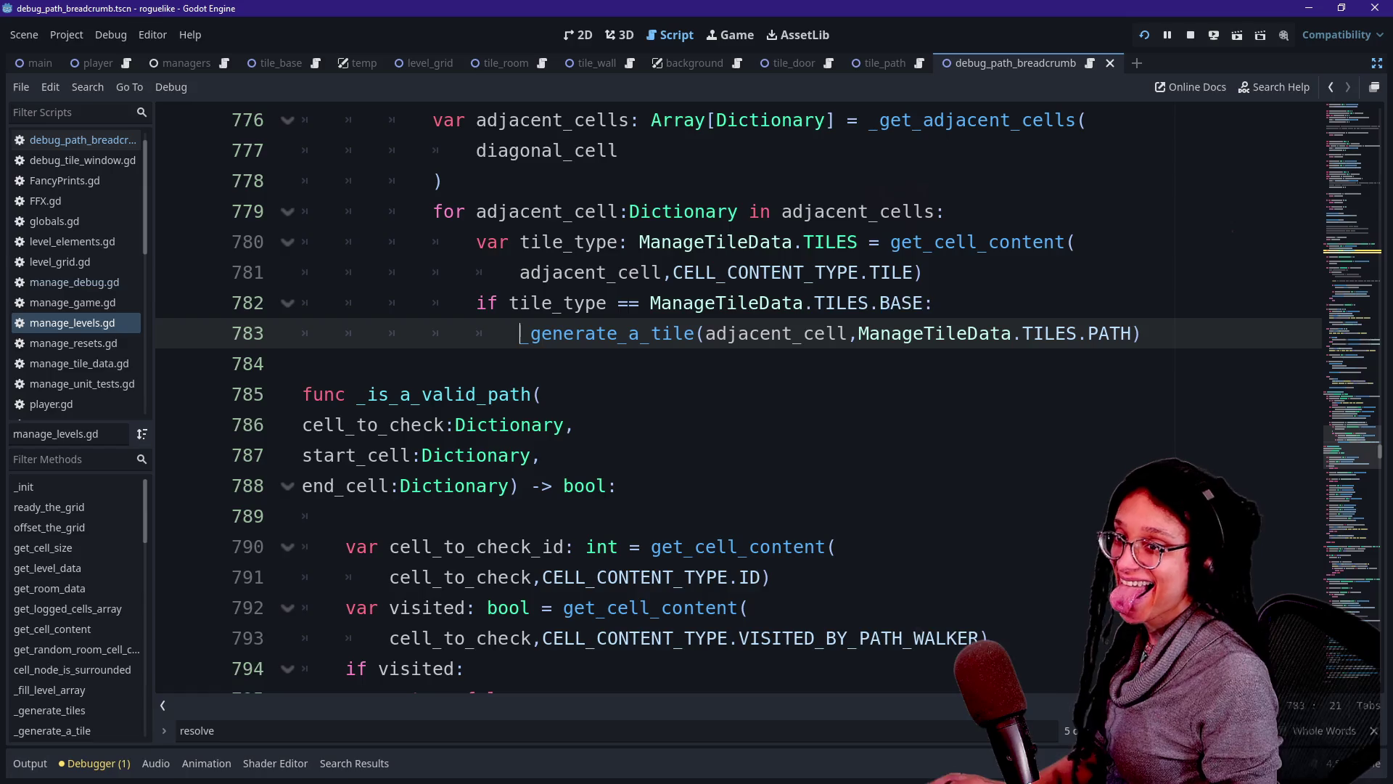
Assign the _generate_a_tile result to 'var final_tile: Tile' and open tile_base.gd.
type("_")
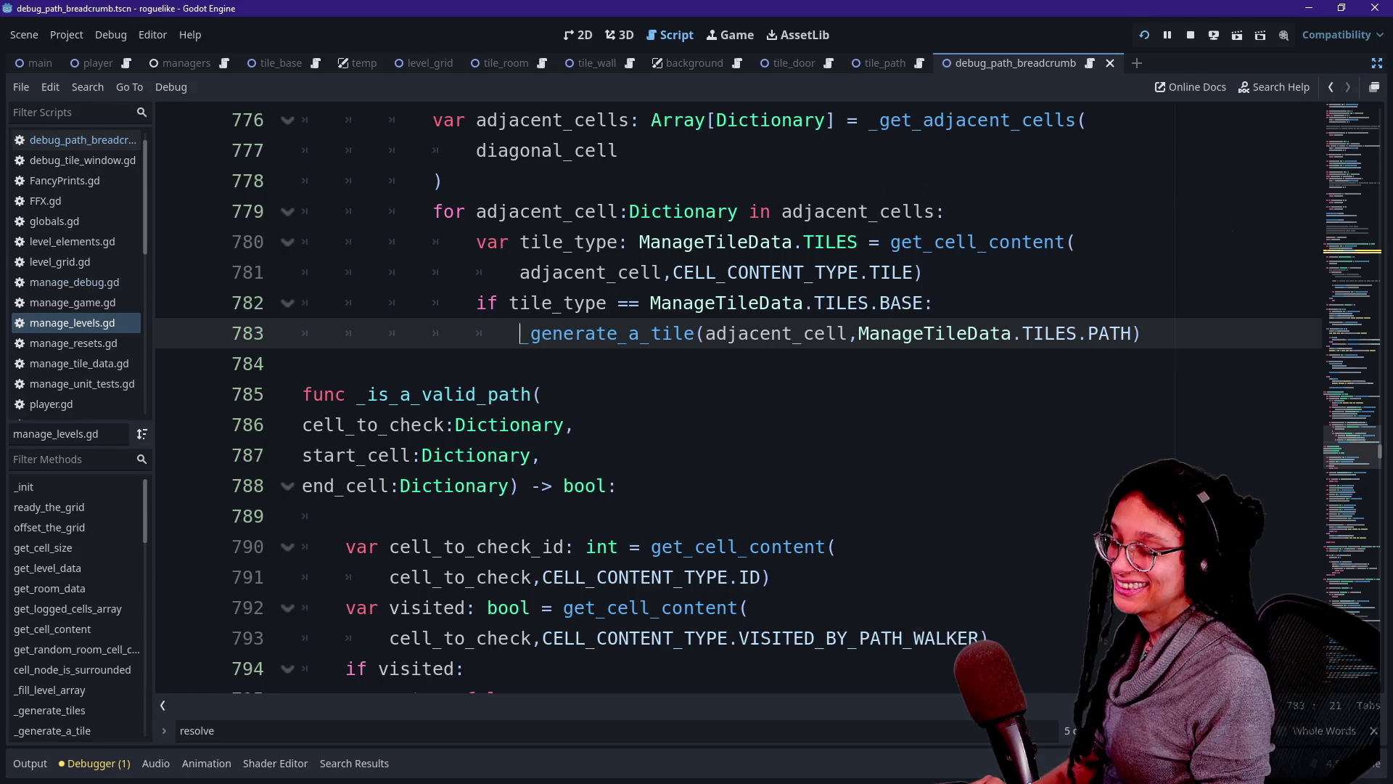
type("final")
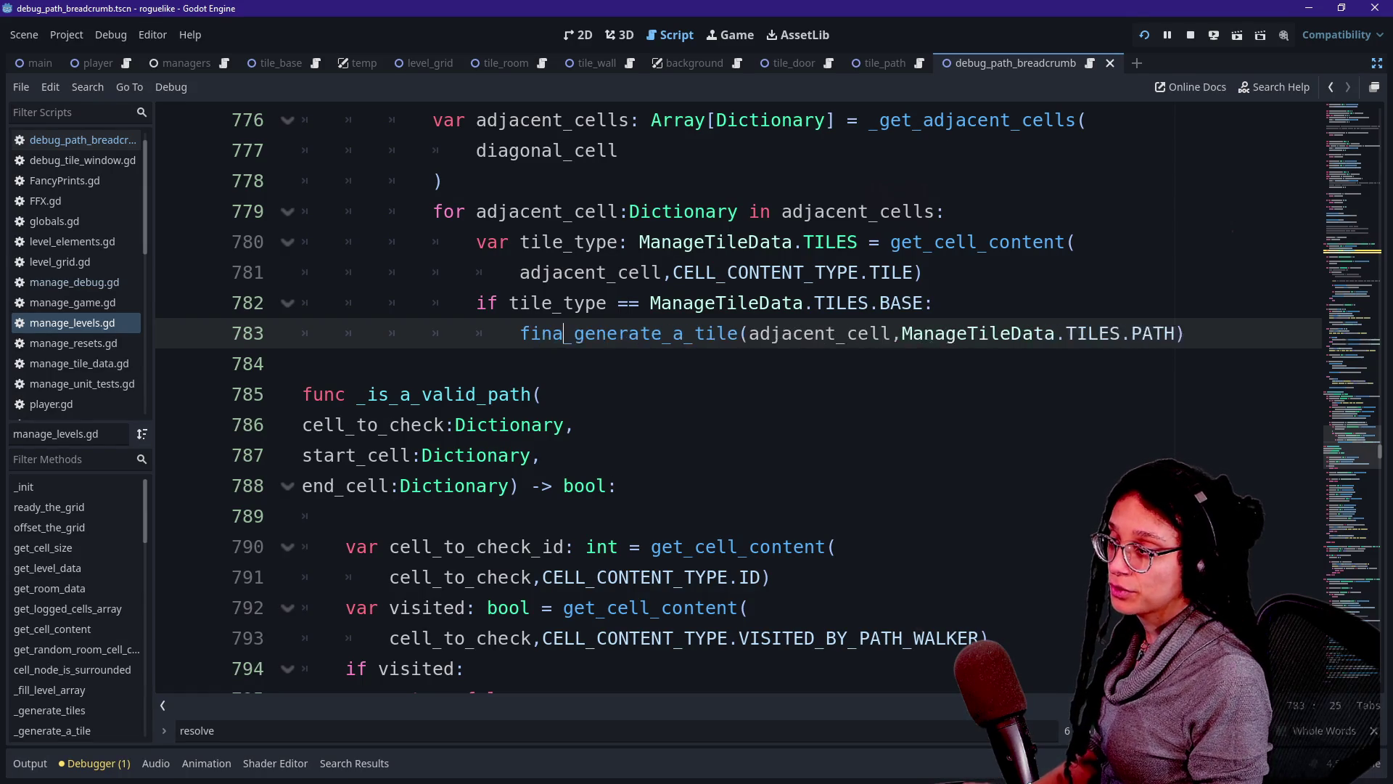
key("BackSpace")
key("BackSpace")
key("BackSpace")
key("BackSpace")
key("BackSpace")
type("var ")
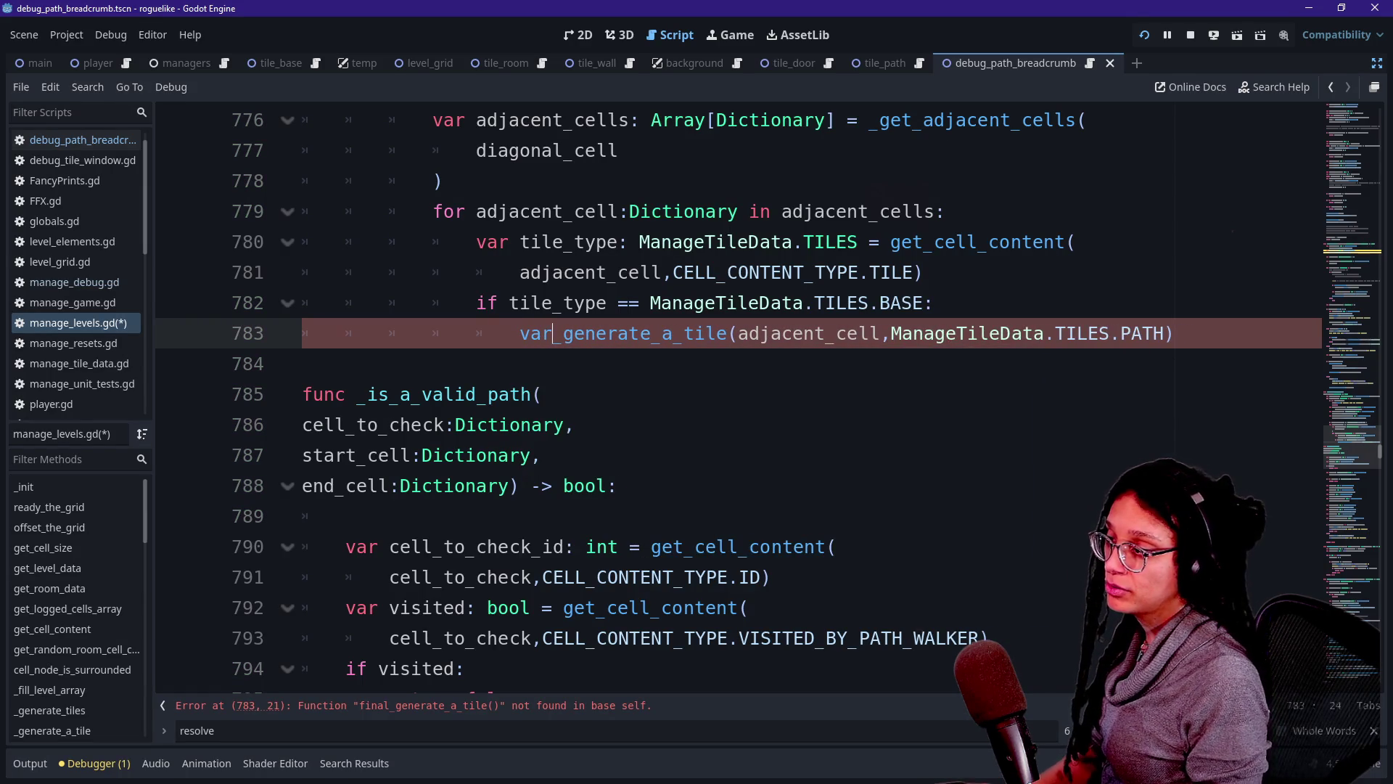
type("final_tile")
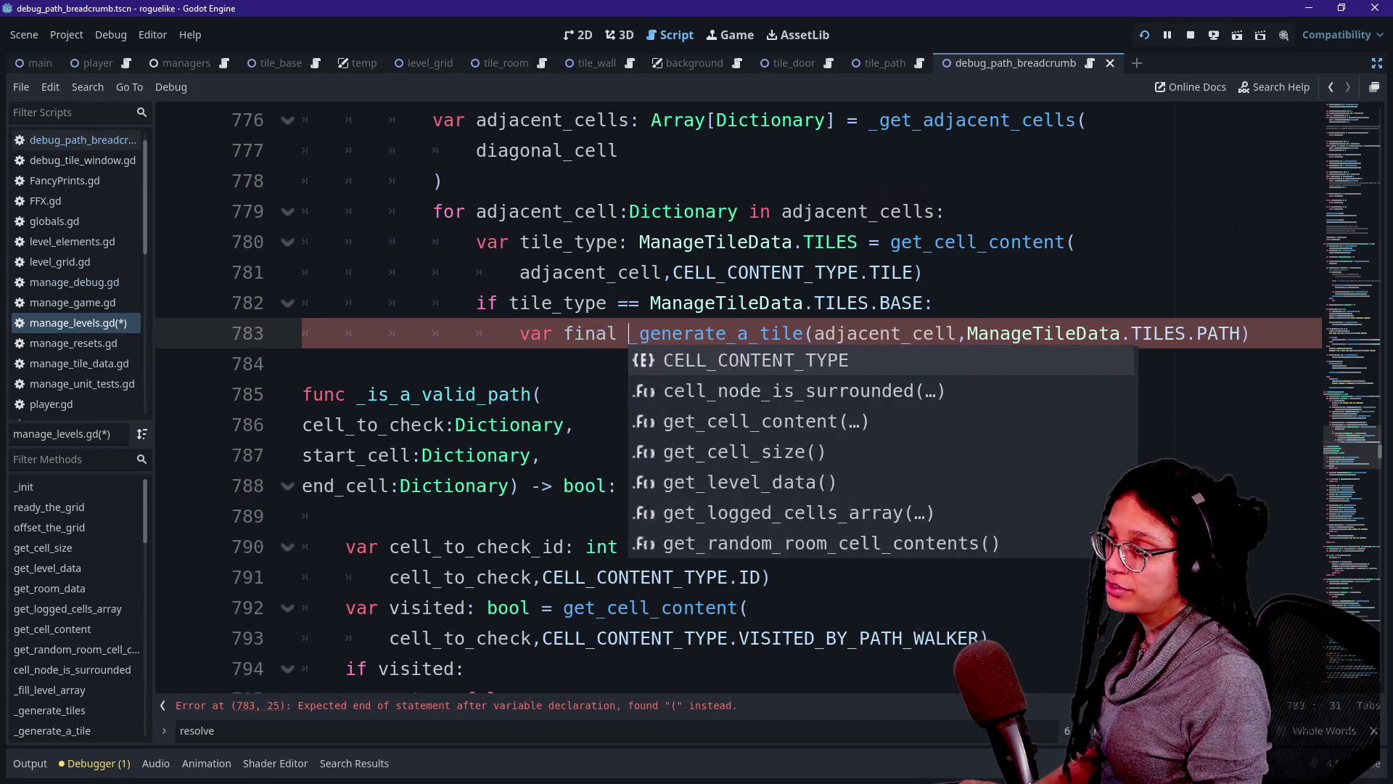
type(": ")
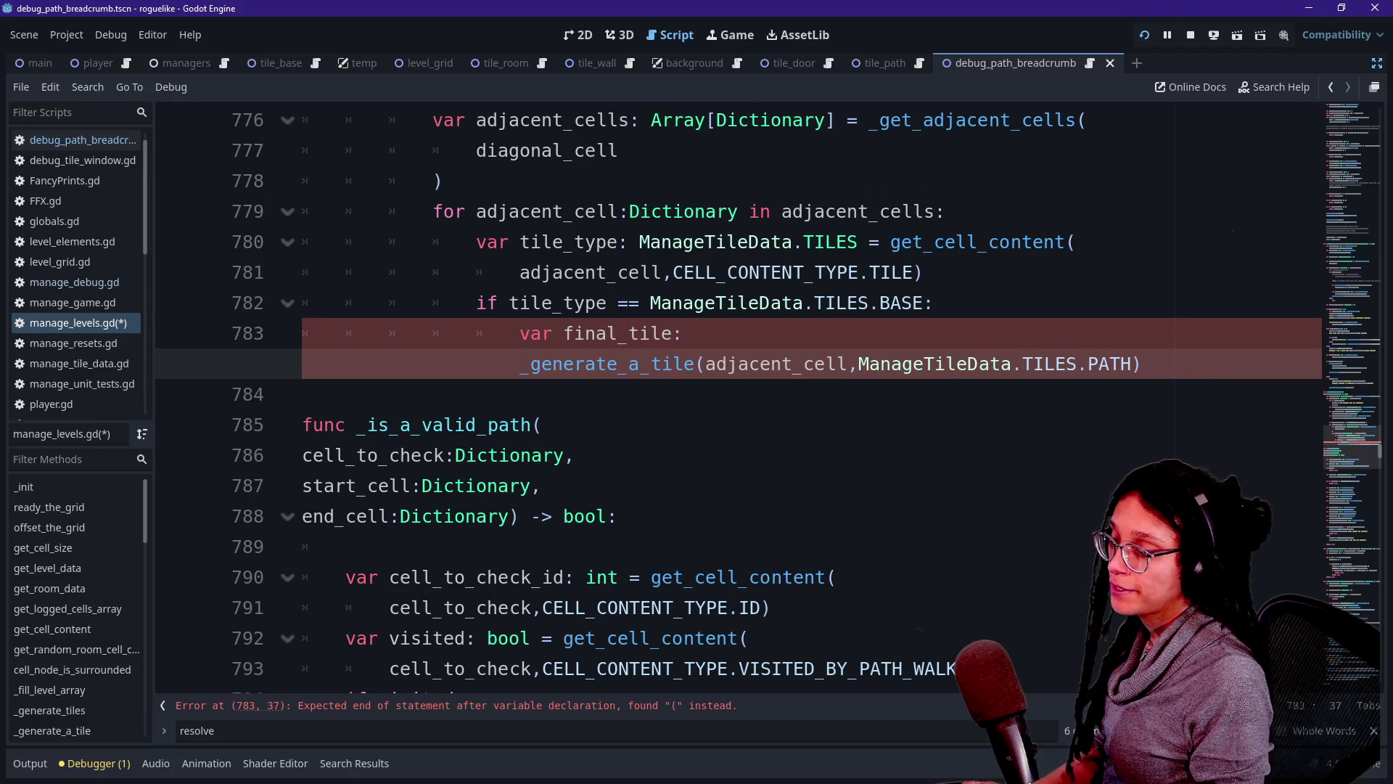
type("Tile_")
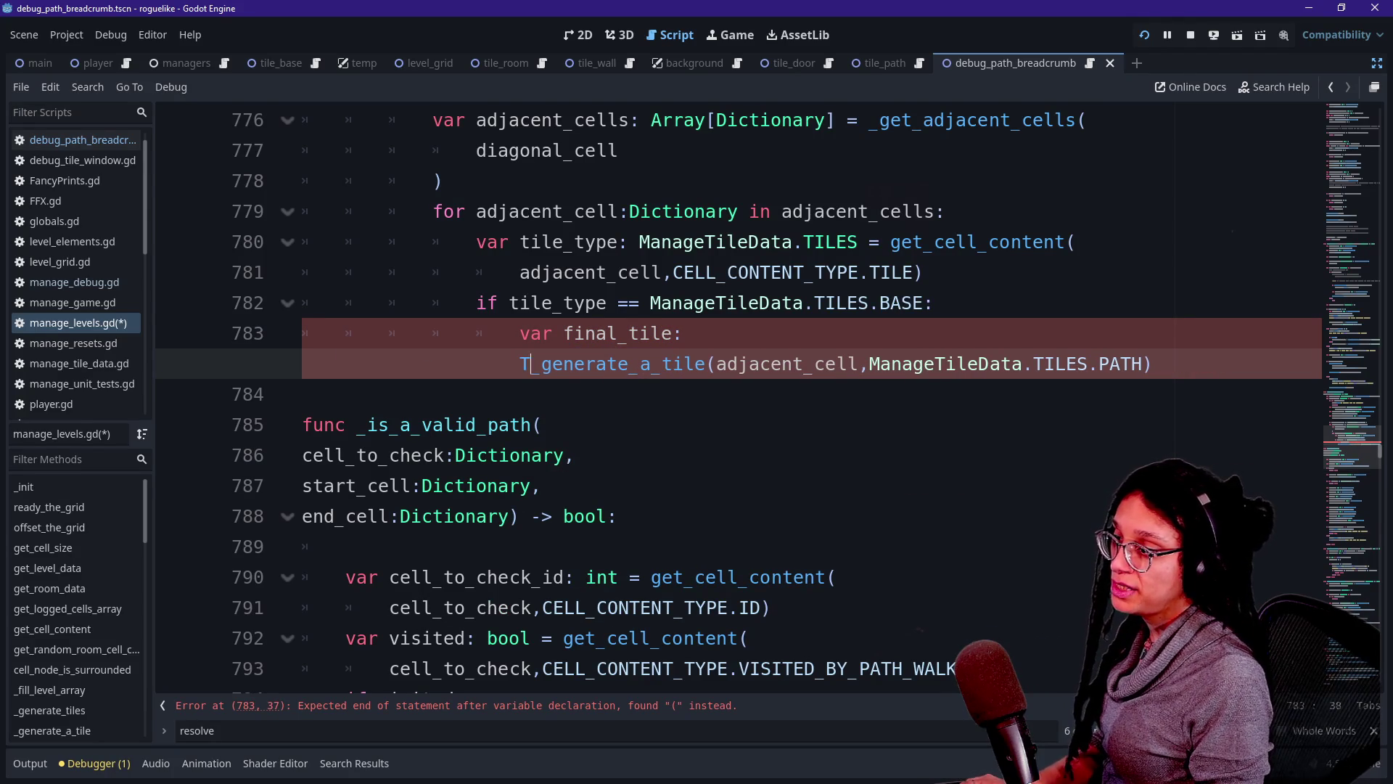
type("Path")
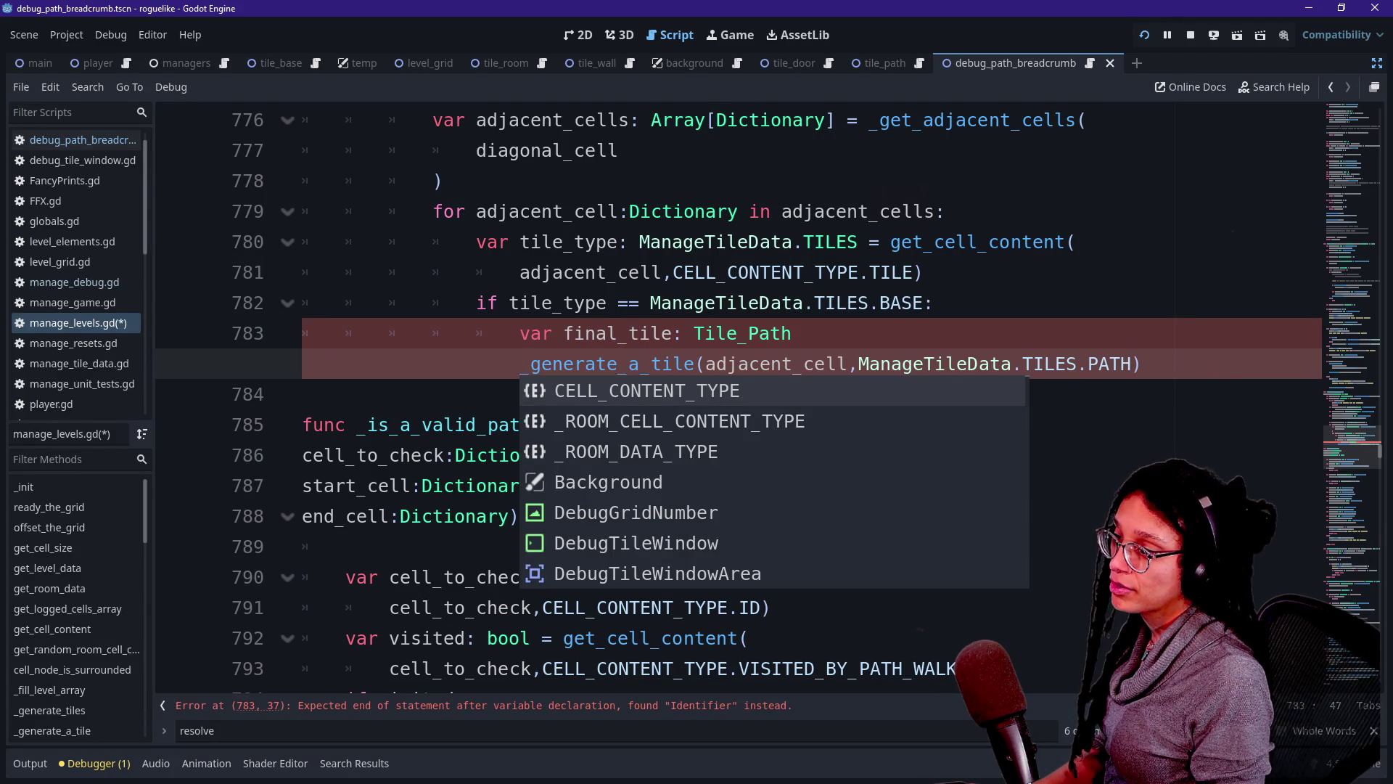
type(" =")
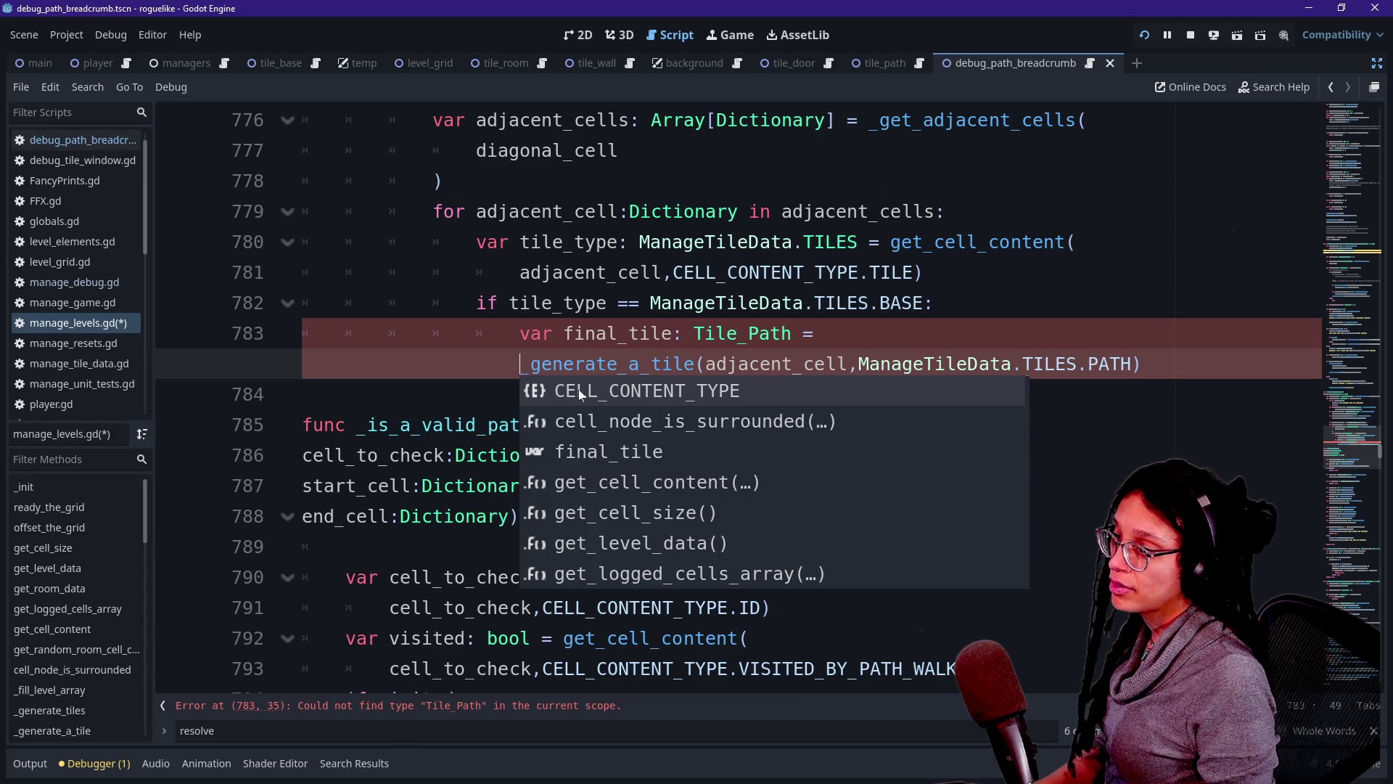
left_click(705, 363)
key("Return")
left_click(553, 333)
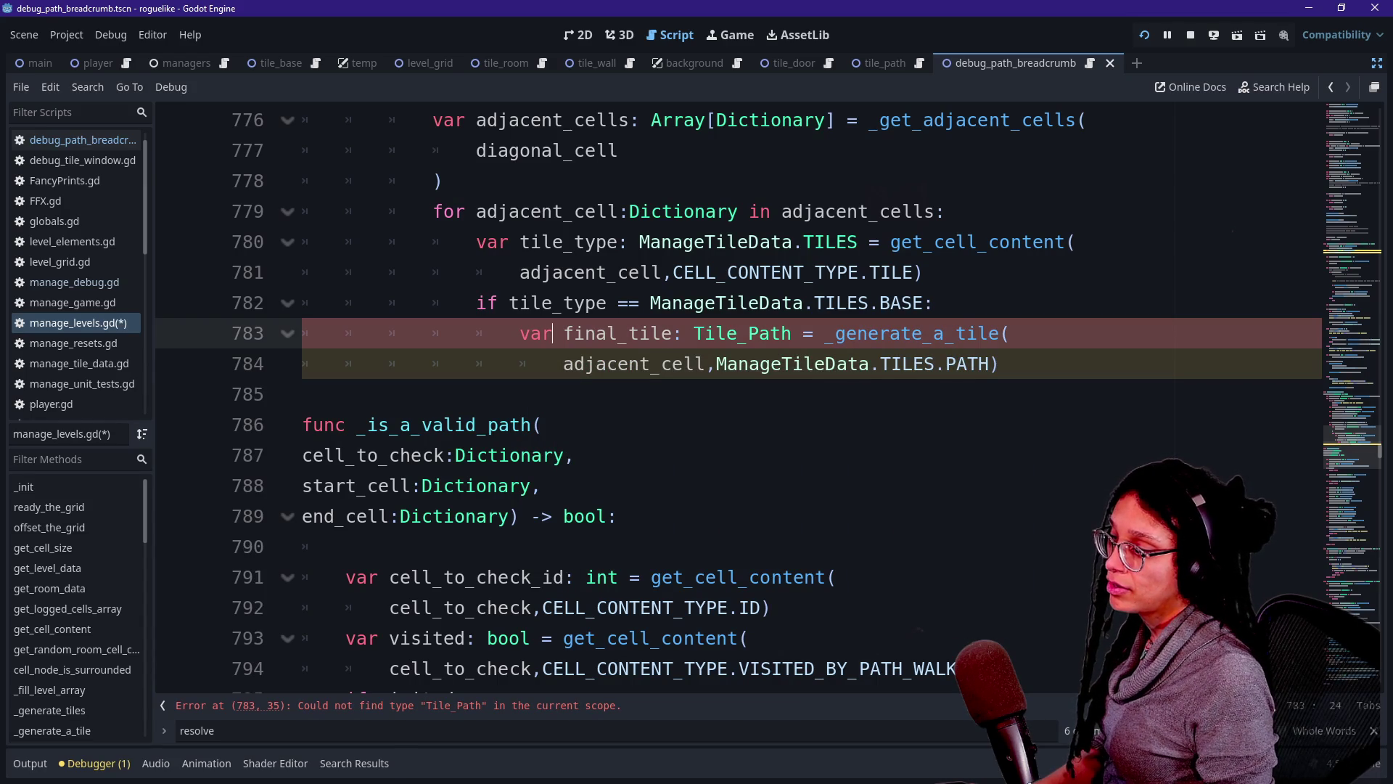
key("BackSpace")
key("BackSpace")
key("BackSpace")
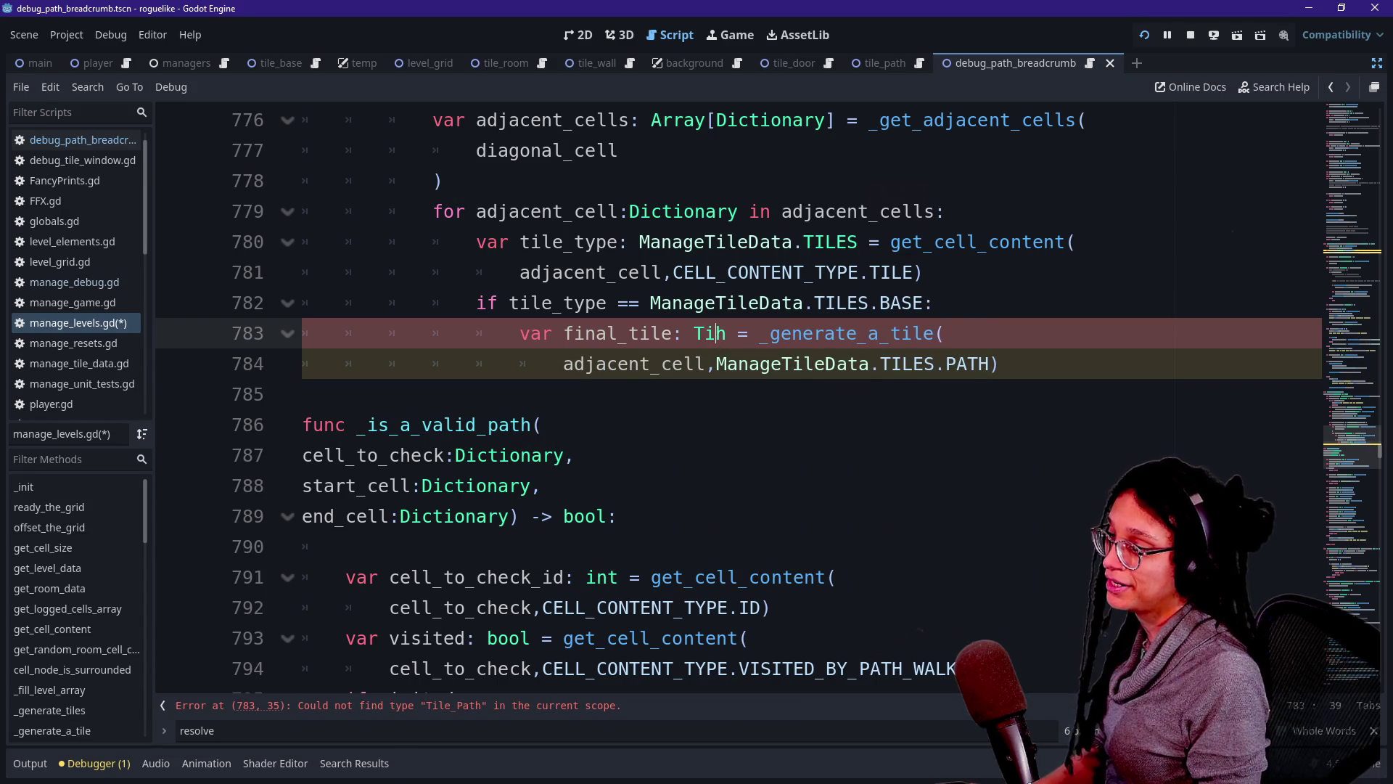
type("le")
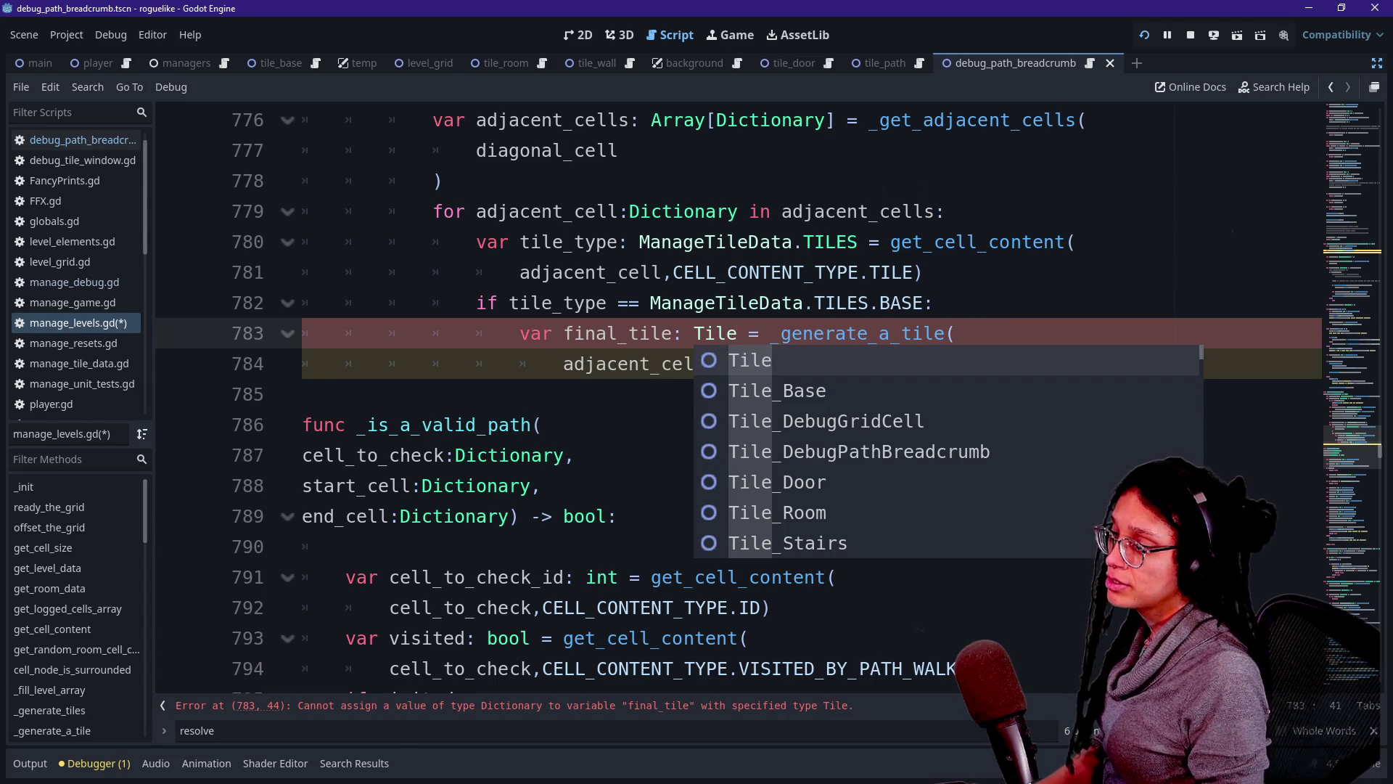
key("Down")
key("Down")
key("Down")
key("Down")
key("Down")
key("Down")
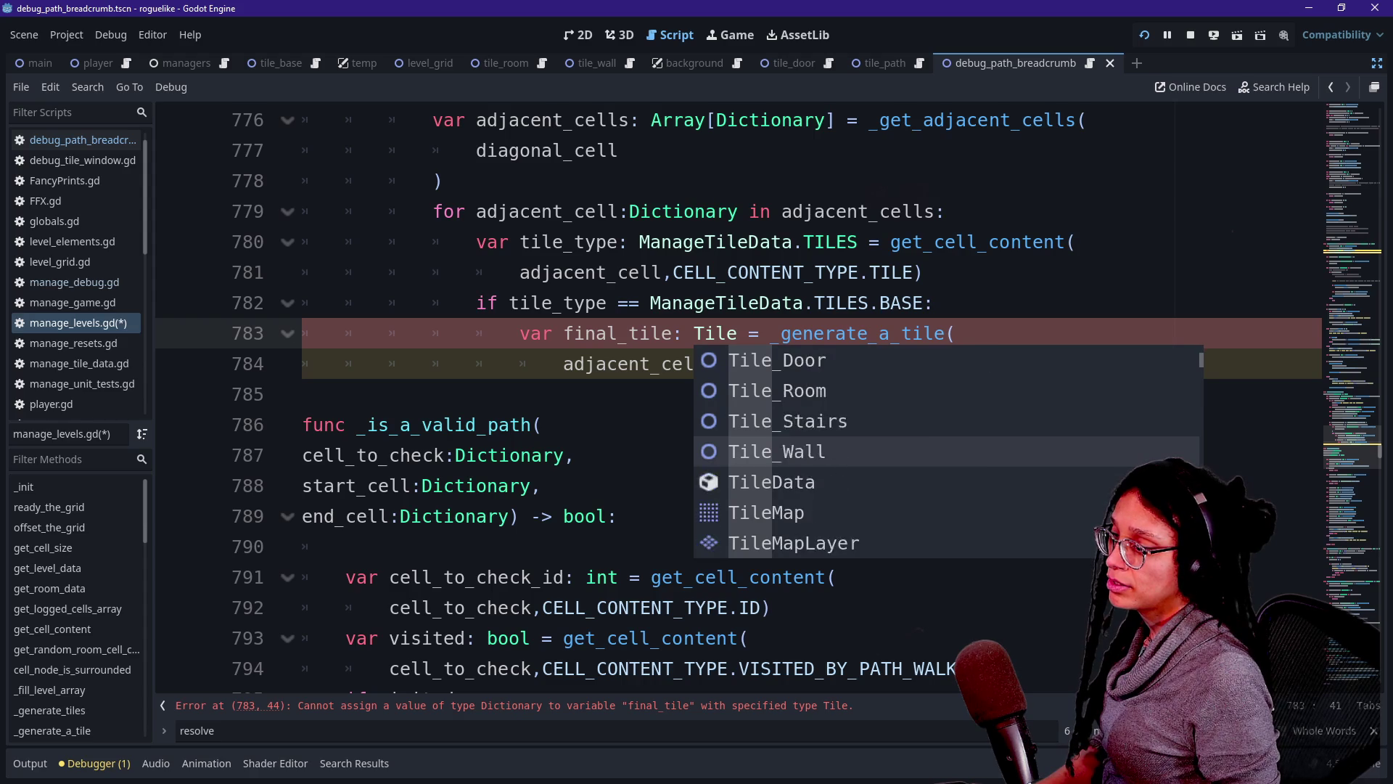
left_click(443, 181)
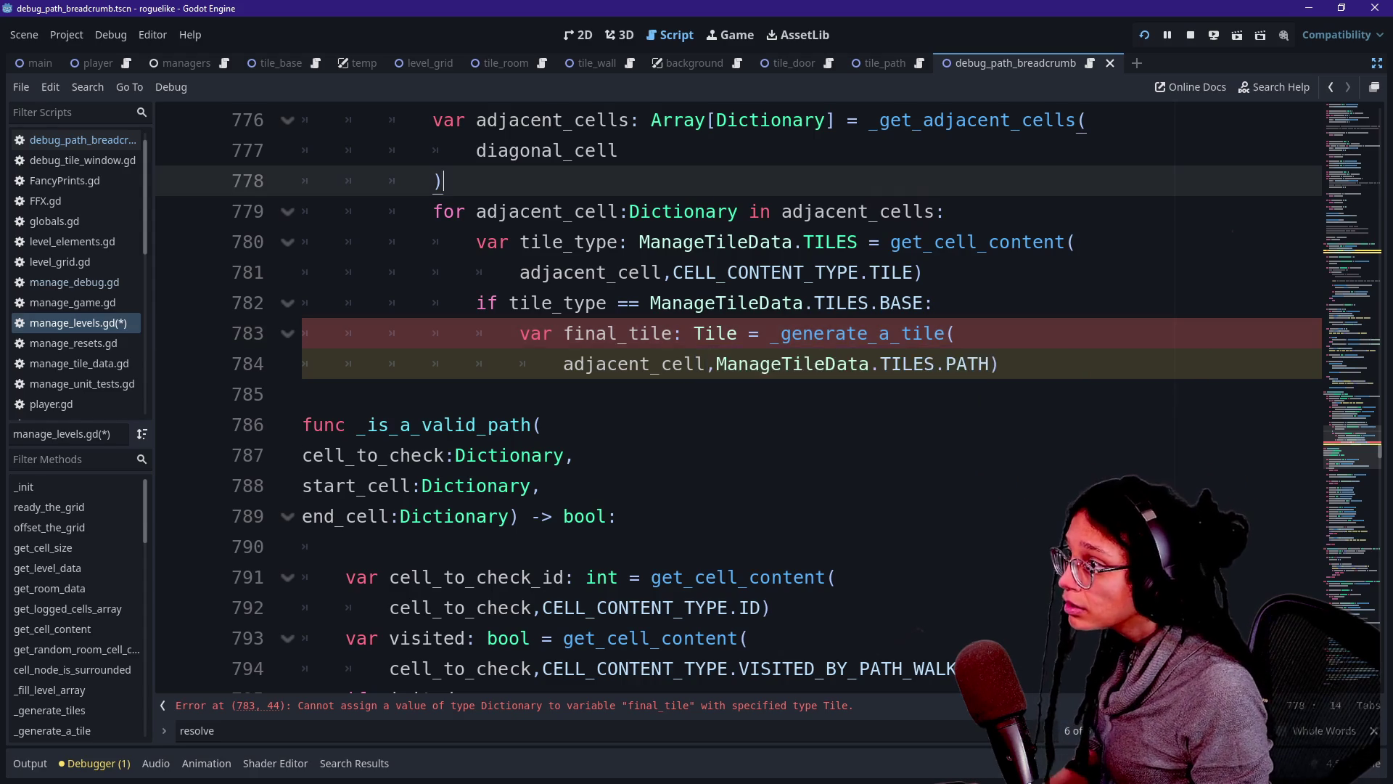
left_click(920, 65)
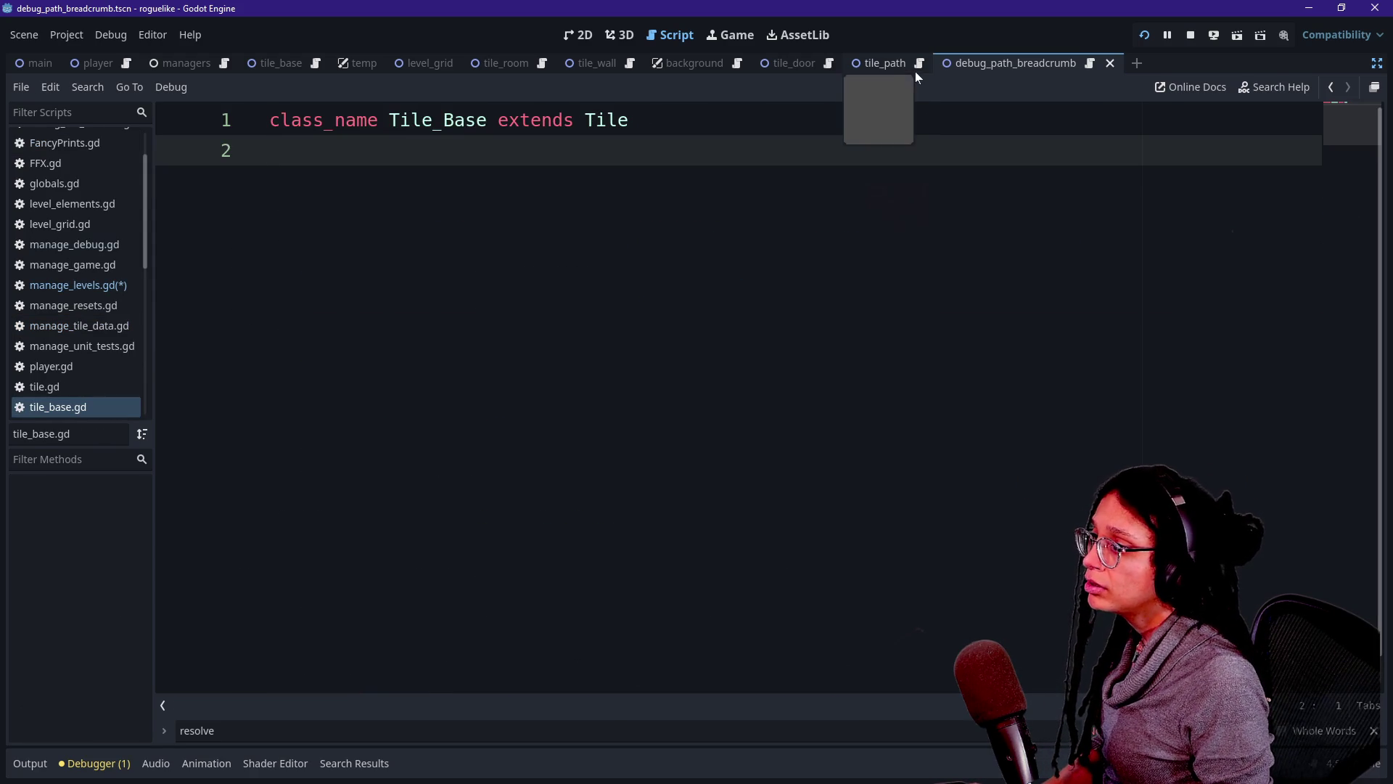
Switch to the tile_path scene, restore the side panels, and select its tile_base.gd root node.
key("ctrl+n")
left_click(878, 64)
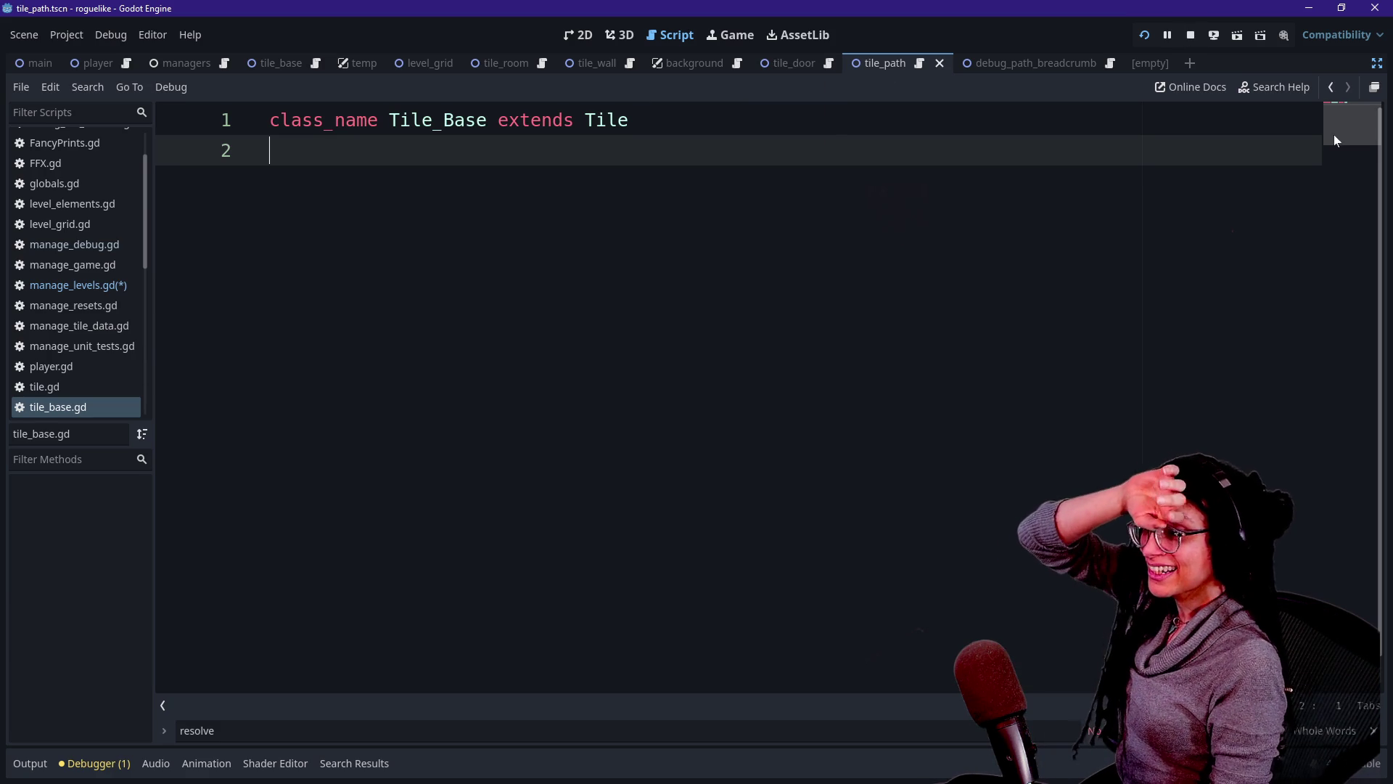
left_click(1377, 64)
left_click(99, 140)
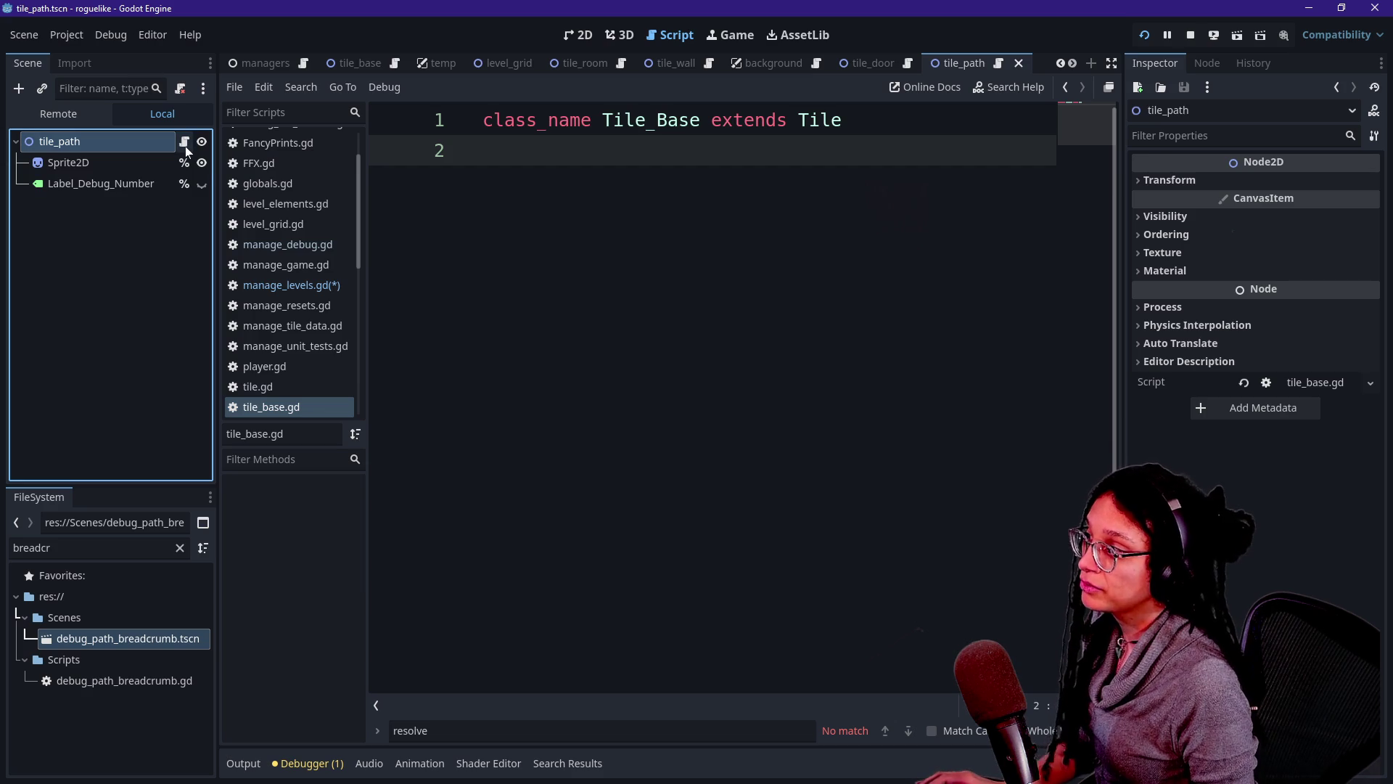
Detach the existing script from the tile_path node.
right_click(128, 140)
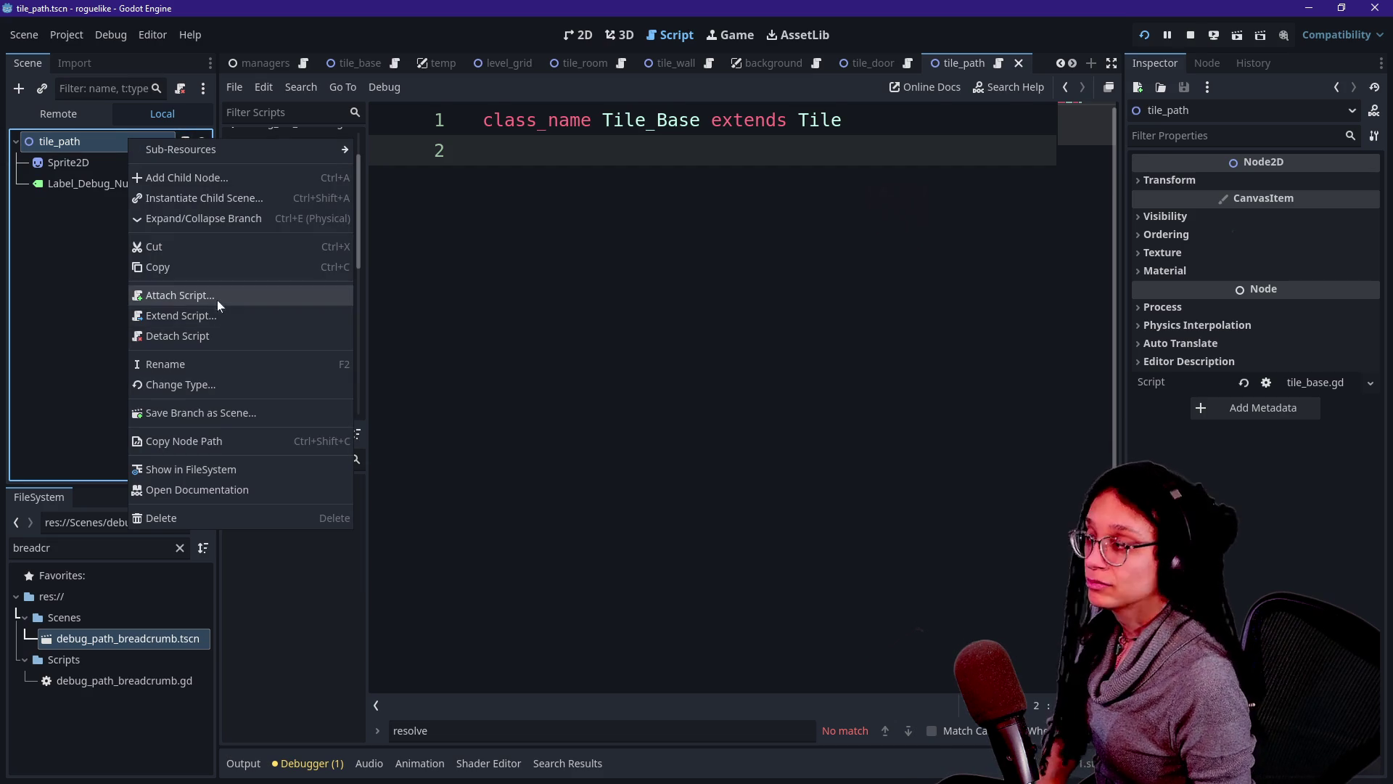
left_click(225, 341)
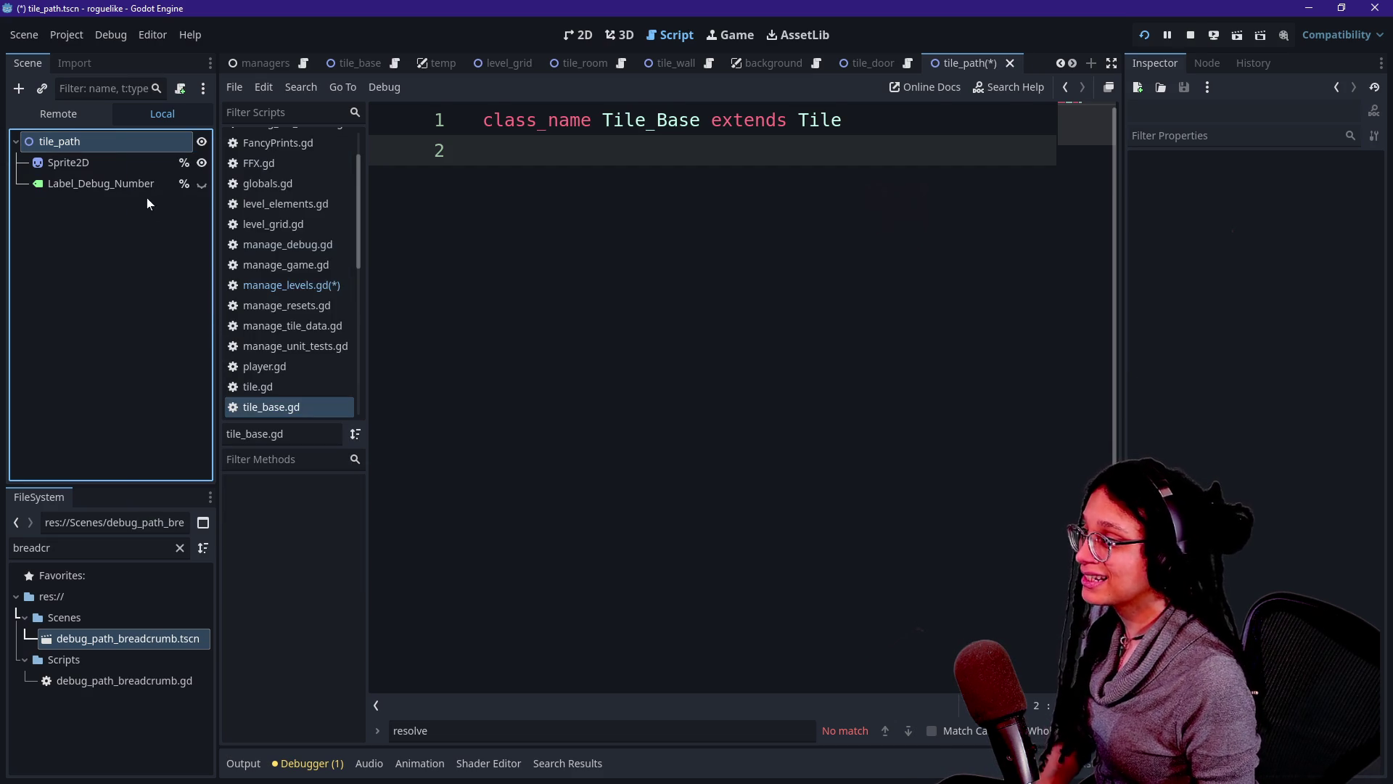
right_click(122, 138)
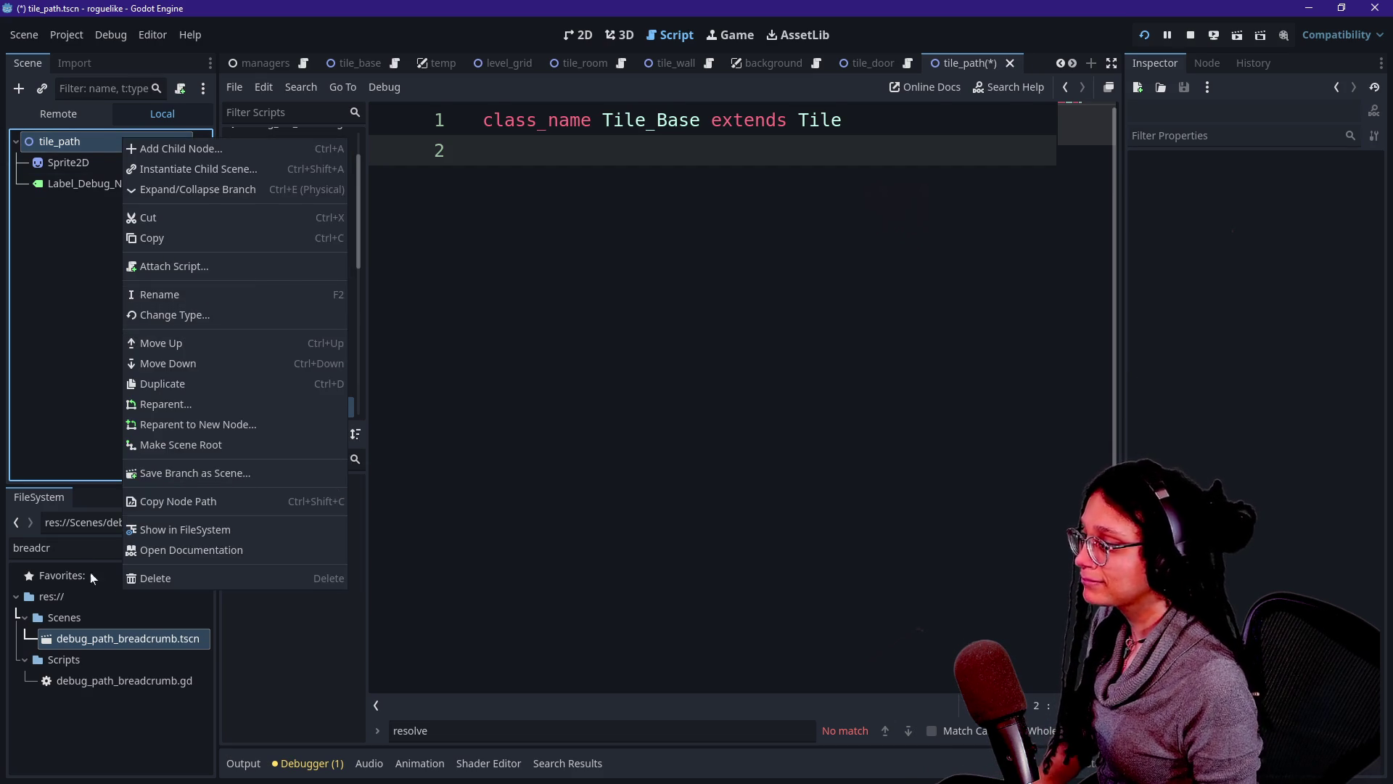
left_click(90, 547)
type("path")
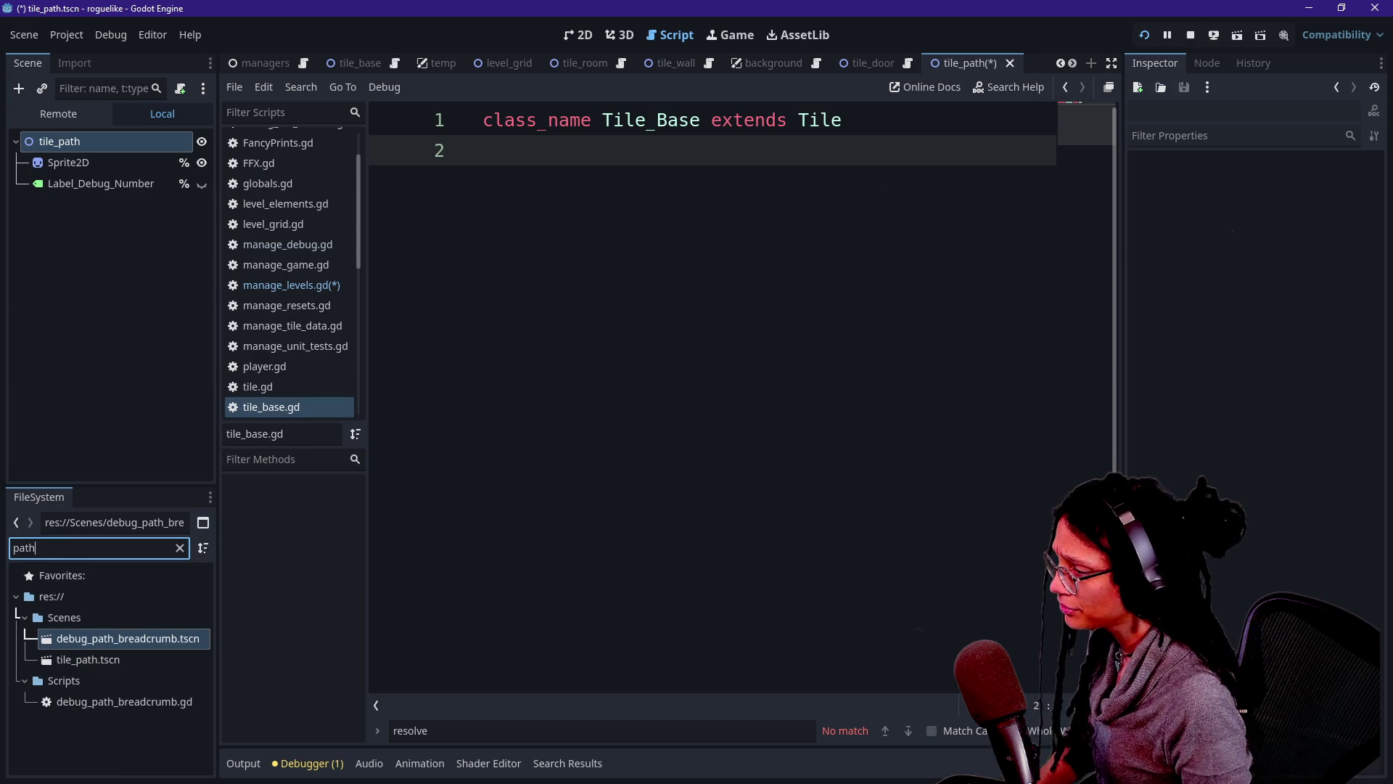
right_click(126, 150)
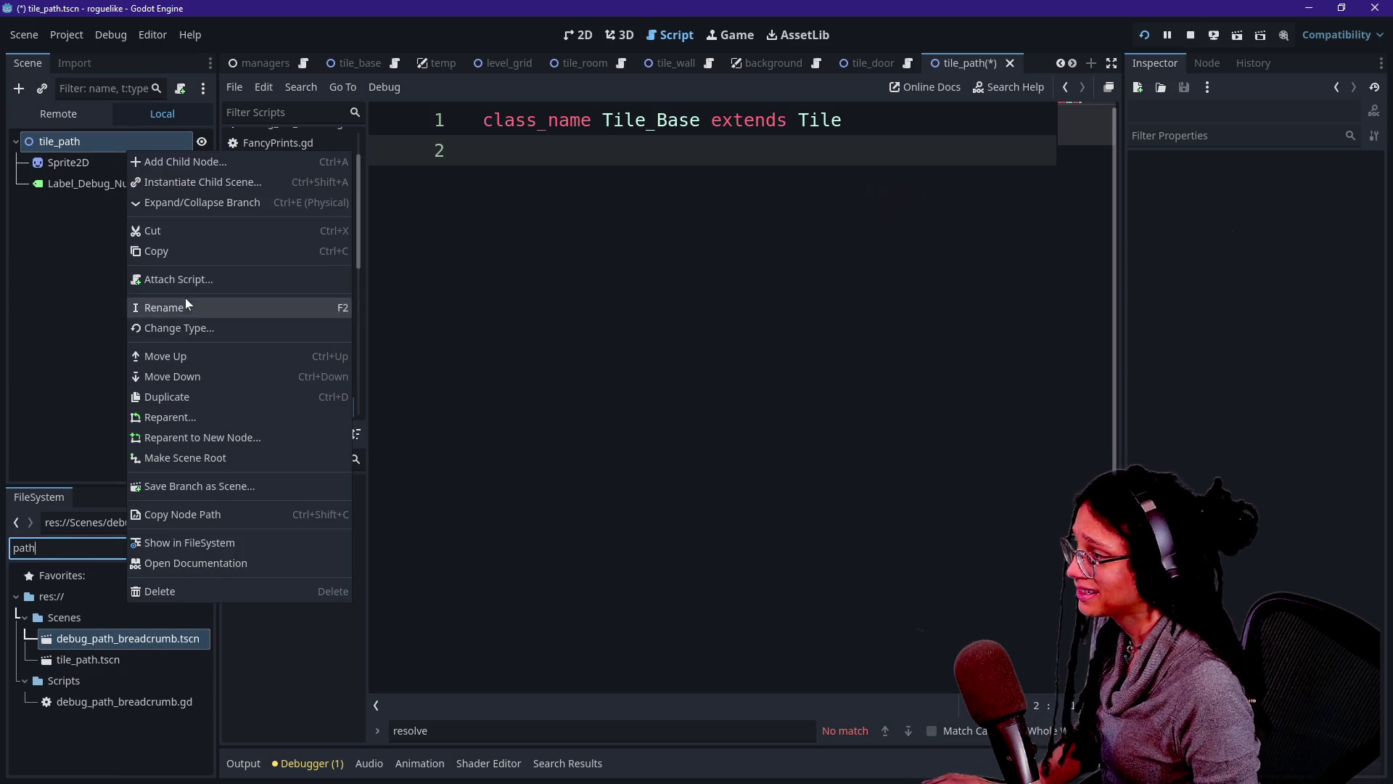
key("Escape")
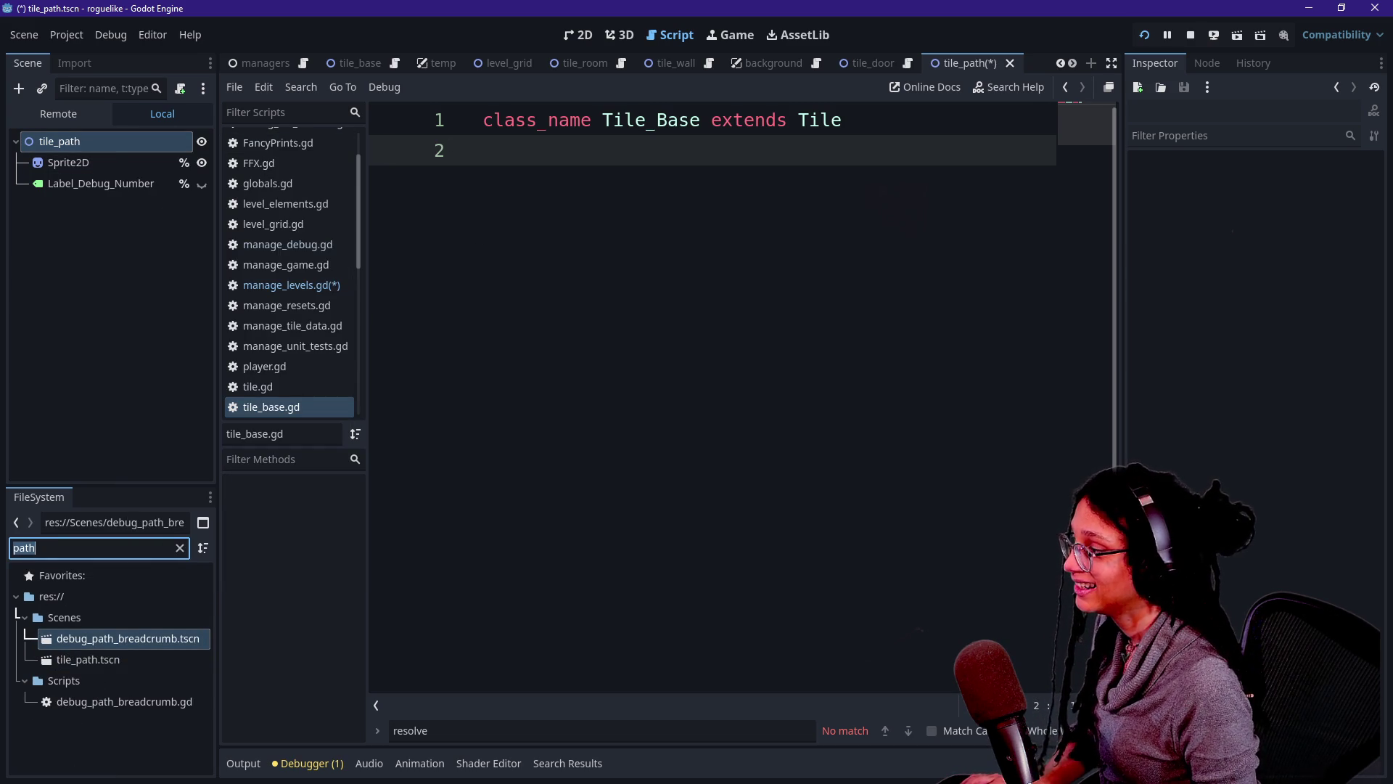
Attach a new script to tile_path saved as res://Scripts/tile_path.gd.
right_click(103, 146)
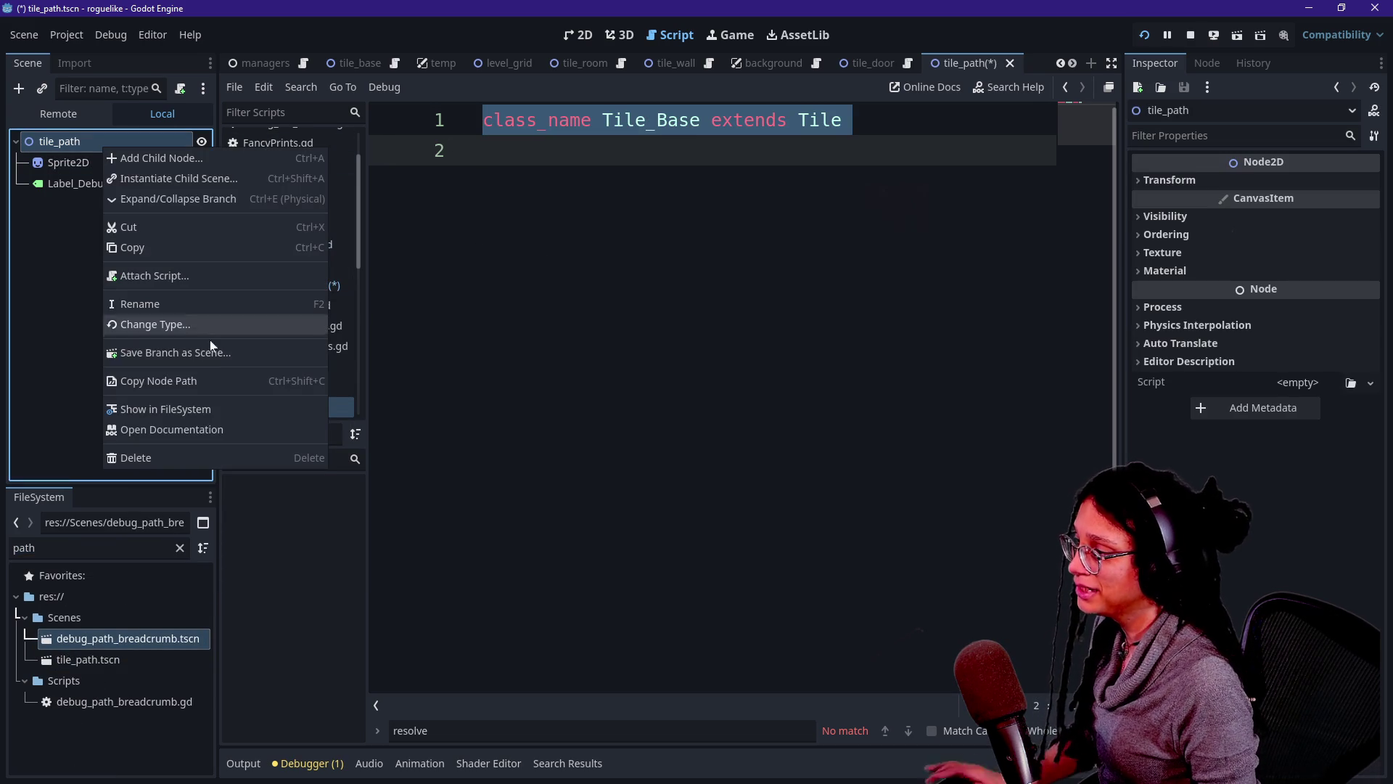
left_click(183, 278)
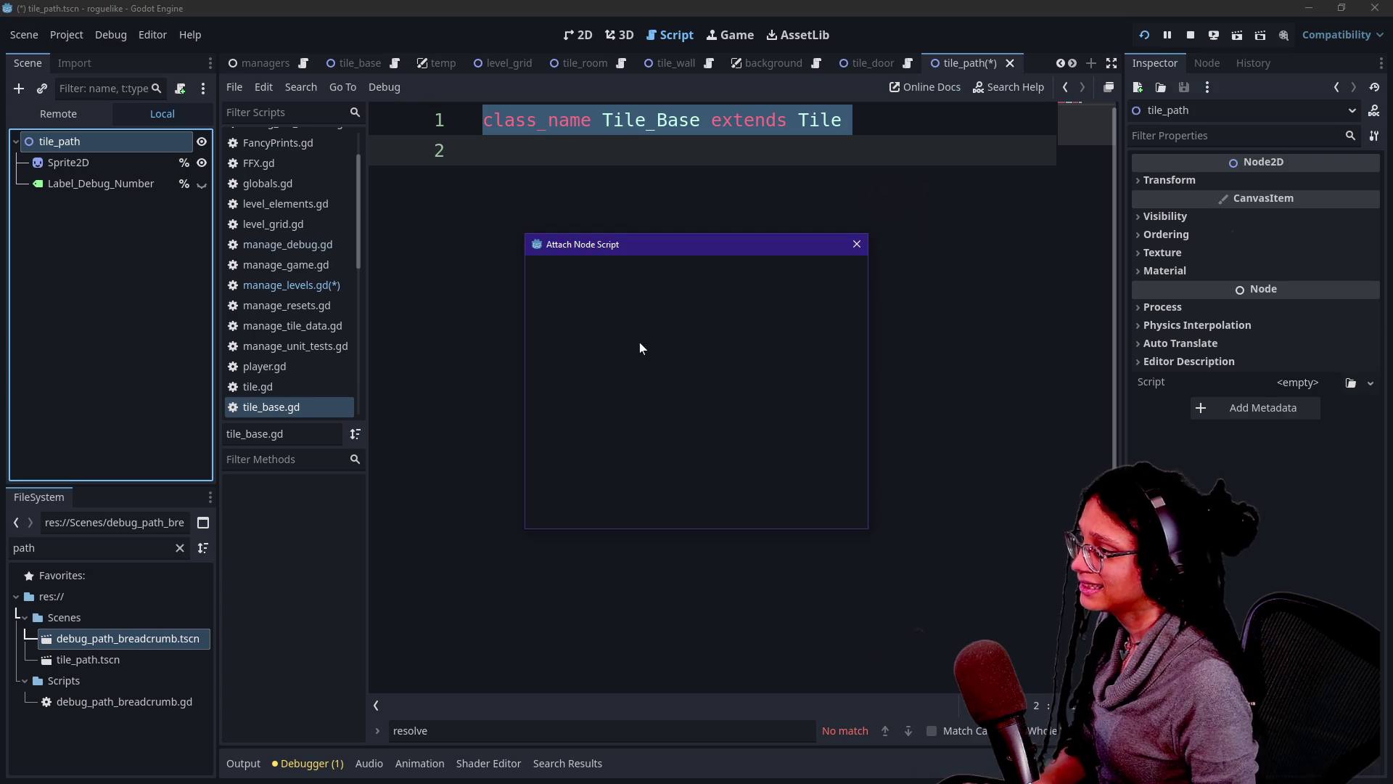
left_click(658, 370)
key("BackSpace")
key("BackSpace")
key("BackSpace")
key("Delete")
type("cripts/tile_path.gd")
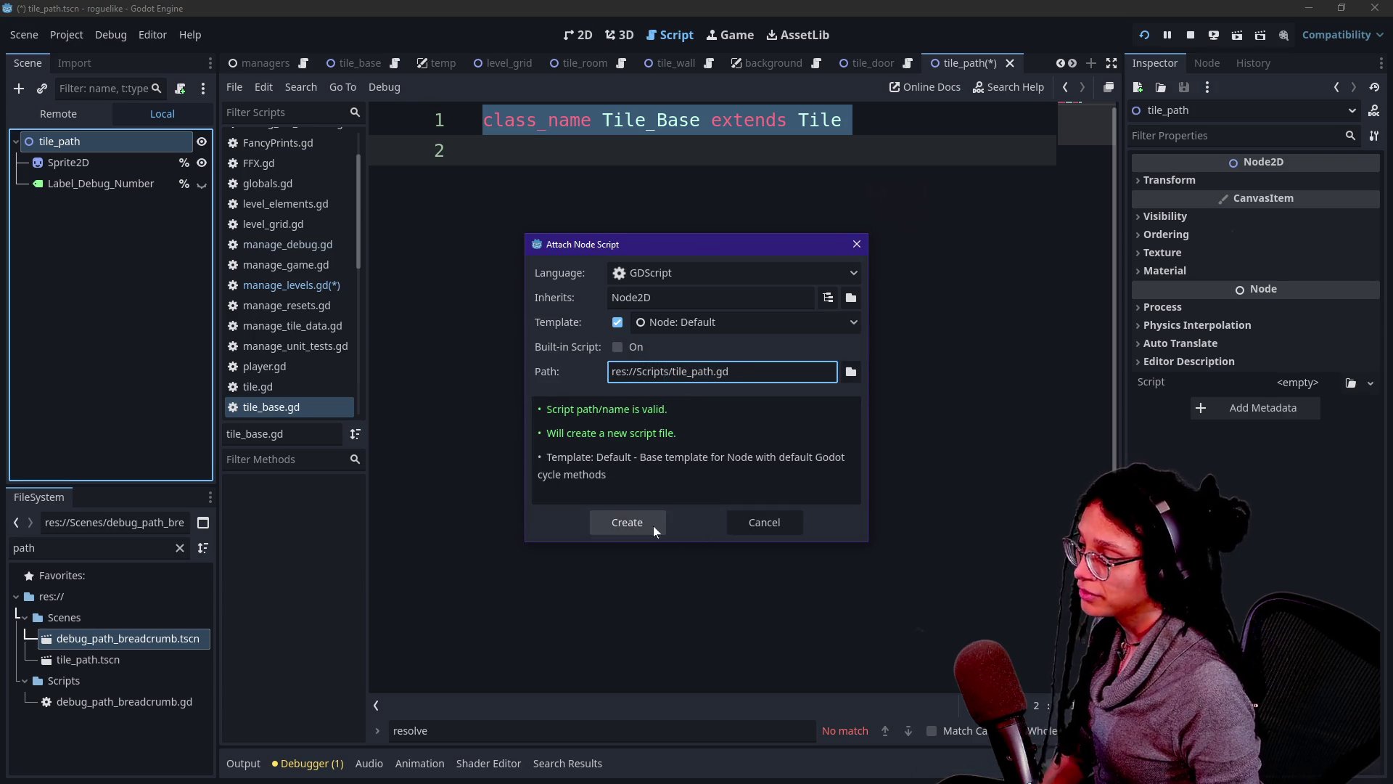
left_click(652, 525)
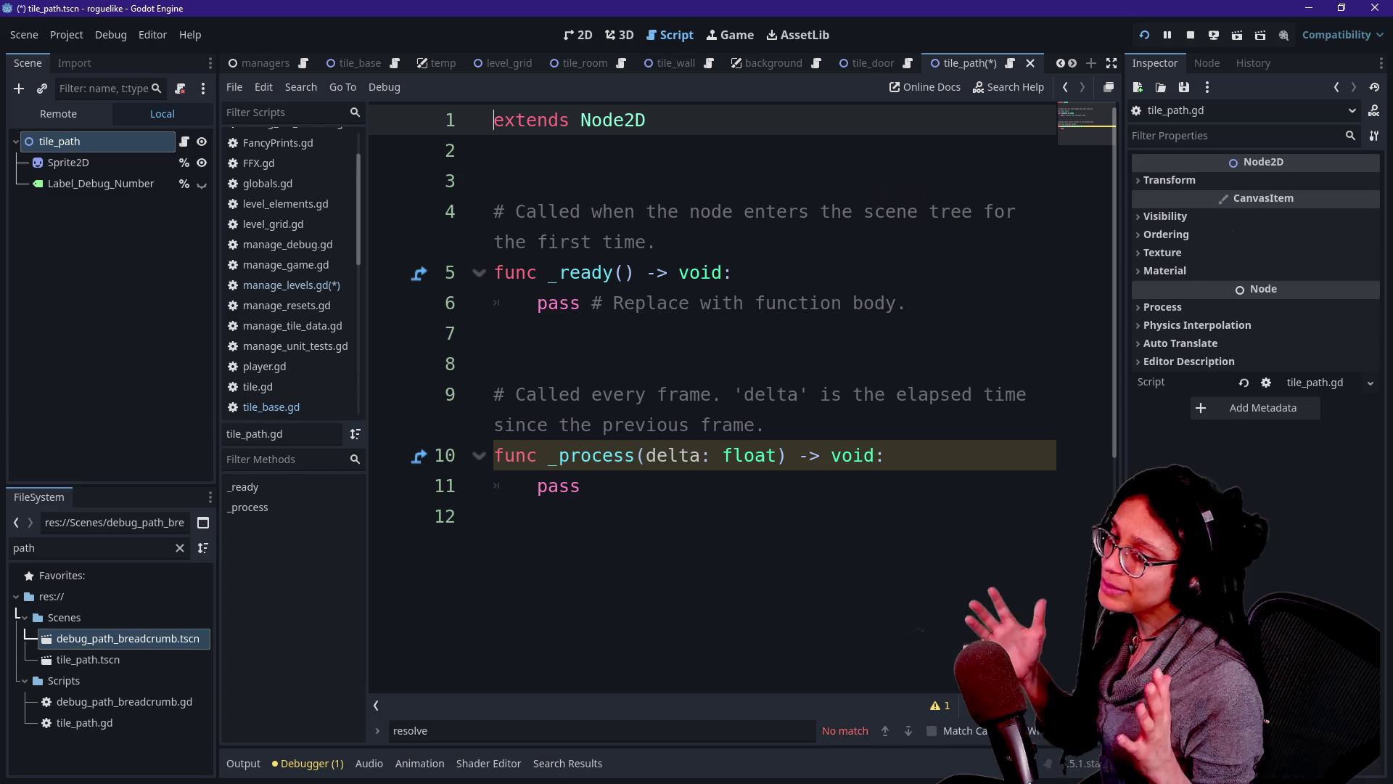
Replace the template with the pasted class_name line, changing Tile_Base to extend Tile.
key("ctrl+a")
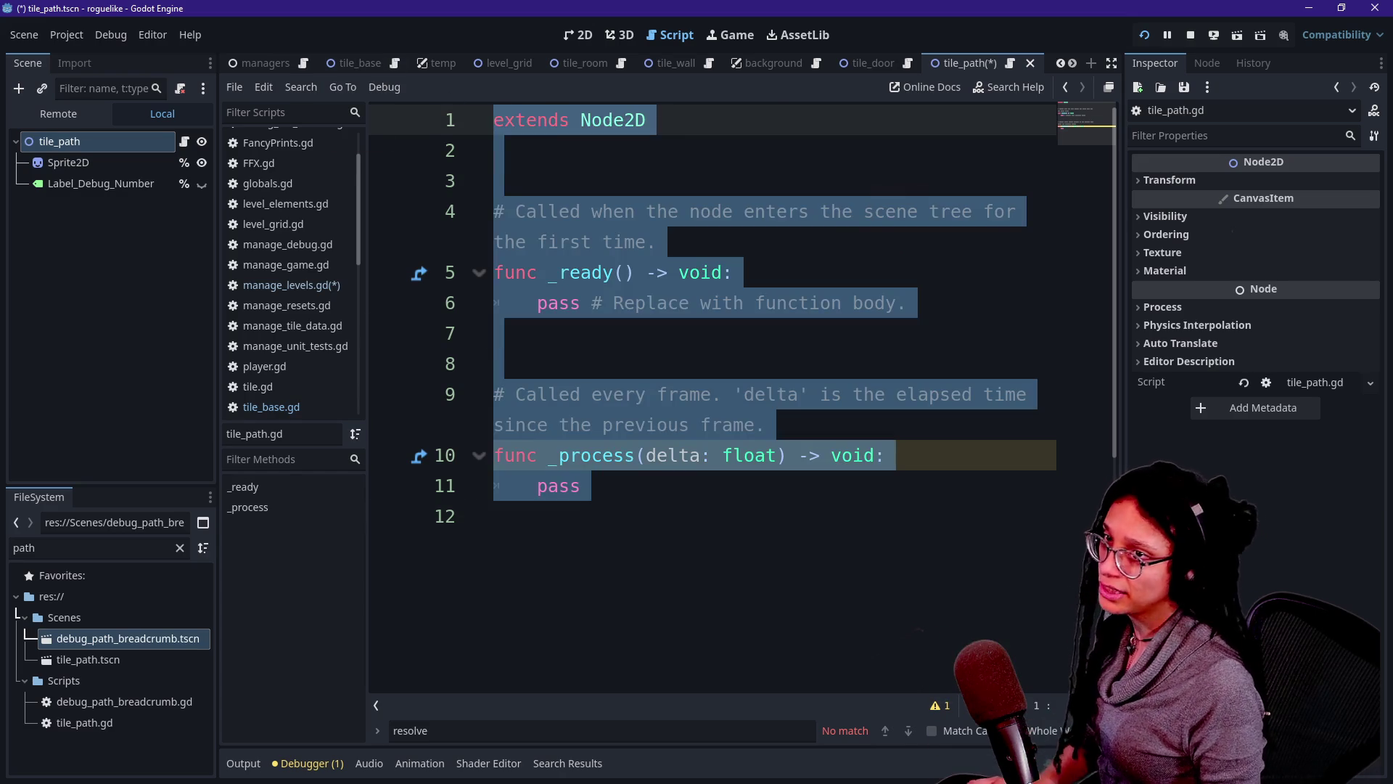
type("class_name Tile_Base extends Tile")
key("BackSpace")
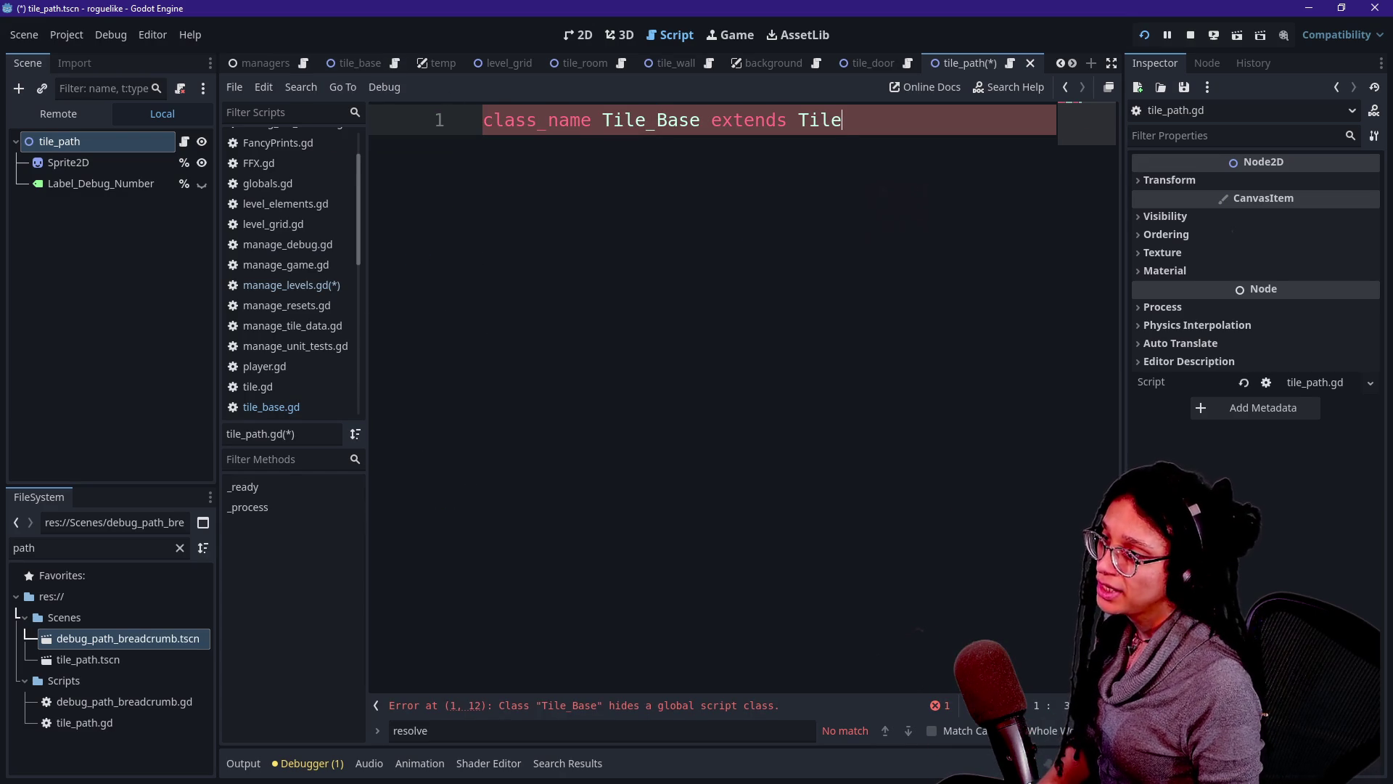
left_click(701, 120)
key("BackSpace")
key("BackSpace")
key("BackSpace")
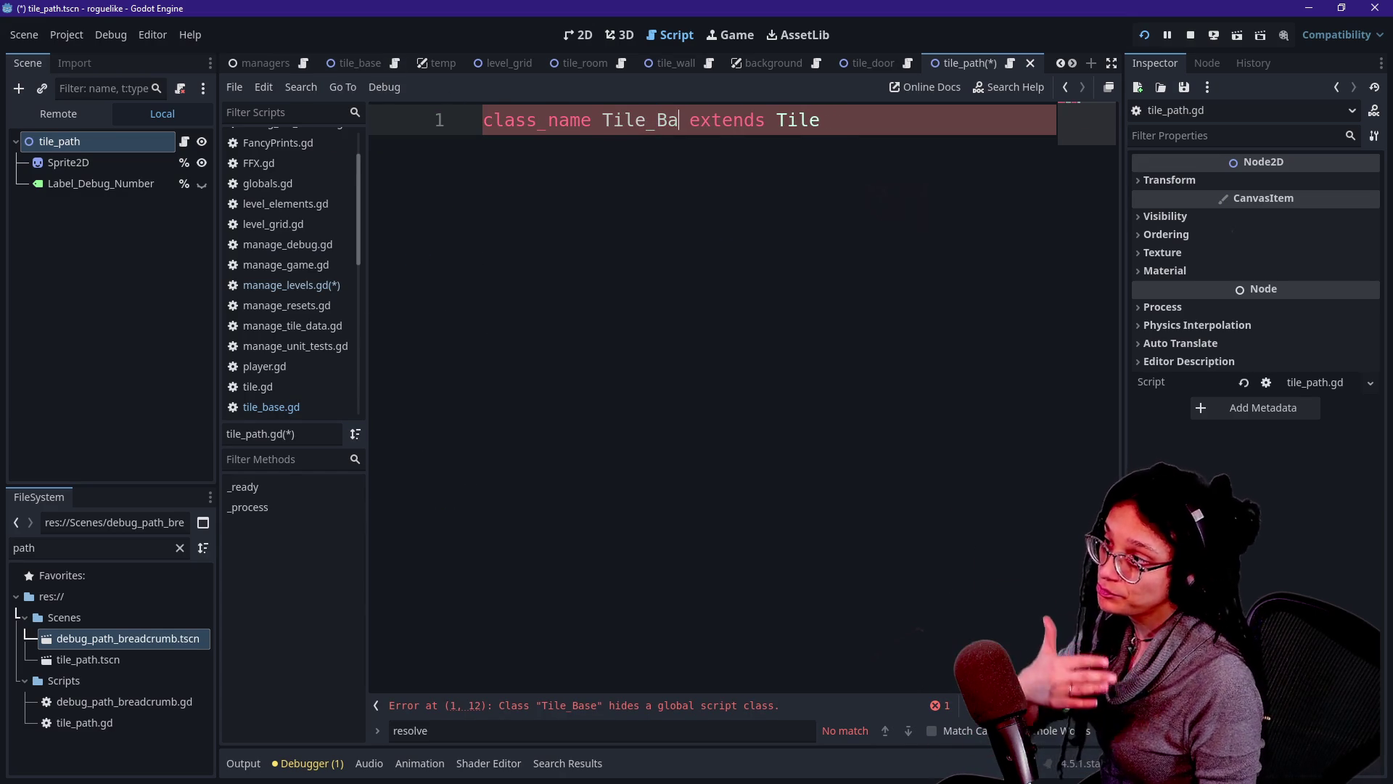
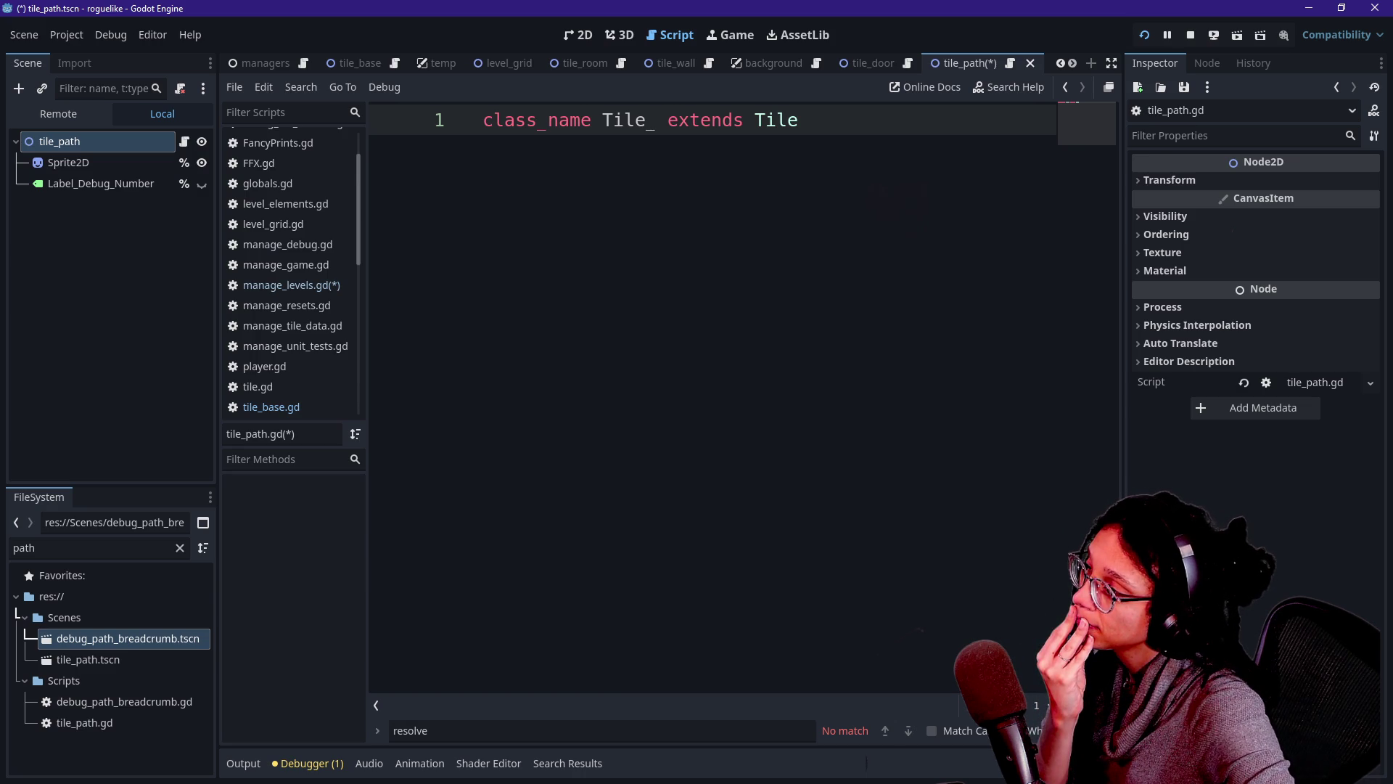
Change tile_path.gd's class_name to Tile_Path and save the tile_path scene.
type("g")
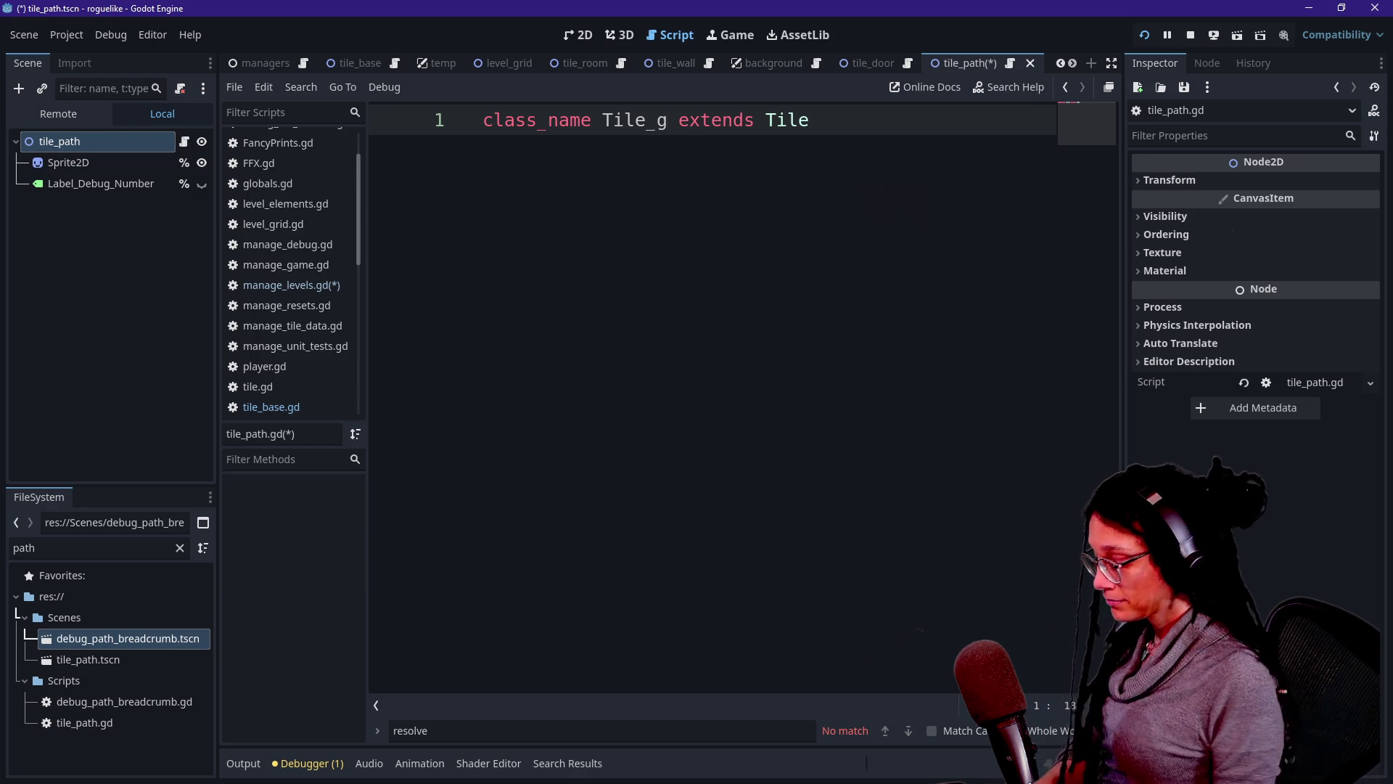
key("BackSpace")
type("Ga")
key("BackSpace")
key("BackSpace")
type("Path")
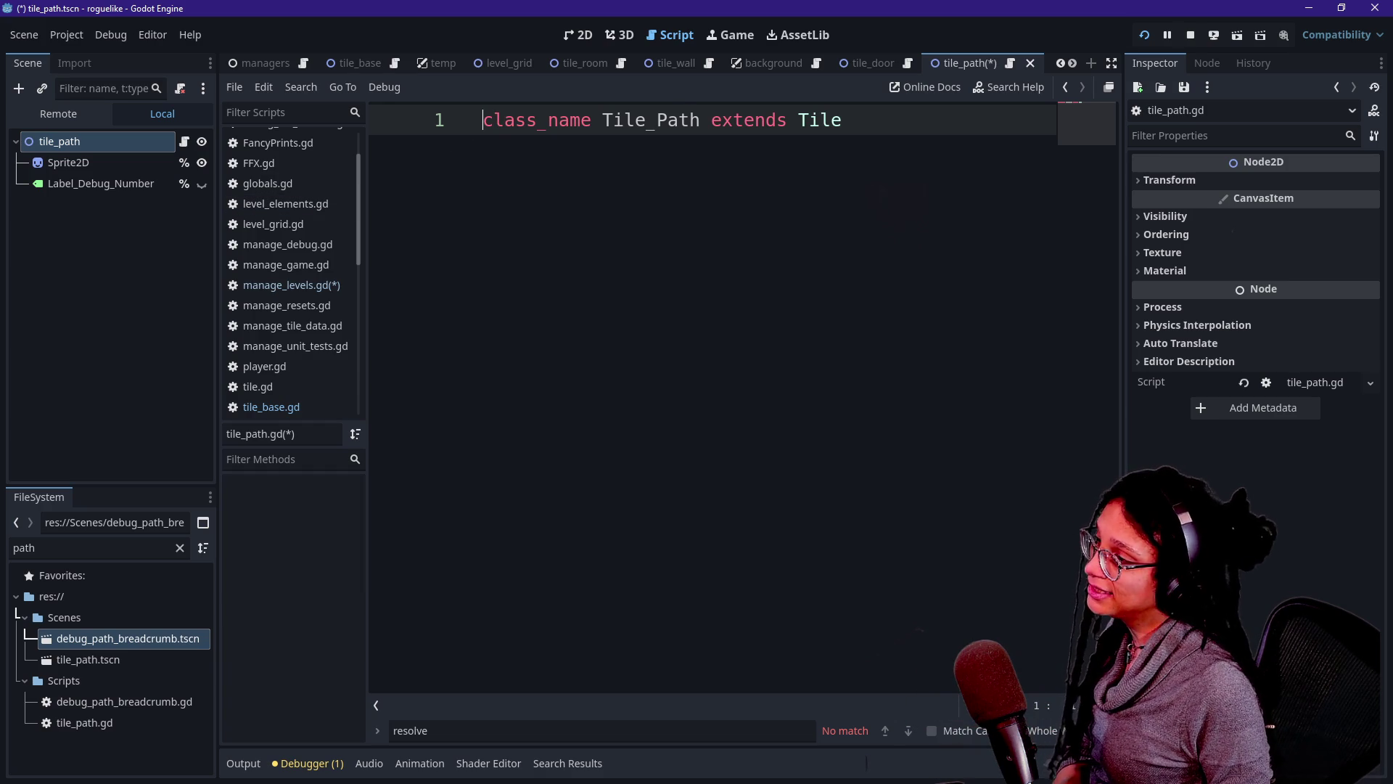
left_click_drag(645, 120, 656, 119)
key("ctrl+s")
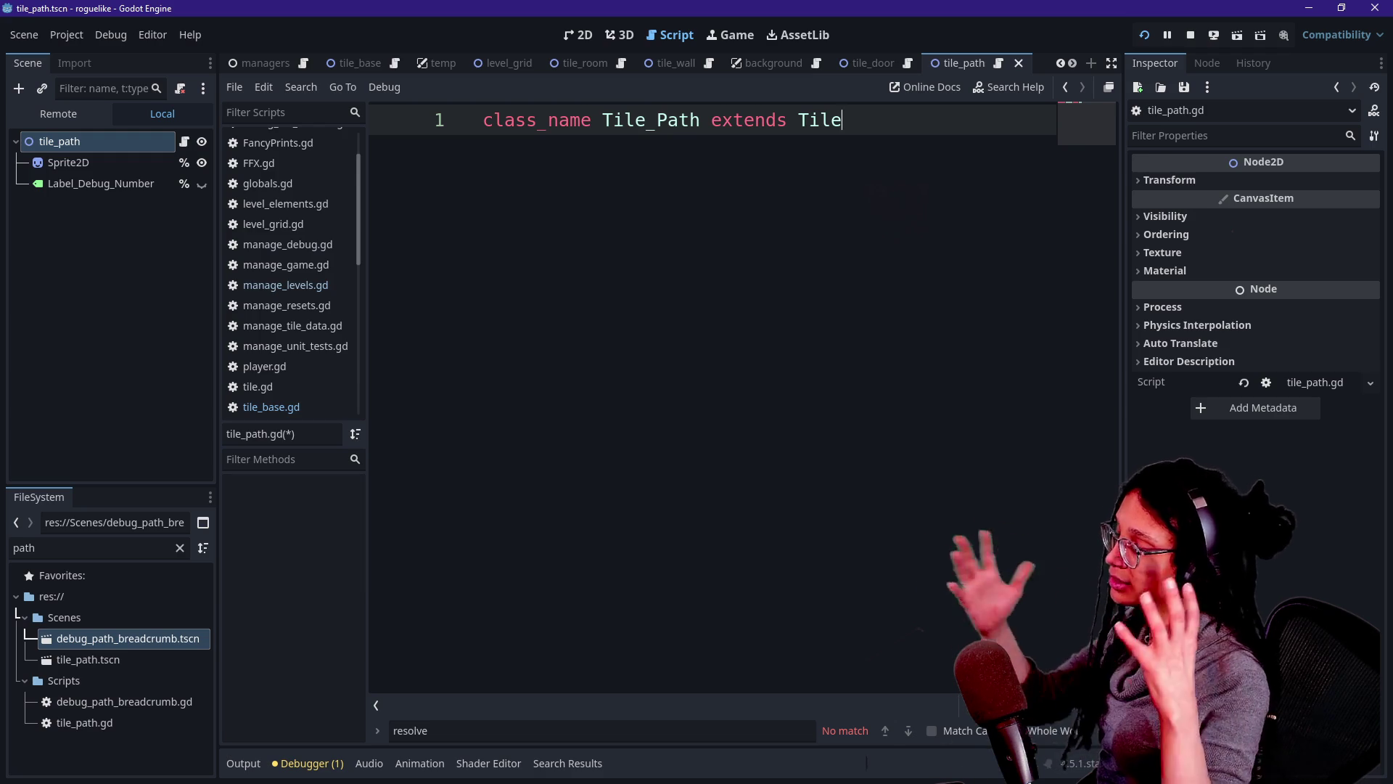
left_click(109, 548)
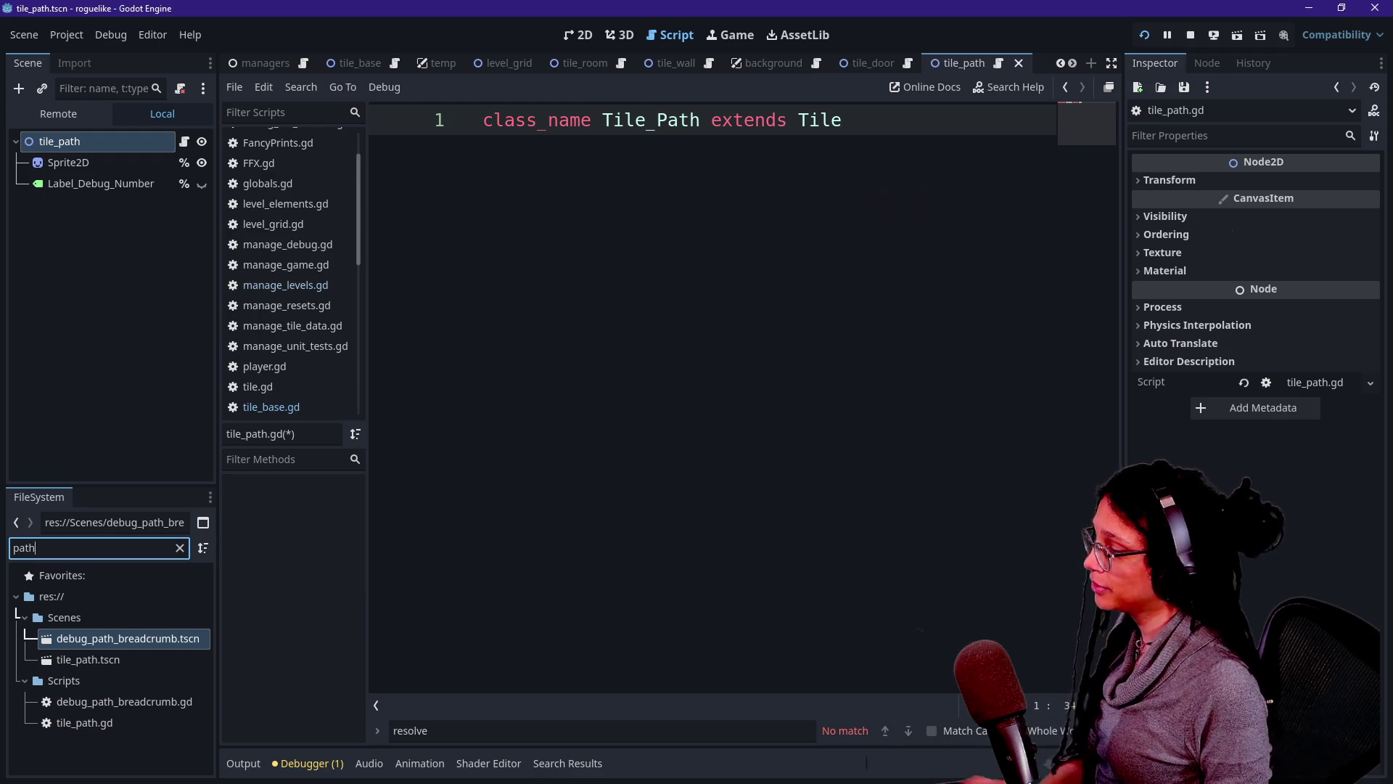
Clear the FileSystem path filter and create a new empty scene.
key("Caps_Lock")
key("BackSpace")
key("BackSpace")
key("BackSpace")
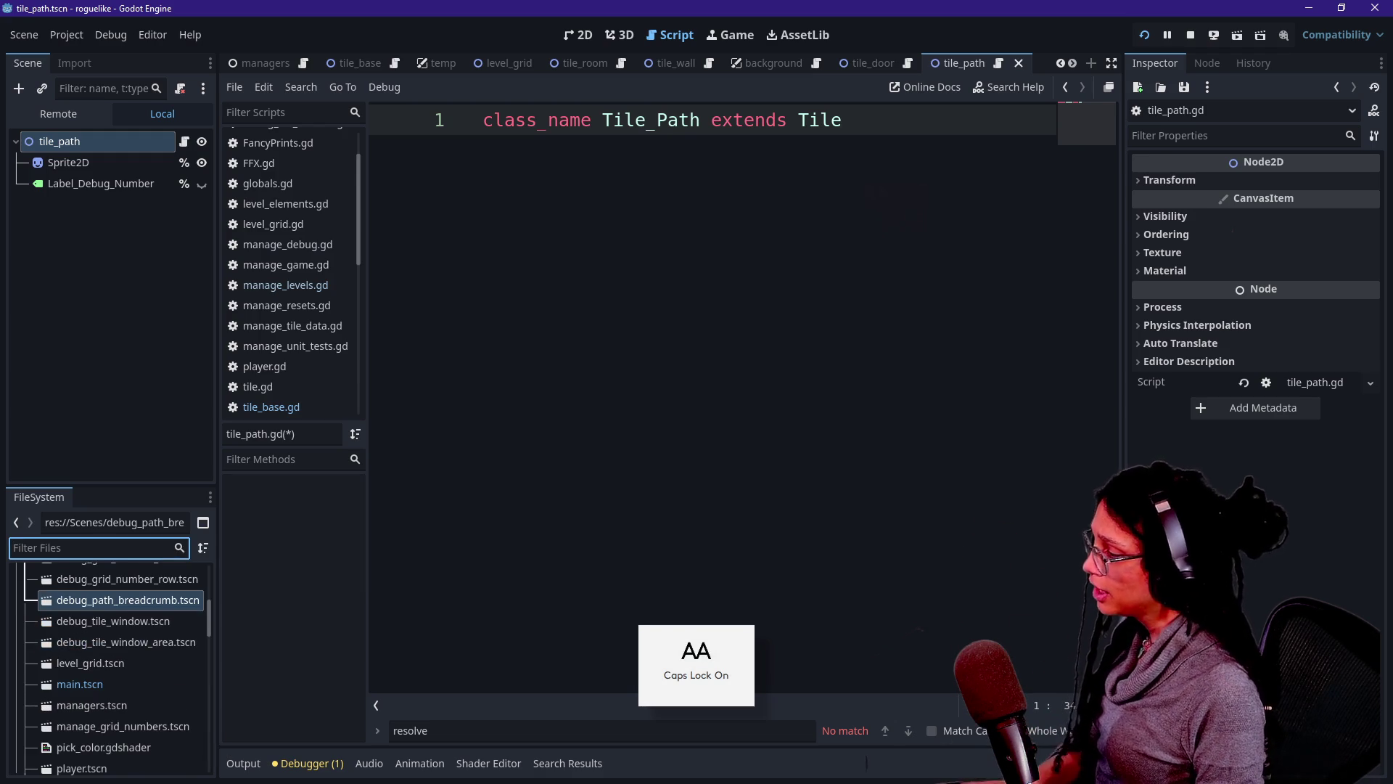
type("T")
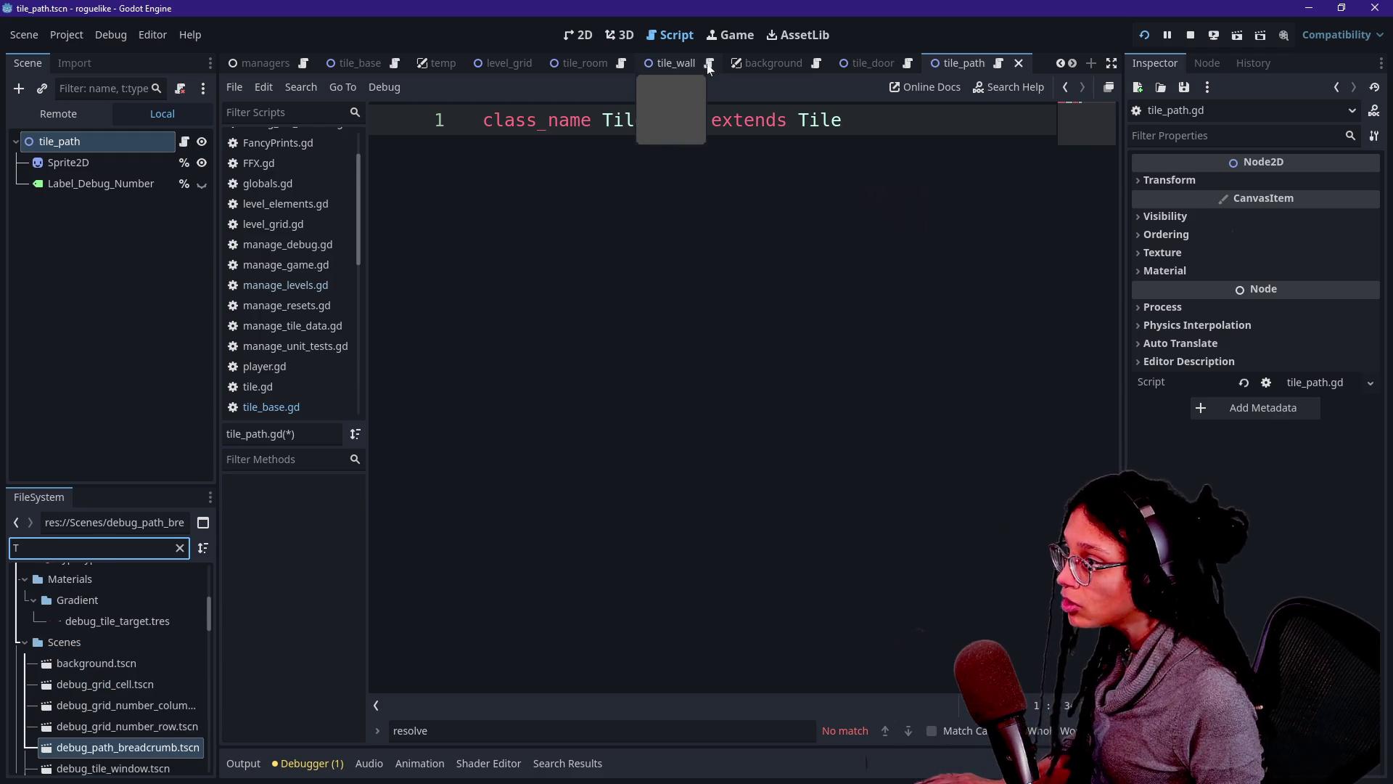
key("ctrl+n")
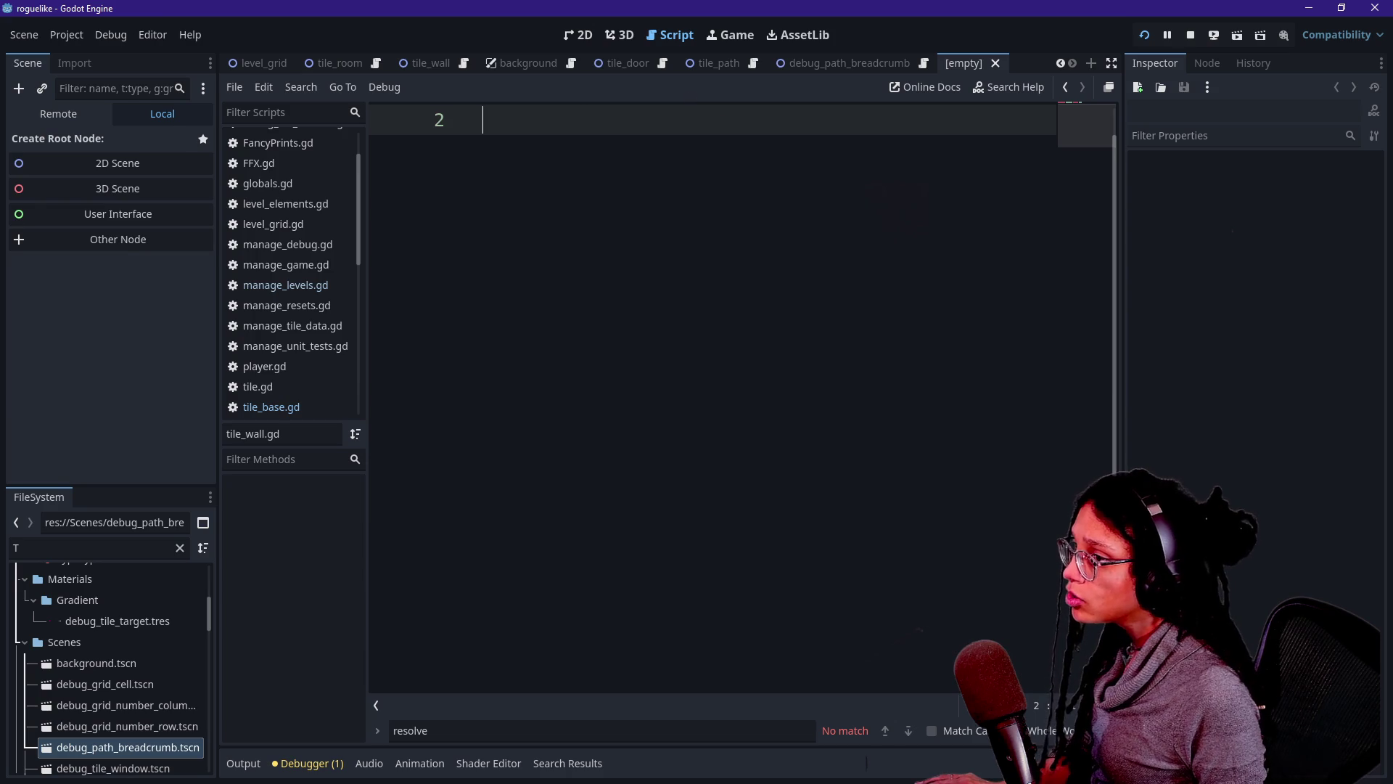
scroll(715, 145, "up", 1)
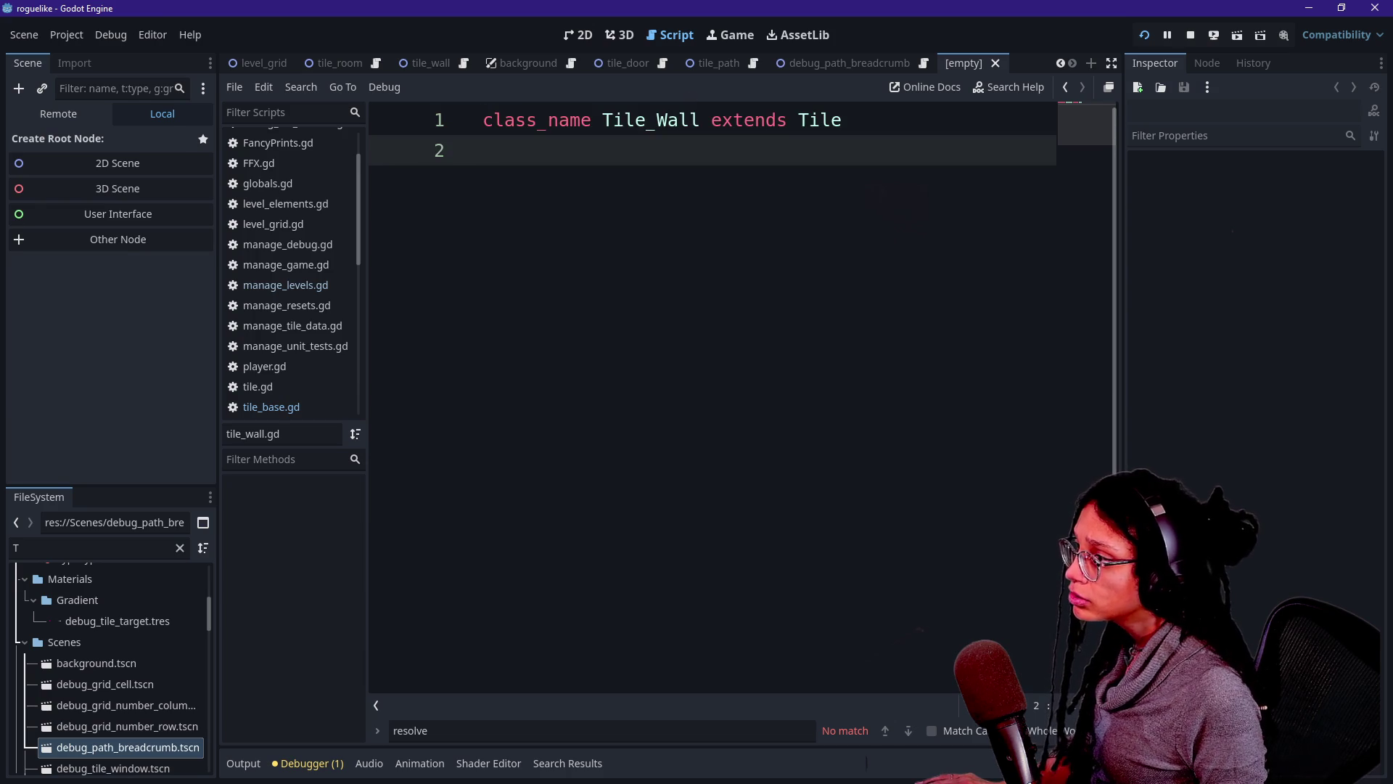
Look through the tile_door, tile_wall and tile_room scripts, then close the empty scene tab.
left_click(662, 64)
left_click(464, 63)
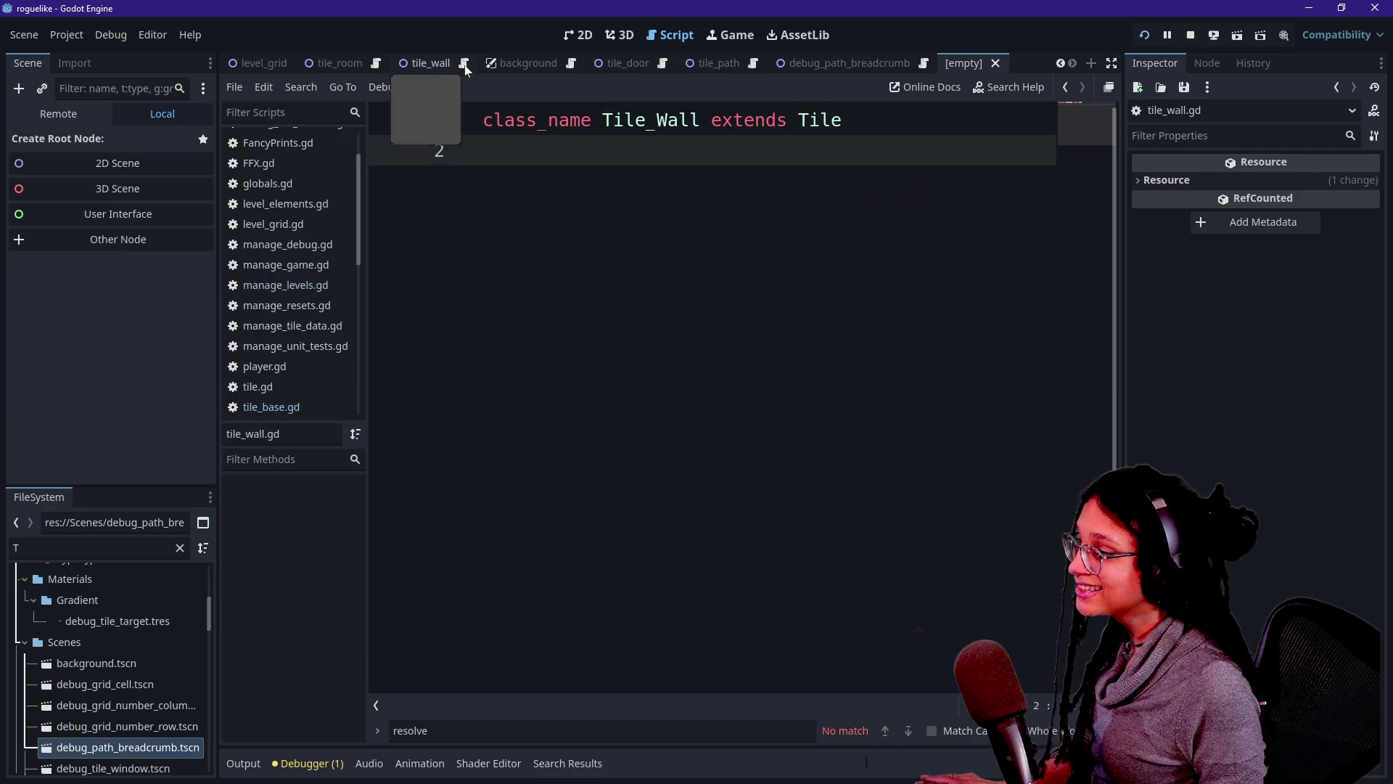
left_click(354, 65)
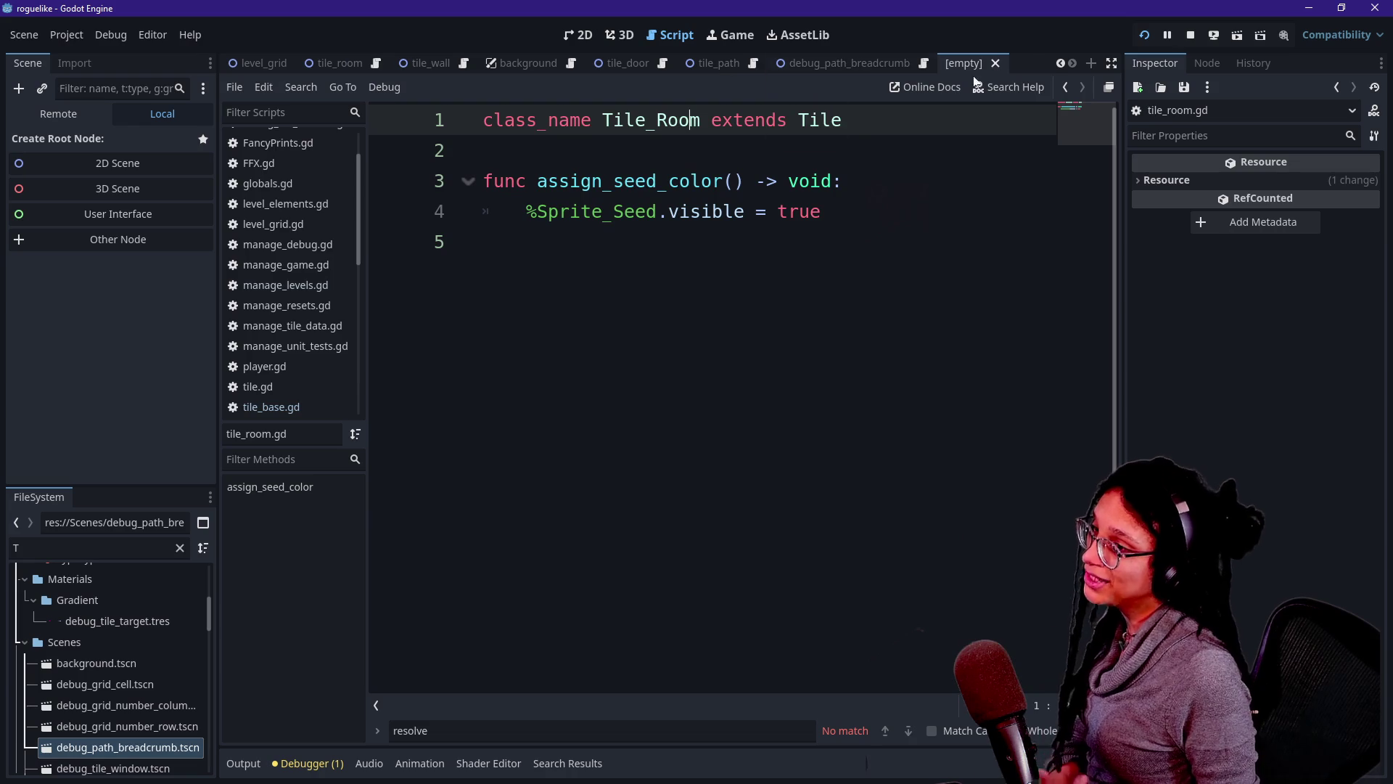
left_click(1061, 64)
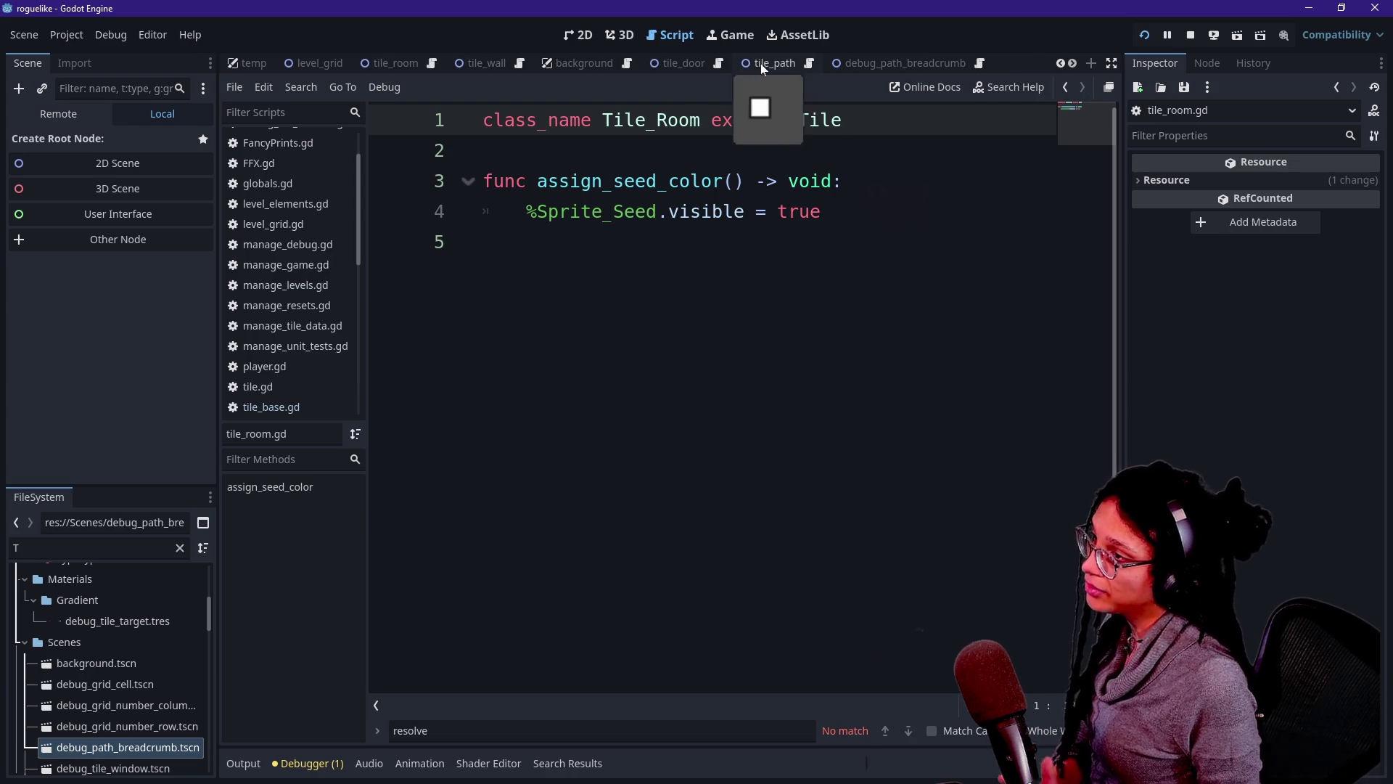
left_click(384, 66)
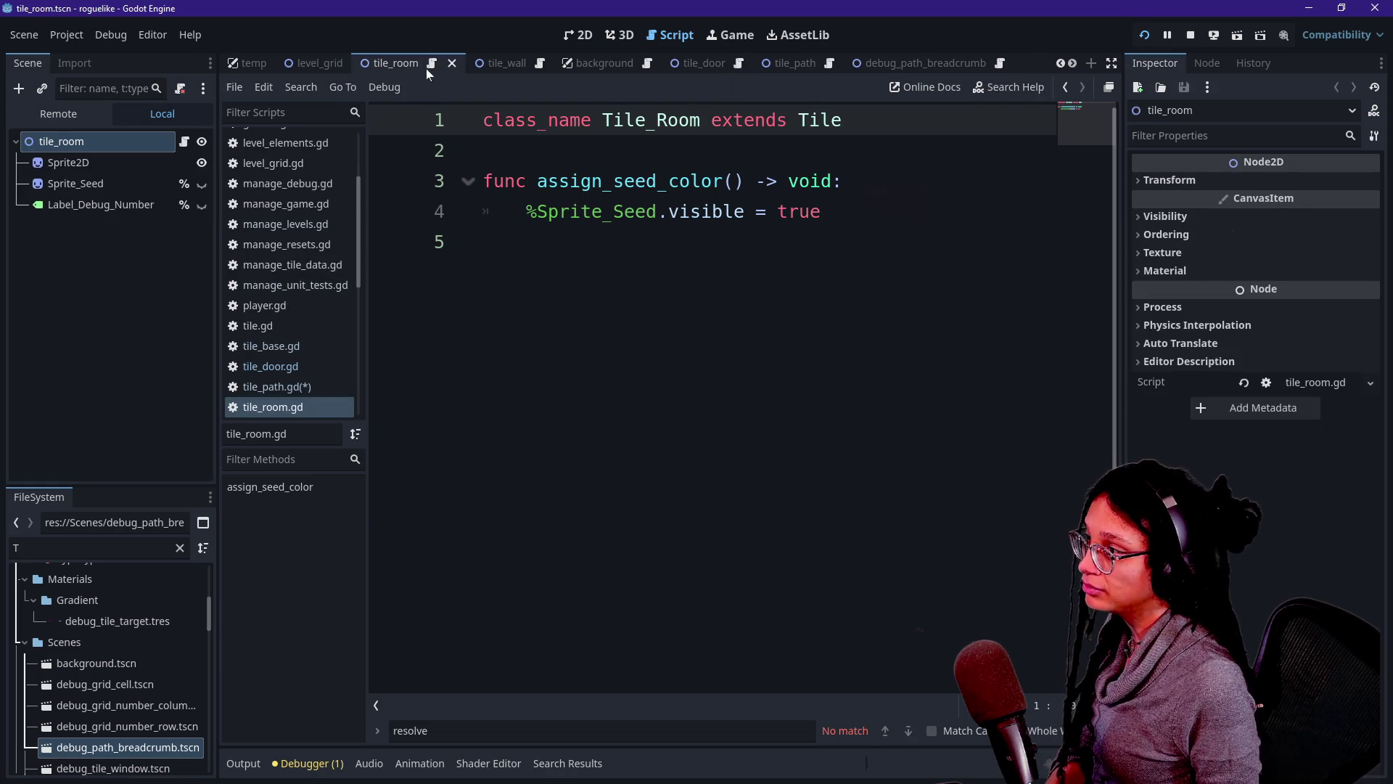
left_click(541, 65)
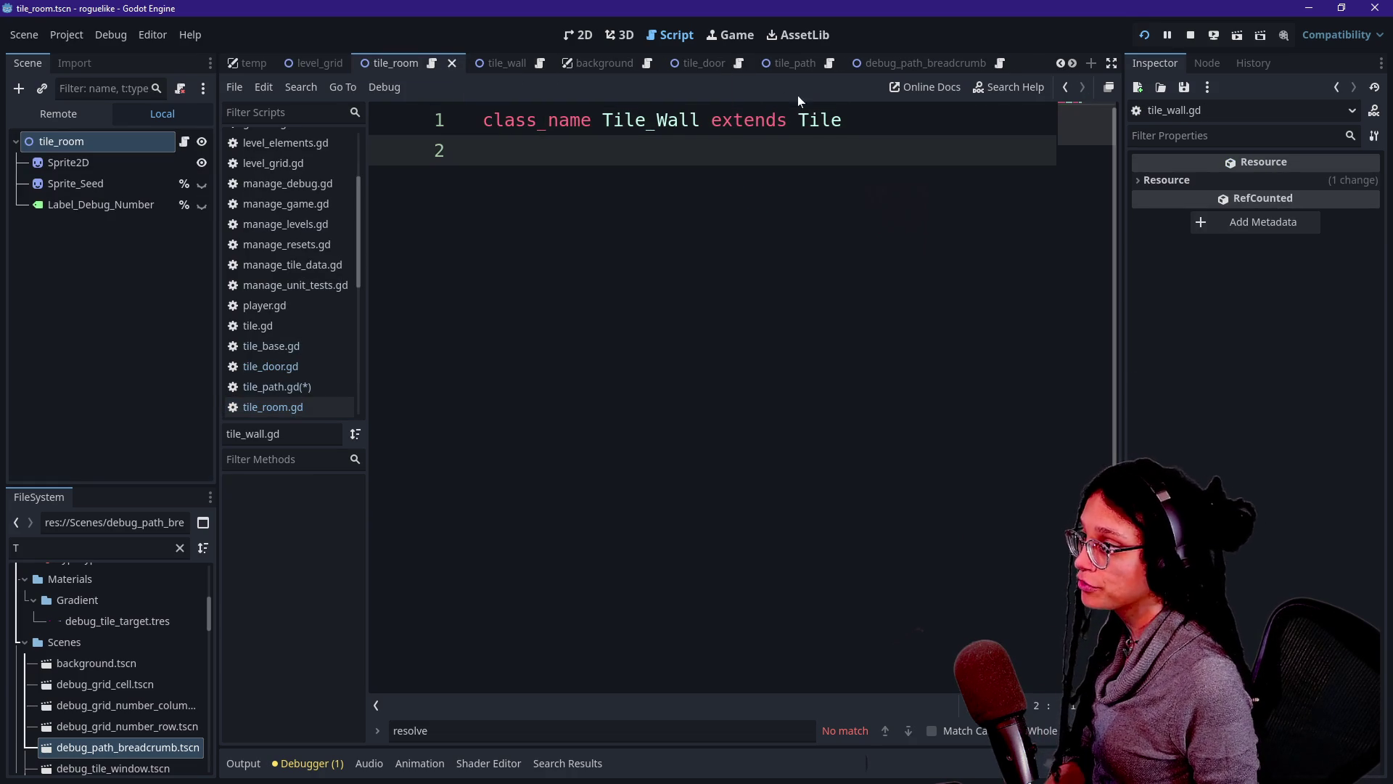
left_click(1073, 66)
left_click(962, 65)
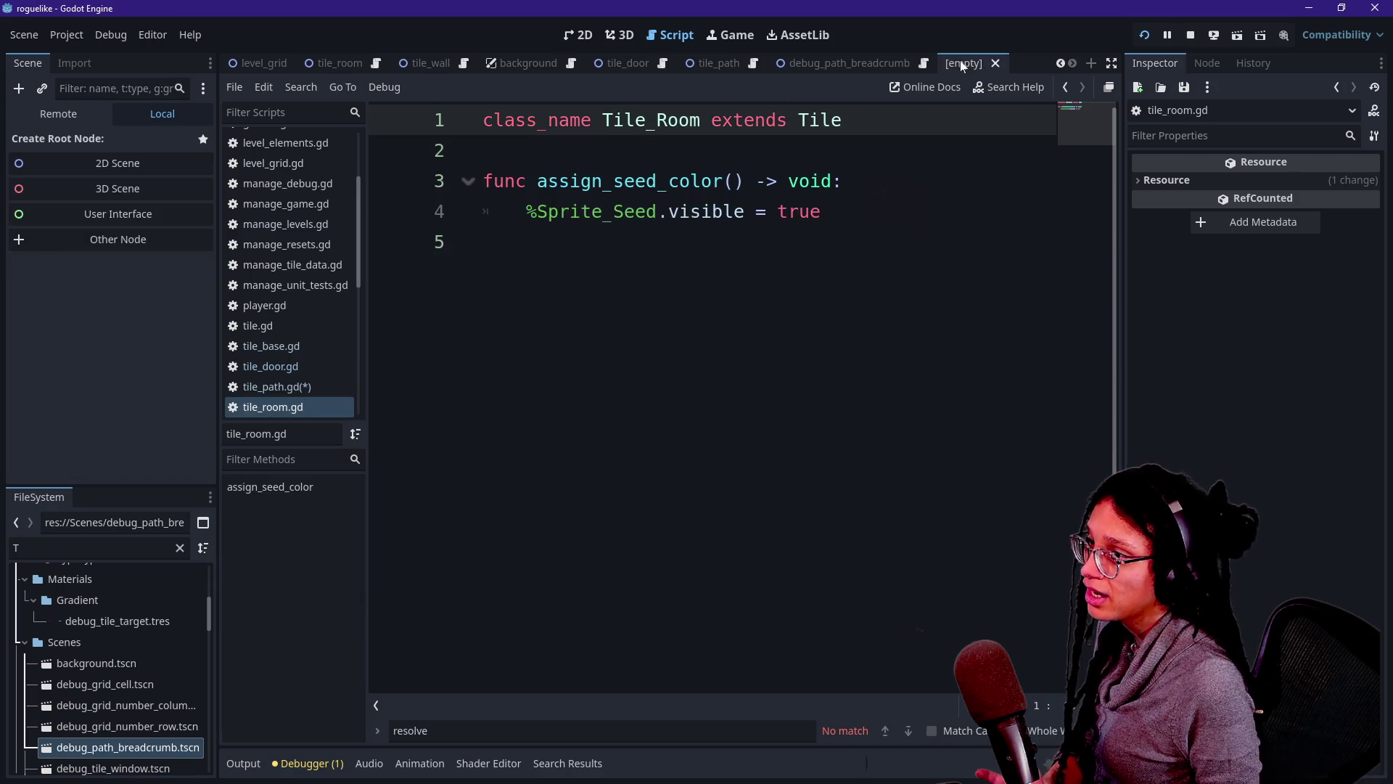
left_click(990, 67)
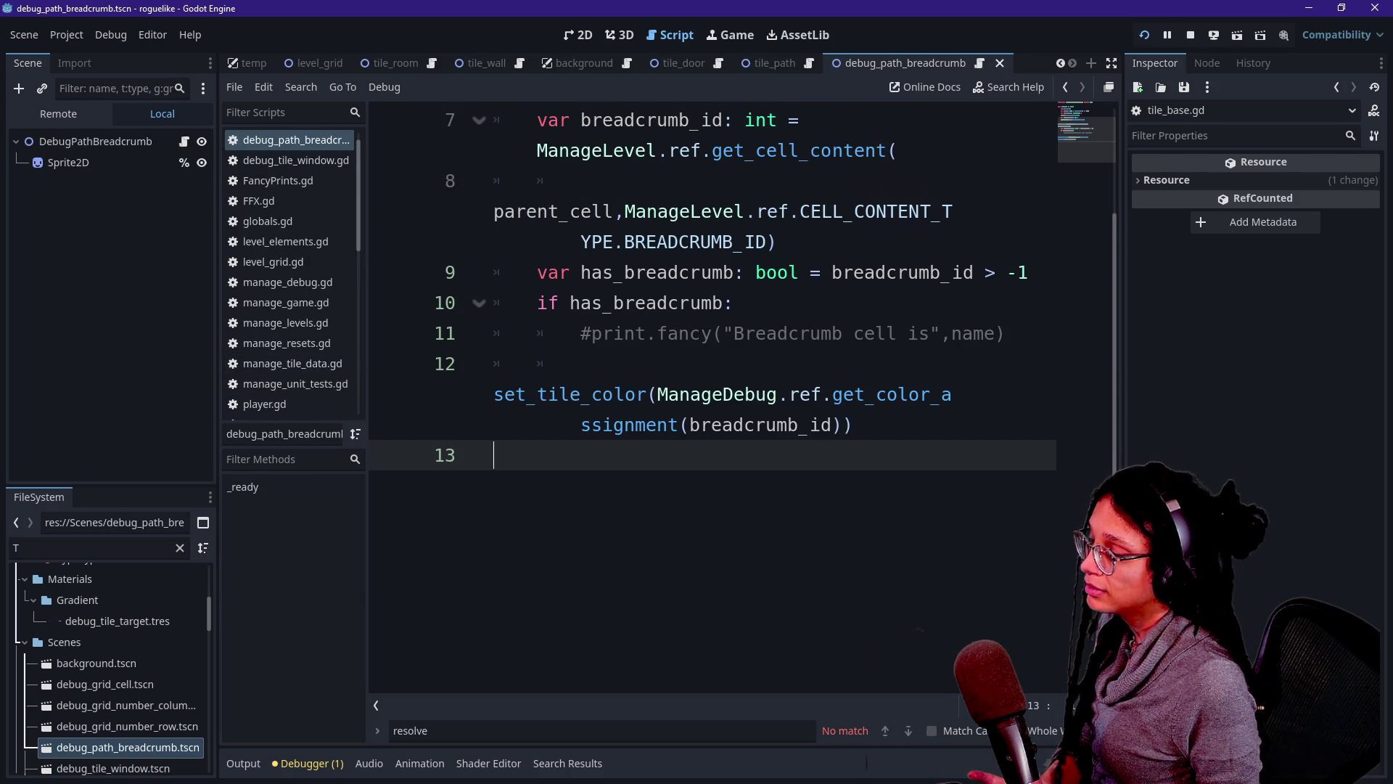
Filter FileSystem for TILE_RO, open tile_room.tscn to check its code, then close it.
left_click(102, 548)
type("iLE_")
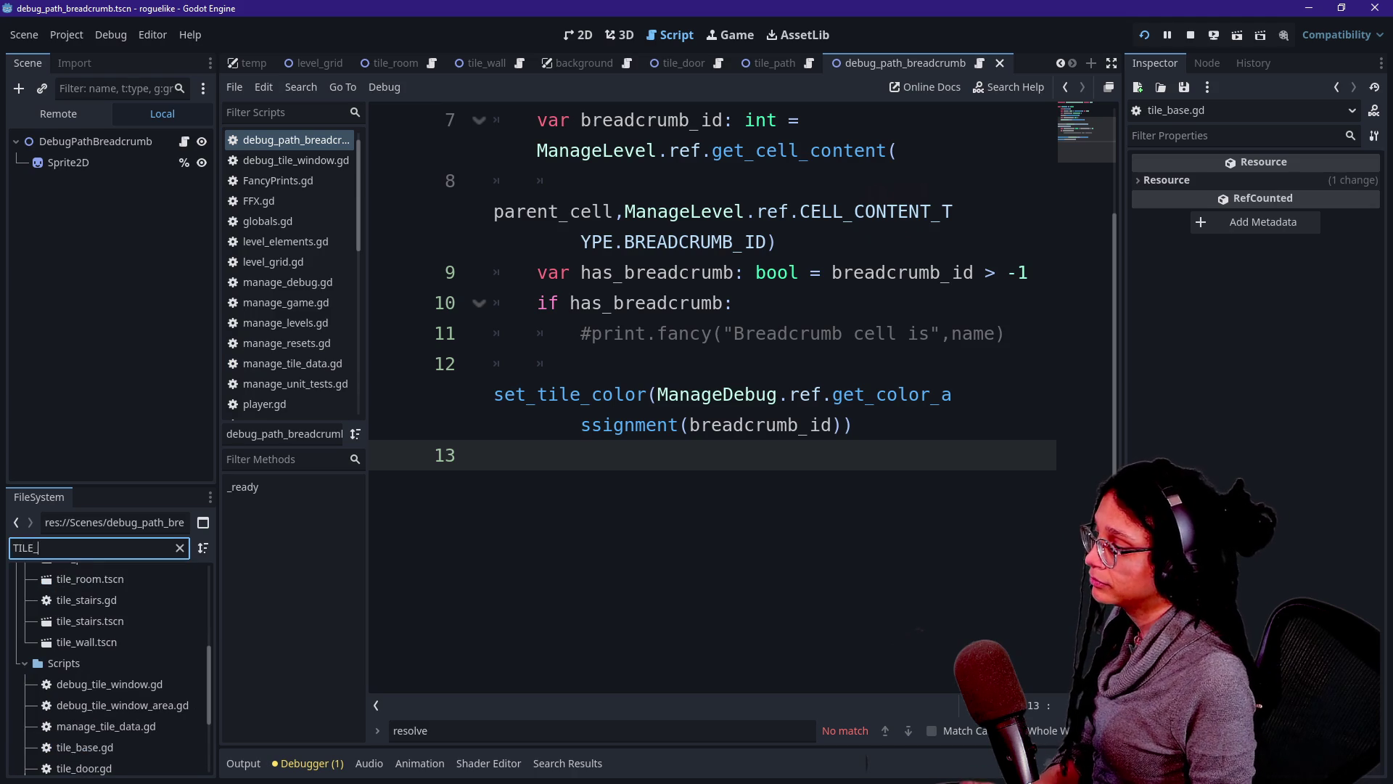
type("RO")
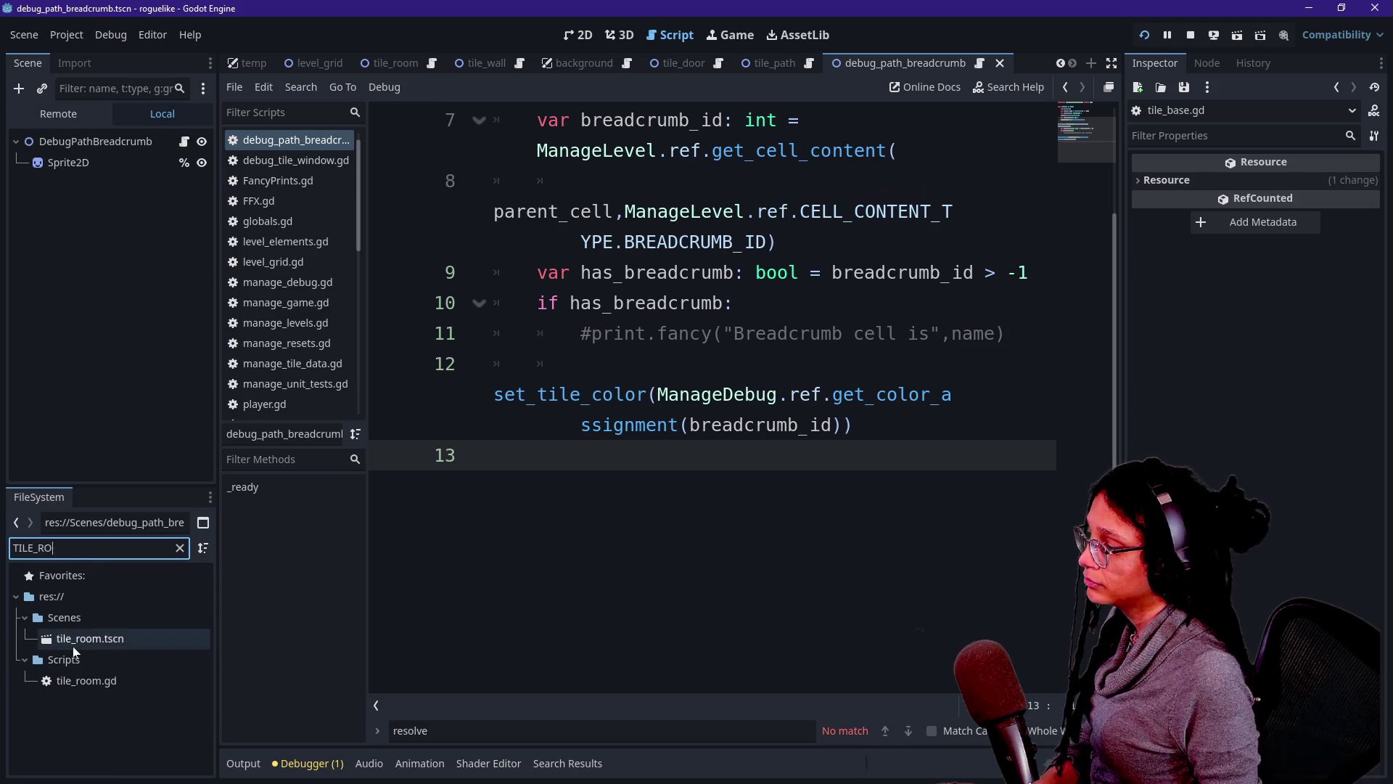
double_click(73, 642)
left_click(701, 120)
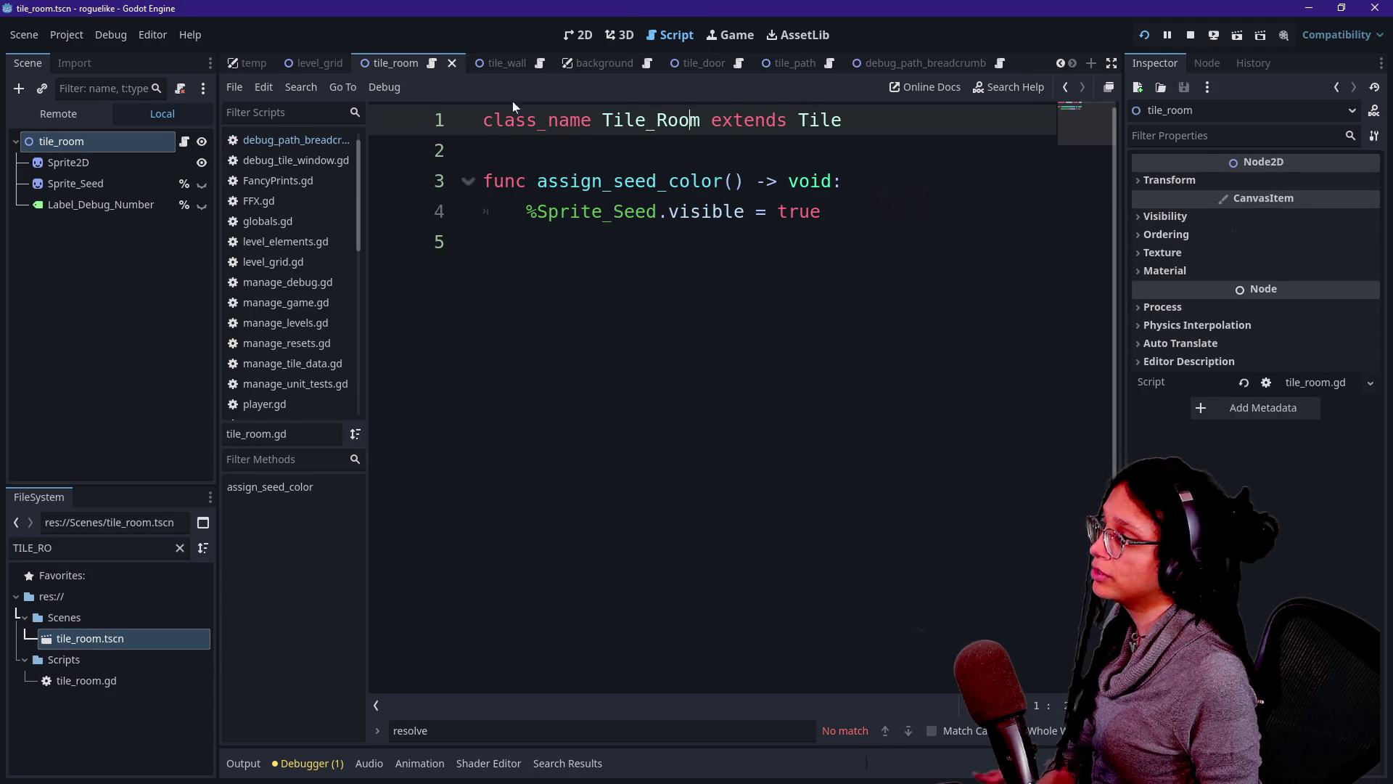
left_click(452, 63)
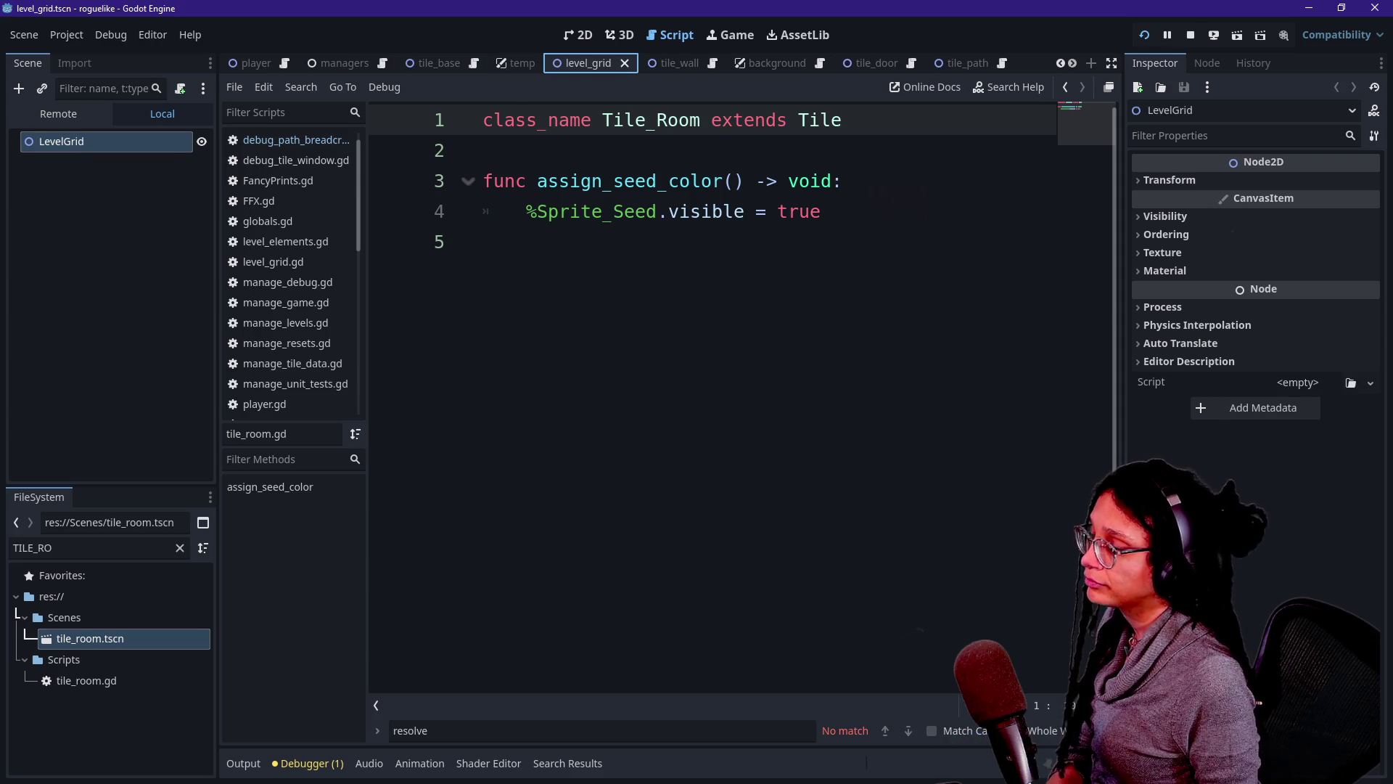
Switch to the tile_door scene and open manage_levels.gd at the path tile code.
left_click(951, 69)
left_click(853, 63)
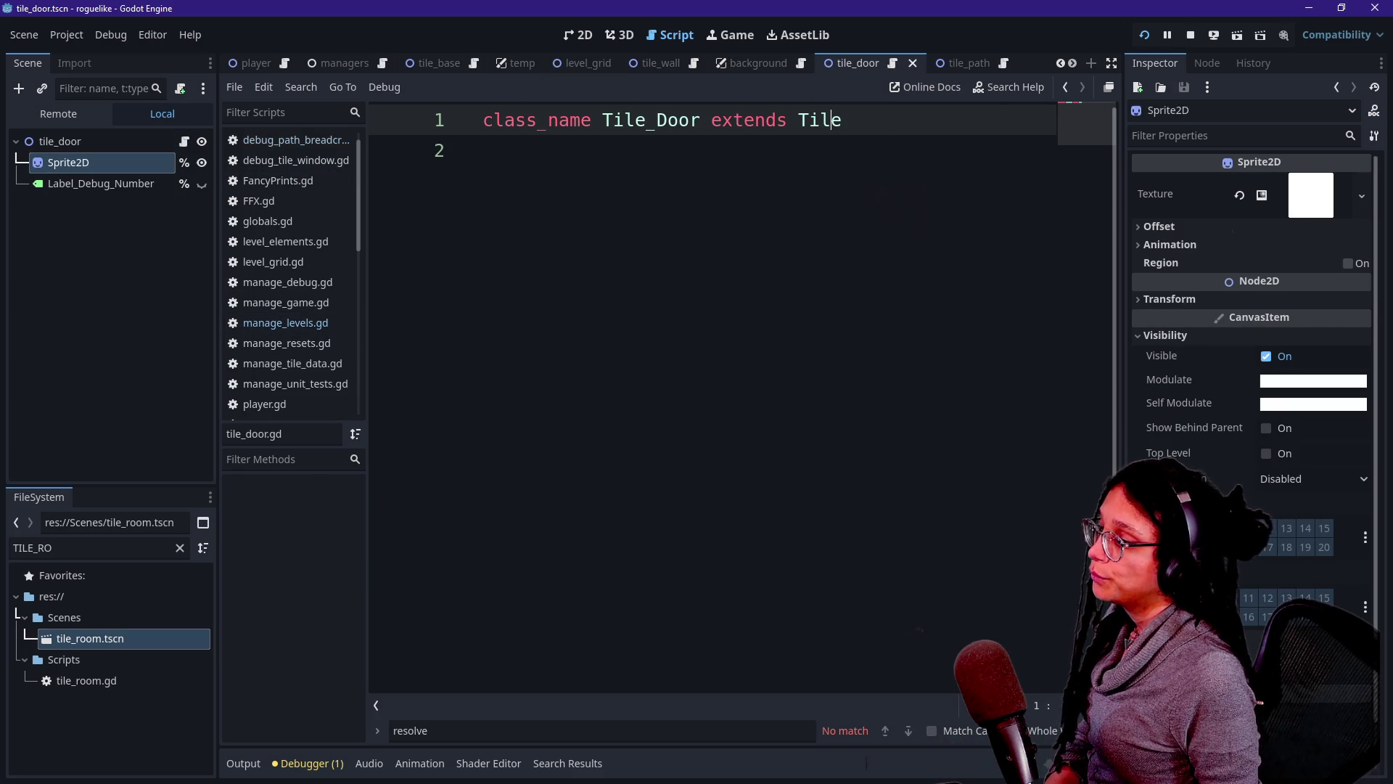
left_click(334, 319)
scroll(804, 417, "down", 2)
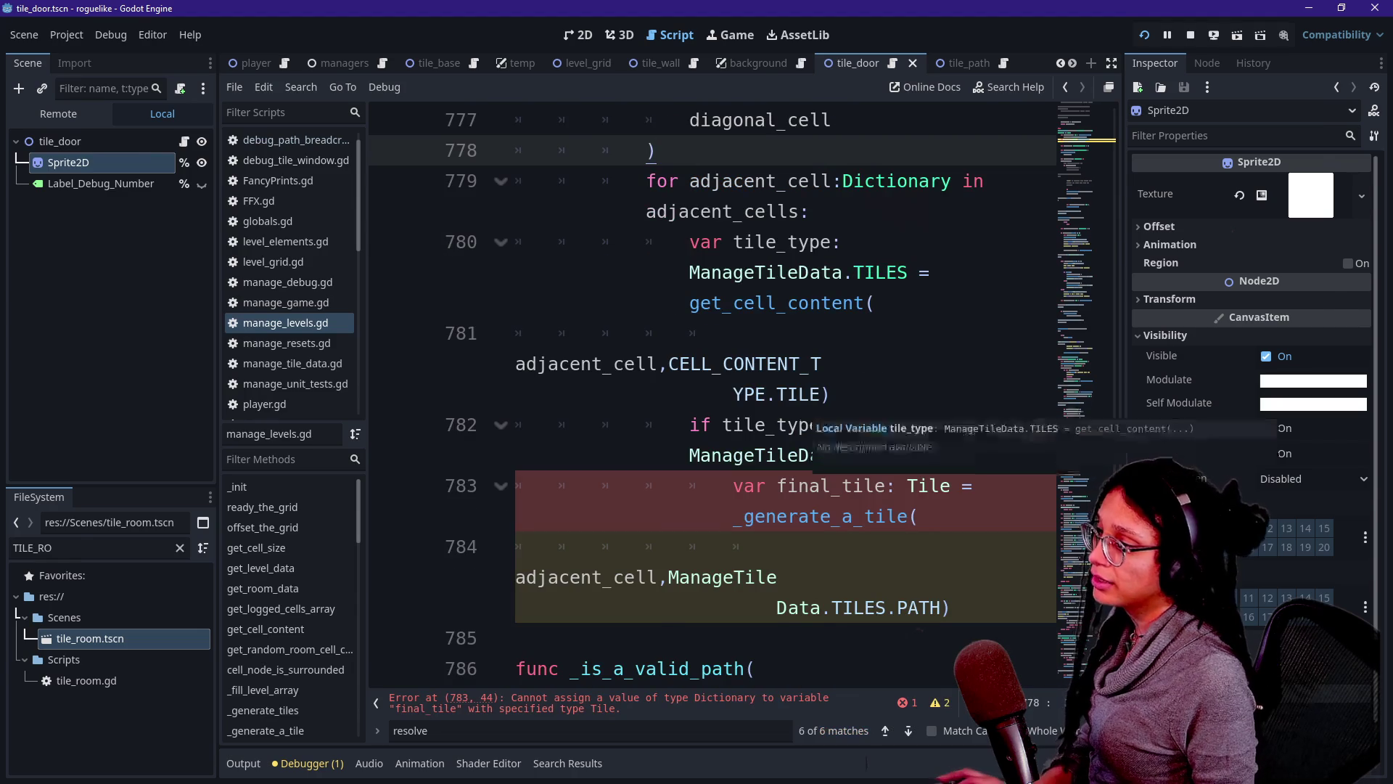
Hide the side panels and type Tile_Path as final_tile's type on line 783.
key("ctrl+shift+F11")
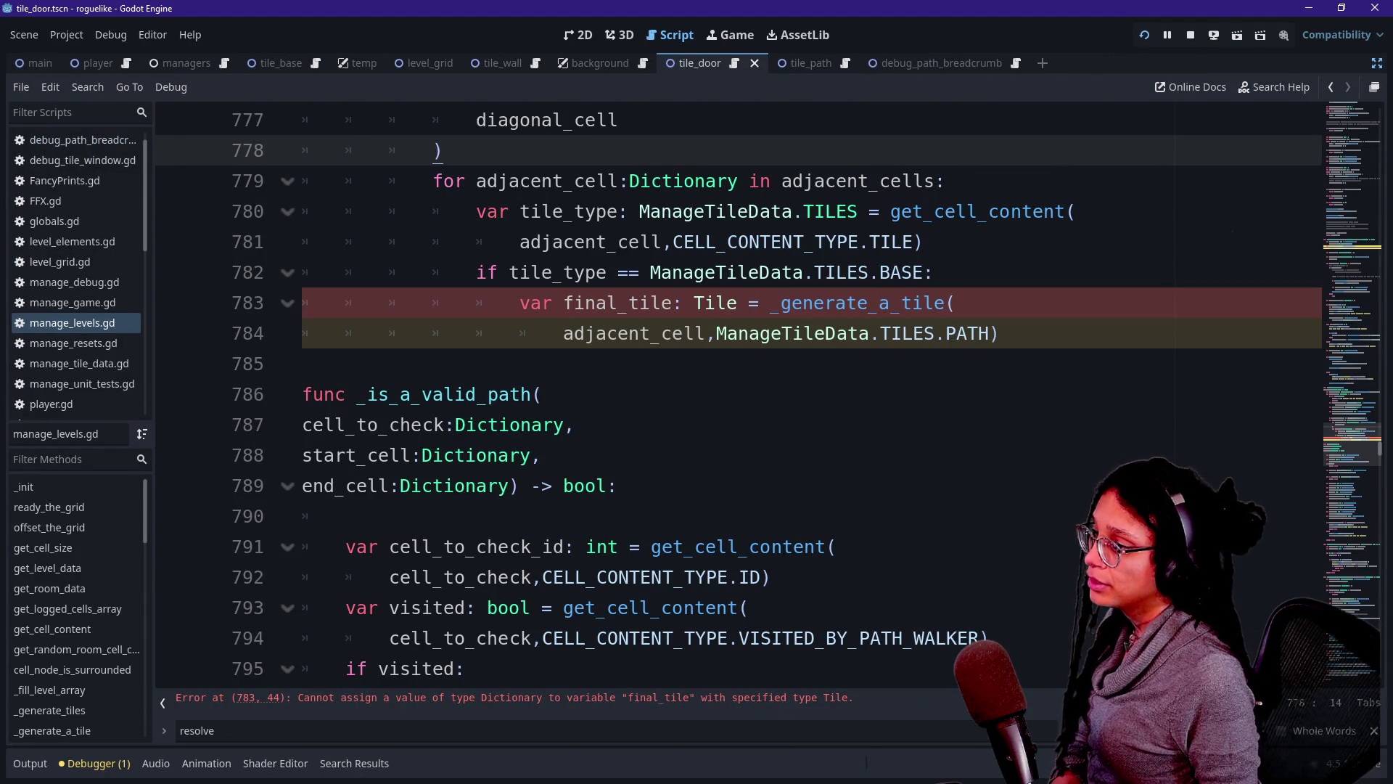
left_click(662, 303)
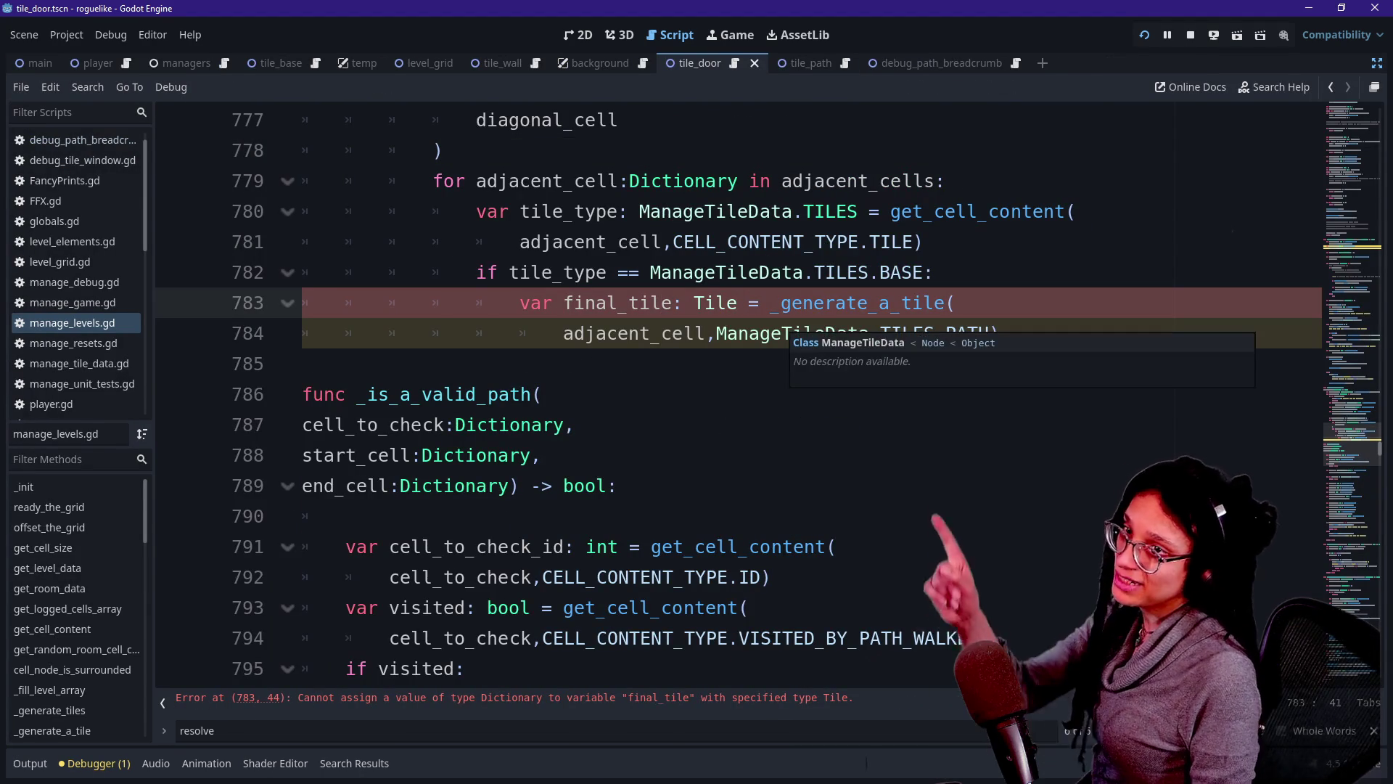
type("p")
key("Caps_Lock")
key("BackSpace")
type("pA")
key("BackSpace")
key("BackSpace")
key("Caps_Lock")
type("Path")
left_click(802, 242)
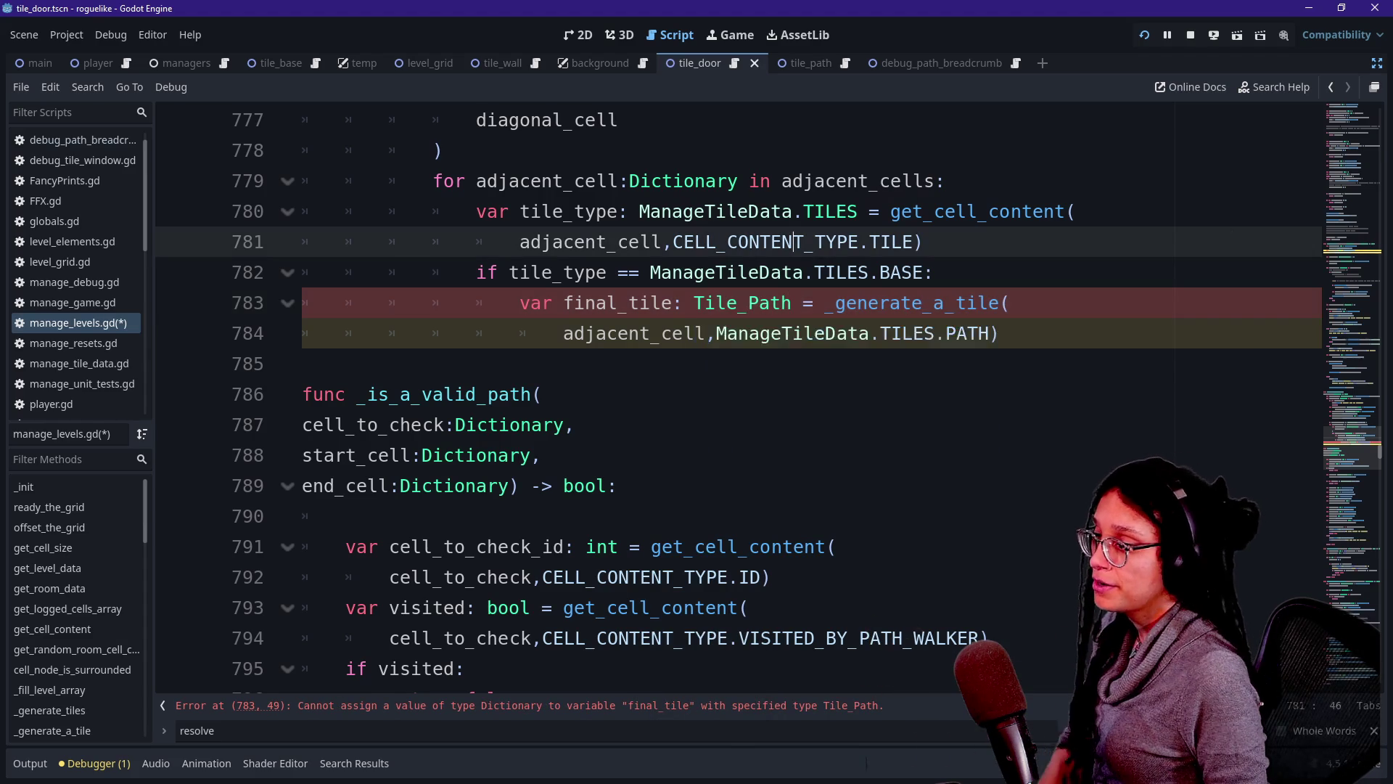
Check the Tile_Path class definition, then return to line 783 of manage_levels.gd.
mouse_move(838, 308)
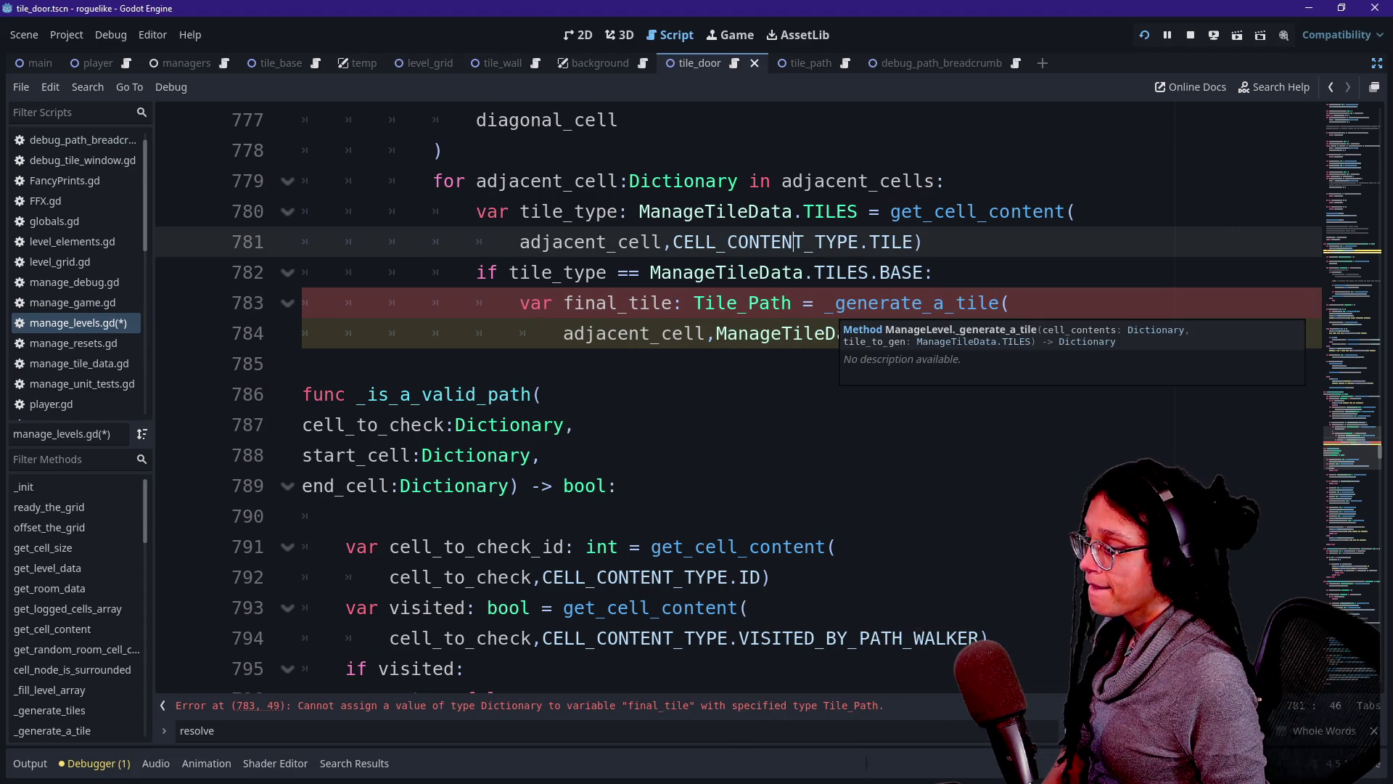
left_click(742, 303, "ctrl")
key("ctrl+s")
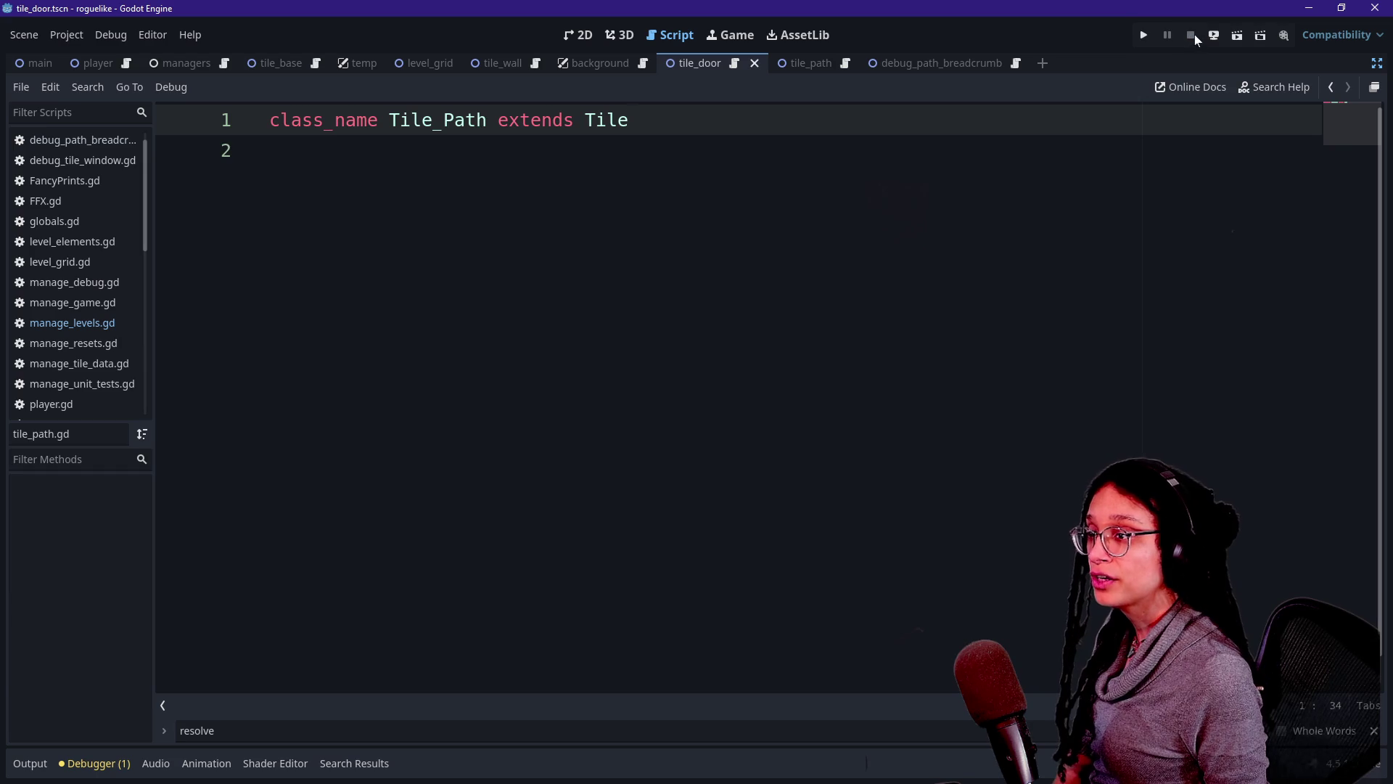
left_click(1332, 88)
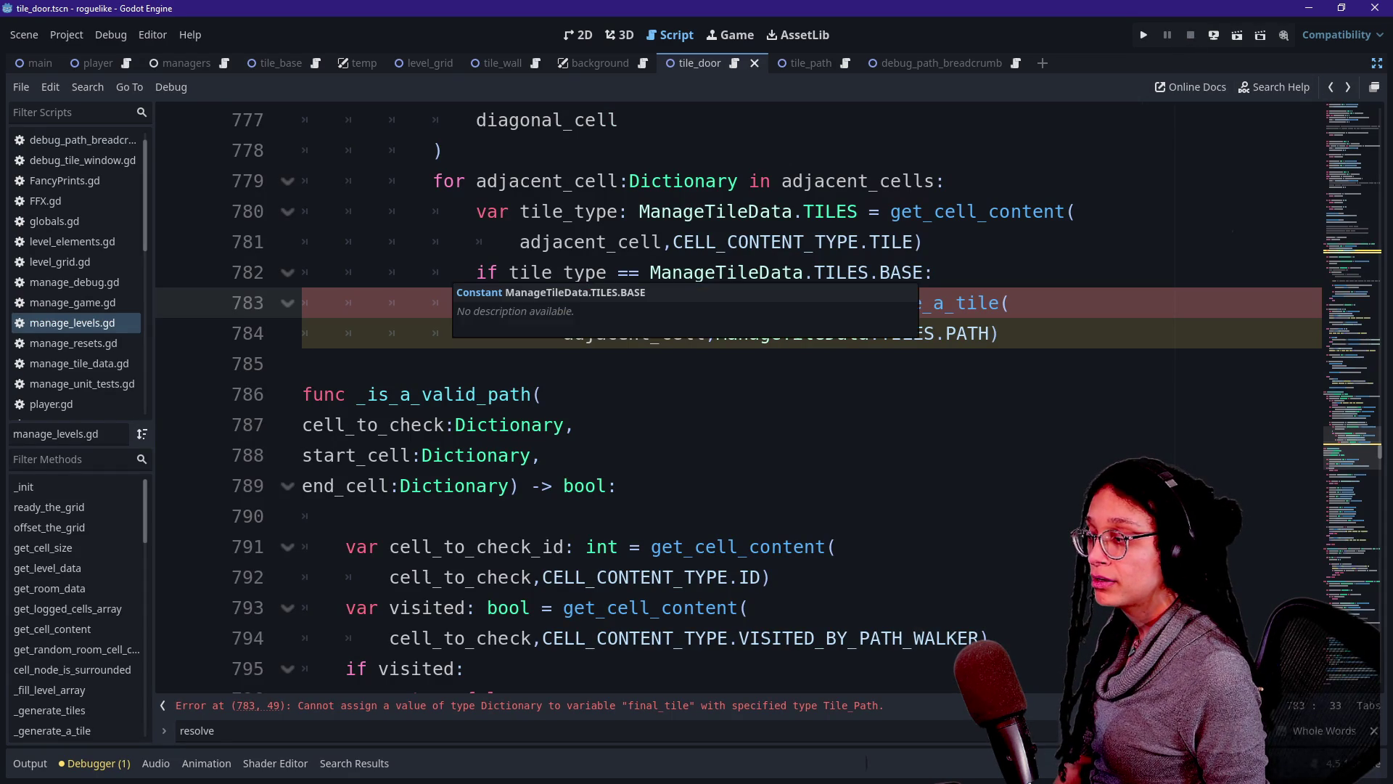
left_click(850, 181)
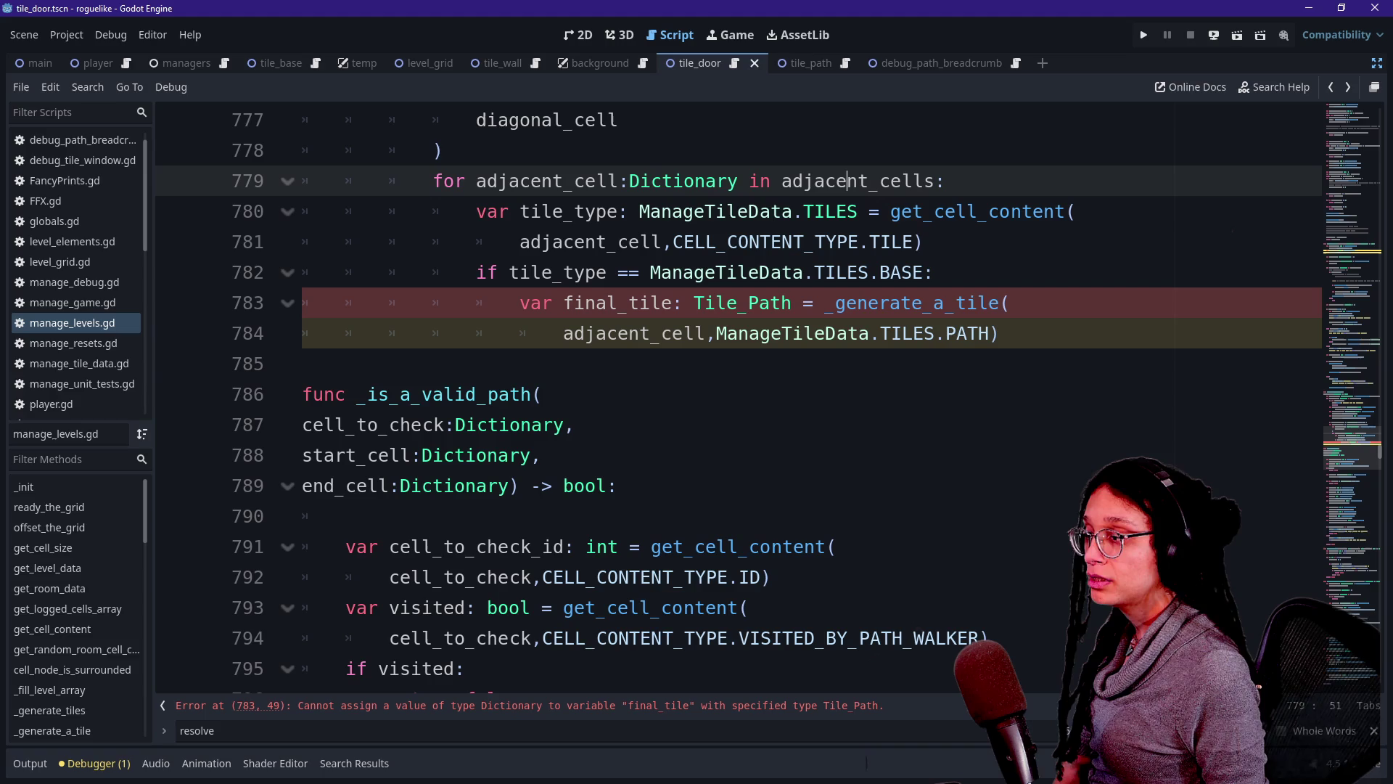
Change final_tile's type on line 783 from Tile_Path to Dictionary.
left_click_drag(695, 303, 791, 302)
type("Dicrion")
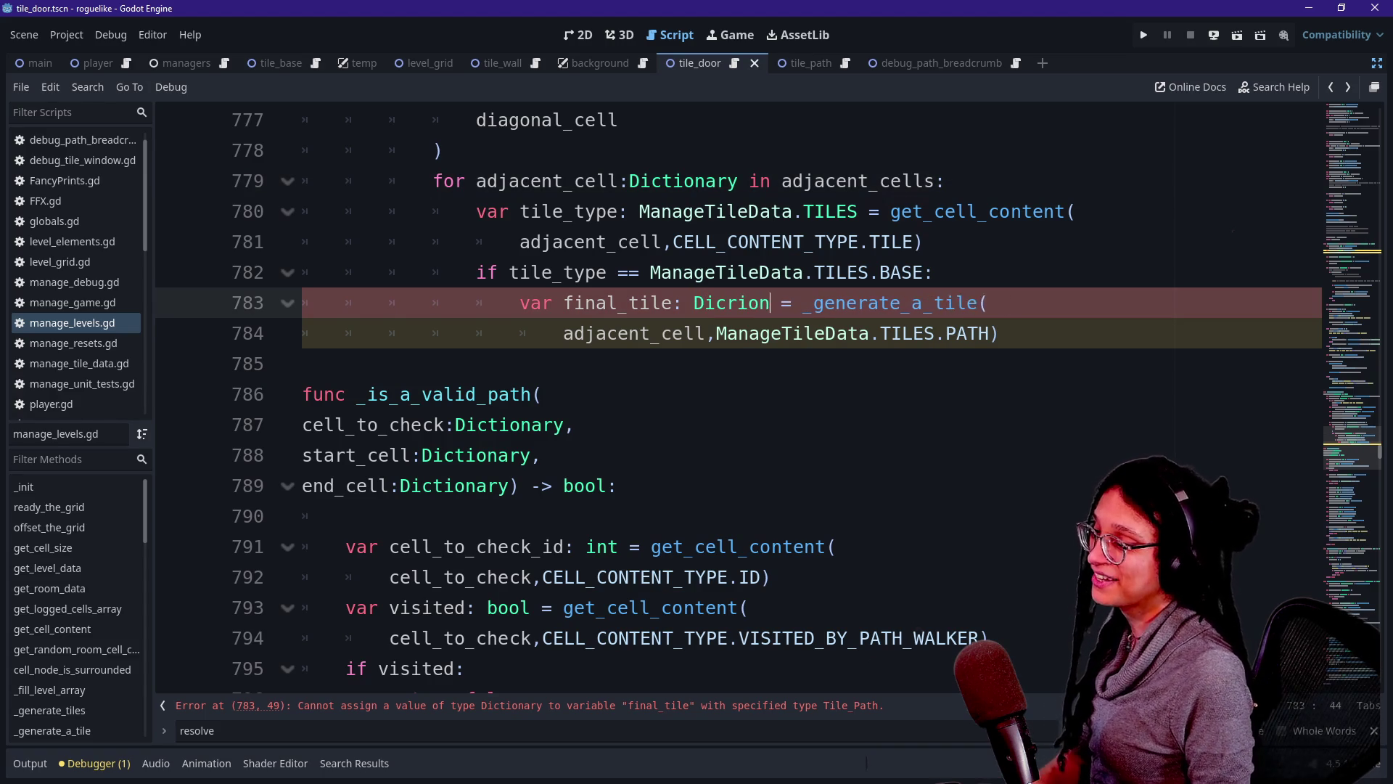
key("BackSpace")
key("BackSpace")
key("BackSpace")
type("tionar")
key("Return")
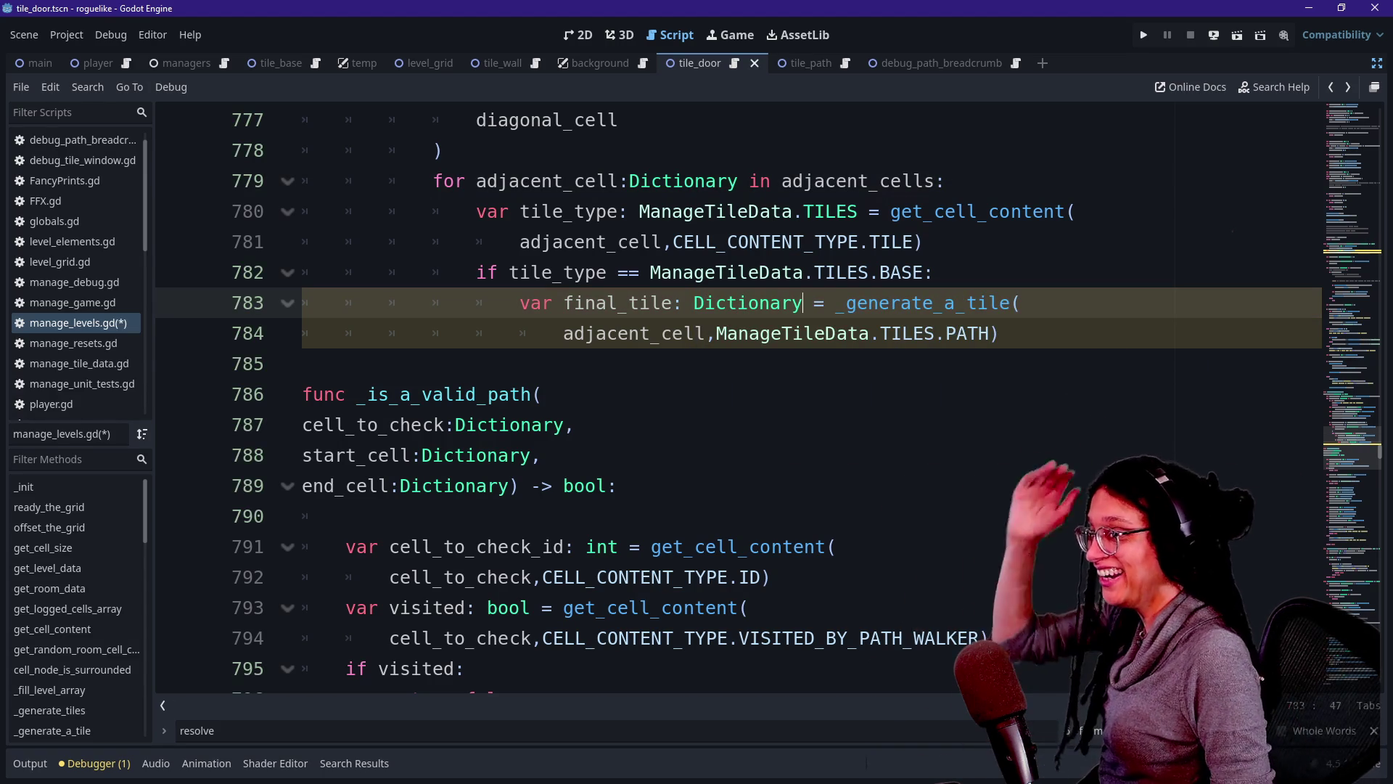
mouse_move(896, 309)
left_click(924, 272)
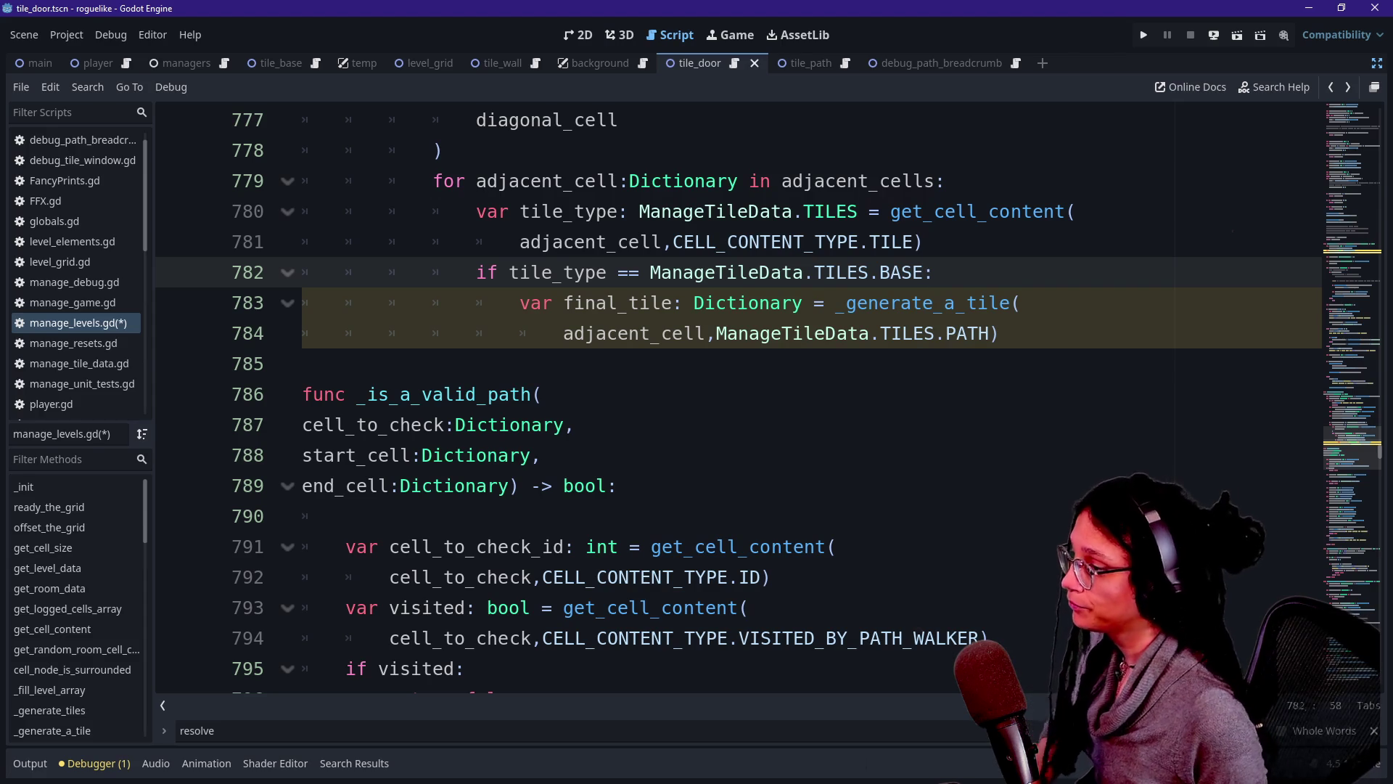
Add a dedented empty line after PATH) on line 784, then search for 'Paired_door_id'.
left_click(1001, 363)
left_click(1000, 333)
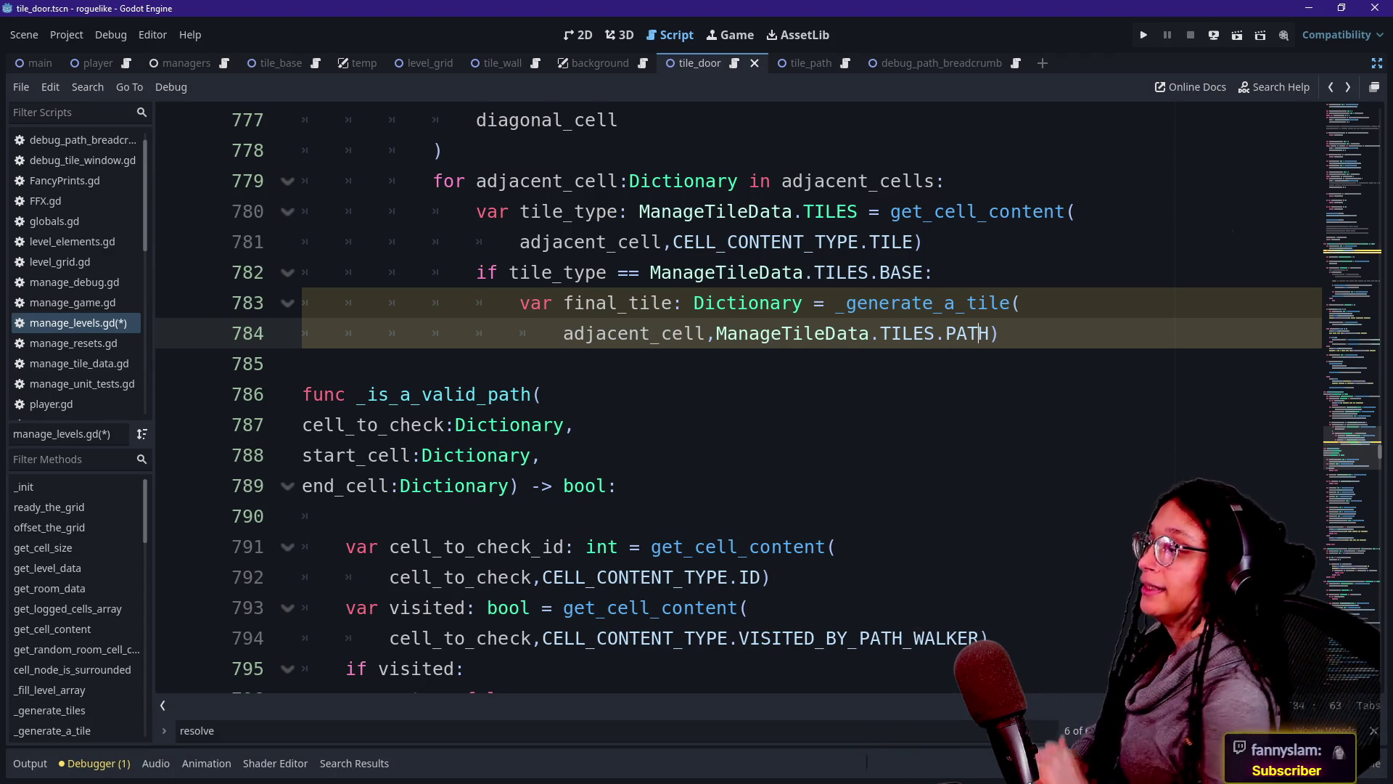
mouse_move(984, 333)
left_click(946, 303)
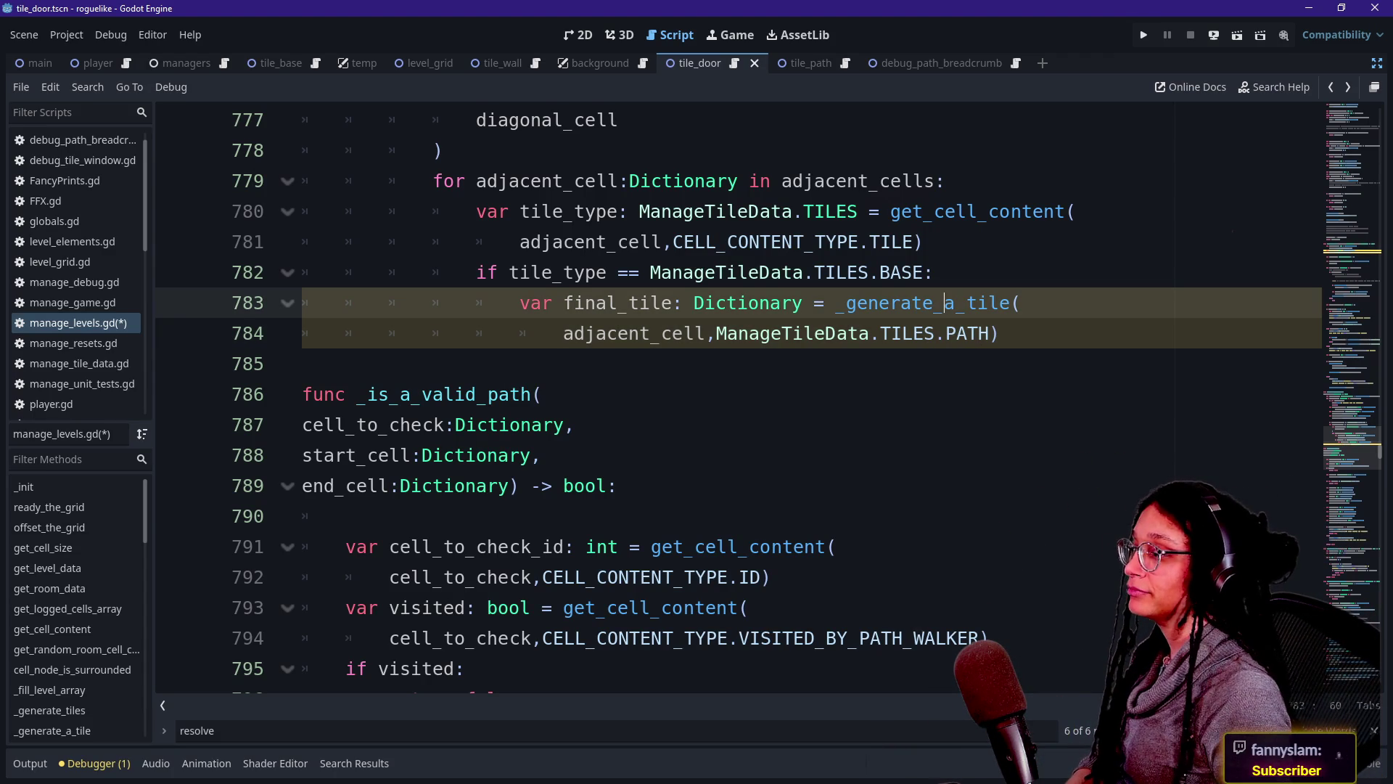
left_click(1000, 334)
key("Return")
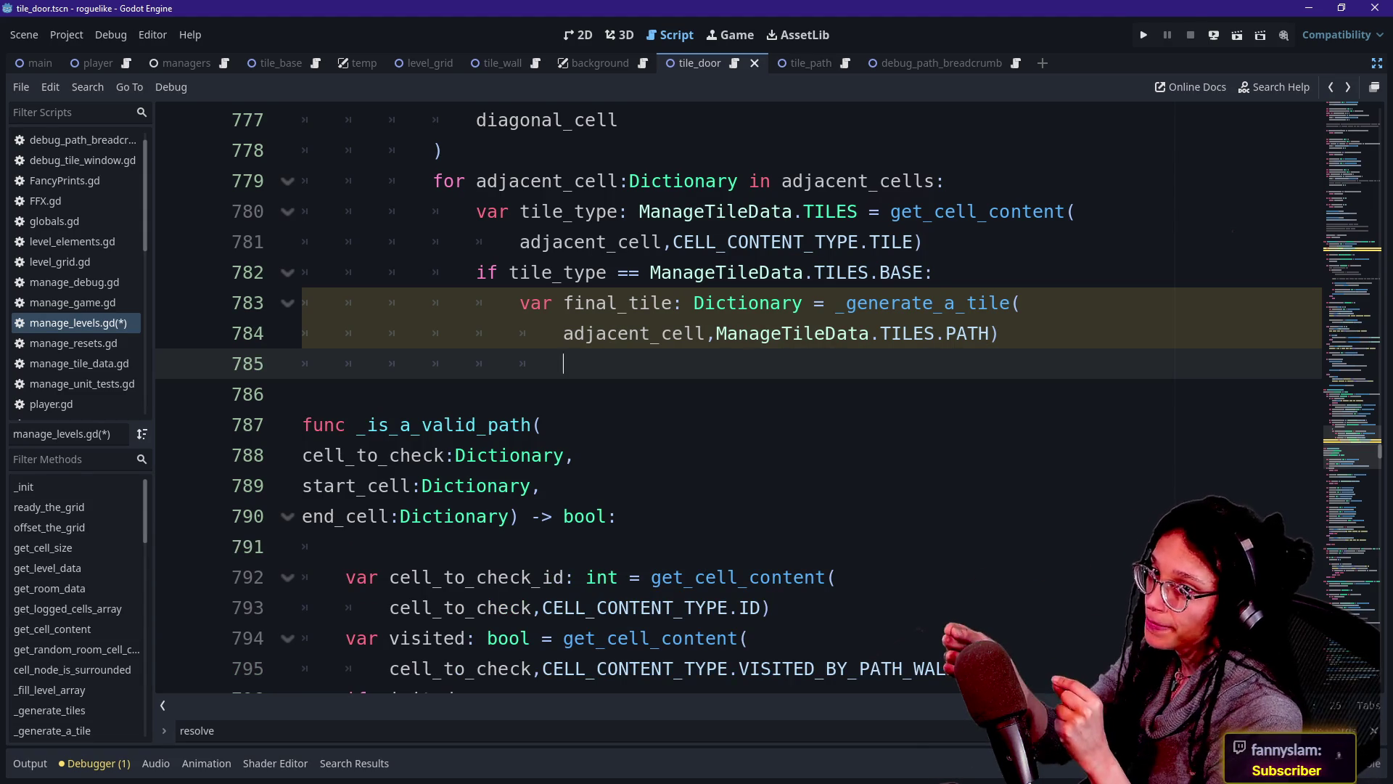
key("BackSpace")
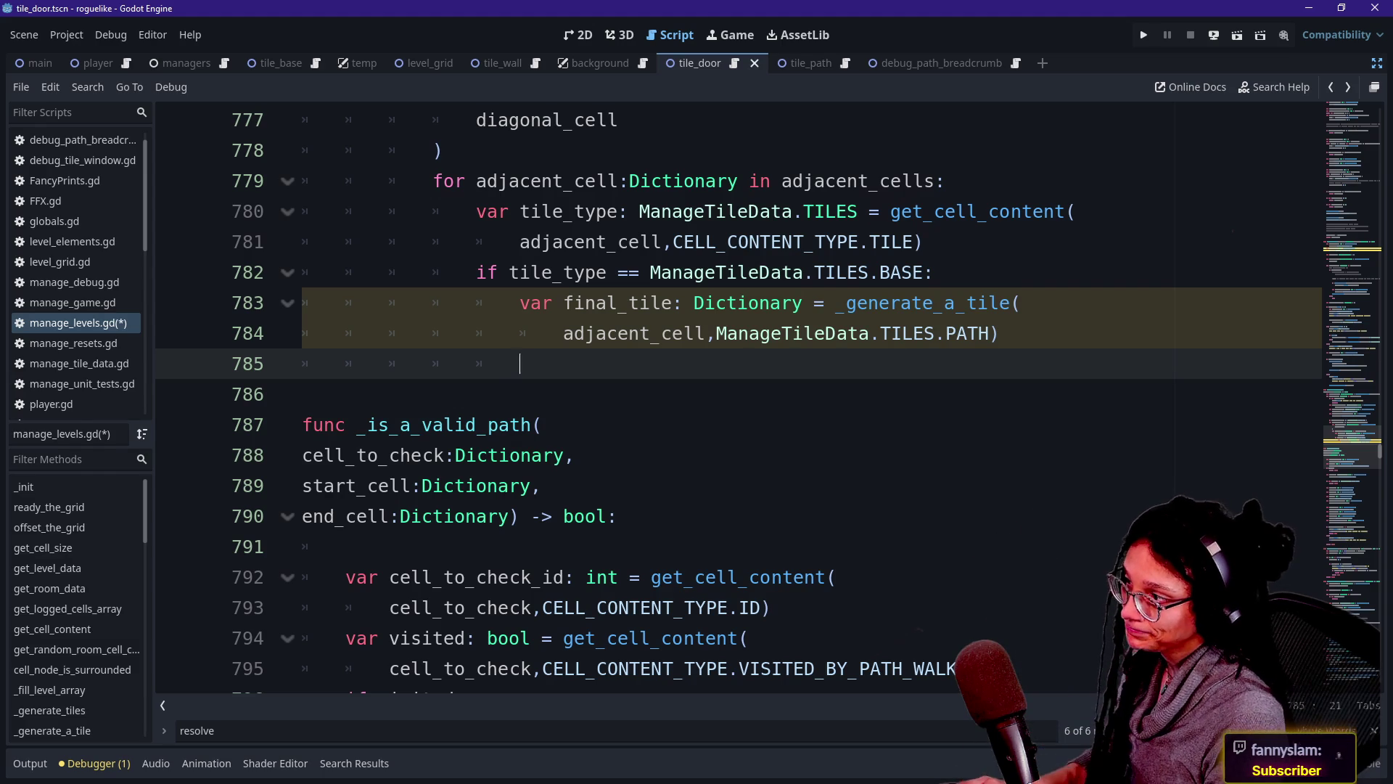
key("ctrl+f")
type("Paired_")
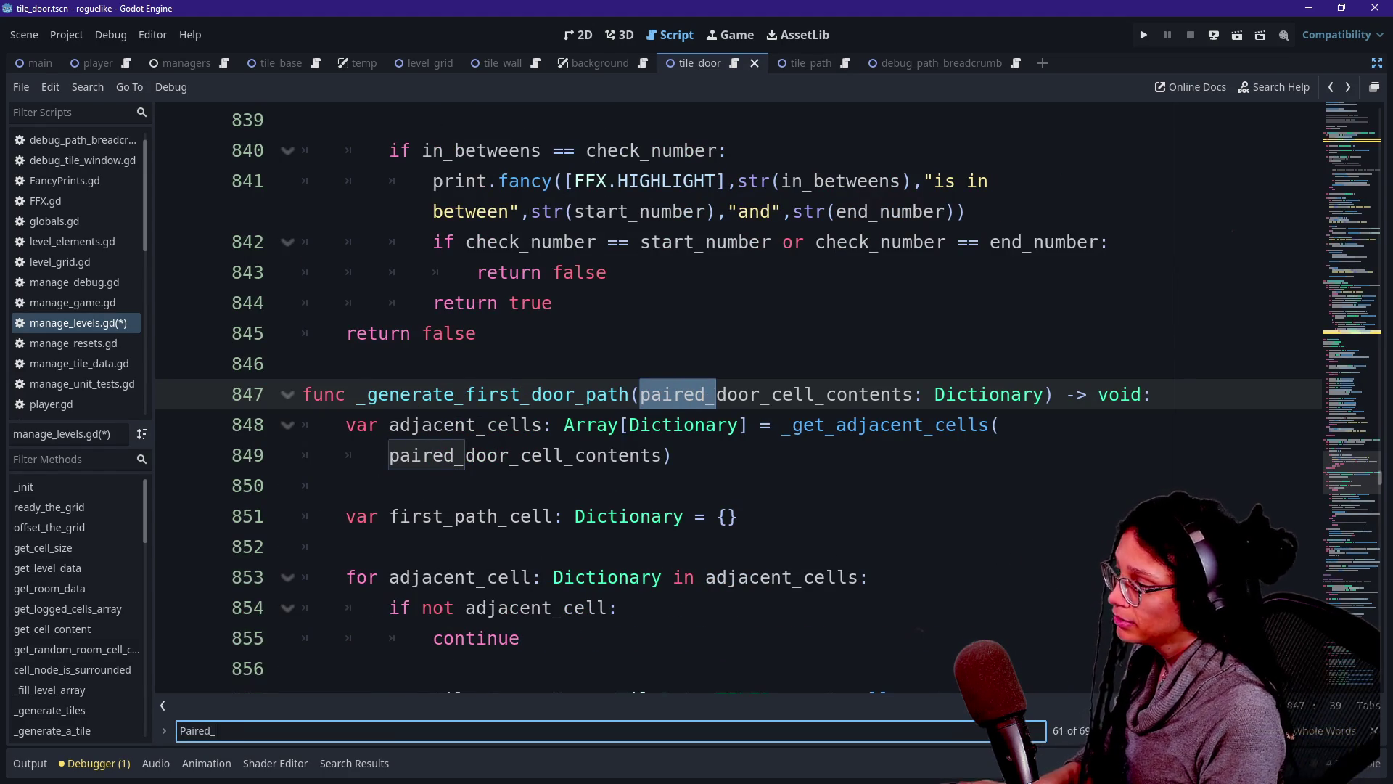
type("door_id")
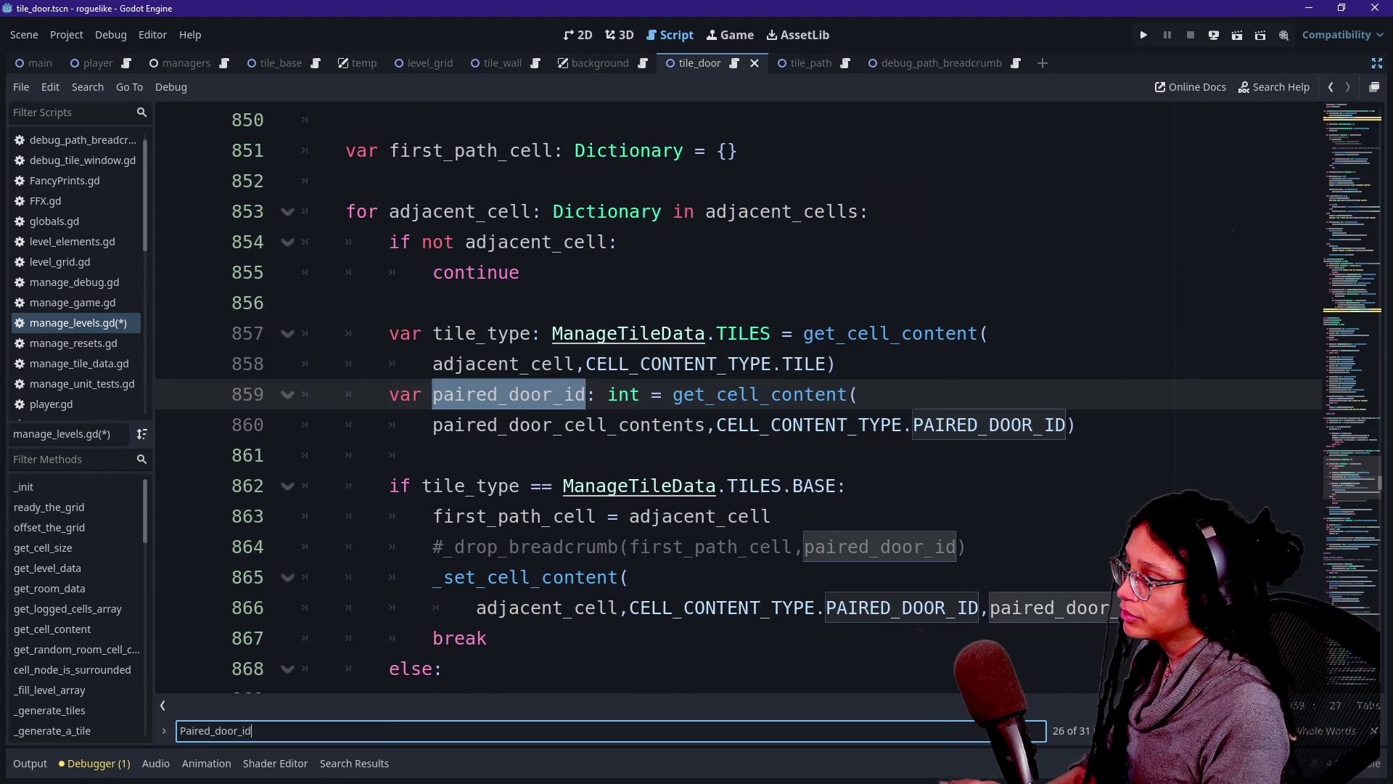
Select the _set_cell_content call on lines 865–866 that stores paired_door_id.
left_click(498, 424)
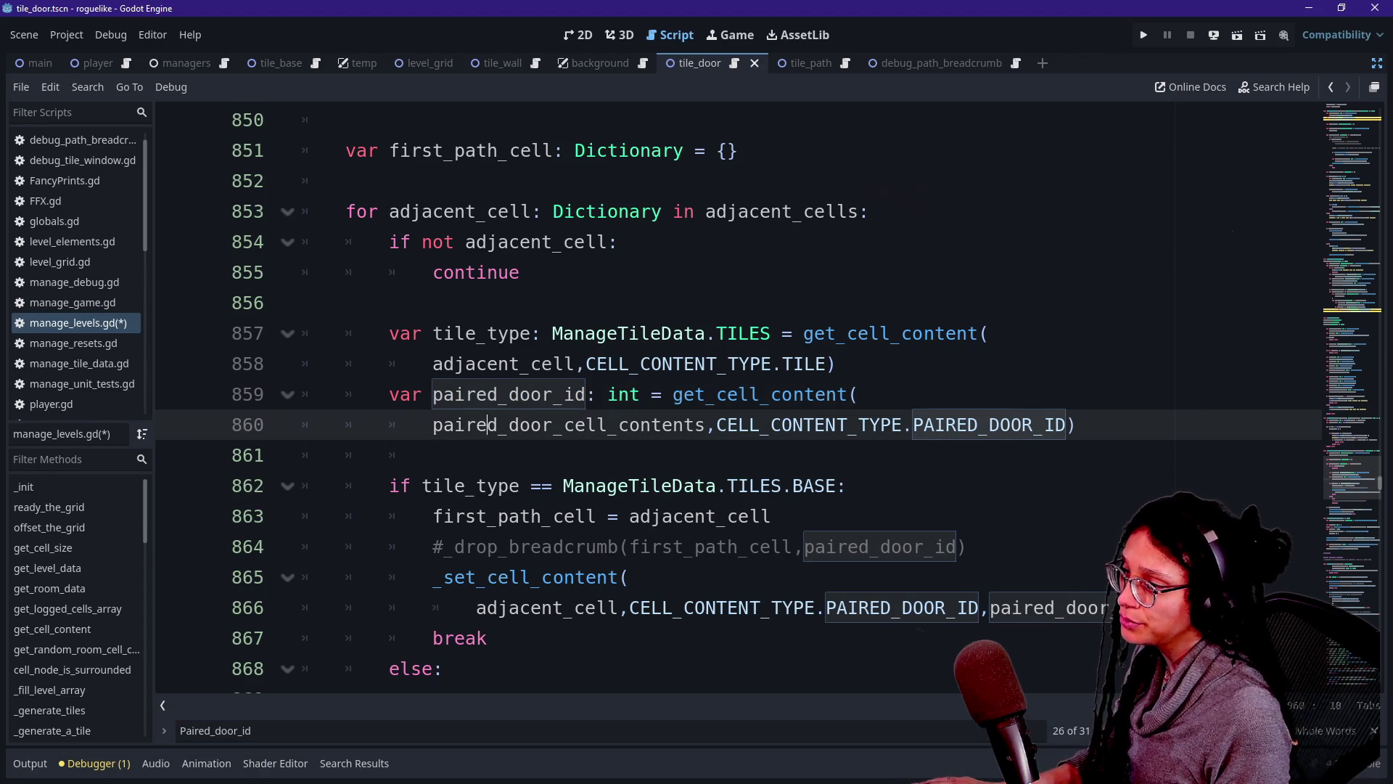
scroll(726, 508, "down", 1)
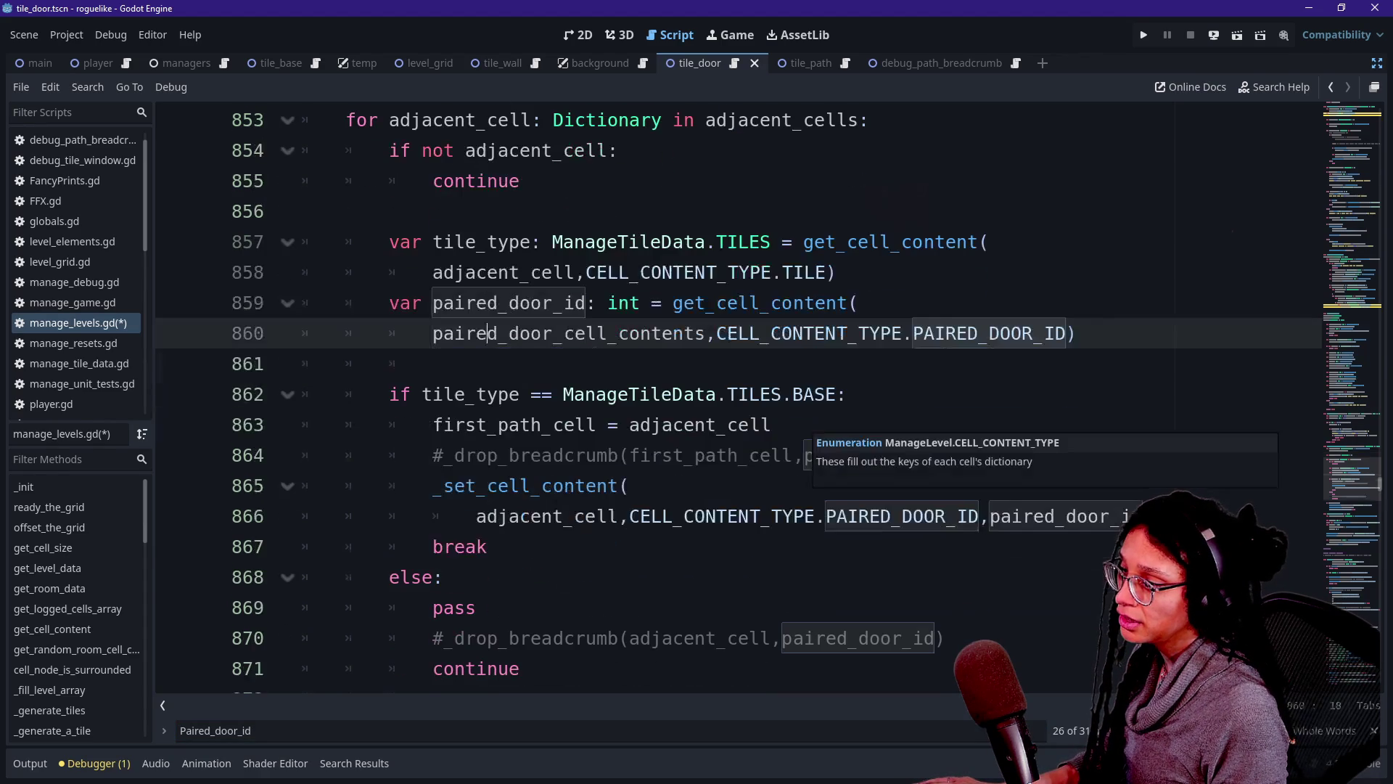
mouse_move(1161, 516)
left_mouse_down()
mouse_move(591, 516)
mouse_move(434, 485)
left_mouse_up()
key("ctrl+c")
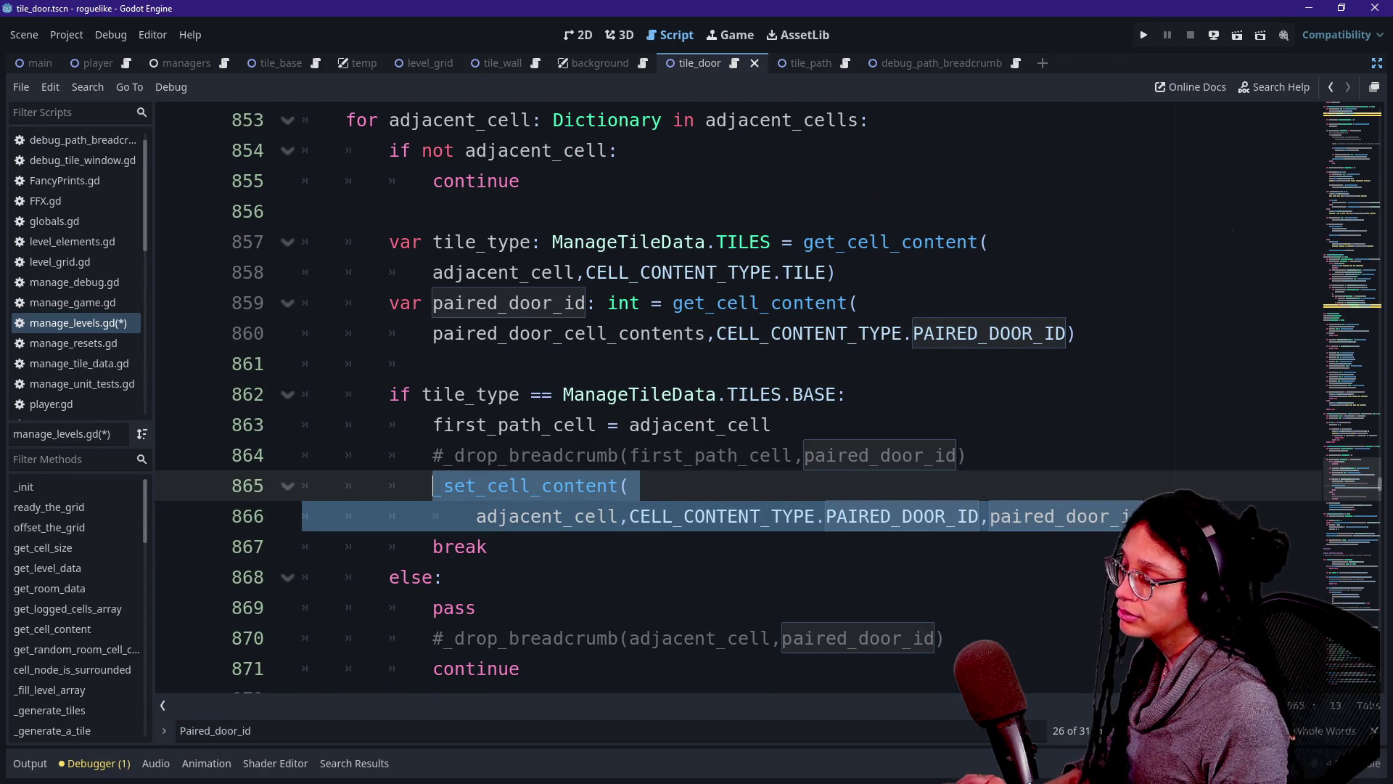
Search for 'resolved' and paste the copied call onto blank line 785.
key("ctrl+f")
key("BackSpace")
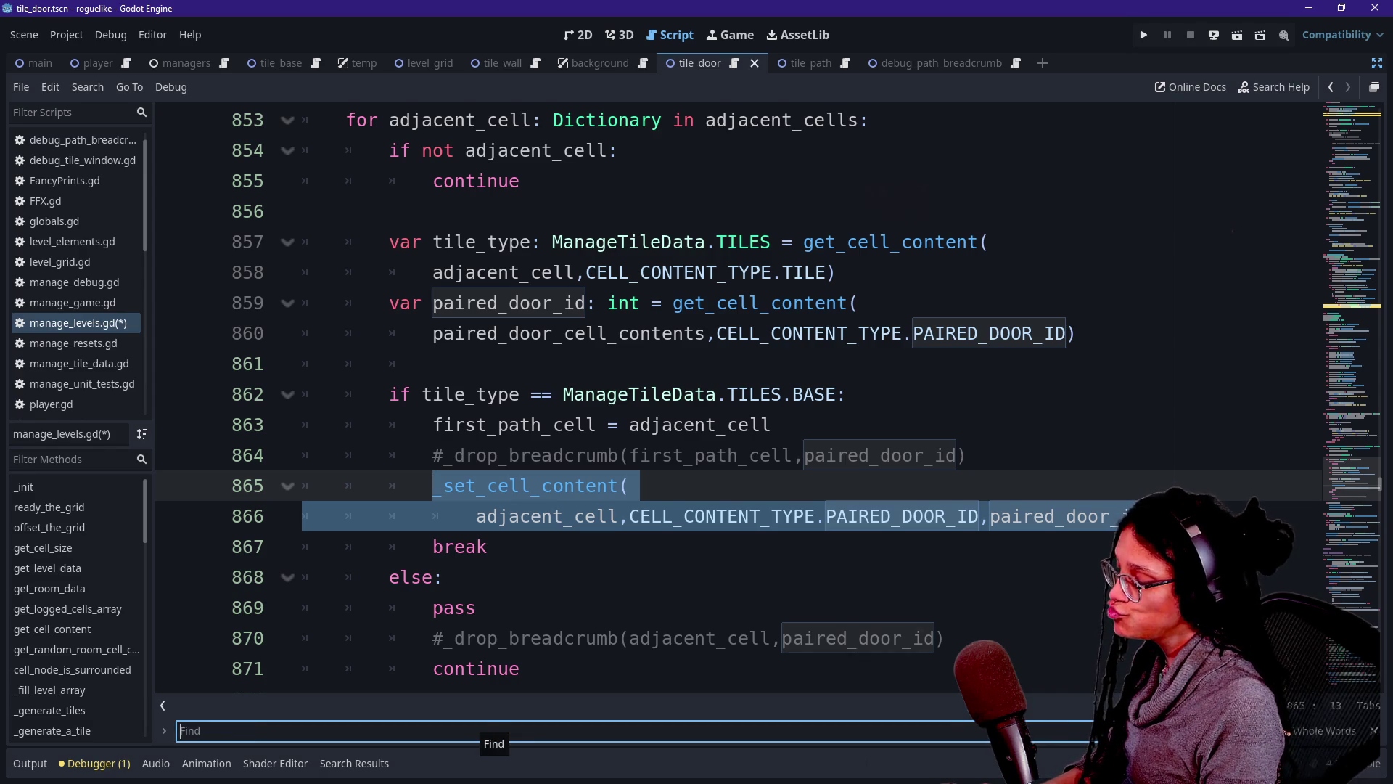
type("resolved")
scroll(726, 400, "down", 8)
left_click(508, 547)
key("ctrl+v")
Fix the pasted call's indentation and replace its adjacent_cell argument with final_tile.
left_click(520, 546)
key("BackSpace")
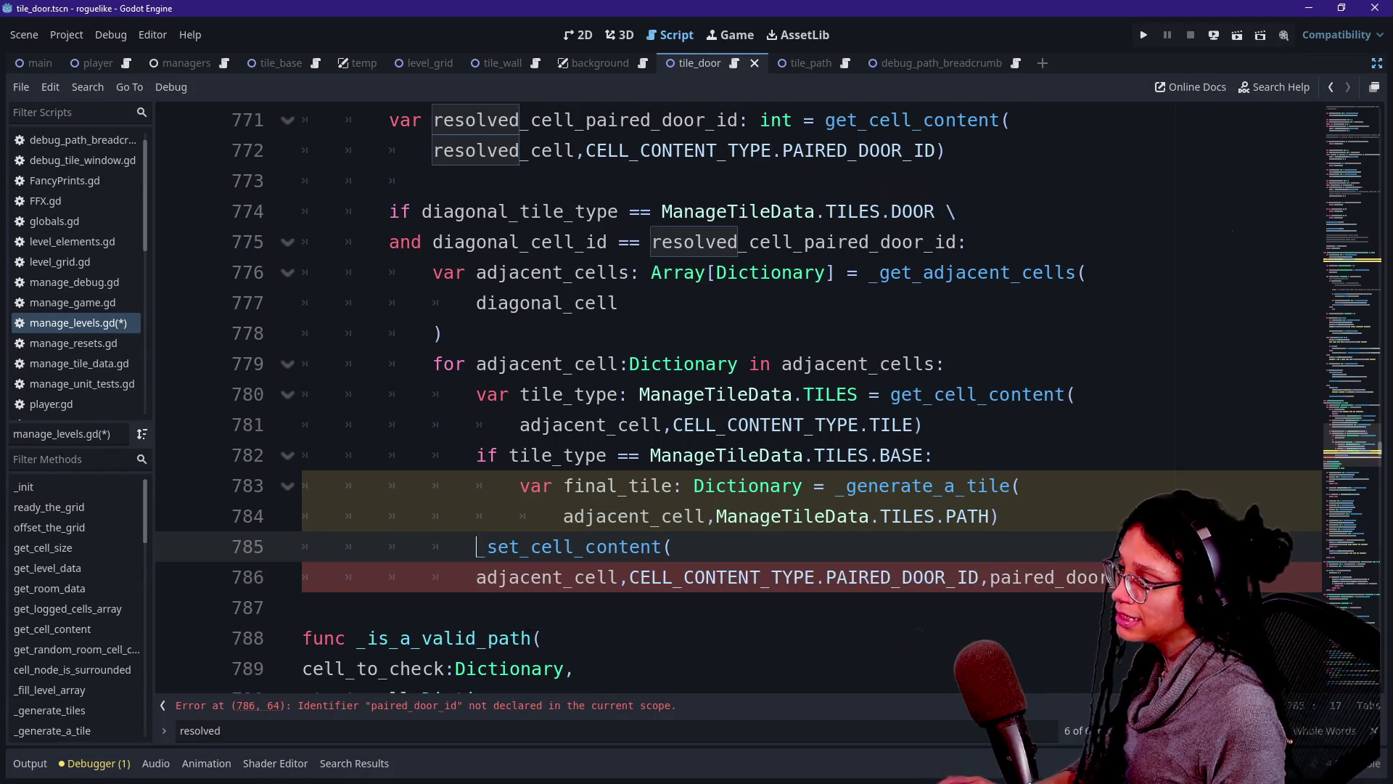
key("Tab")
key("Down")
key("Tab")
key("Tab")
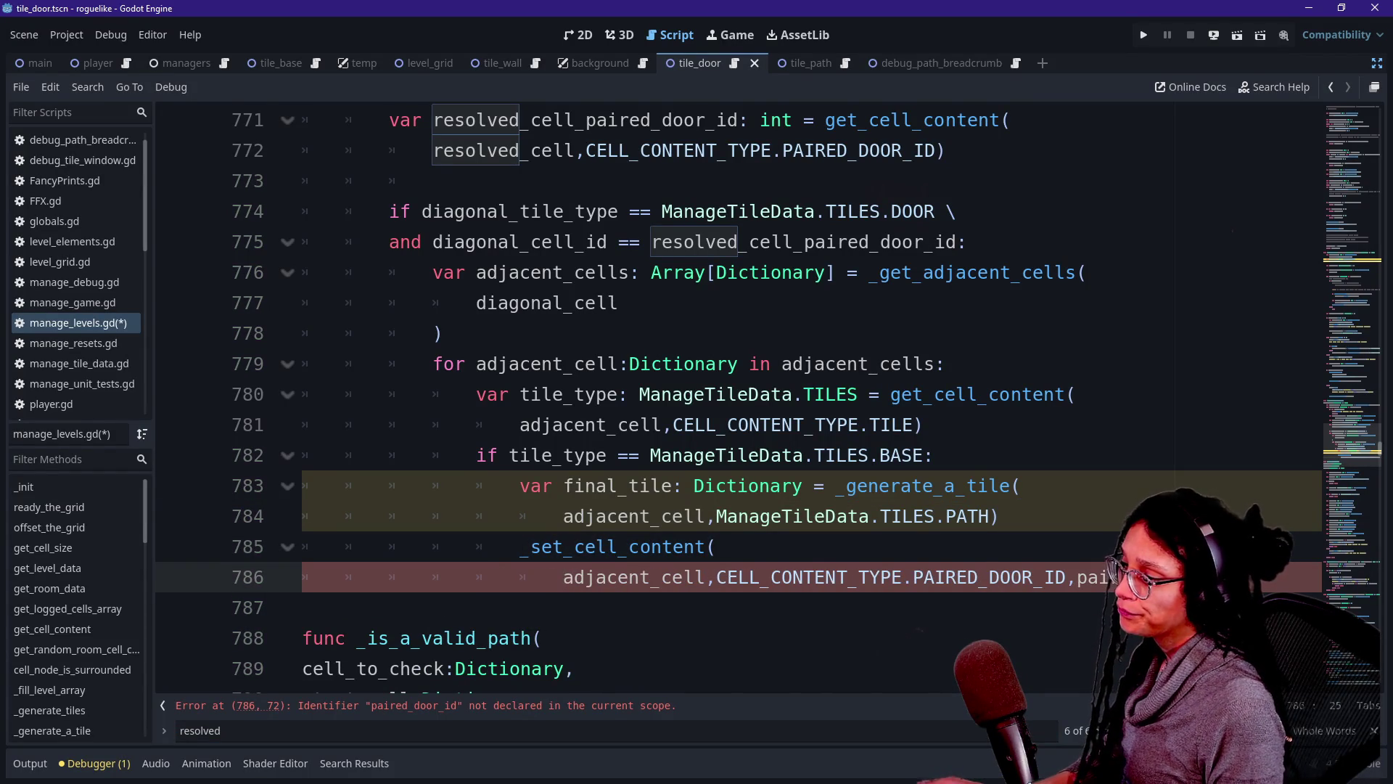
key("BackSpace")
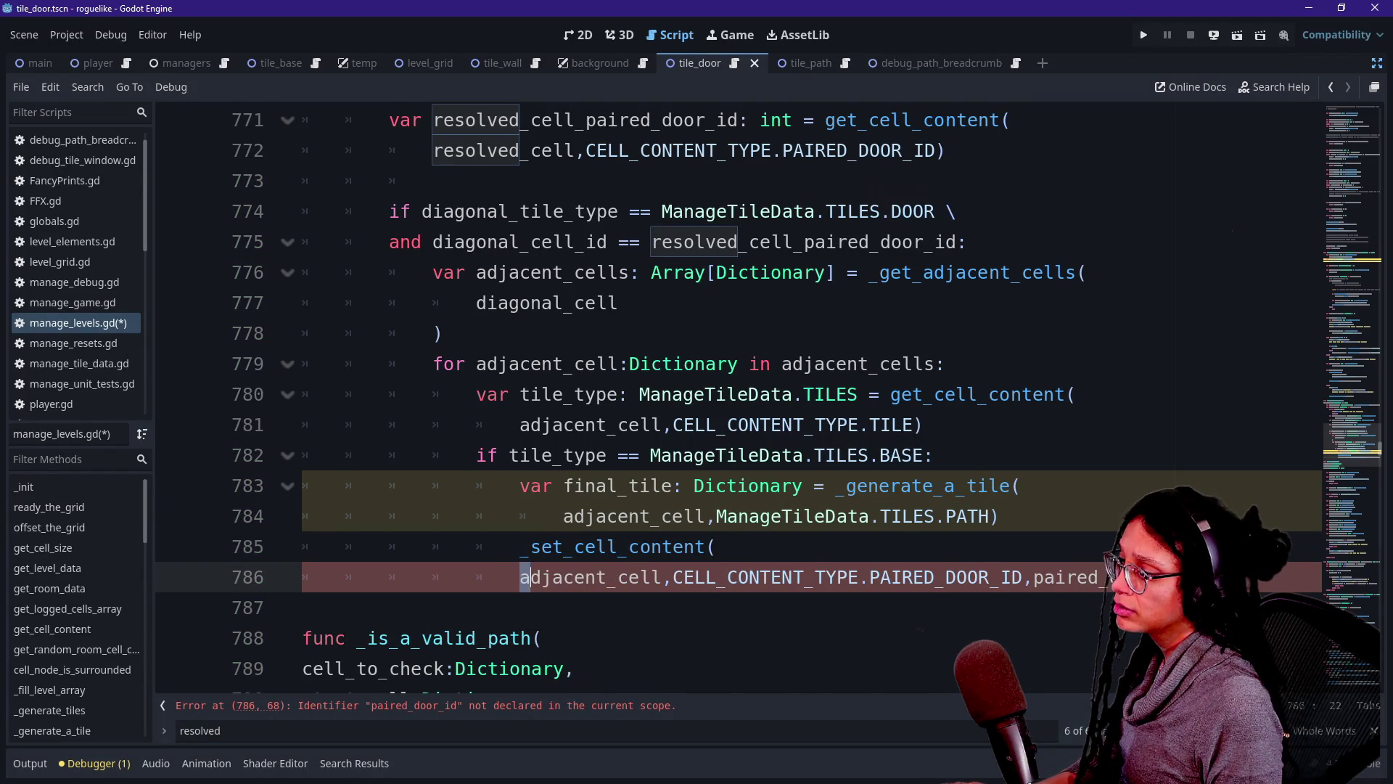
key("shift+Right")
key("shift+Right")
key("shift+Right")
key("BackSpace")
key("Tab")
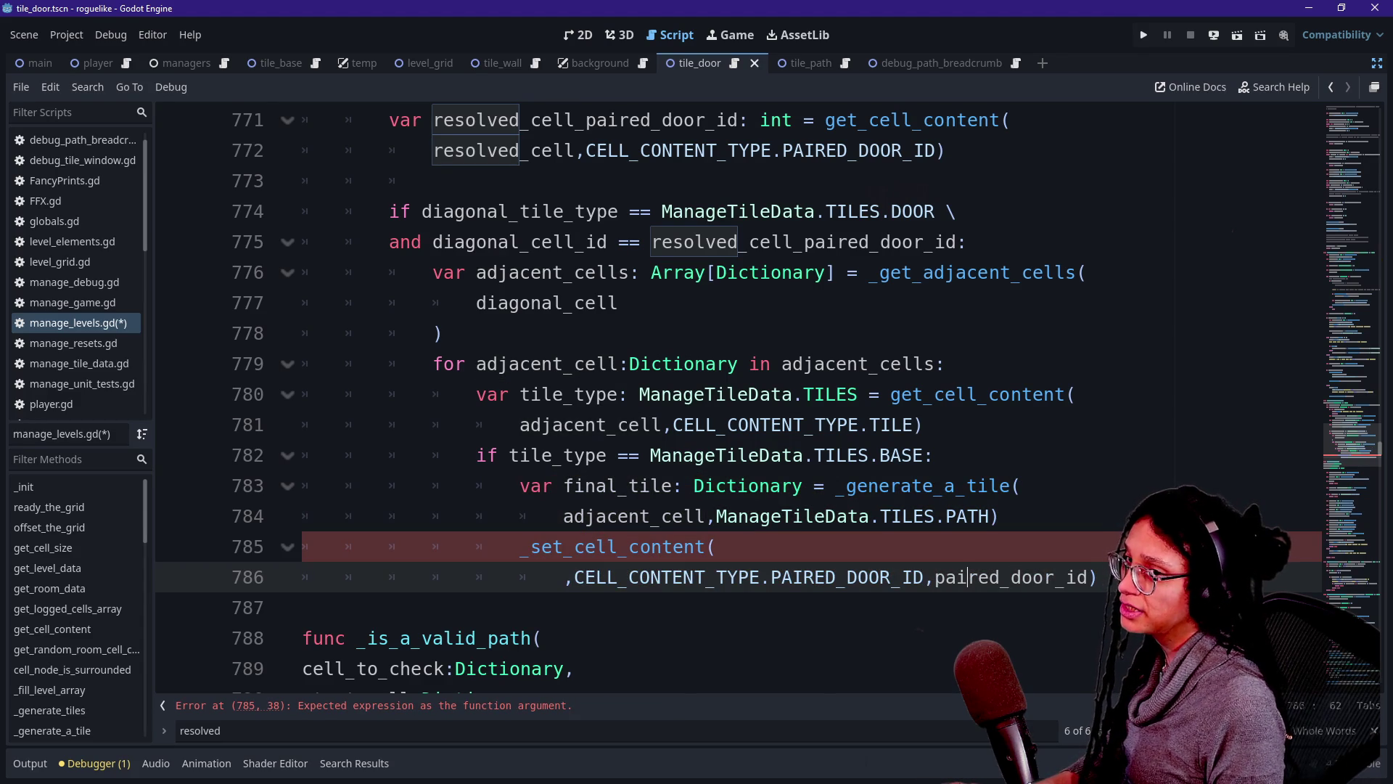
scroll(759, 396, "down", 1)
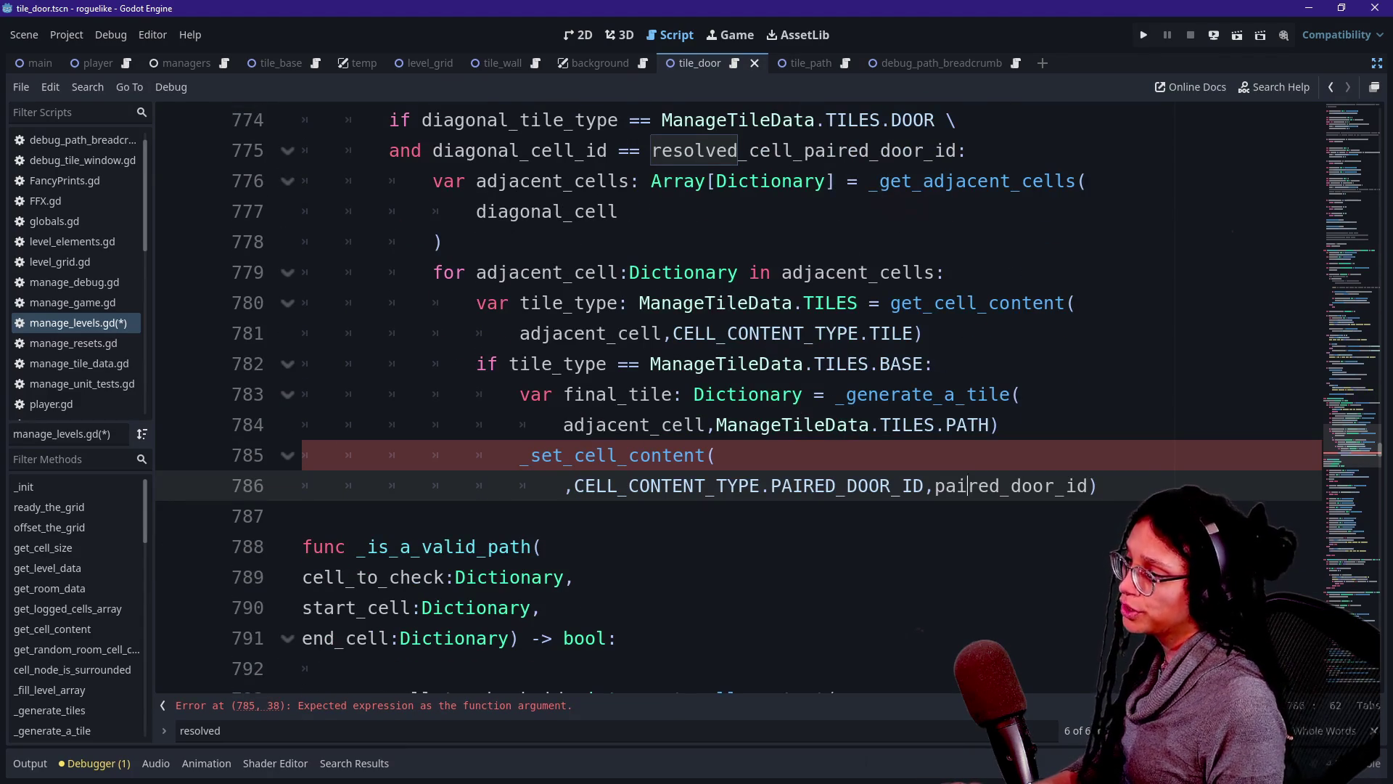
type("final_tile")
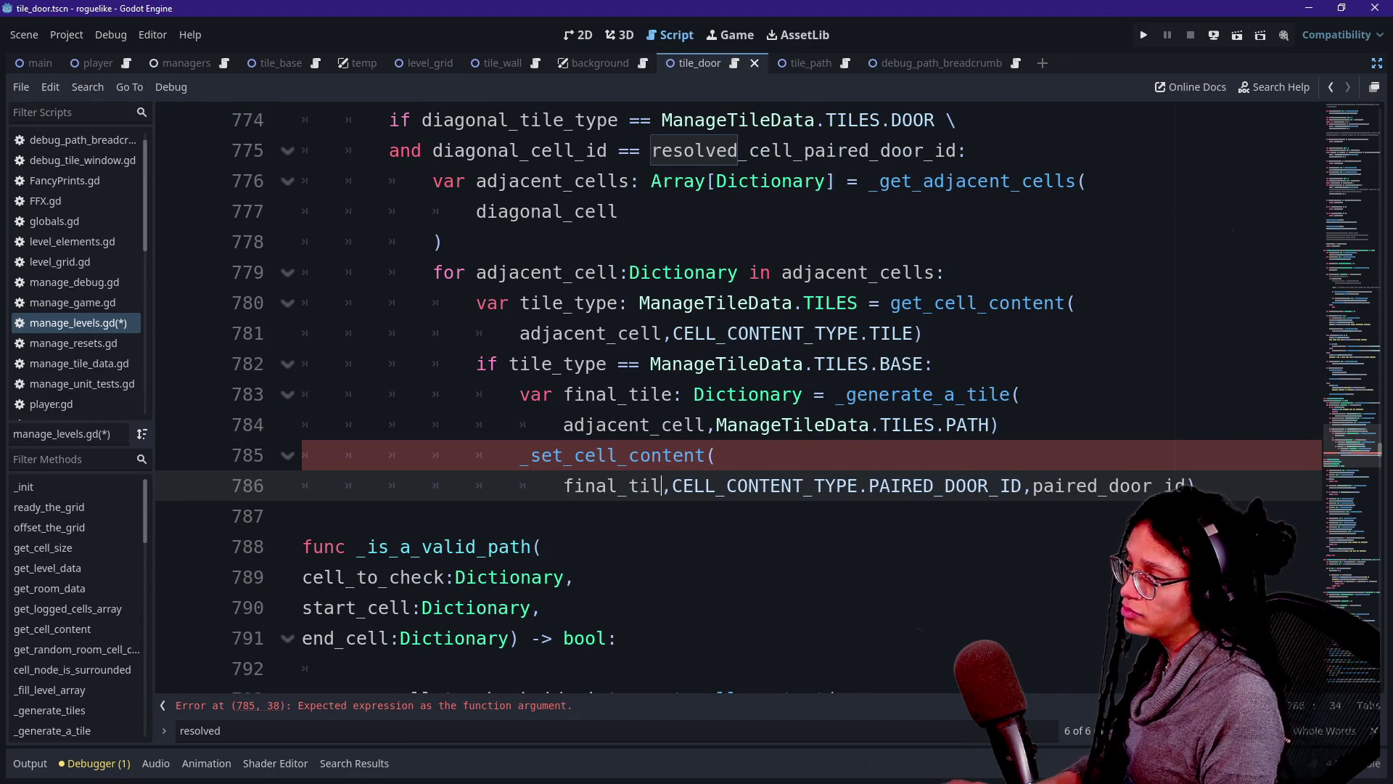
Replace the undeclared paired_door_id argument with resolved_cell_paired_door_id copied from line 775.
left_click(1176, 486)
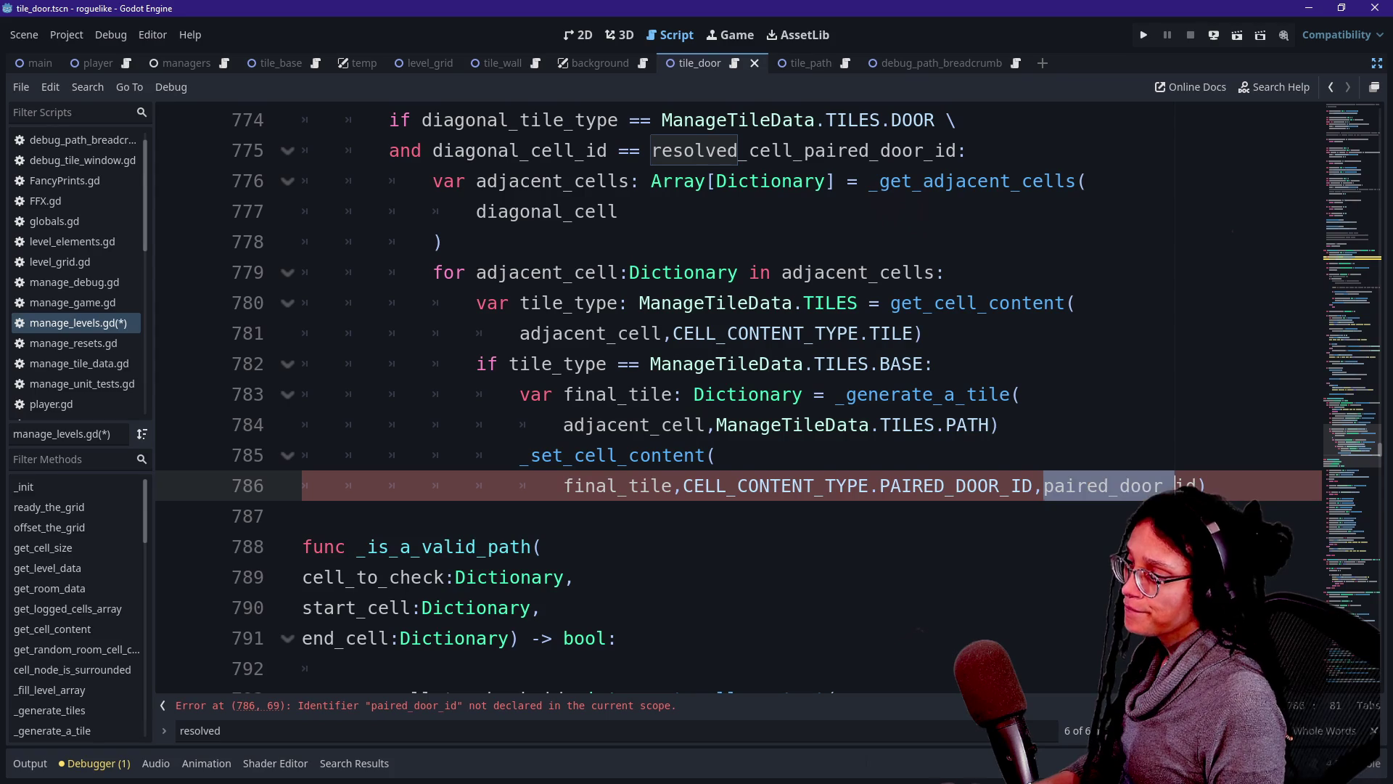
scroll(759, 396, "up", 1)
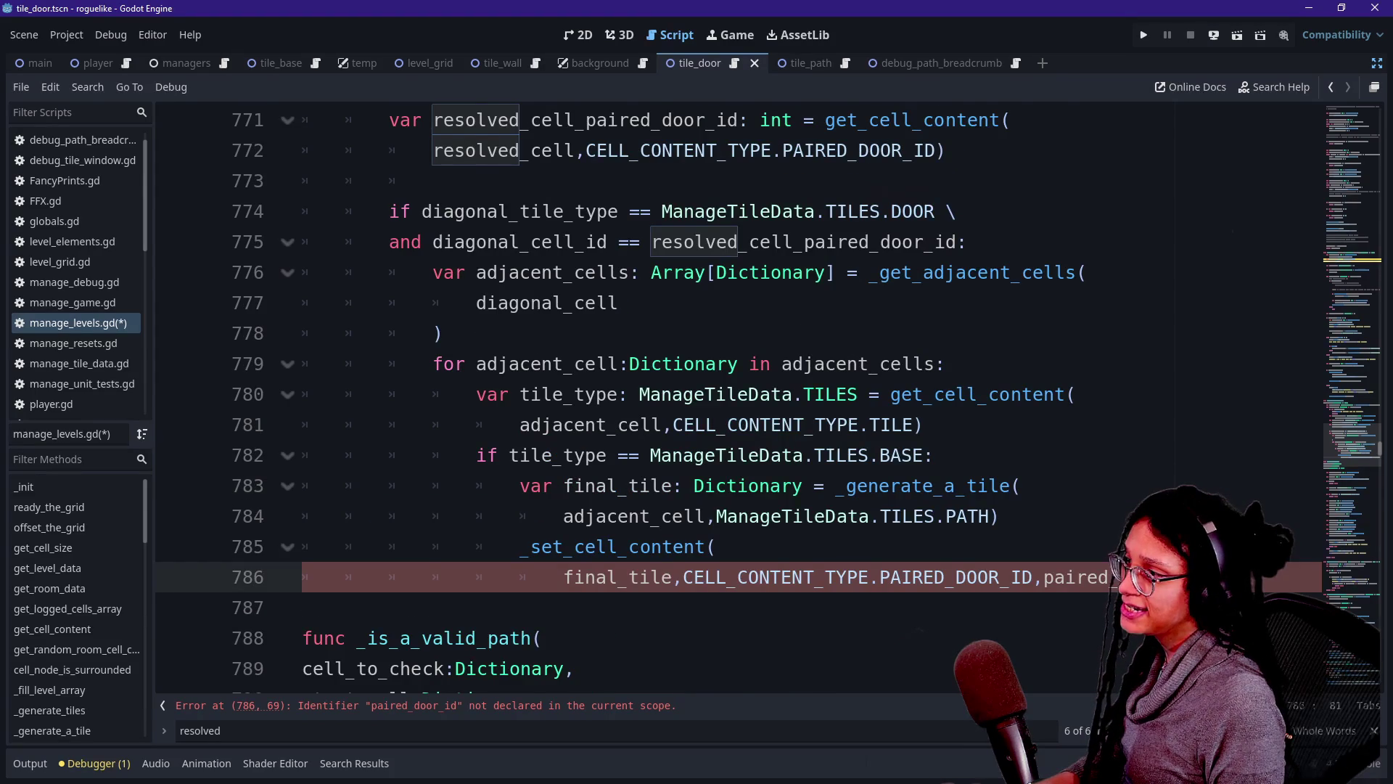
scroll(760, 397, "up", 2)
scroll(760, 396, "up", 1)
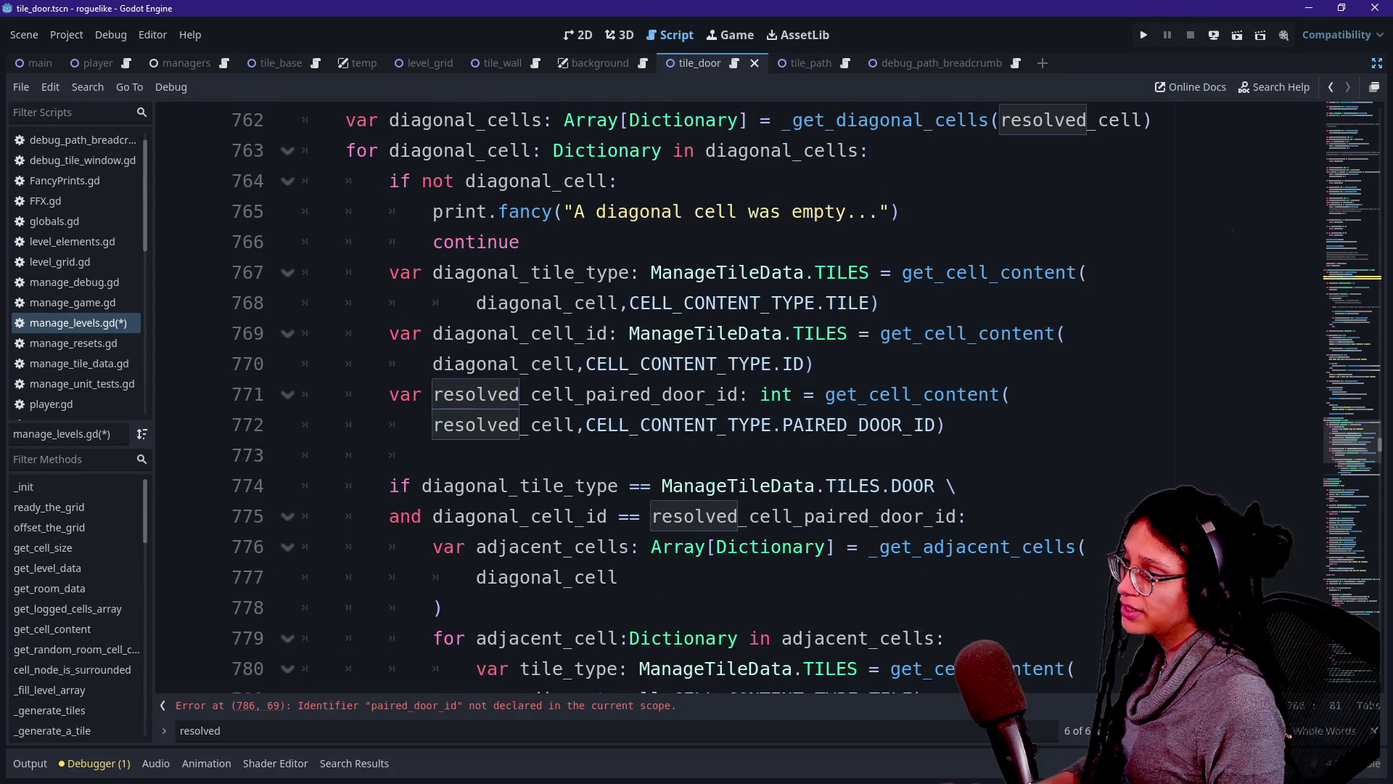
left_click_drag(651, 516, 967, 516)
key("ctrl+c")
scroll(965, 552, "down", 3)
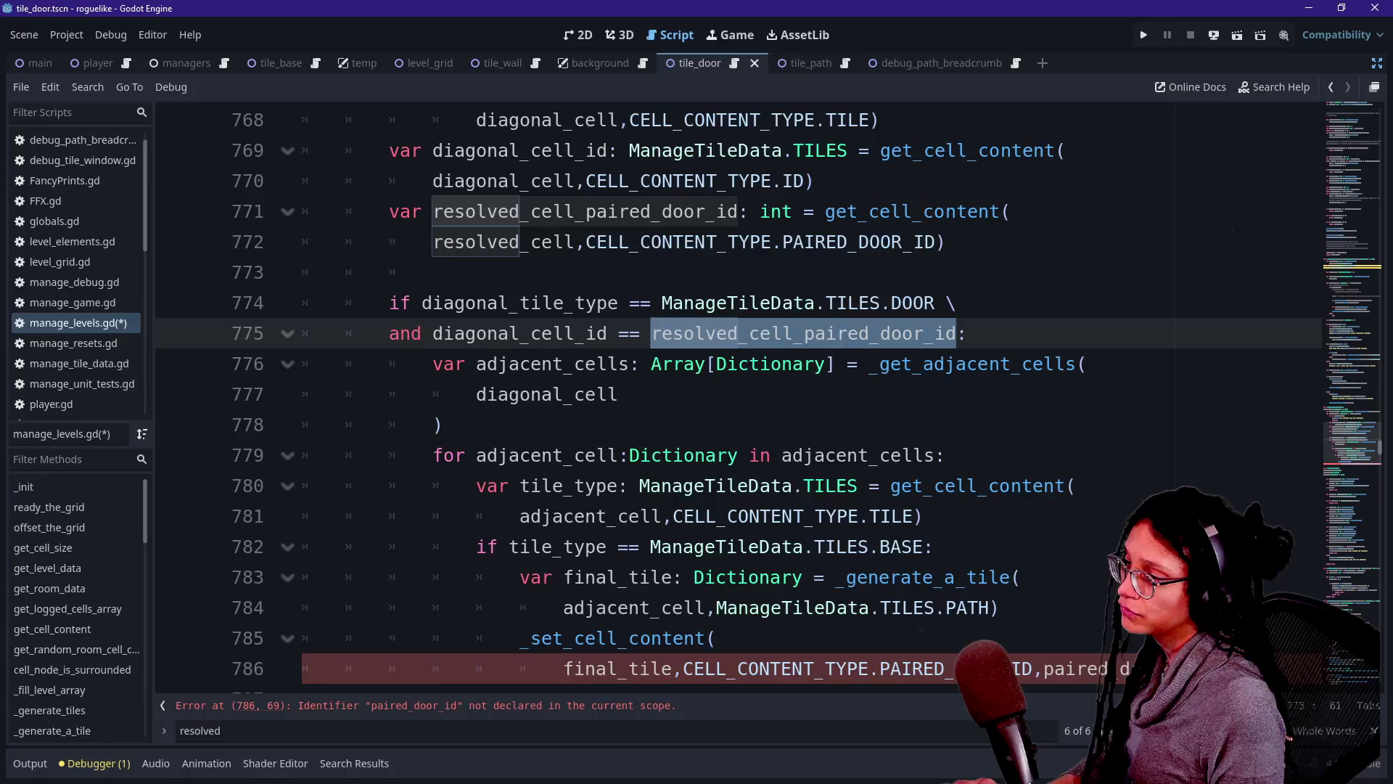
left_click(1043, 516)
left_click(1043, 577)
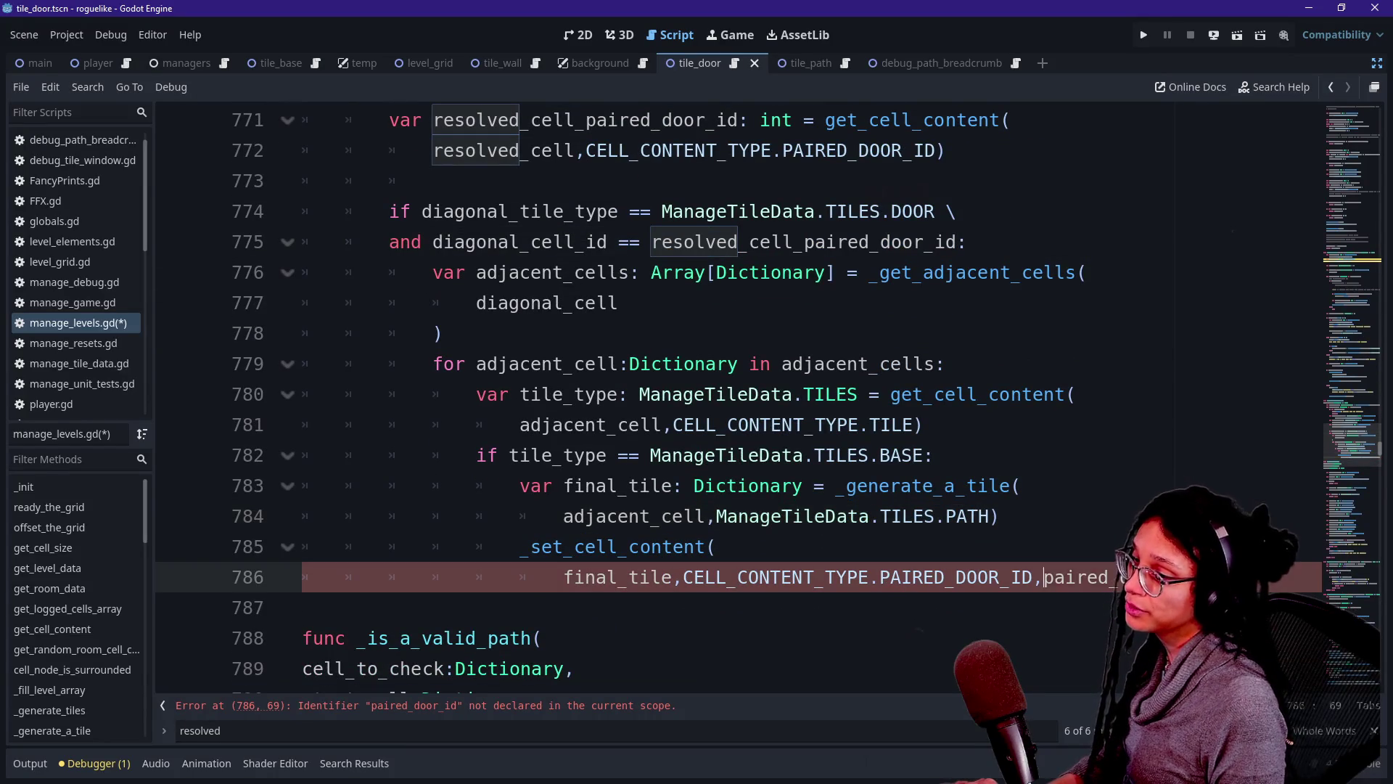
key("ctrl+v")
Wrap the call's last argument onto its own line.
left_click(924, 424)
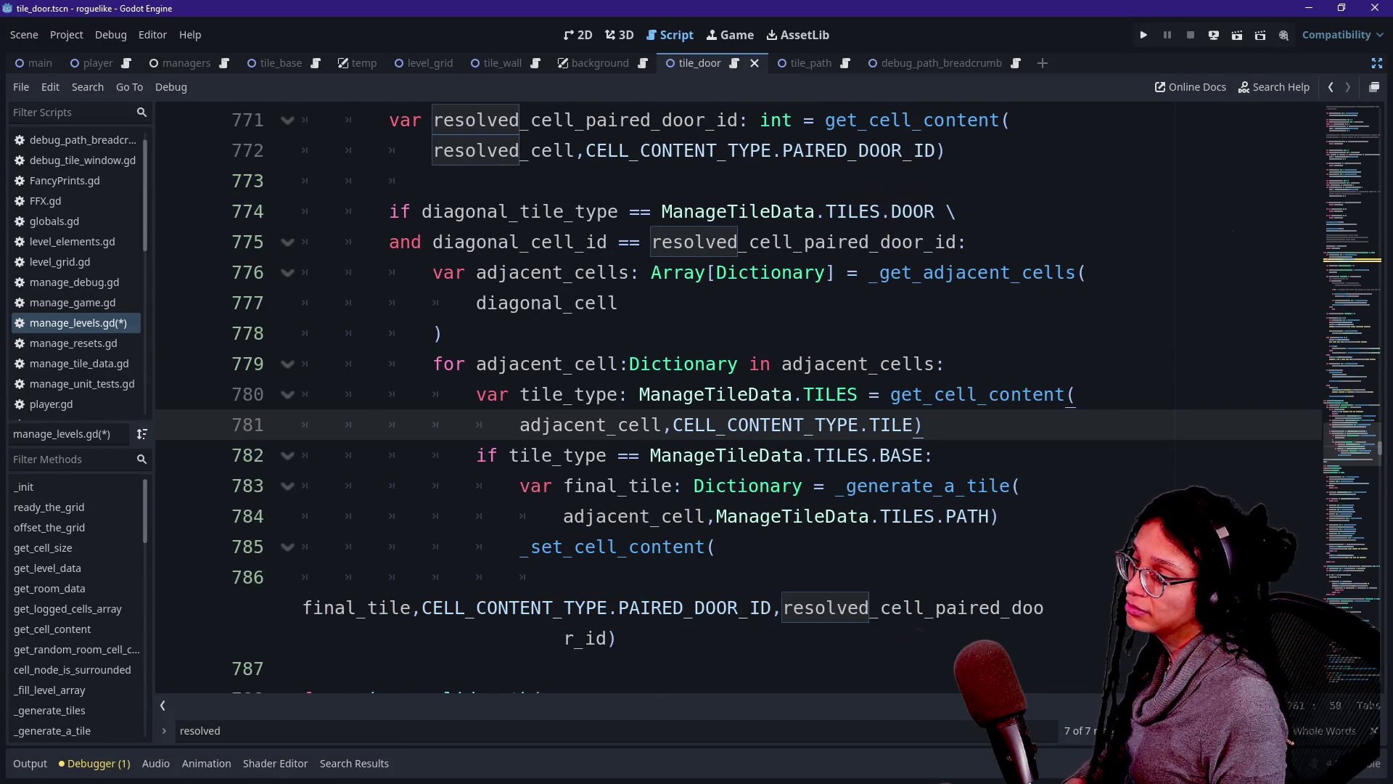
left_click(773, 607)
key("Return")
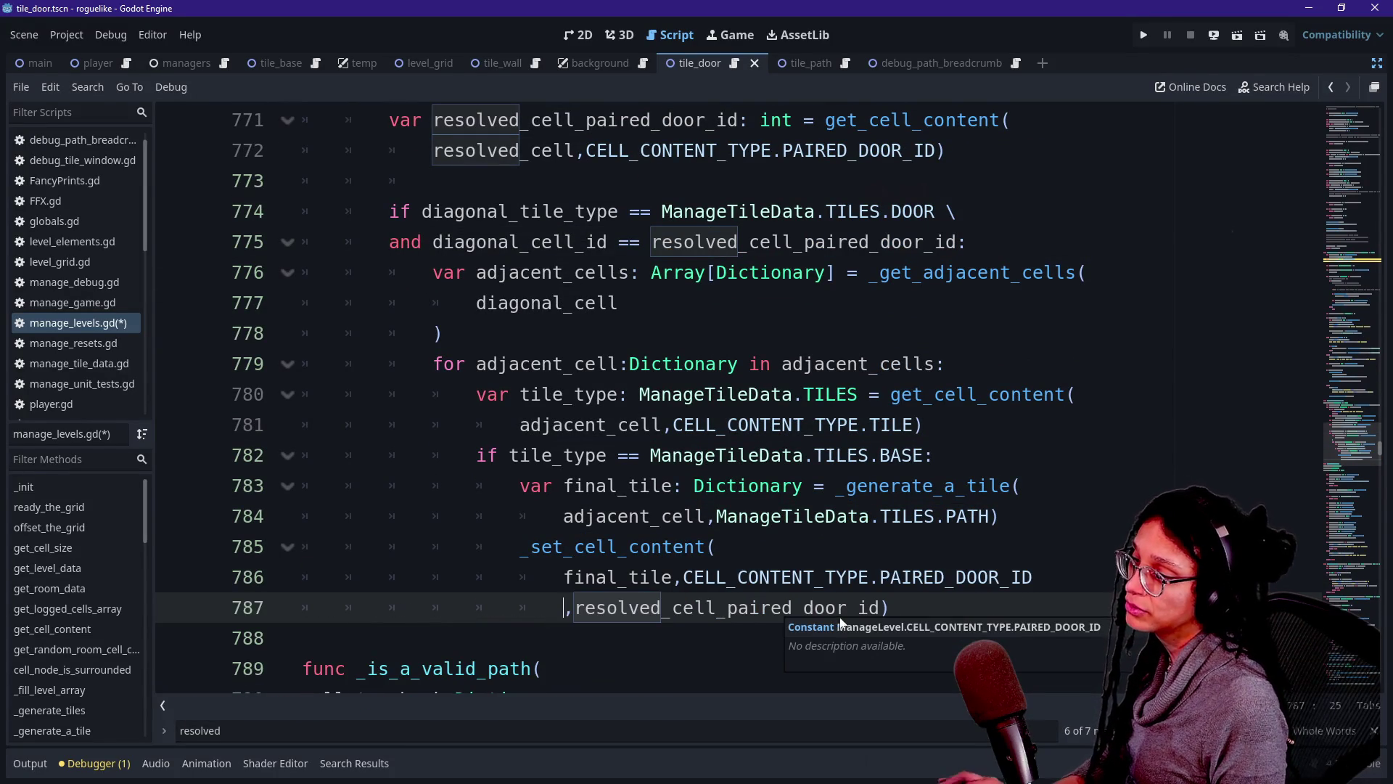
key("ctrl+z")
key("Return")
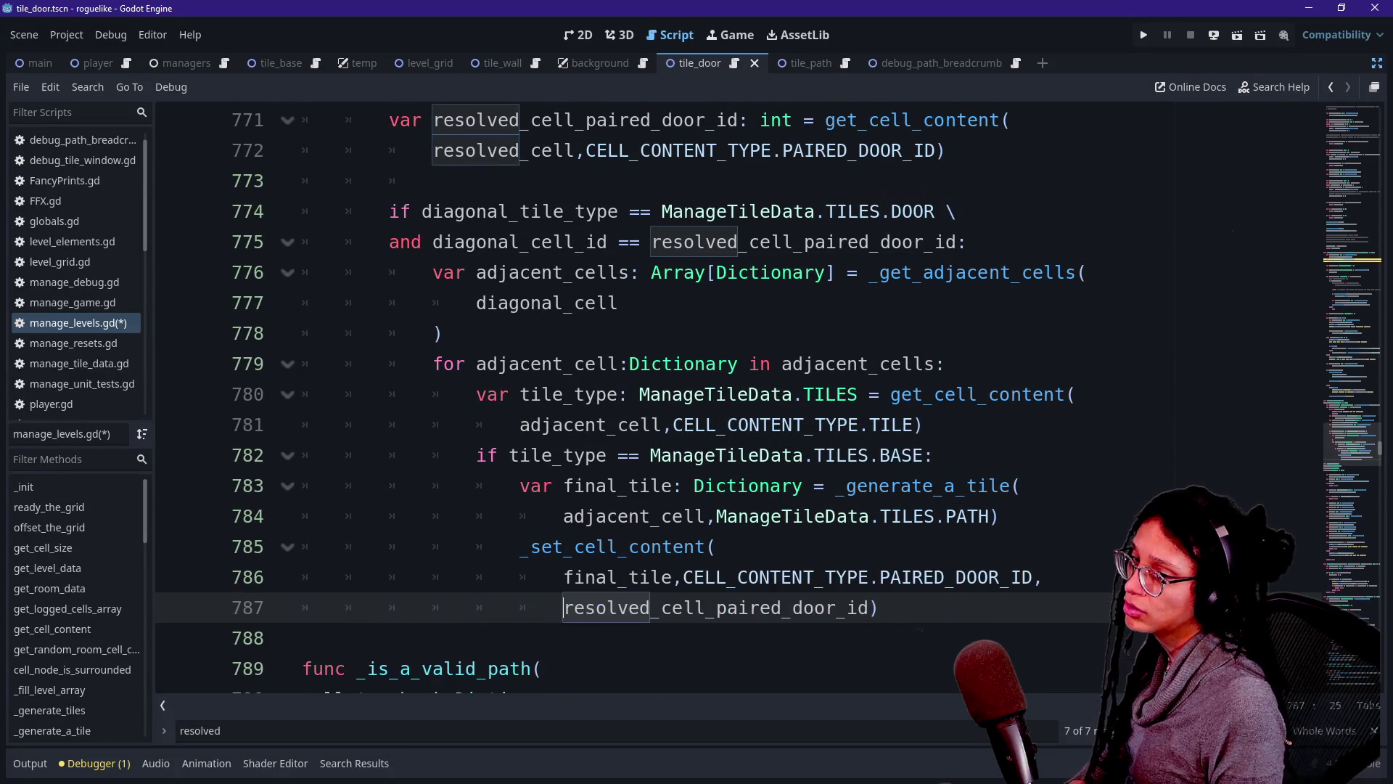
left_click(685, 486)
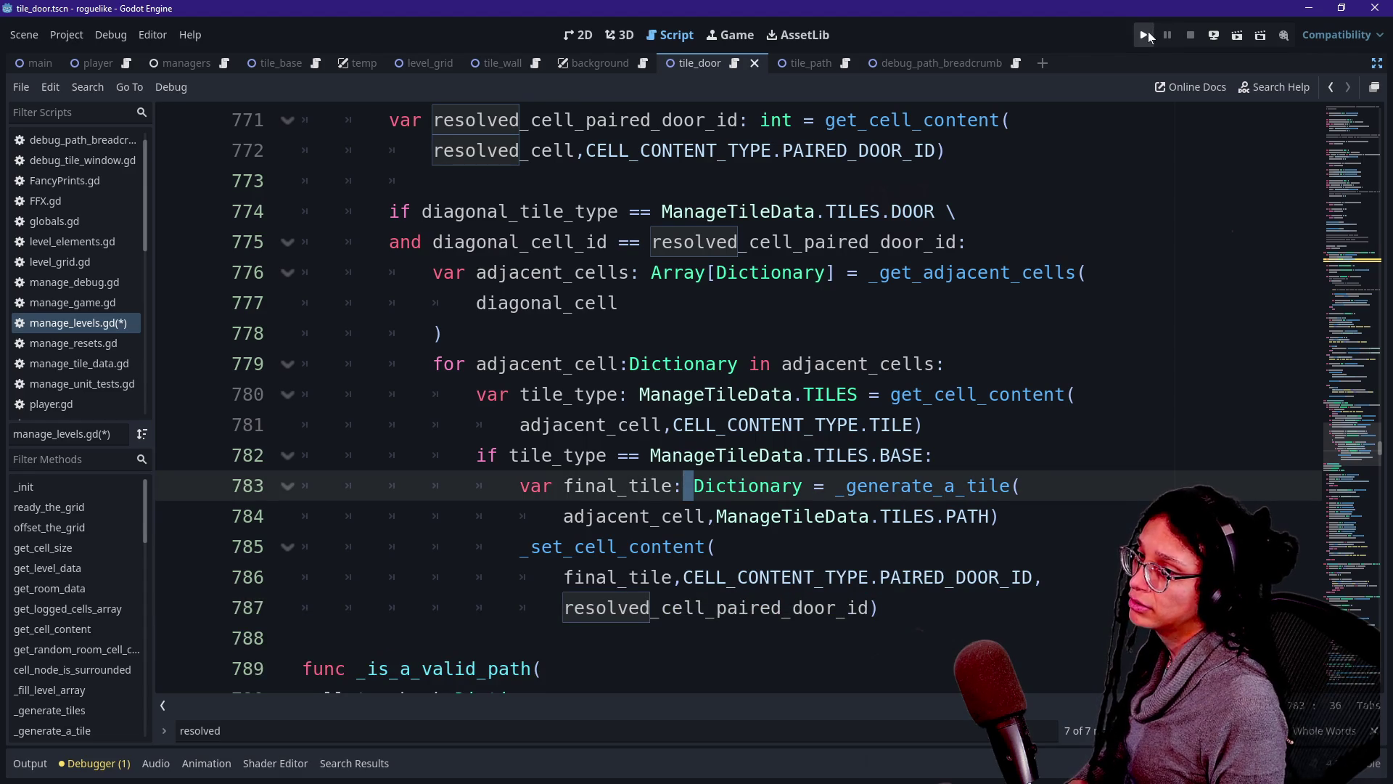
Run and reload the game, then press G to overlay the numbered debug grid.
left_click(1146, 35)
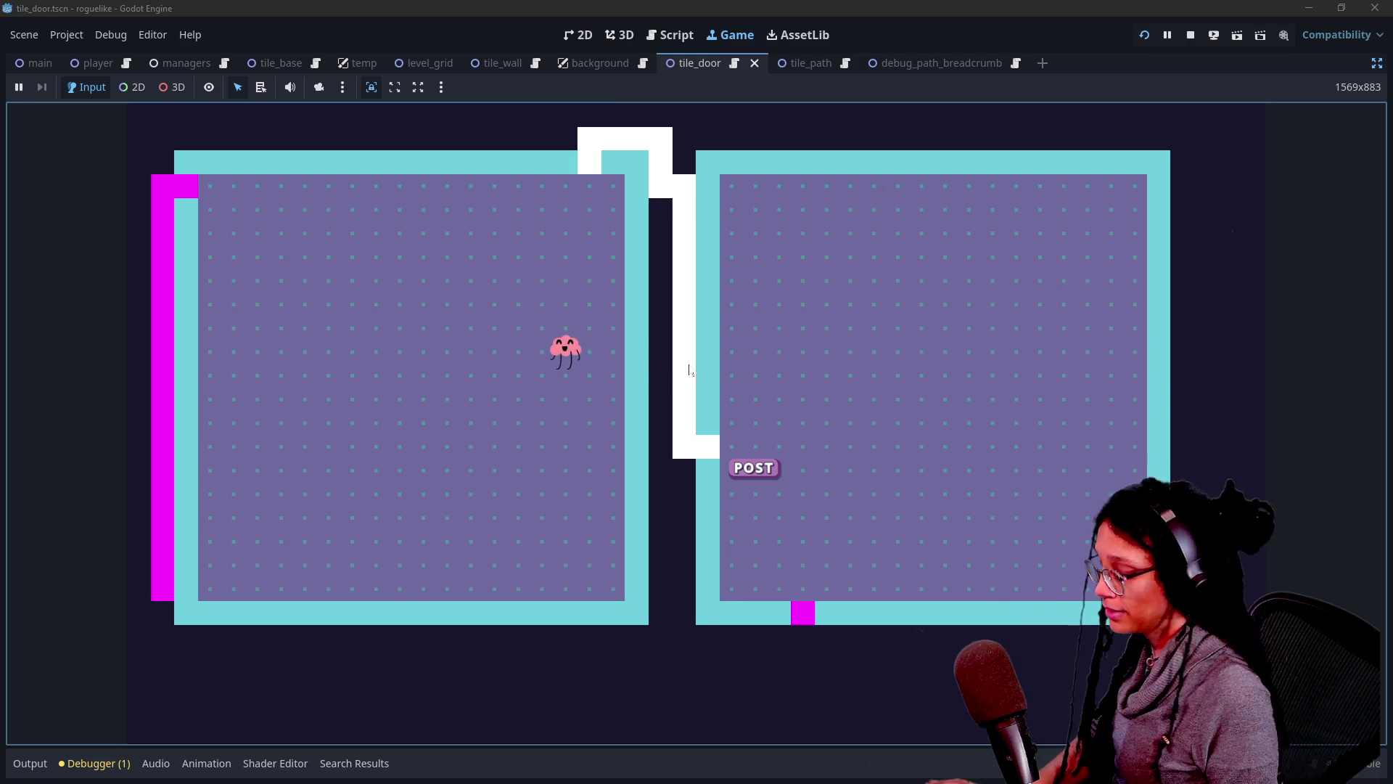
left_click(631, 354)
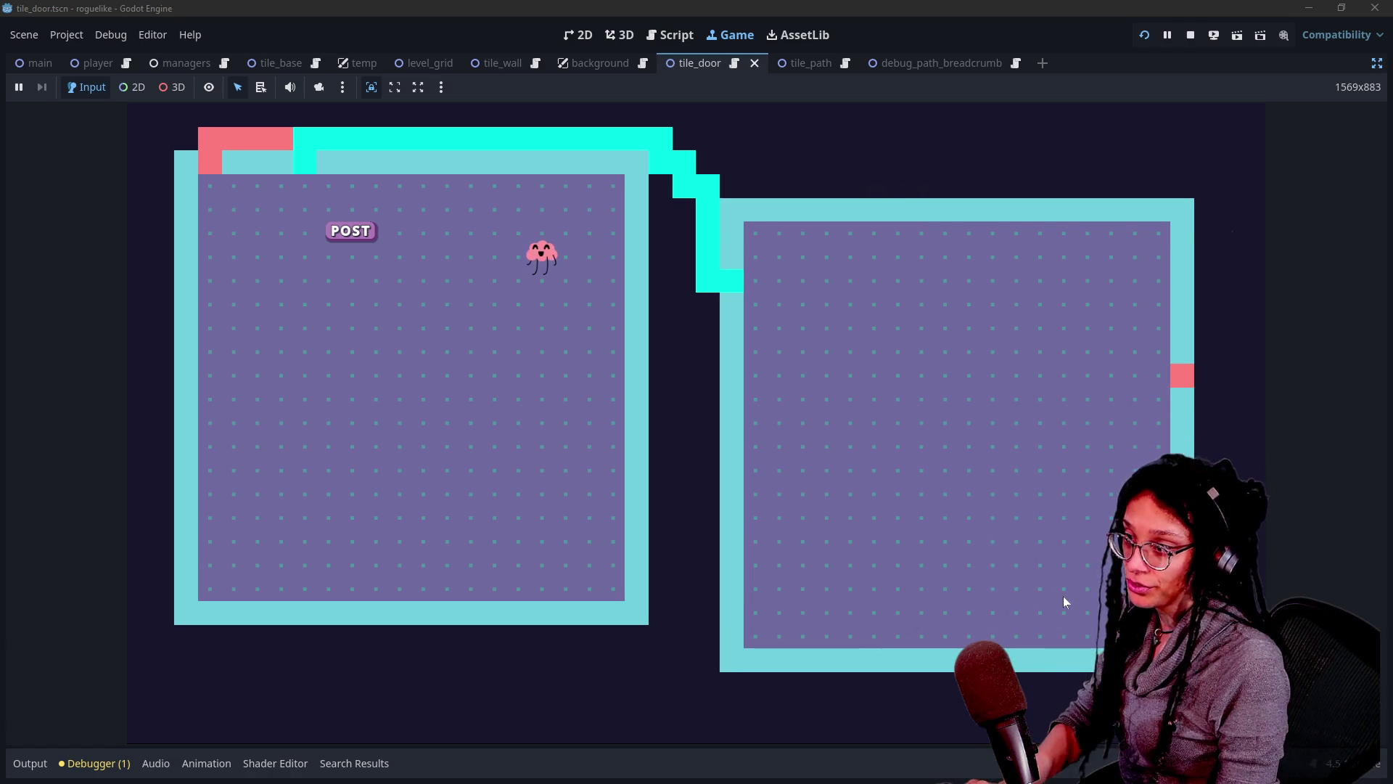
key("g")
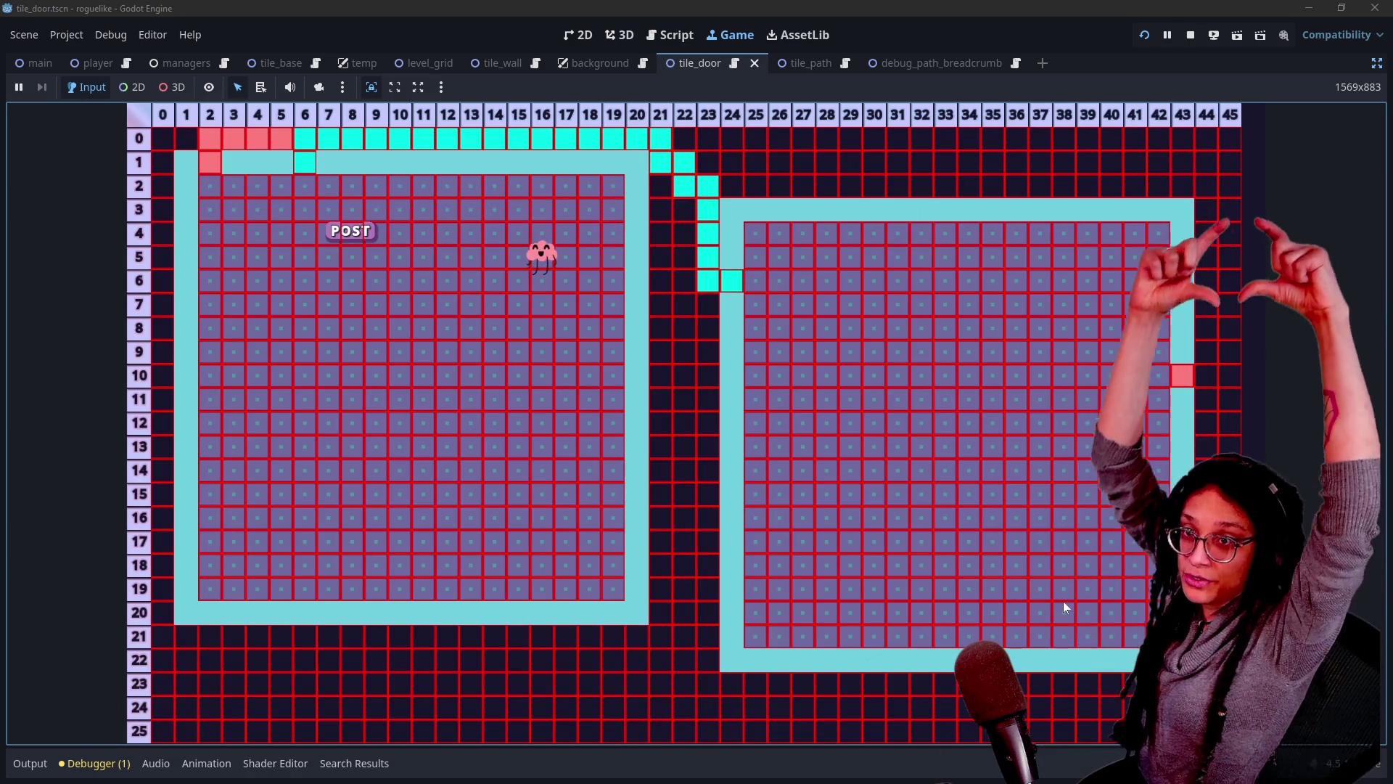
Press G in the running game to hide the numbered debug grid.
key("g")
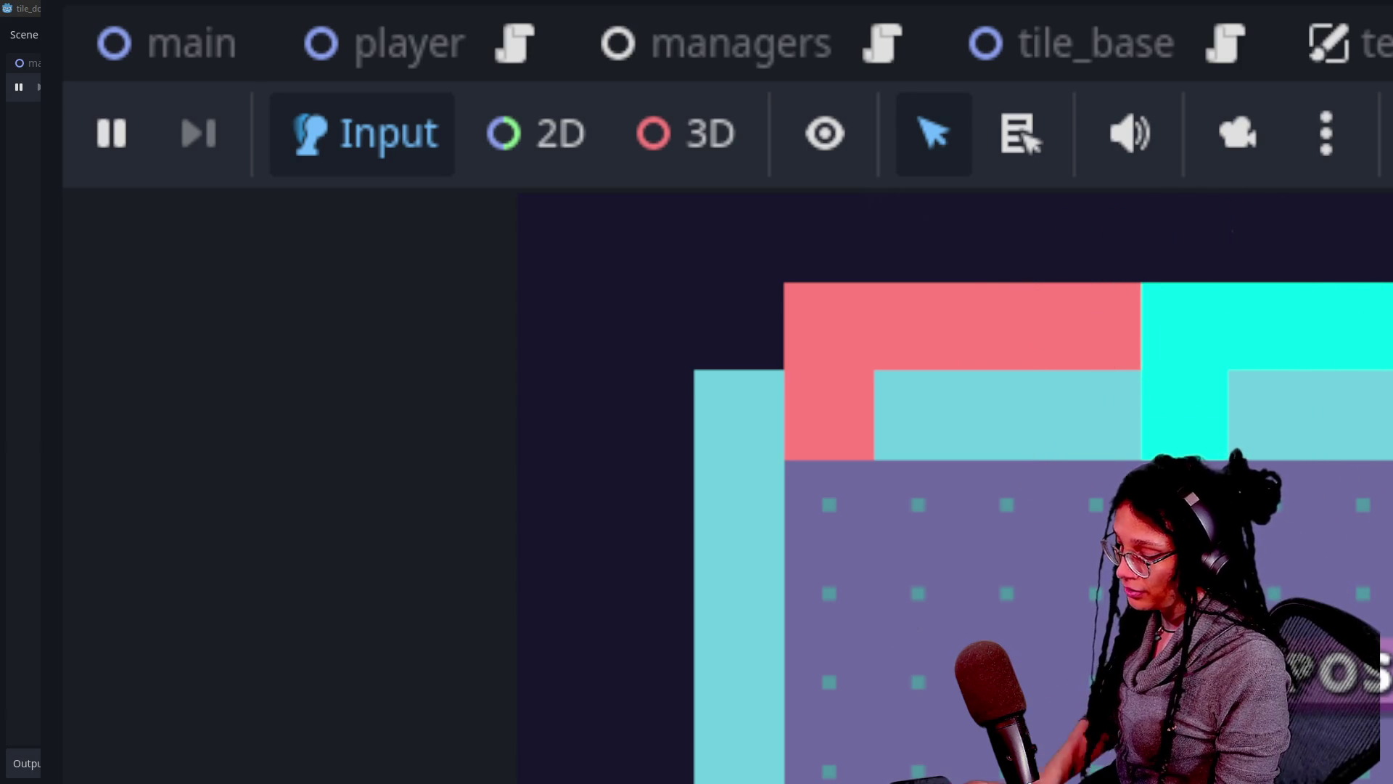
Toggle the debug grid on and off to inspect the path breadcrumbs, then switch away with Alt+Tab.
key("g")
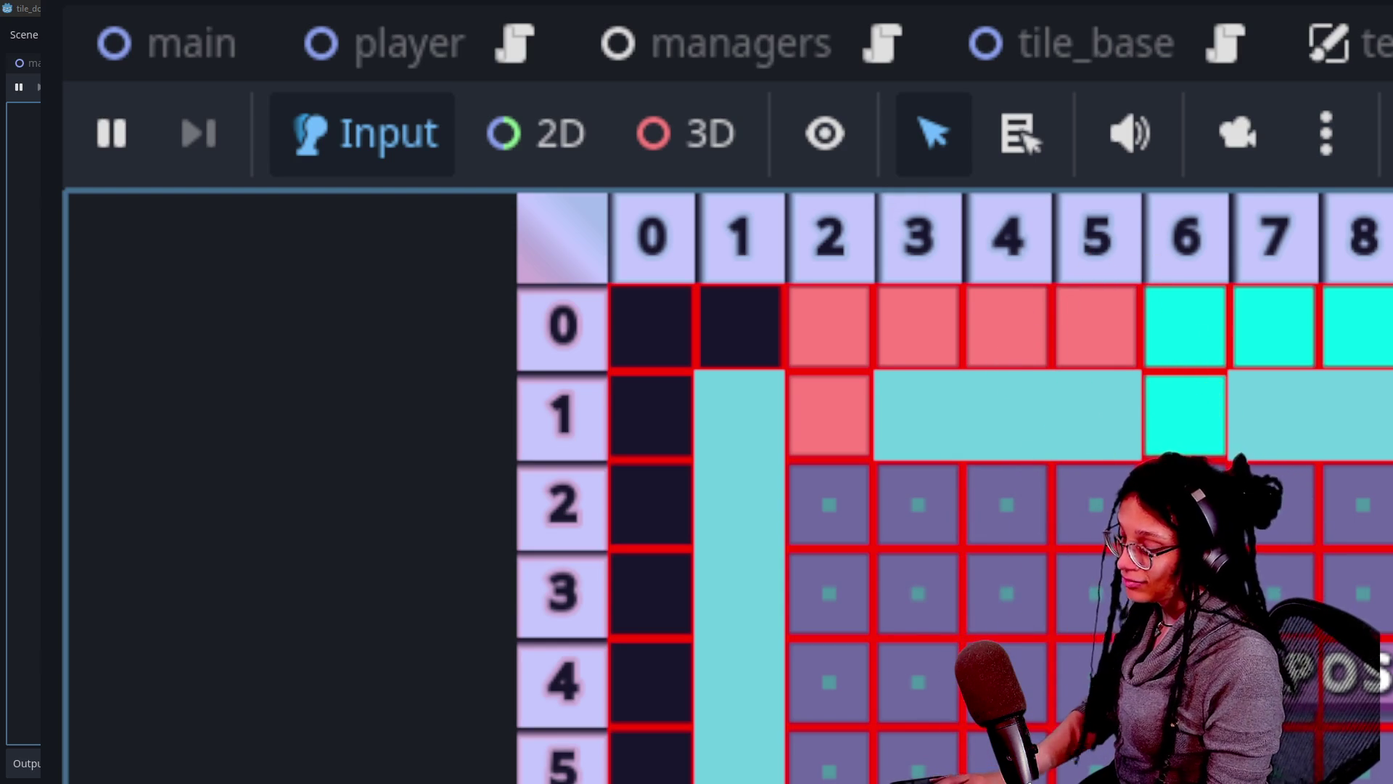
key("d")
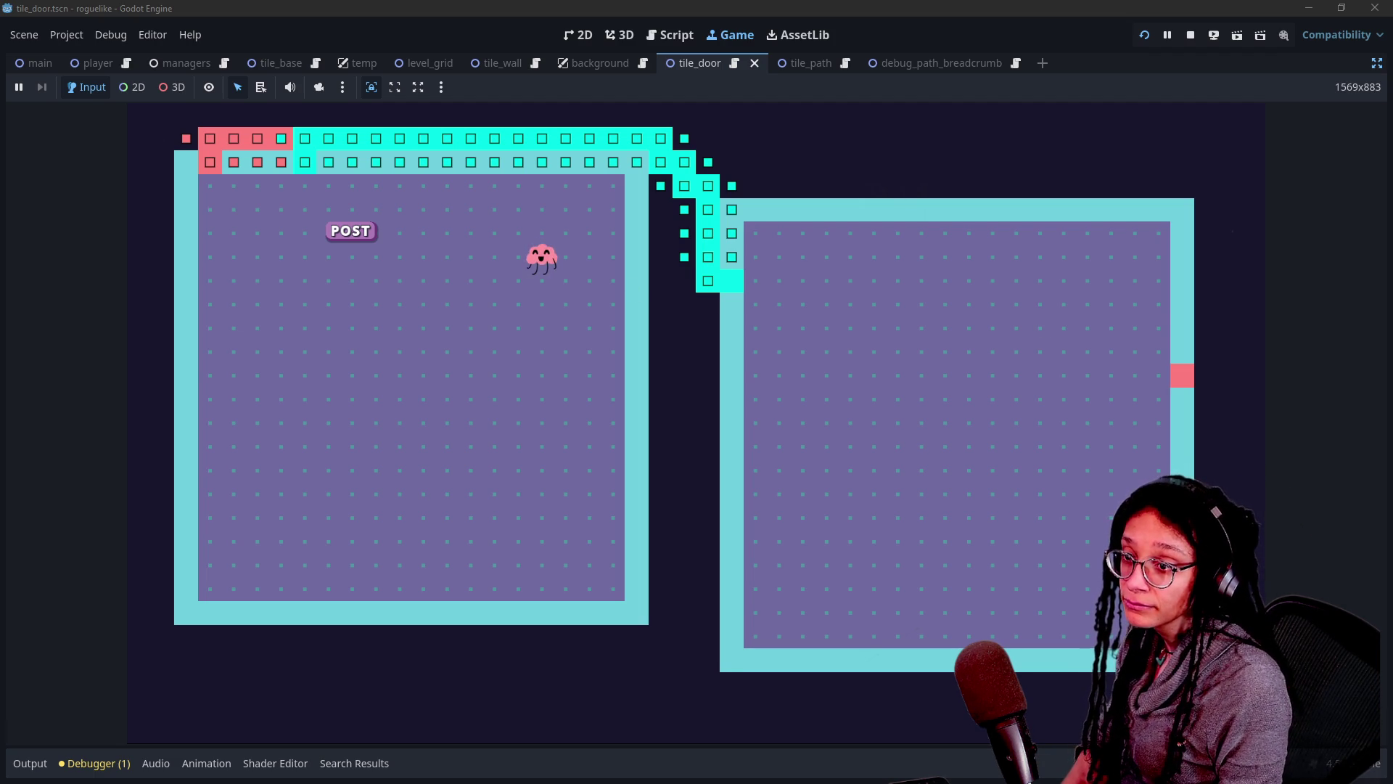
key("alt+Tab")
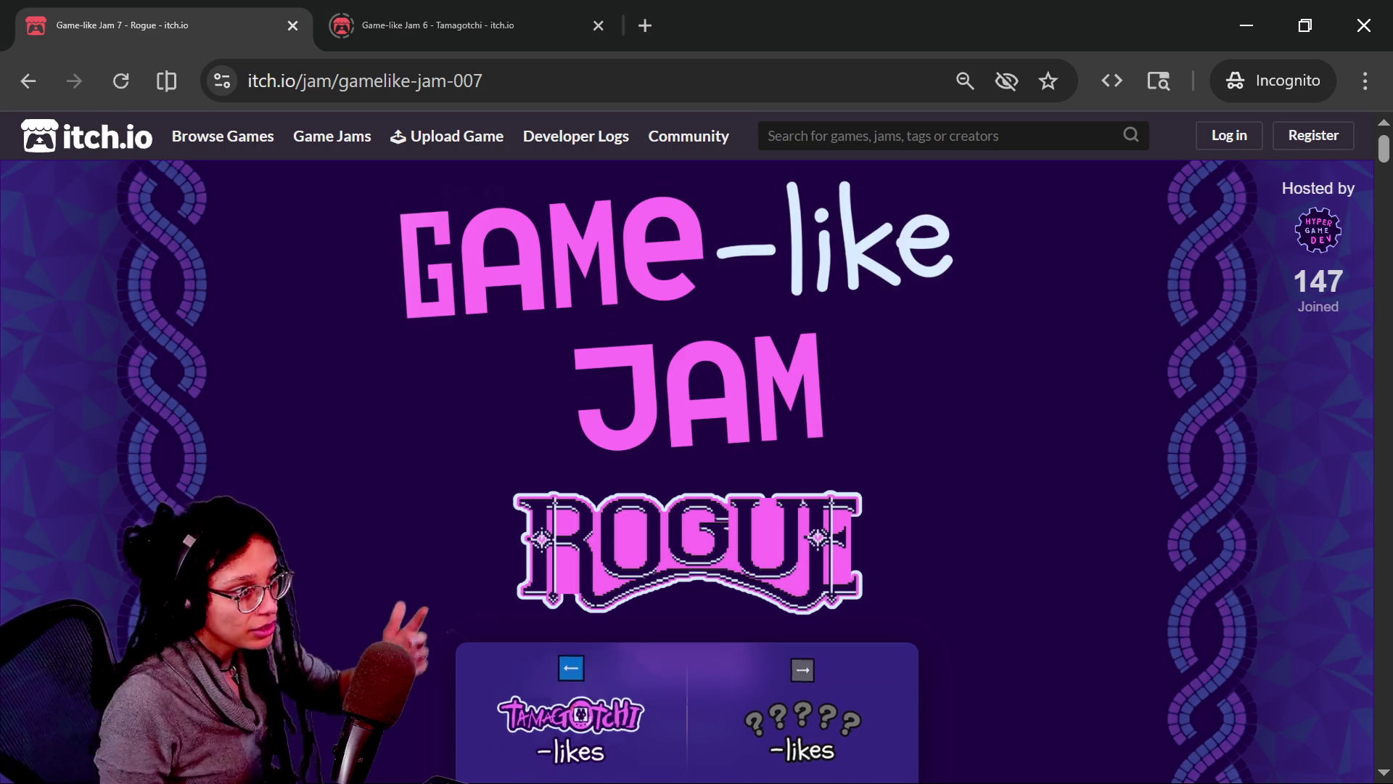
Scroll down the itch.io Game-like Jam 7 page to the Rogue submission countdown.
scroll(918, 429, "down", 7)
Copy the Game-like Jam 7 page's web address and paste it into the YouTube chat box.
left_click_drag(386, 308, 941, 353)
left_click(942, 354)
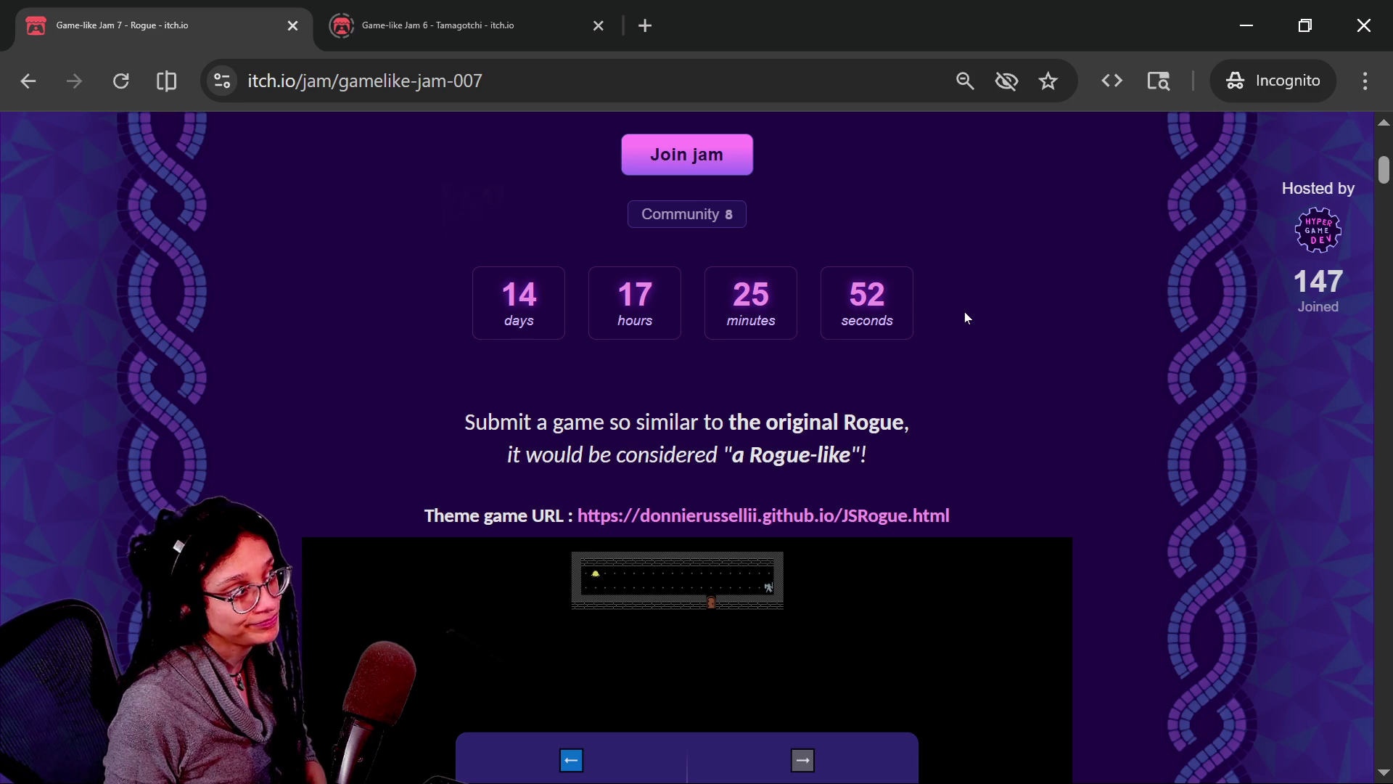
left_click(787, 83)
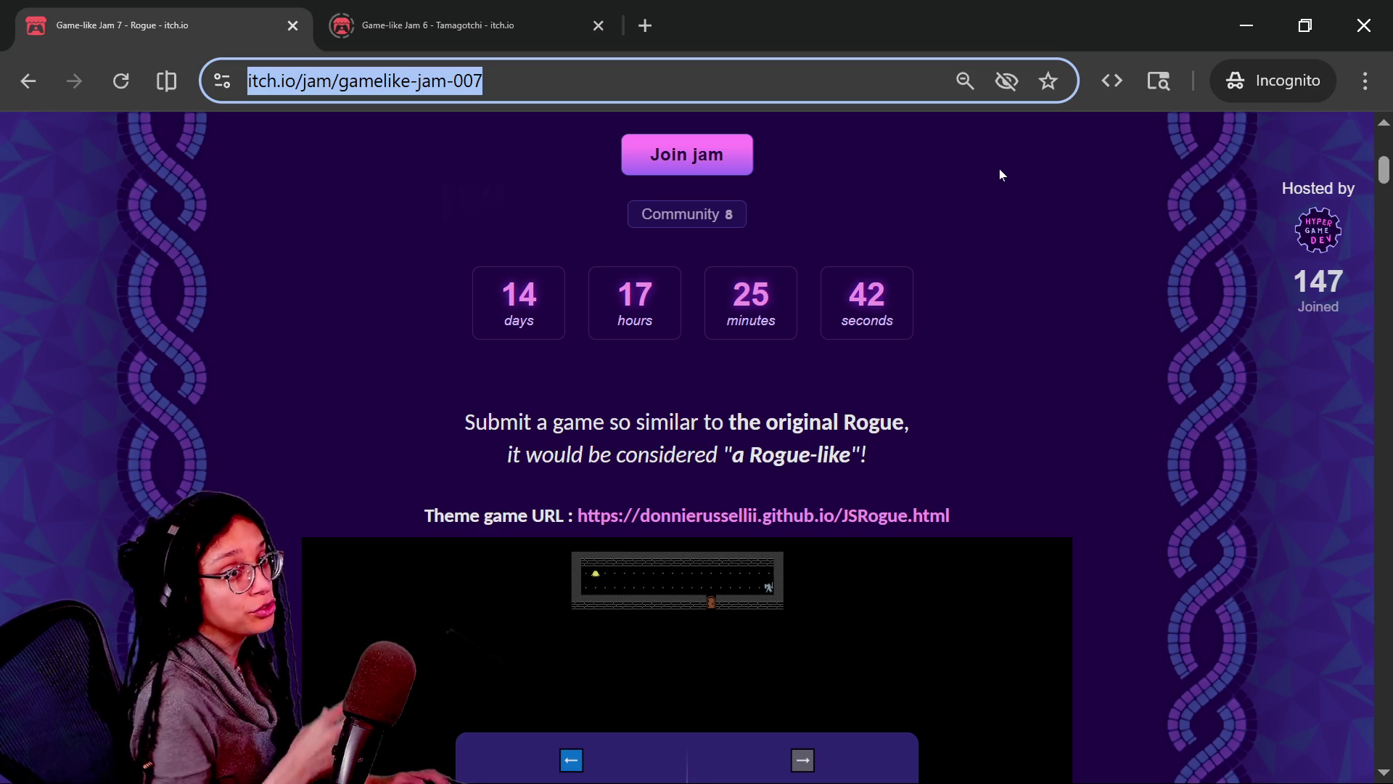
key("alt+Tab")
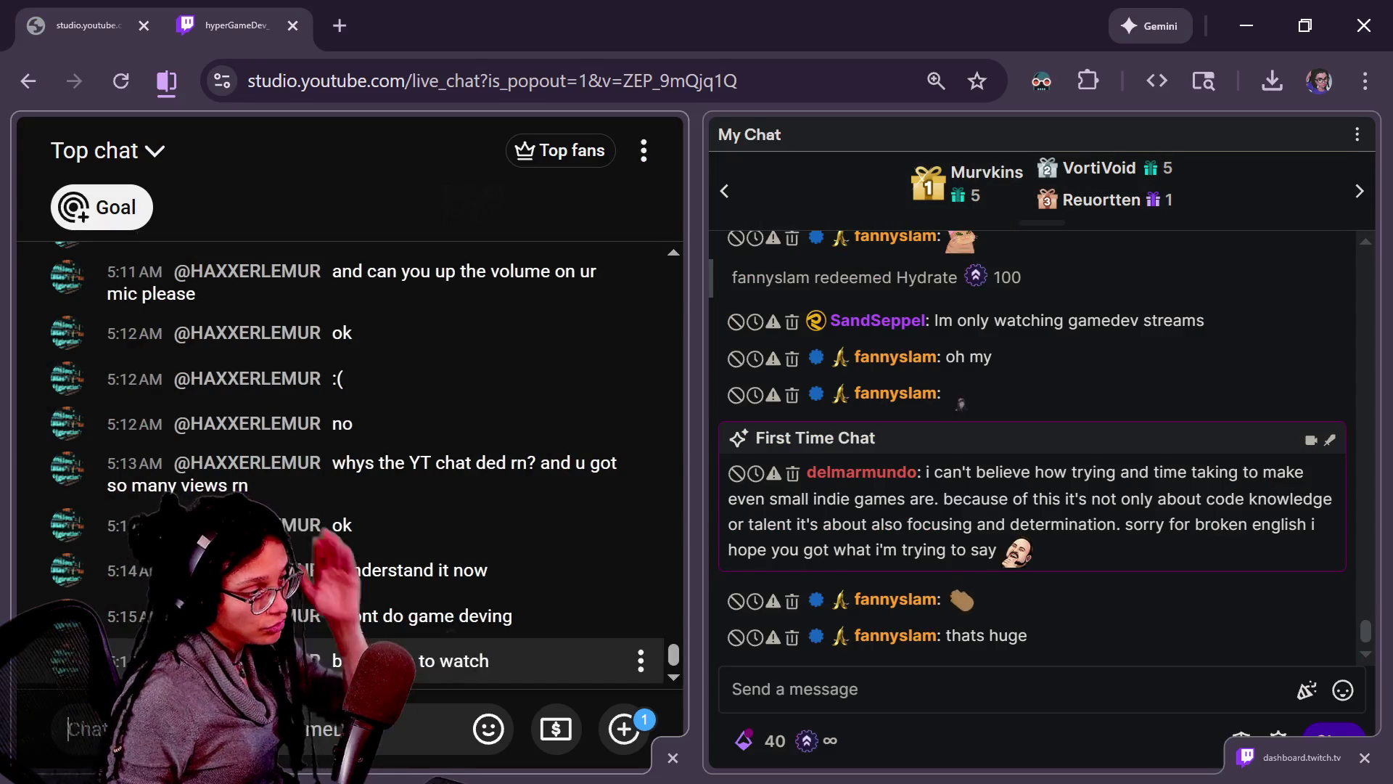
type("https://itch.io/jam/gamelike-jam-007")
key("Return")
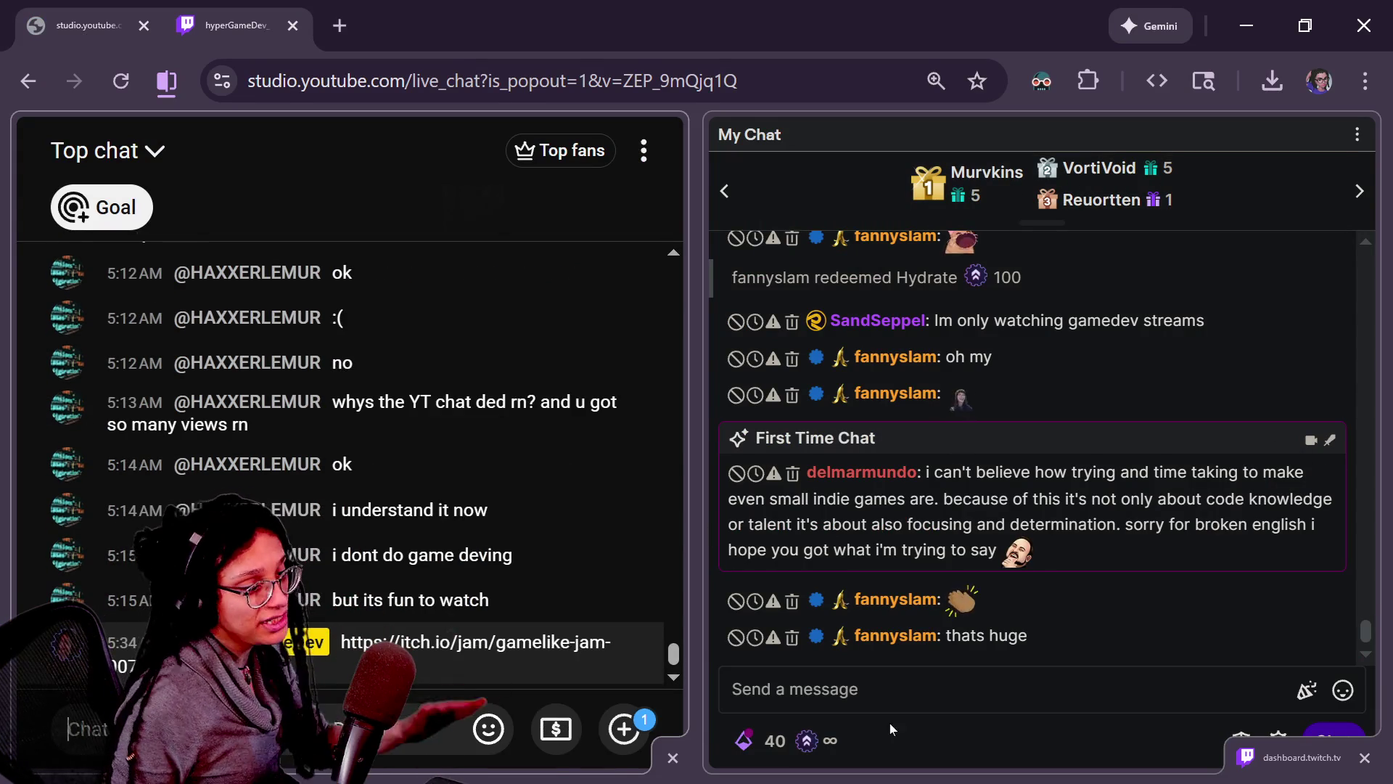
left_click(892, 690)
type("https://itch.io/jam/gamelike-jam-007")
key("Return")
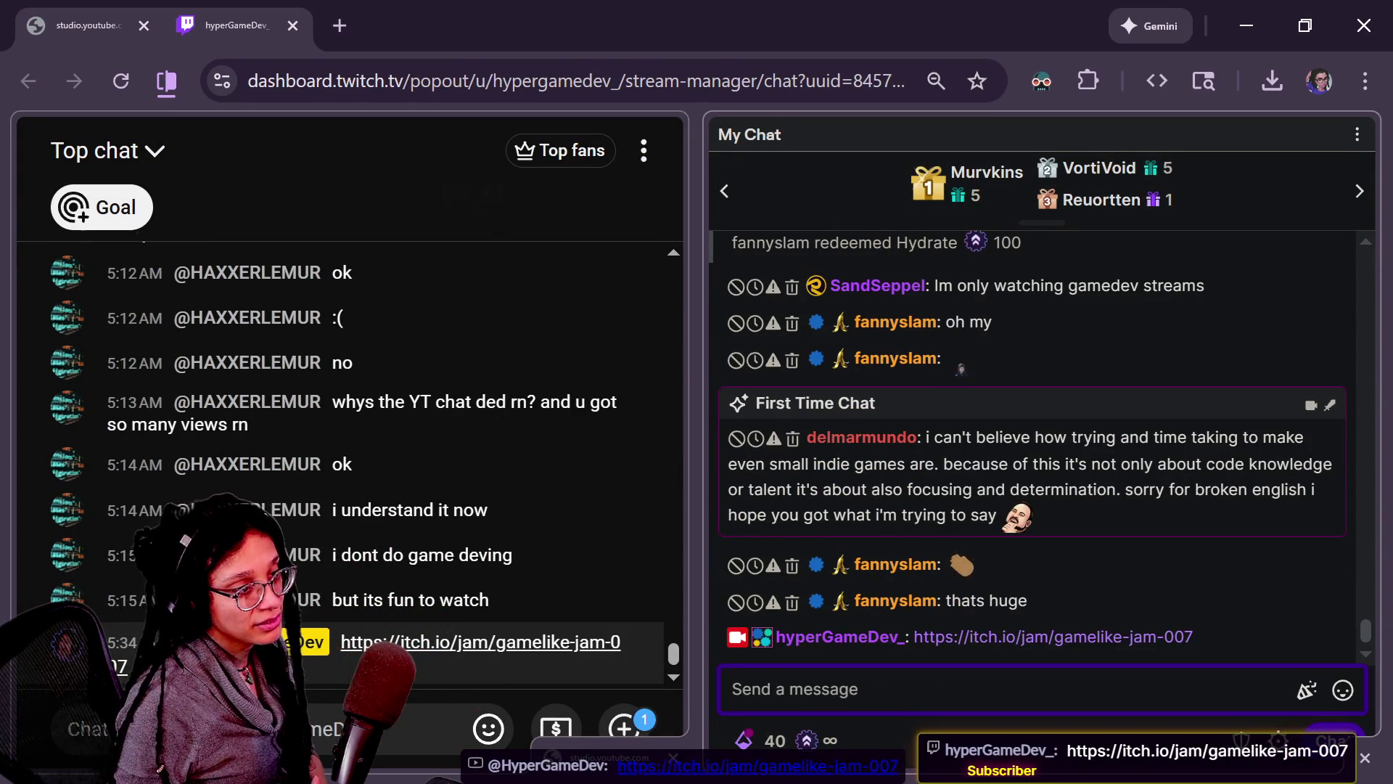
key("alt+Tab")
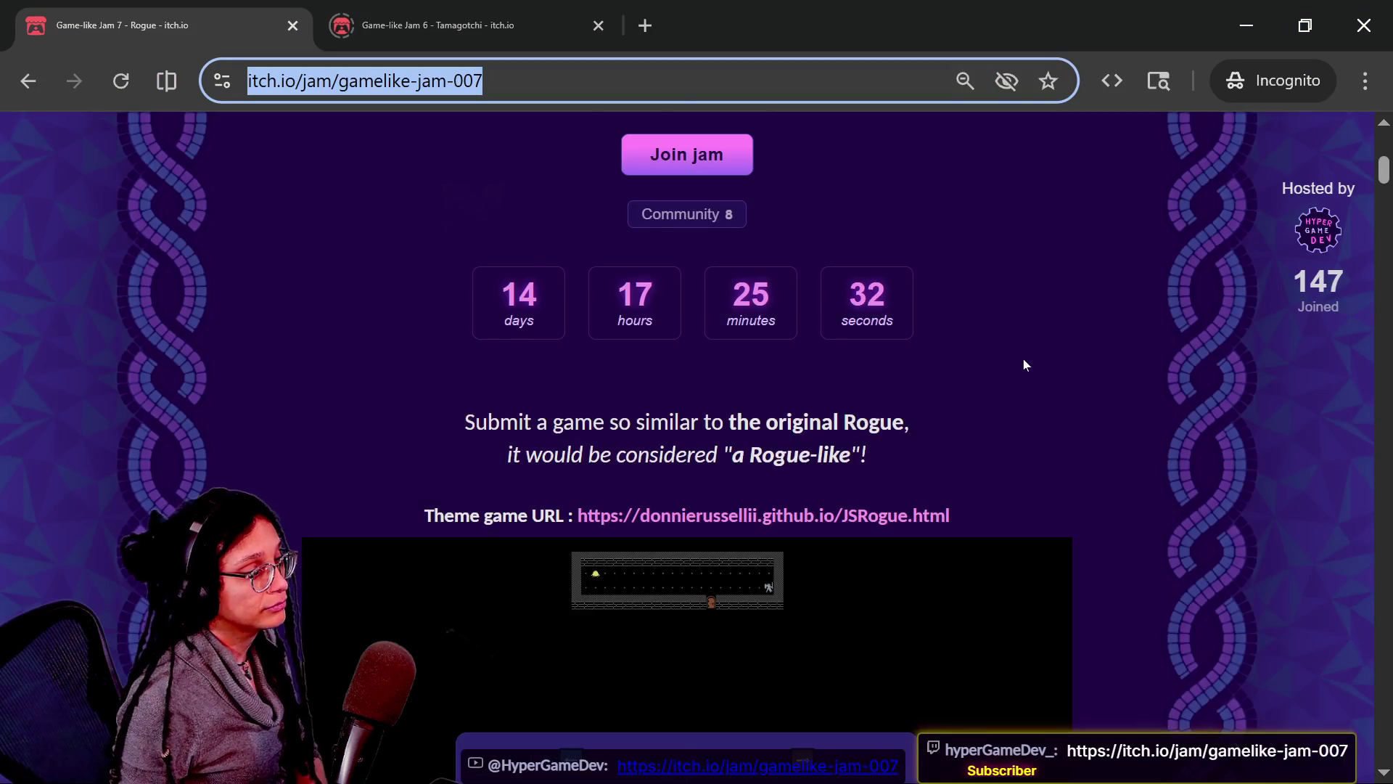
scroll(1024, 364, "up", 7)
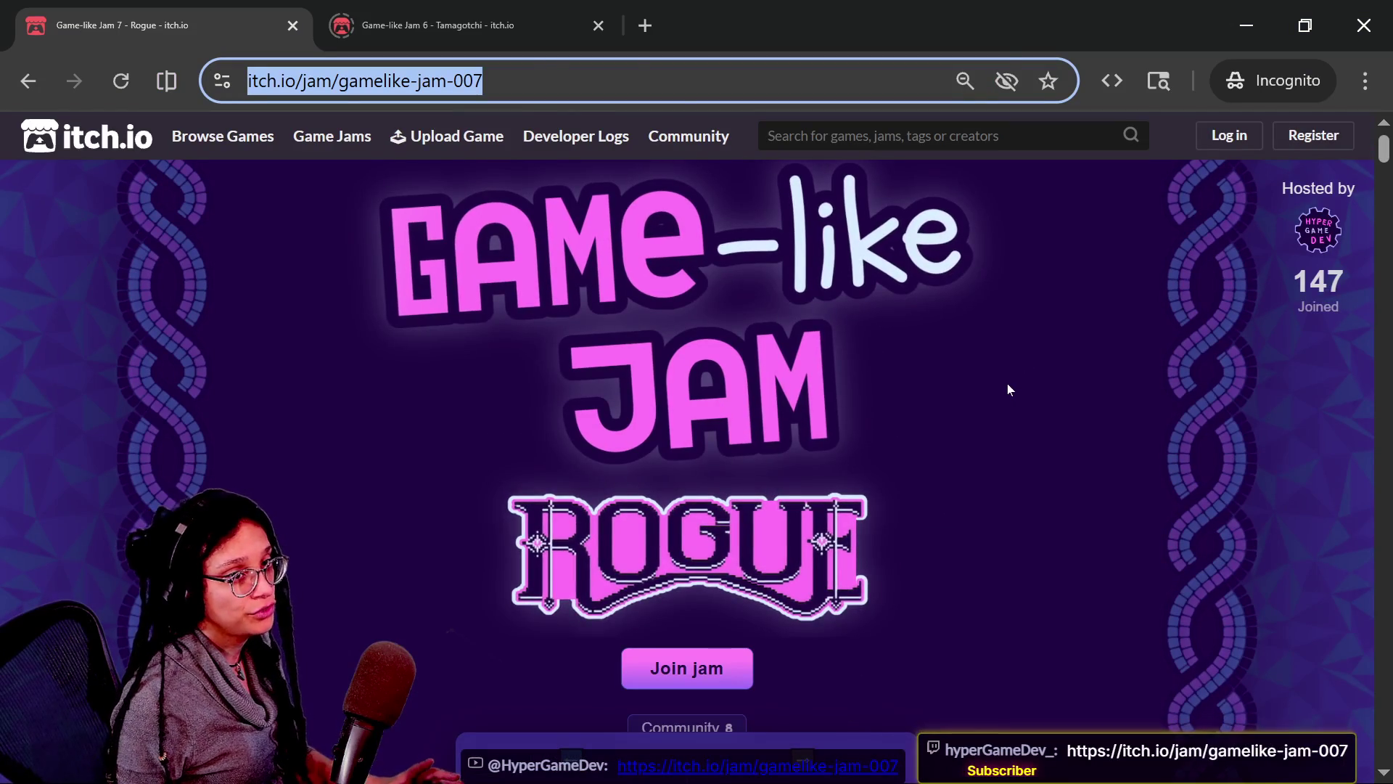
Switch from the jam page back to the running roguelike game in Godot.
key("alt+Tab")
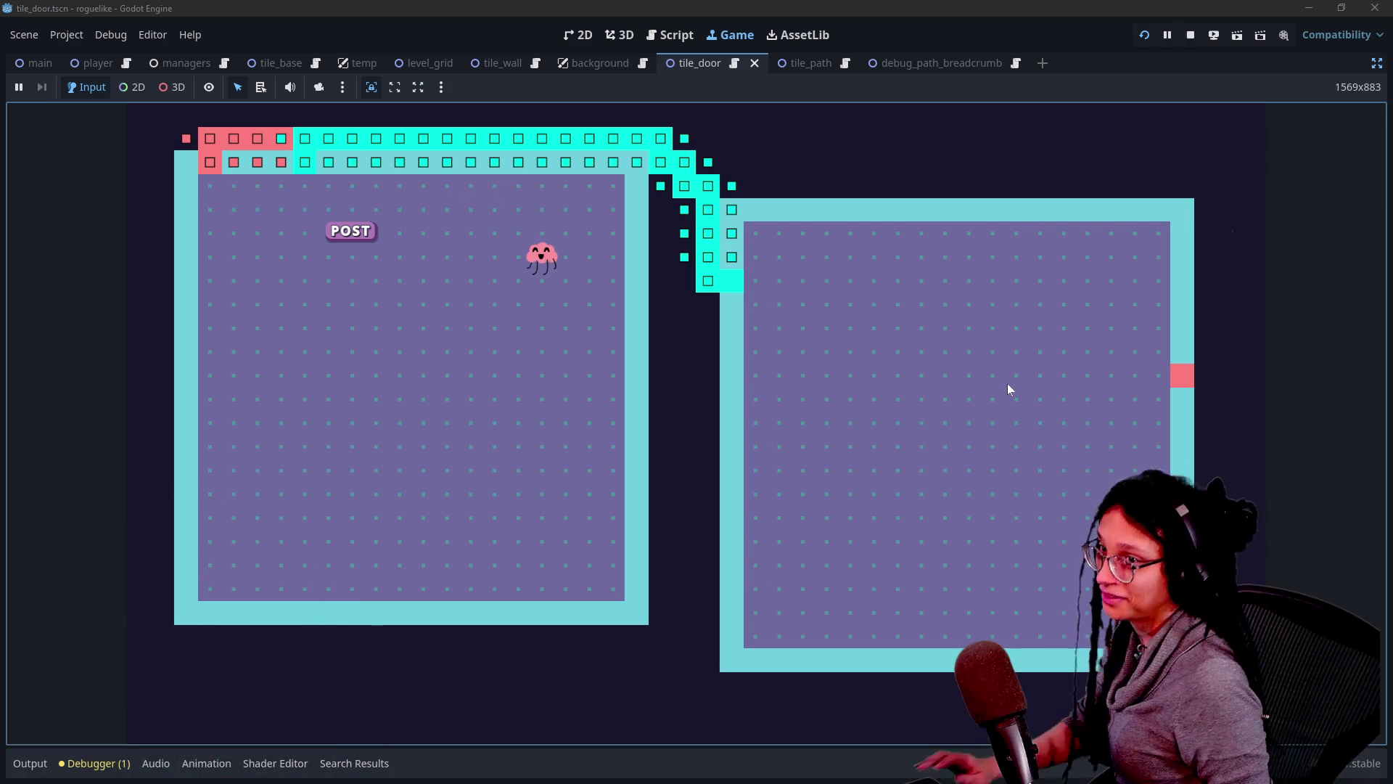
key("alt+Tab")
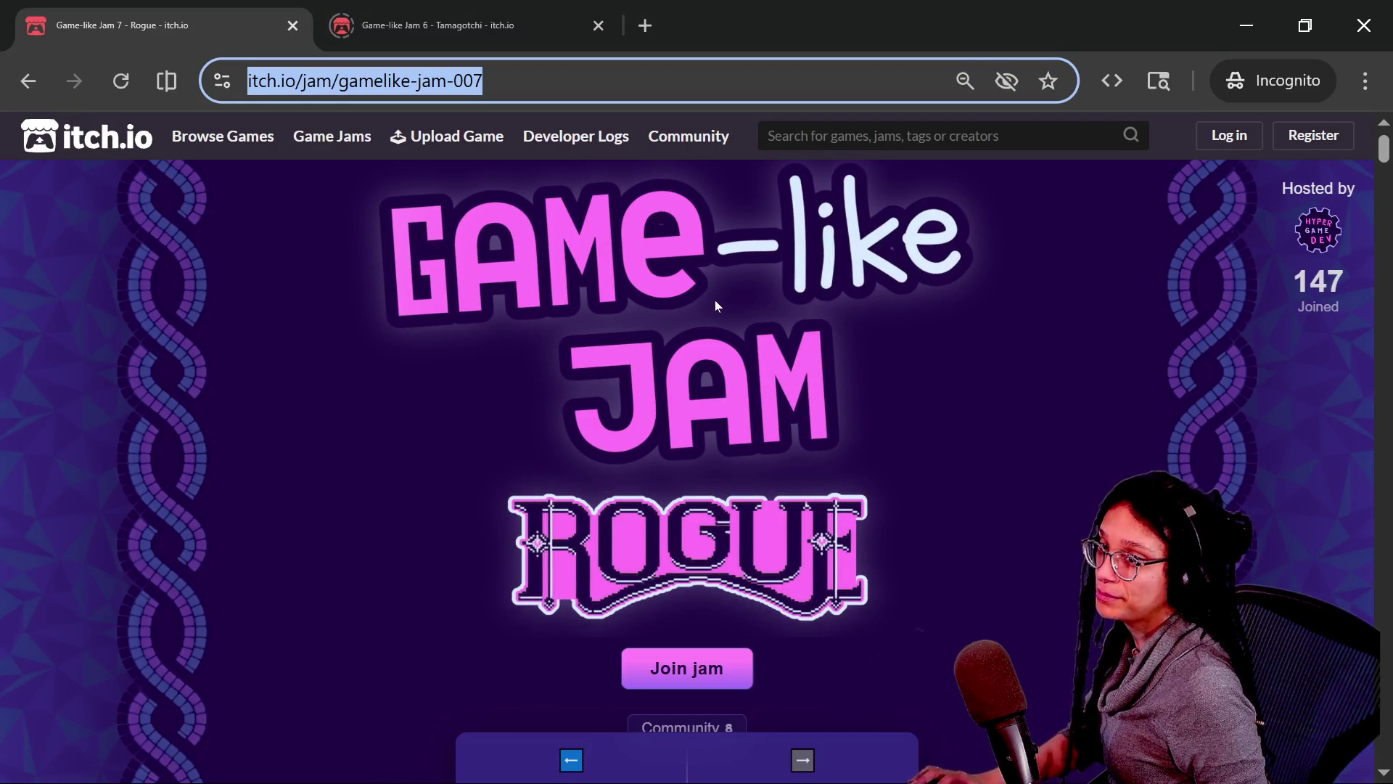
key("alt+Tab")
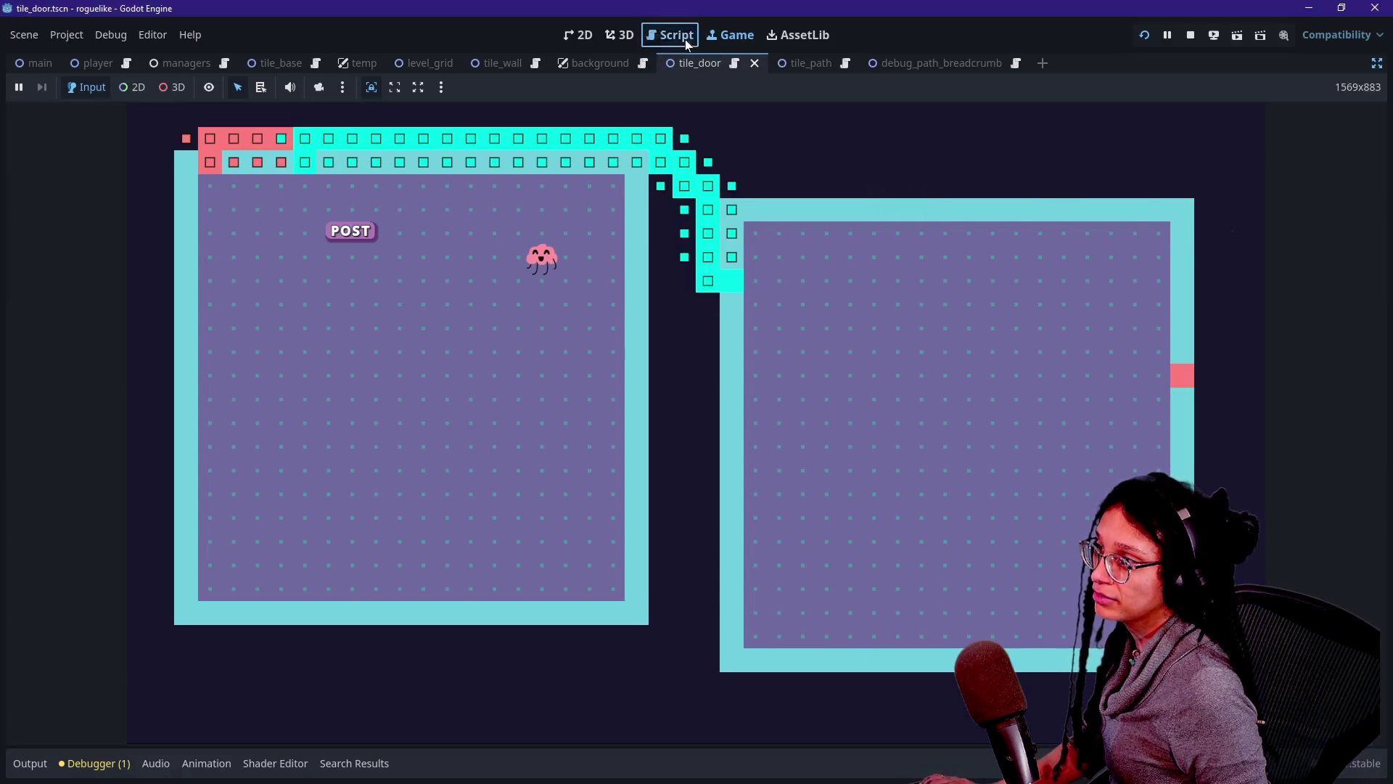
In manage_levels.gd, search for 'generate' and jump to the _generate_path_tiles() definition.
left_click(682, 36)
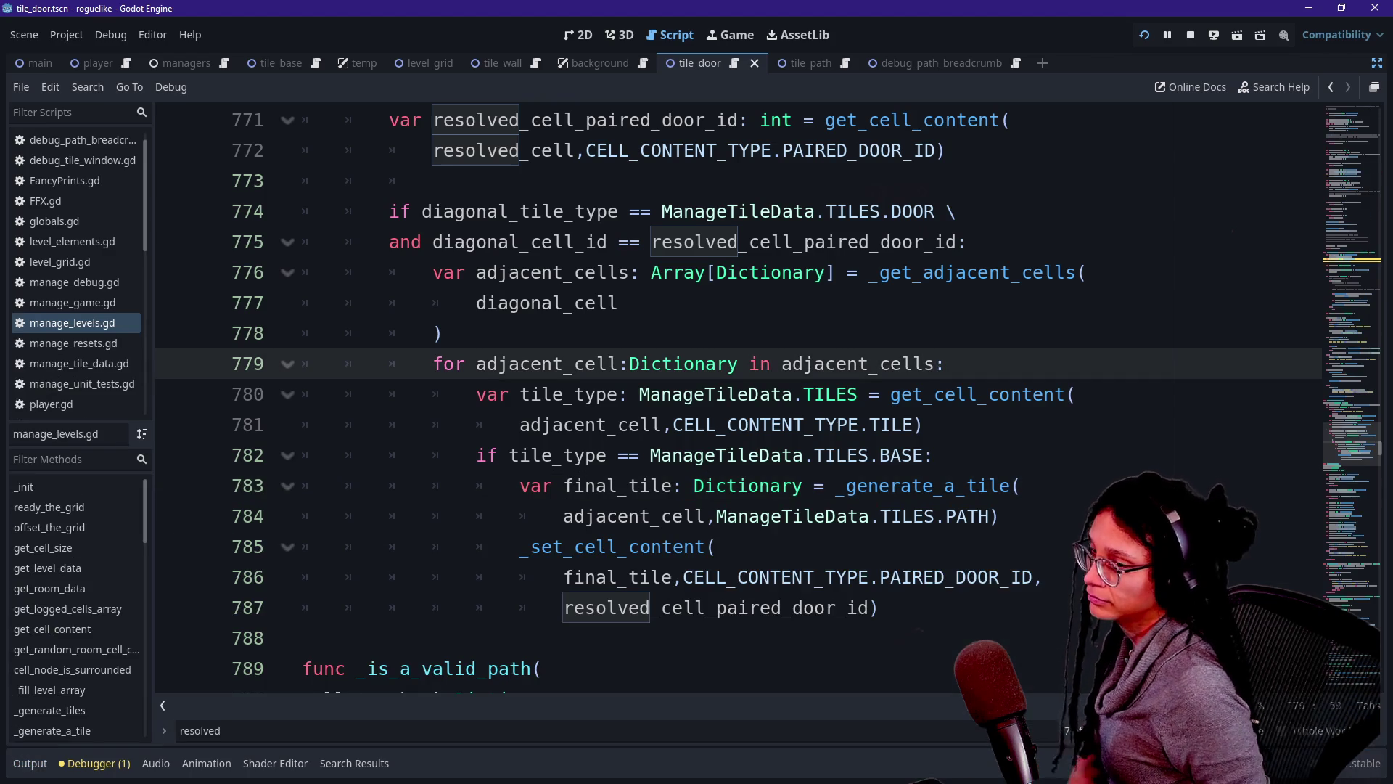
mouse_move(1351, 444)
left_mouse_down()
mouse_move(1351, 108)
mouse_move(1351, 154)
left_mouse_up()
left_click(580, 364)
key("ctrl+f")
type("g")
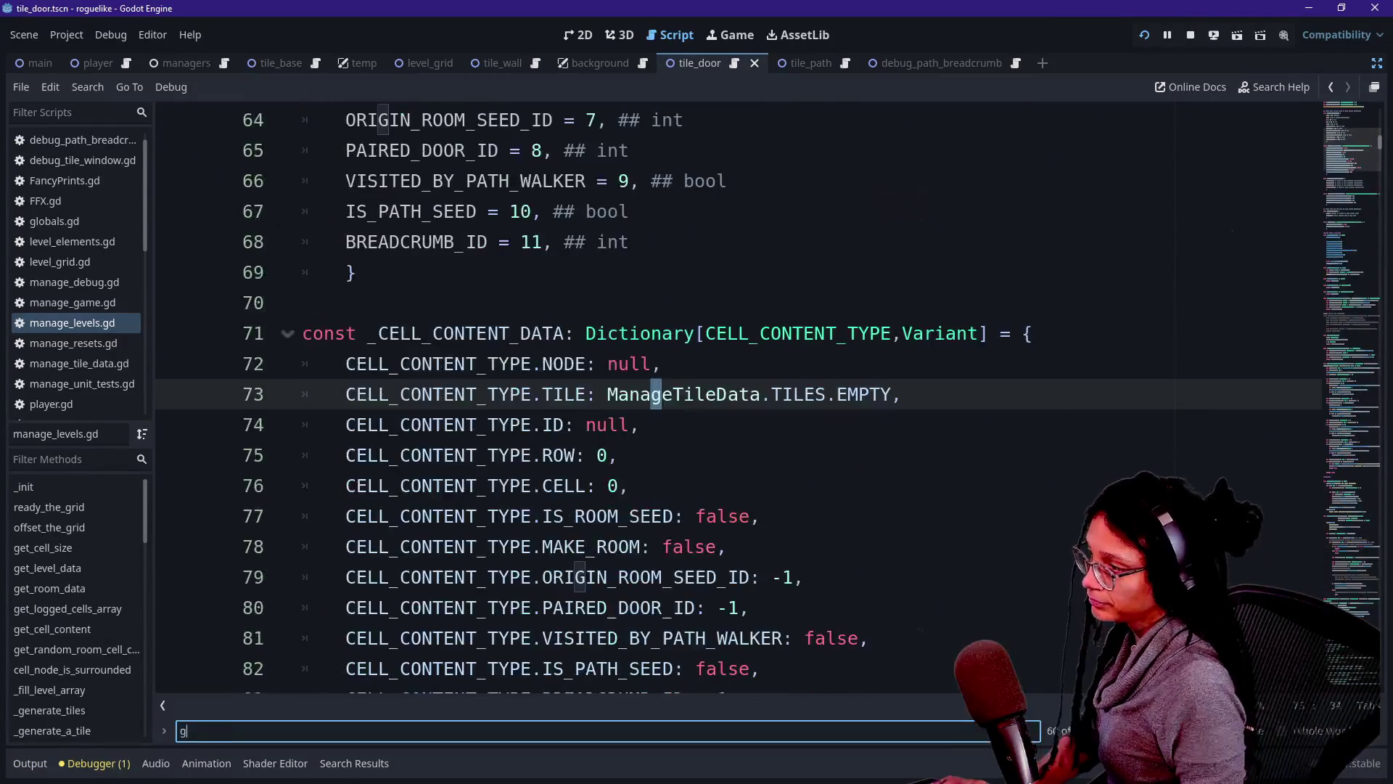
type("enerate")
left_click(472, 547, "ctrl")
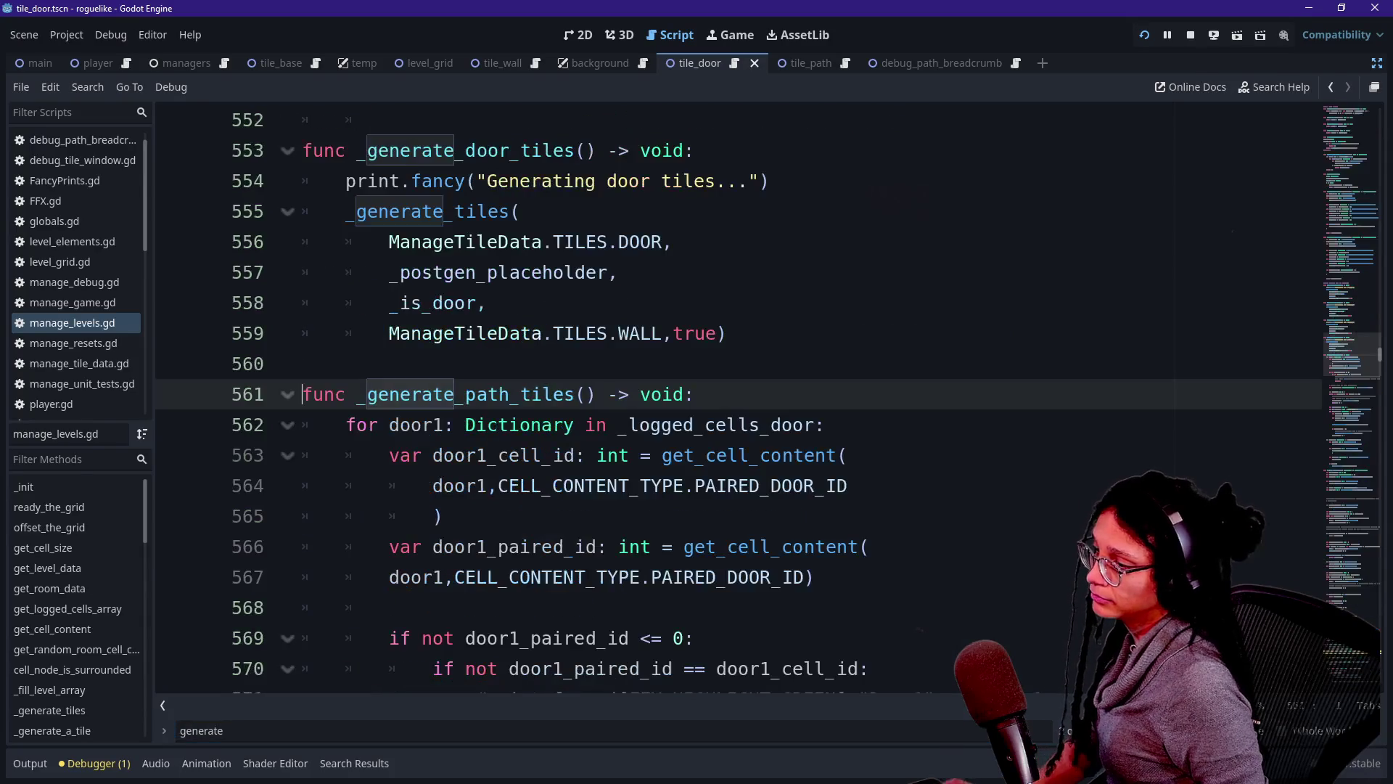
Insert a new line above _generate_door_tiles() for the path-situation comments.
left_click(695, 150)
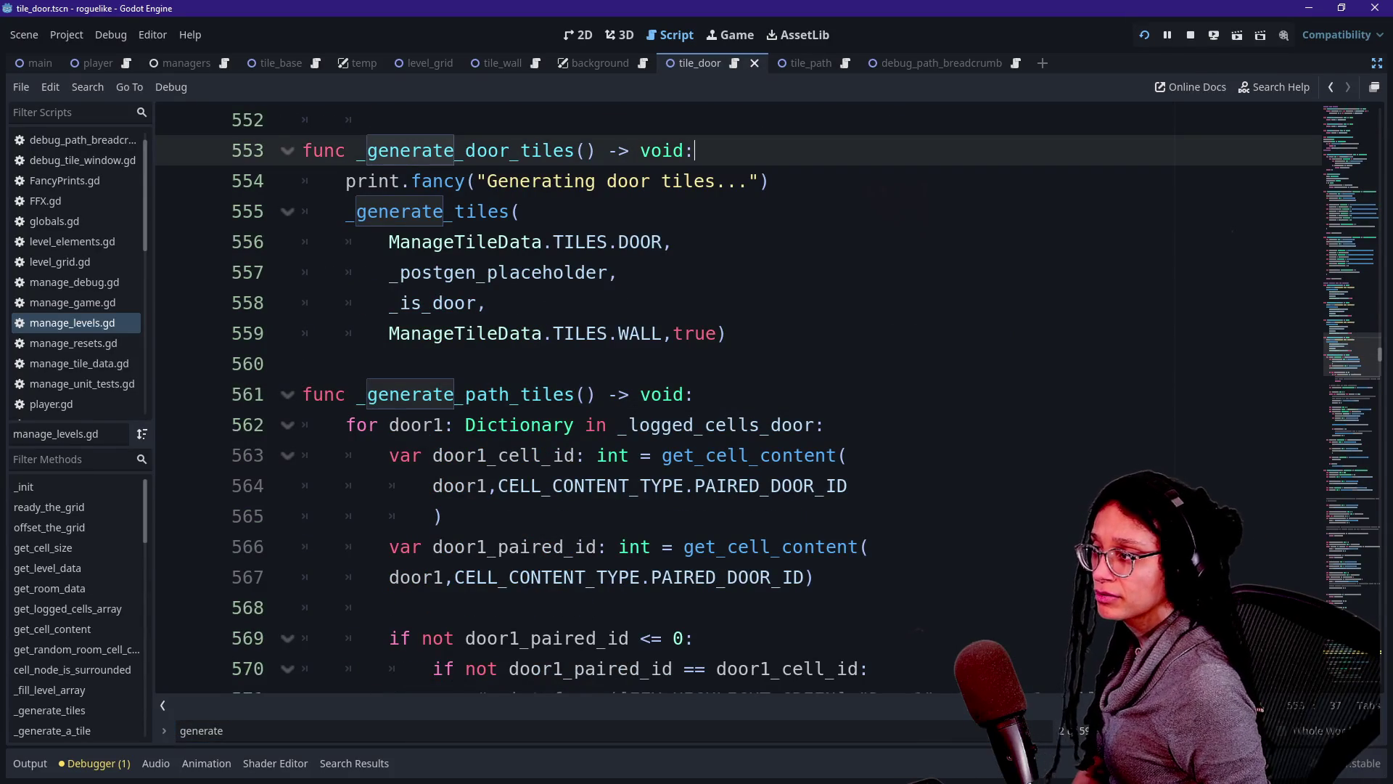
key("Return")
key("BackSpace")
key("BackSpace")
left_click(390, 119)
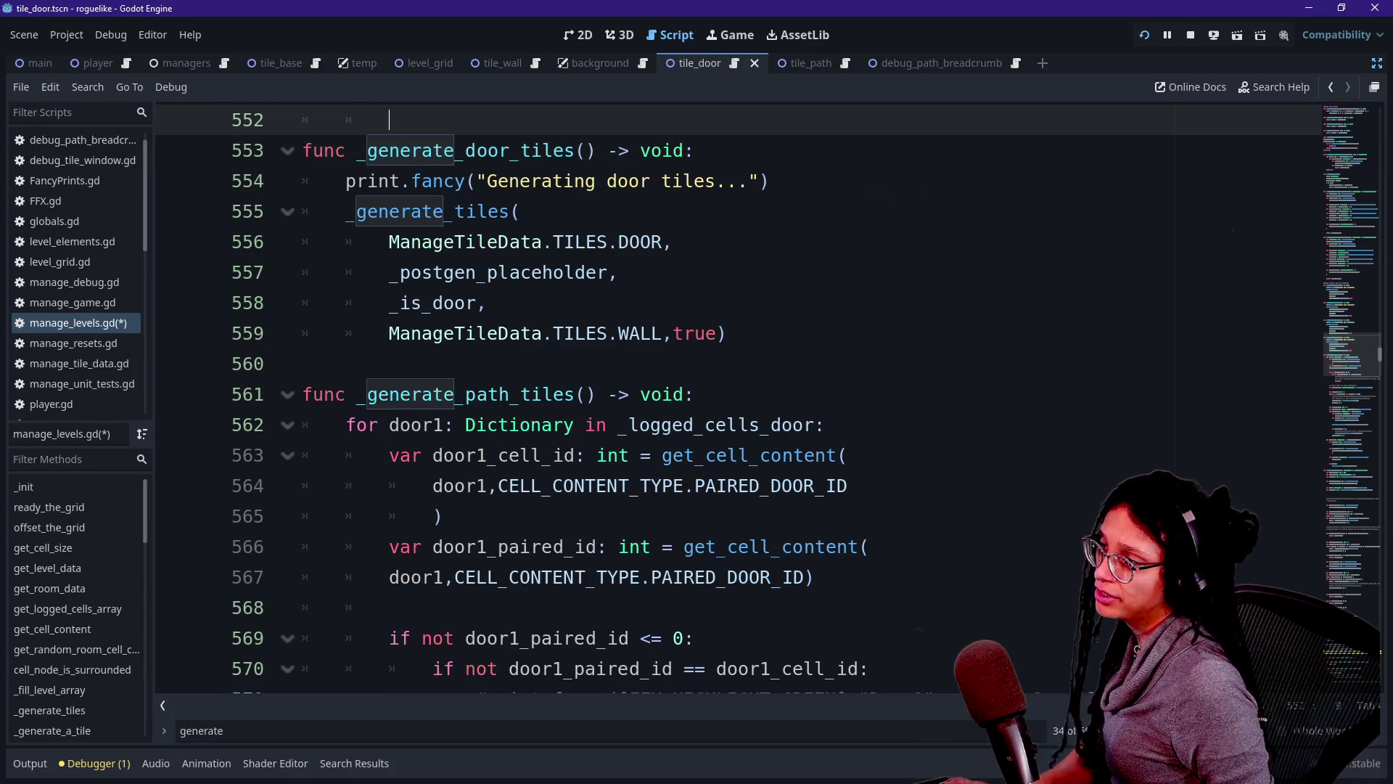
key("Return")
type("## Types of path \"situations\":")
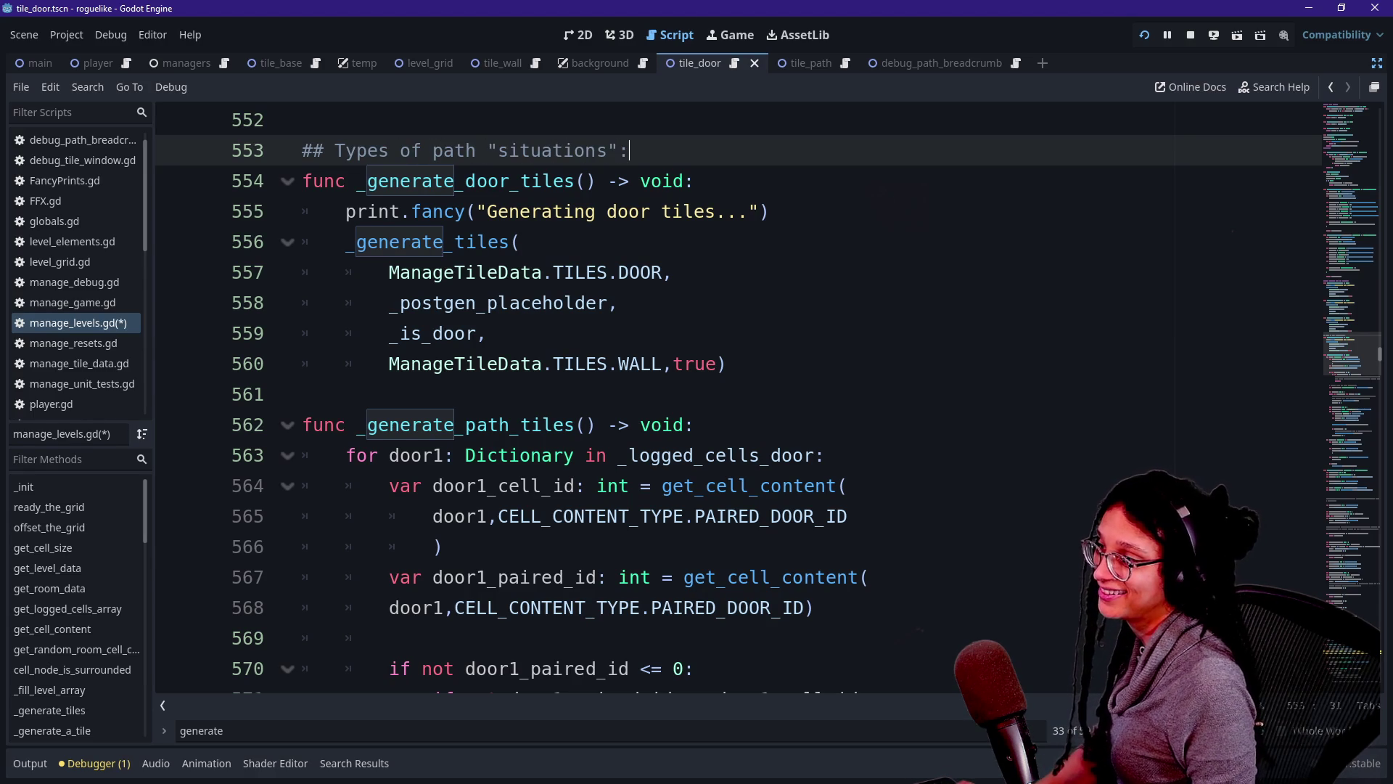
type(":")
Mark the first path-situation comment as '[COMPLETE] -' and capitalise its 'The'.
key("Return")
type("##")
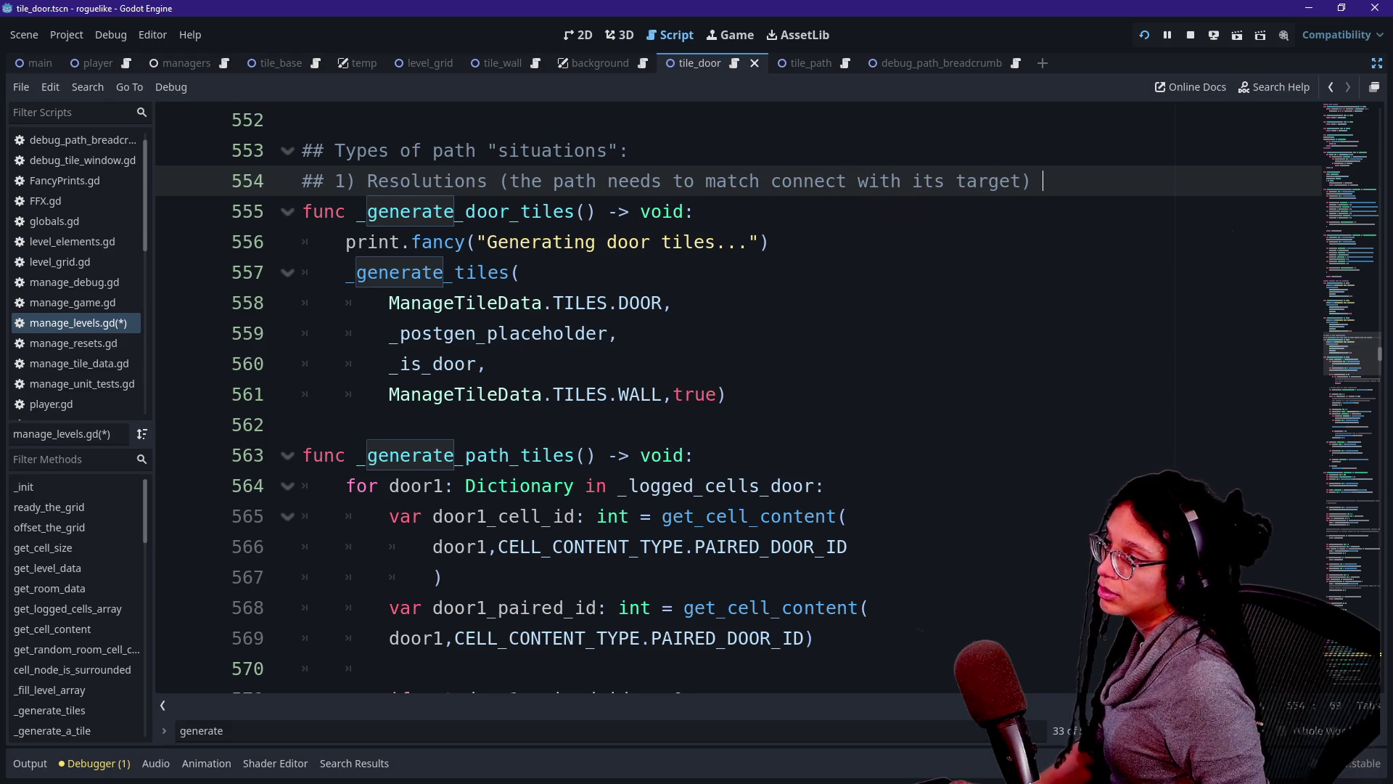
type("[COMPLETE]")
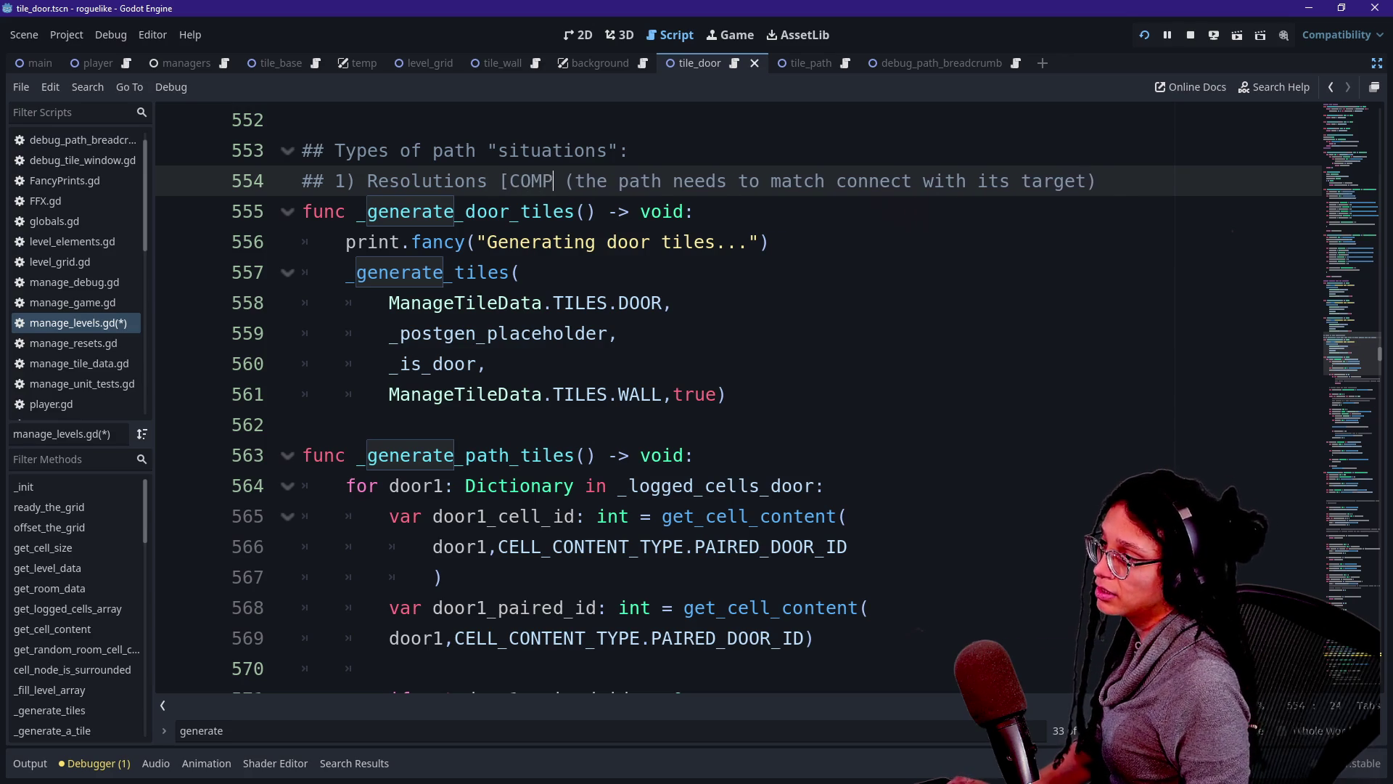
key("Delete")
key("Delete")
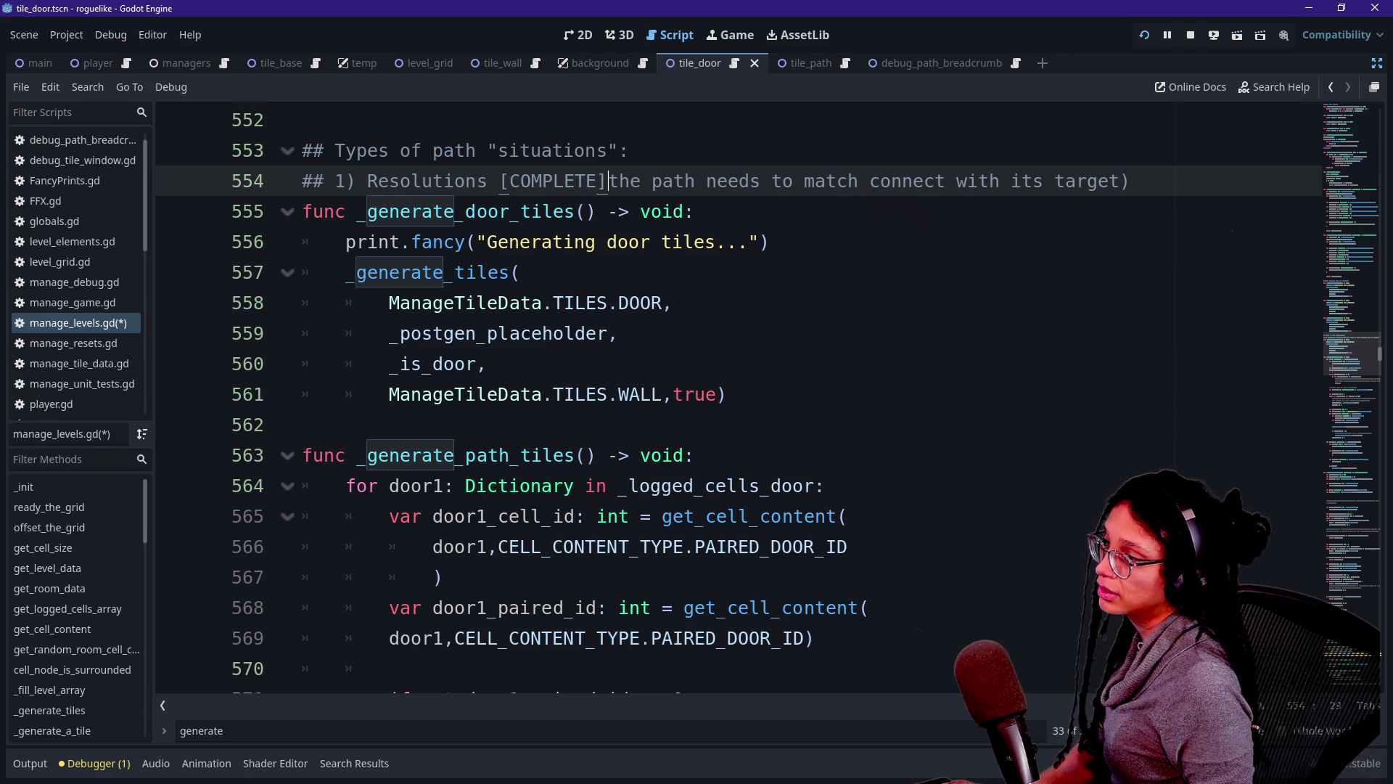
type("-")
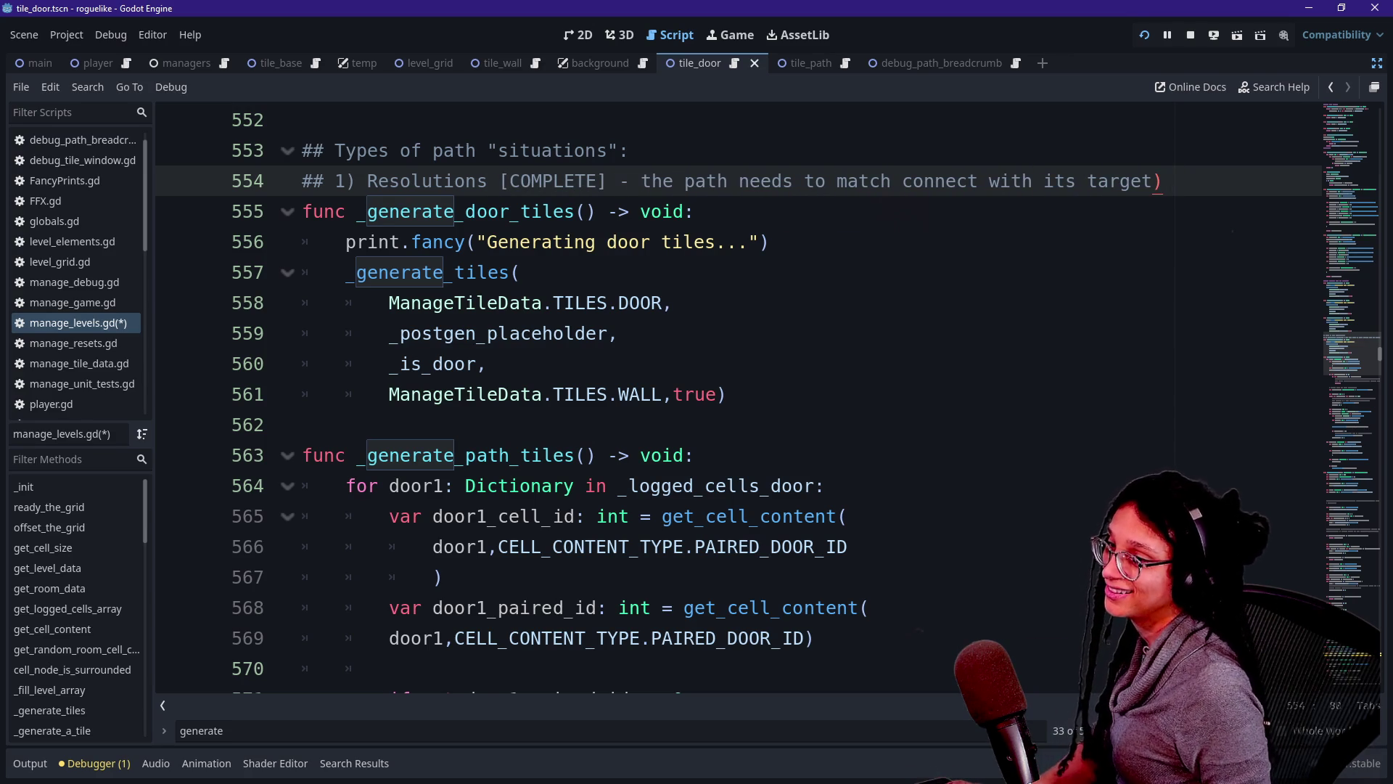
key("Delete")
type("T")
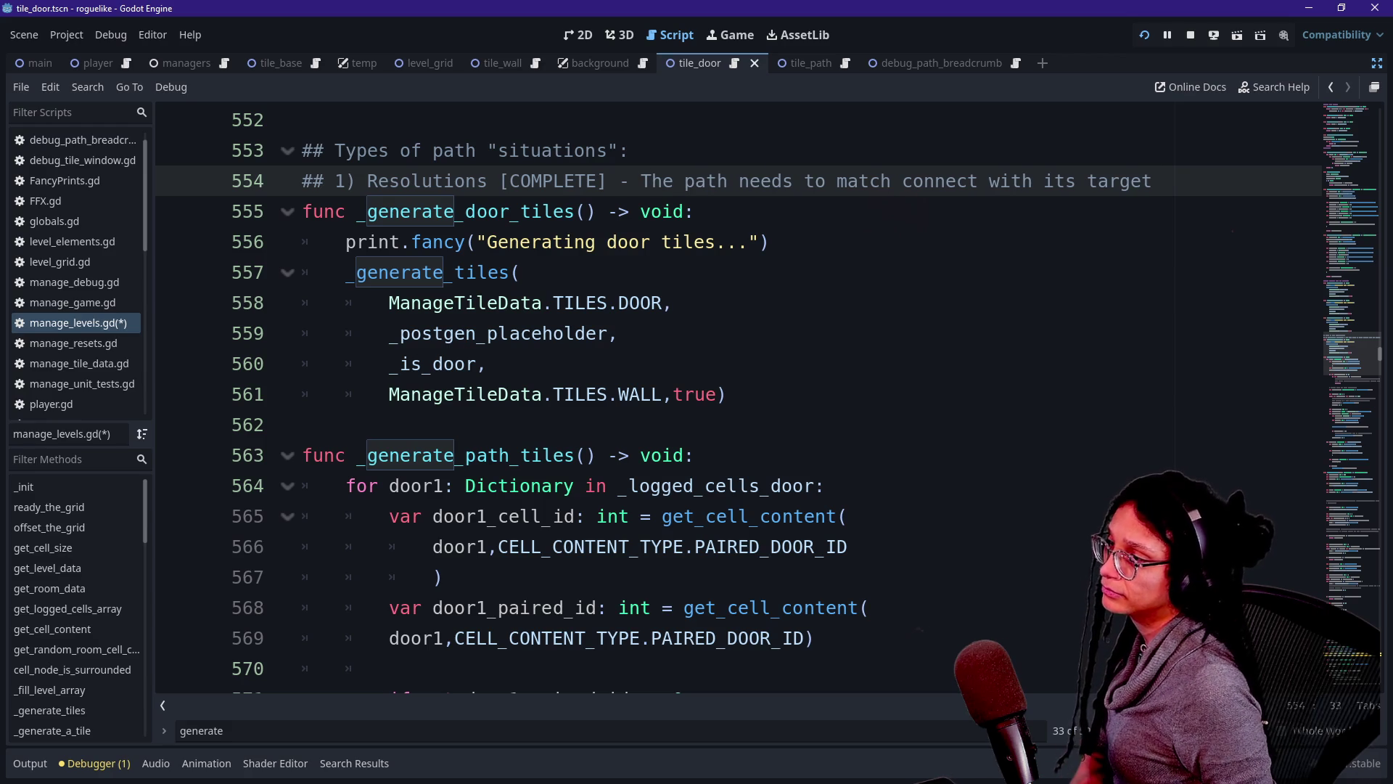
Add the Stuck-in-Corners situation comment beginning 'The path needs', save, and show the running game.
key("Return")
type("@#")
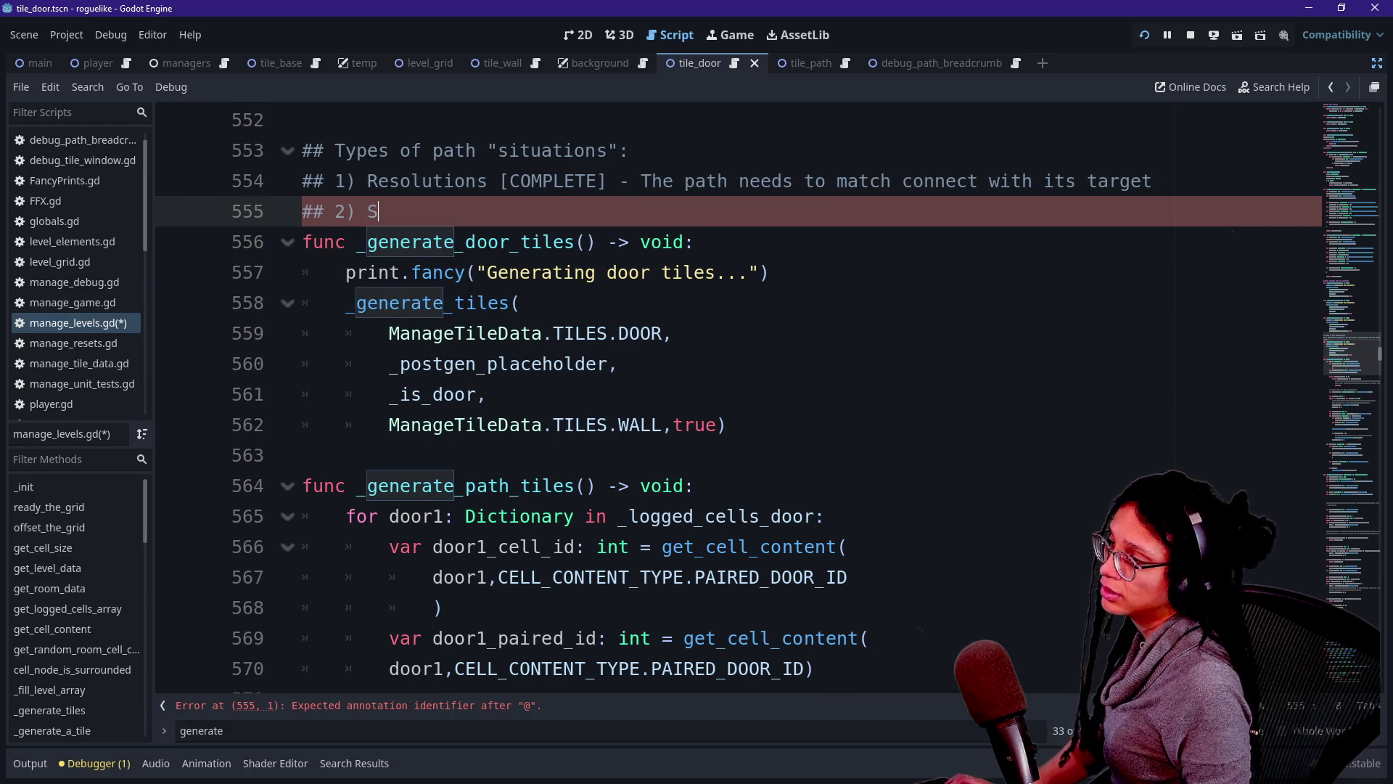
type("tuck-in-Corners -")
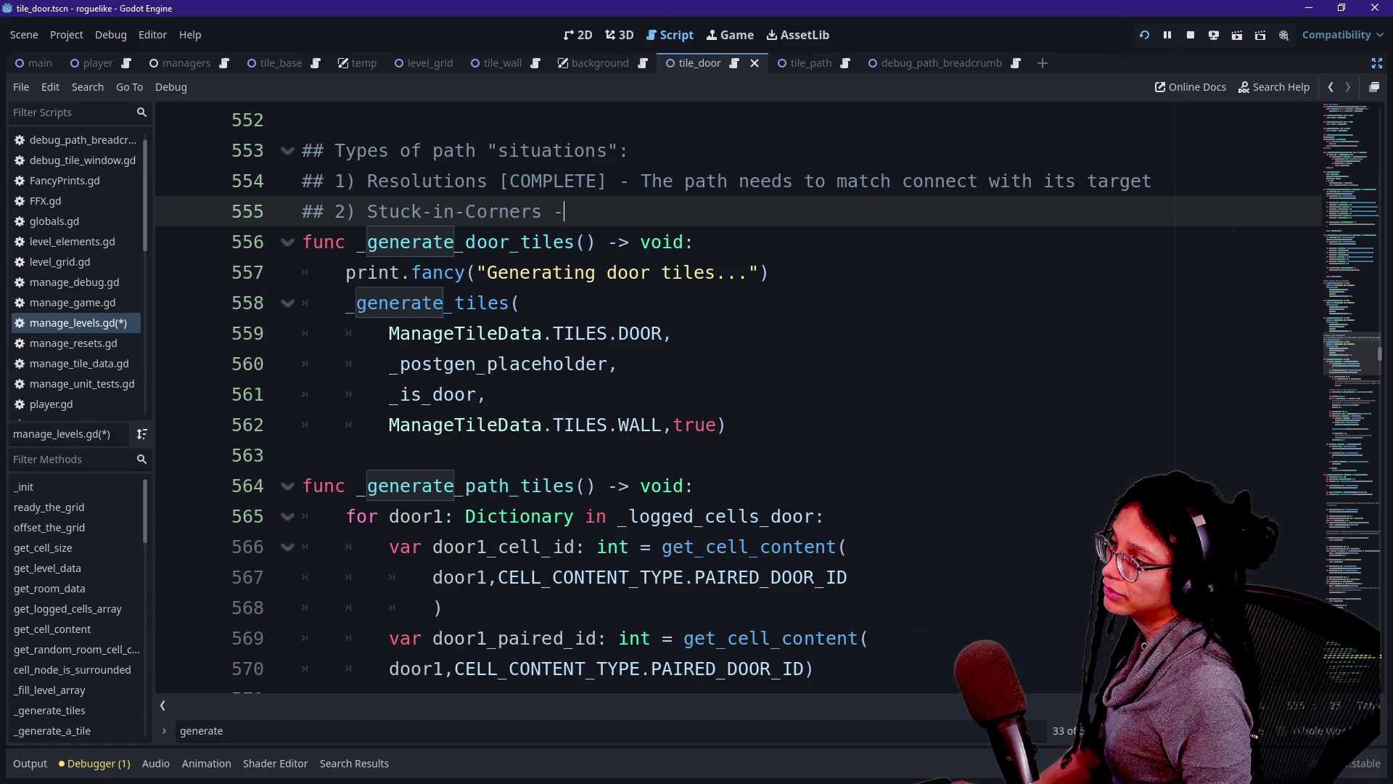
type(" The path needs to dig itself out of a d")
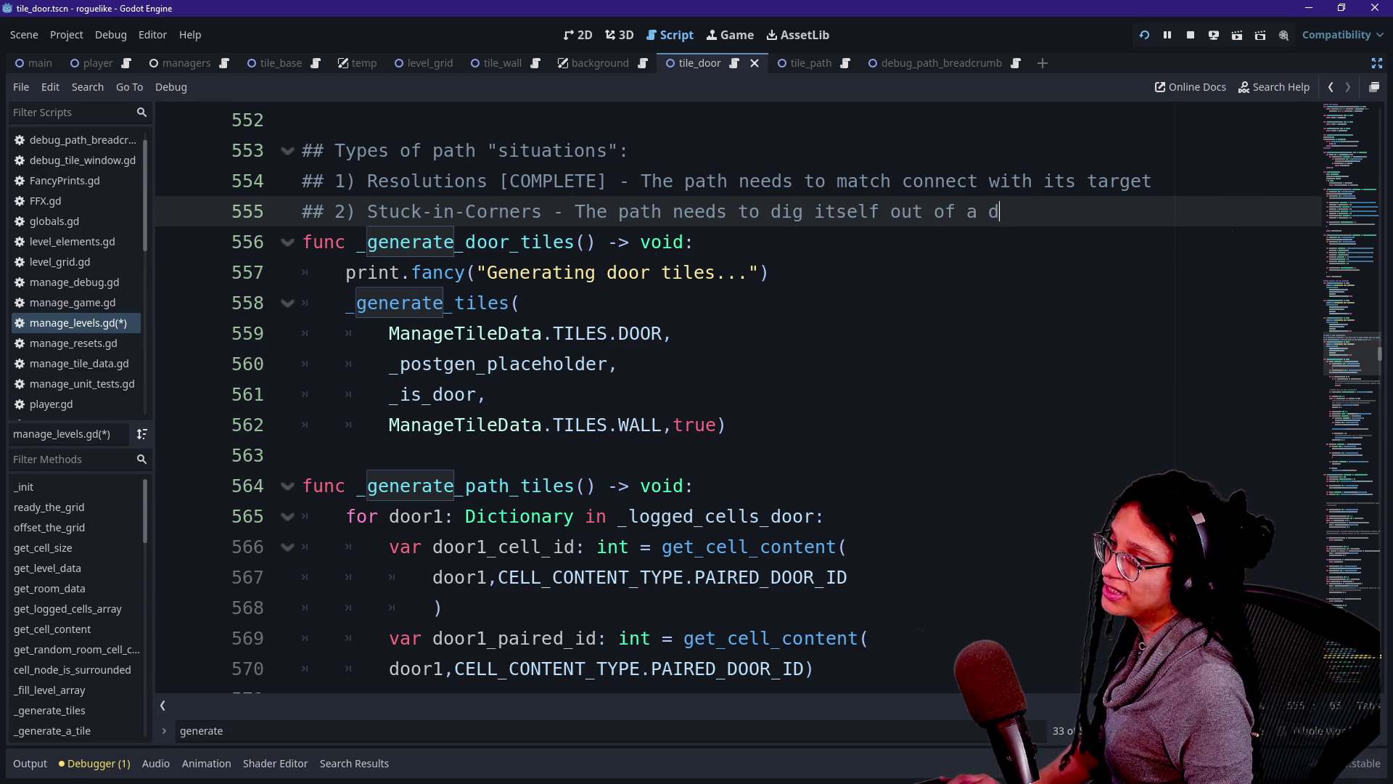
type(".")
key("ctrl+s")
left_click(731, 38)
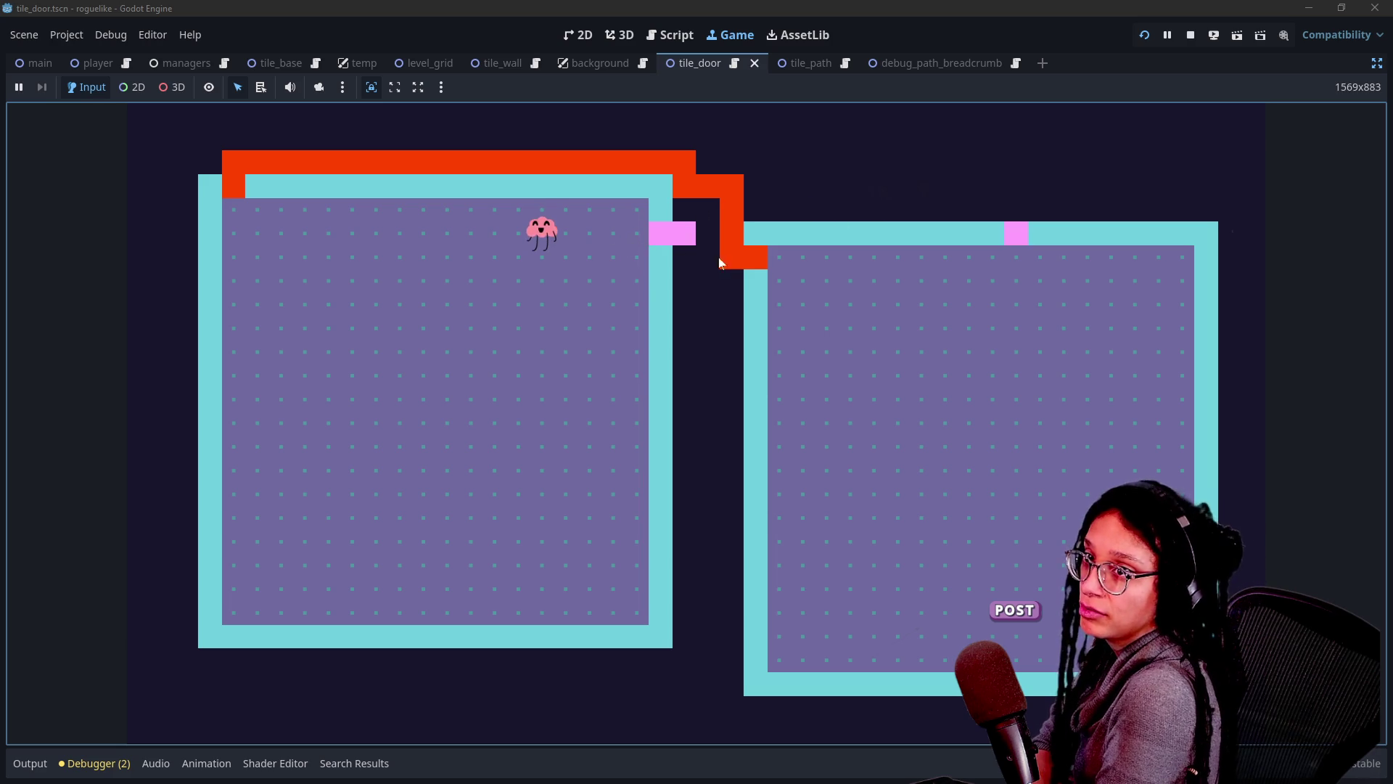
Turn on the debug breadcrumbs along the red path, then return to the script editor.
left_click(764, 272)
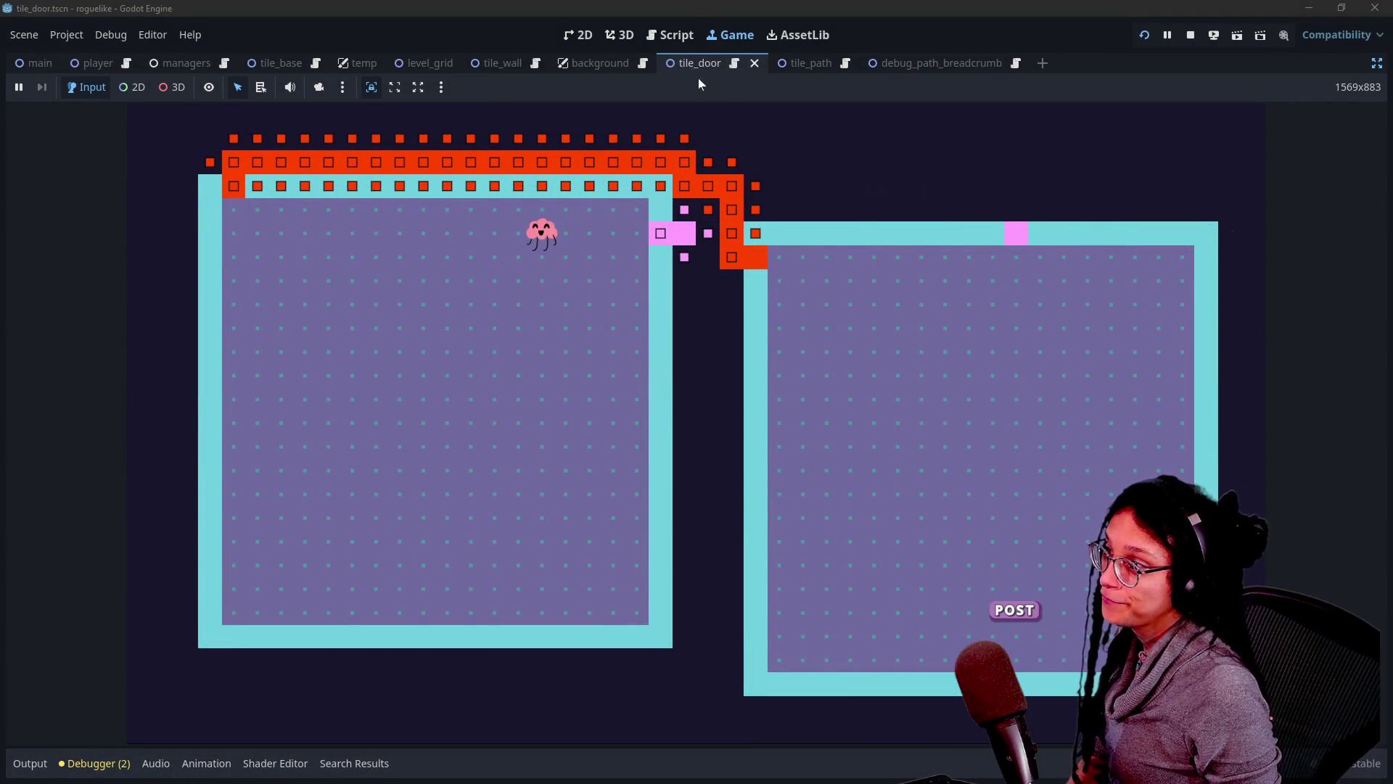
left_click(668, 37)
left_click(668, 36)
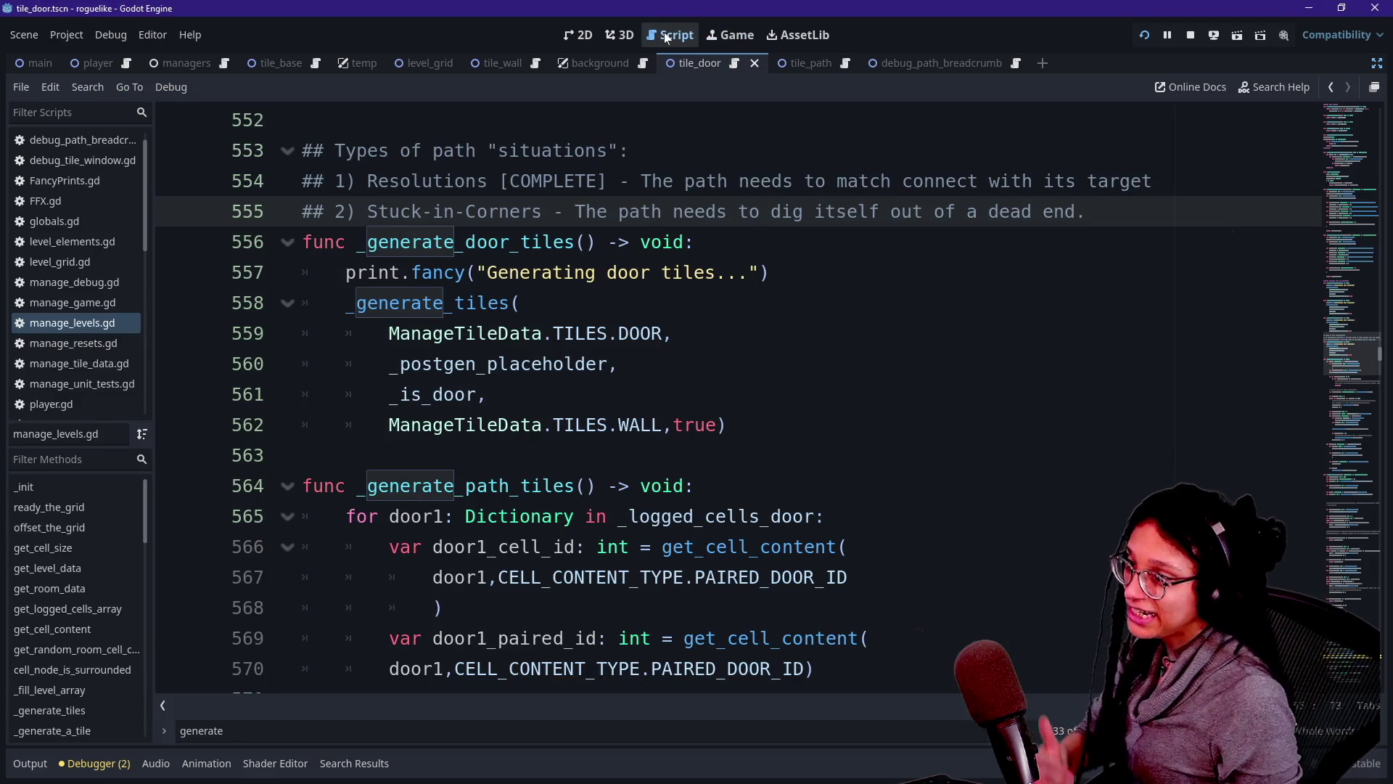
Start line 556 with '## Overlap-not-Collision - Instead of colliding with another path', erasing trial wording.
key("Return")
type("## 3")
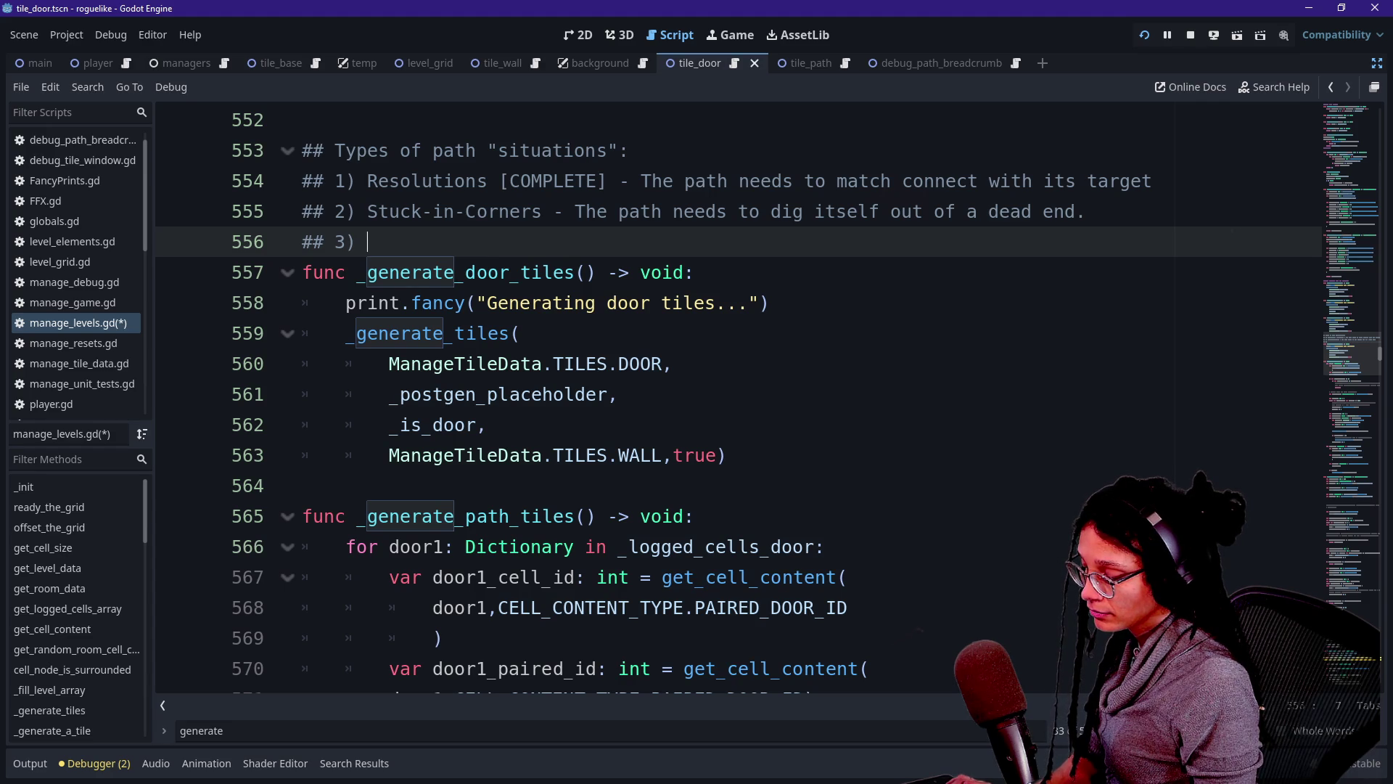
type("Overla")
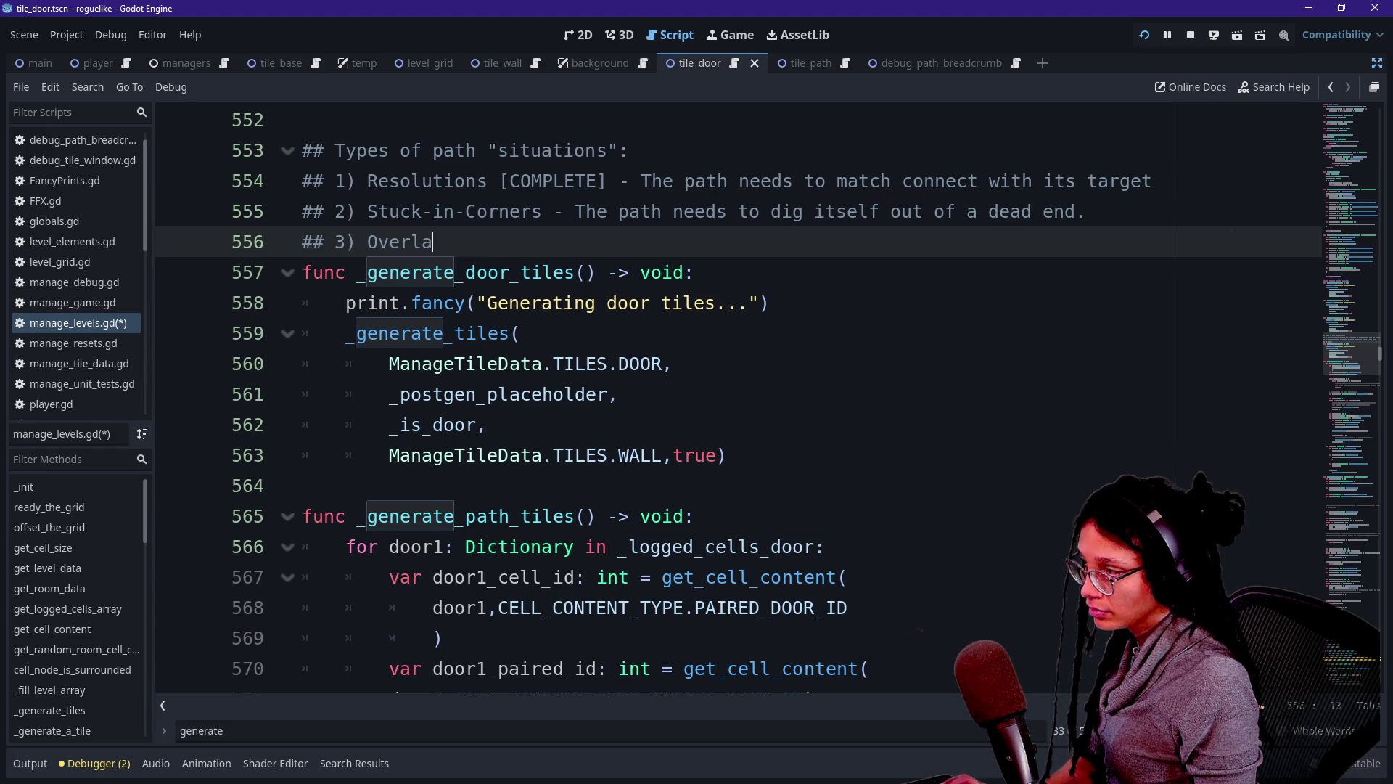
type("p-not-Collision - ")
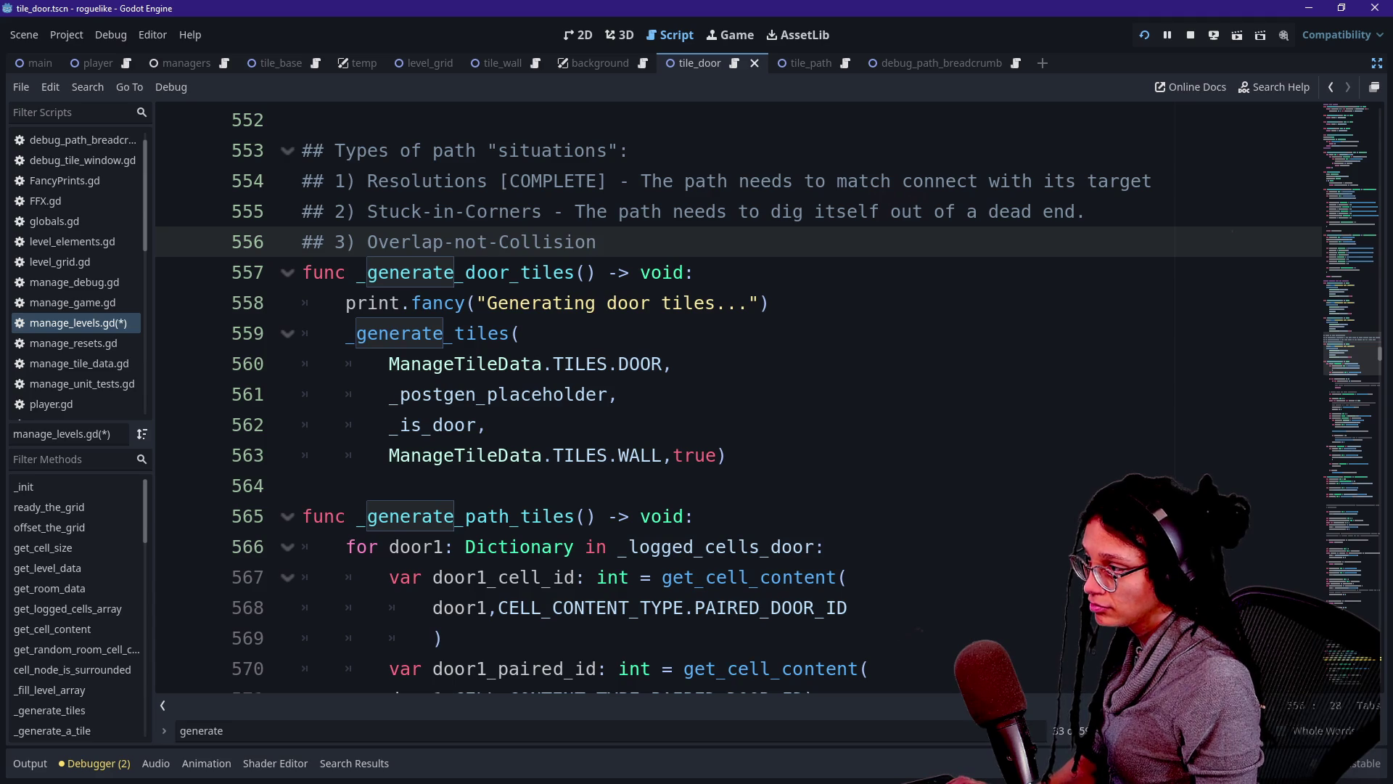
type("Instead of colliding with another path, the")
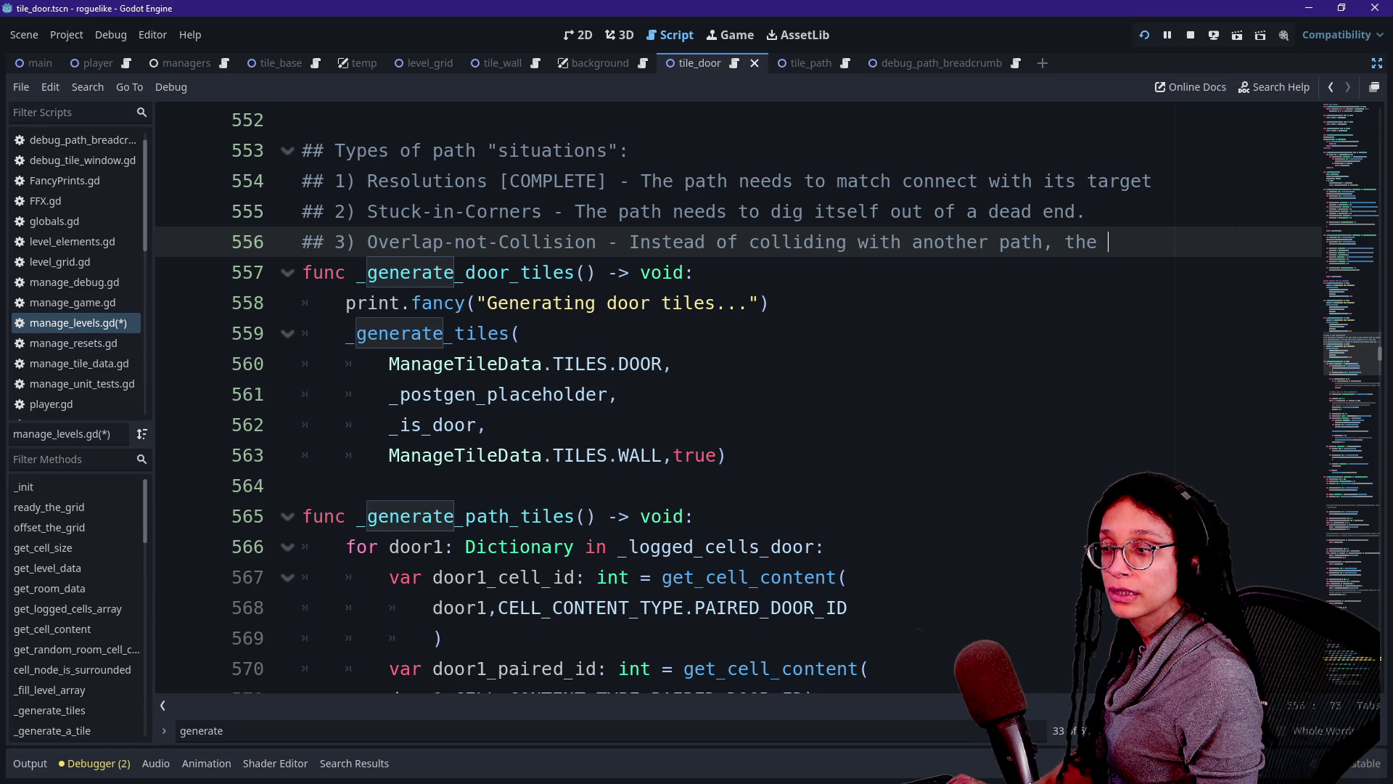
type("questing ")
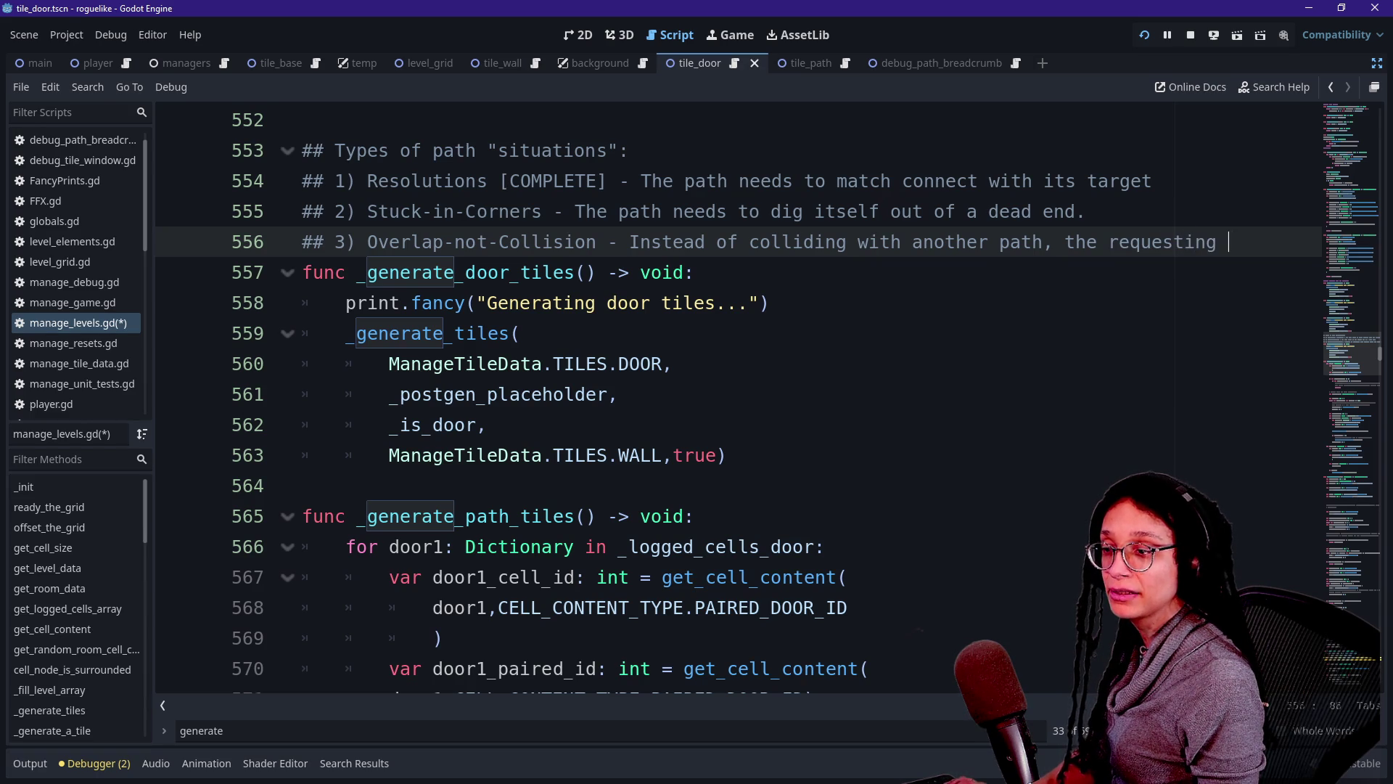
key("BackSpace")
key("BackSpace")
key("BackSpace")
key("BackSpace")
key("BackSpace")
key("BackSpace")
key("BackSpace")
key("BackSpace")
key("BackSpace")
type("jected path")
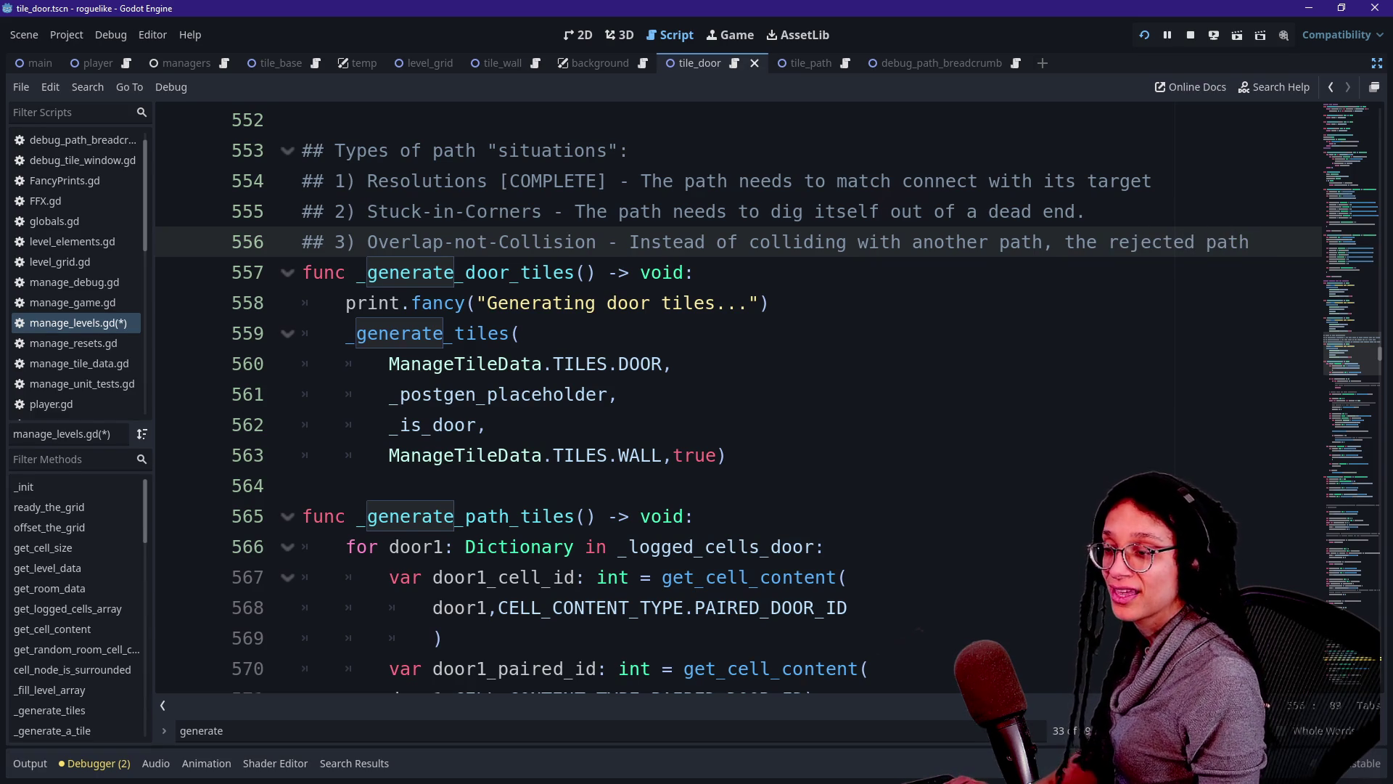
key("BackSpace")
key("BackSpace")
key("BackSpace")
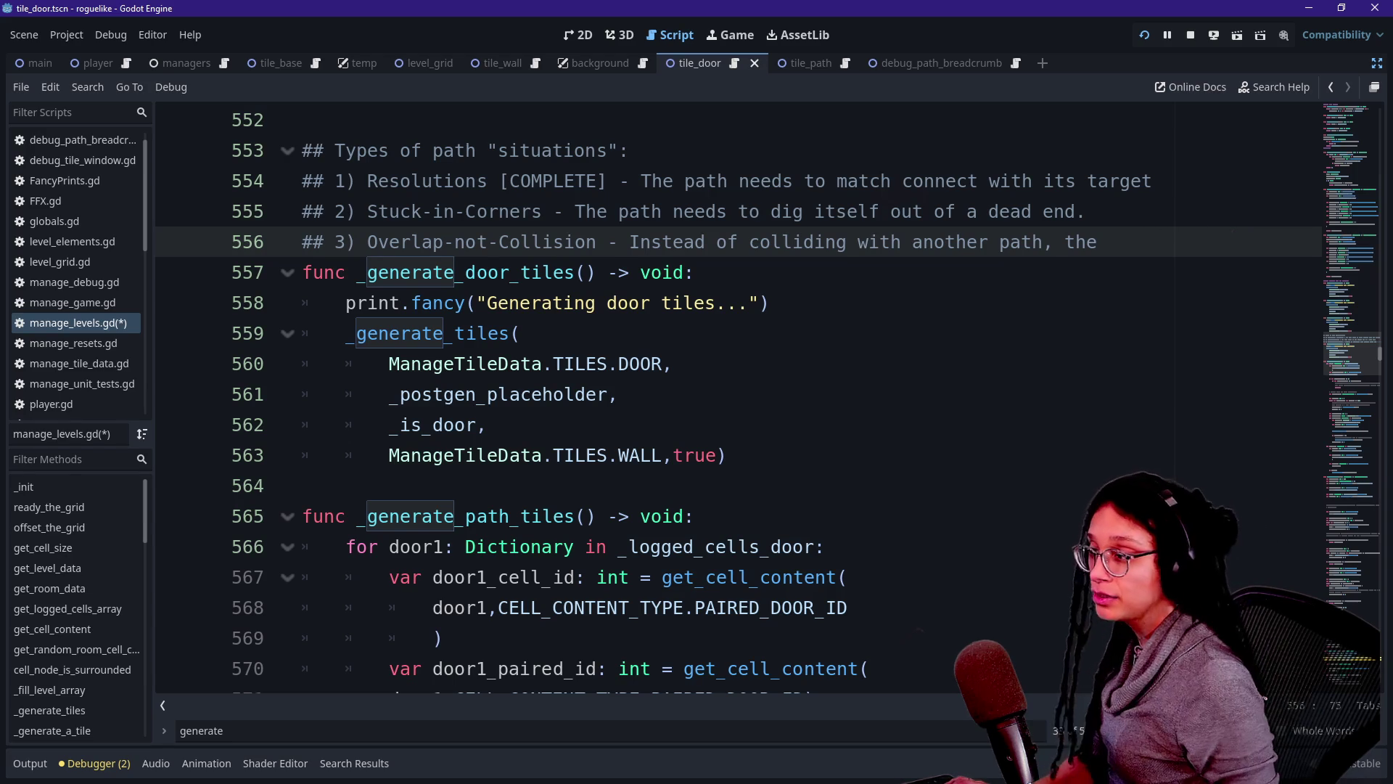
Continue the comment: the seeking path should overlap when met with that other path's breadcrumbs.
left_click(668, 364)
key("BackSpace")
type(",")
left_click(1109, 242)
key("BackSpace")
key("BackSpace")
key("BackSpace")
type("a")
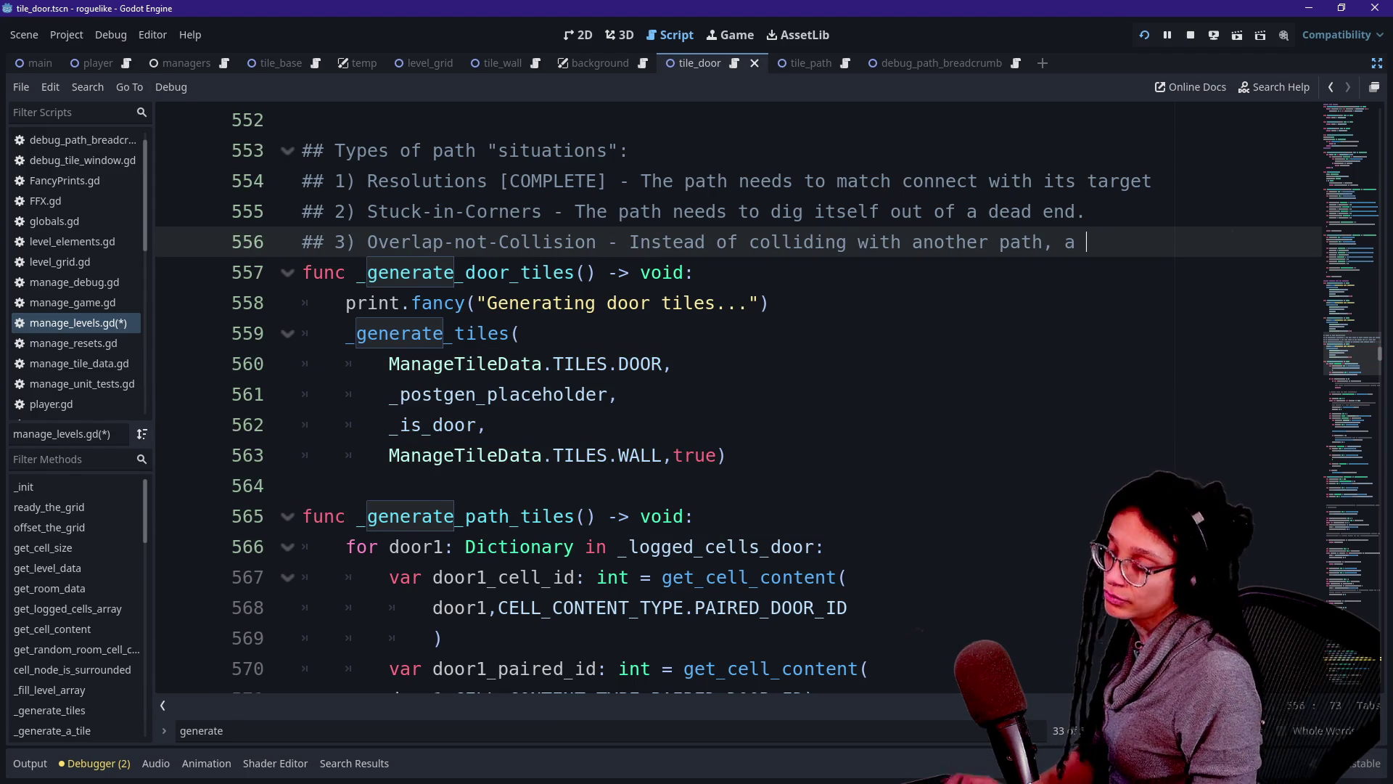
type("seeking path ")
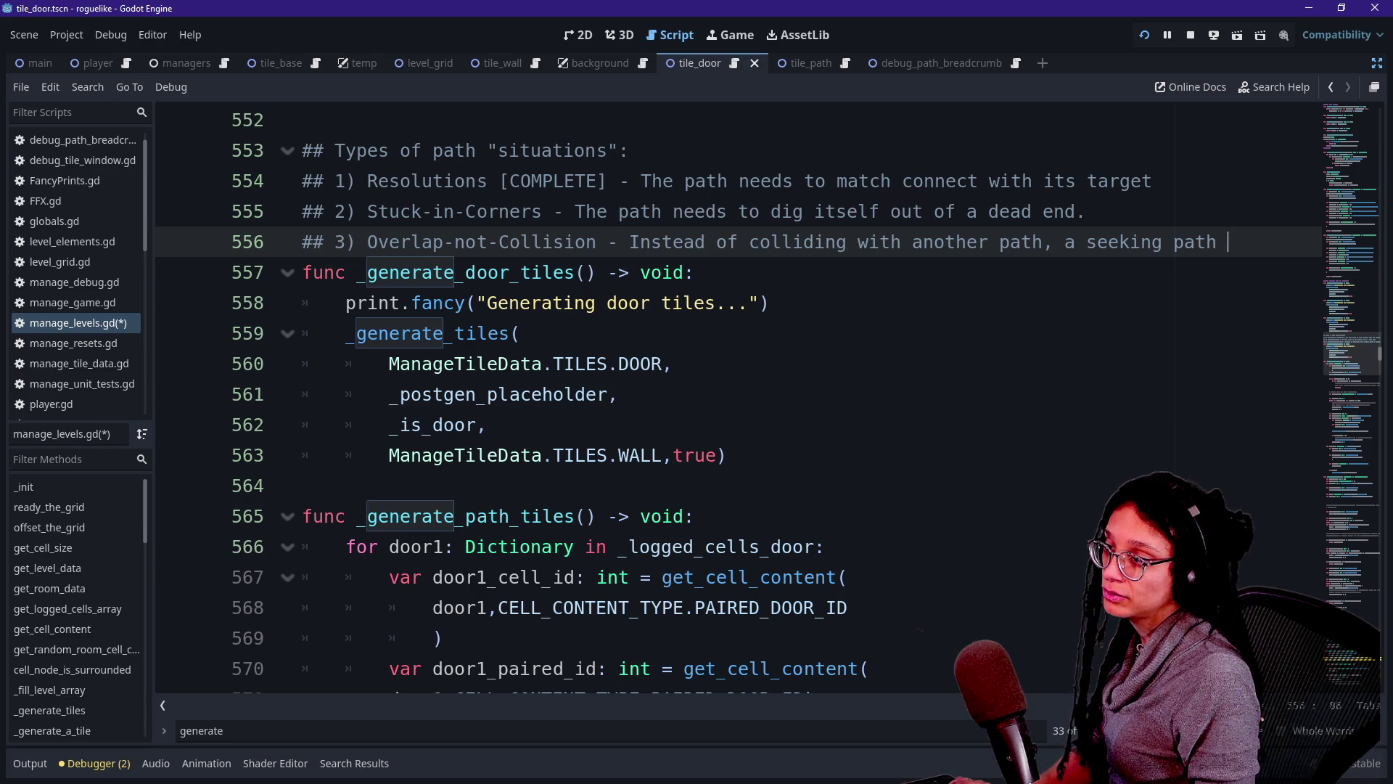
type("should ove")
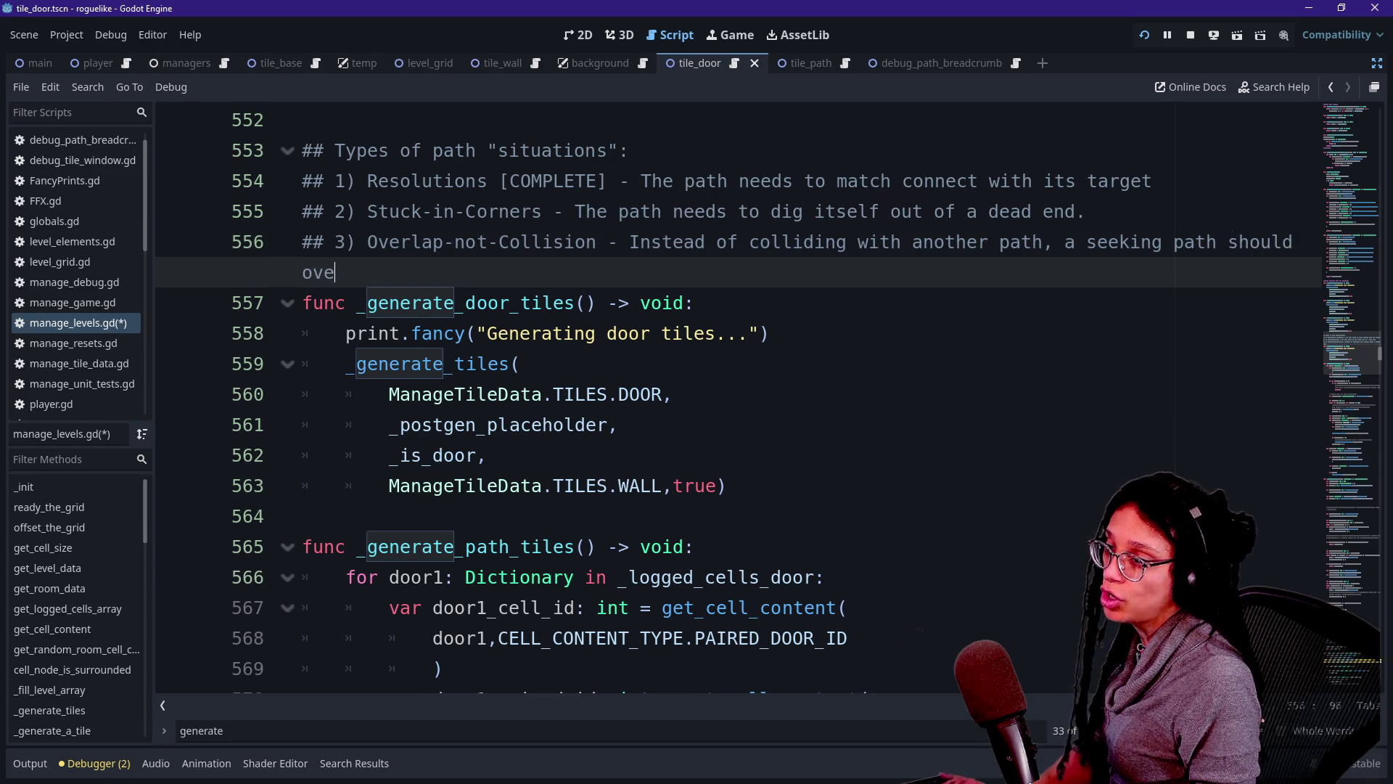
type("rlap when met with a ")
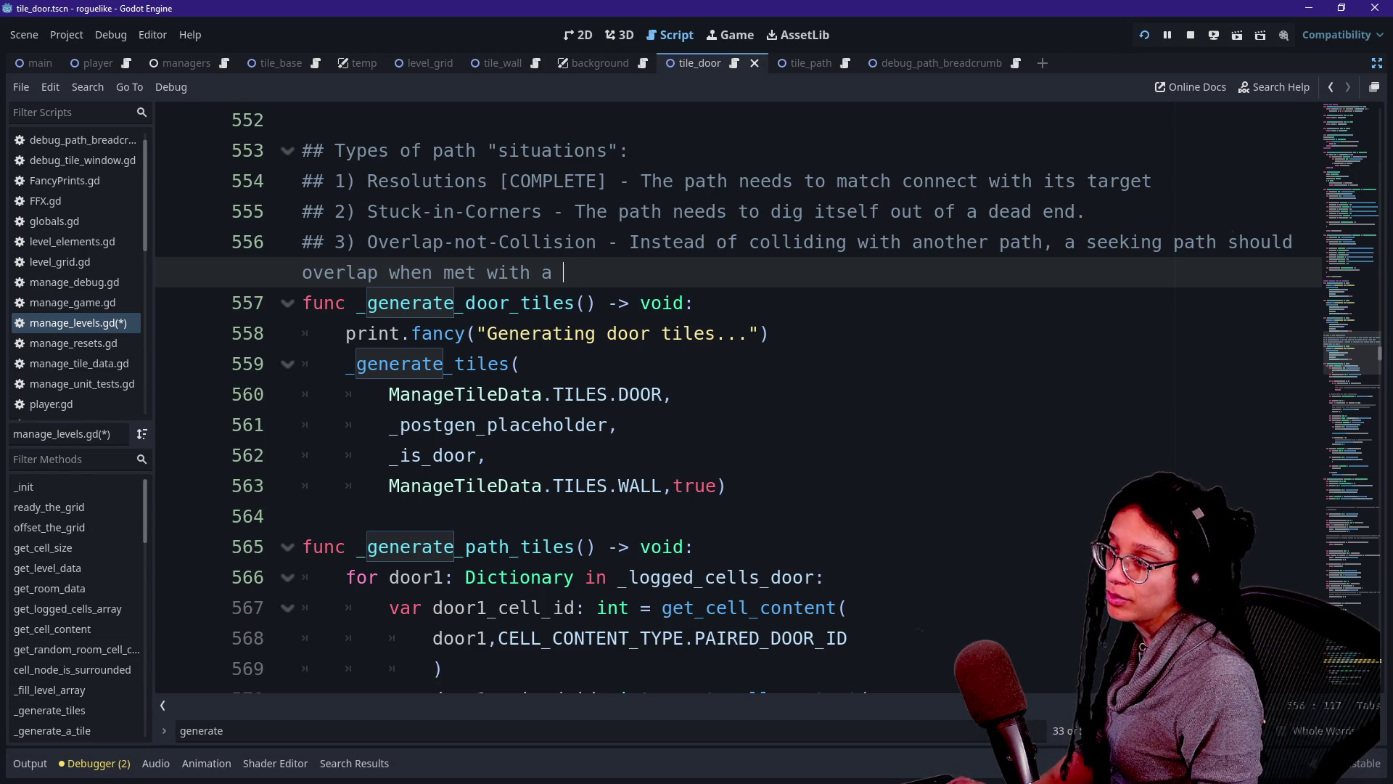
key("BackSpace")
key("BackSpace")
type("that other ")
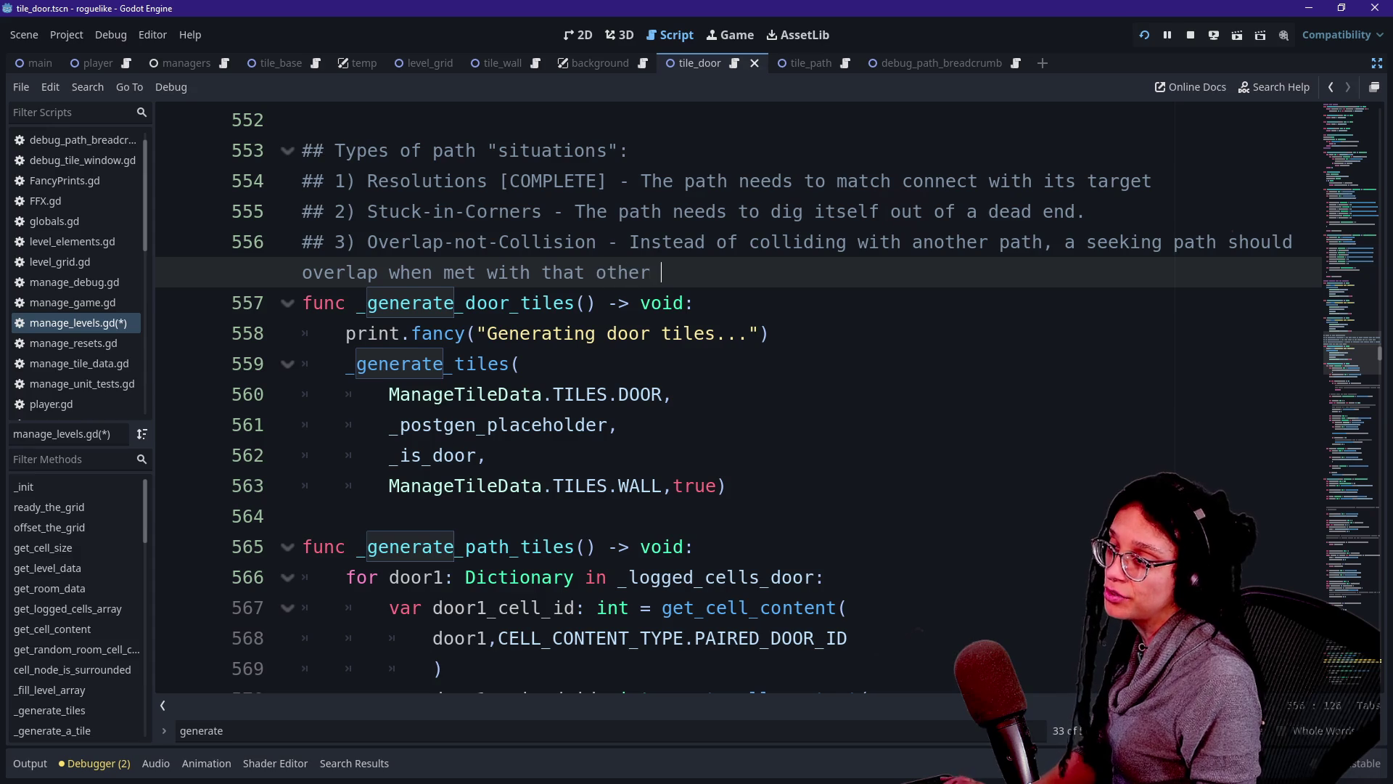
type("path's bre")
key("BackSpace")
key("BackSpace")
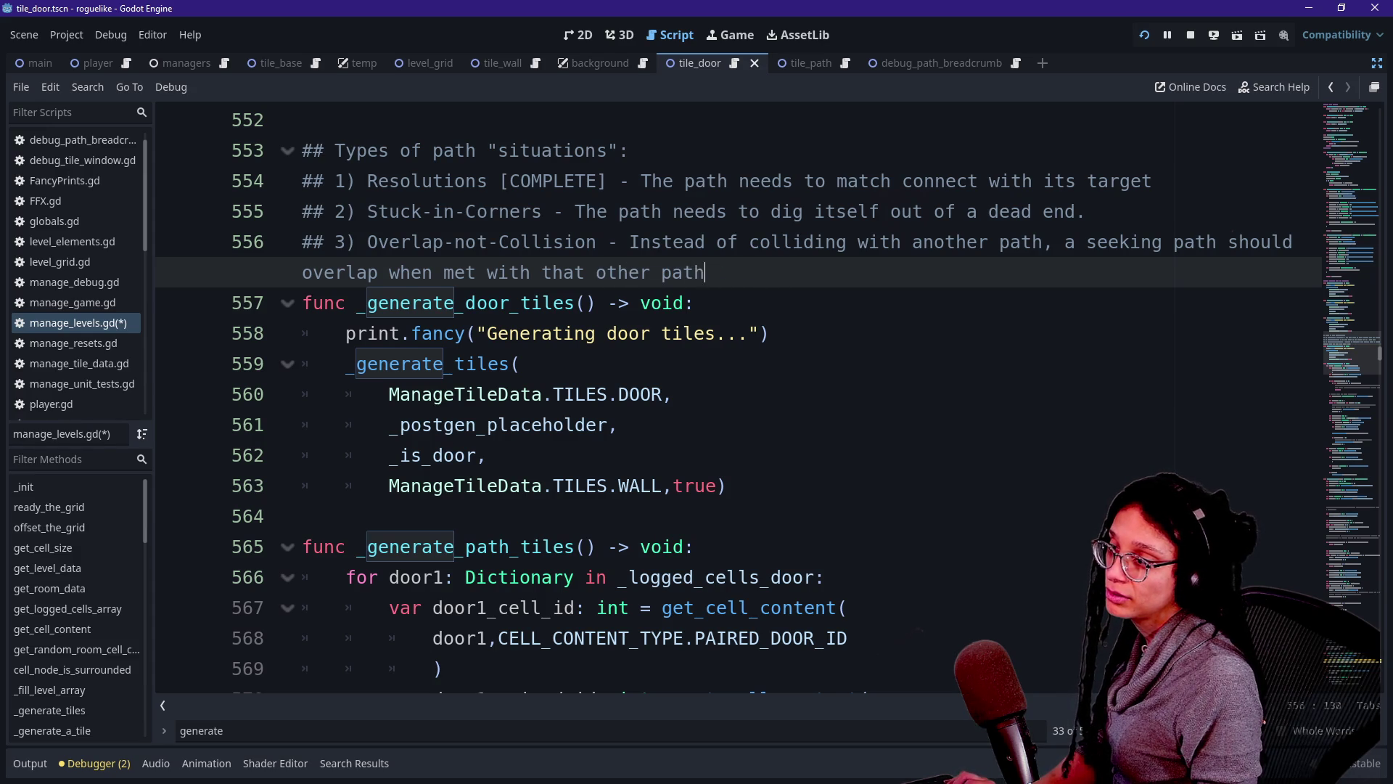
type("brea")
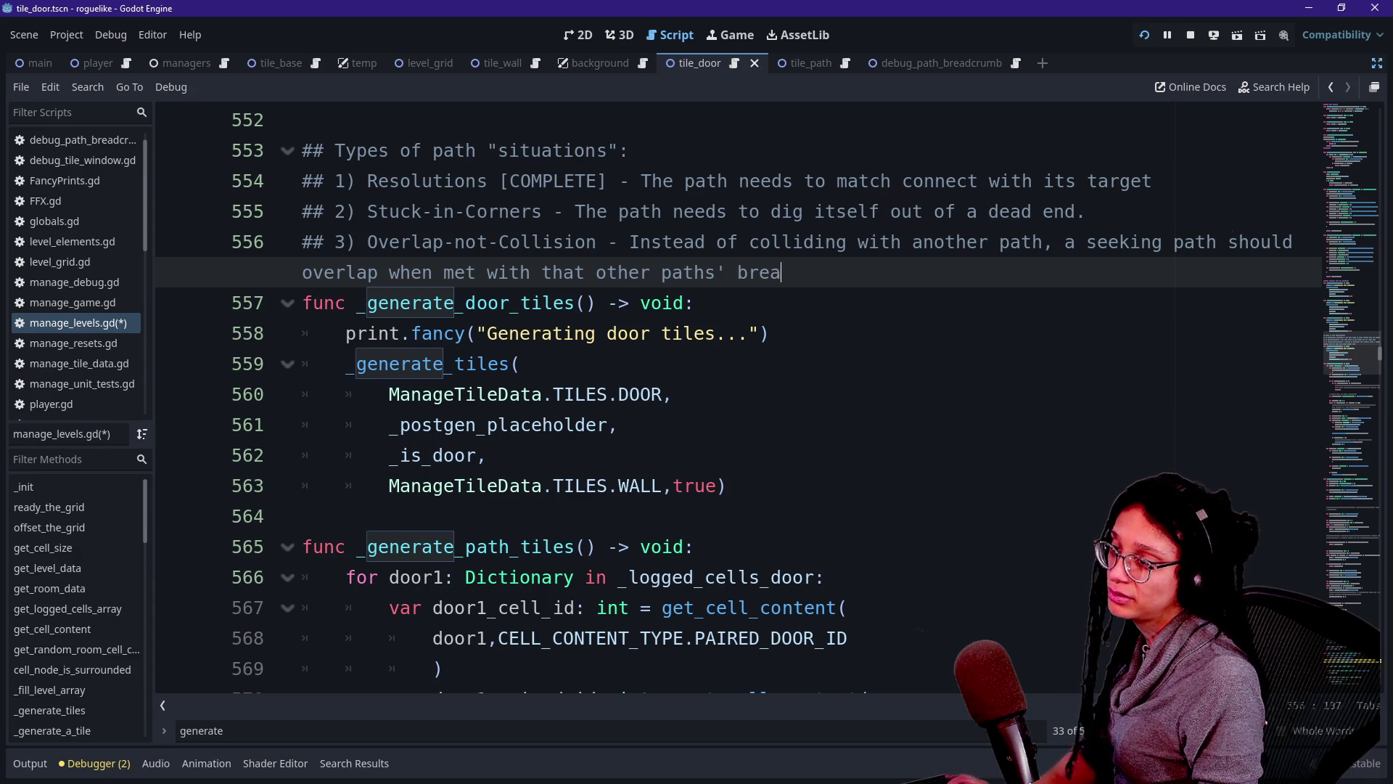
type("dchmbs.")
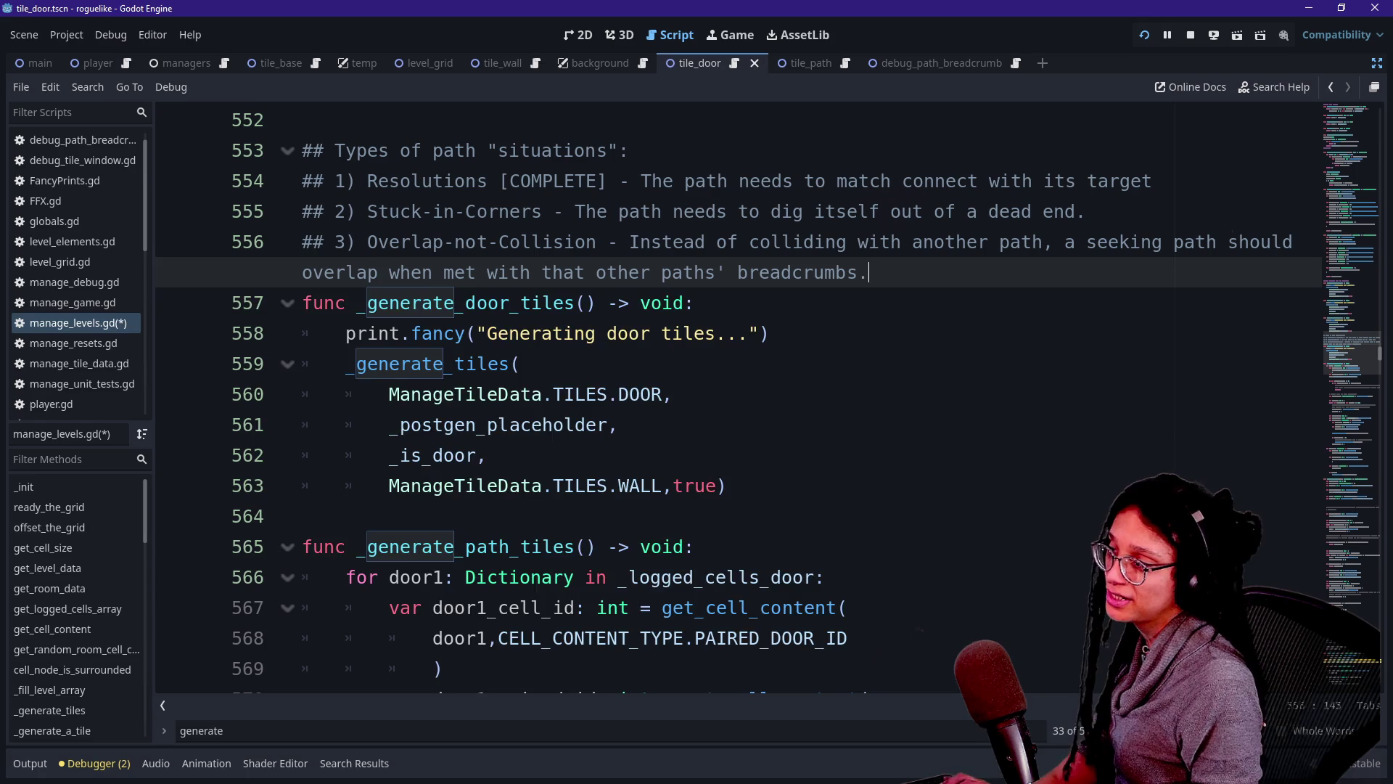
Save the script, insert 'instead' before 'when' in the comment, and run the game with F5.
key("Return")
key("ctrl+s")
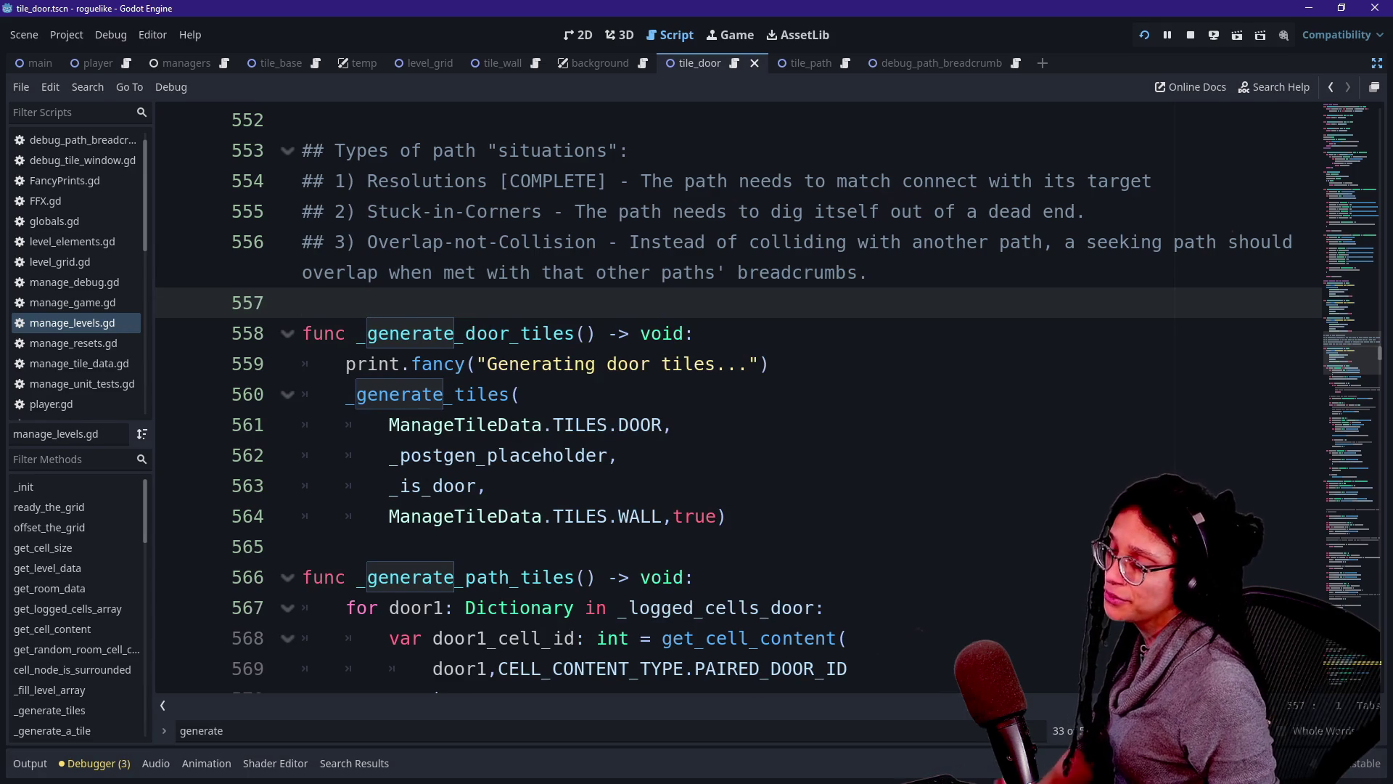
left_click(324, 272)
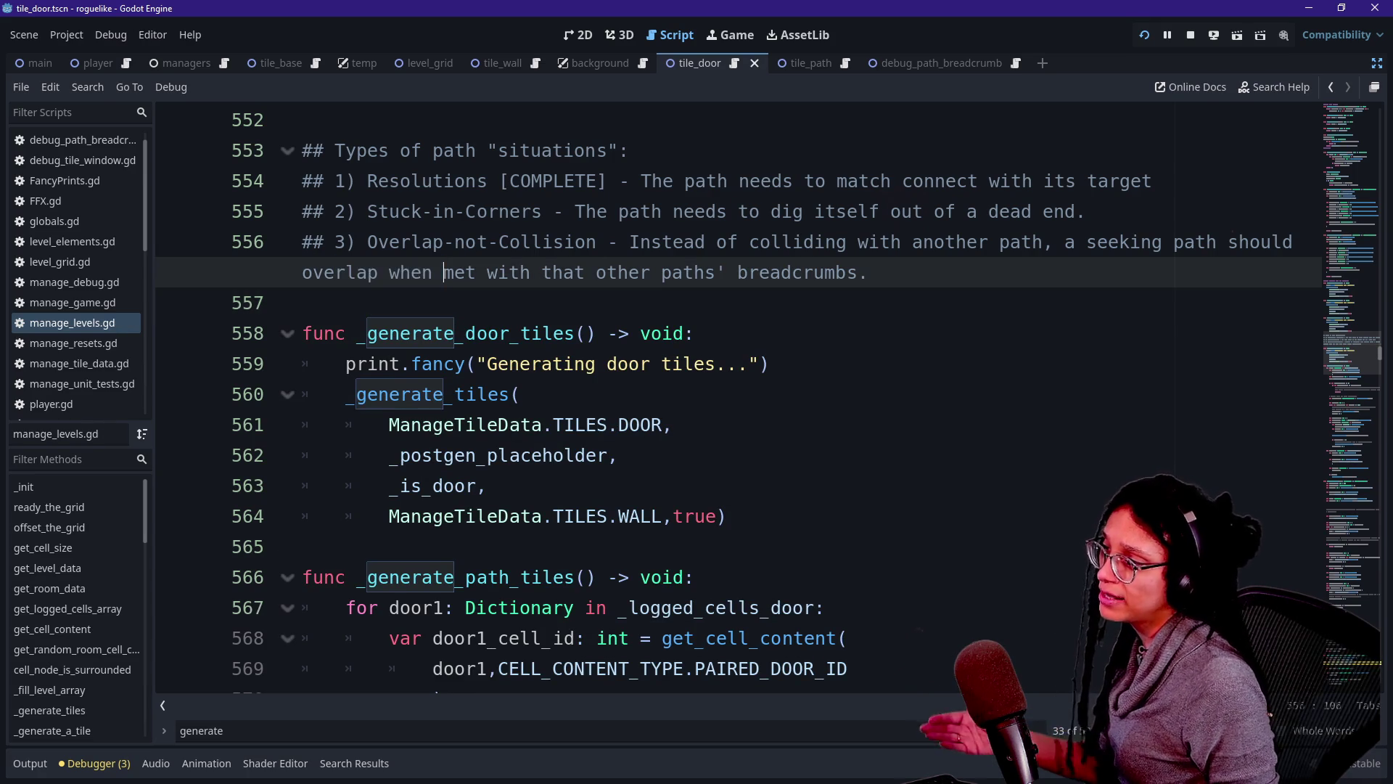
type("instead,")
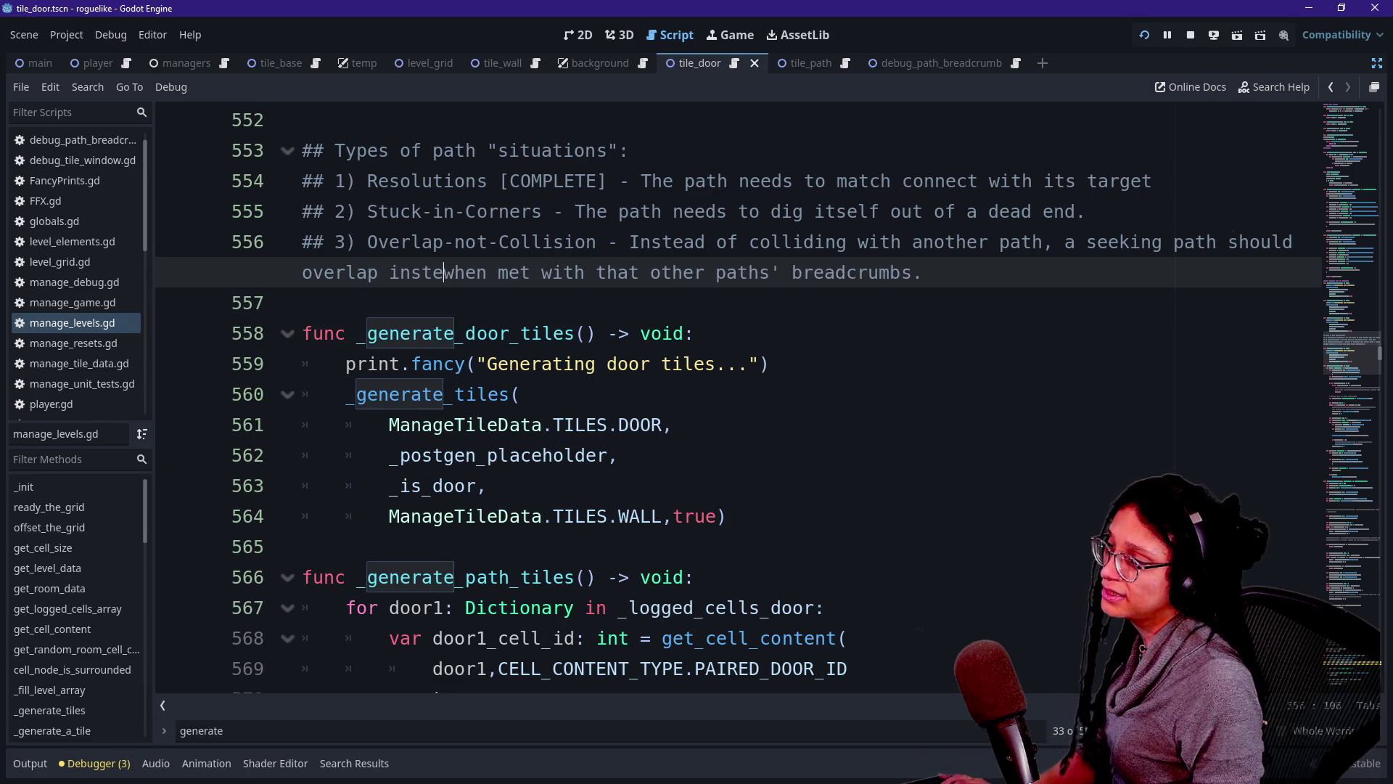
key("BackSpace")
key("BackSpace")
type("(")
left_click(968, 272)
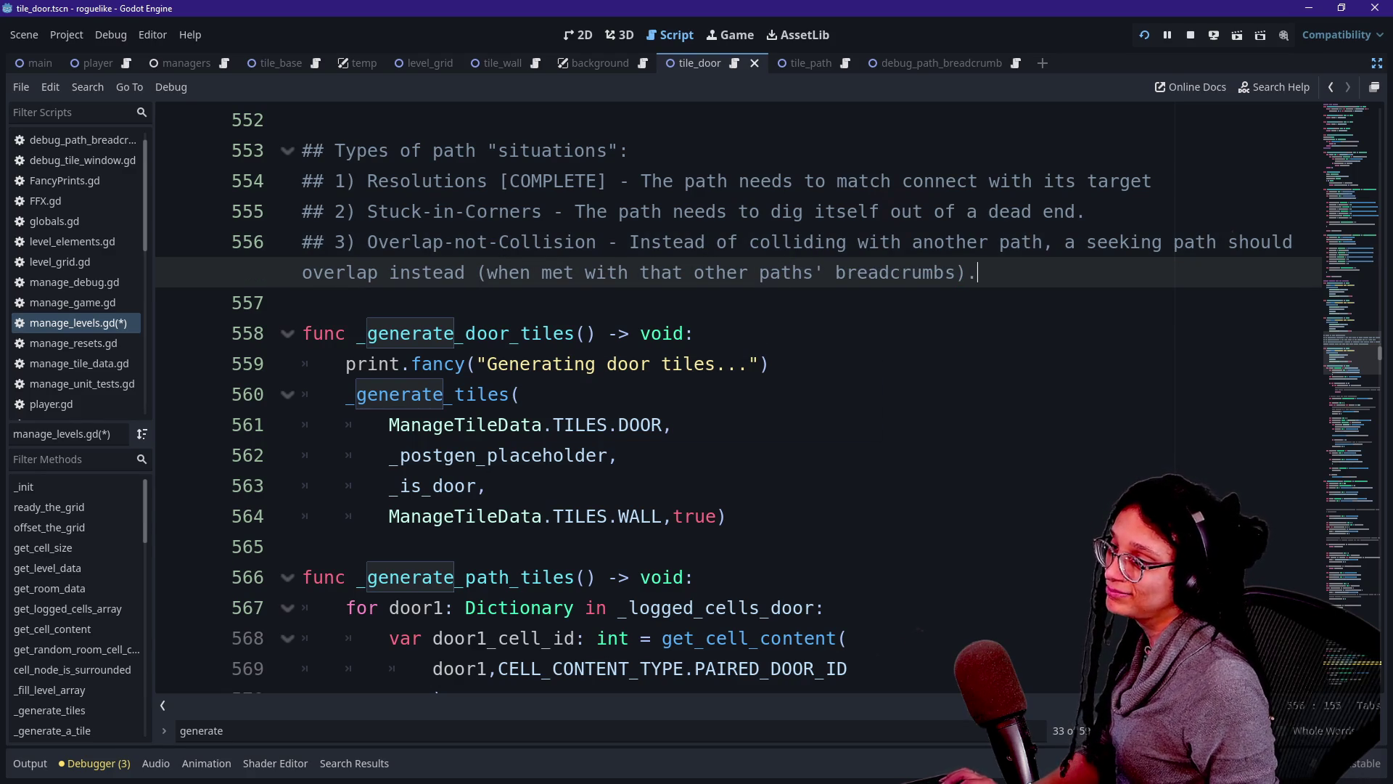
key("F5")
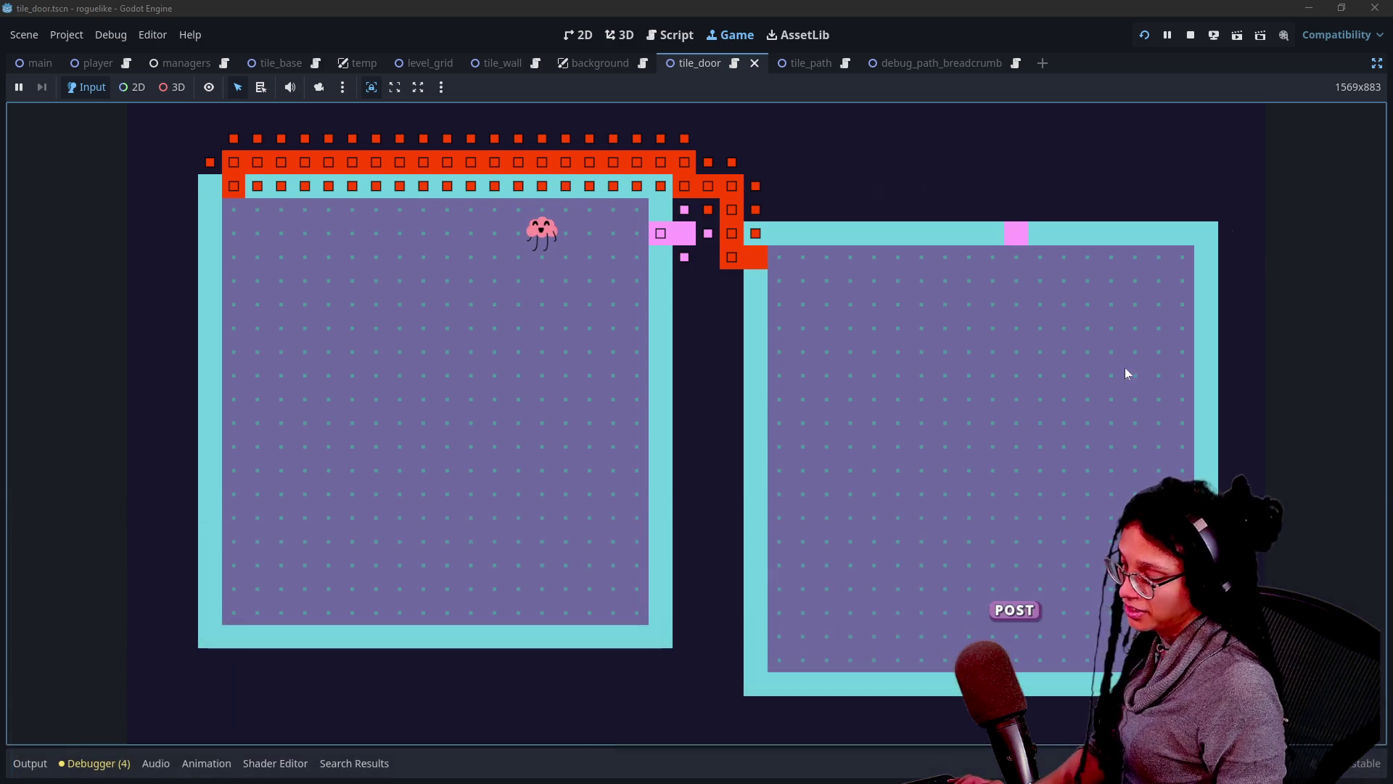
Leave distraction-free mode, inspect the main scene's nodes, and open the Managers scene for ManageLevel settings.
left_click(1377, 63)
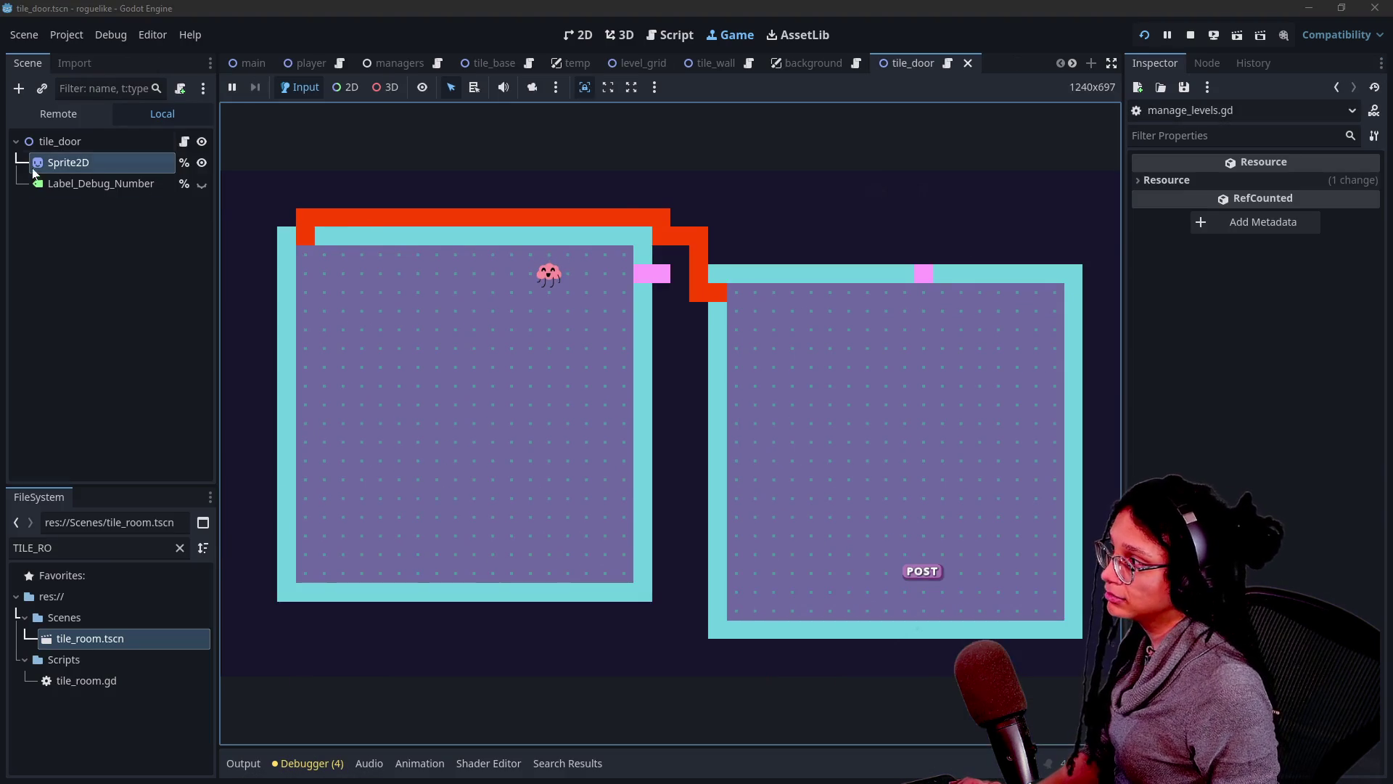
left_click(251, 64)
left_click(96, 225)
left_click(98, 205)
left_click(97, 247)
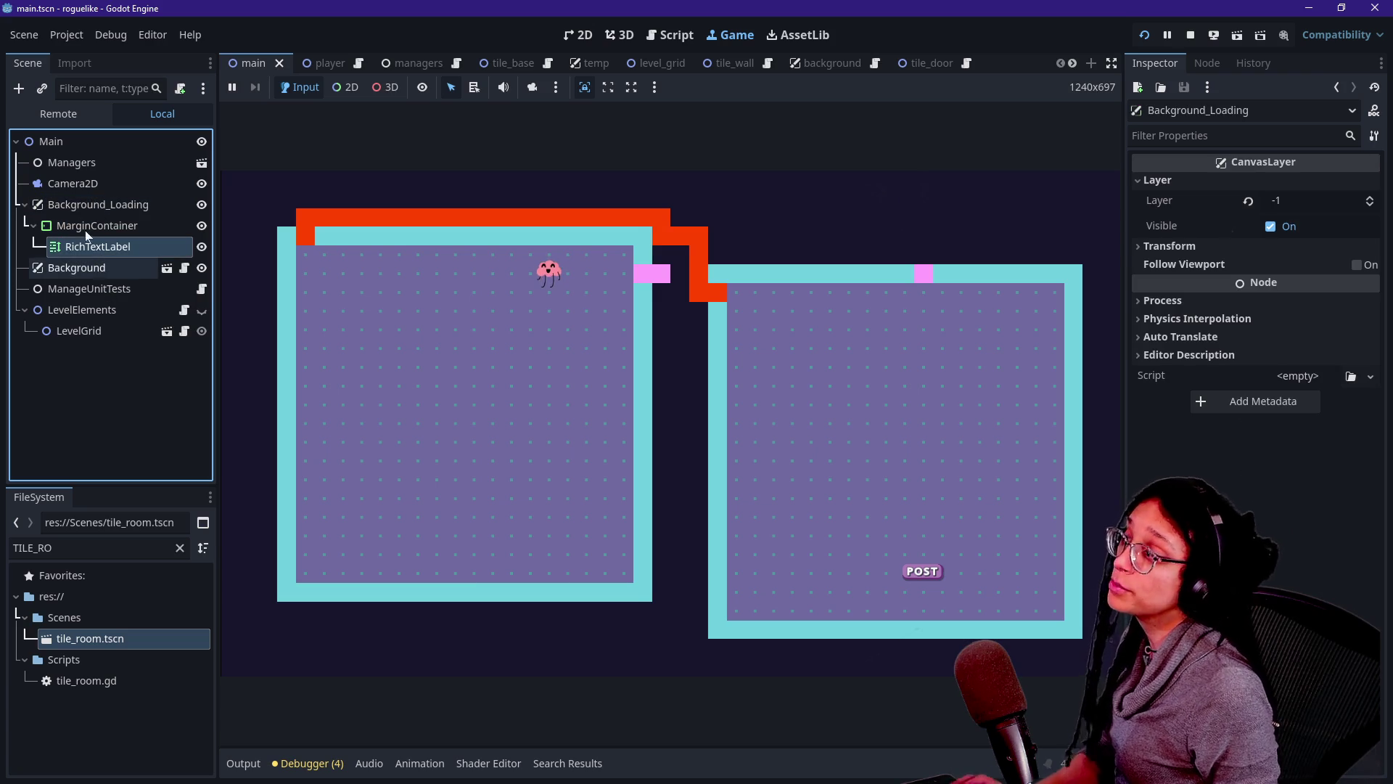
left_click(73, 183)
left_click(72, 163)
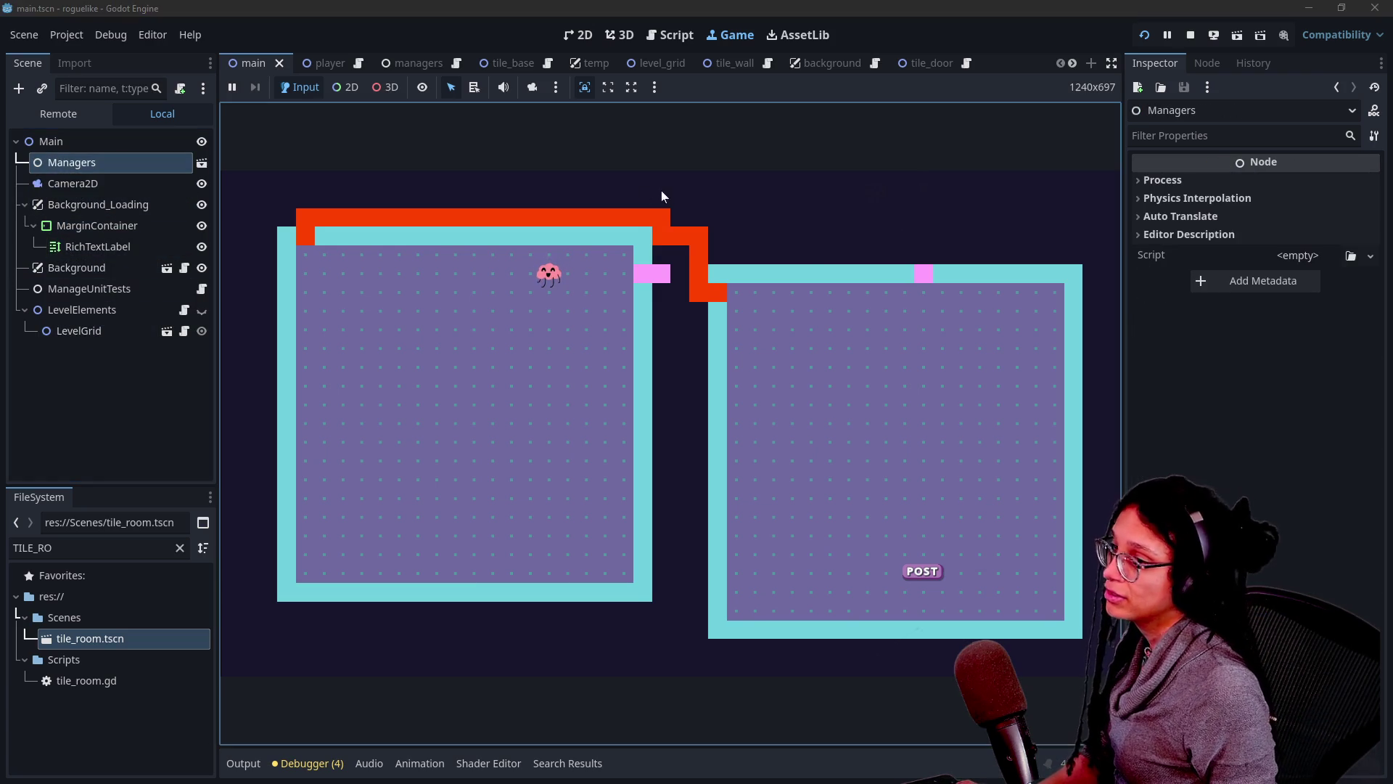
left_click(201, 163)
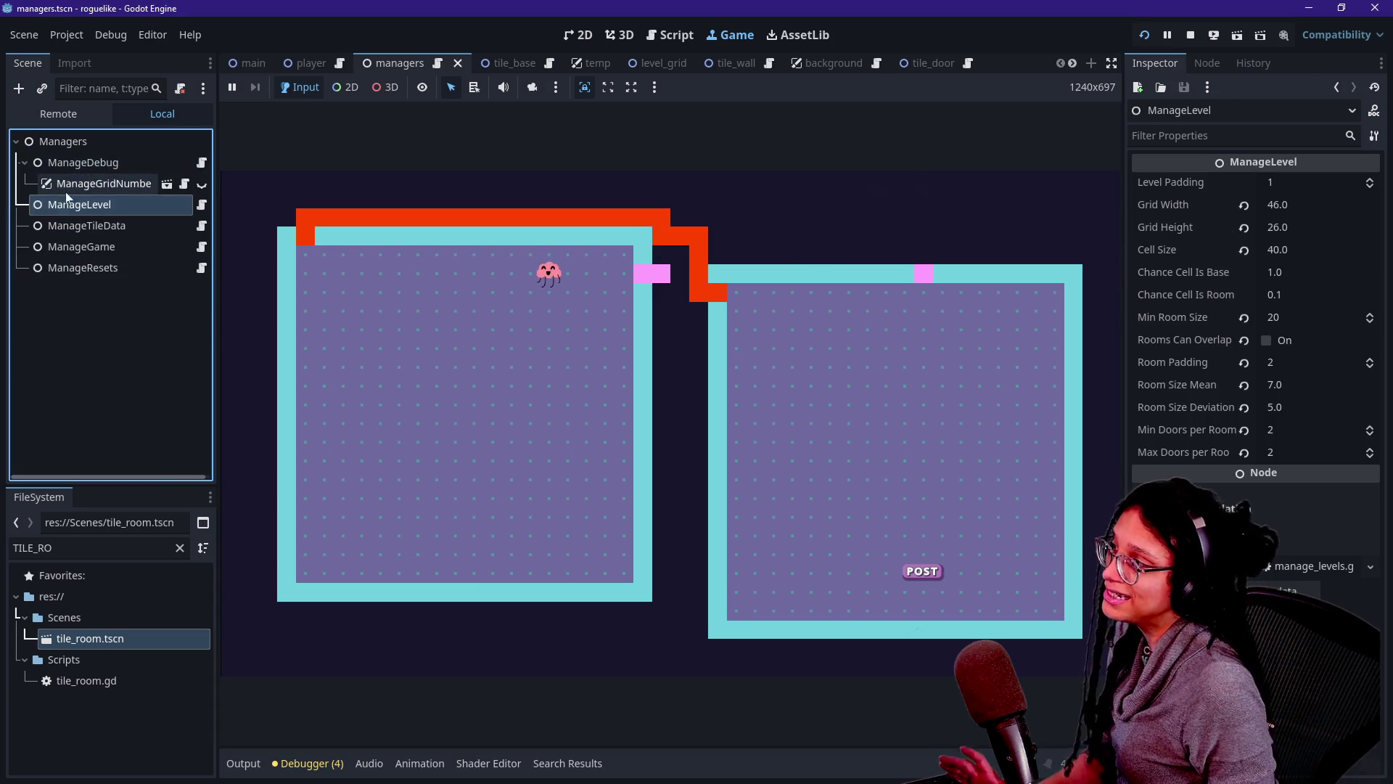